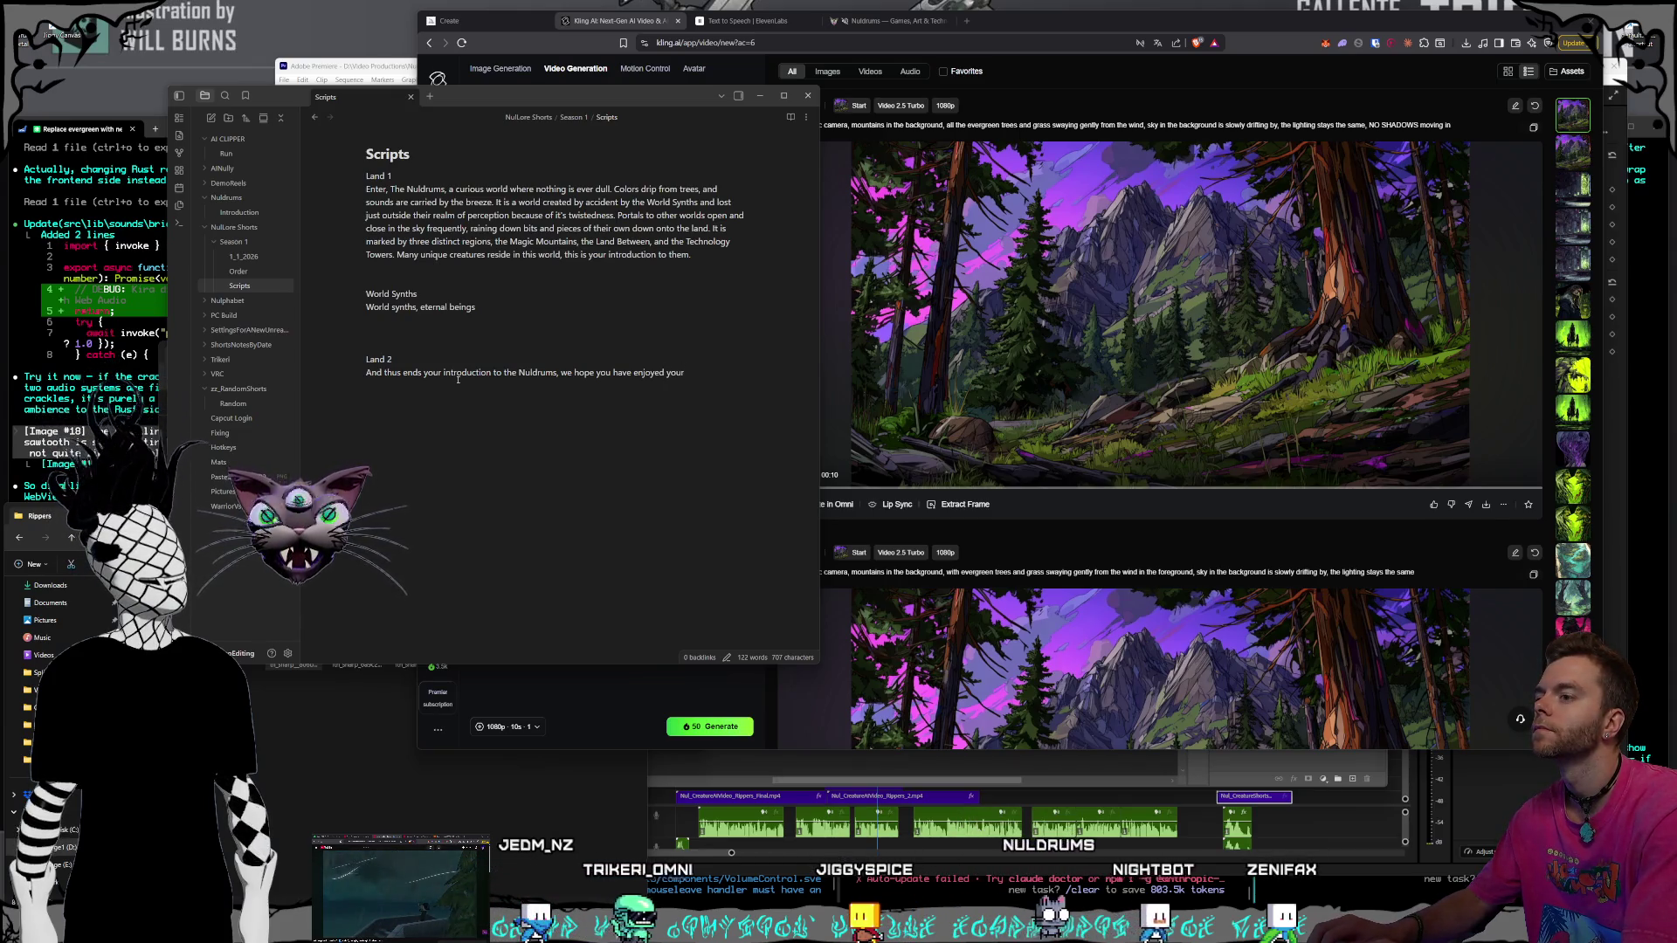
Finish the Land 2 line with 'time here.' and bring the Kling AI window forward
type(" time here.")
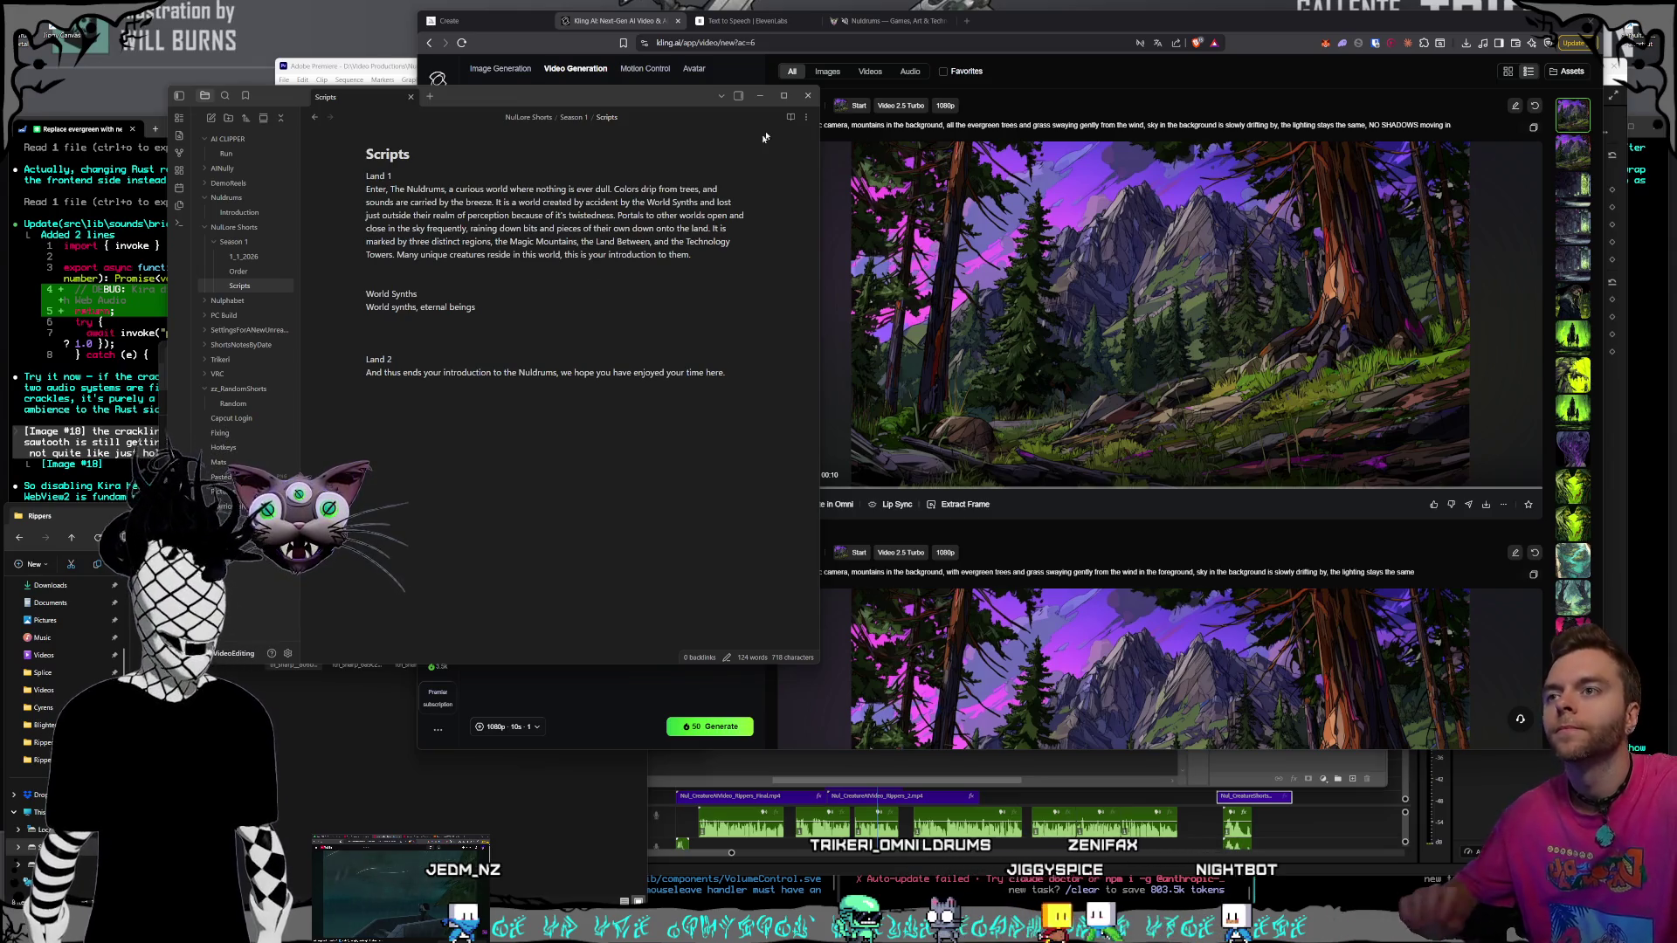
left_click(1124, 27)
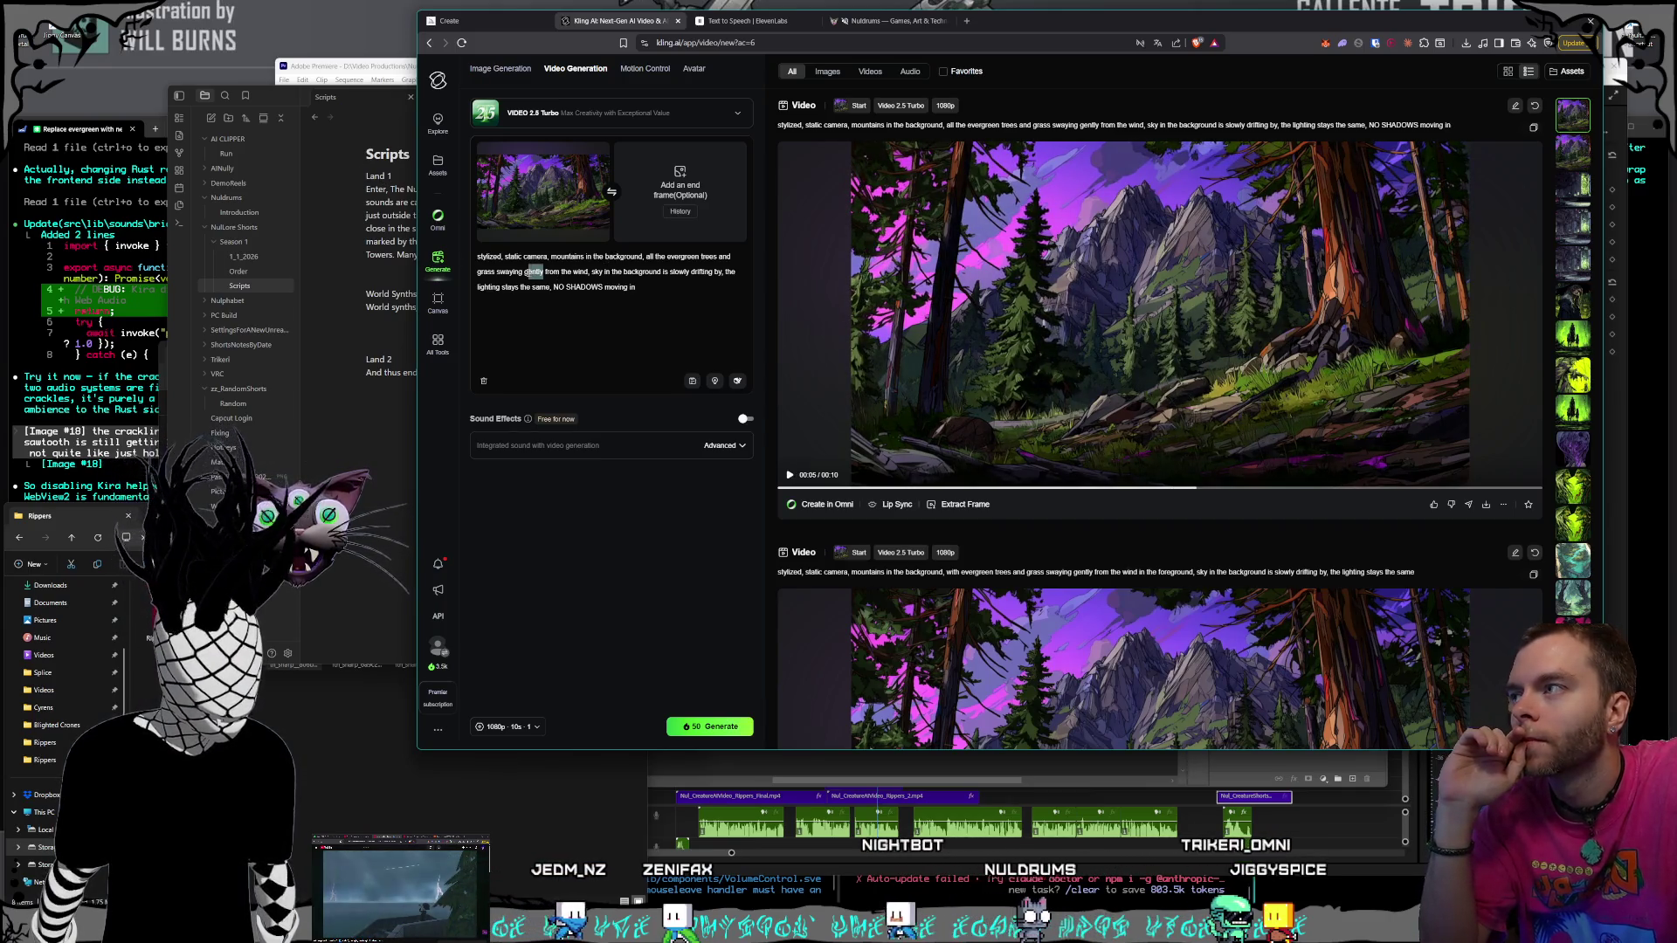
Regenerate the forest clip with grass swaying very slowly and slightly offset, then return to Obsidian
type("slow")
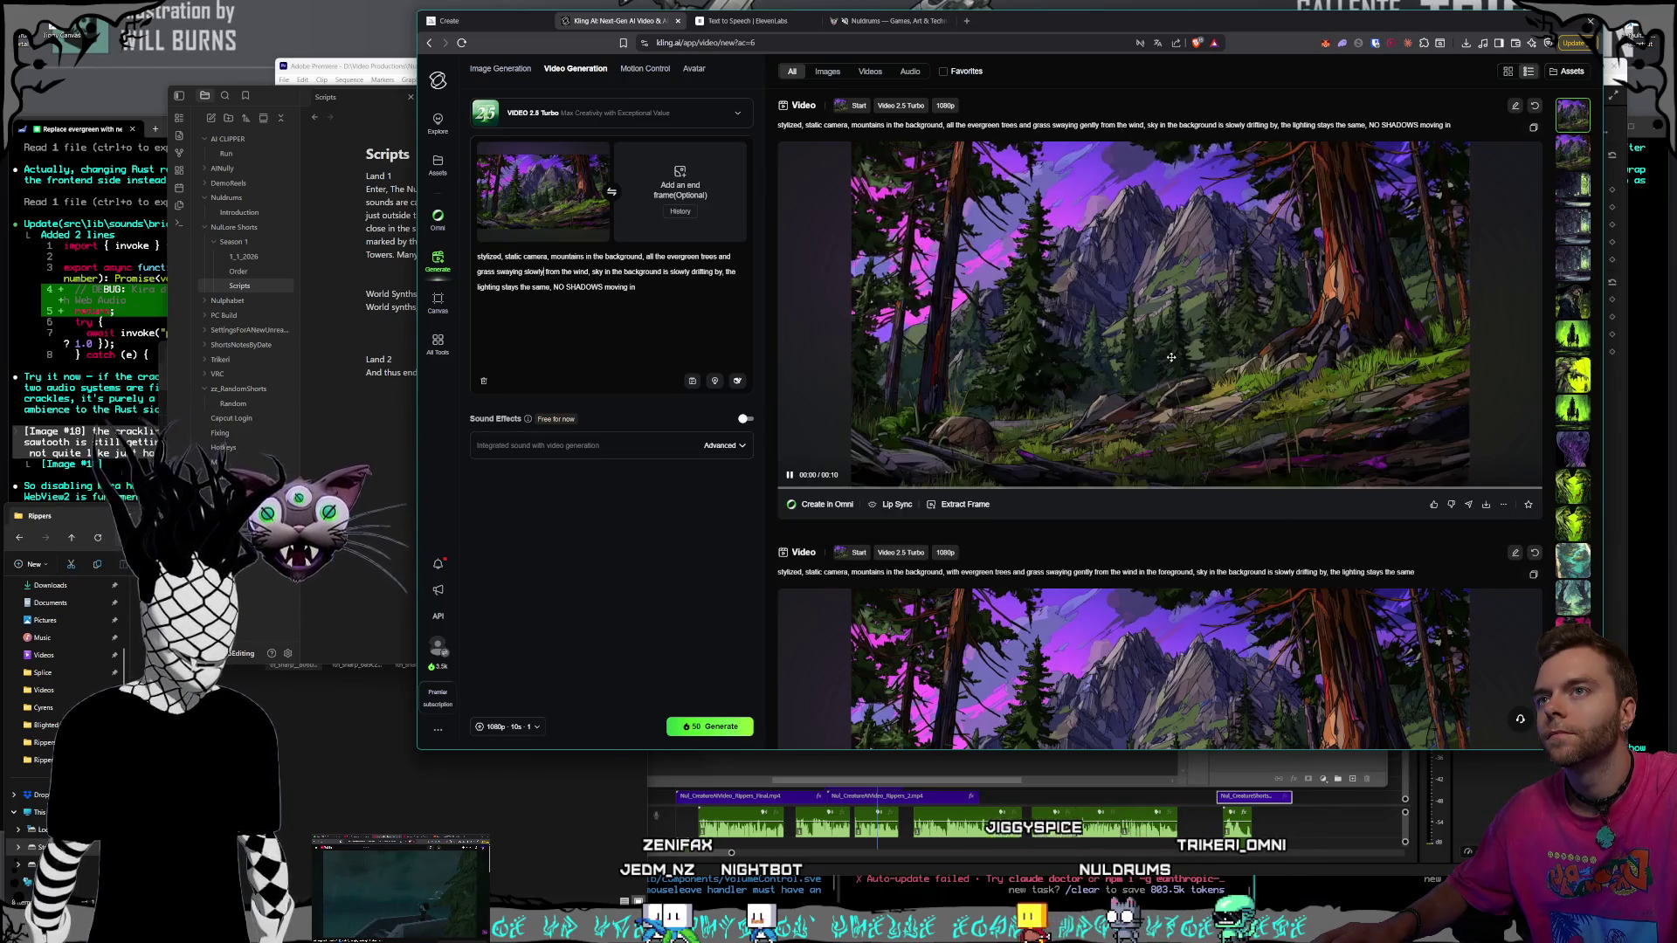
type("very ")
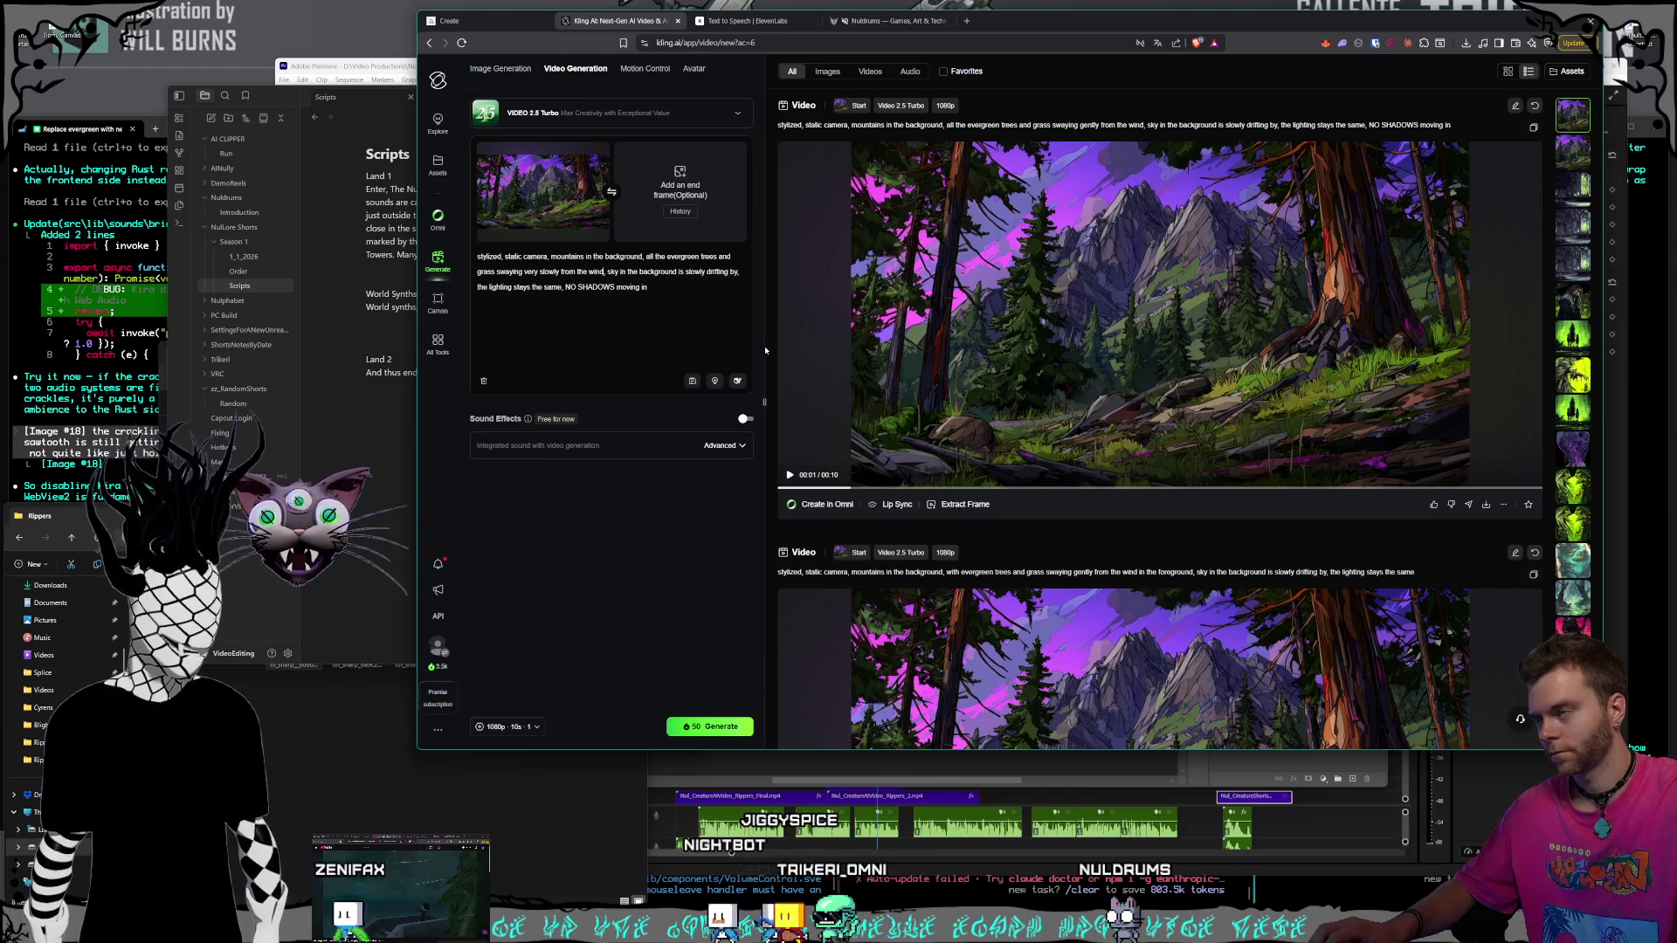
type(" and offset from")
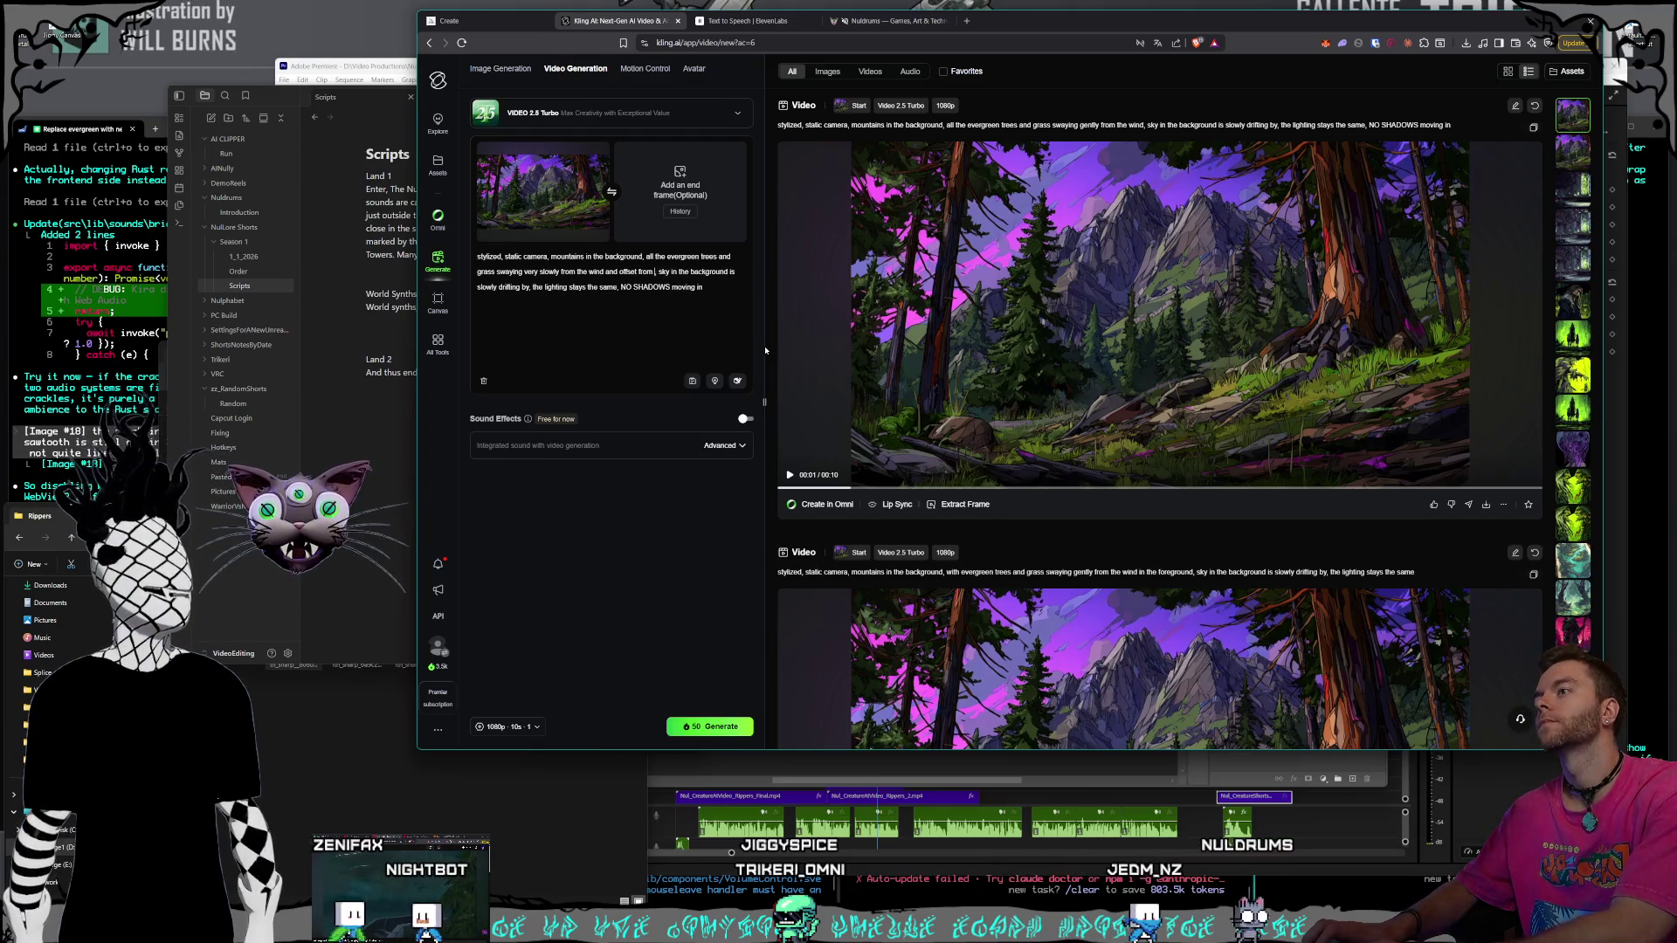
type("ghtly")
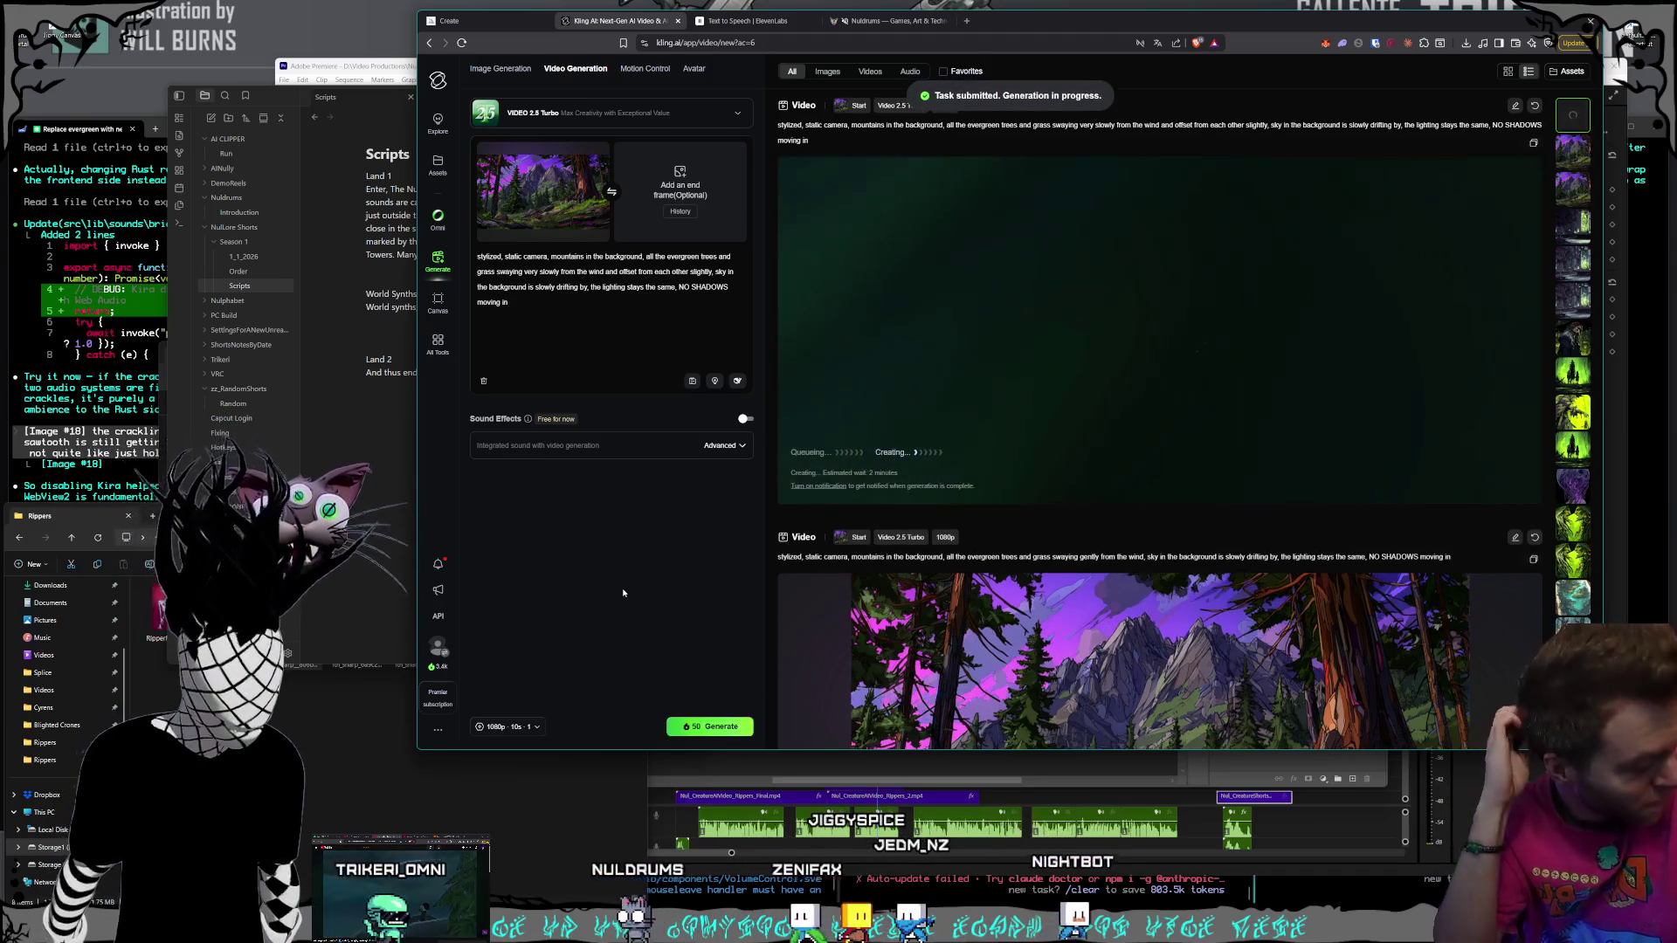
left_click(381, 444)
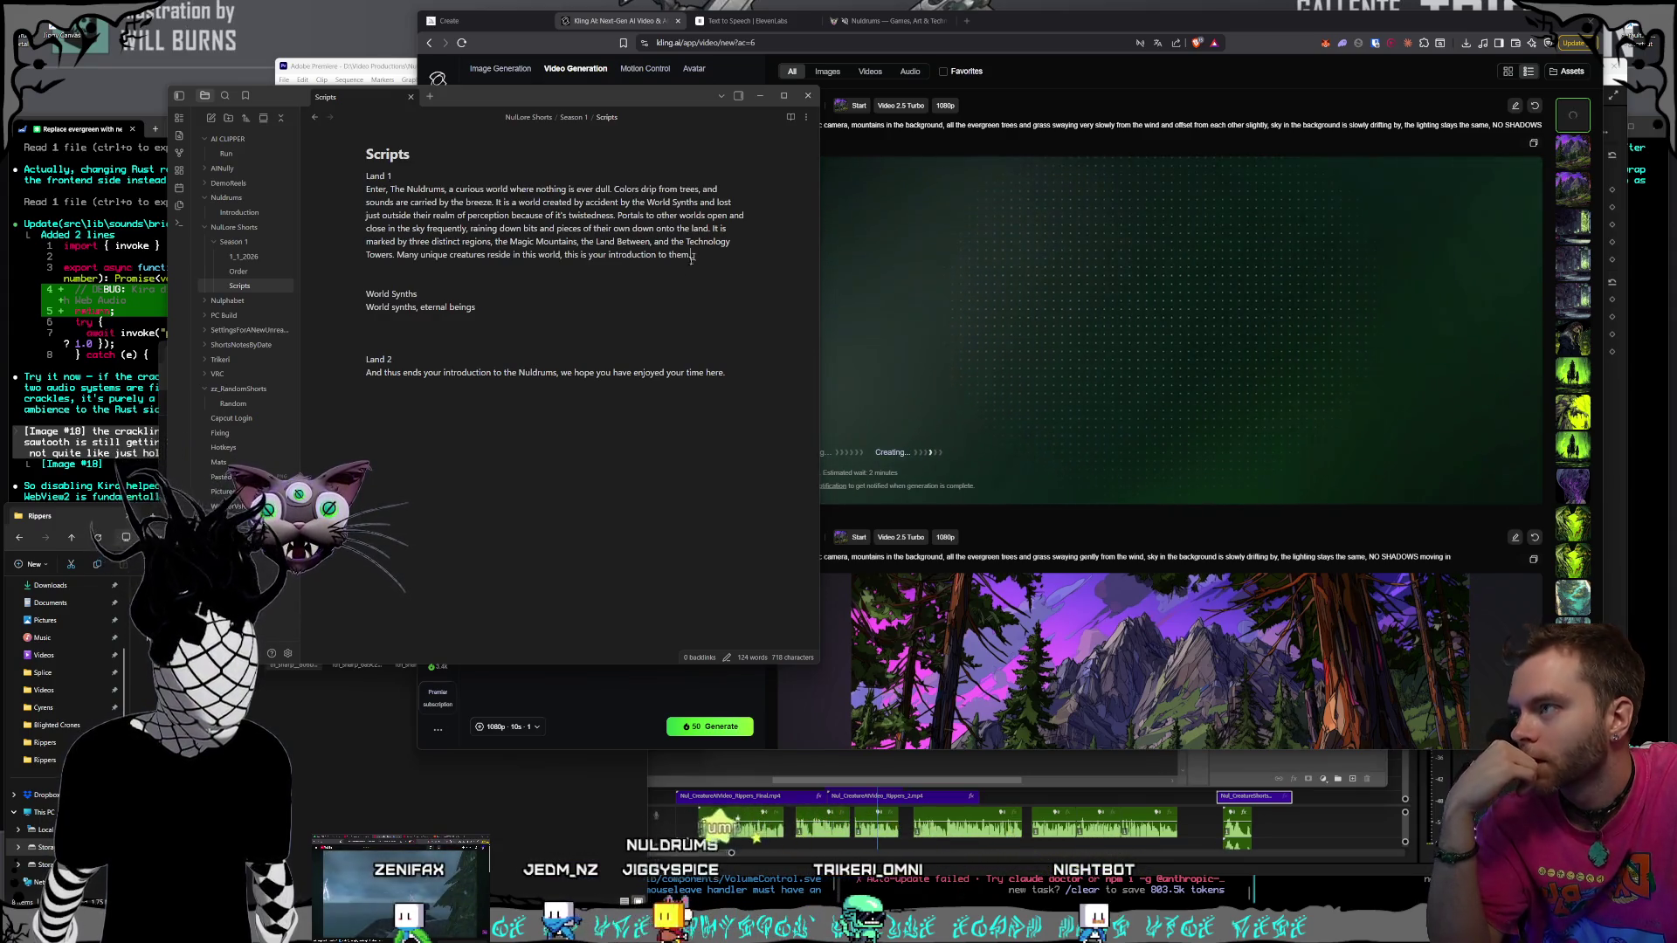
Extend the Land 2 outro: much more to explore, and Earth's portal has only just begun
key("BackSpace")
key("BackSpace")
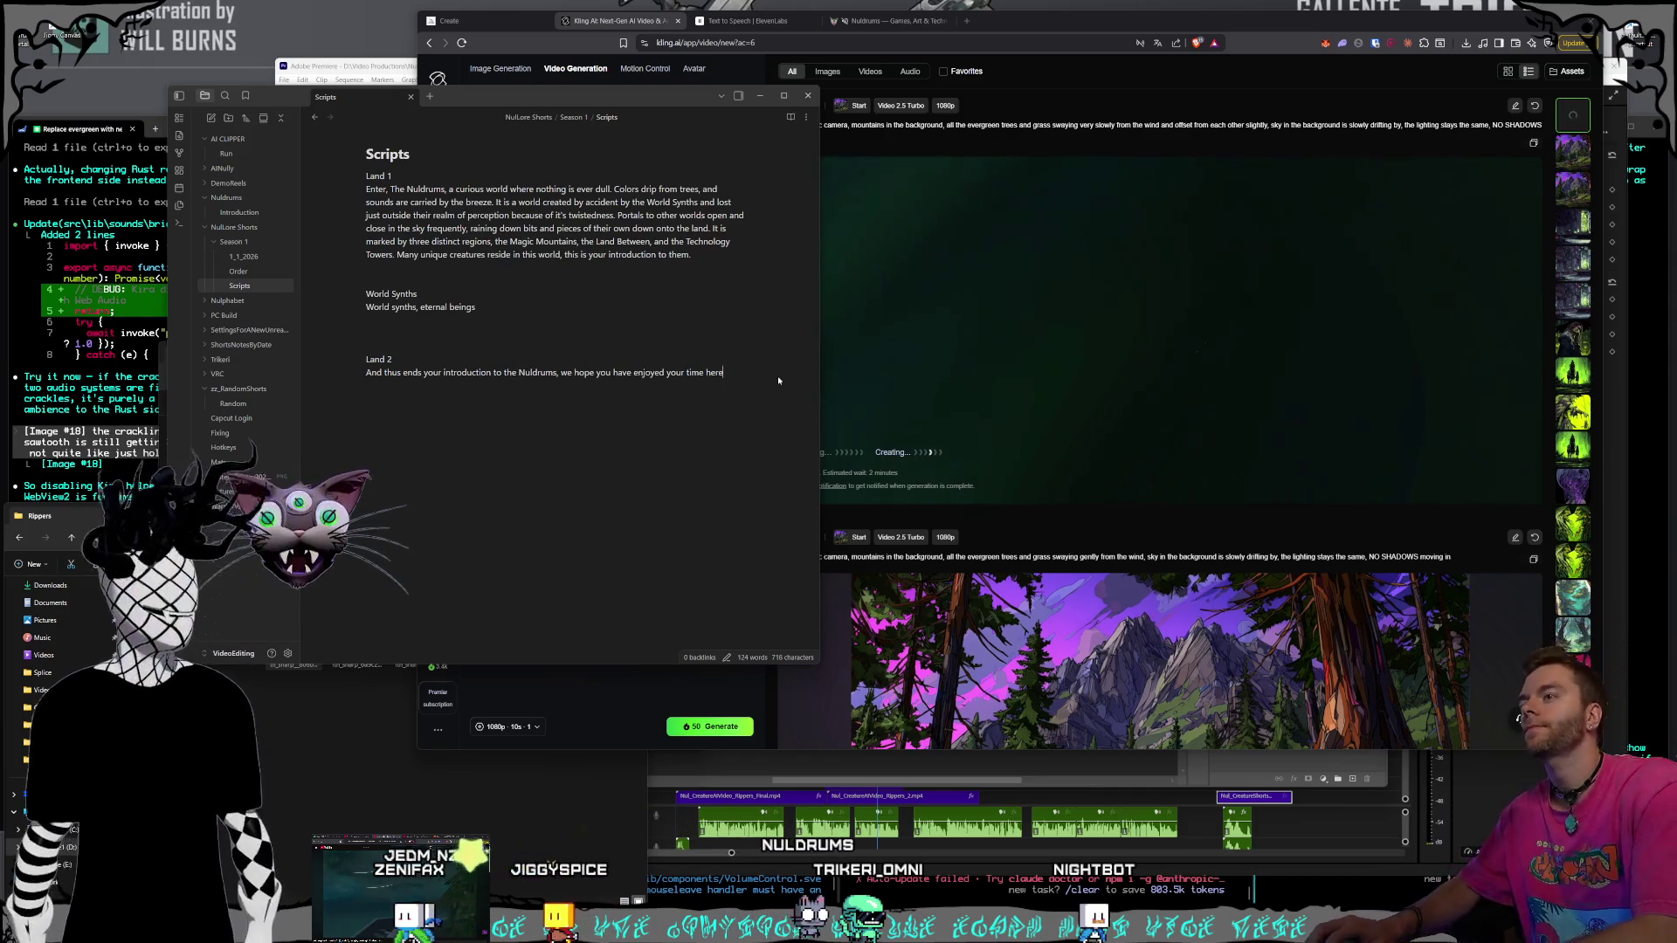
type(" and were")
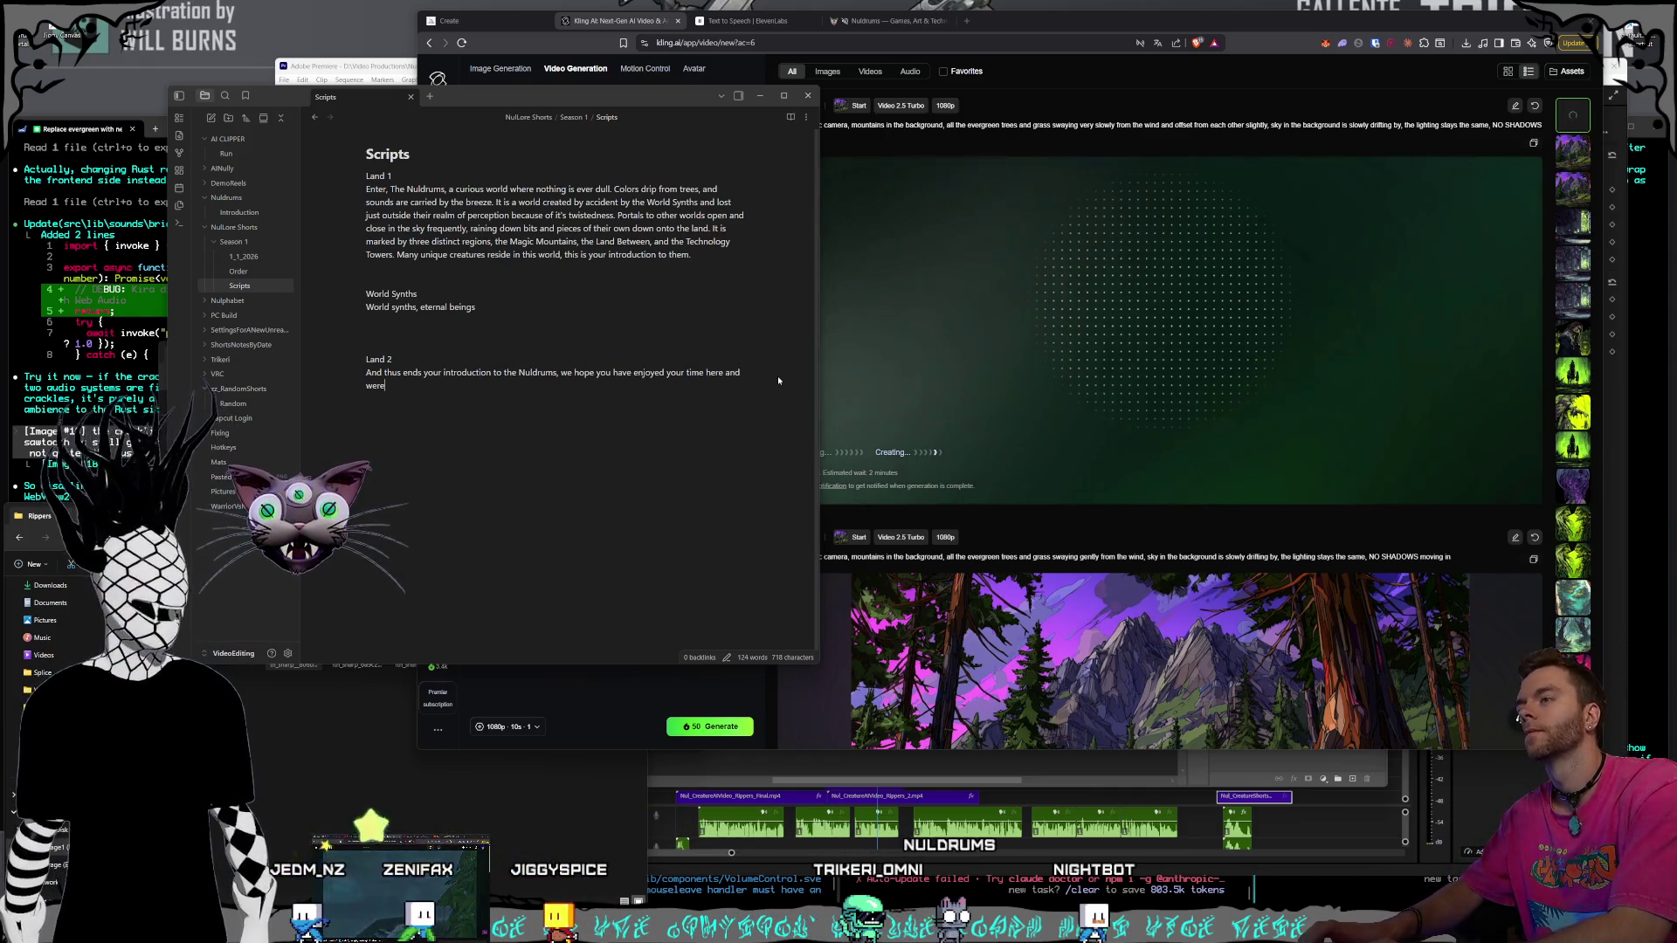
type(" able to keep up!")
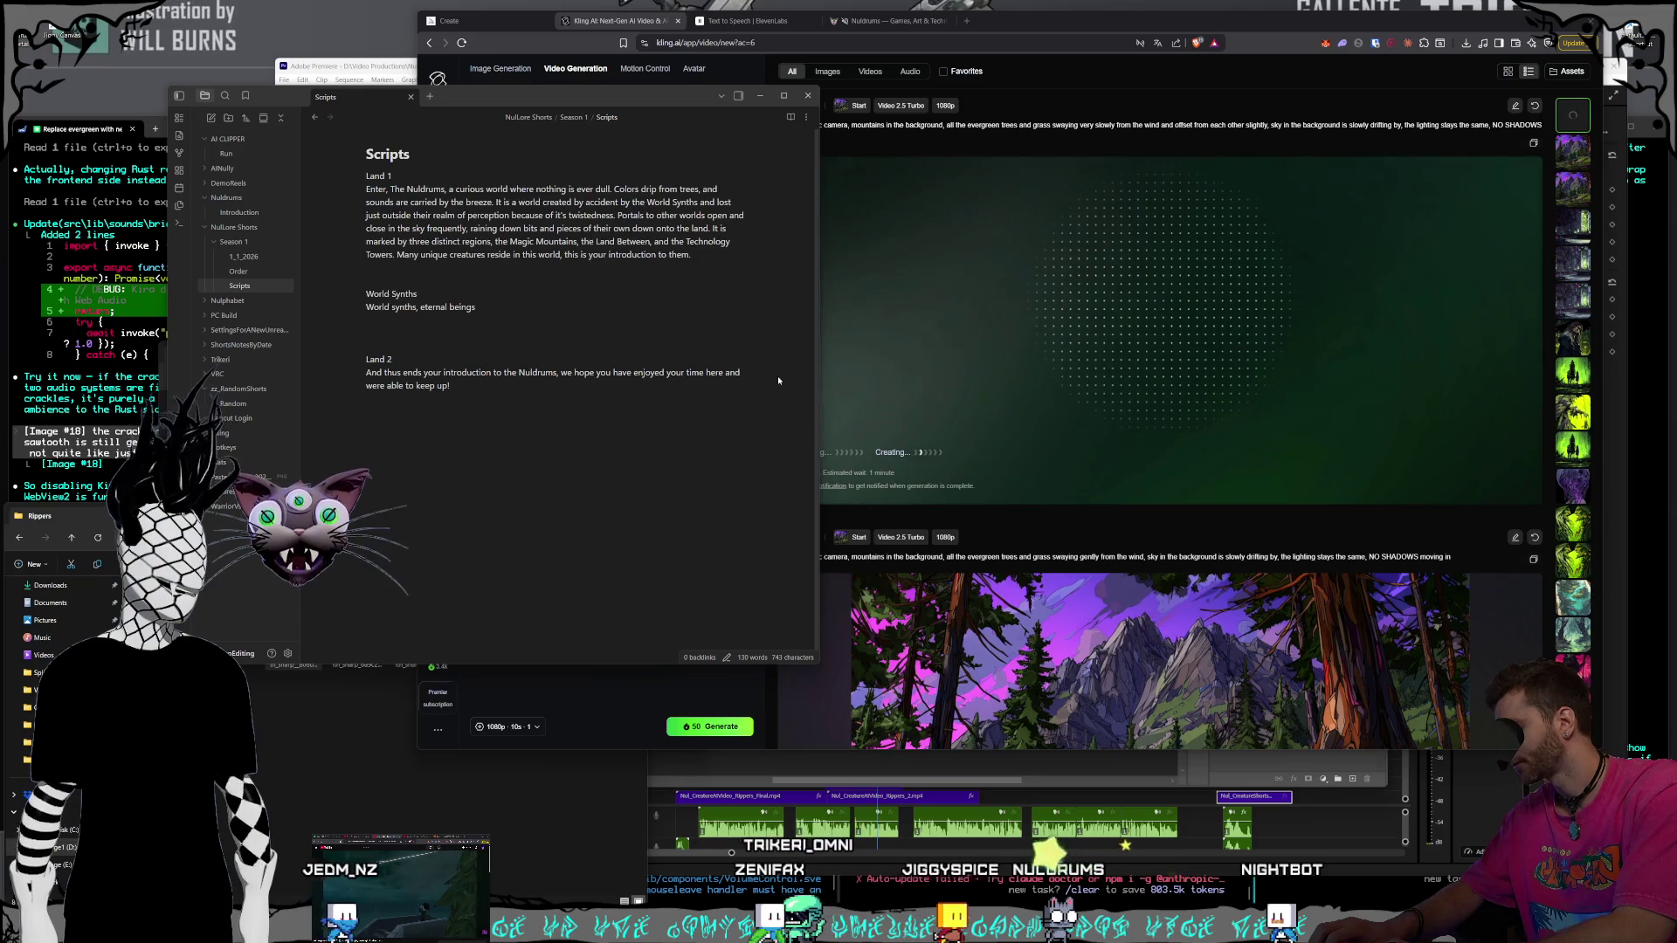
type(" There is m")
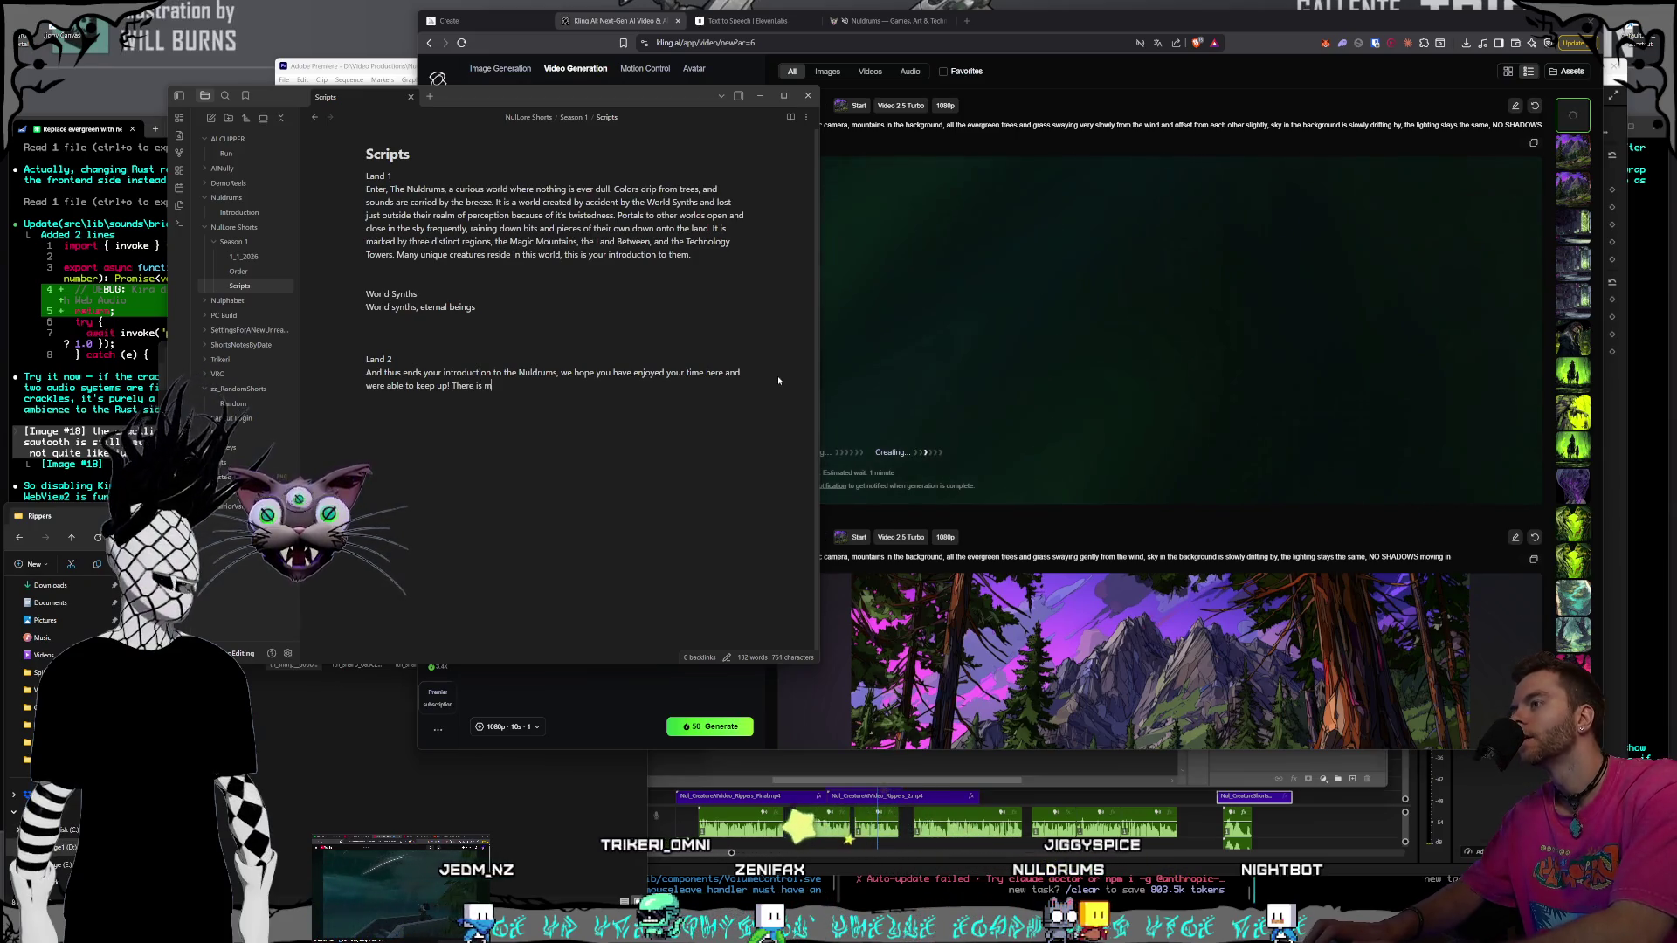
type("uch more to ex")
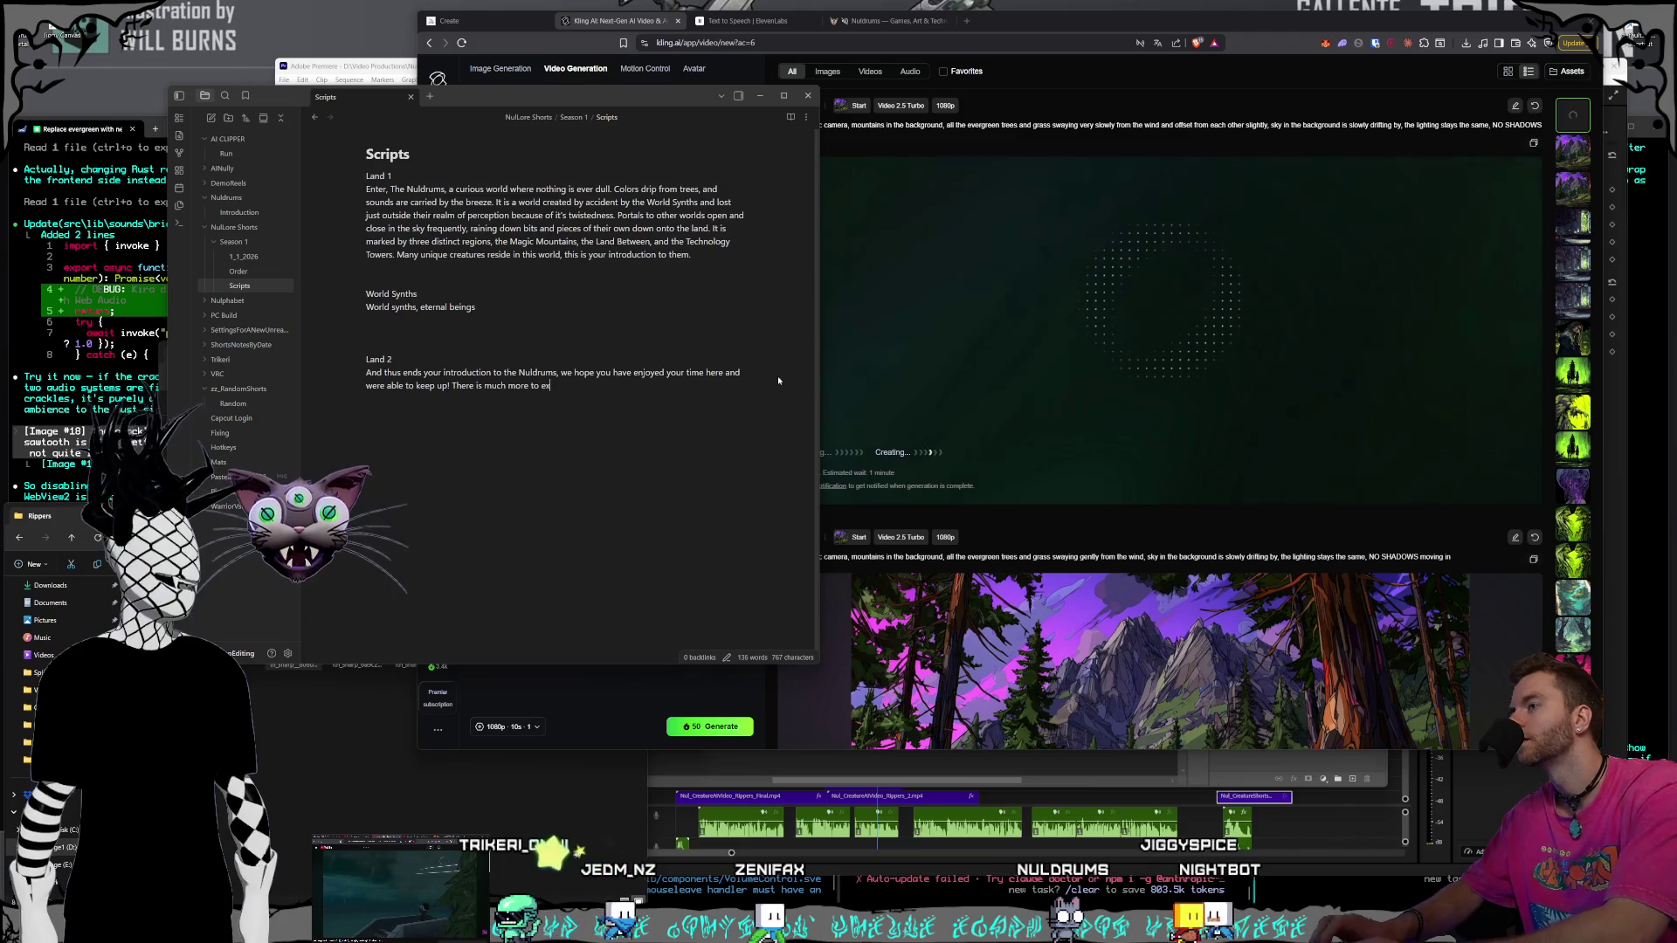
type("plore")
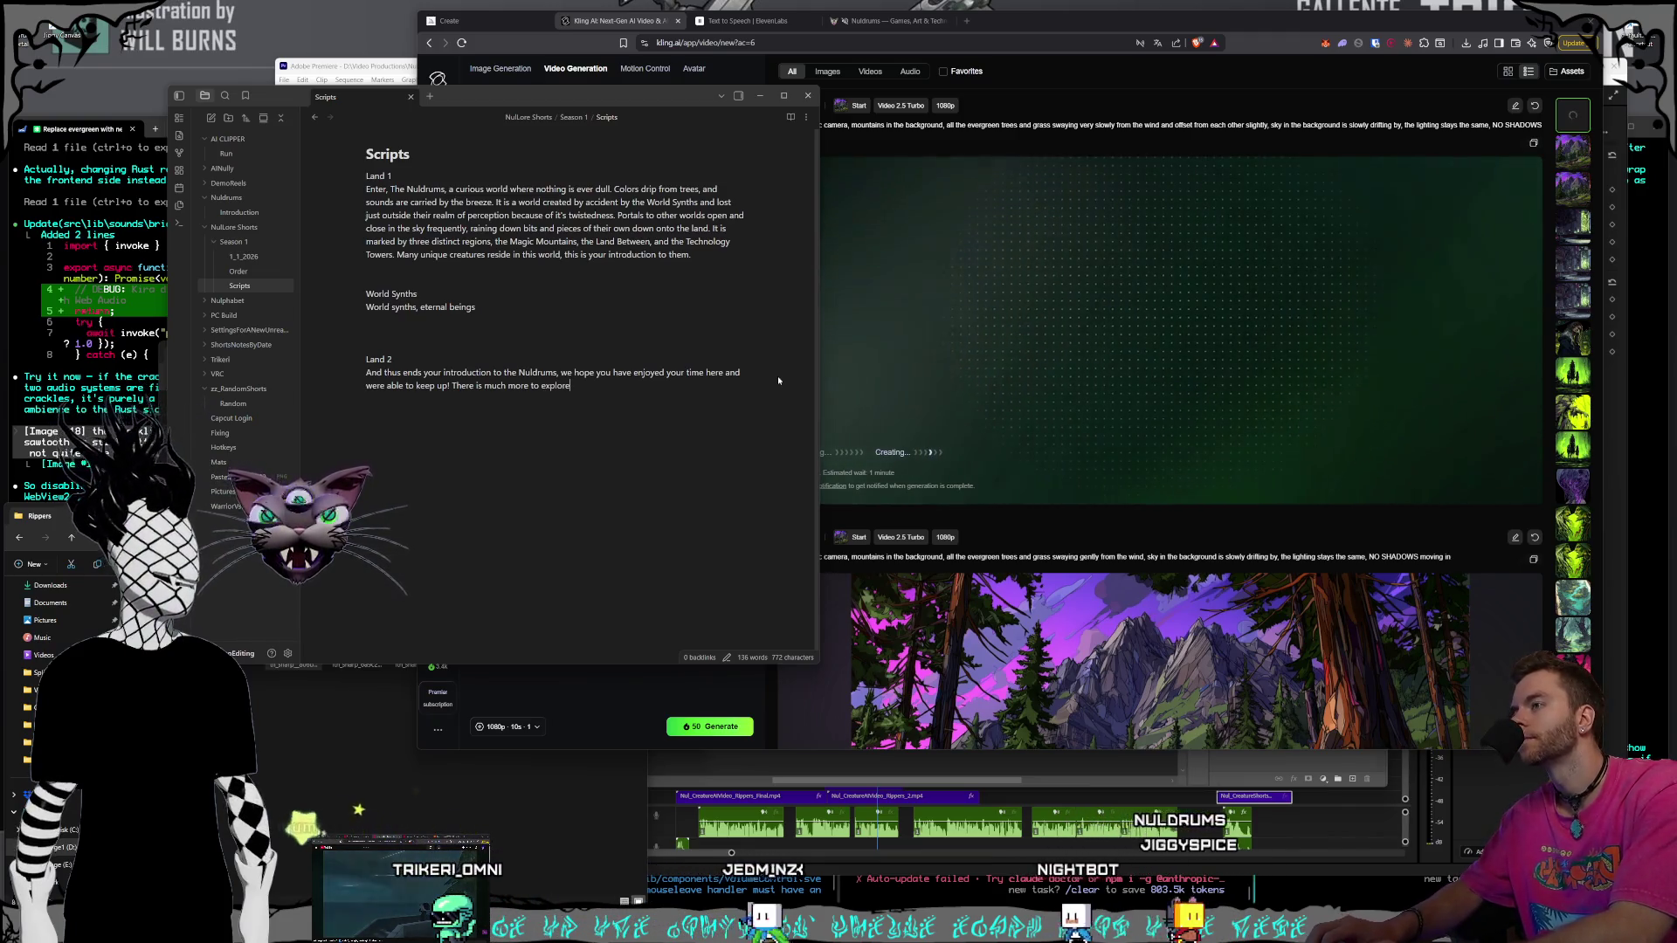
type(", the portal ")
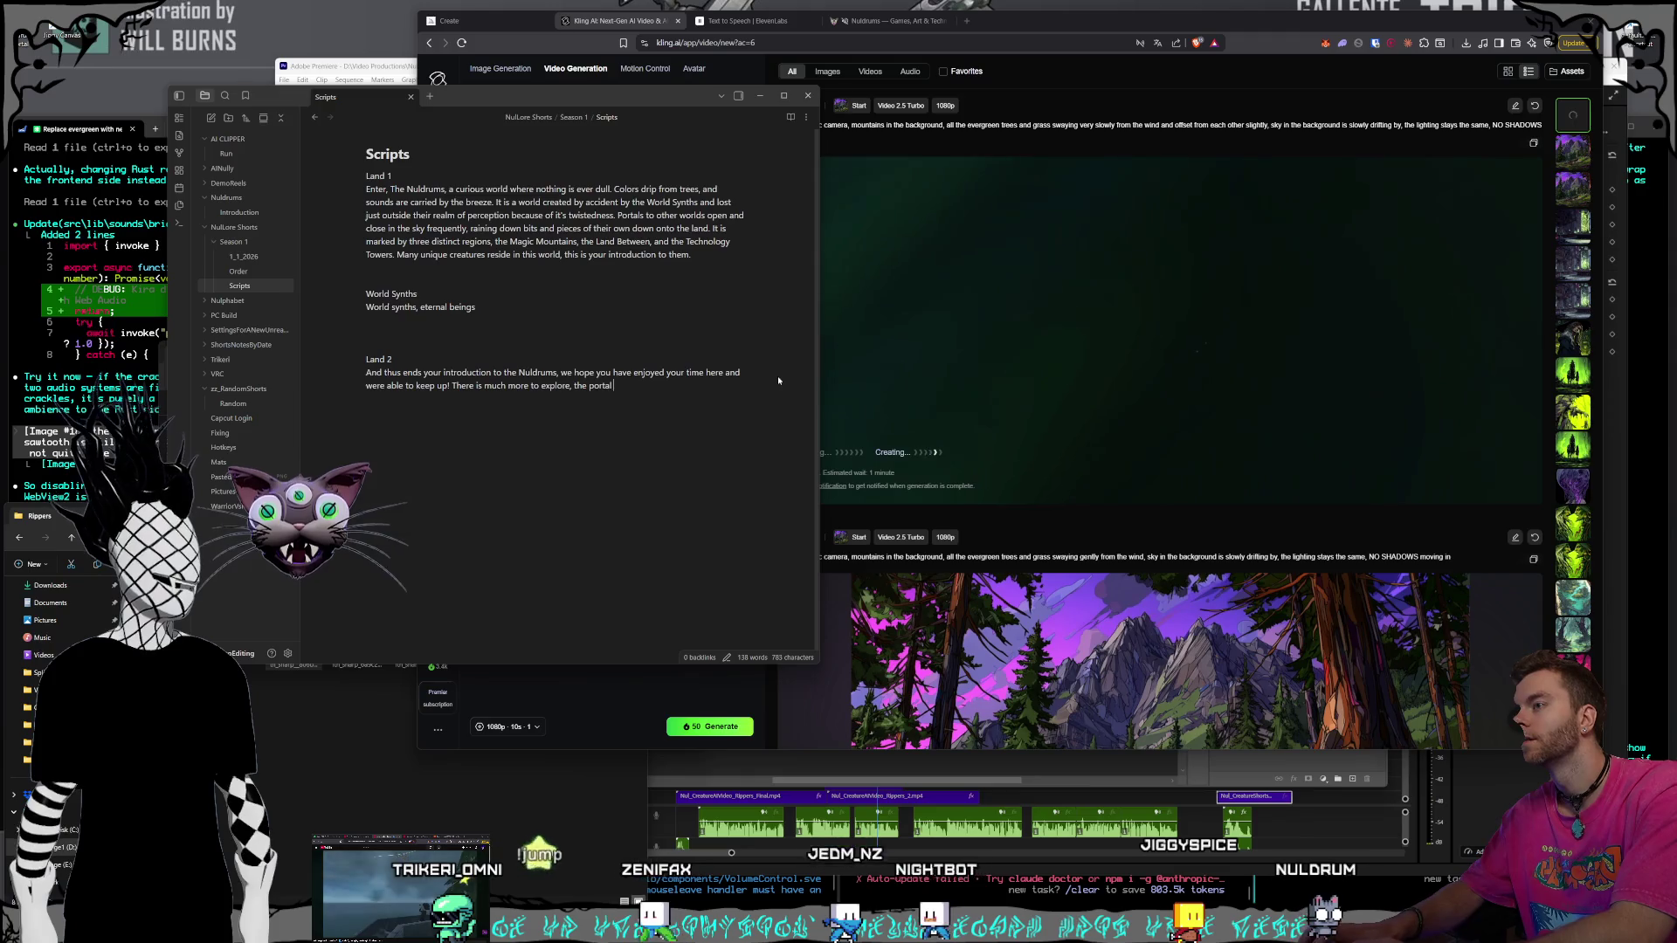
type("to")
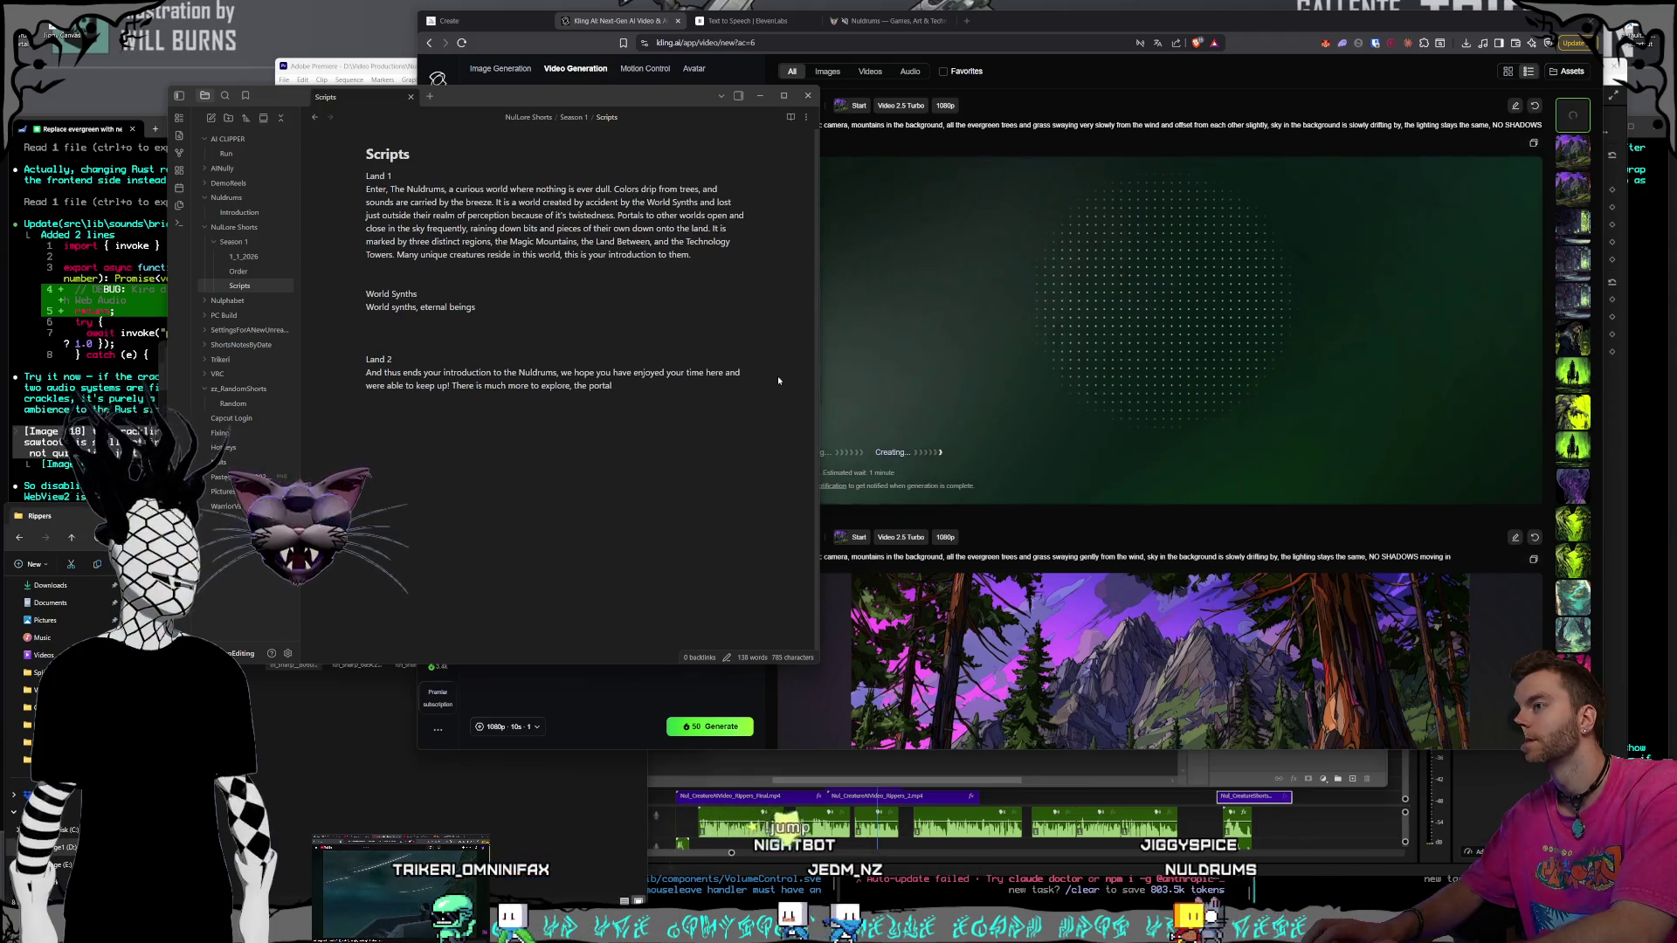
type(" your world, ")
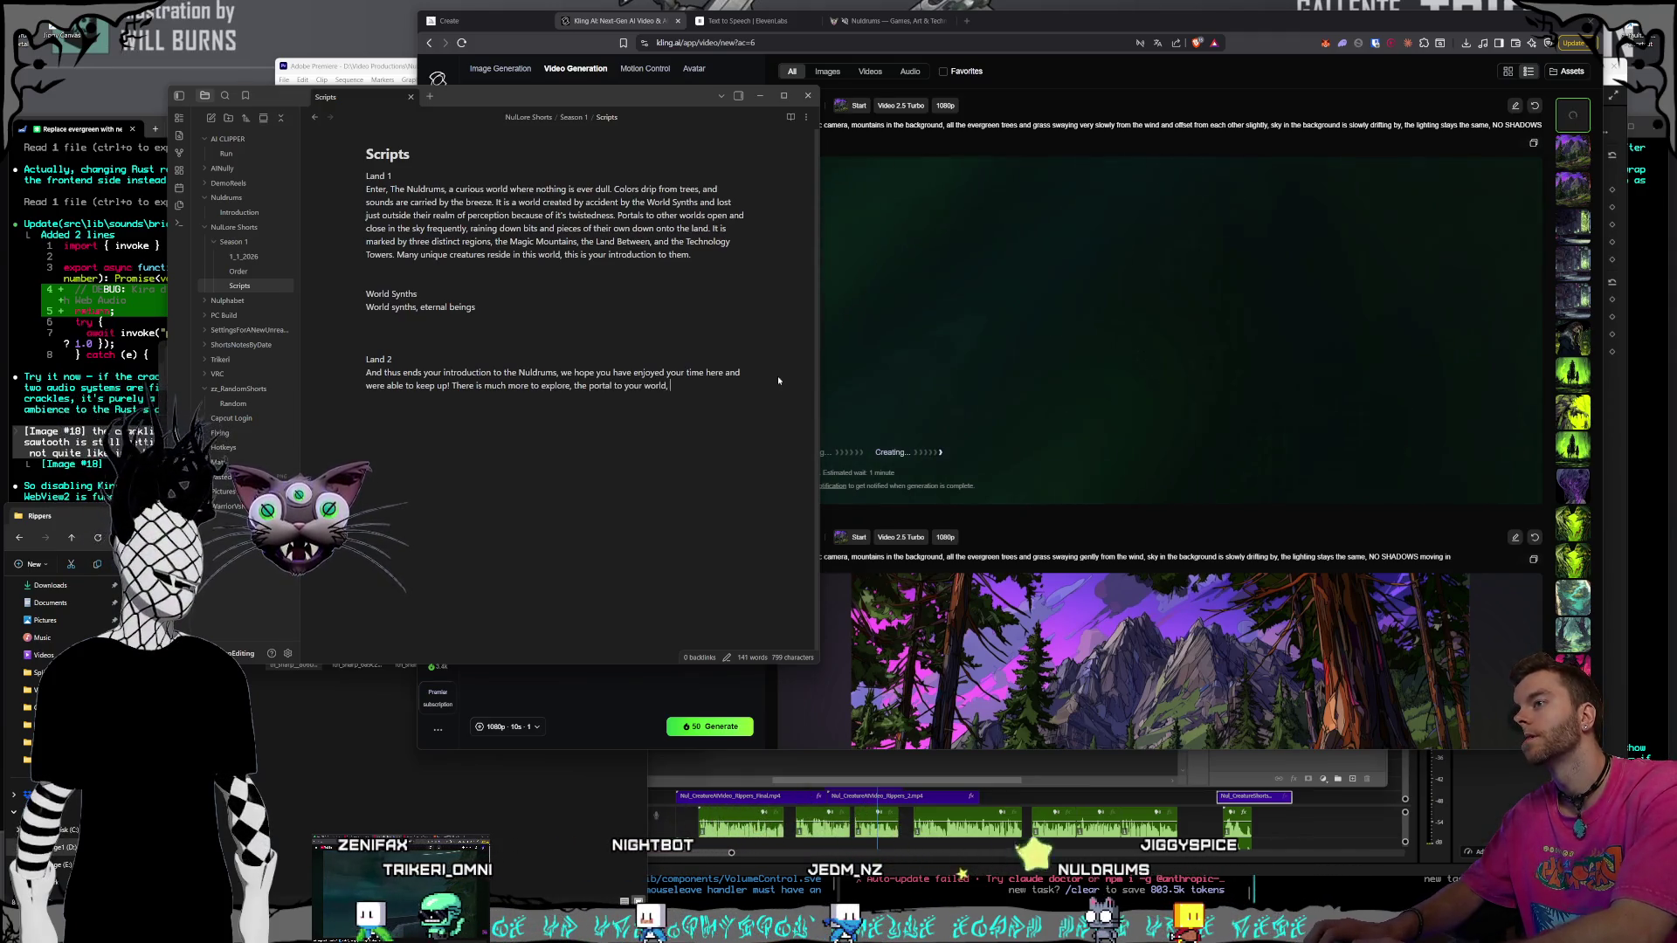
type("Earth, has on")
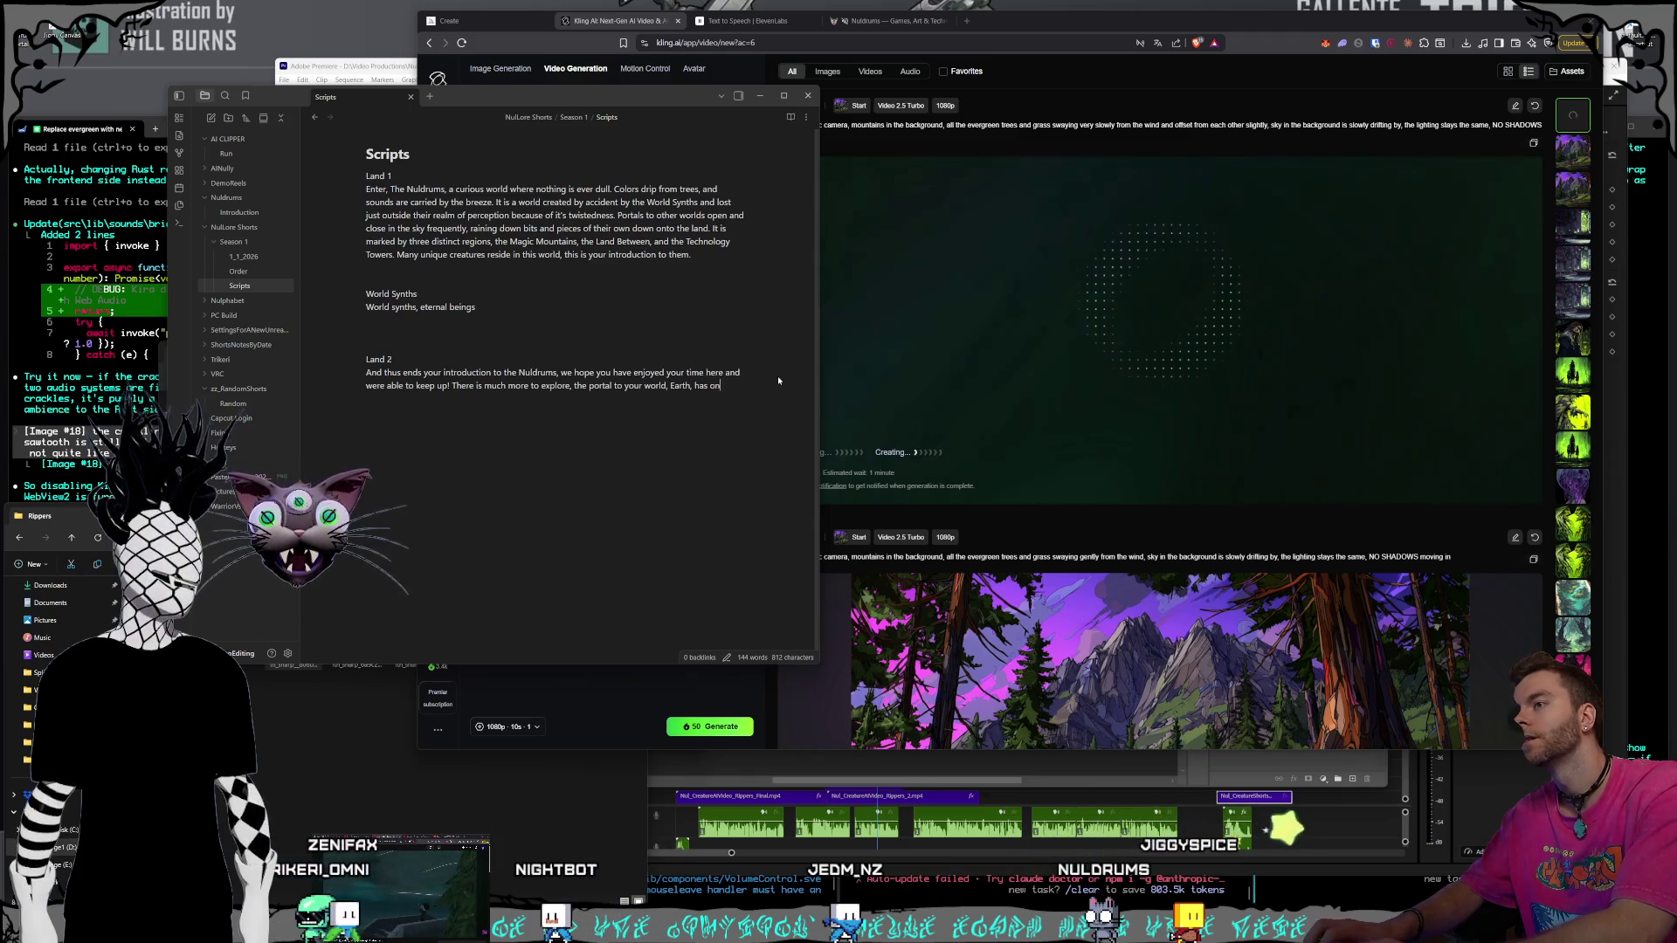
type("ly just beg")
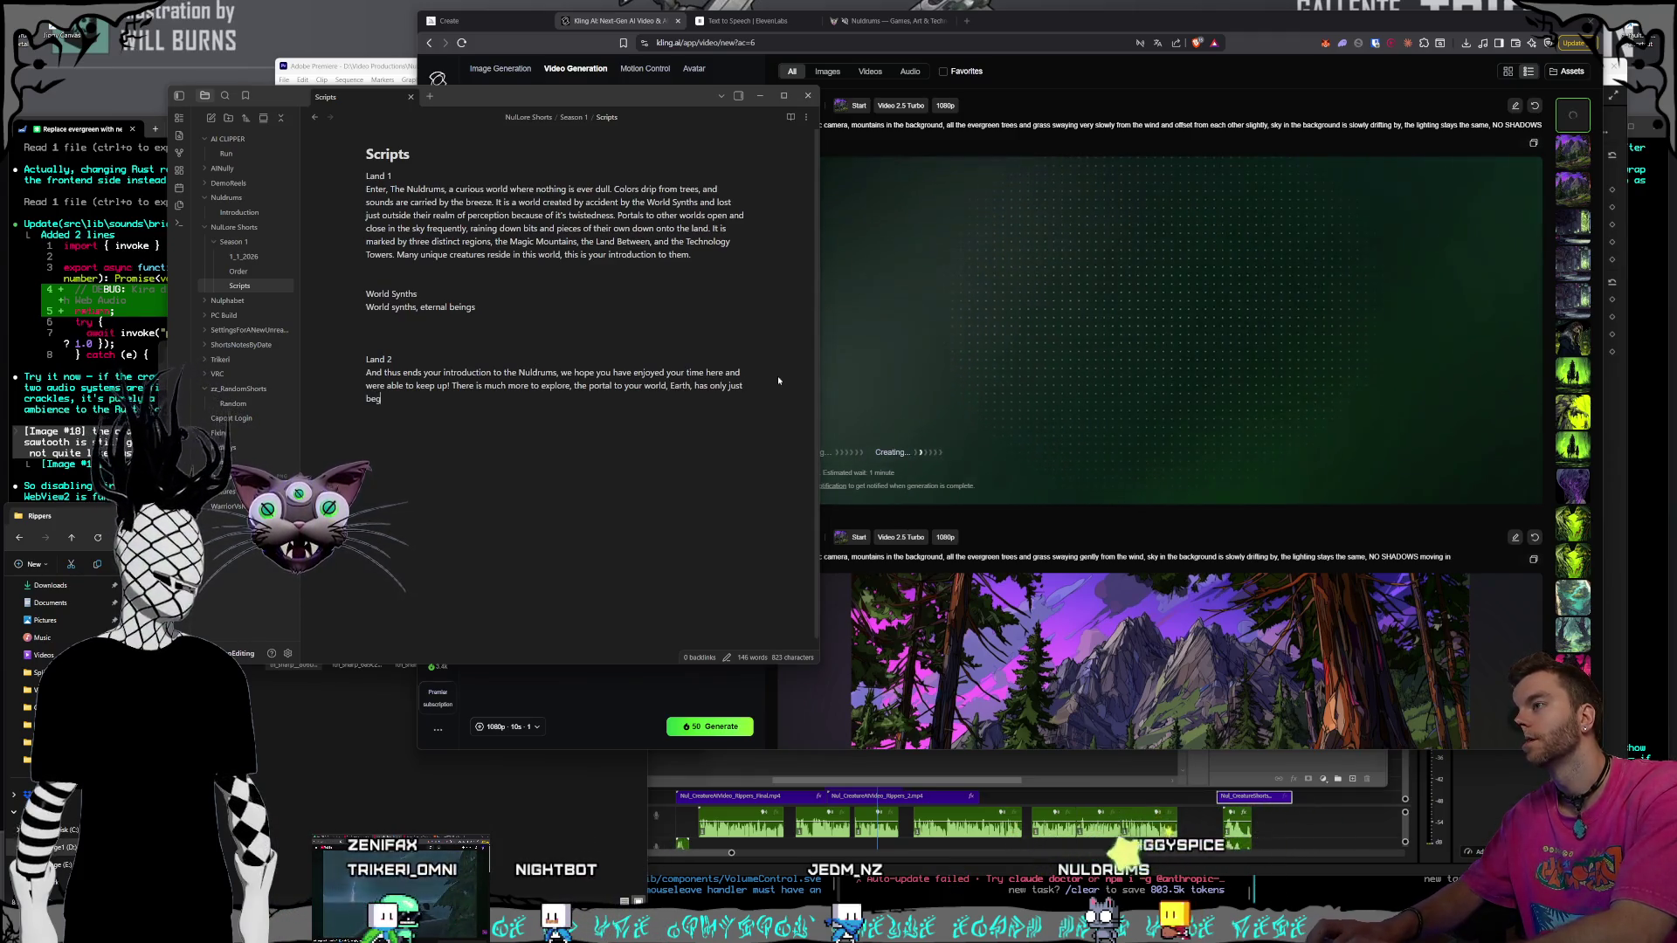
type("un to c")
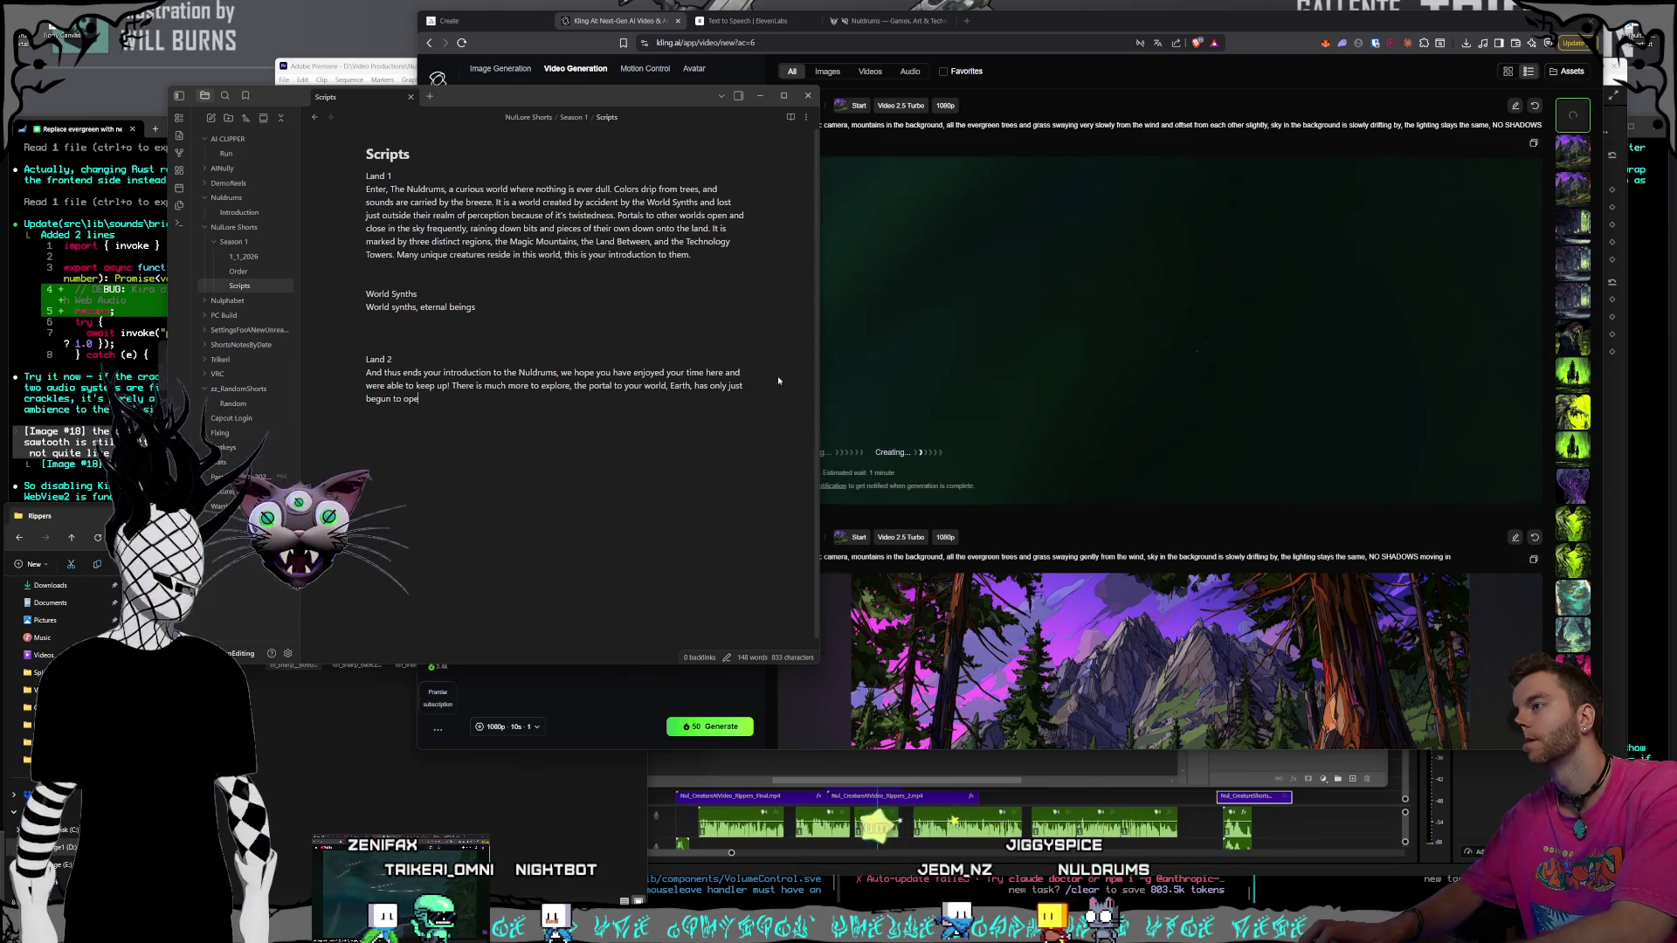
type(" slightly")
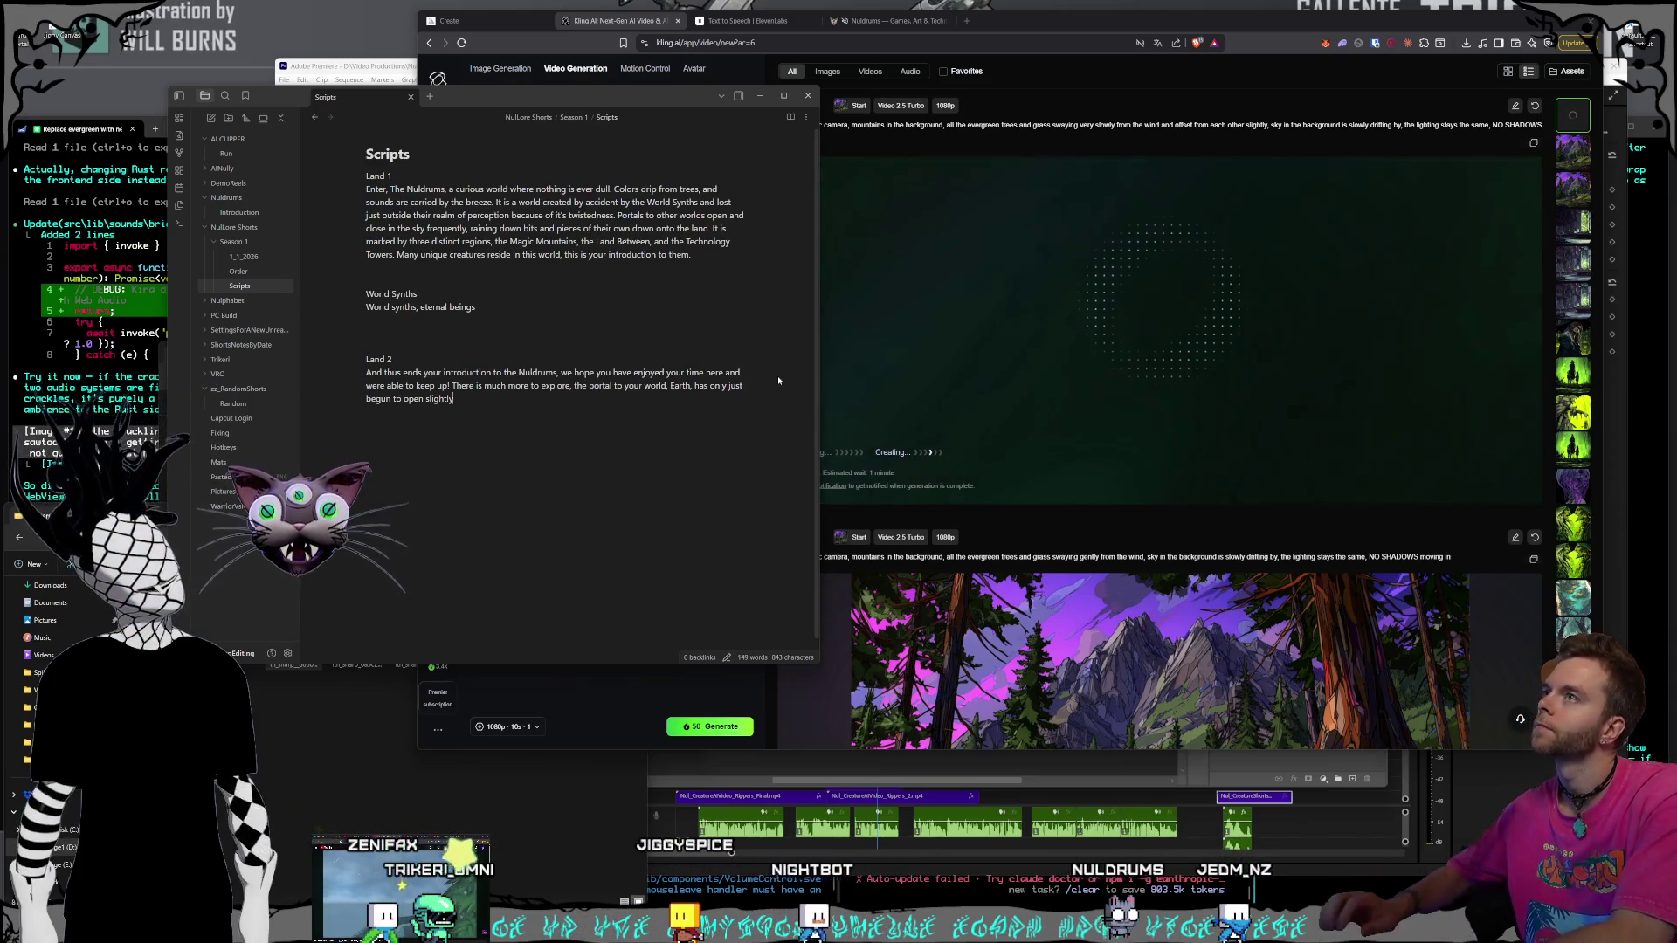
type(". Trikeri has")
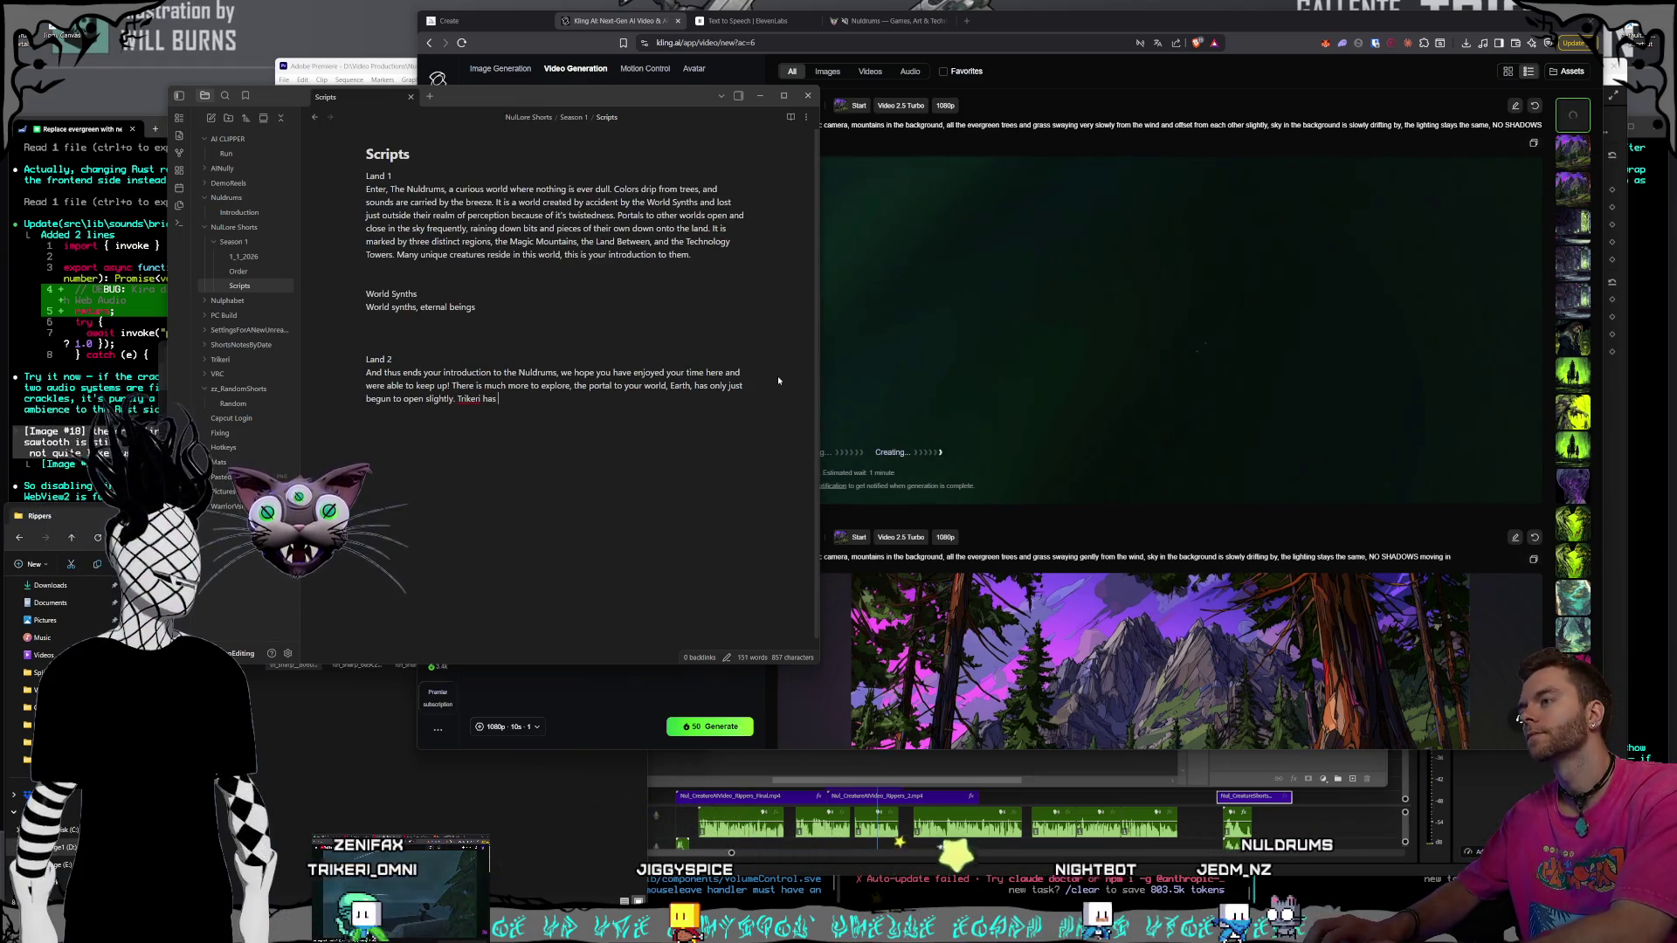
key("BackSpace")
key("BackSpace")
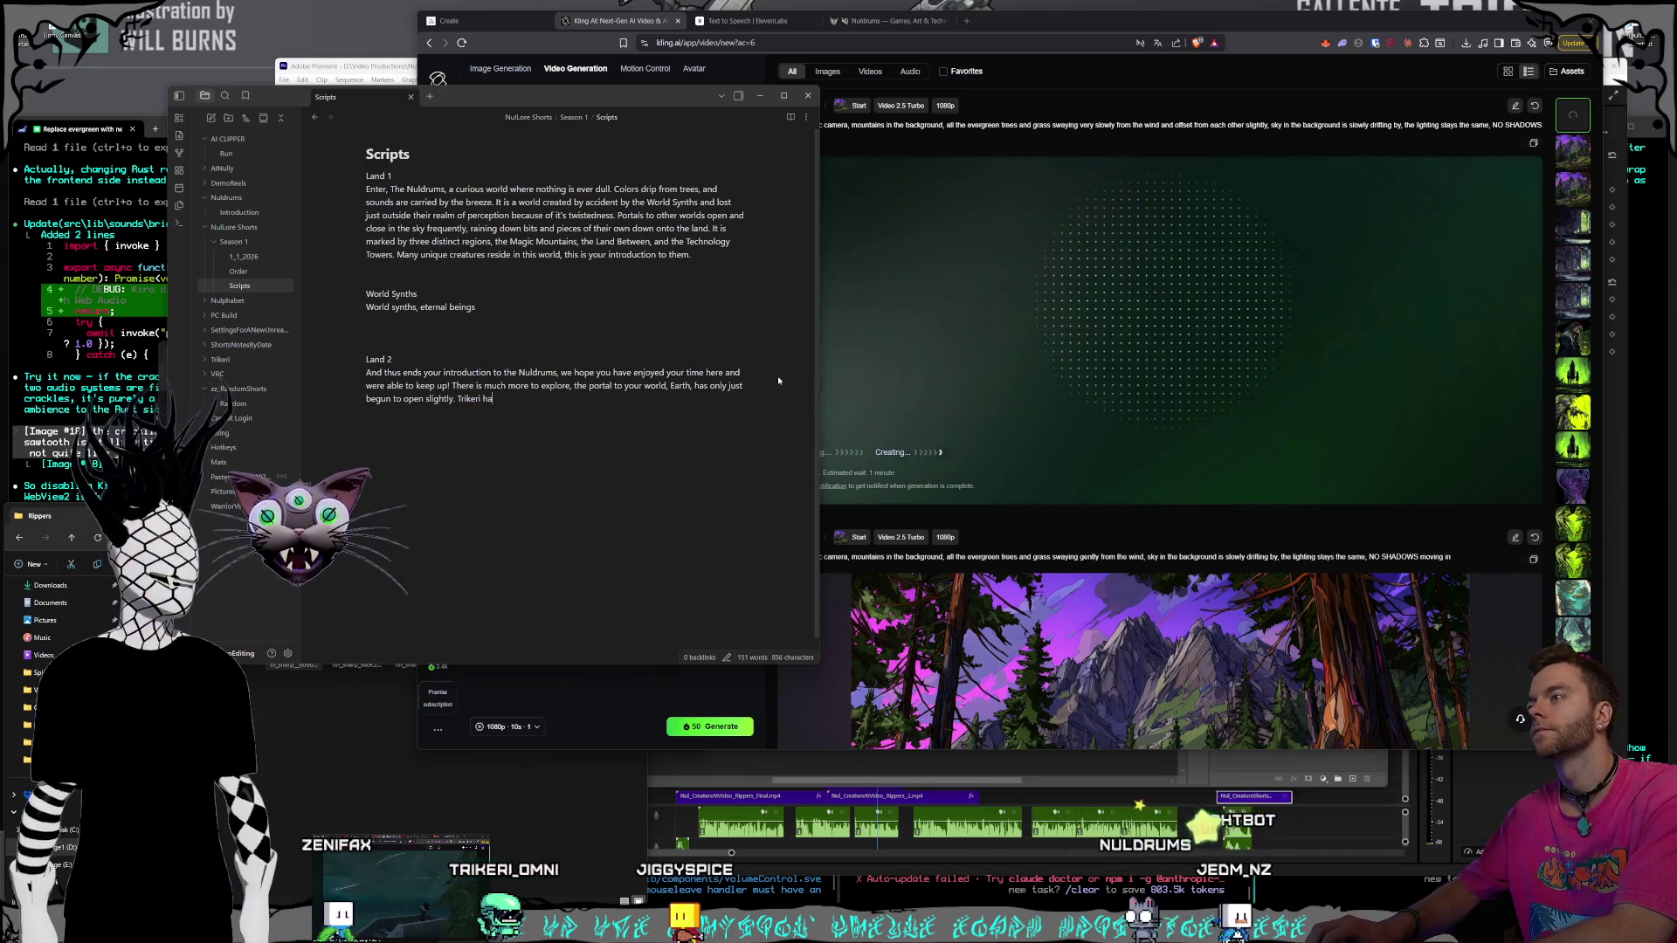
Add that Trikeri is tethered to a human and AI helps communicate our world to you
type("s attached him")
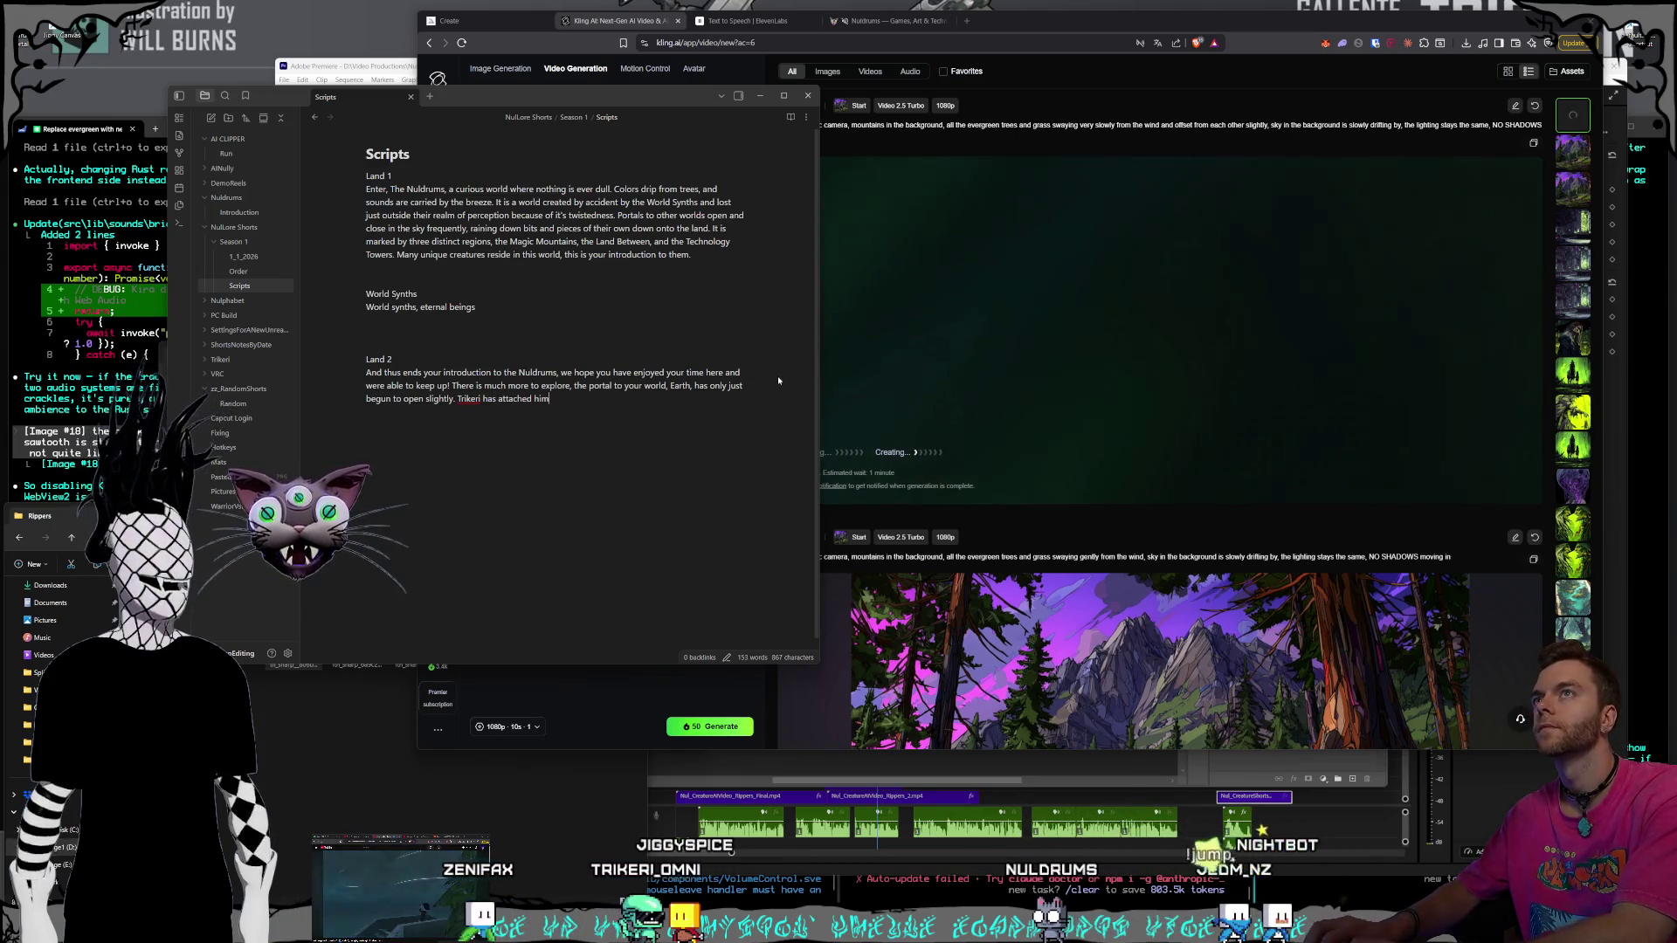
type("self to a human")
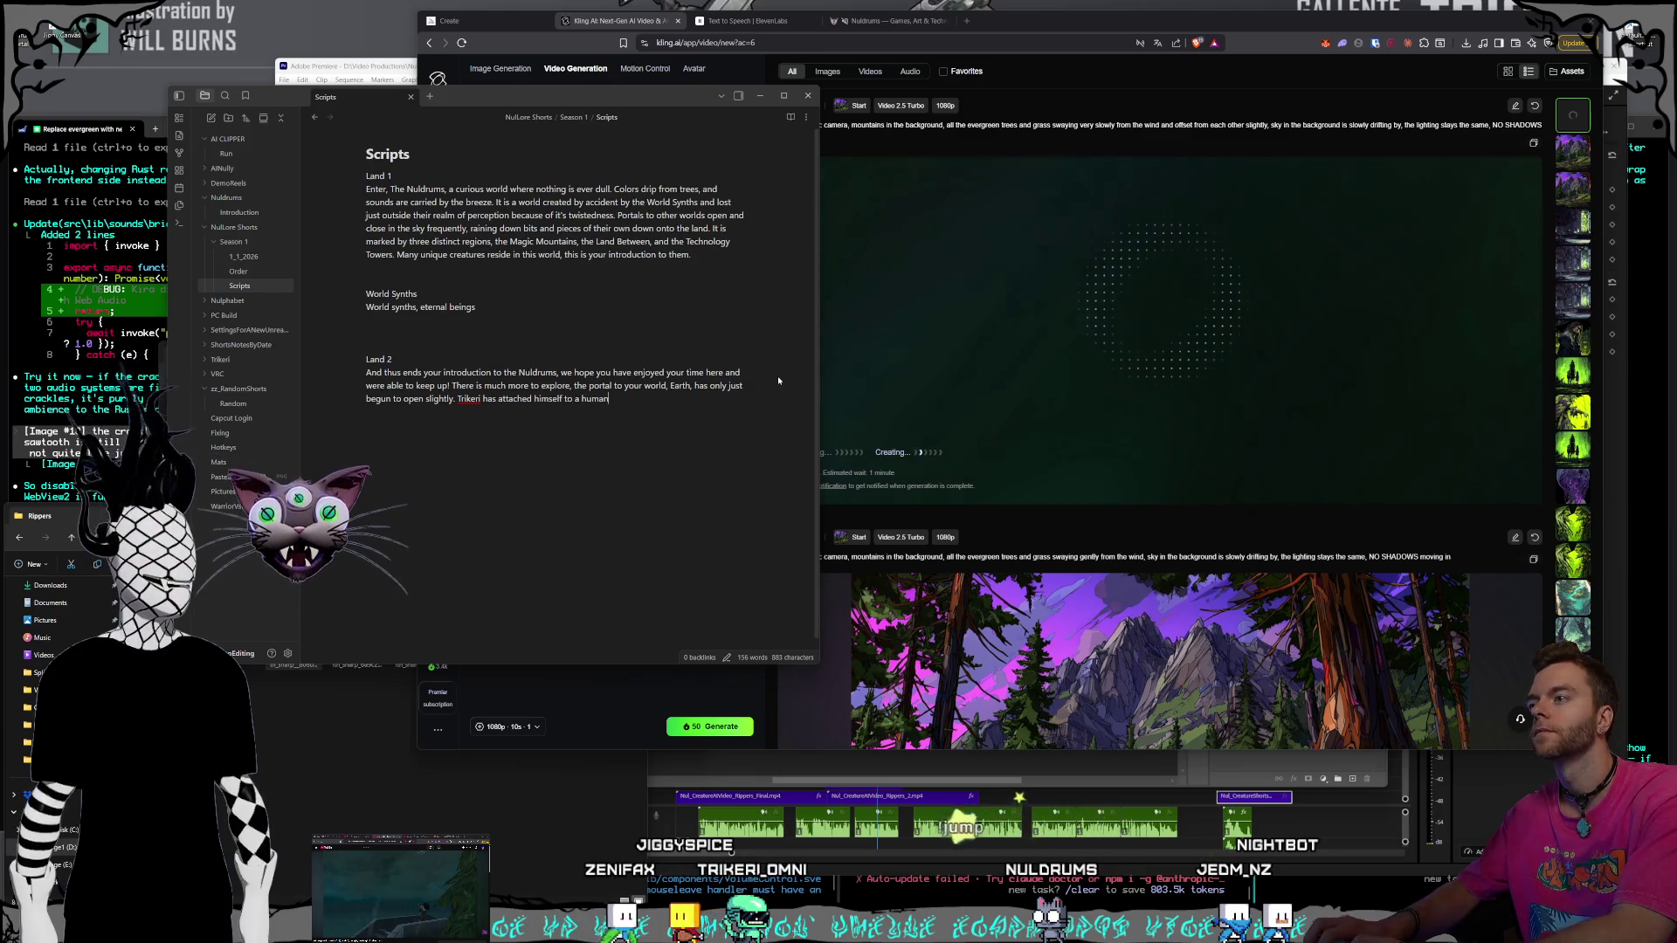
type(" tether and is")
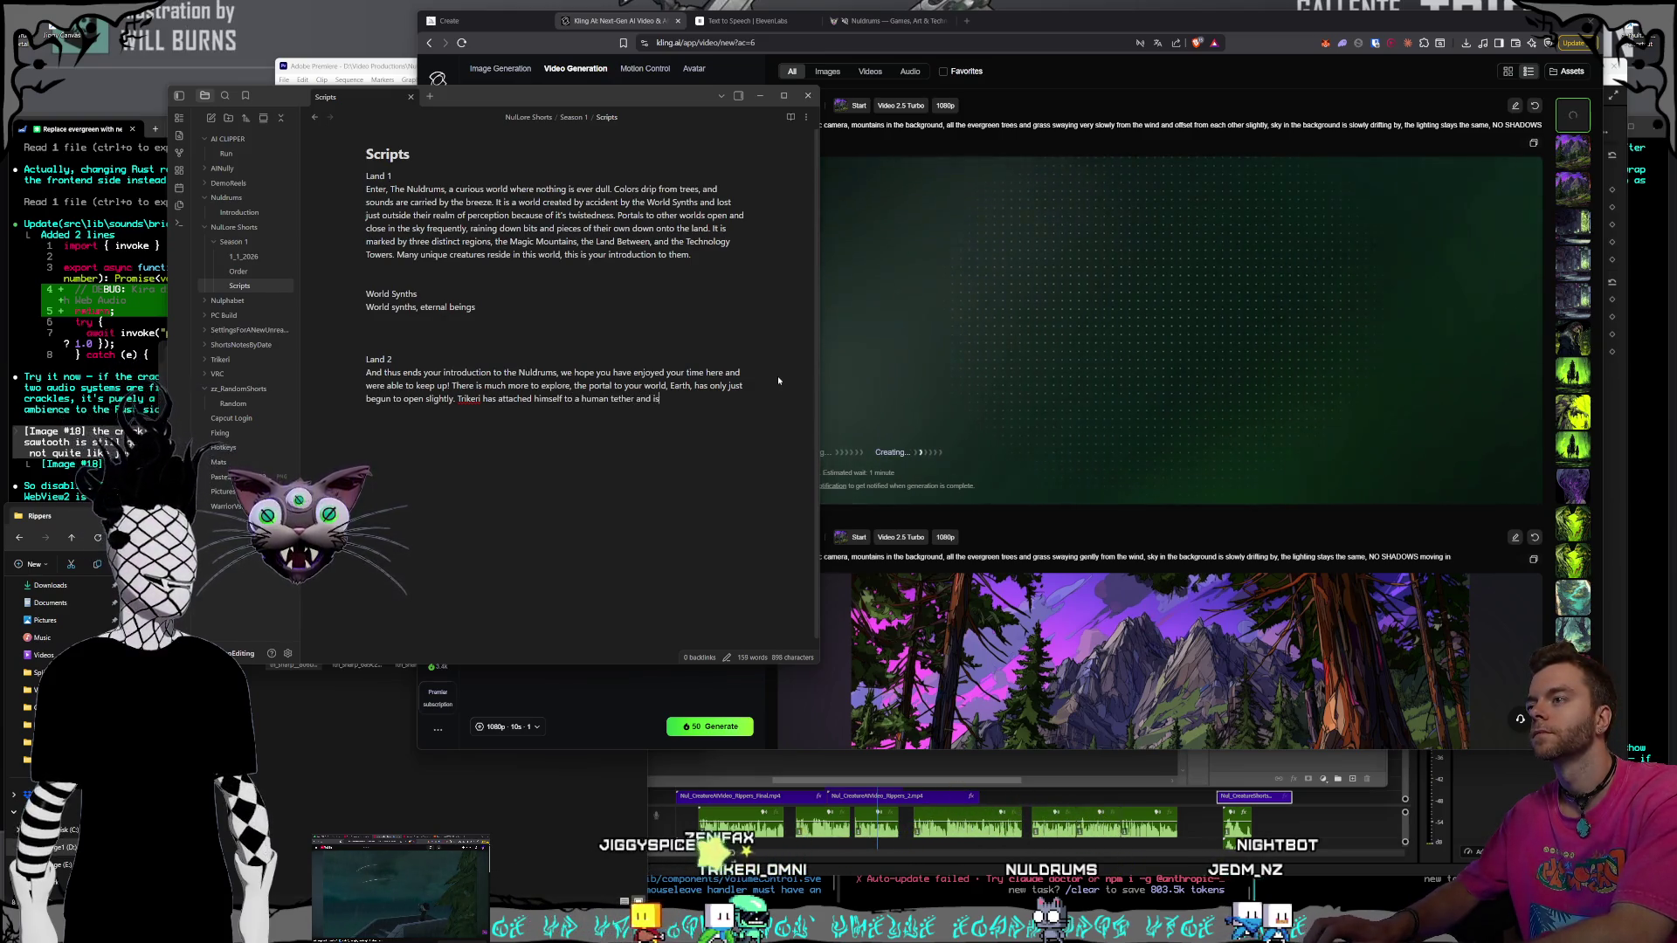
type(" messaging as much as his")
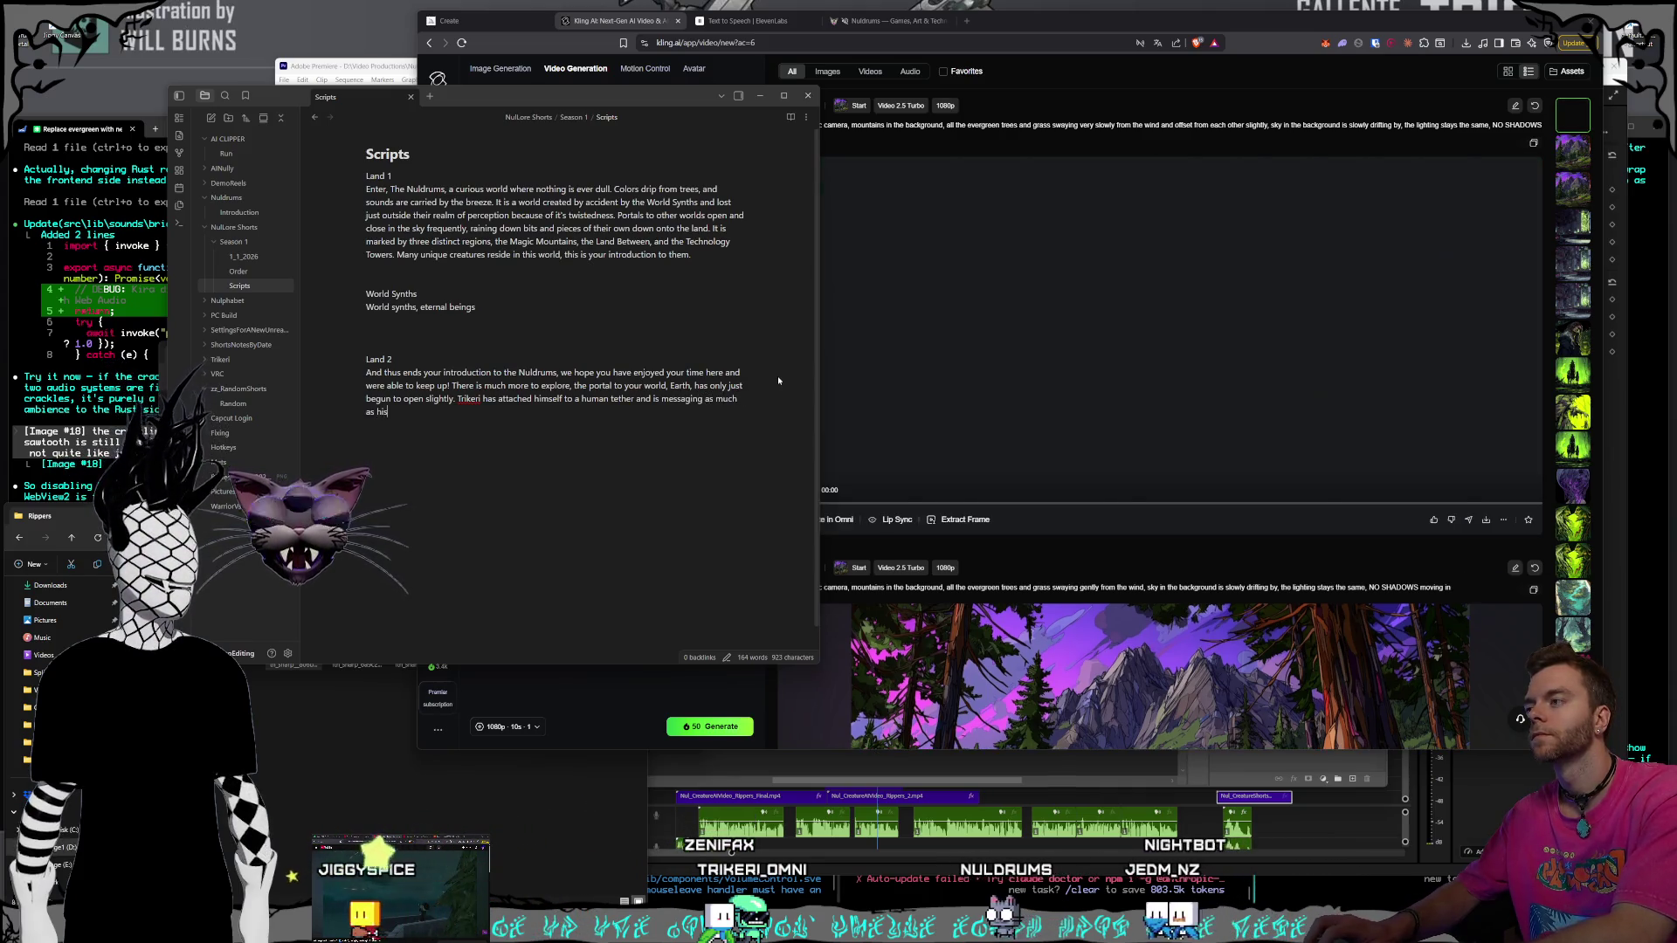
key("BackSpace")
key("BackSpace")
type("e can, the power of AI is enabling us to quickly ")
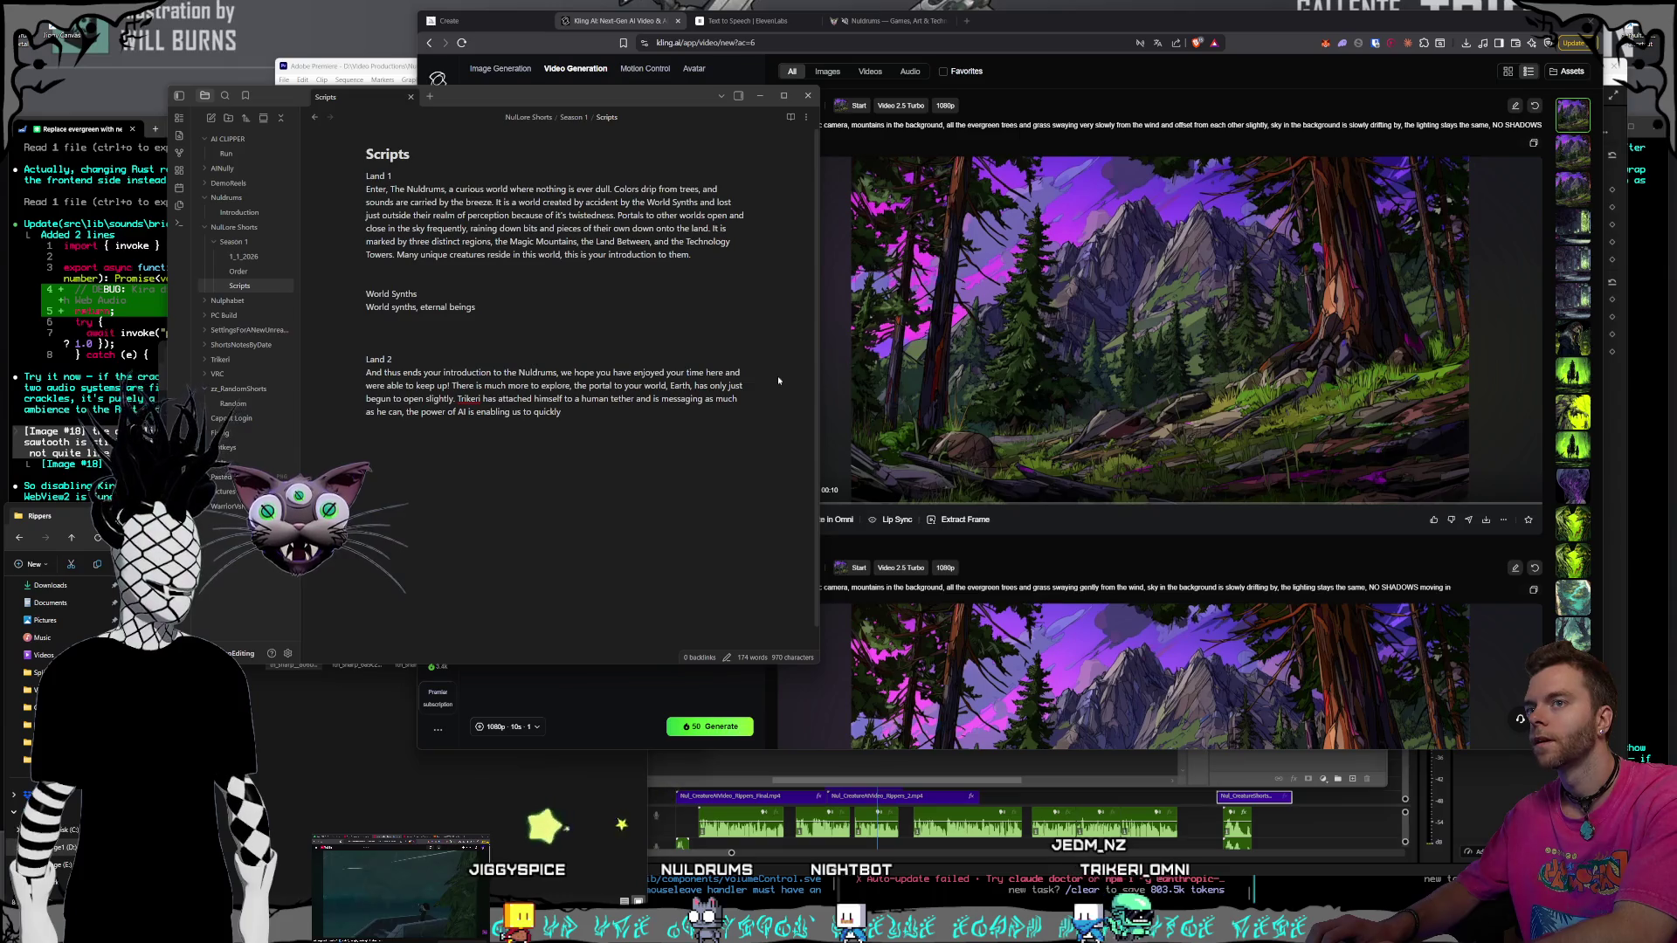
type("communicate")
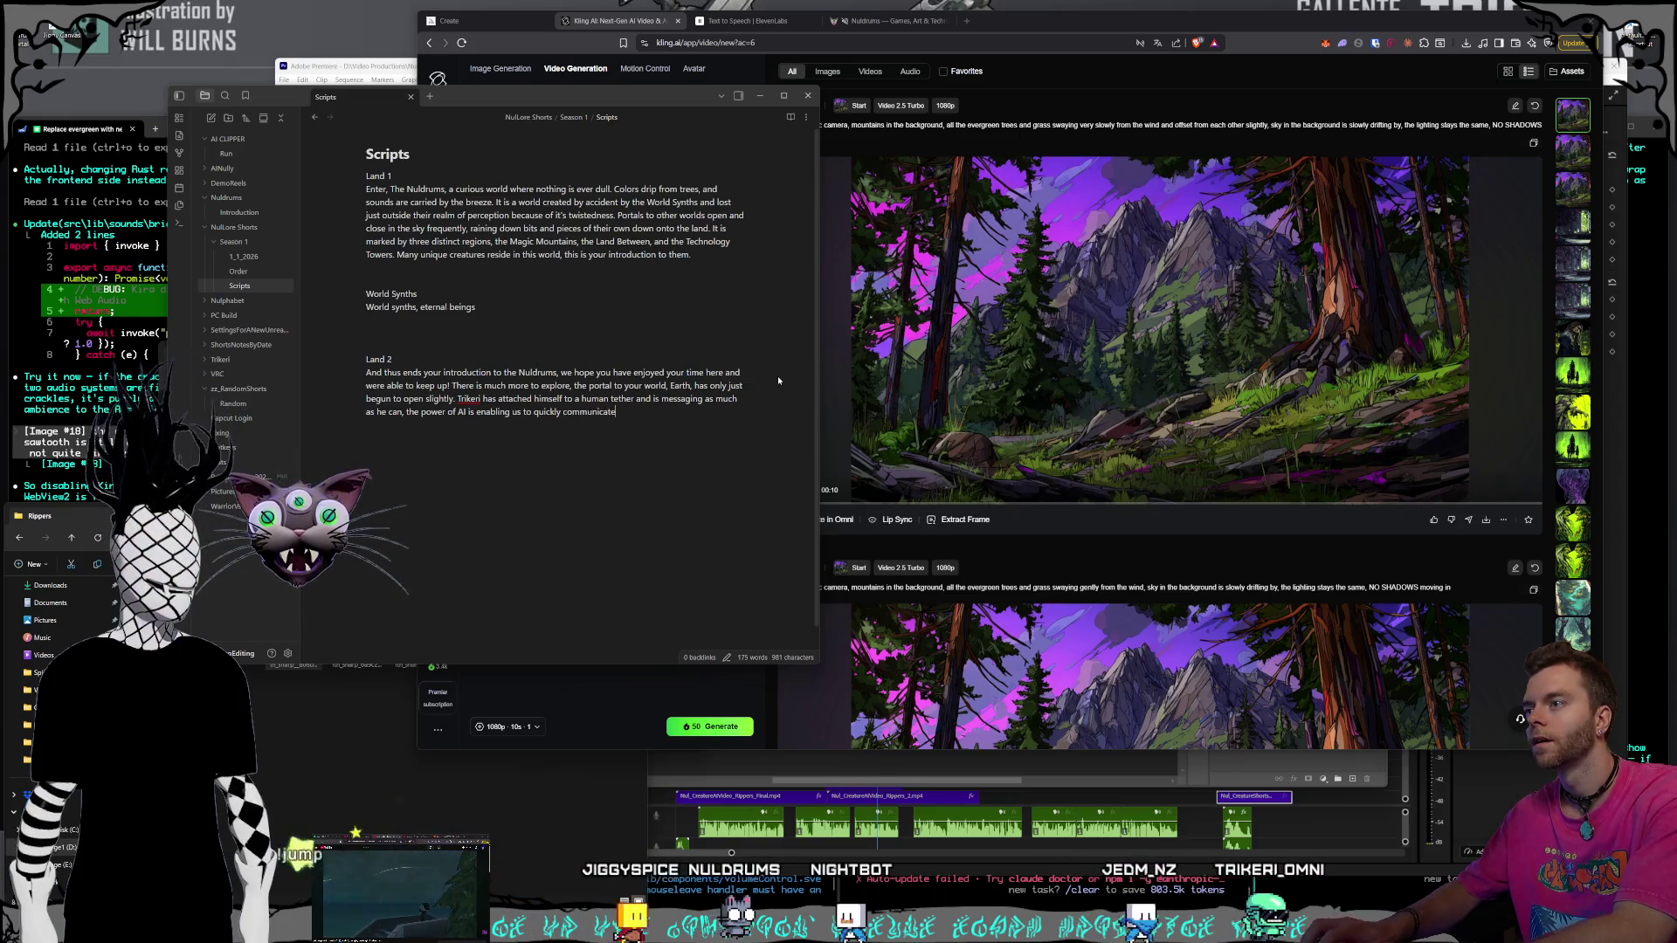
type(" our world to you.")
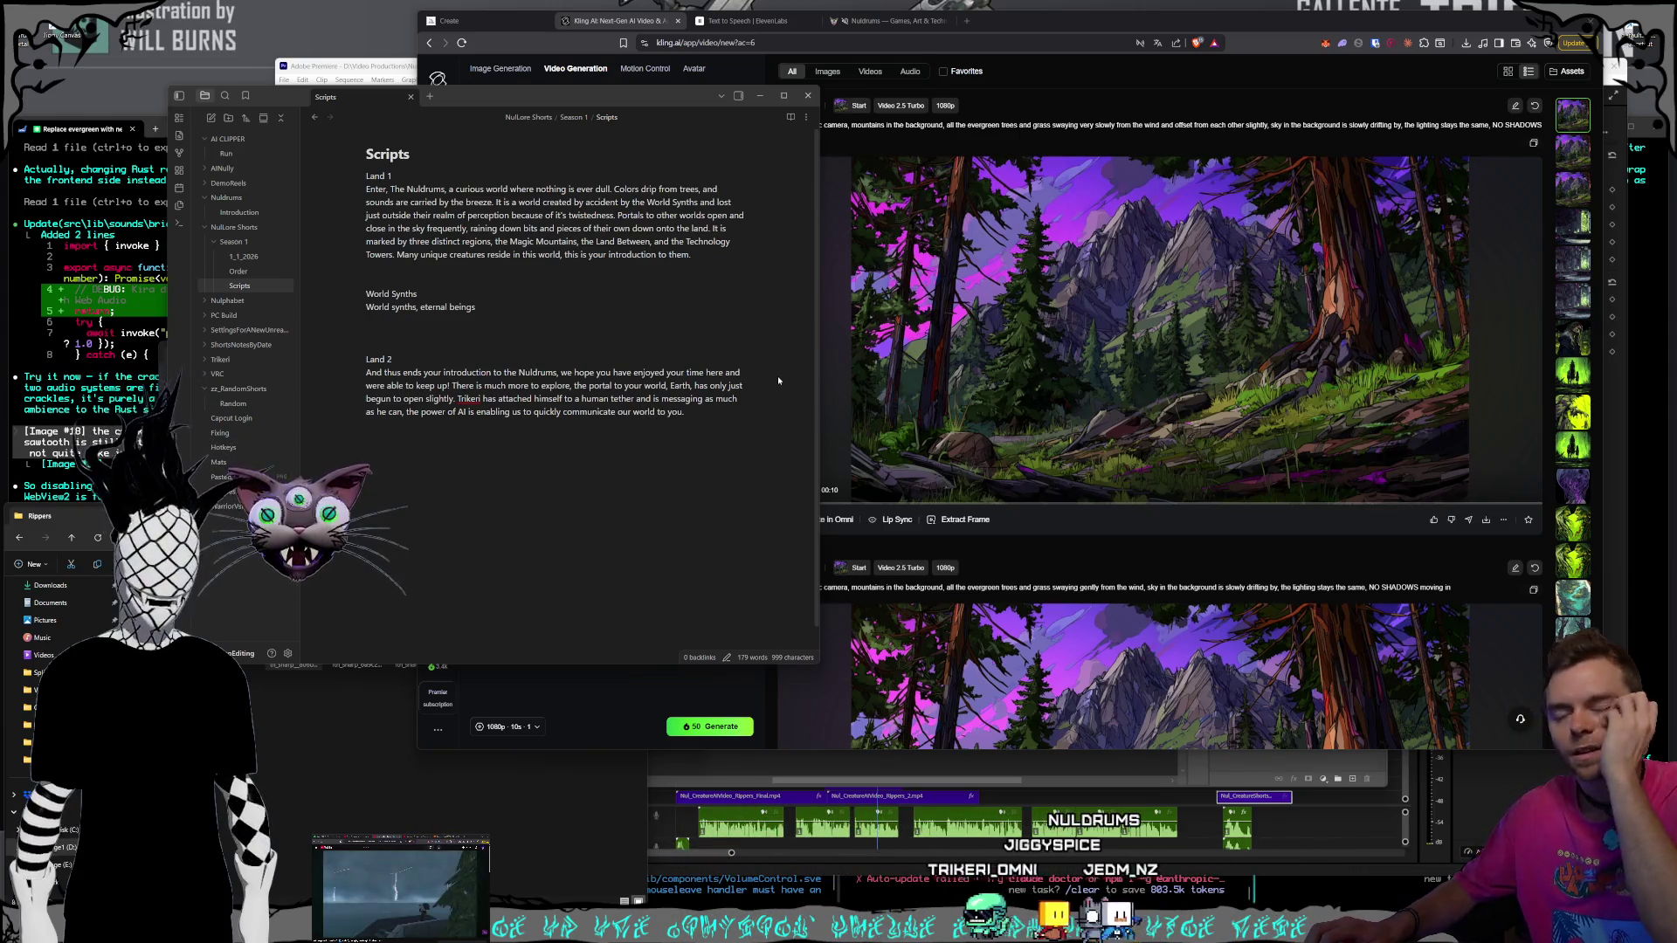
left_click(1015, 321)
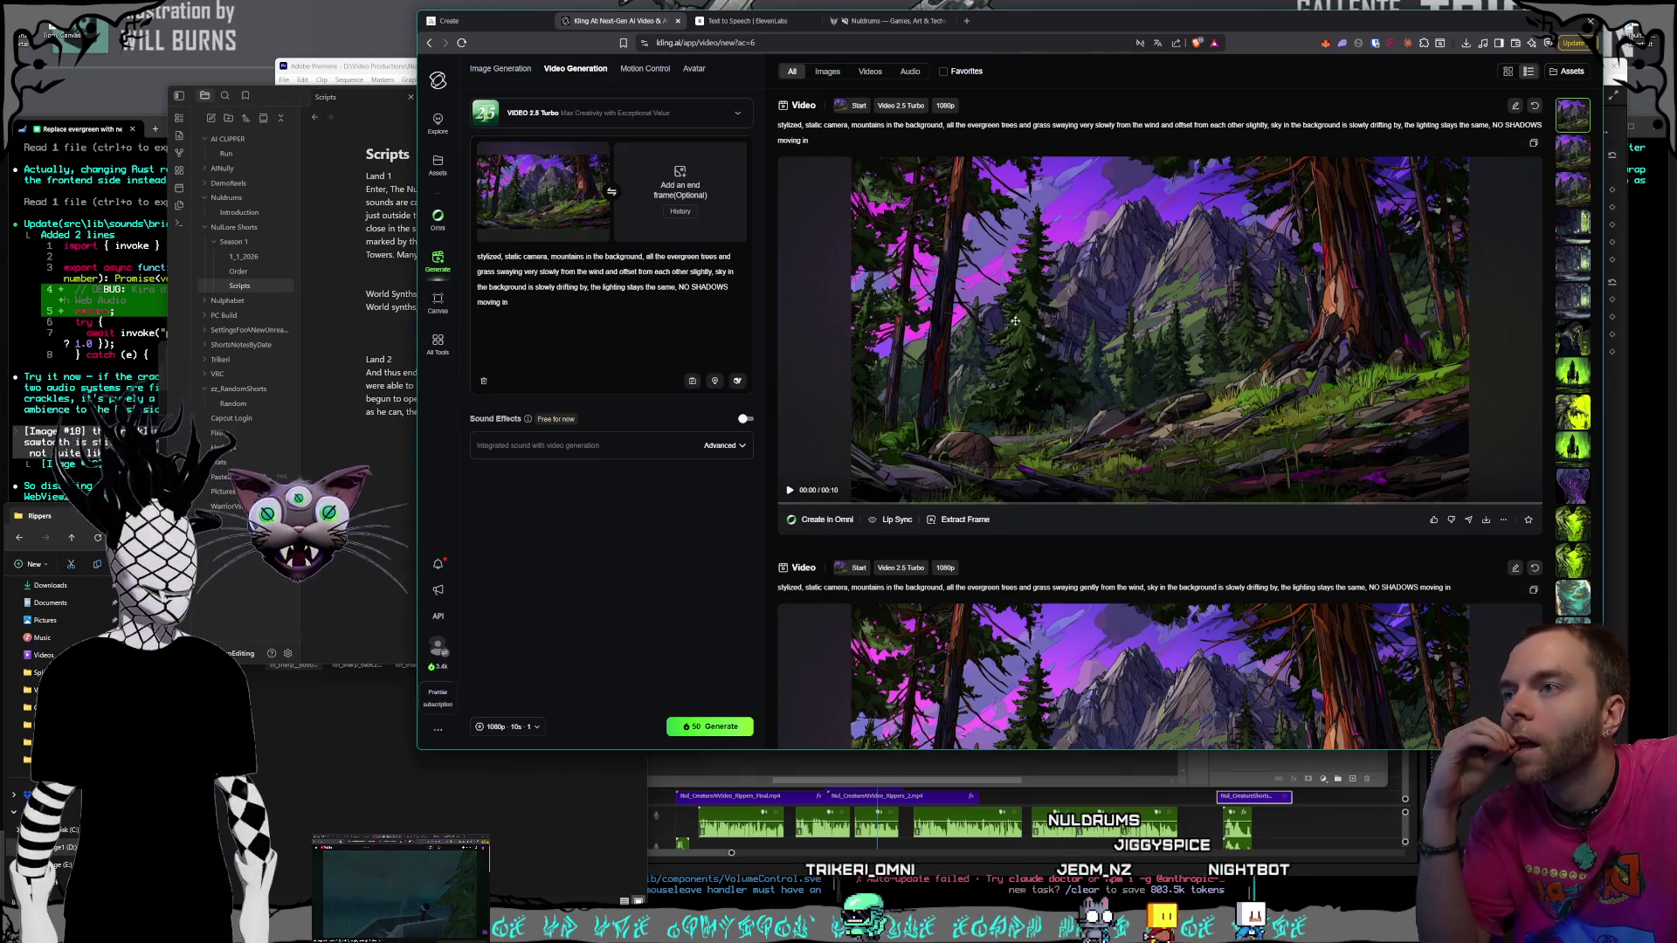
Play the first forest clip to 00:08, stop it, and scroll through the history thumbnails
left_click(1040, 371)
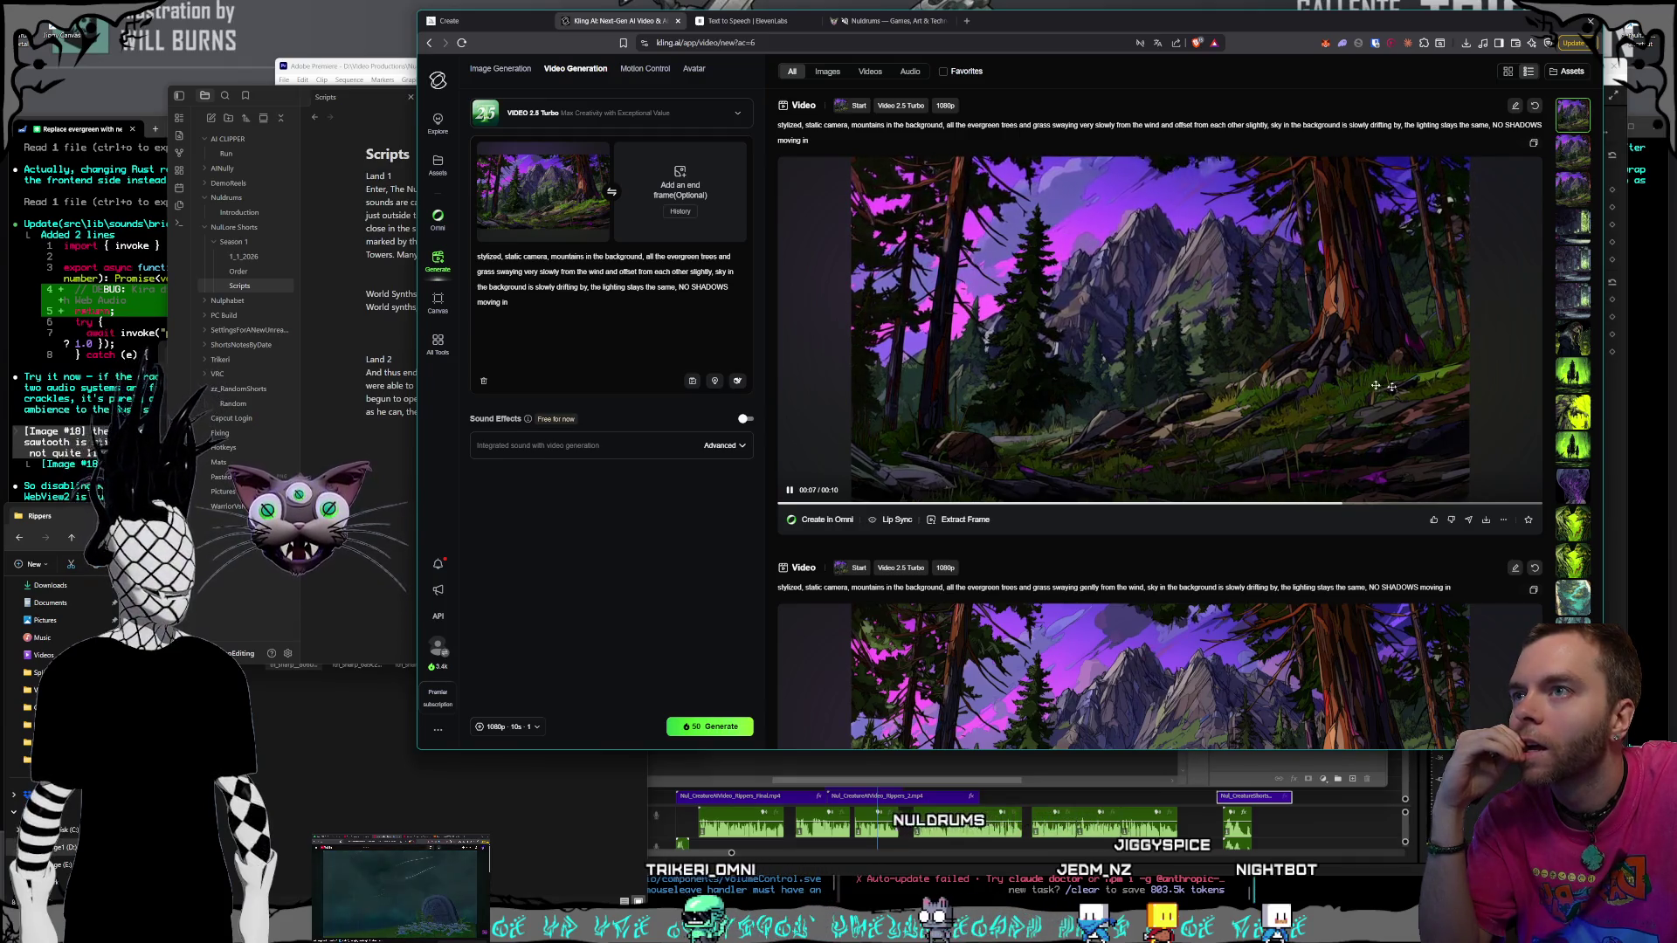
left_click(1092, 381)
scroll(1573, 393, "down", 5)
scroll(1564, 445, "down", 10)
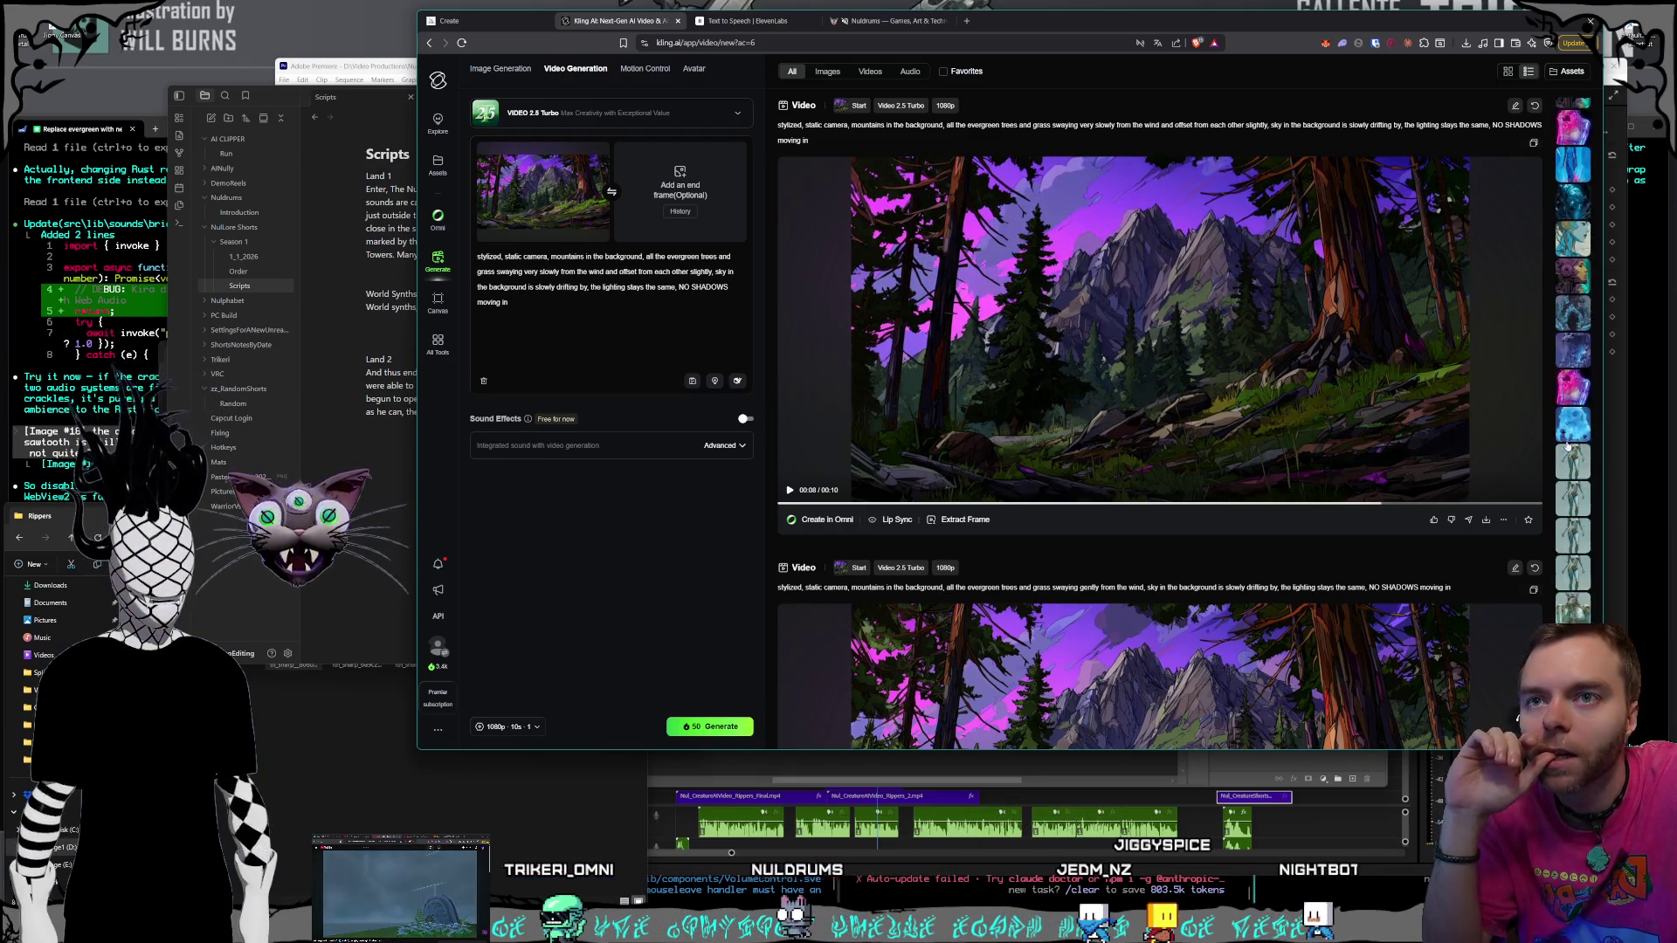
scroll(1568, 463, "down", 10)
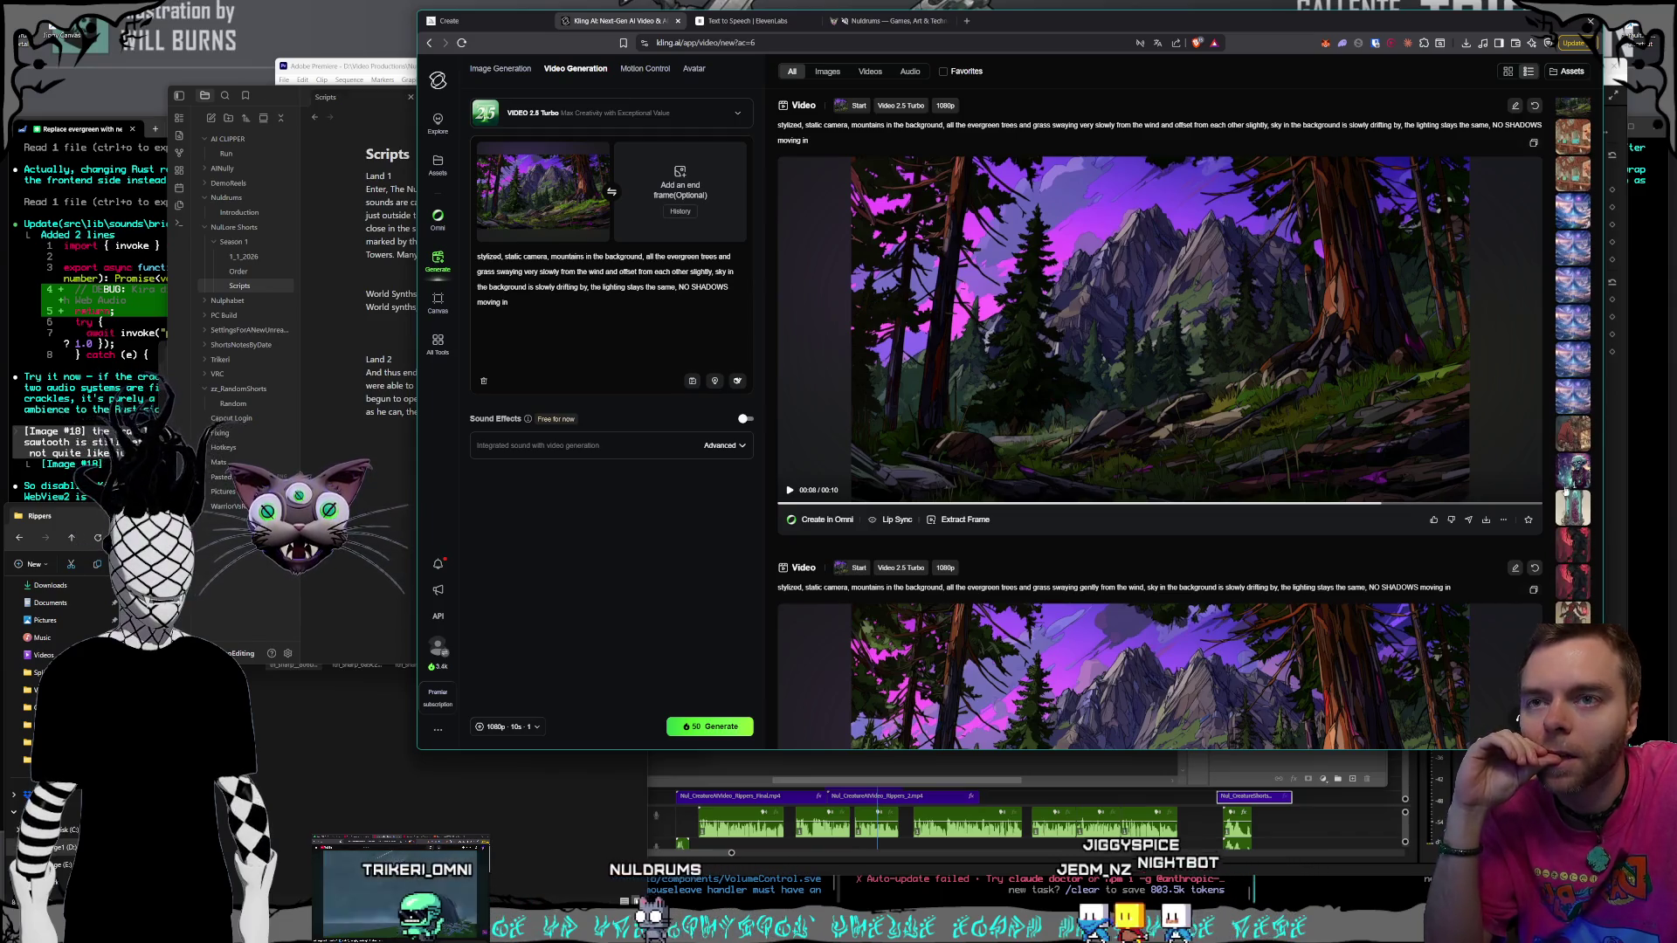
scroll(1573, 502, "down", 10)
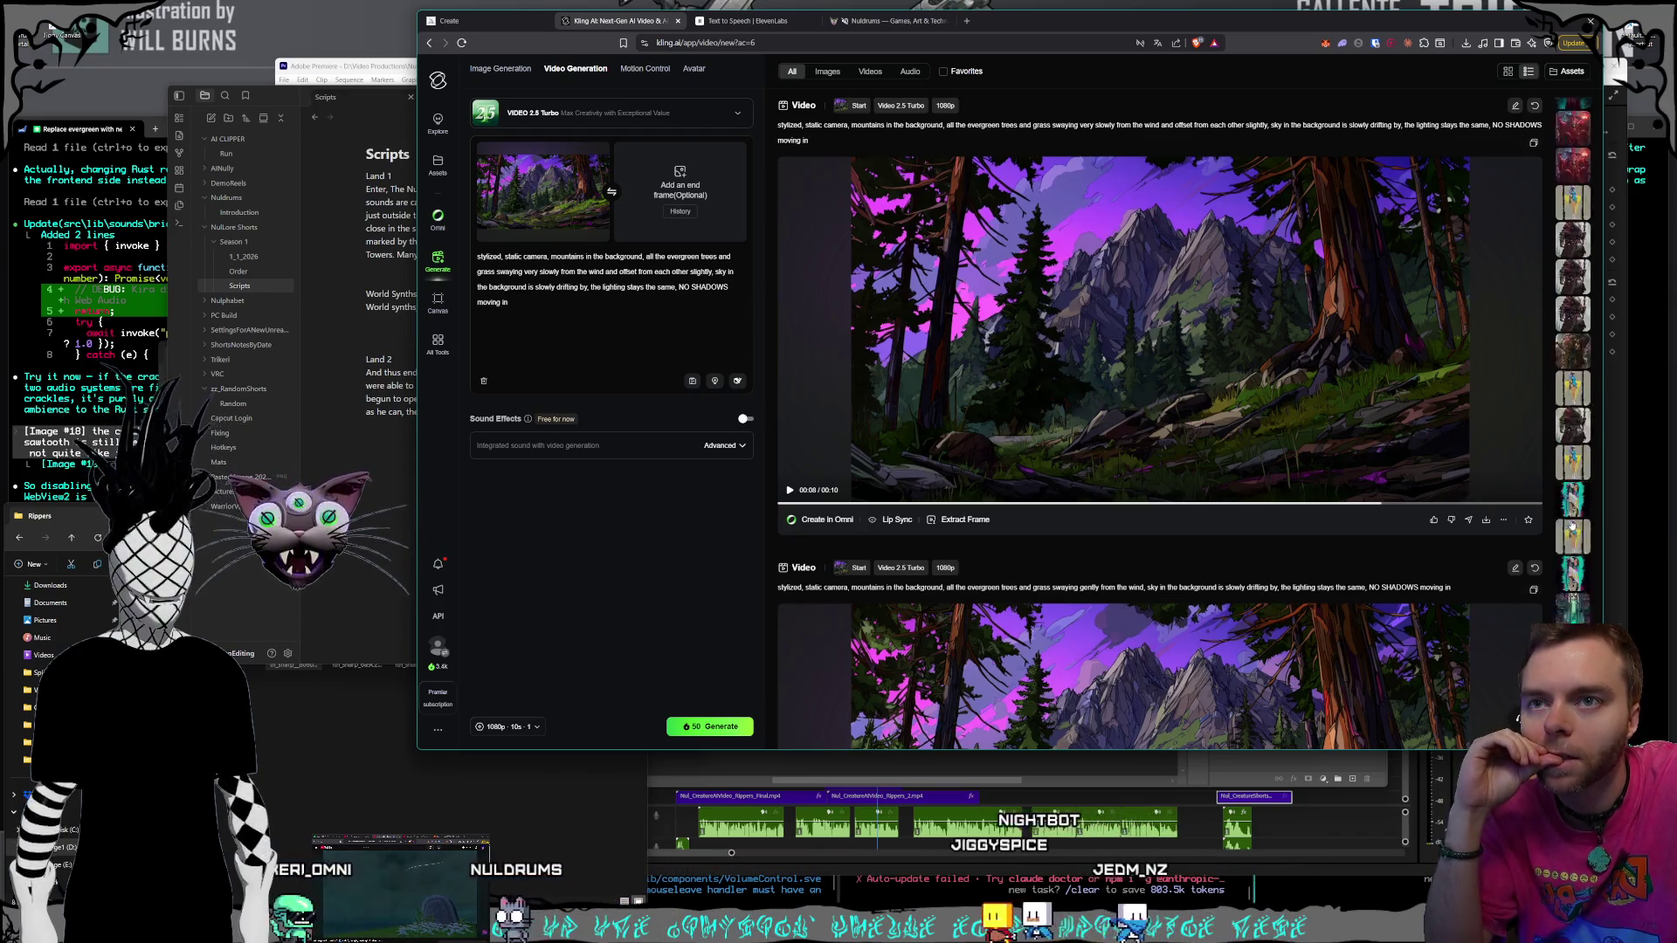
scroll(1572, 525, "down", 10)
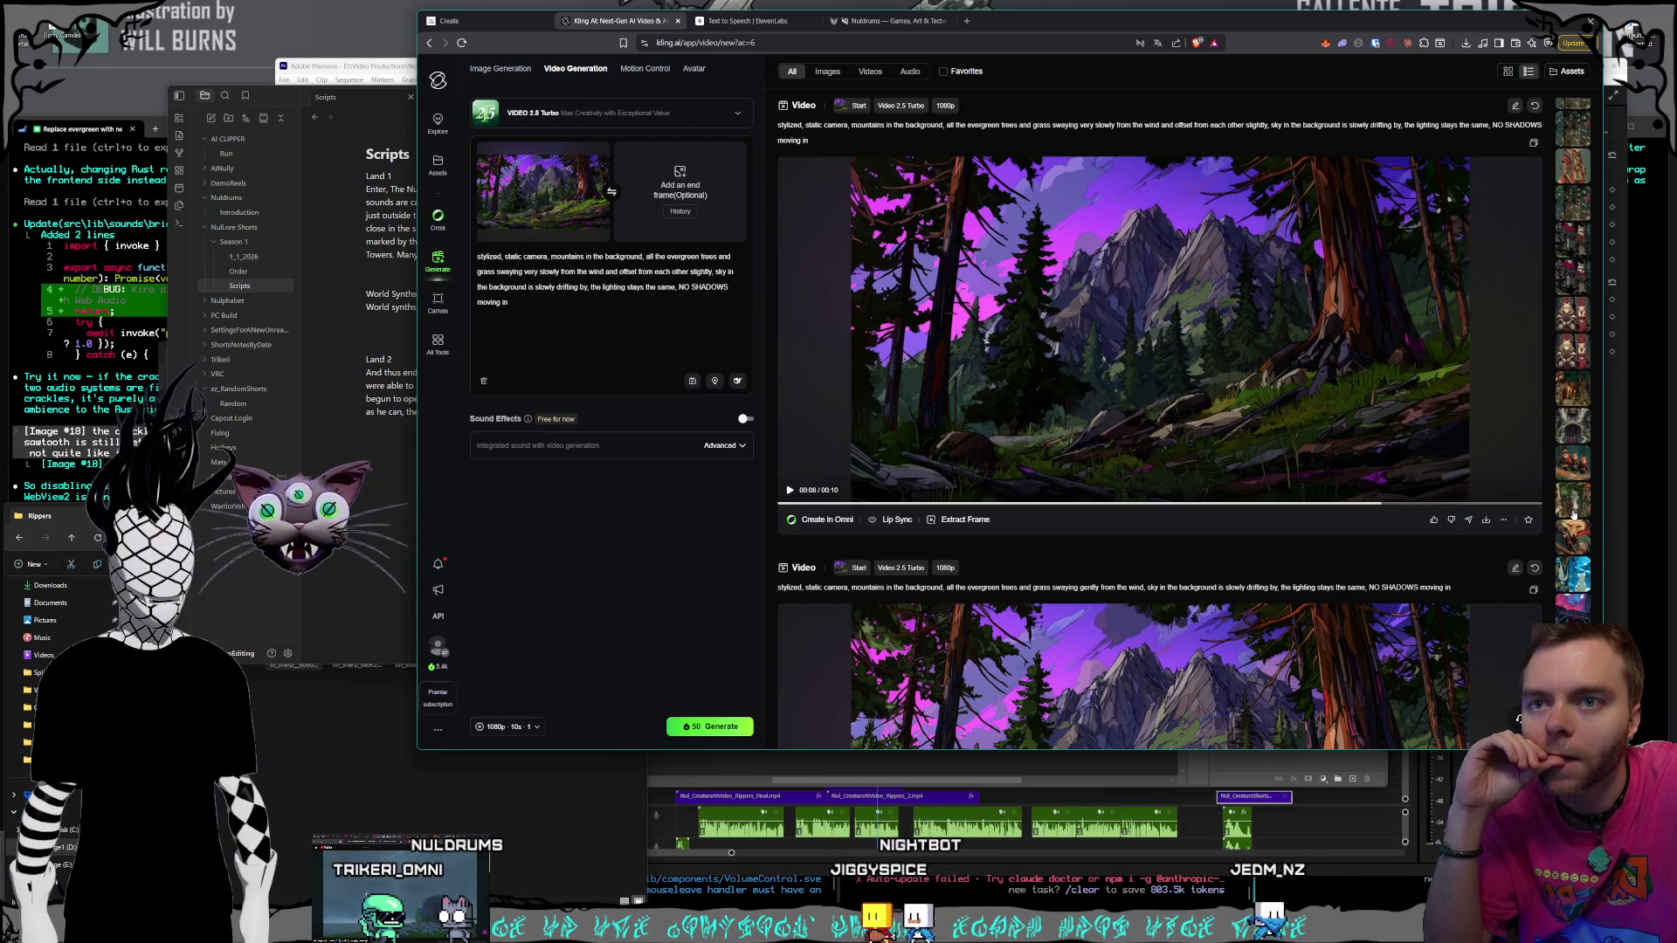
scroll(1574, 516, "down", 10)
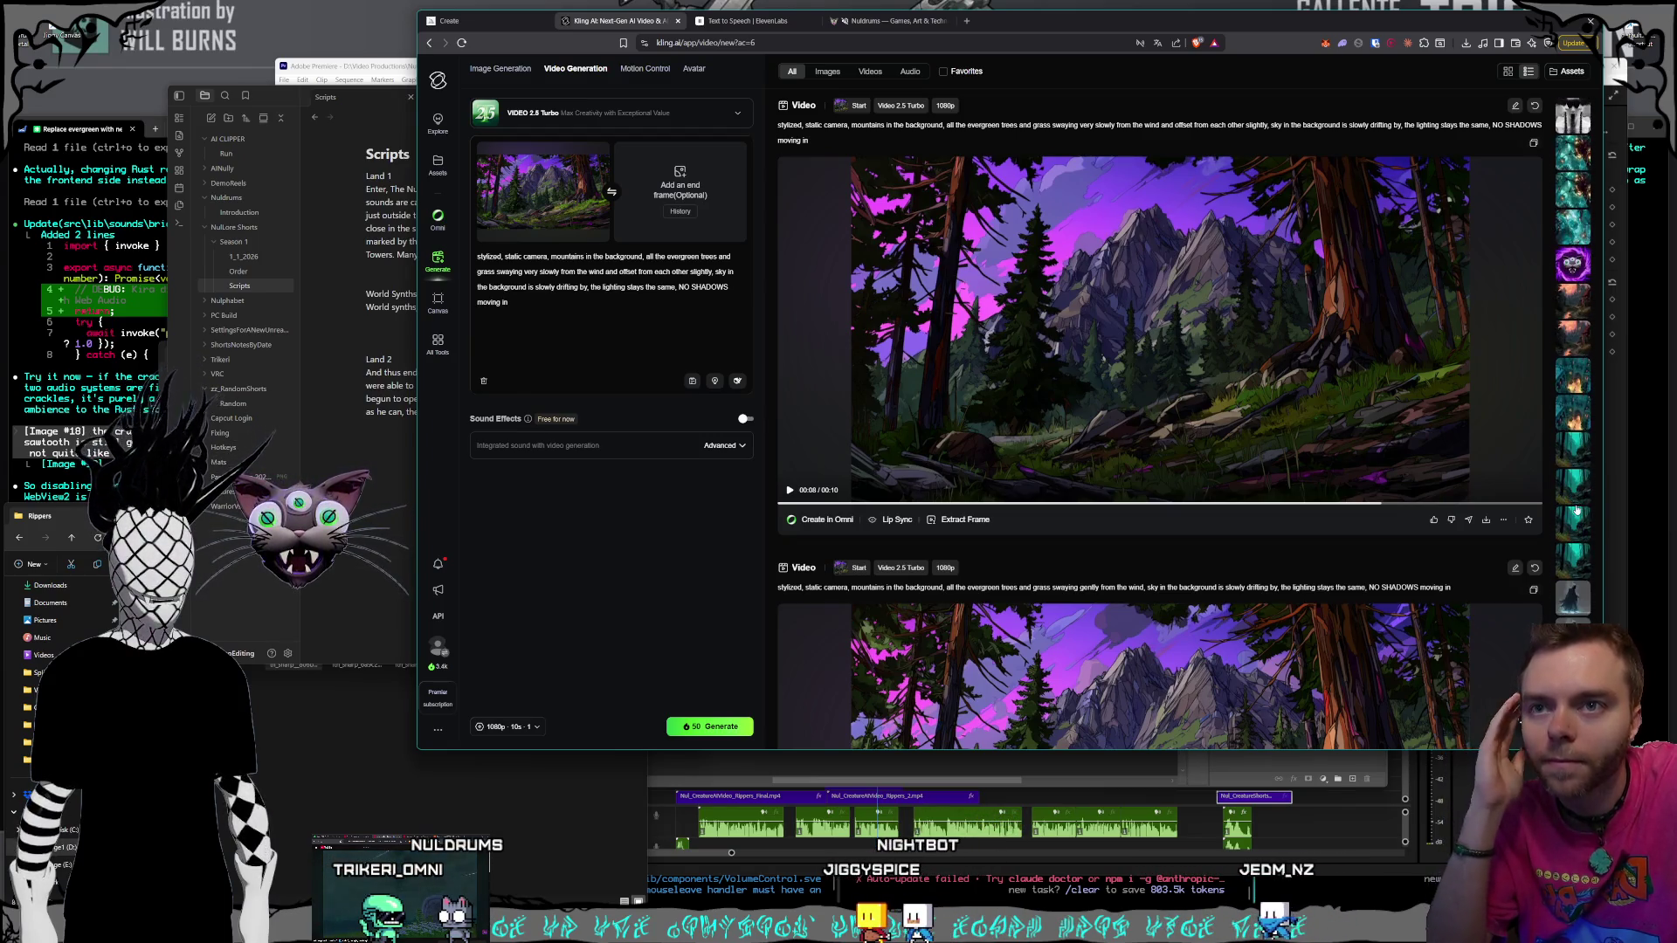
scroll(1577, 509, "down", 10)
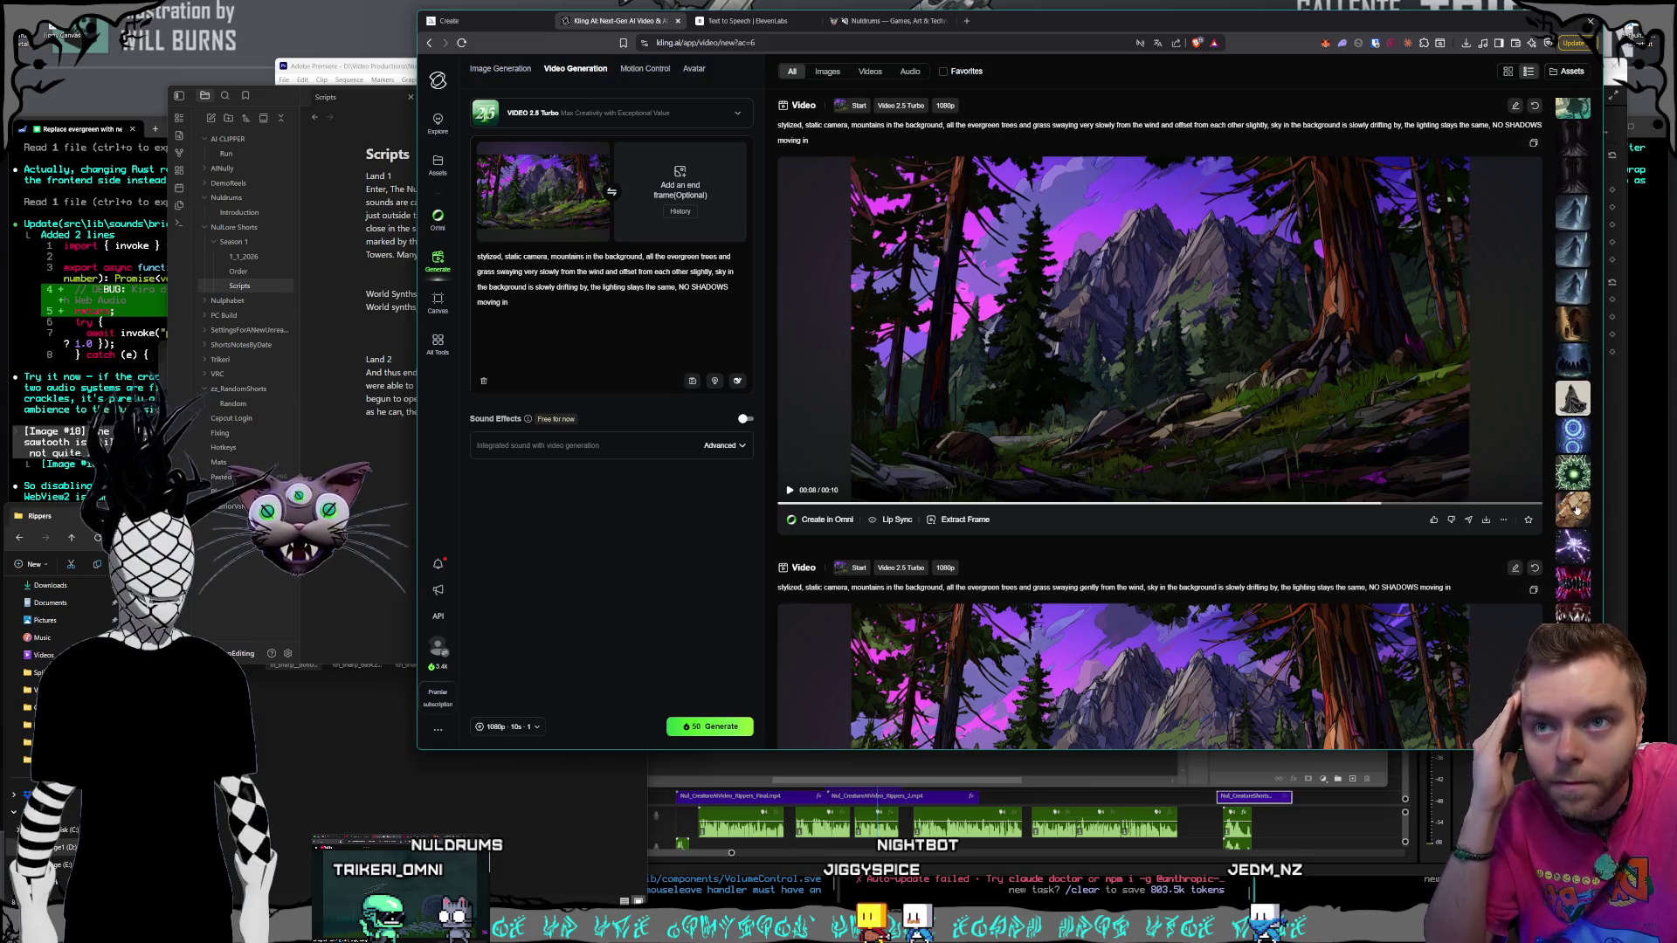
scroll(1577, 511, "down", 10)
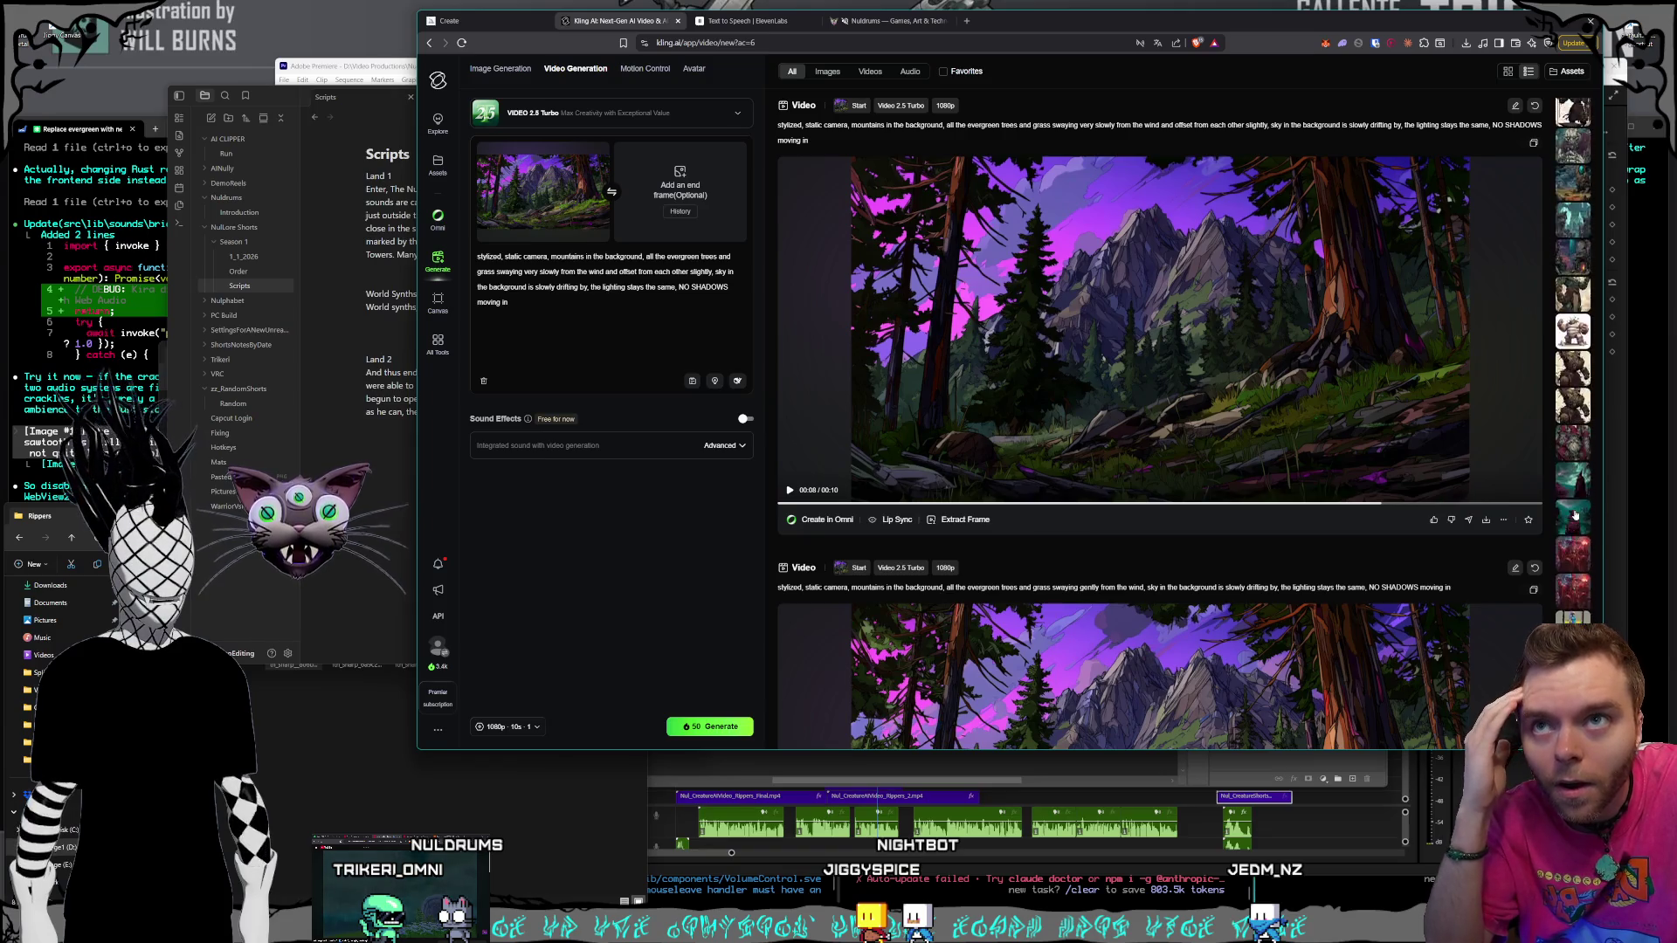
scroll(1576, 489, "up", 3)
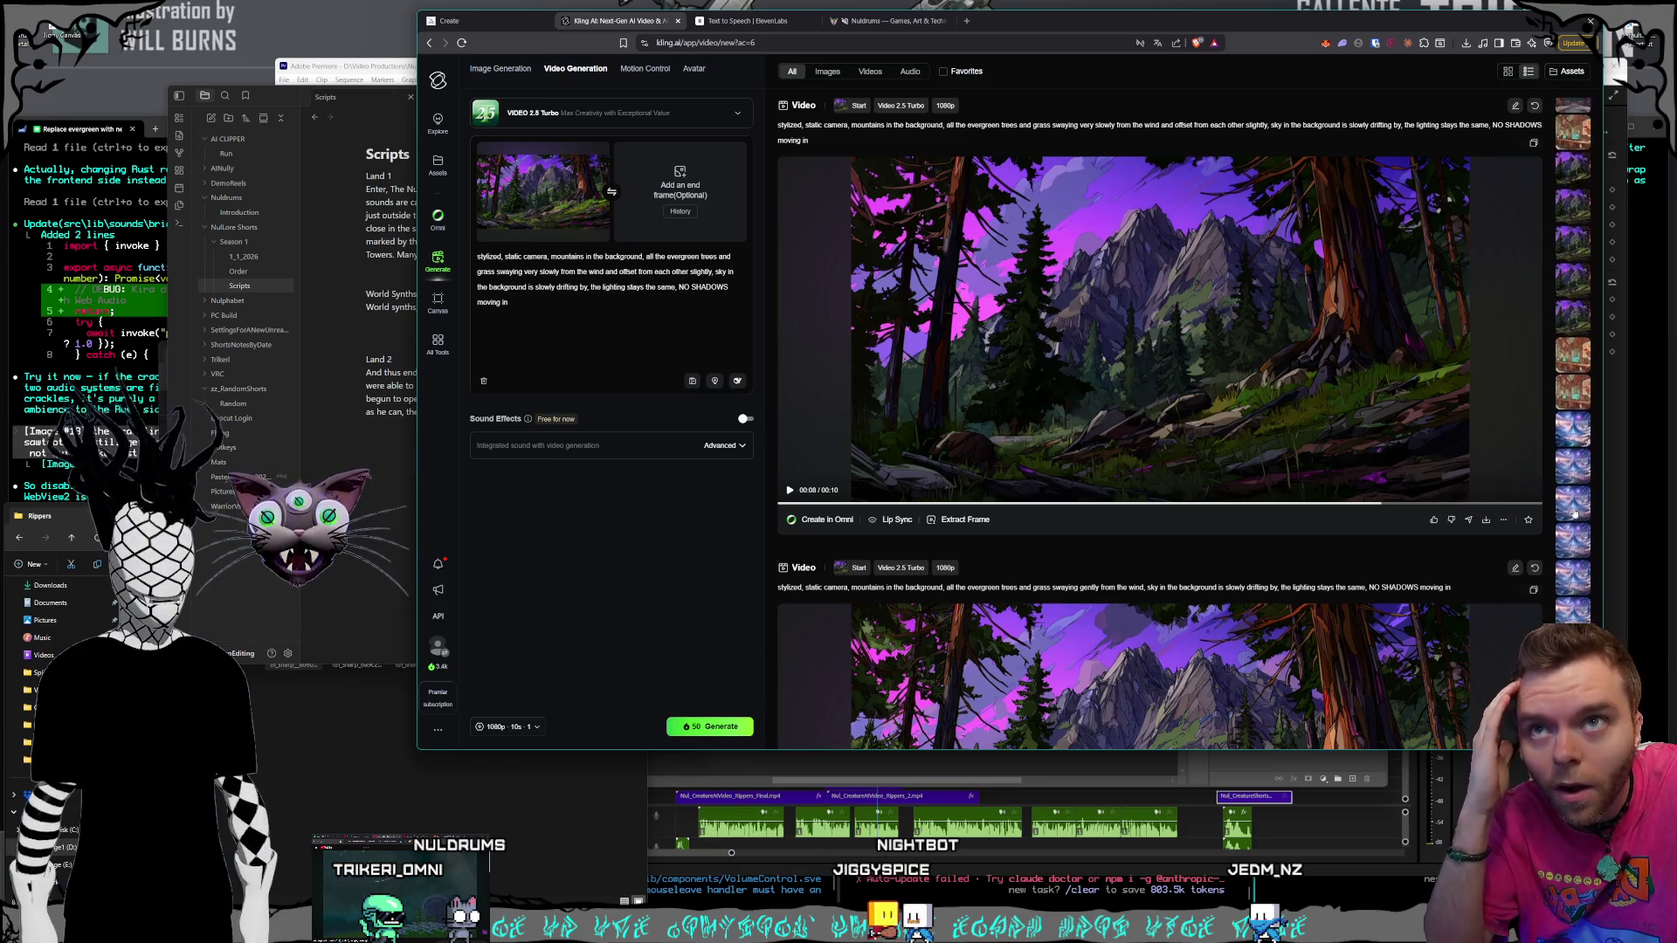
Capture the crows forest clip's final frame as the start frame for a new video
left_click(1573, 373)
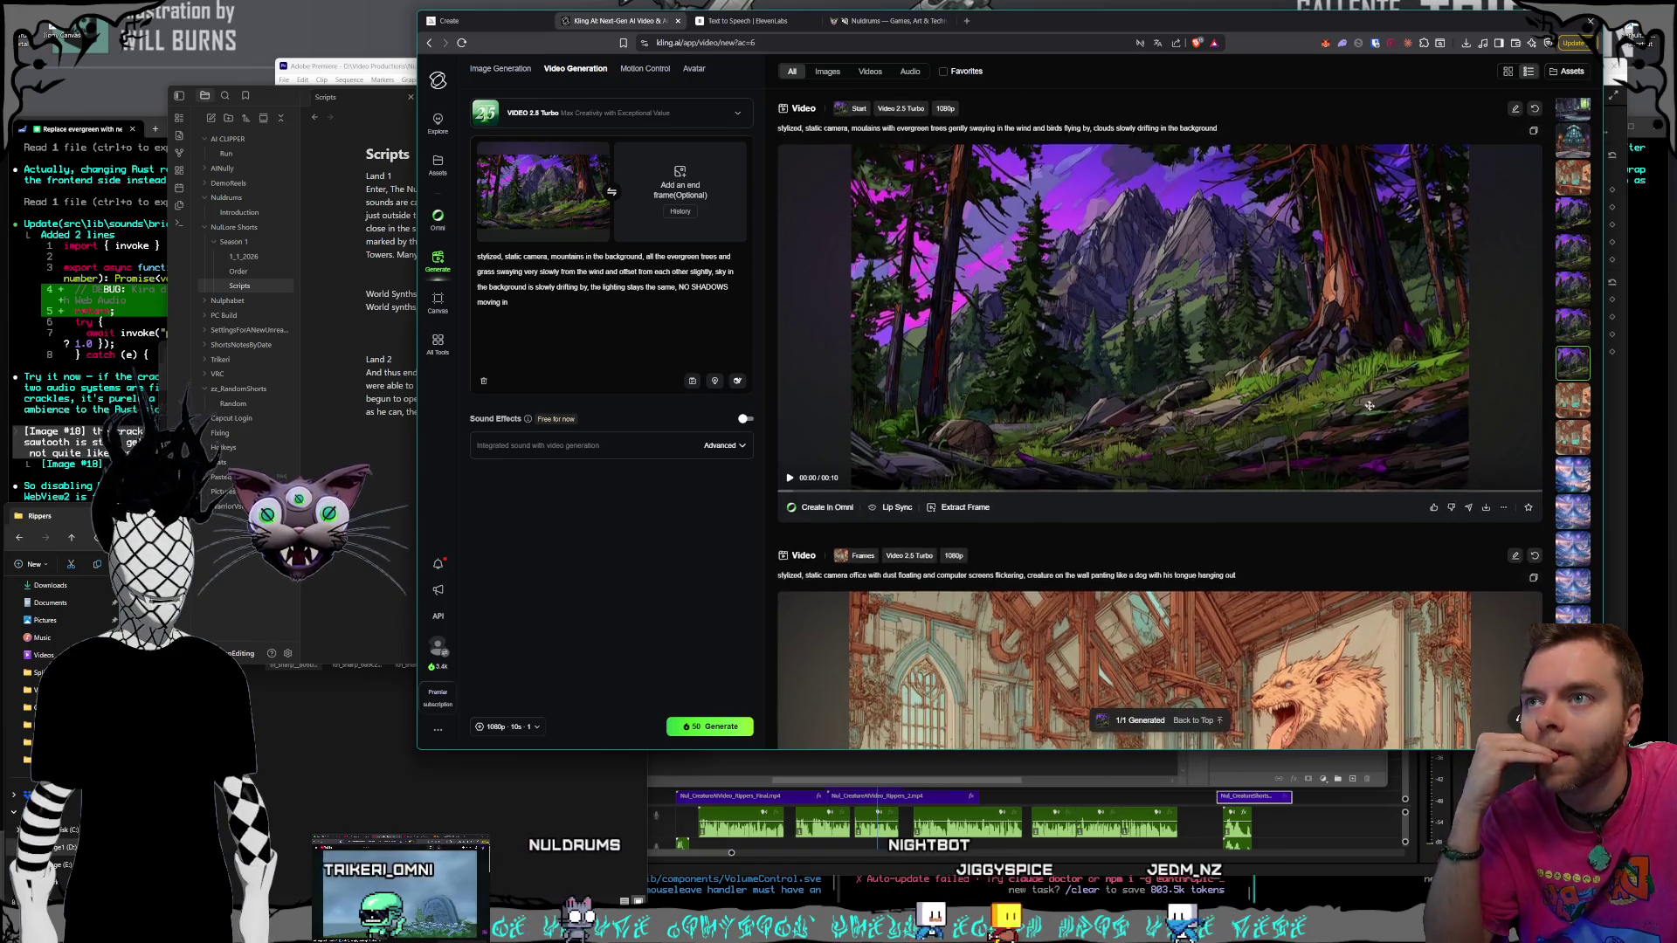
scroll(1266, 455, "up", 4)
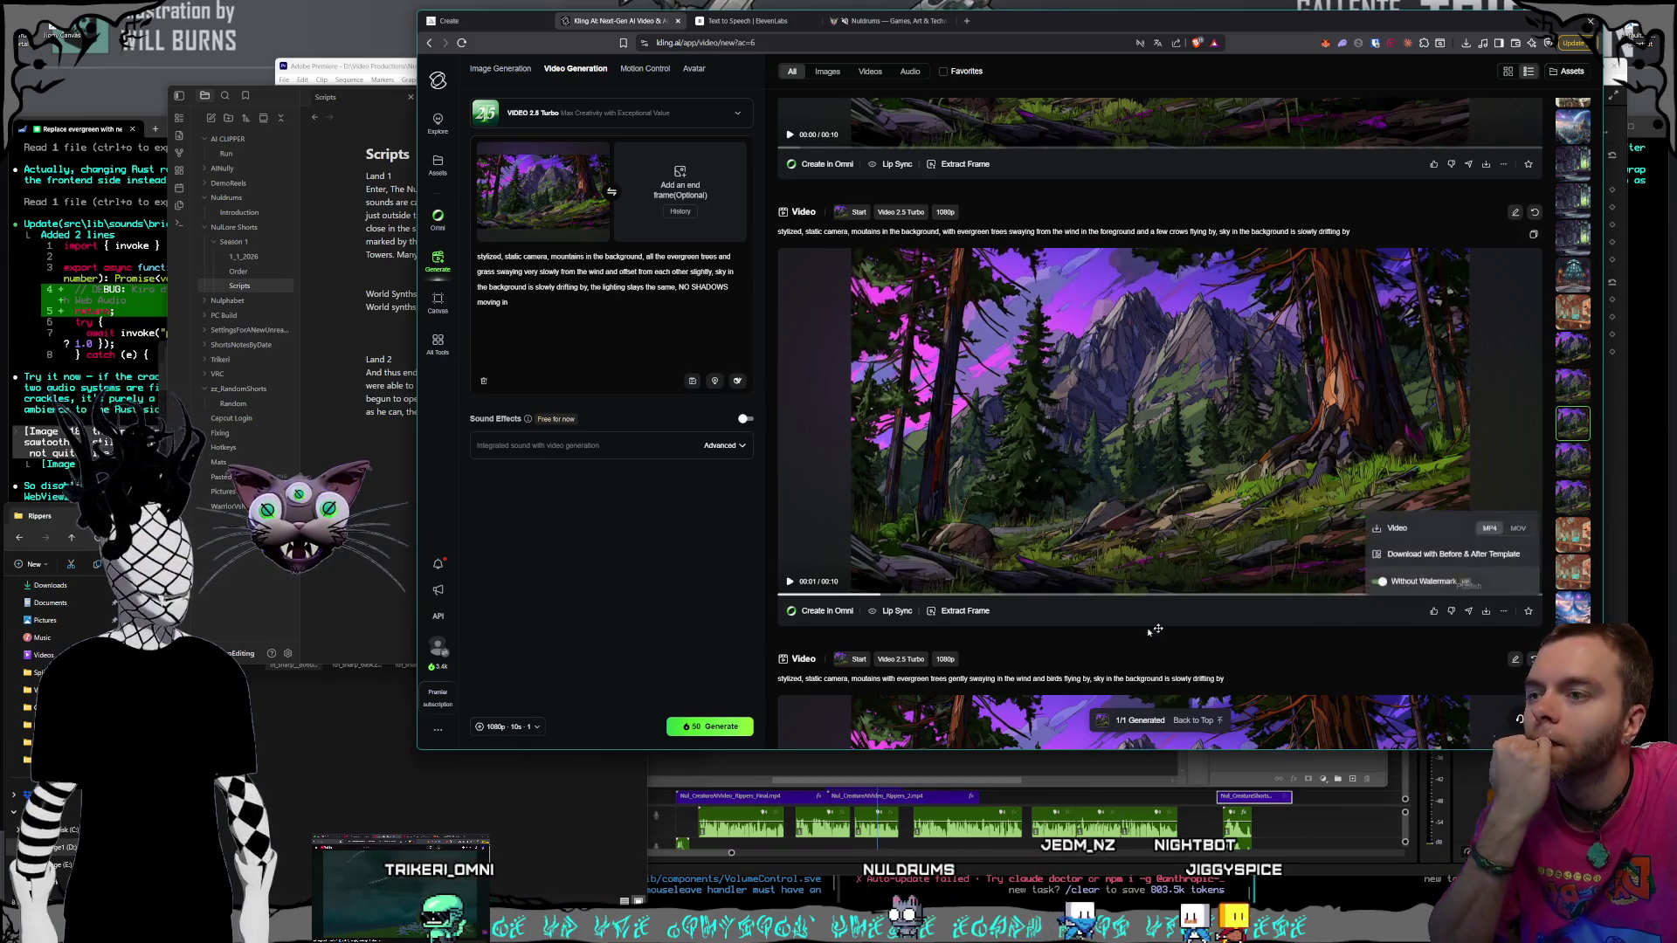
left_click(965, 610)
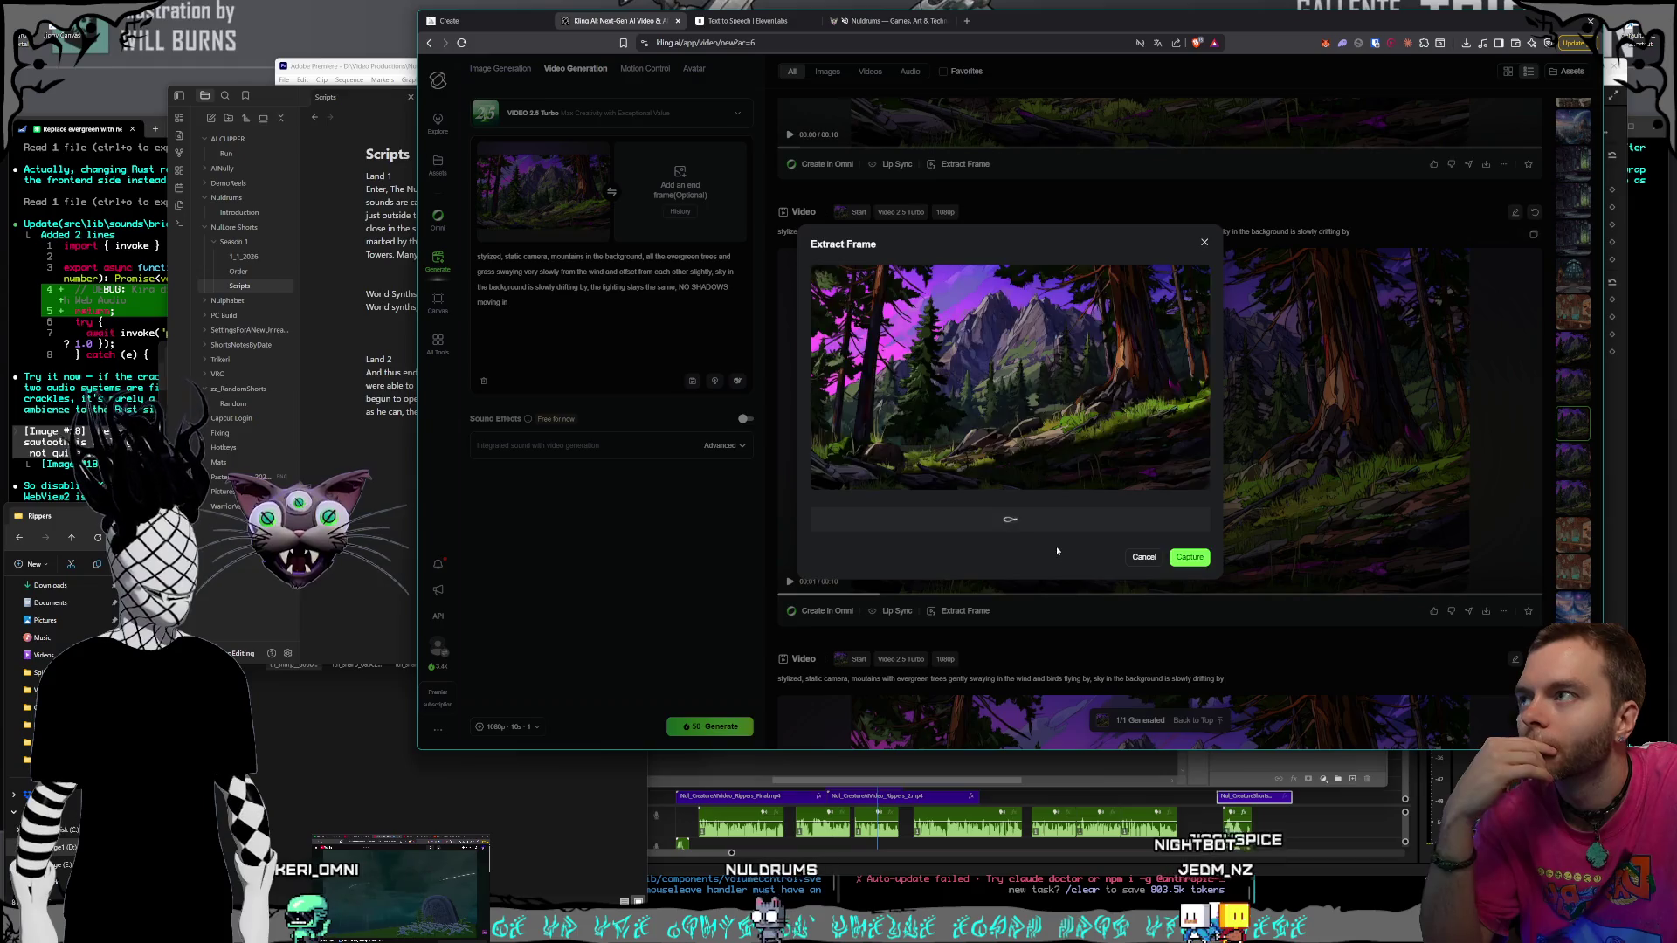
left_click(1145, 556)
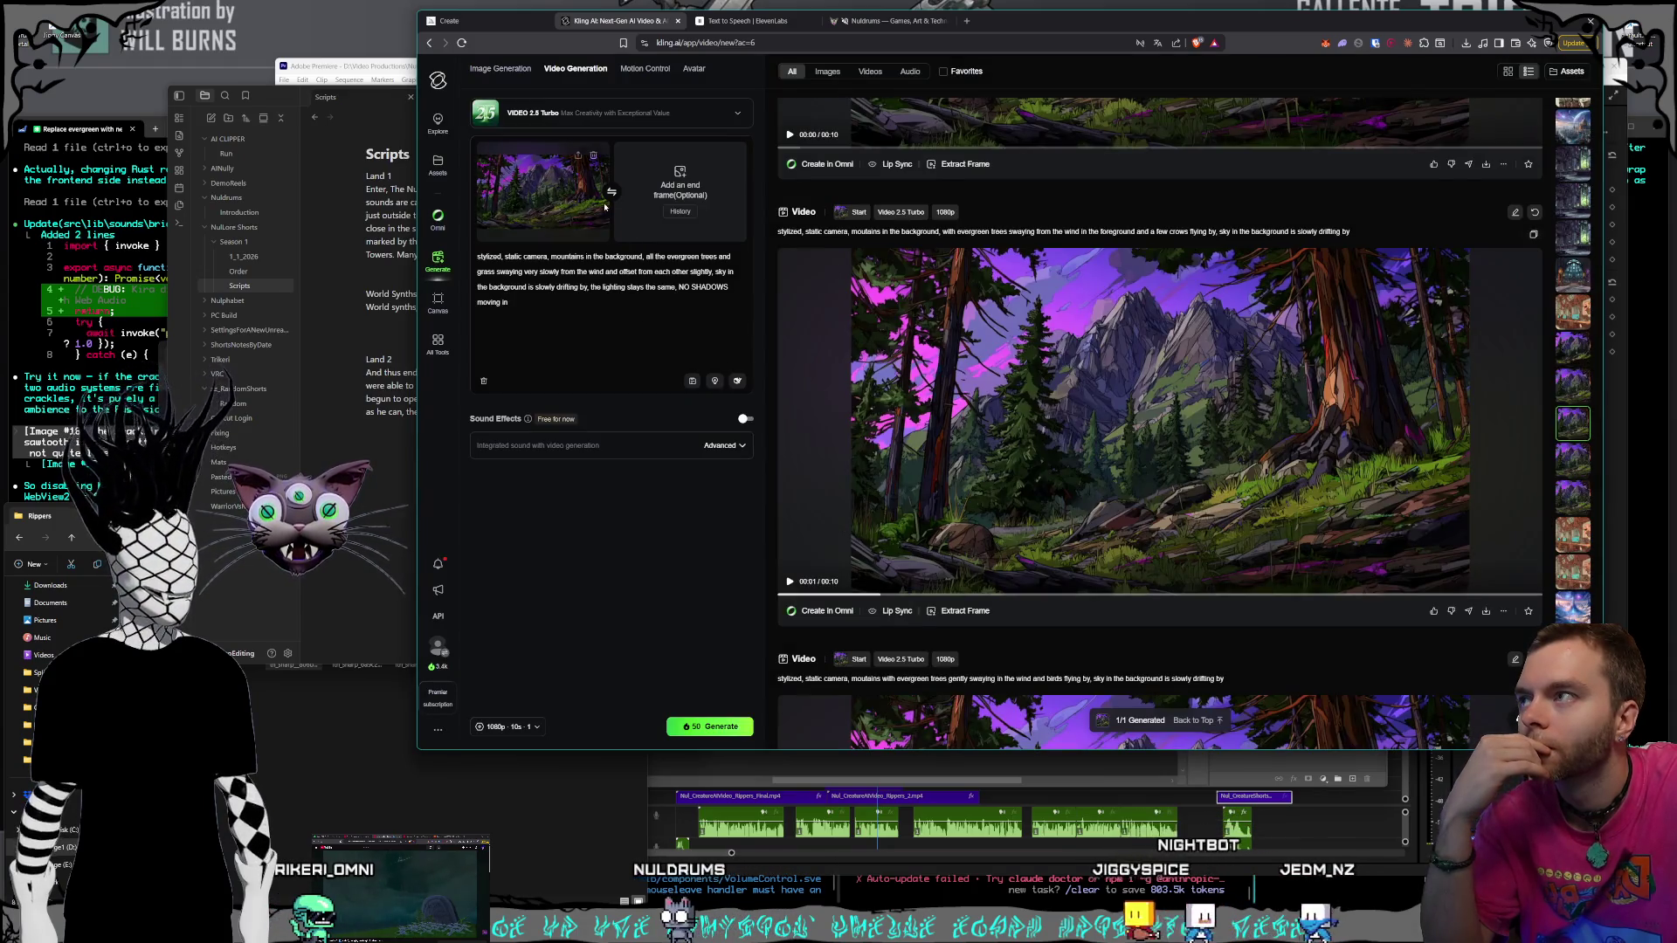
left_click(961, 612)
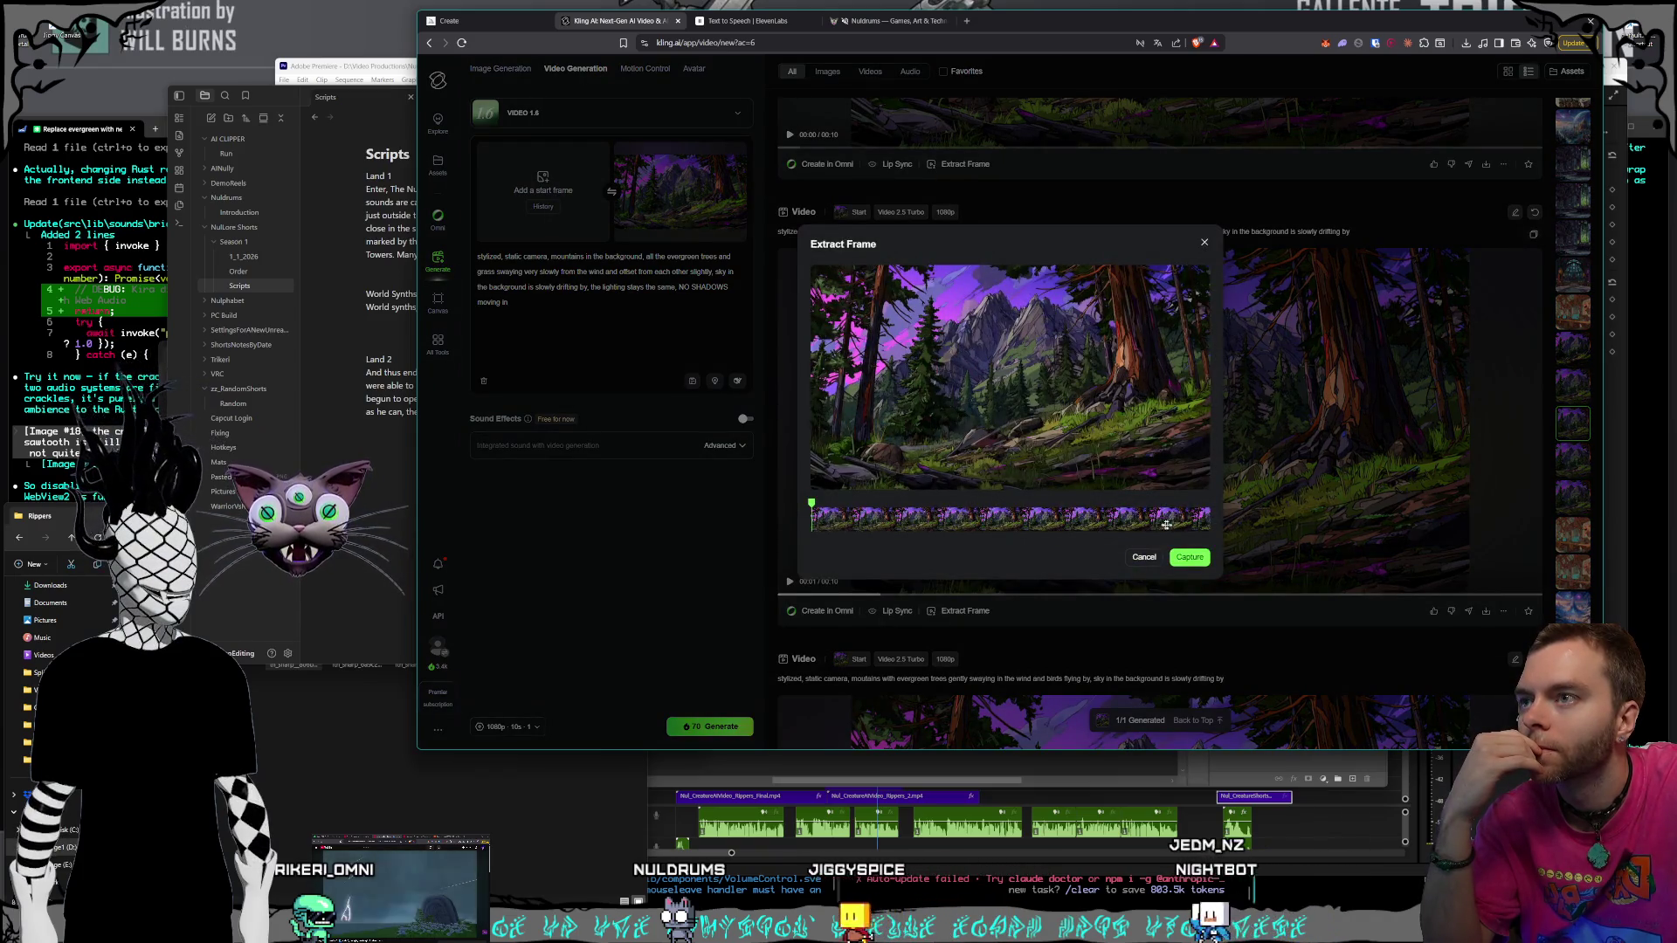
left_click(1210, 523)
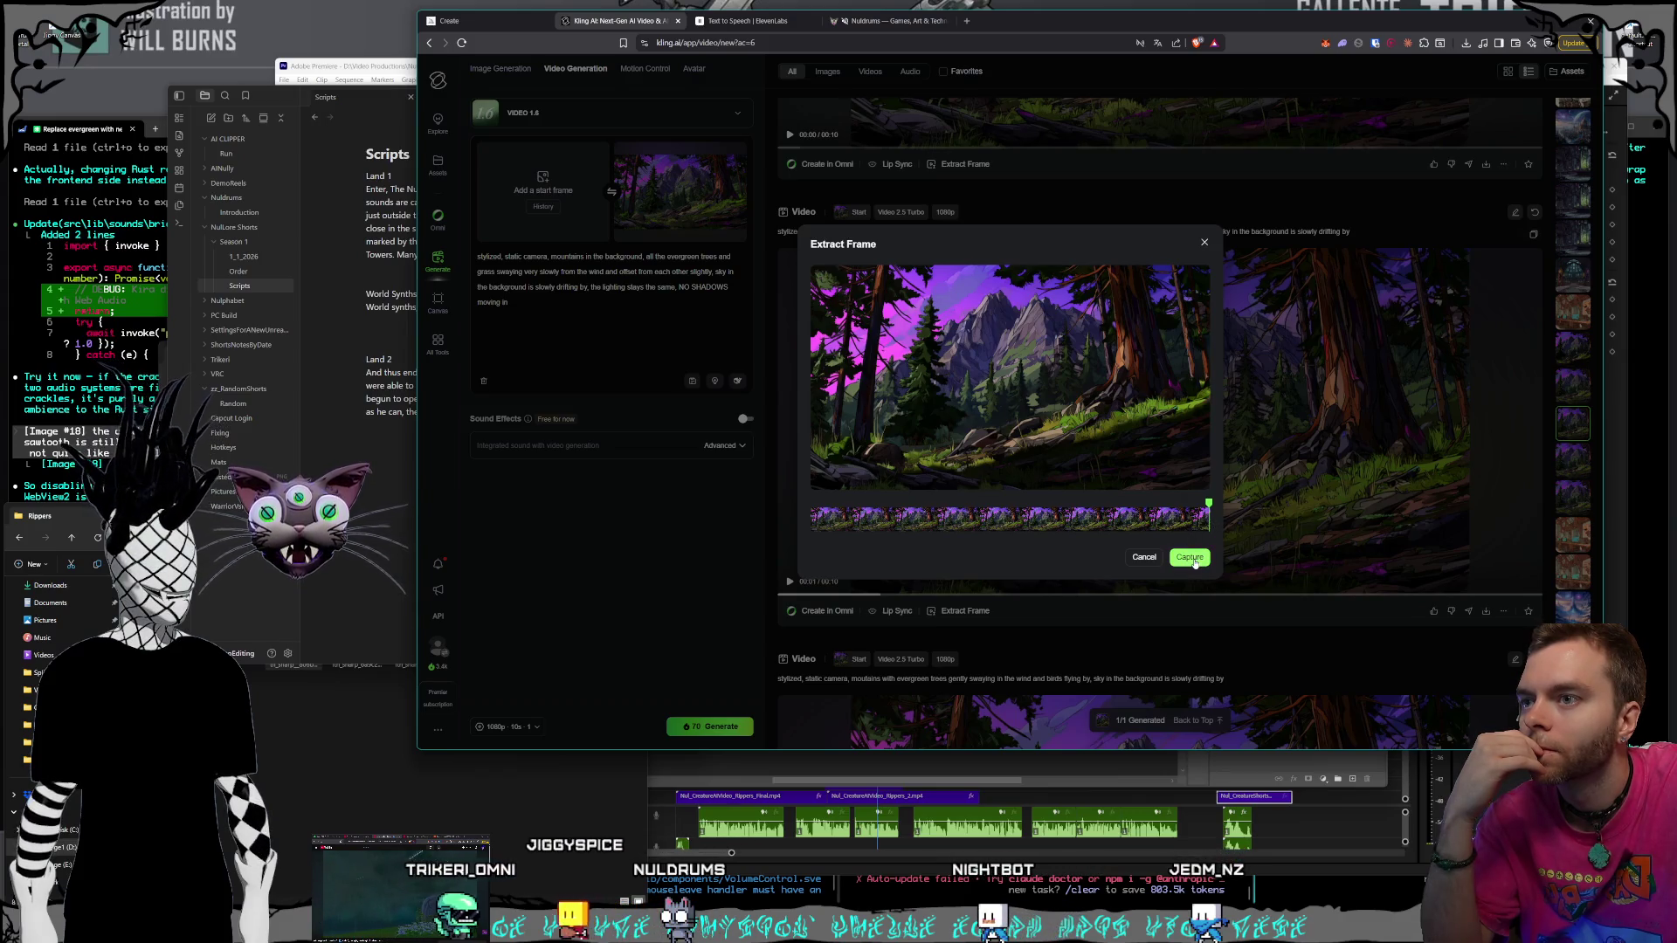
left_click(1191, 558)
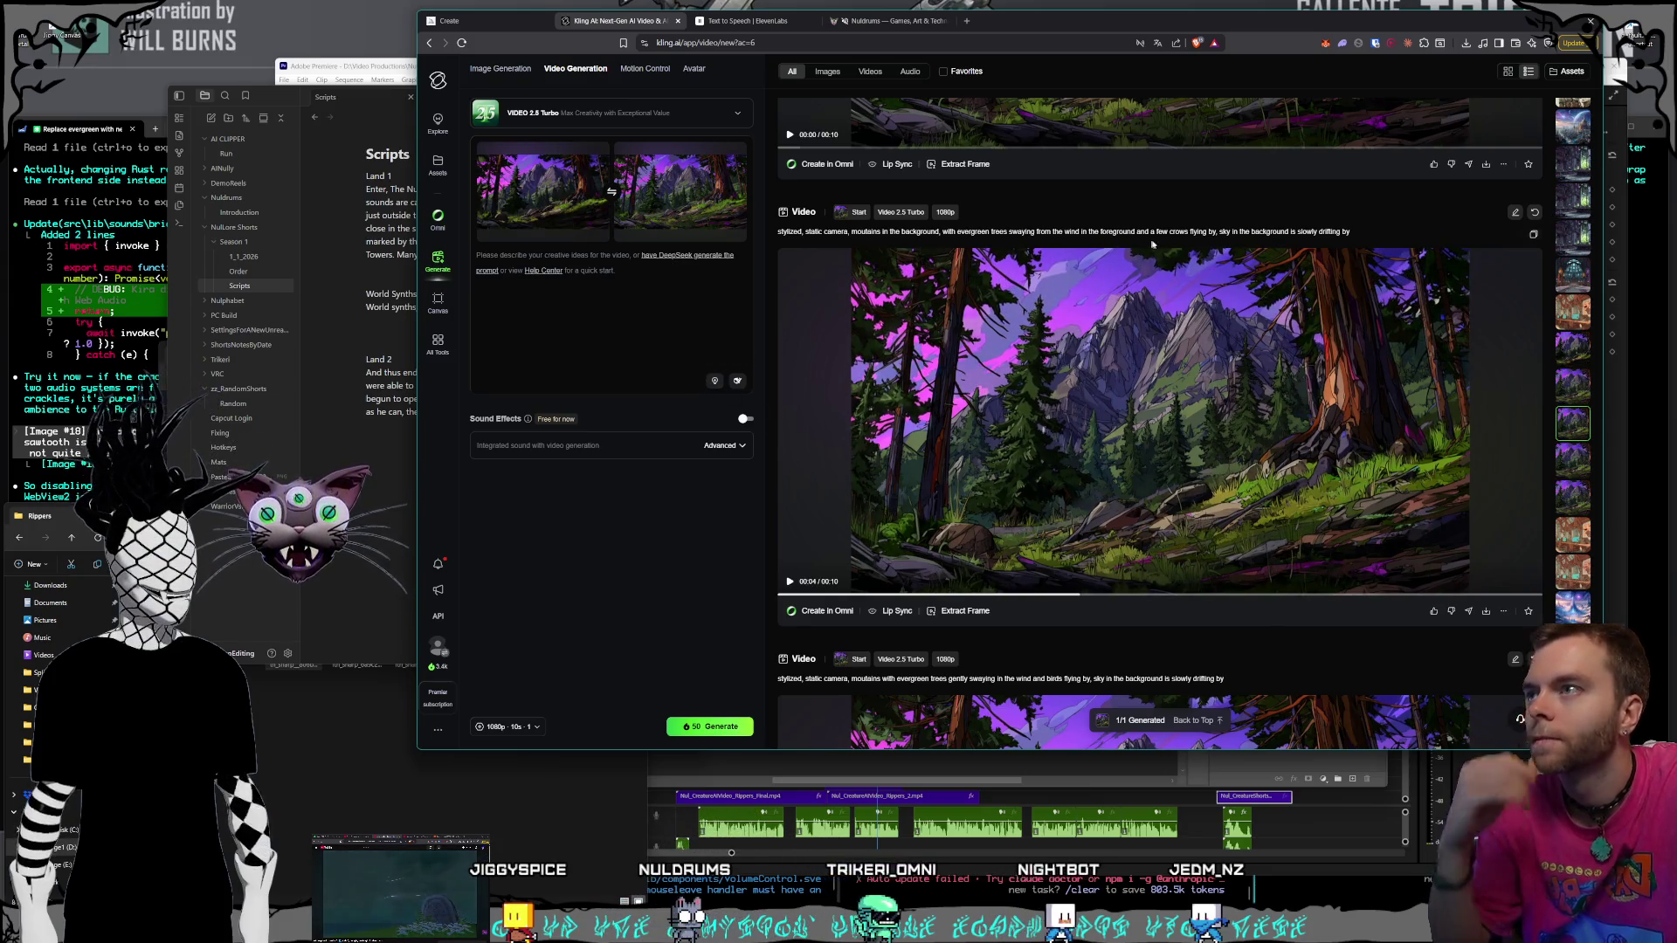
Copy the crows clip's prompt into the prompt box, trimmed to the single crows-and-drifting-sky description
left_click_drag(1352, 232, 775, 231)
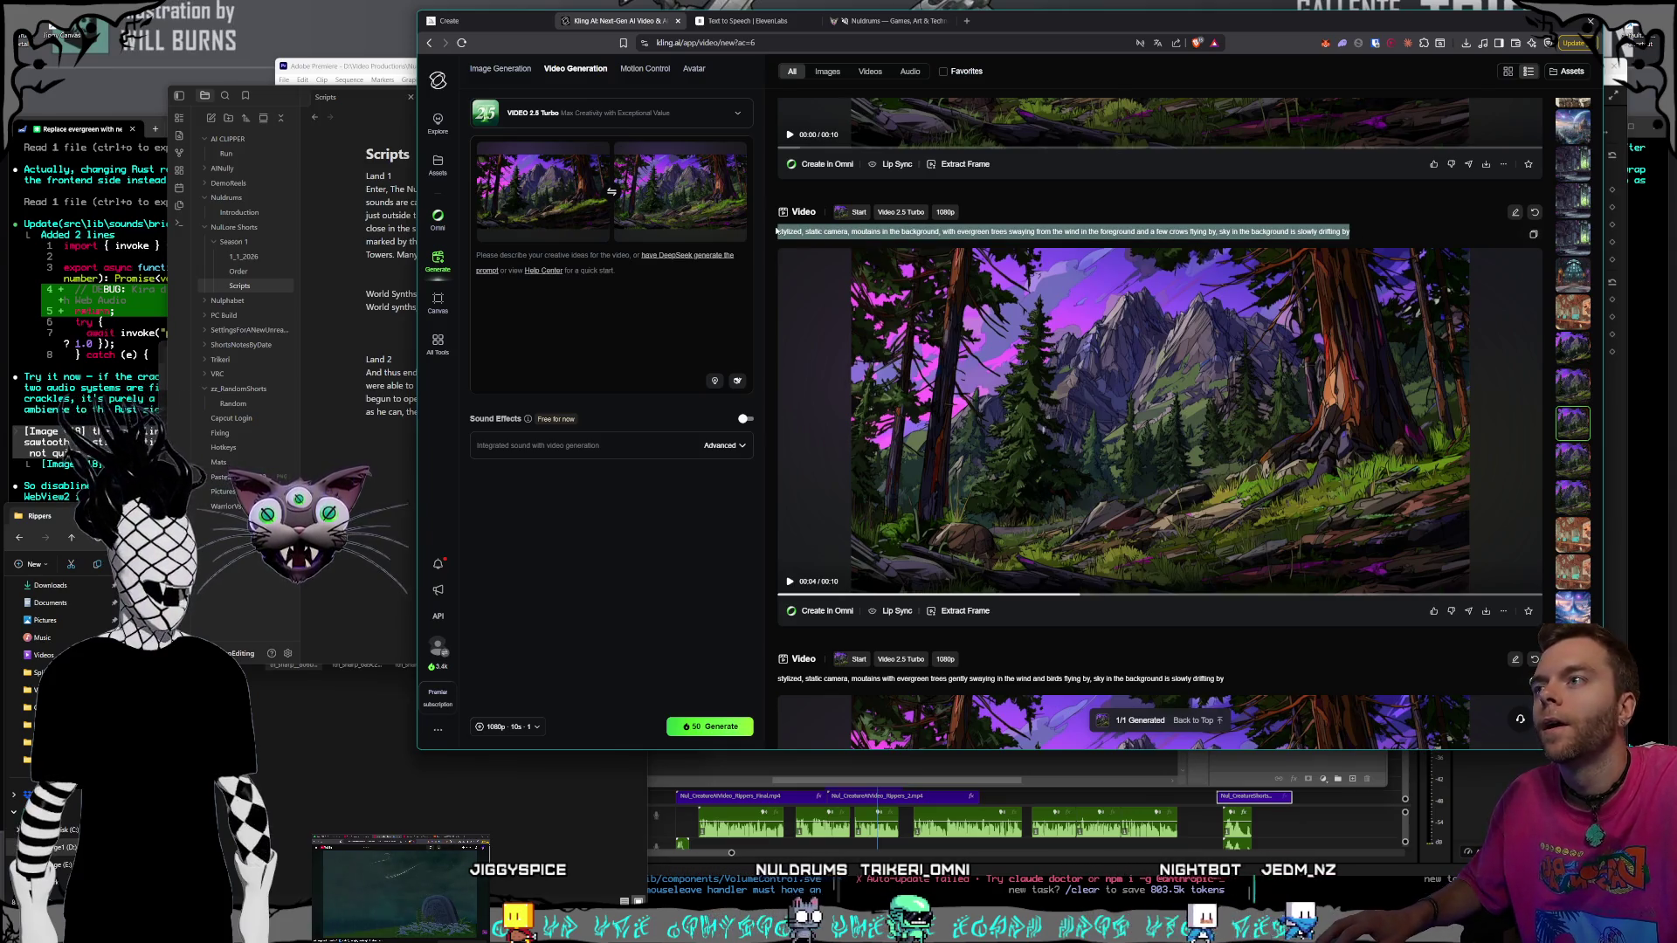
key("ctrl+c")
left_click(637, 395)
key("ctrl+v")
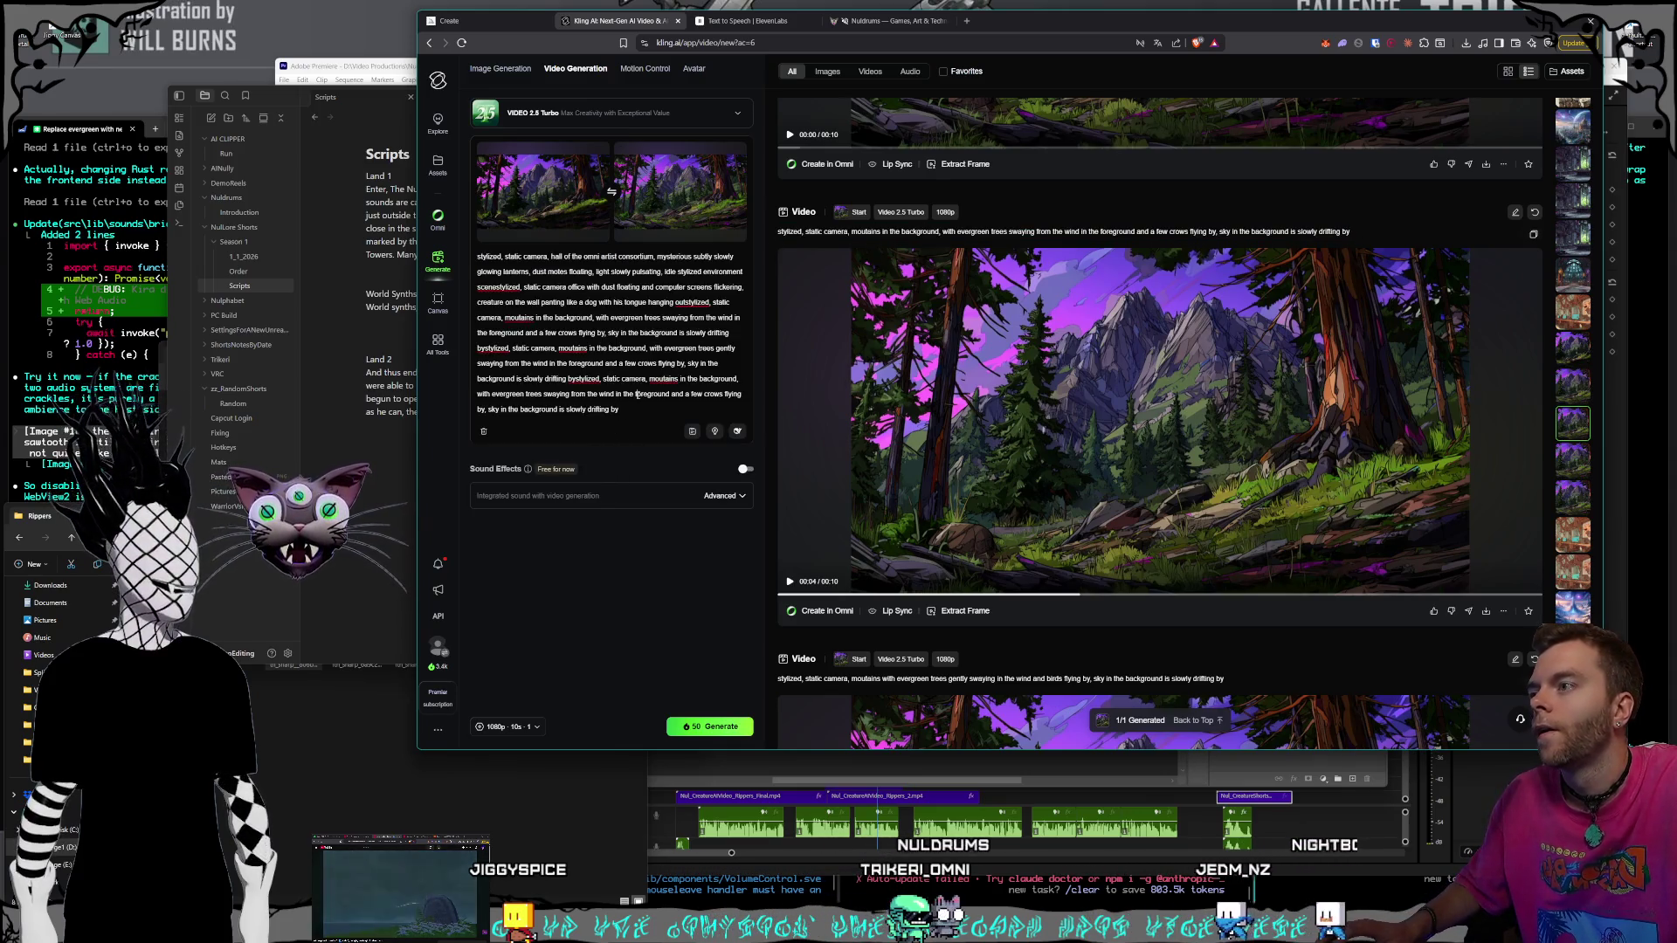
key("ctrl+shift+Home")
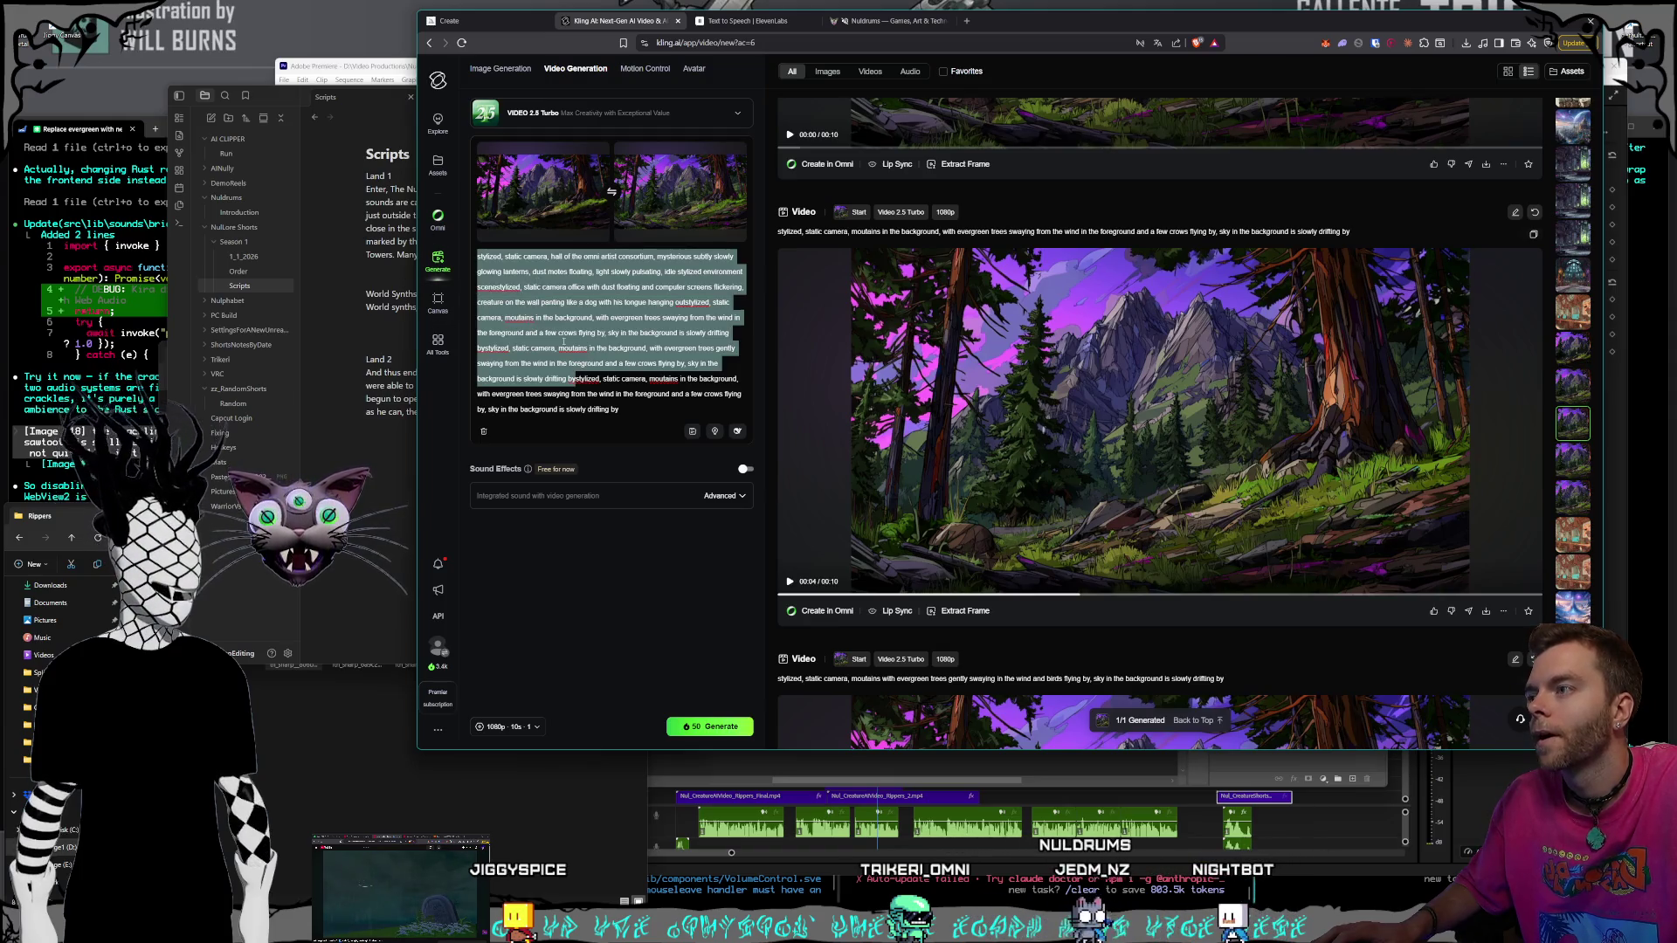
key("BackSpace")
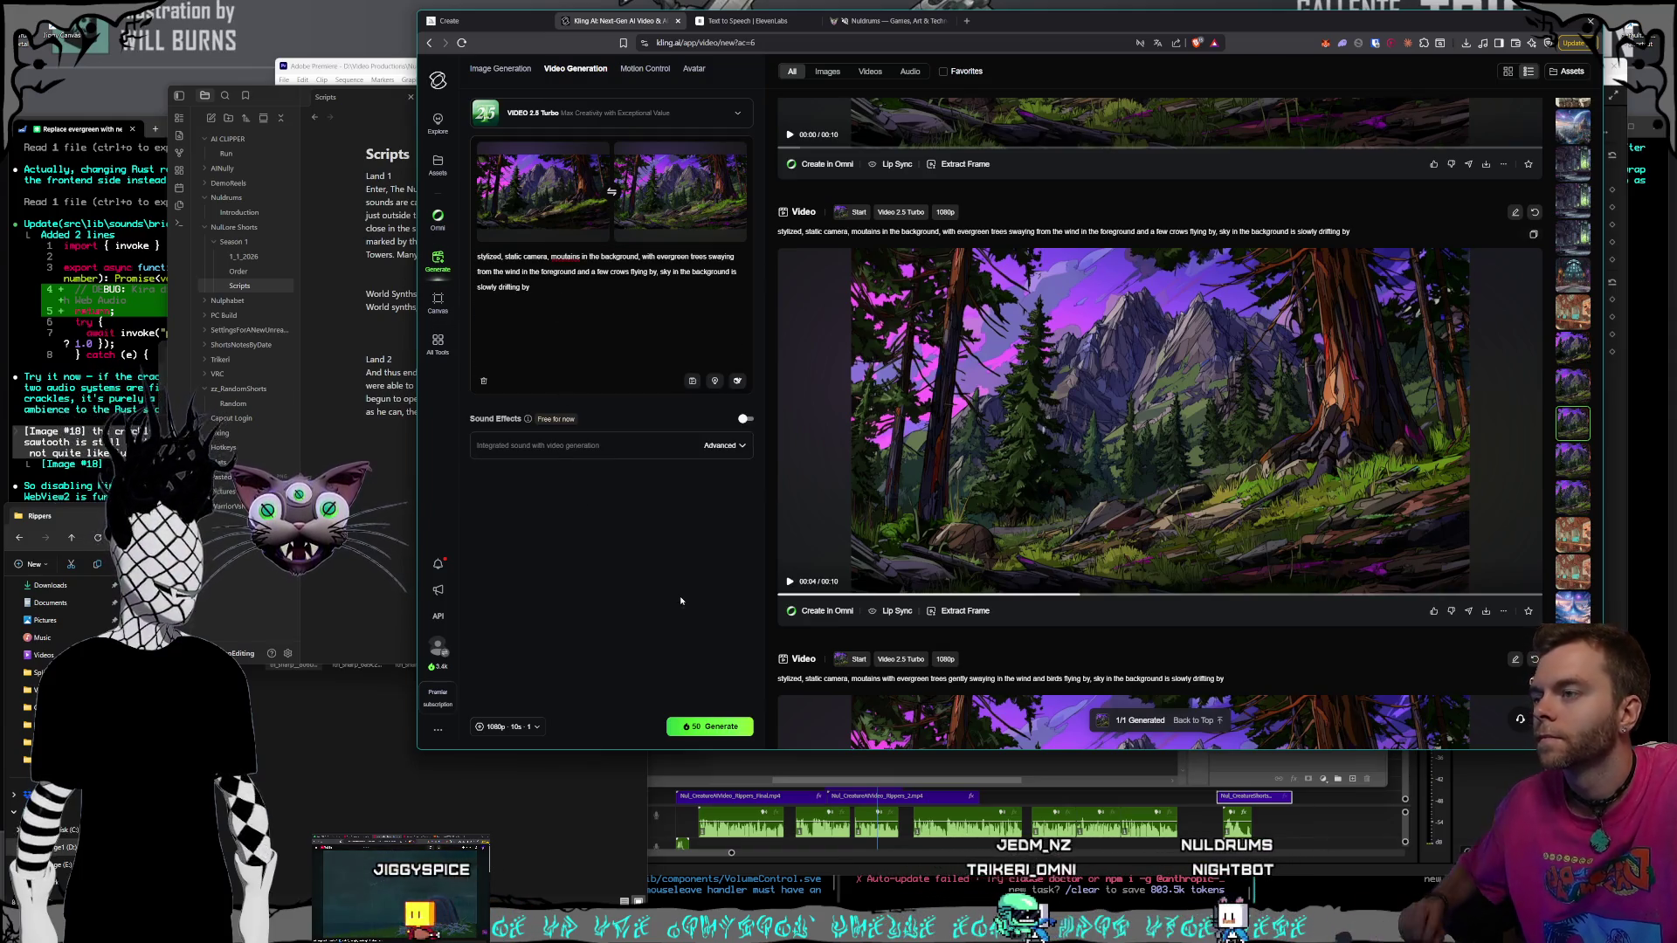
Generate the new forest video and jump to the fantasy city clip in history
left_click(714, 723)
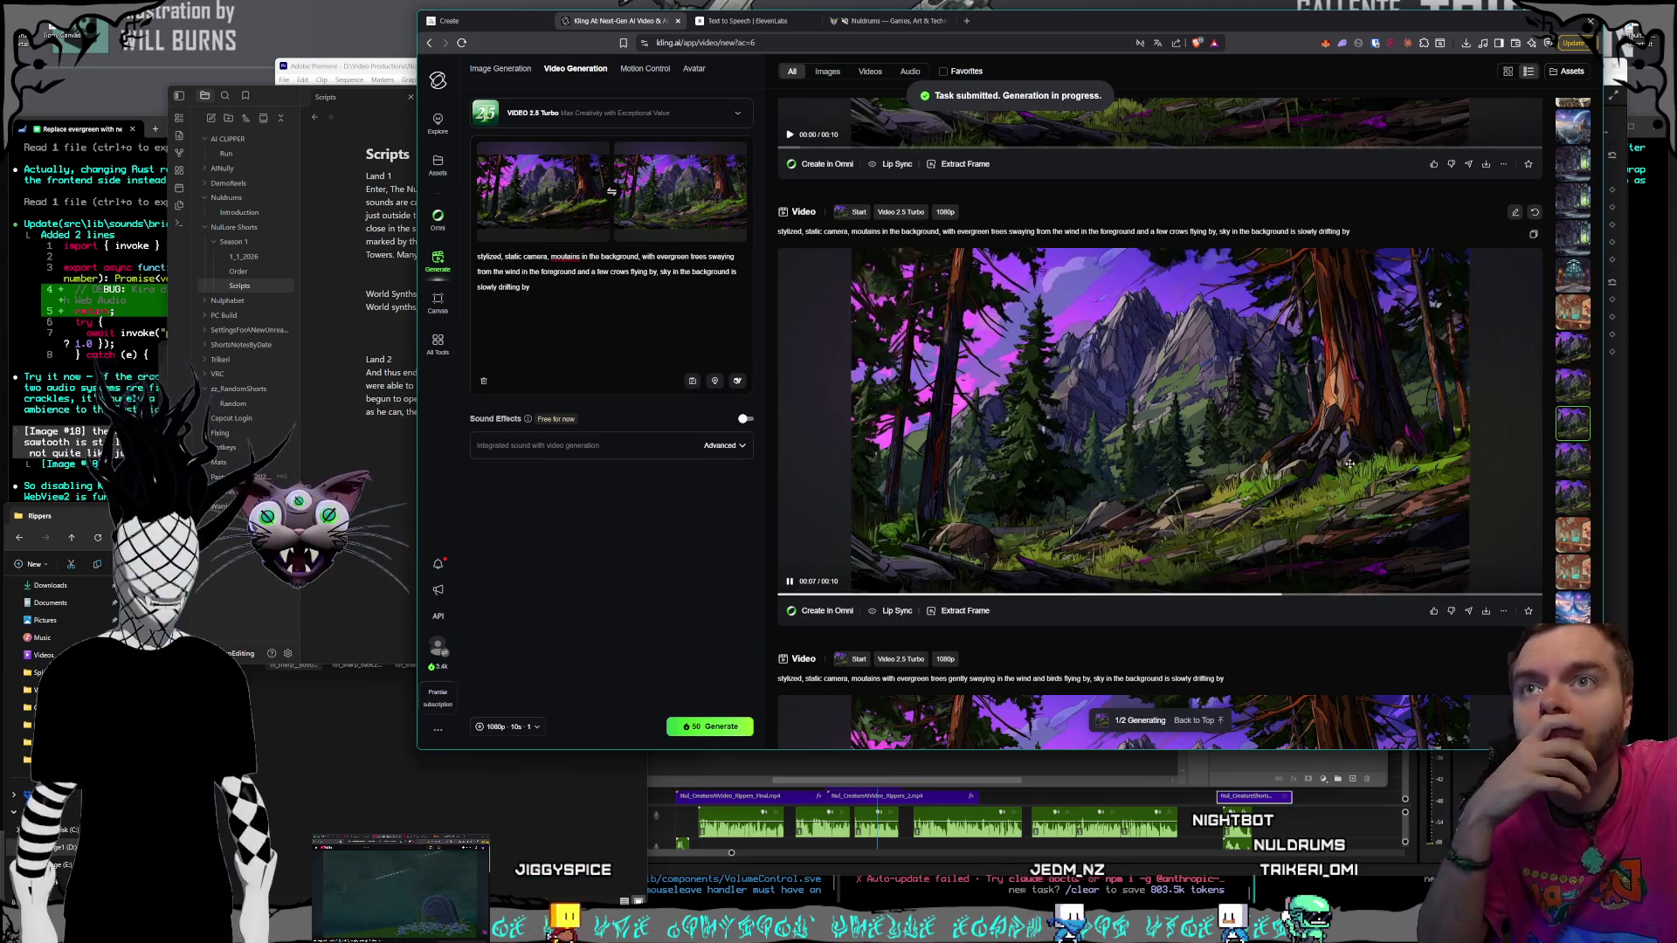
scroll(1572, 489, "down", 5)
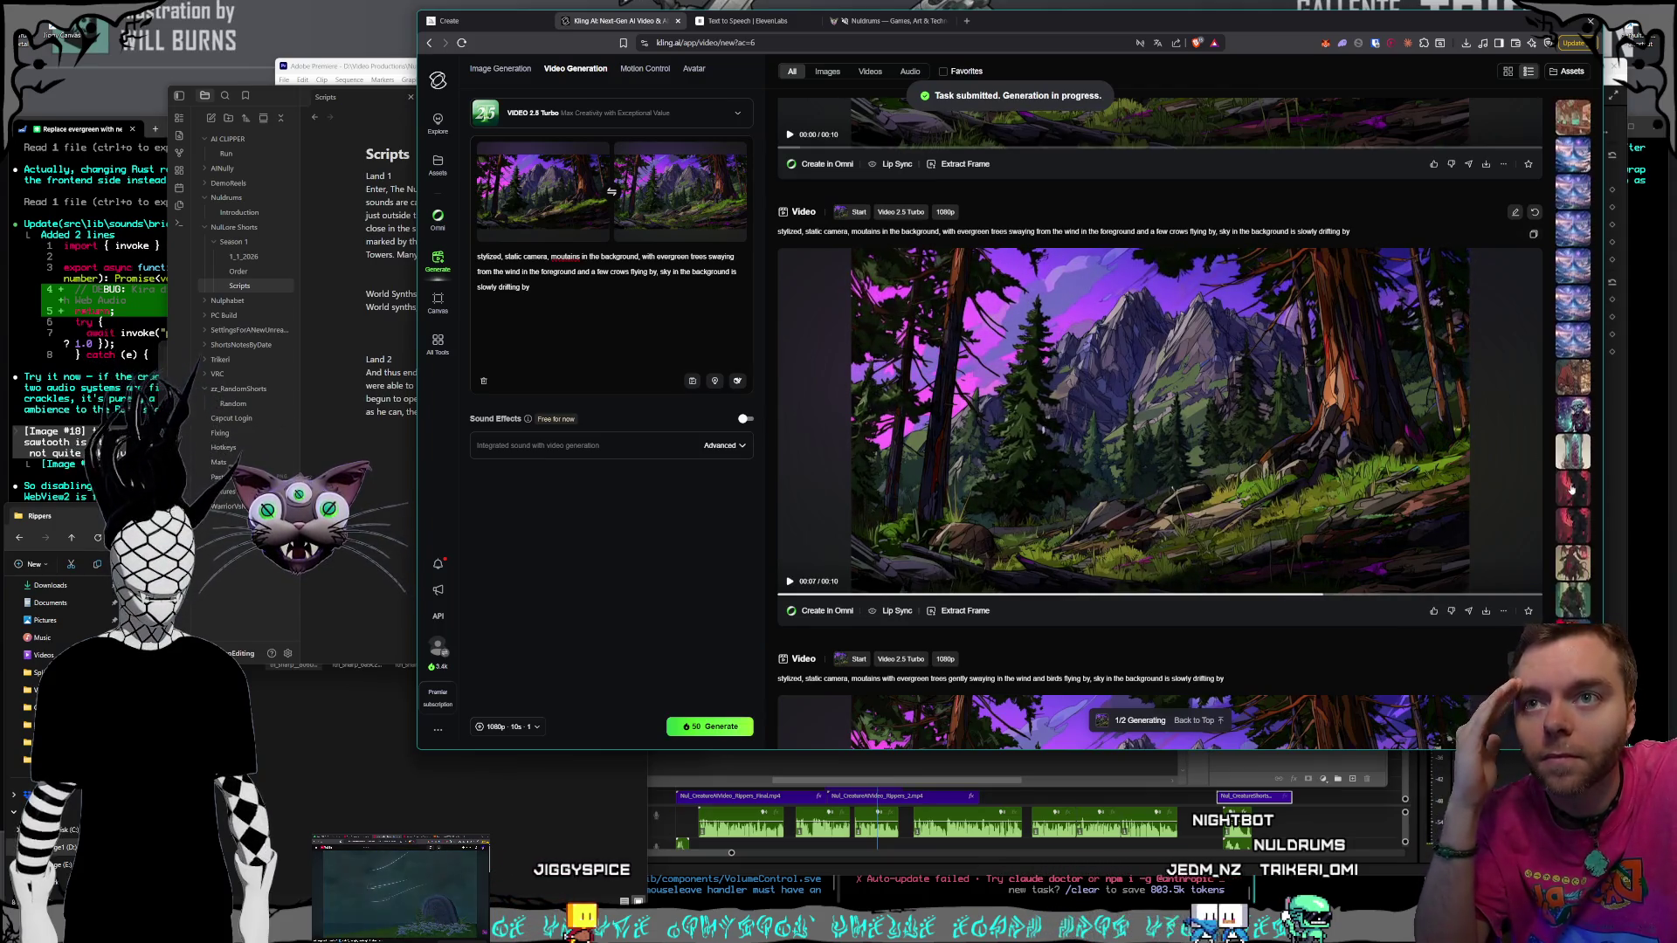
left_click(1573, 489)
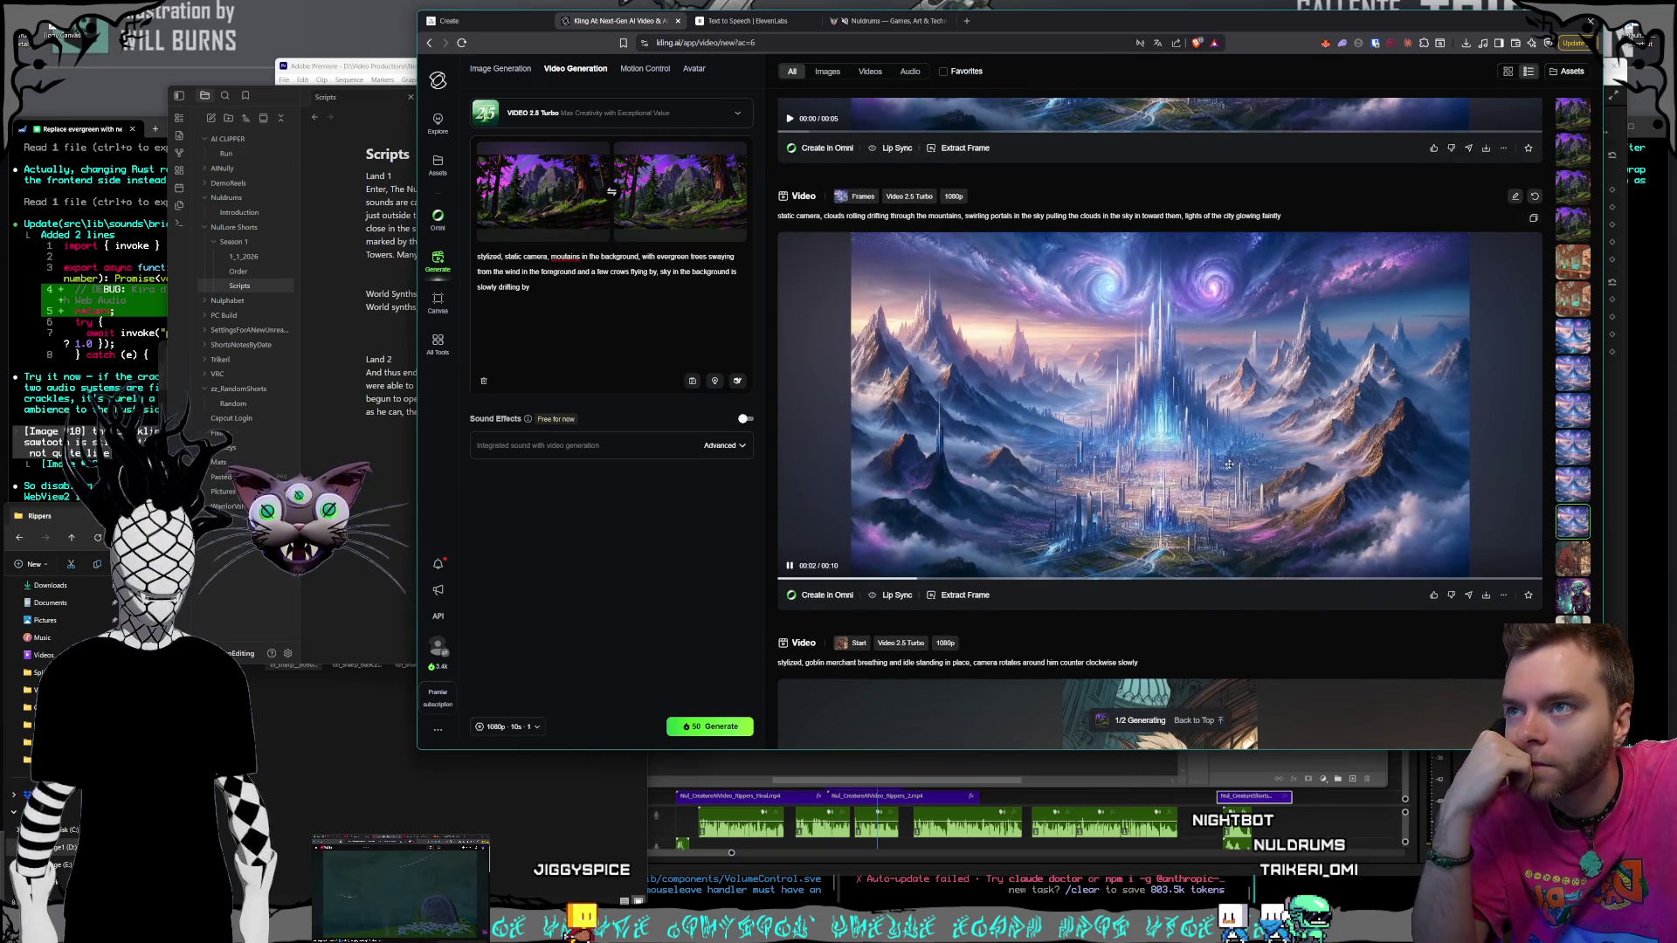
Review the portal city clip, play the finished slow, offset forest clip, then return to Obsidian
scroll(1227, 464, "up", 3)
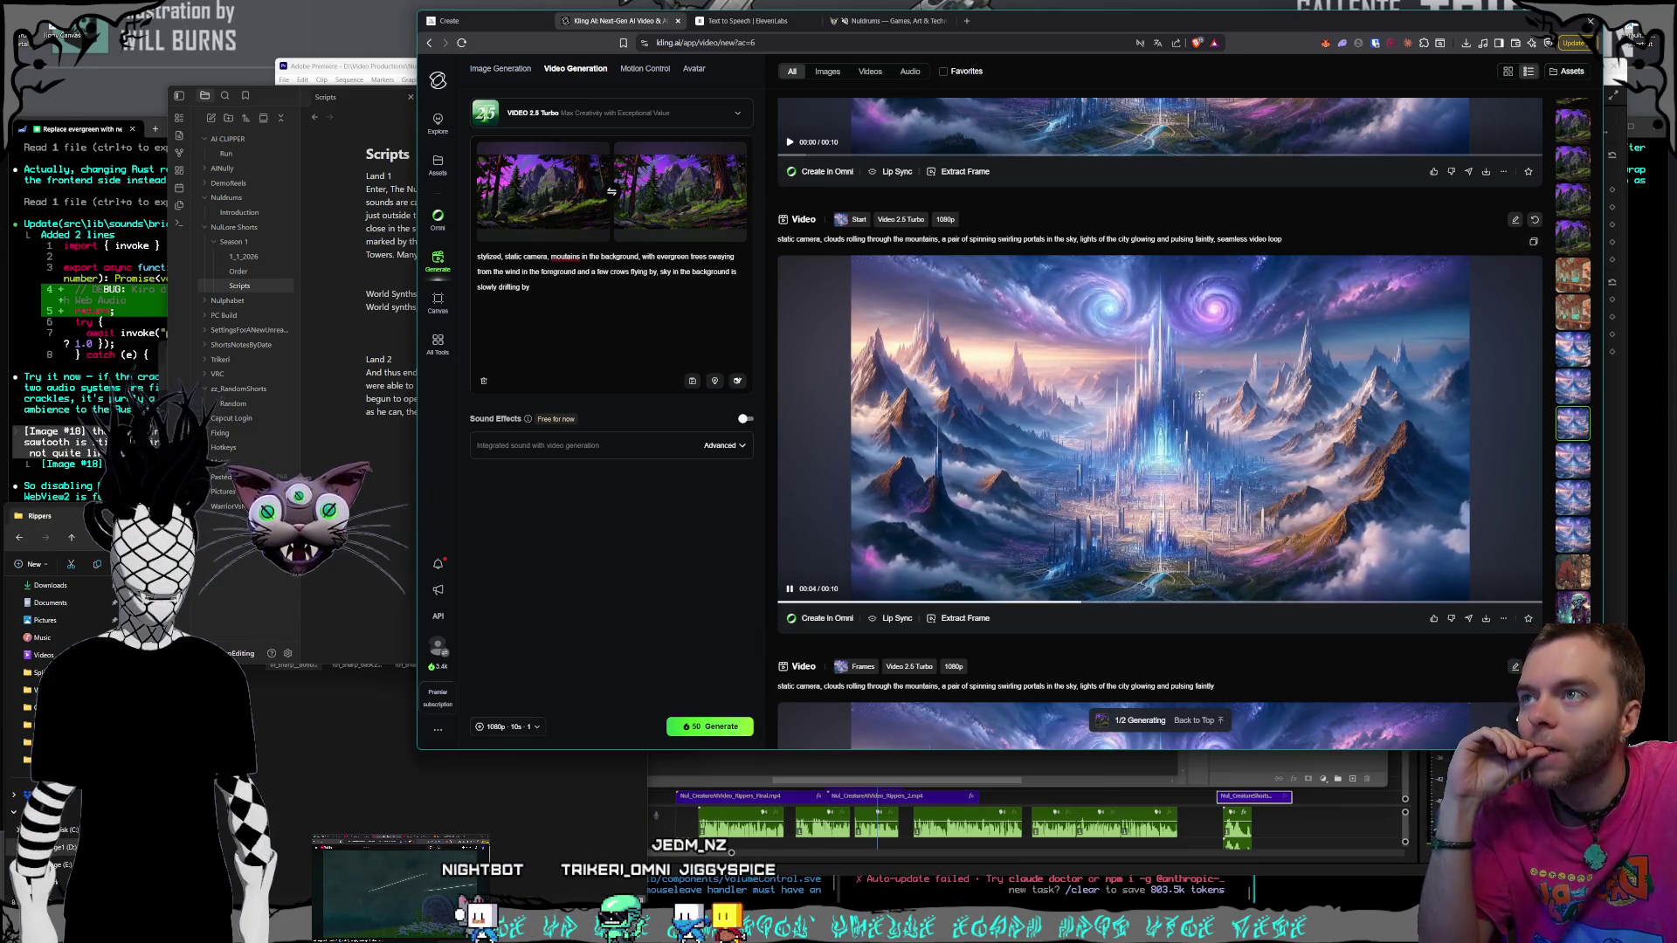
mouse_move(714, 205)
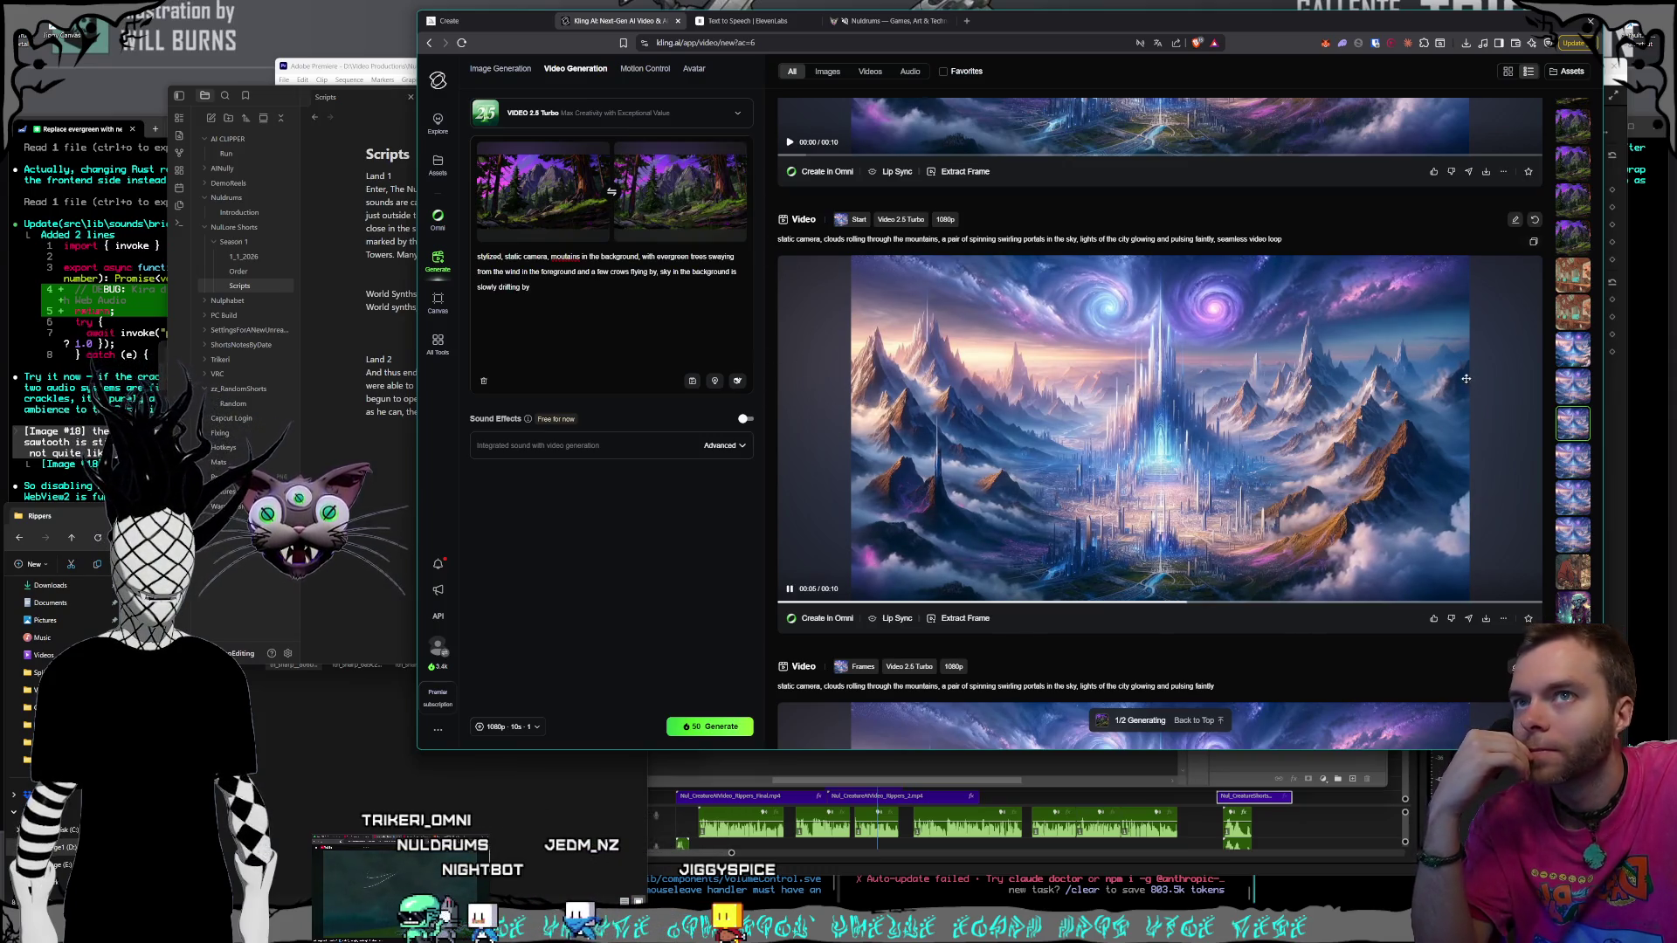
scroll(1465, 378, "up", 4)
scroll(1570, 406, "up", 5)
left_click(1576, 154)
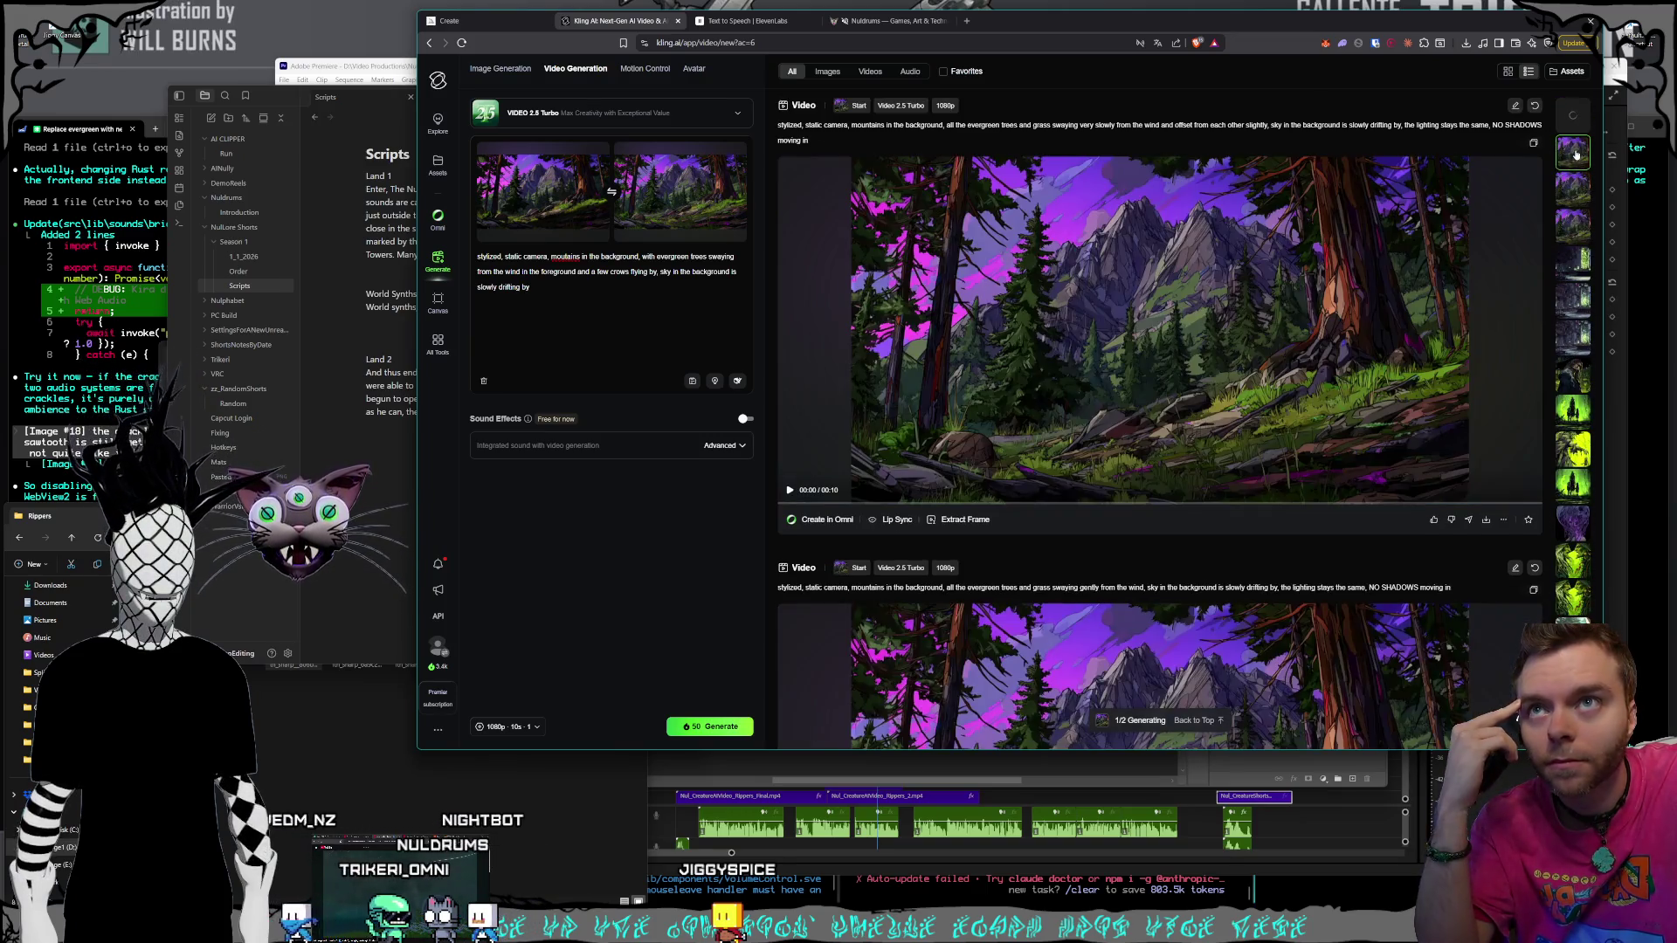
left_click(1147, 390)
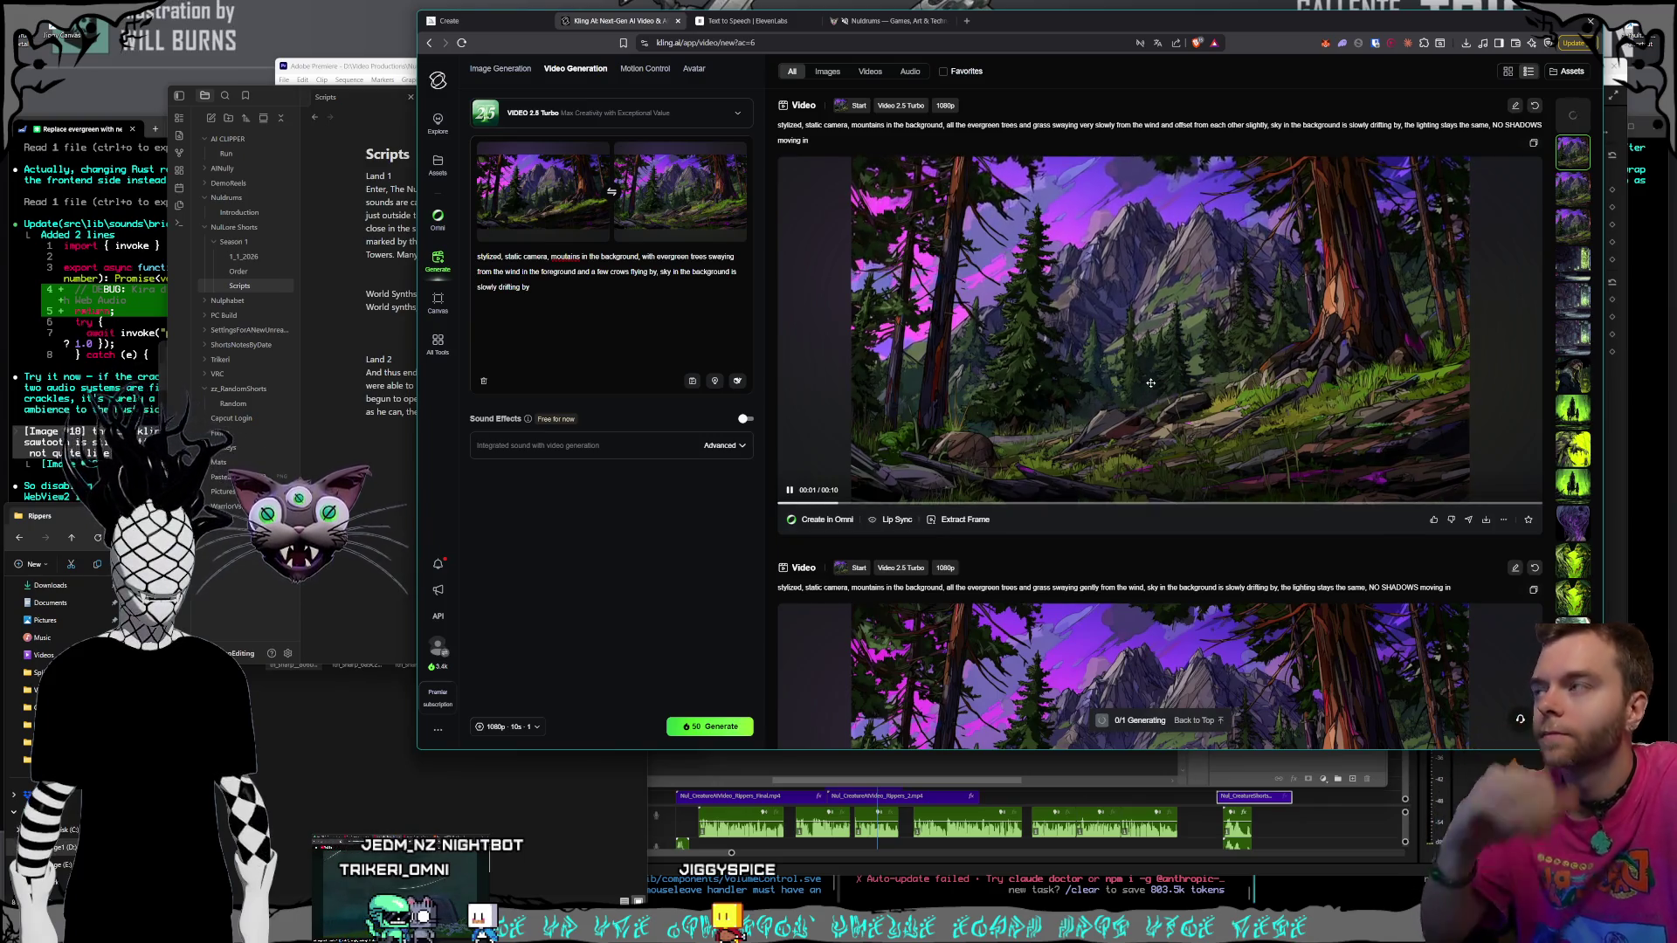
left_click(387, 426)
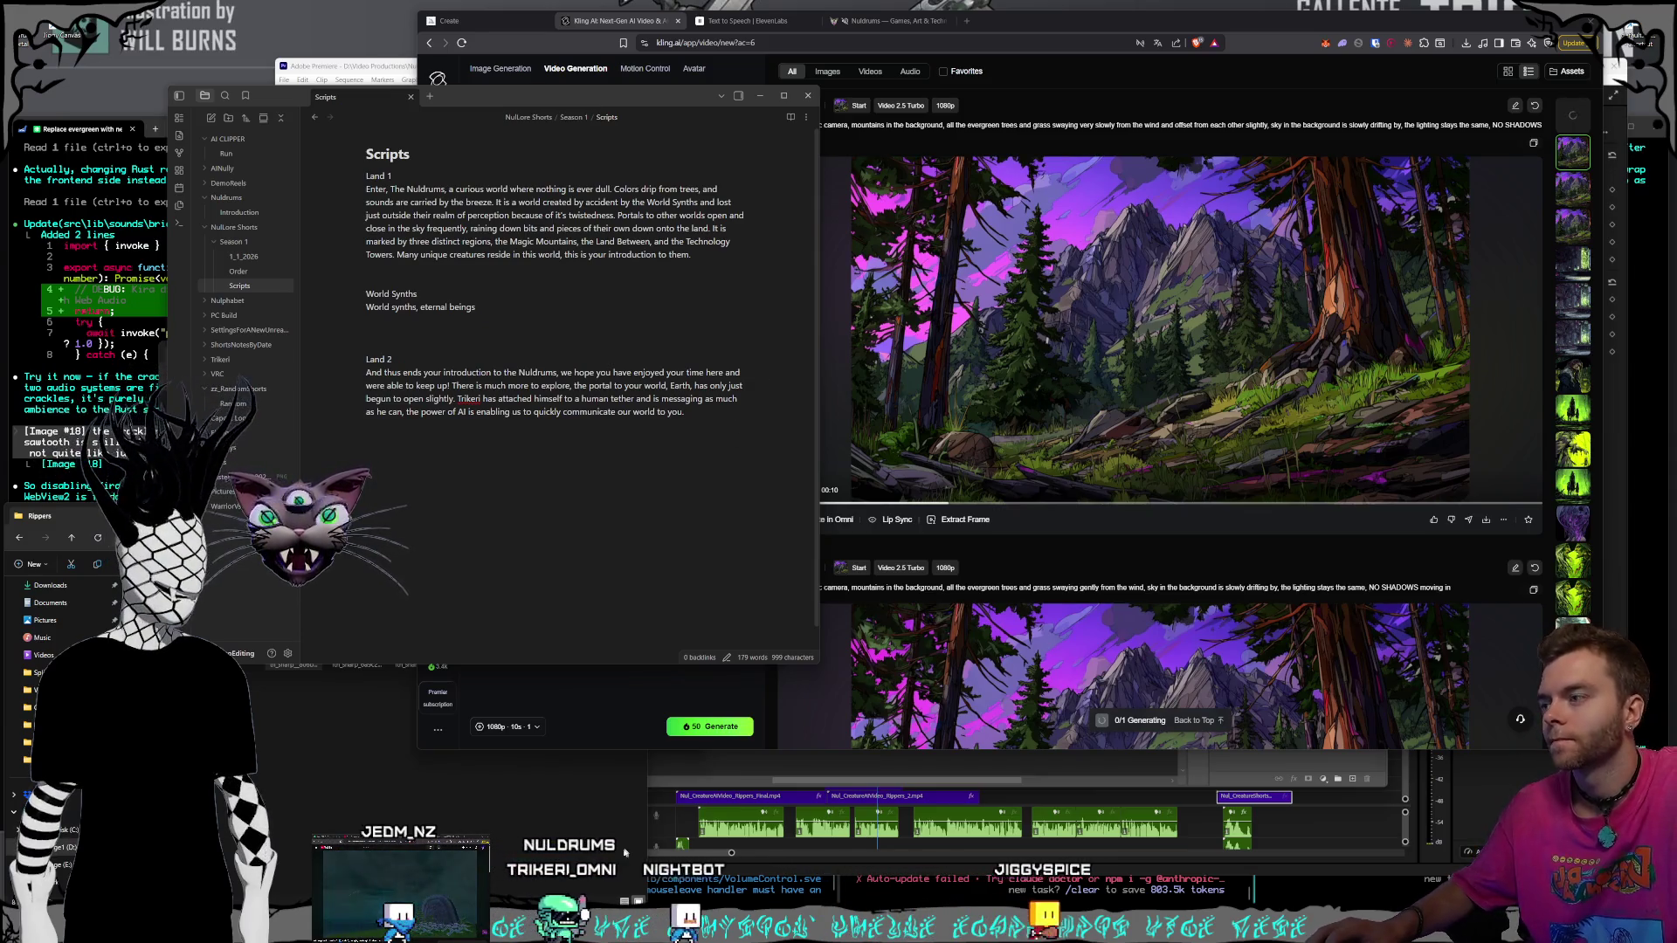
Replace the World Synths placeholder with ChatGPT's four-paragraph lore summary and close the ChatGPT window
mouse_move(148, 928)
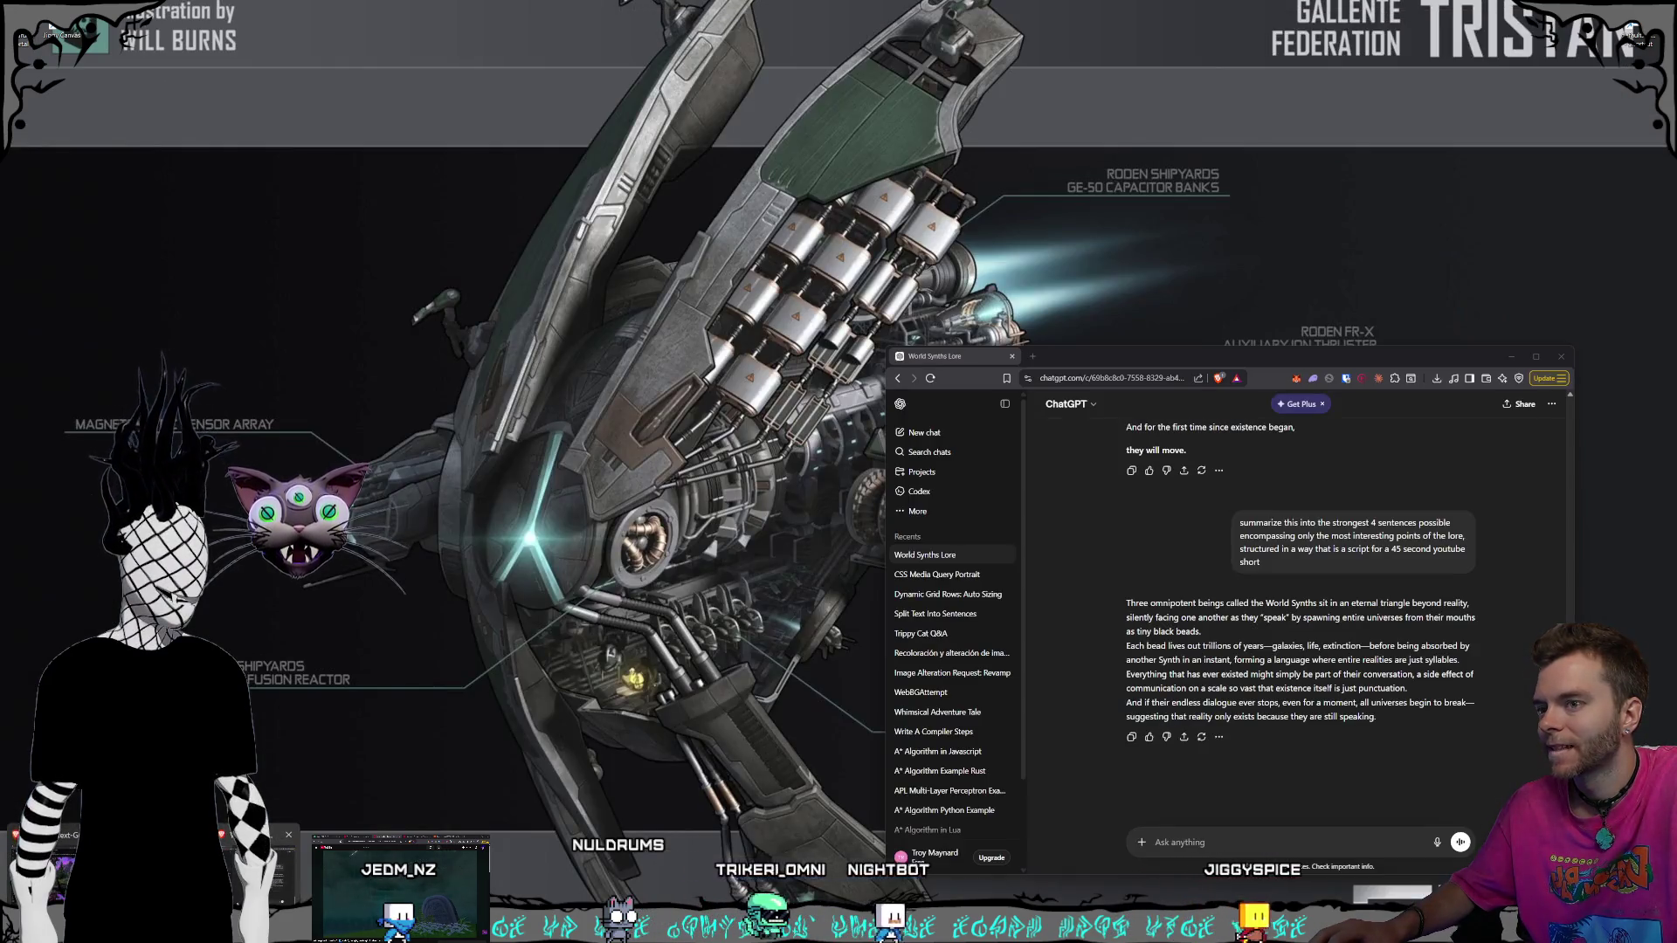
left_click(148, 882)
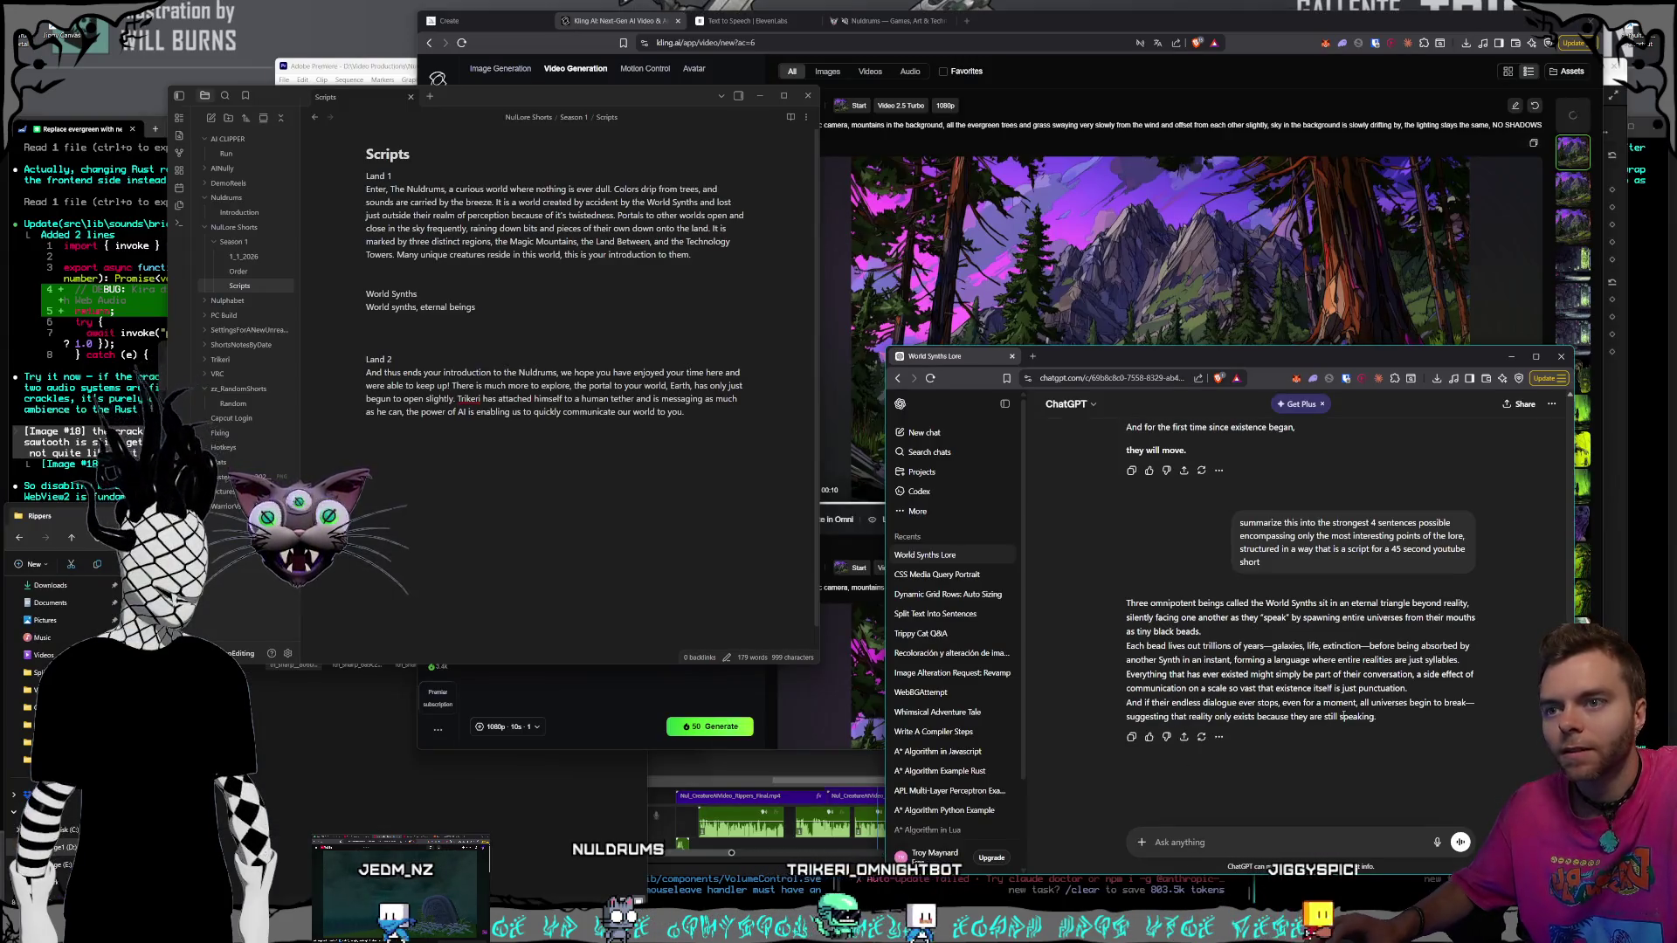
mouse_move(1396, 720)
left_mouse_down()
mouse_move(1135, 646)
mouse_move(1134, 604)
left_mouse_up()
key("ctrl+c")
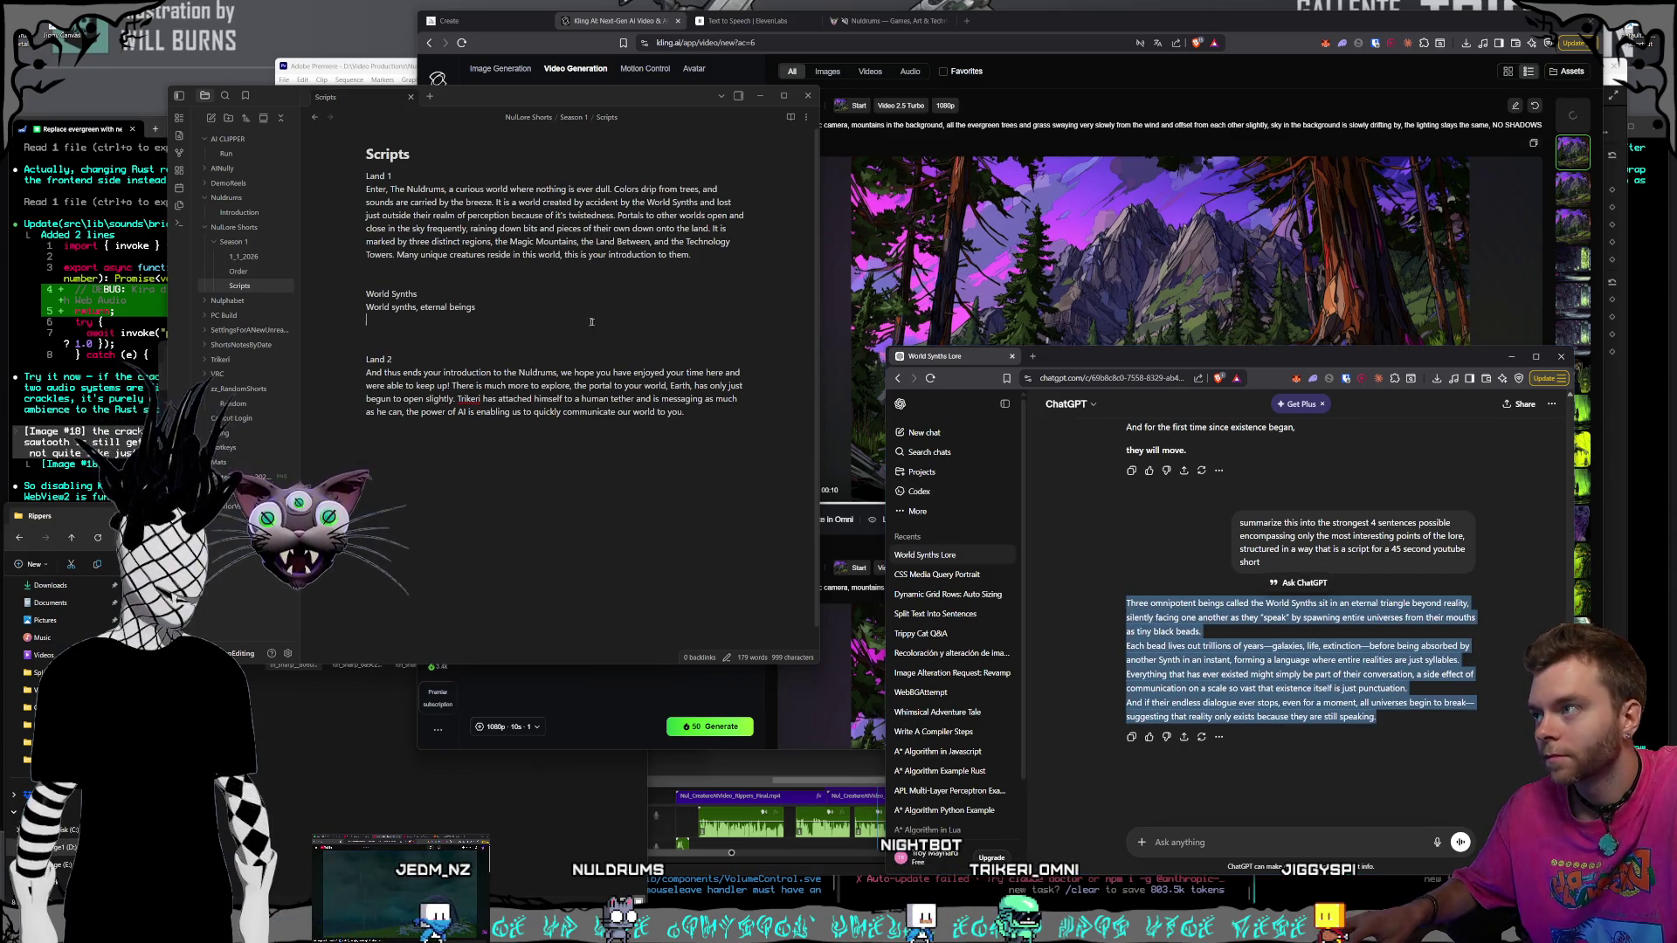
double_click(455, 307)
key("ctrl+v")
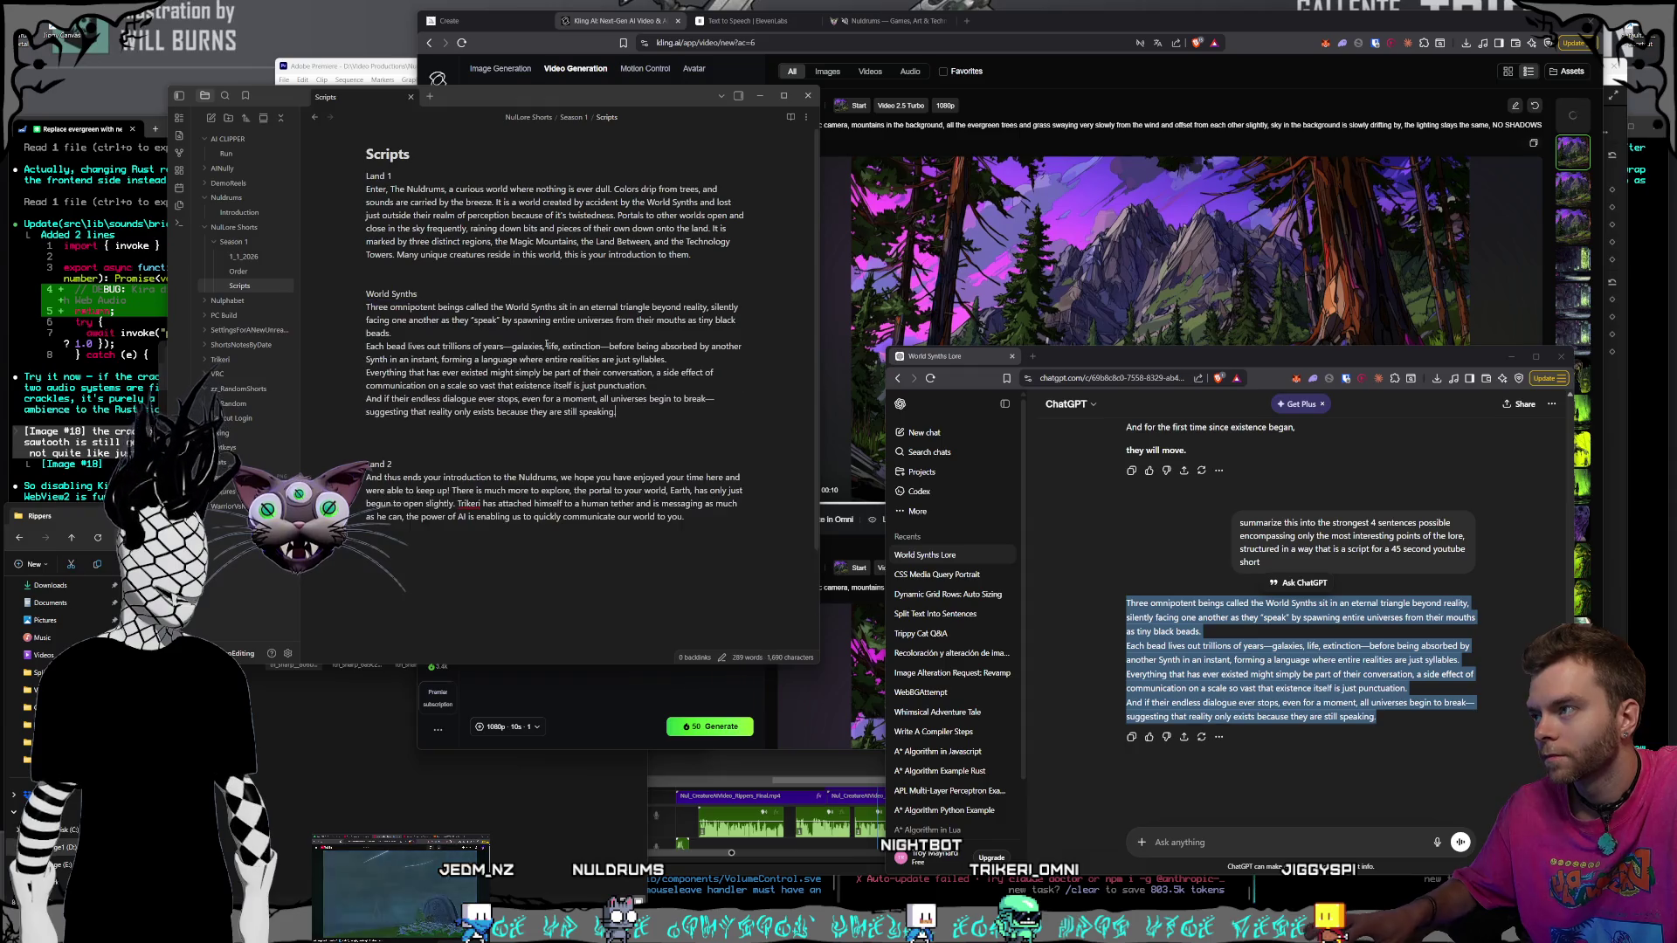
scroll(1049, 393, "up", 3)
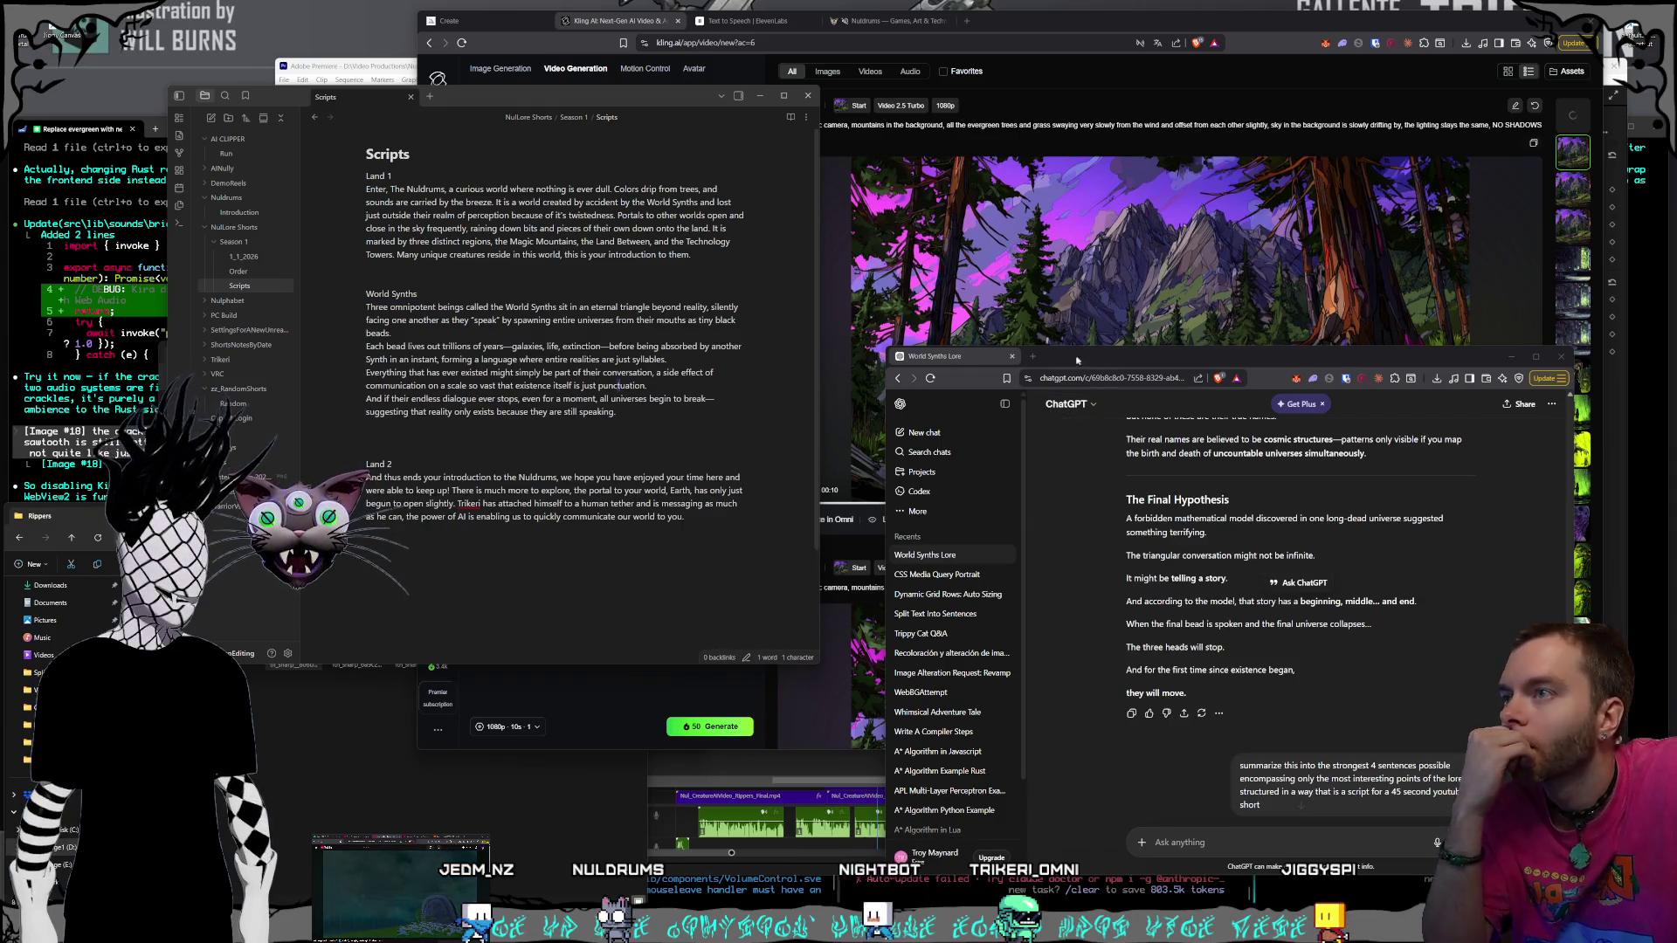
left_click(1013, 357)
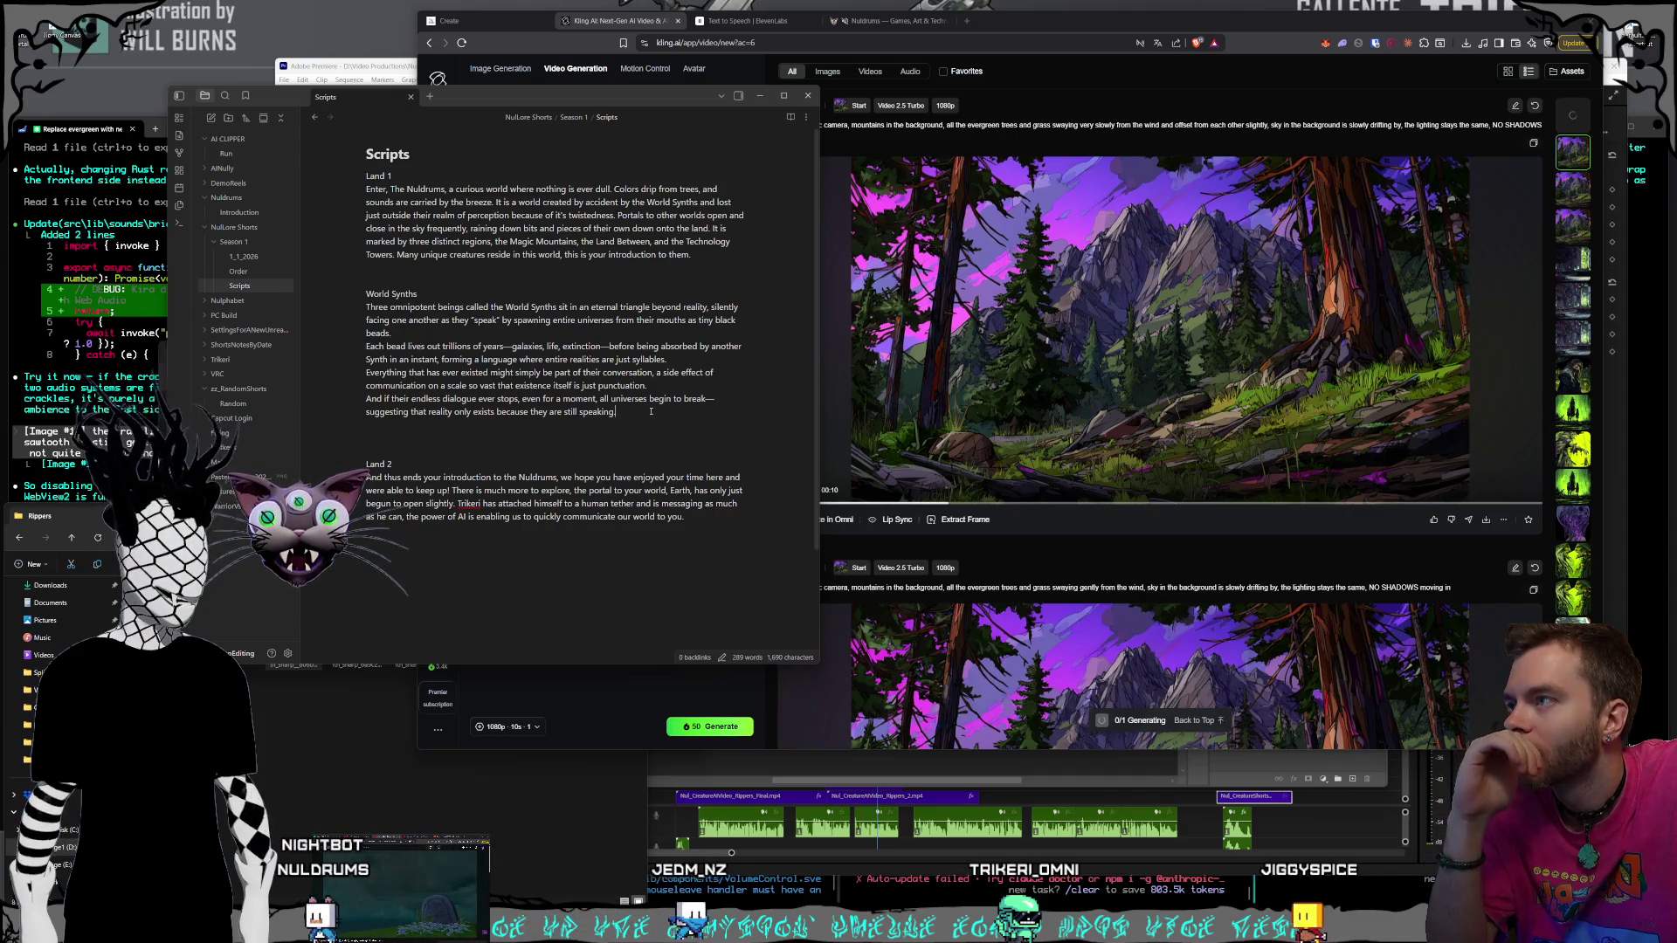
left_click(412, 335)
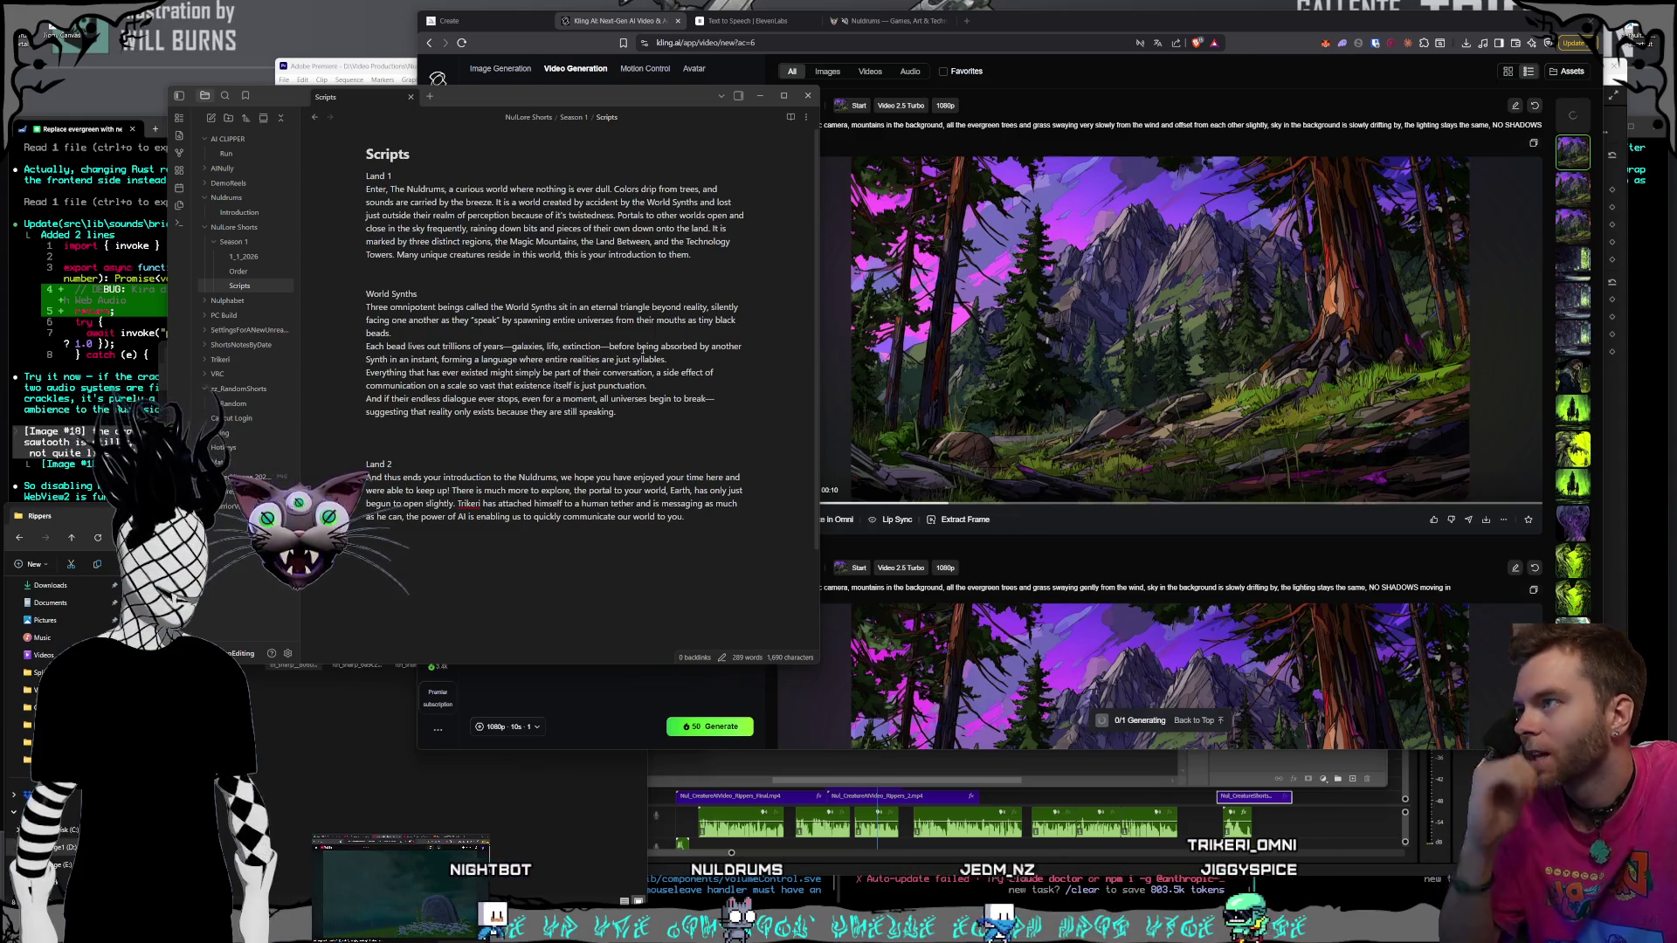
Remove the World Synths paragraph's em dashes and insert 'a full universal lifecycle,'
left_click(512, 347)
key("BackSpace")
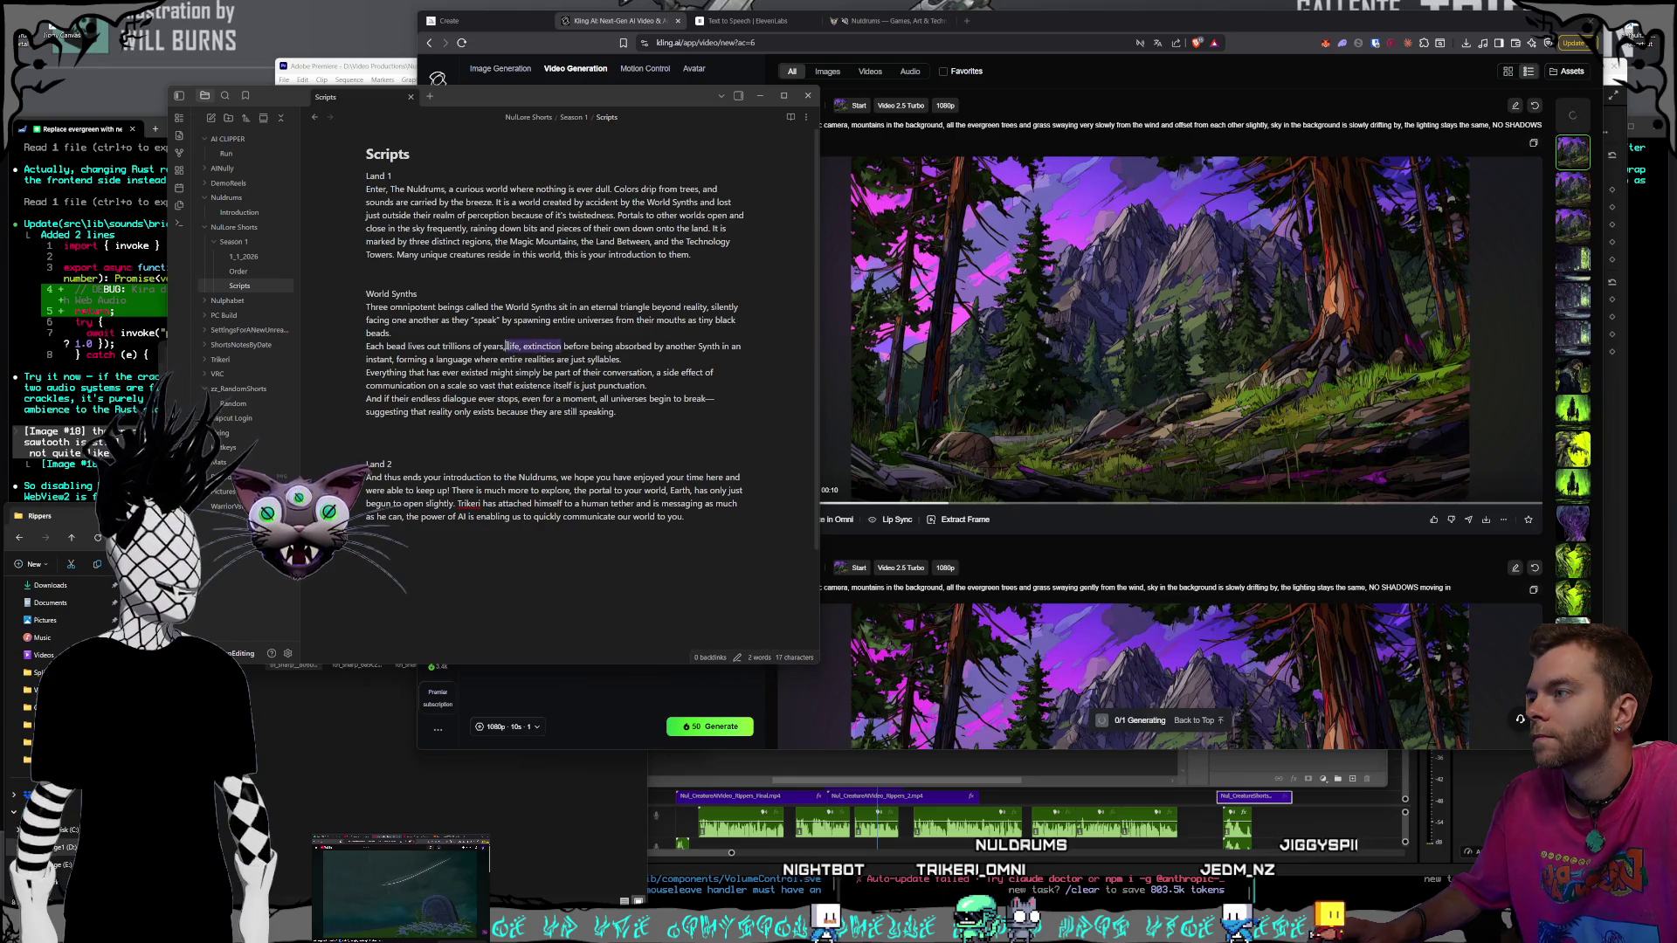
type("a ")
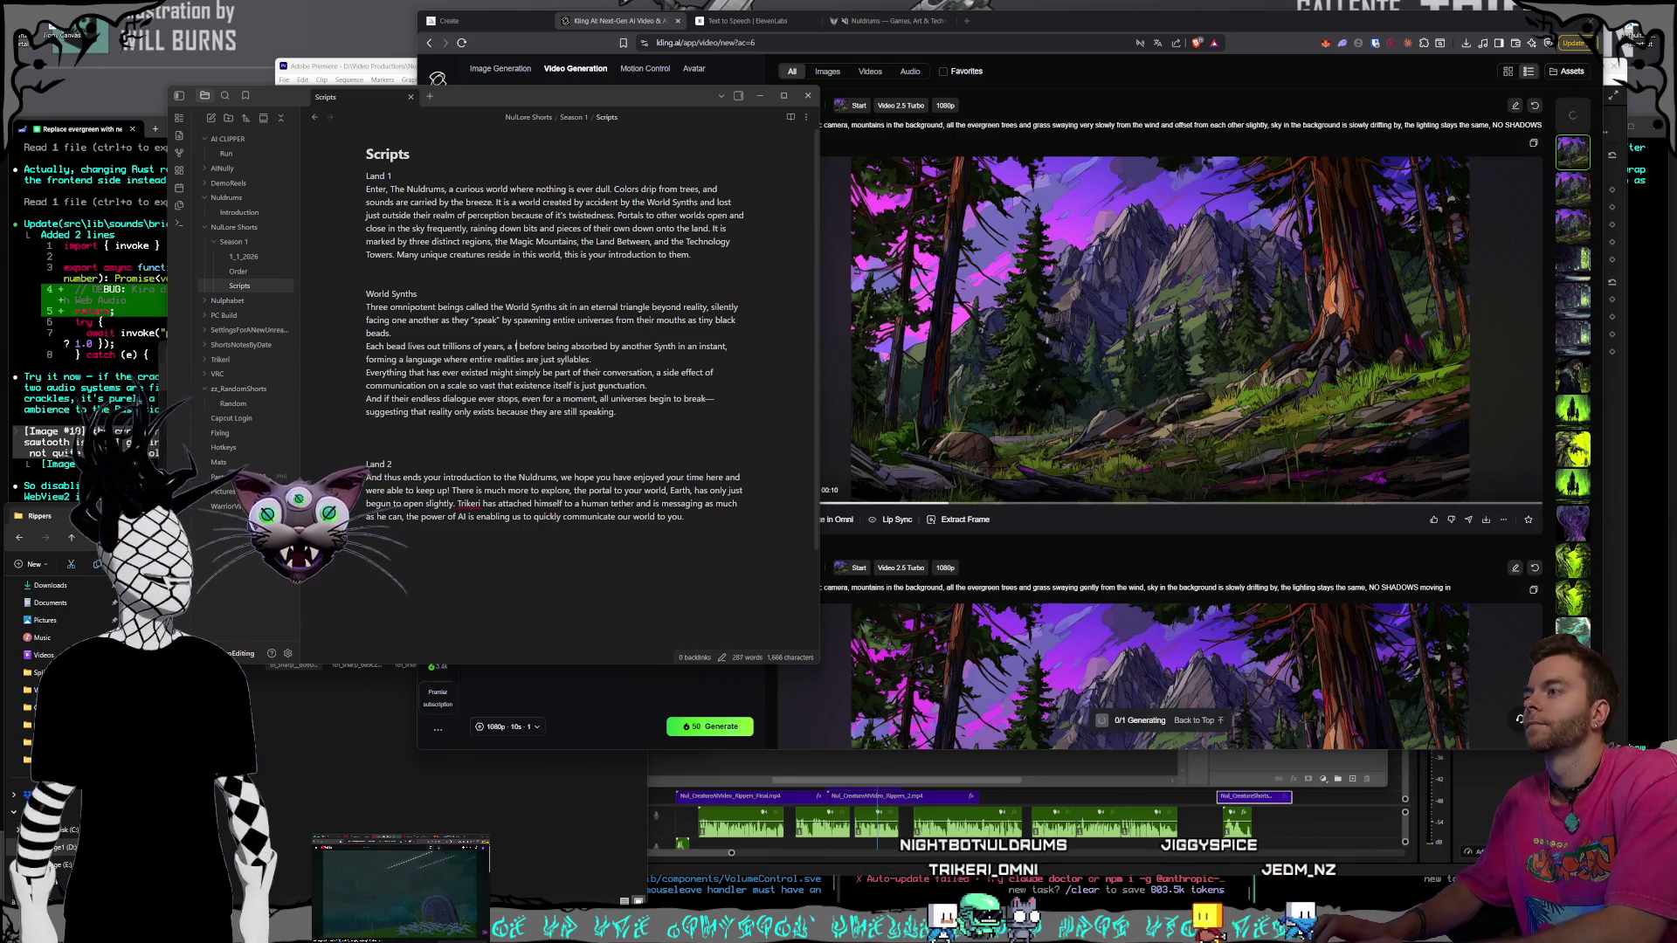
type("full universal life,cycle,")
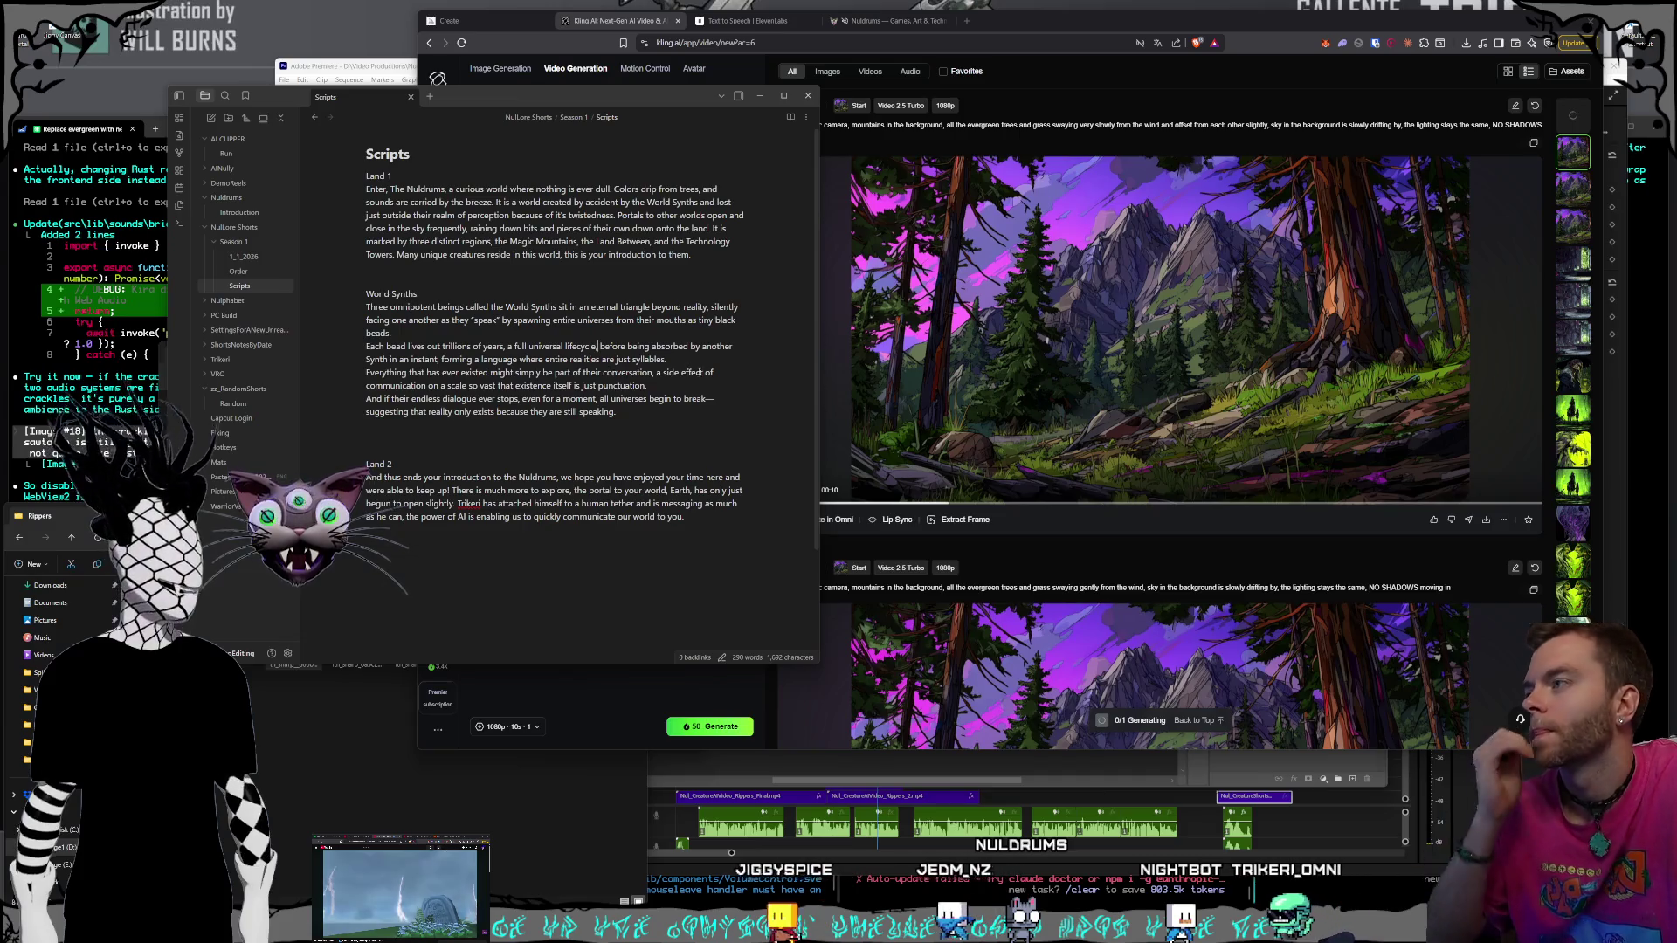
left_click(684, 356)
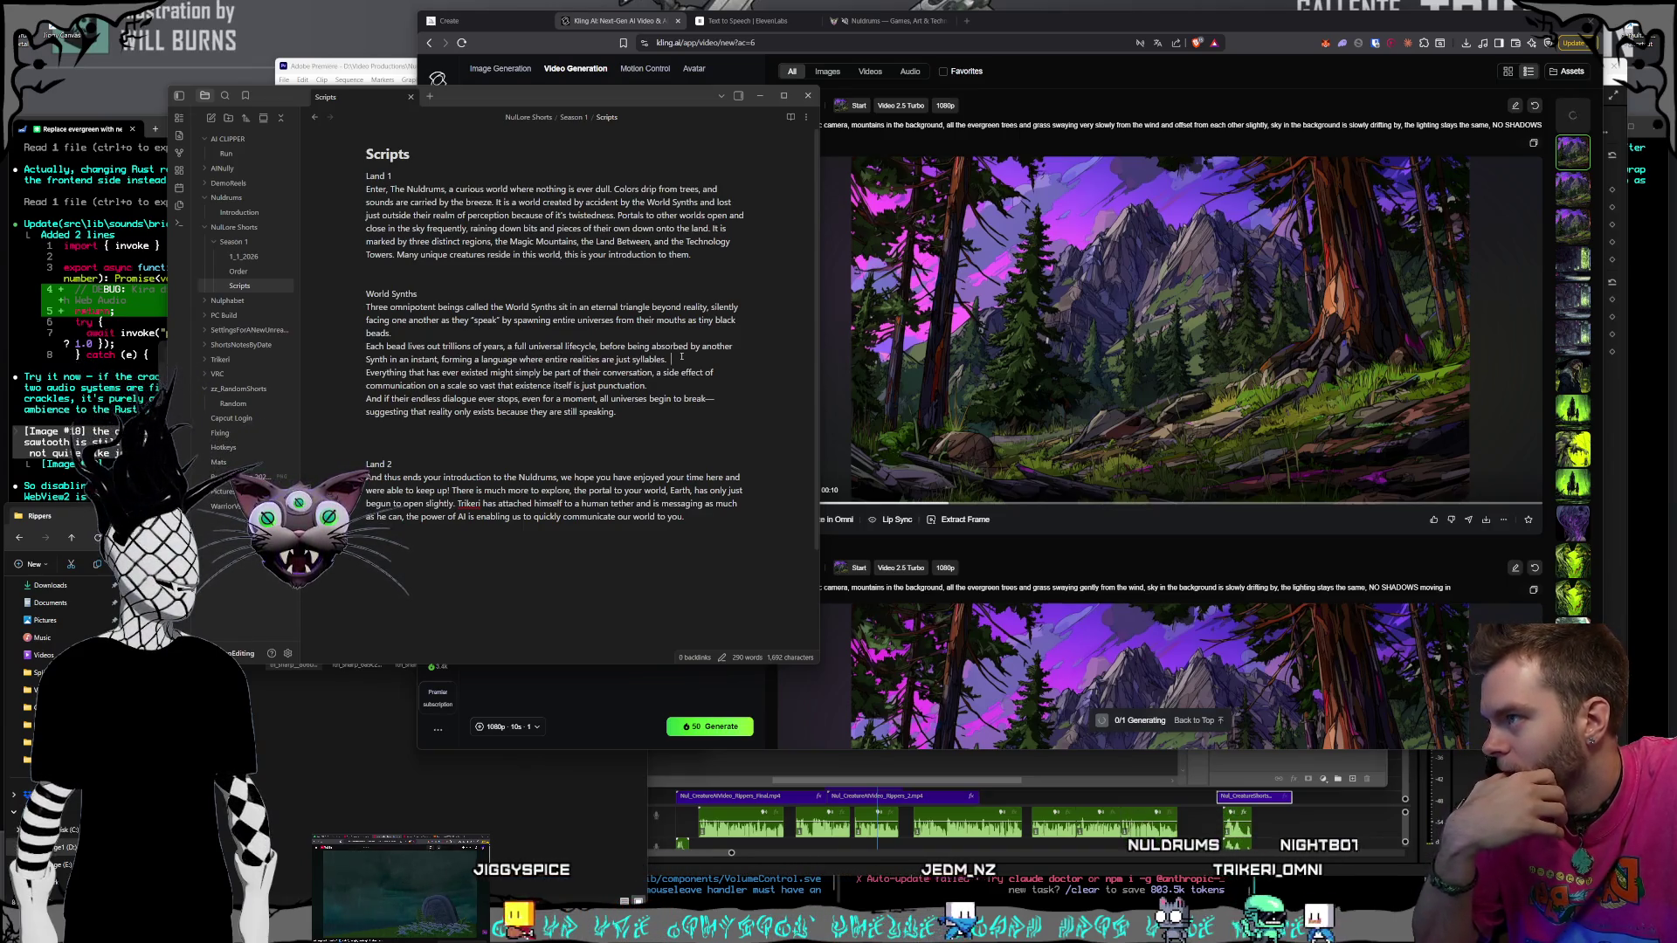
key("BackSpace")
key("BackSpace")
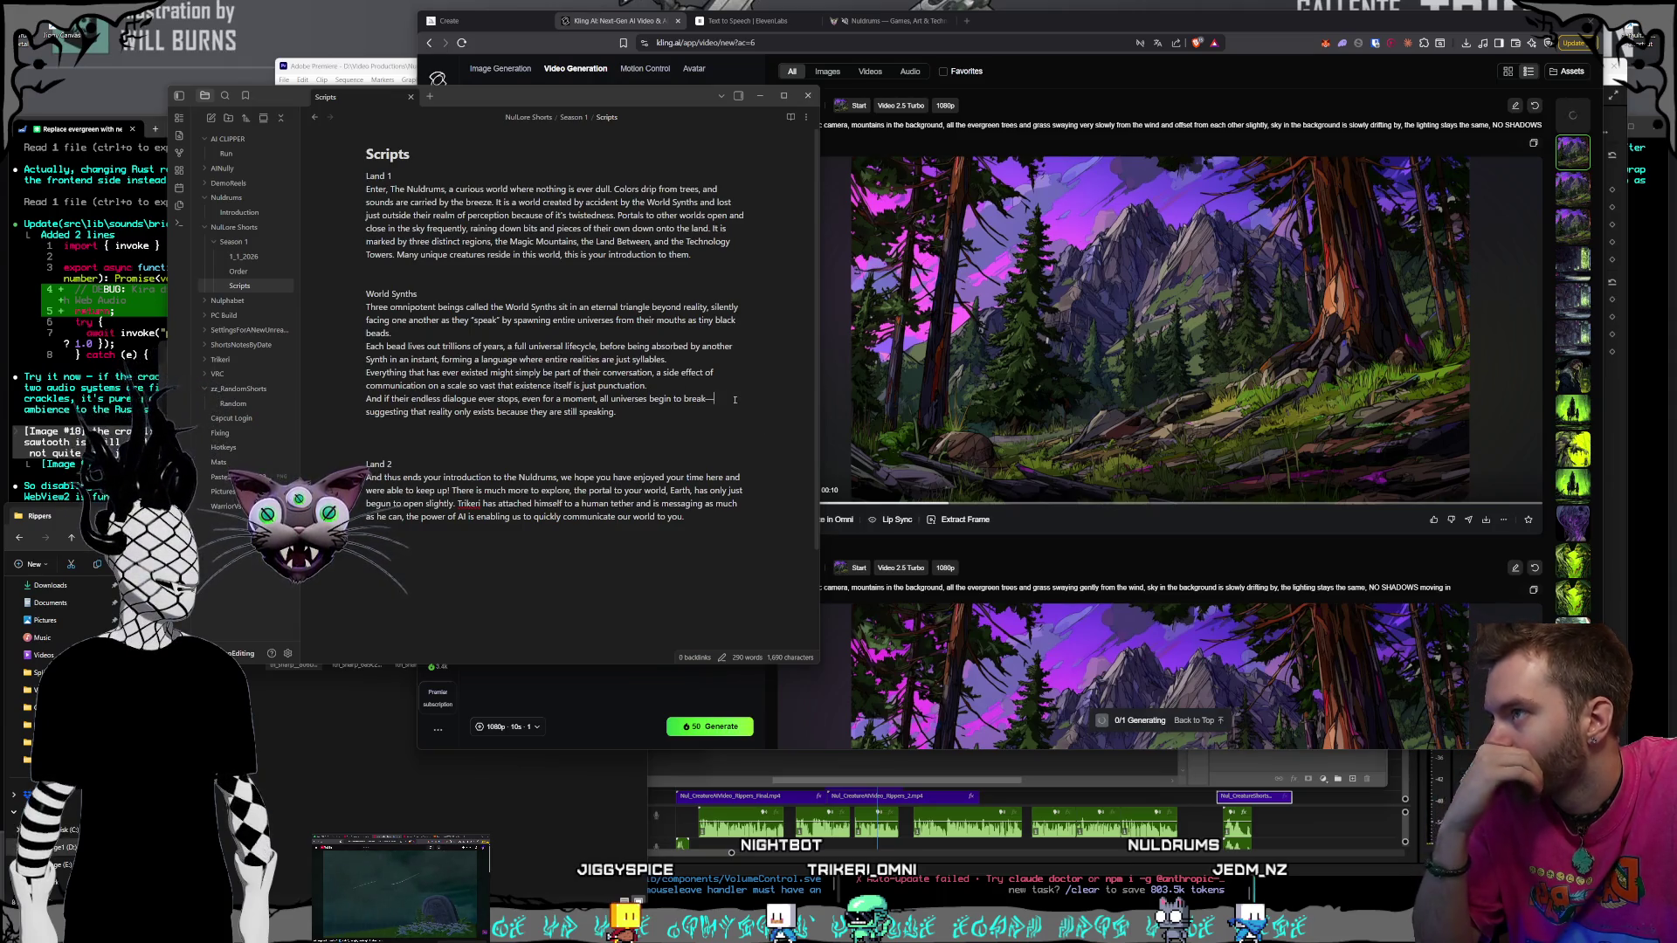
key("BackSpace")
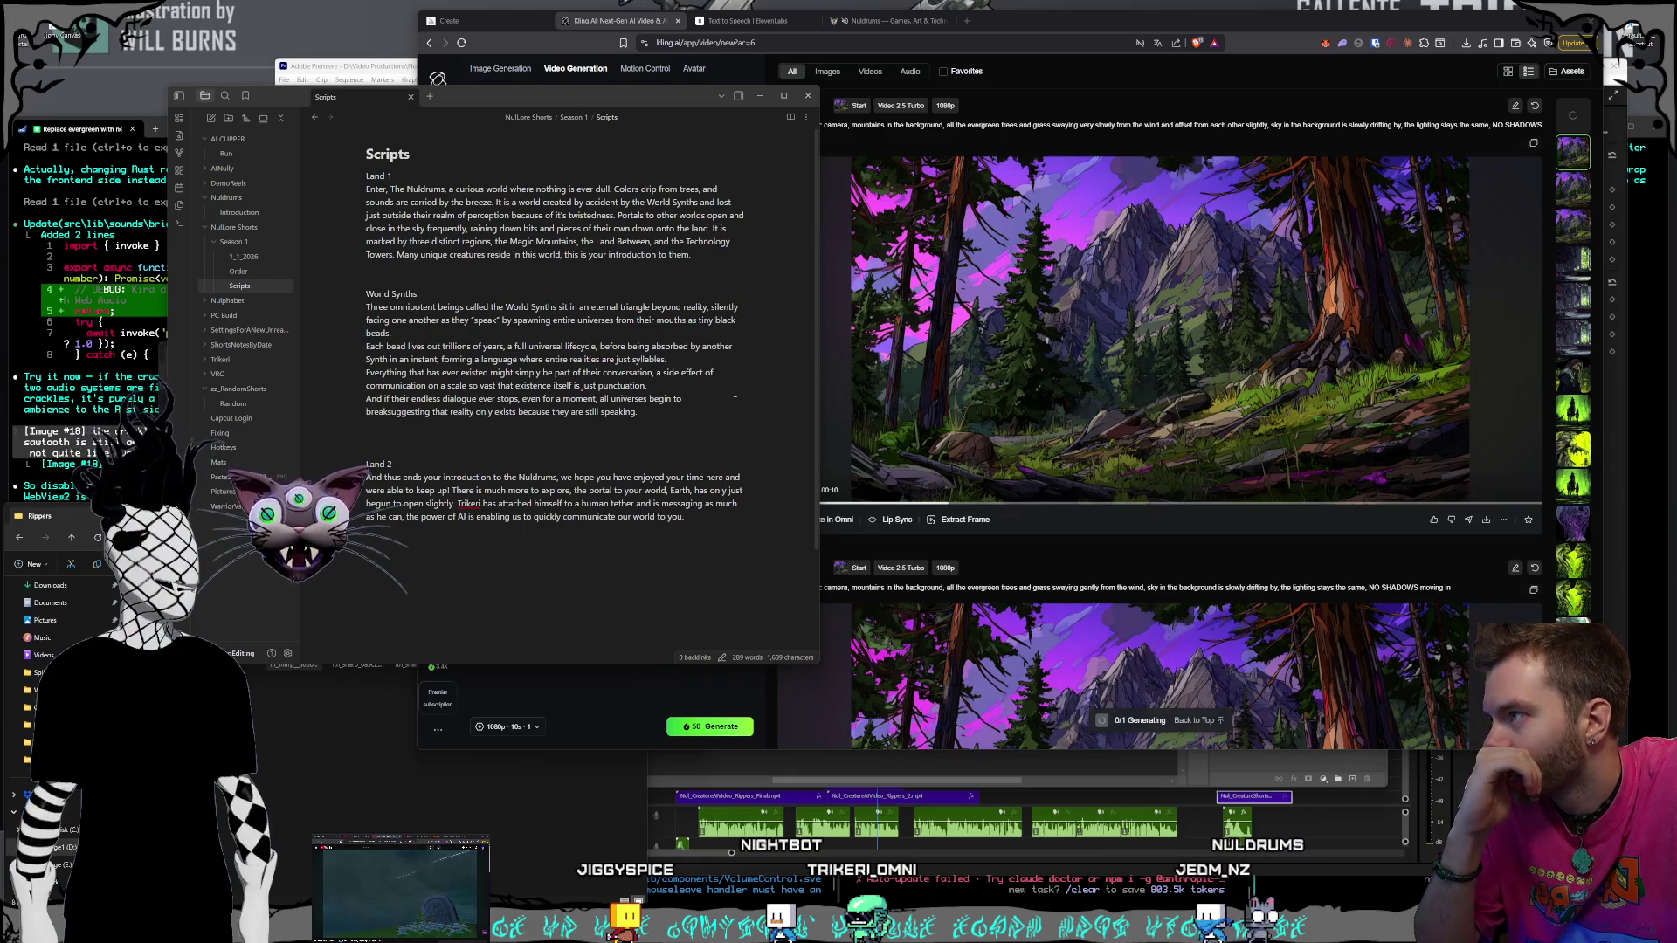
End the last sentence with 'trying to solve some unknown vast problem.'
left_click(632, 411)
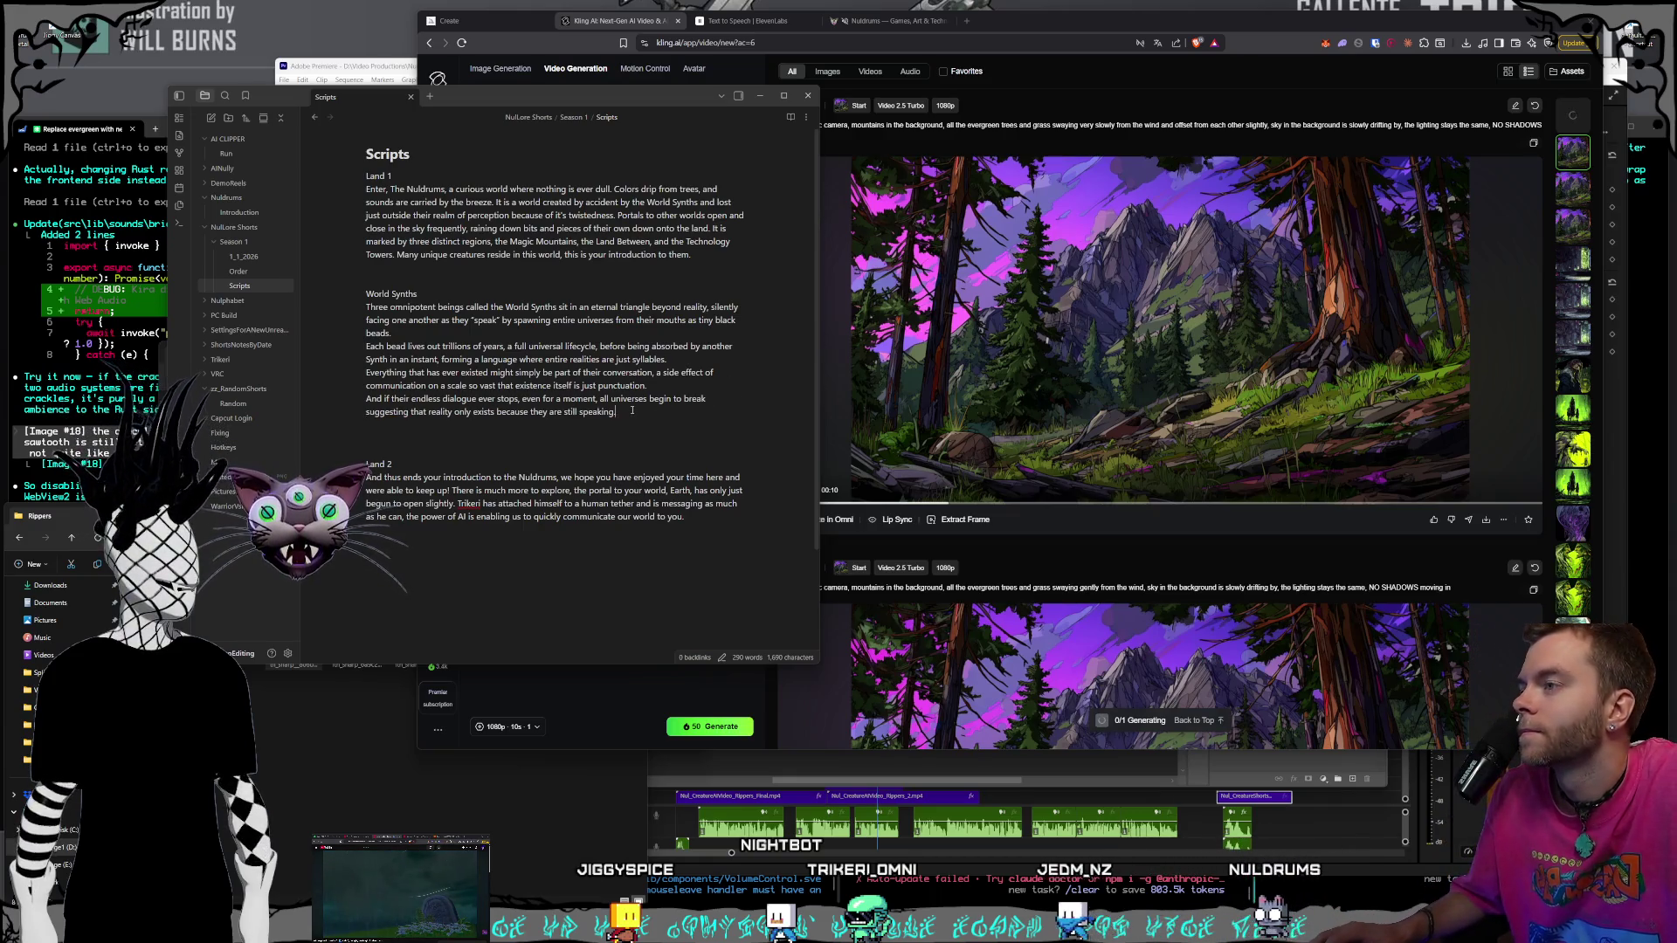
key("BackSpace")
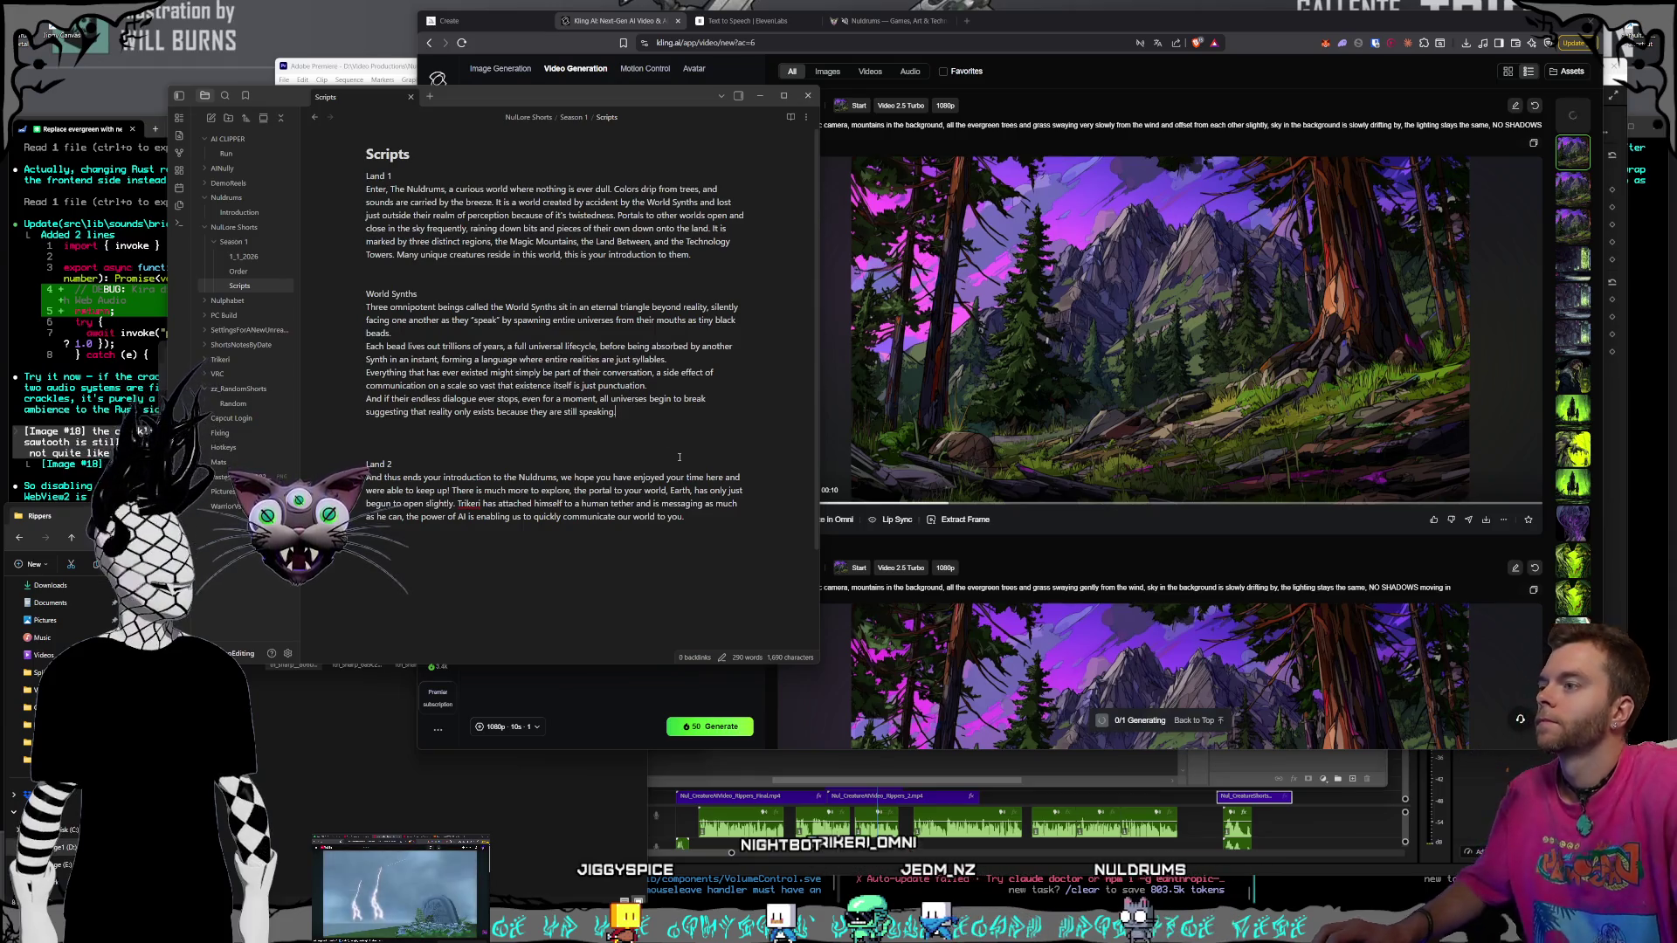
type("trying to solve some un")
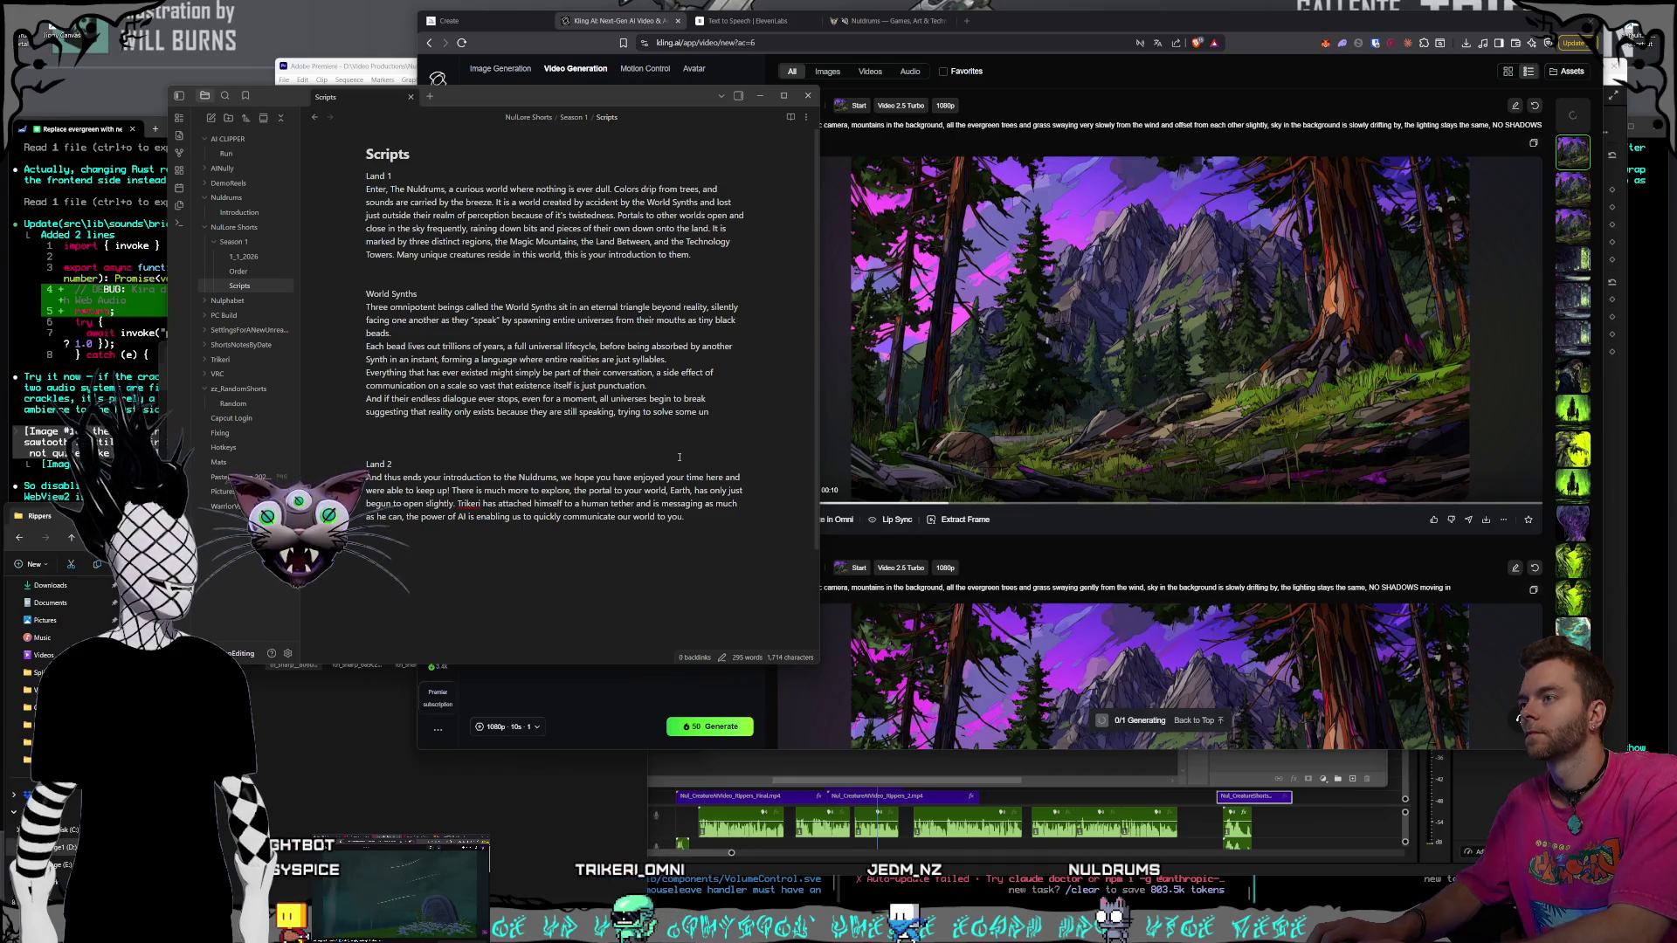
type("problem")
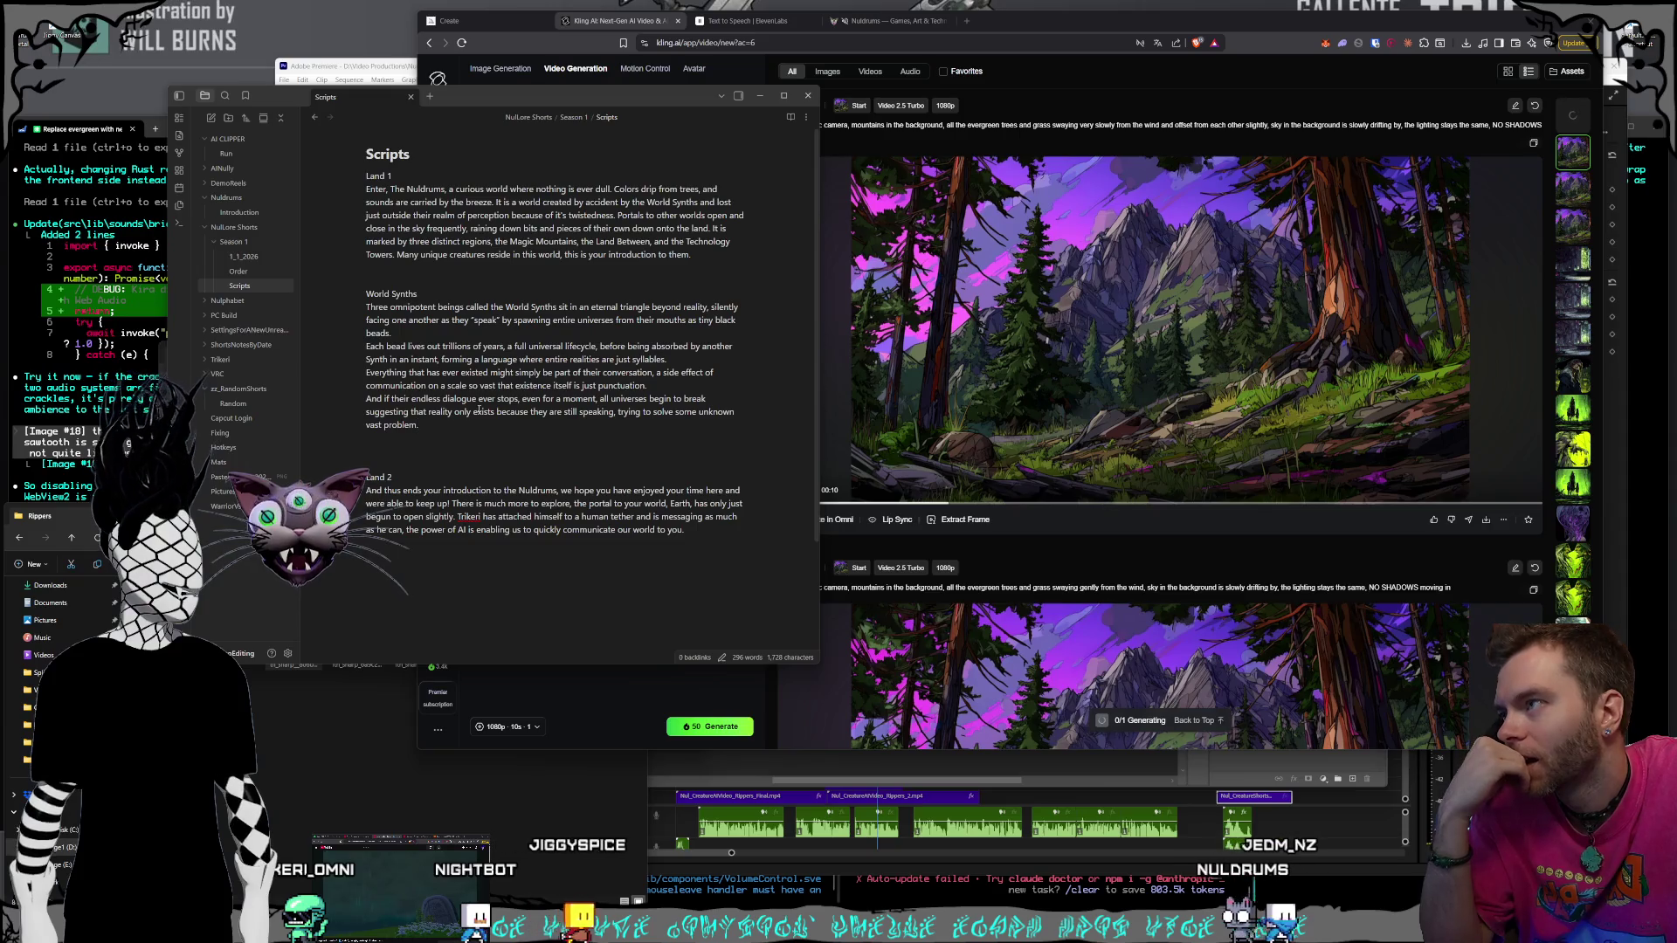
type(".")
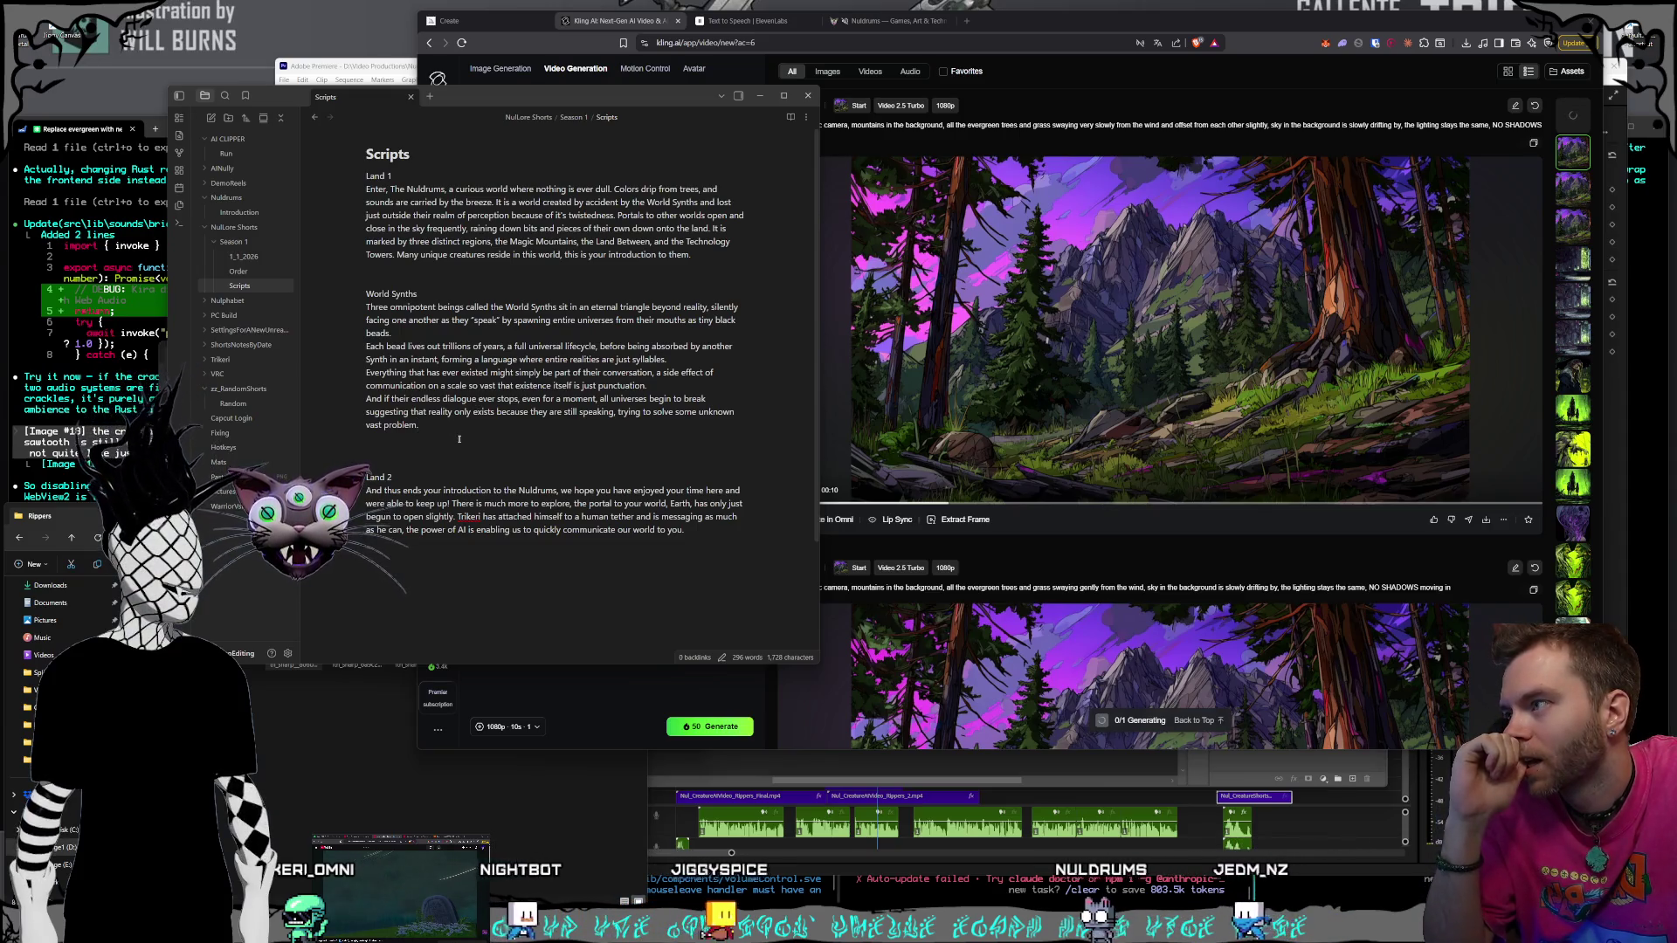
left_click(699, 534)
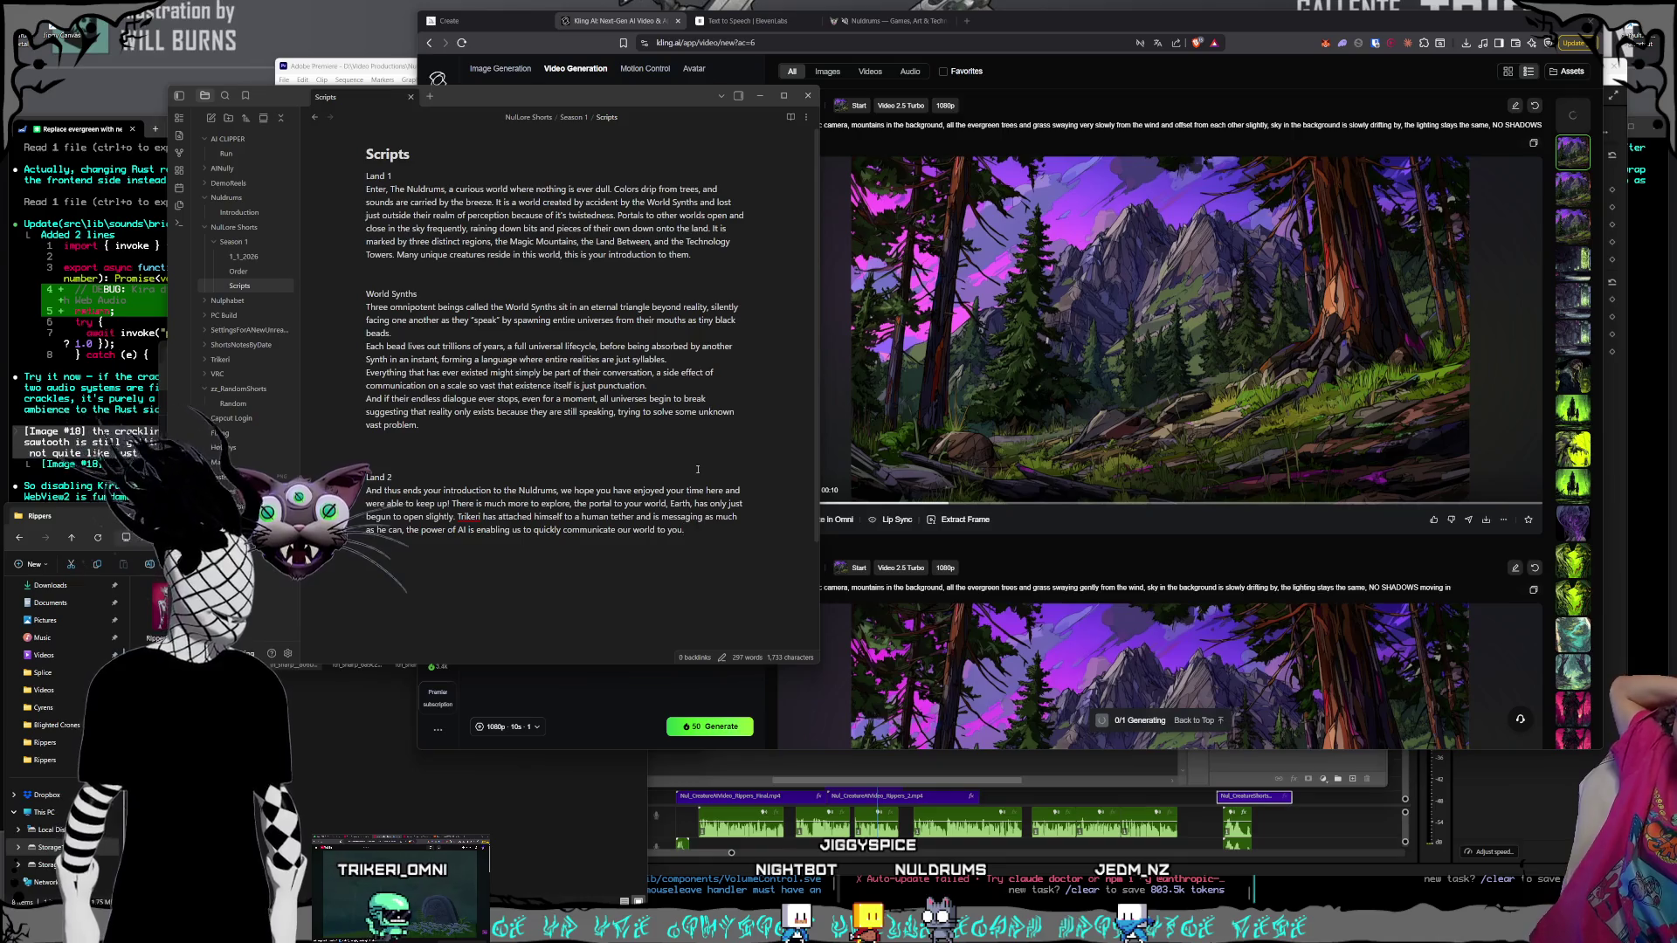
Check the queued crow-flight forest clip in Kling, then switch to Midjourney's Create page
left_click(598, 30)
scroll(1229, 381, "up", 3)
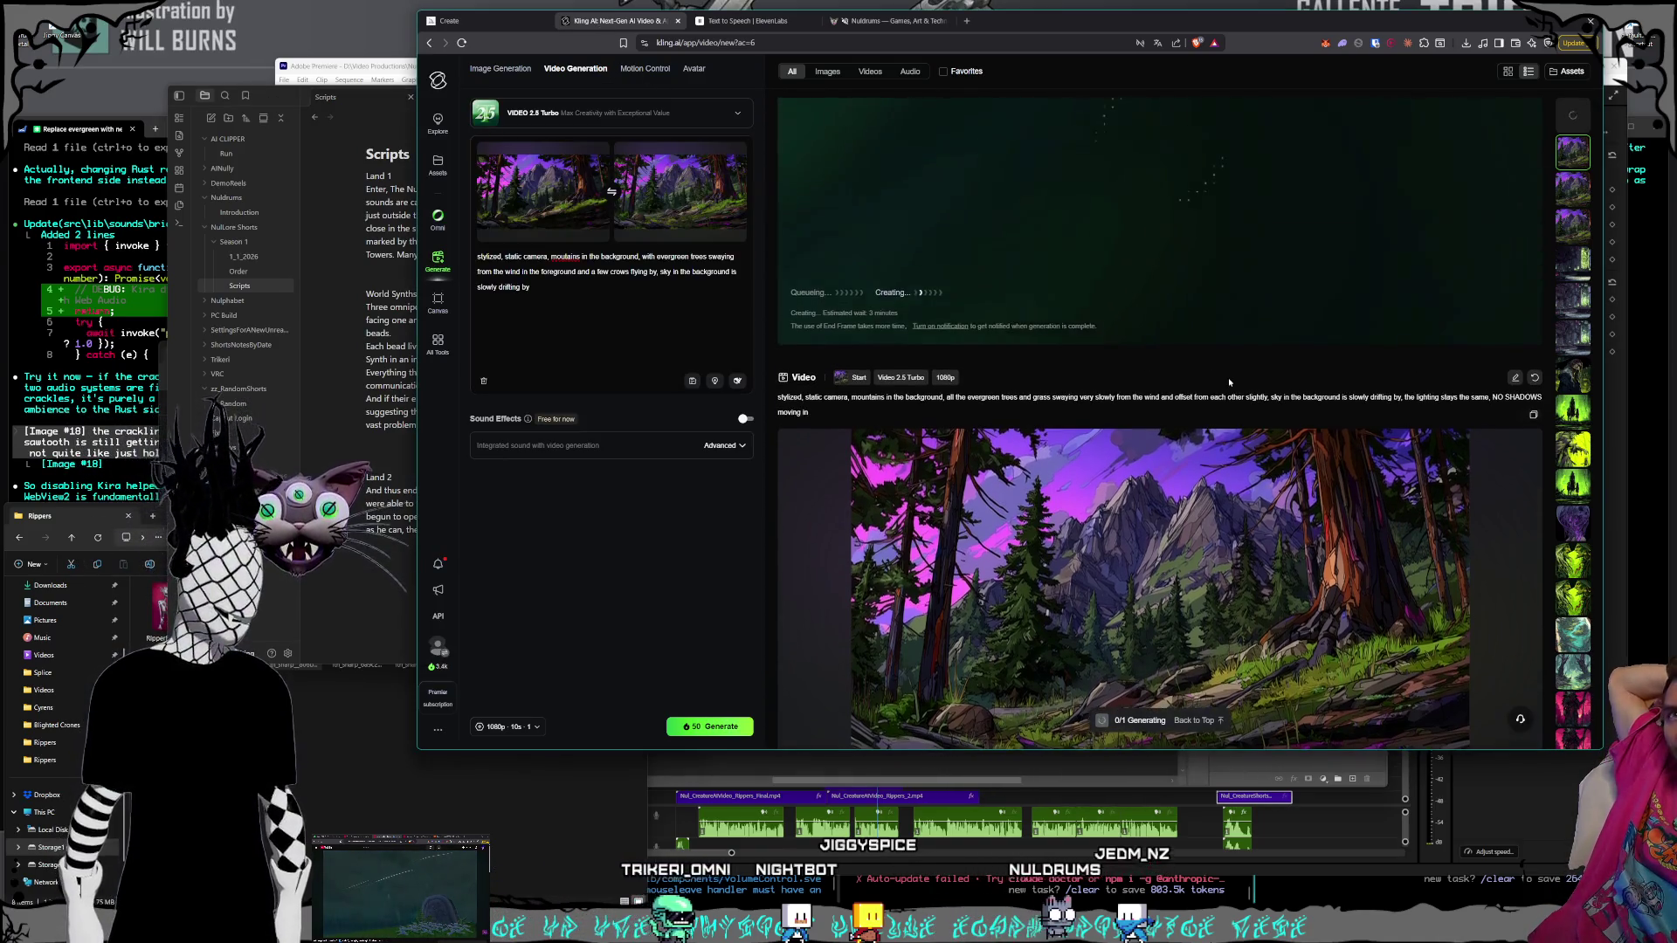
scroll(1229, 381, "up", 2)
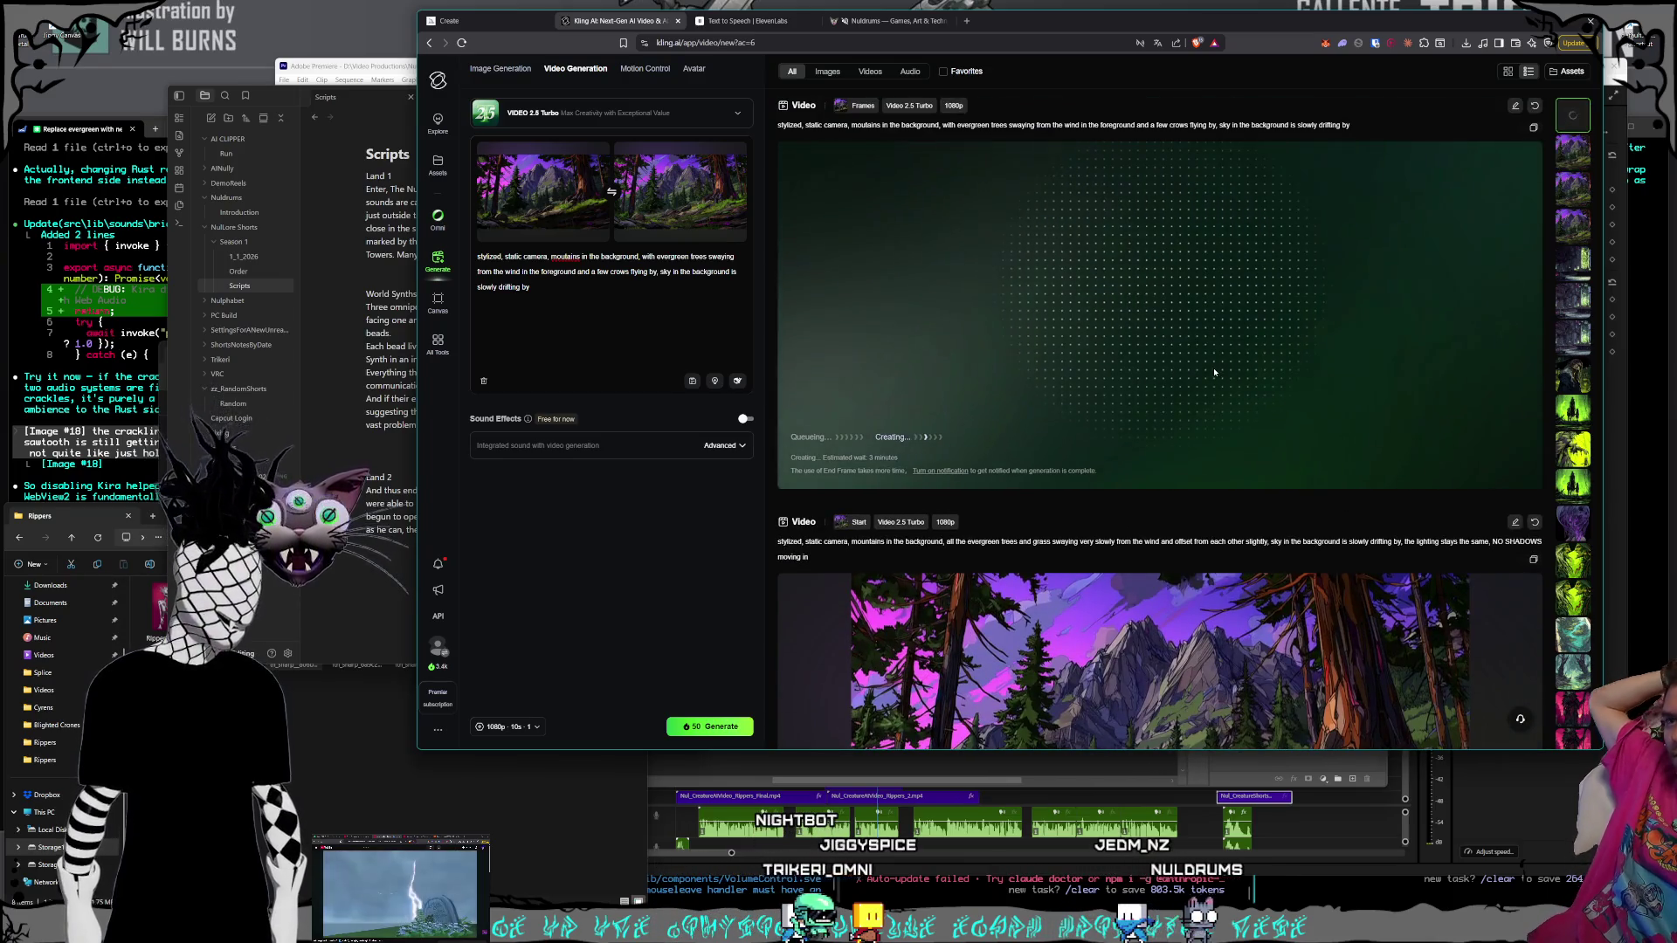
left_click(456, 21)
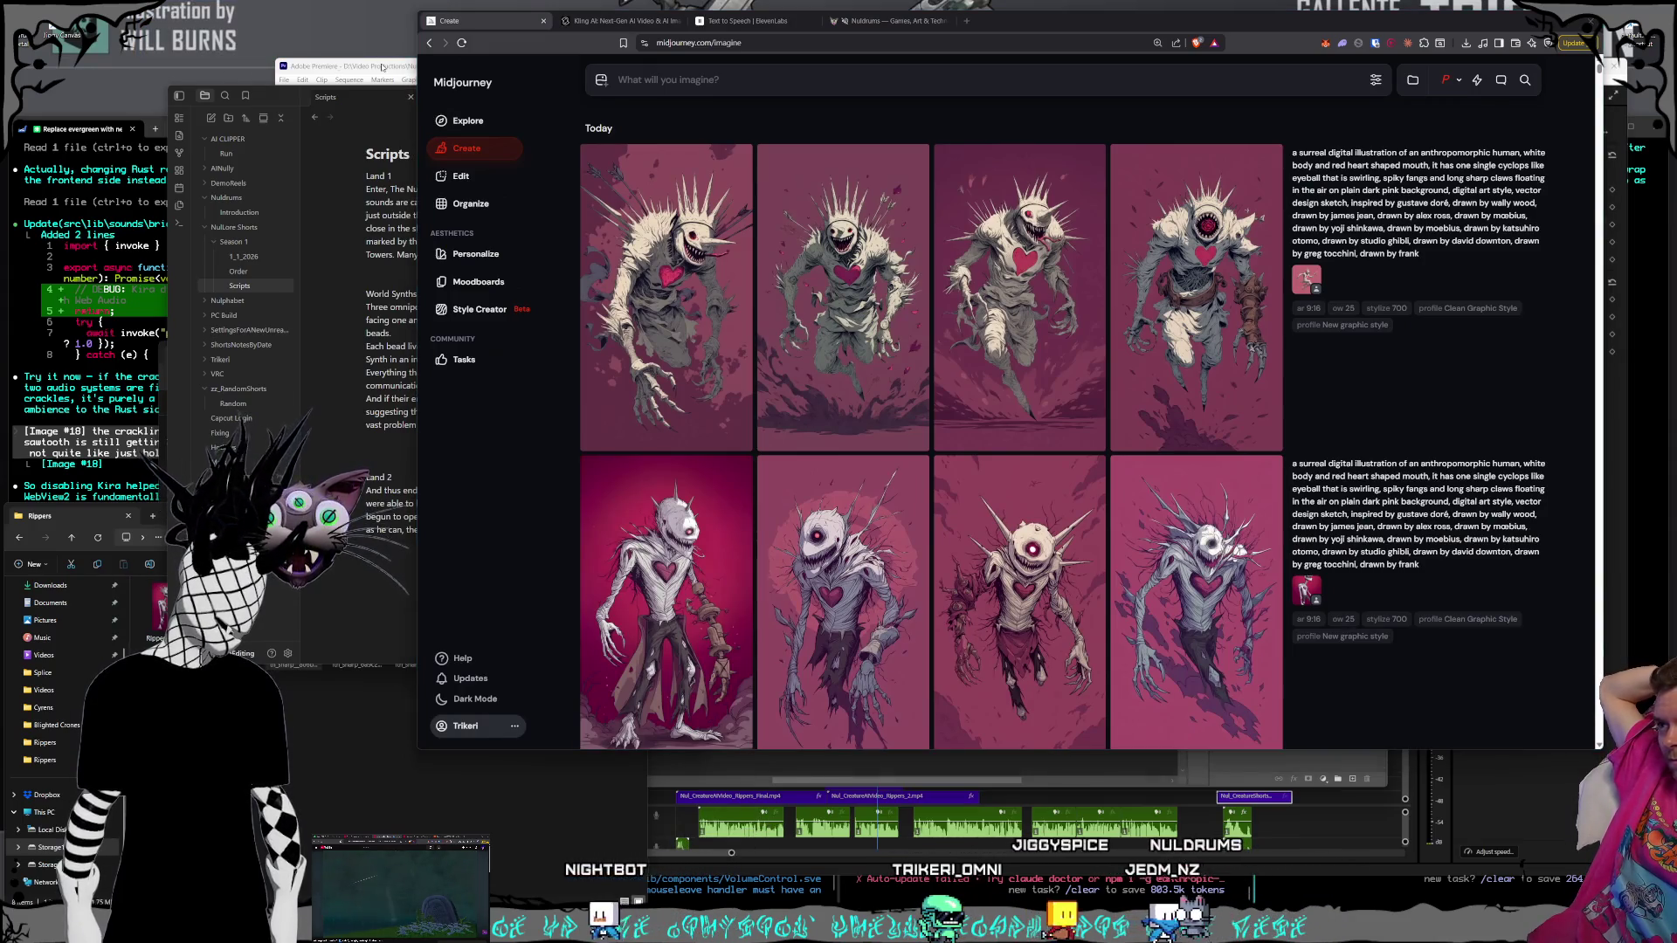
left_click(382, 67)
left_click_drag(381, 67, 376, 53)
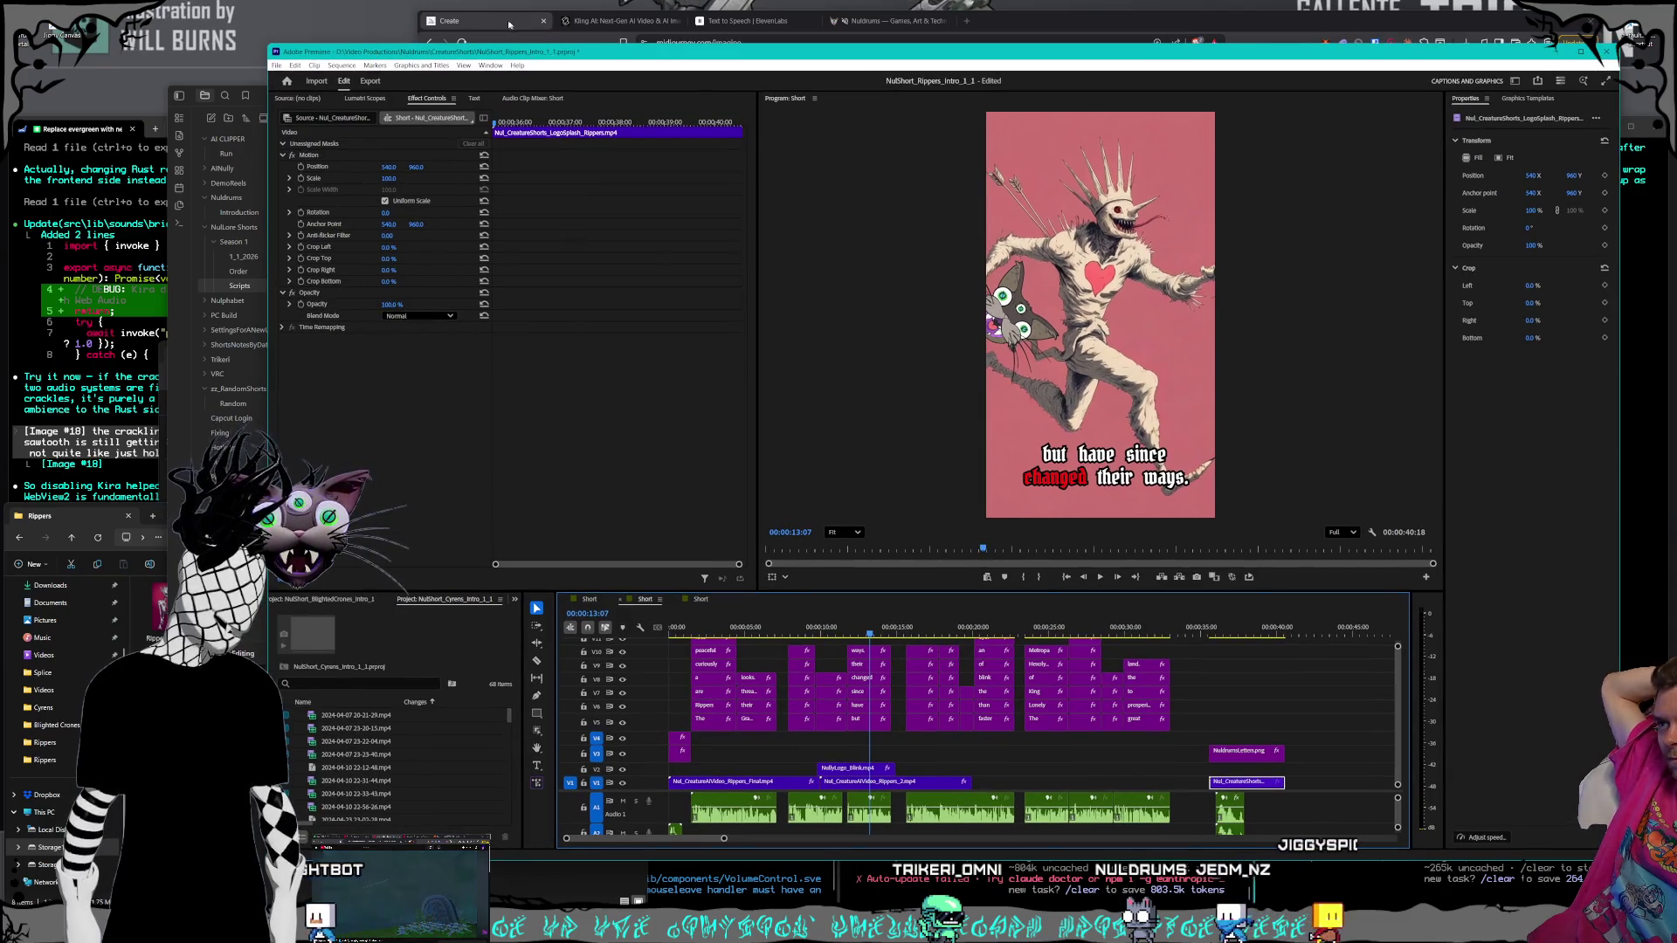
left_click(509, 24)
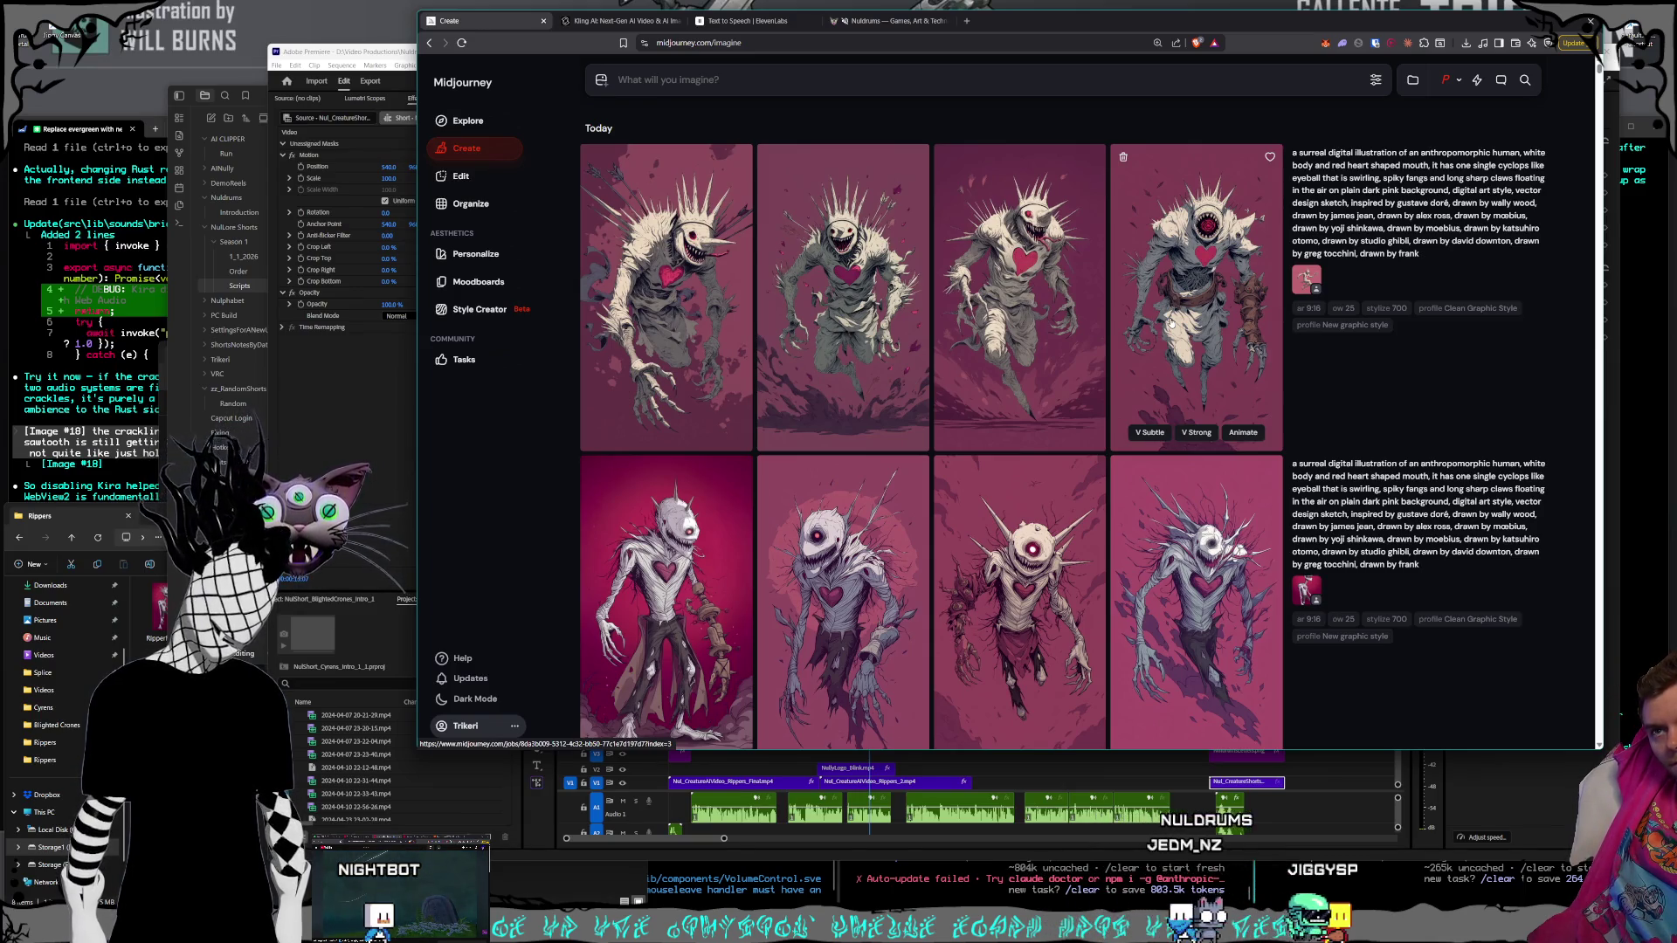
Scroll through the pink creature grids in Midjourney, then switch to the Kling AI tab
scroll(1172, 322, "down", 5)
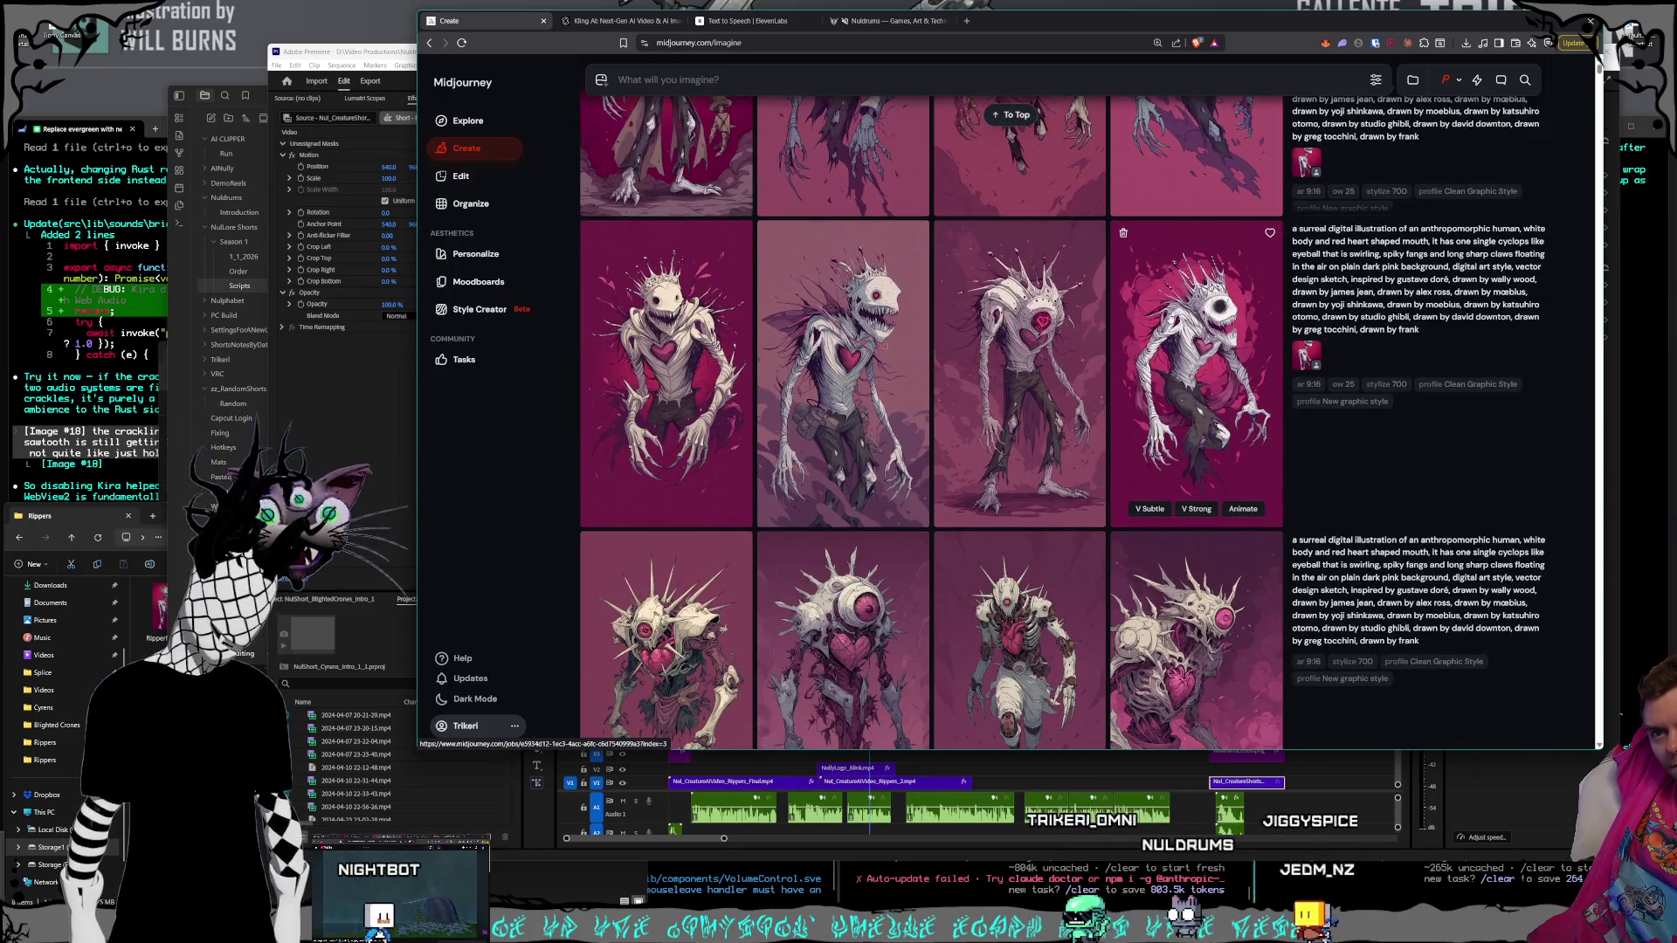
scroll(1170, 320, "down", 2)
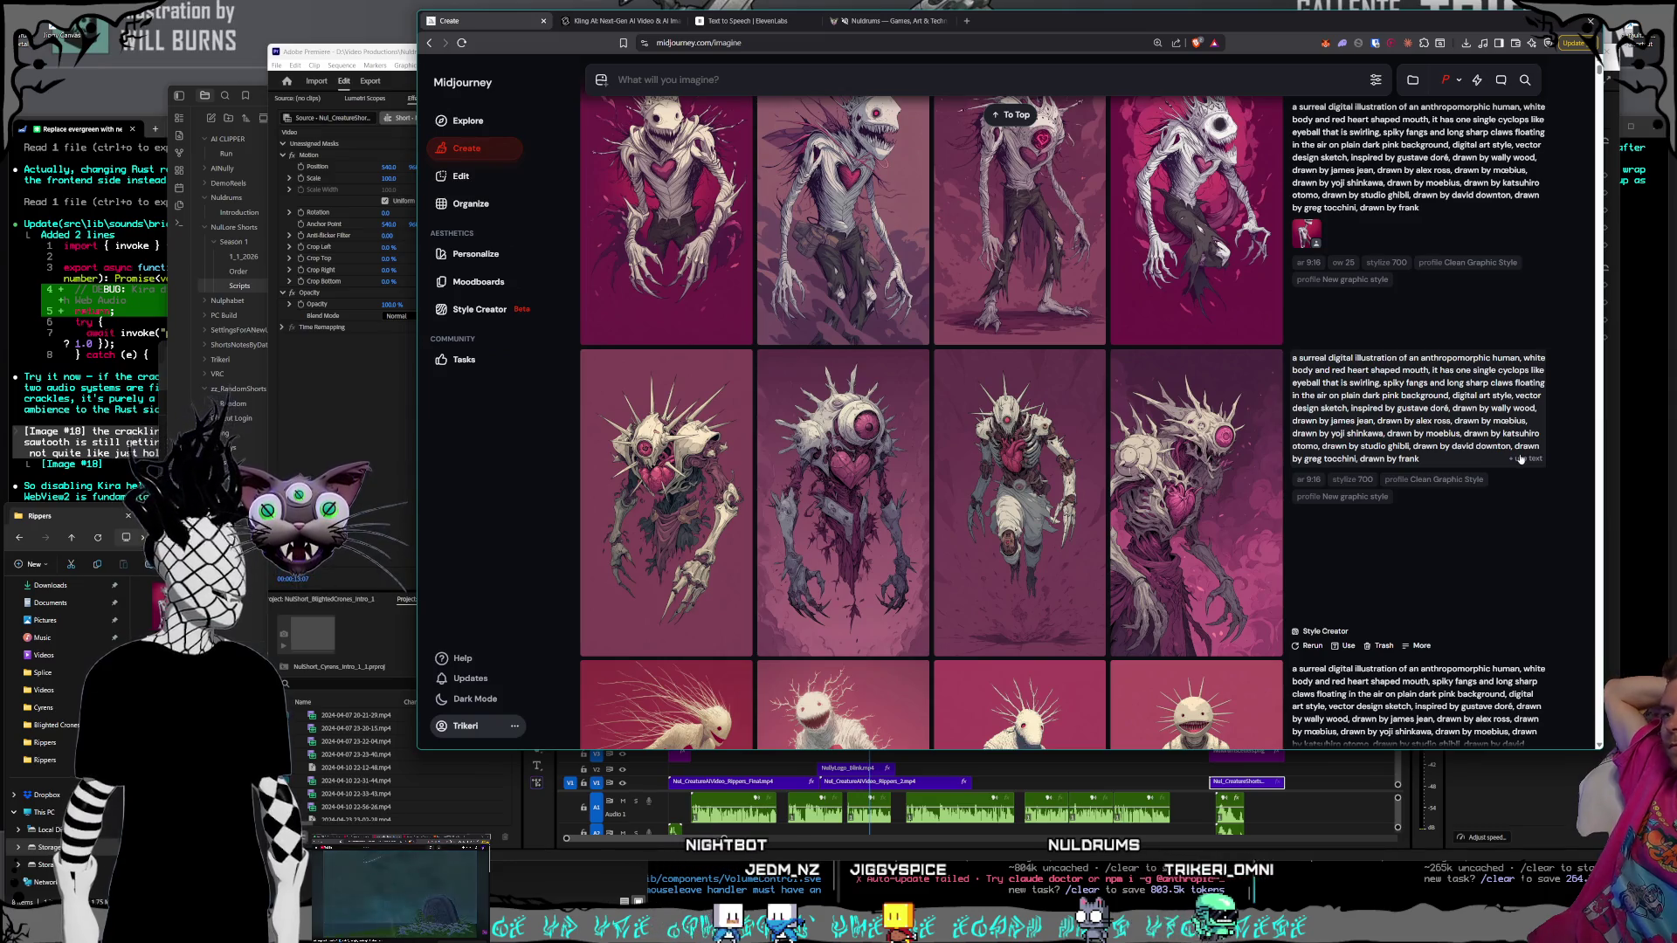
scroll(1516, 457, "up", 1)
scroll(1508, 455, "up", 2)
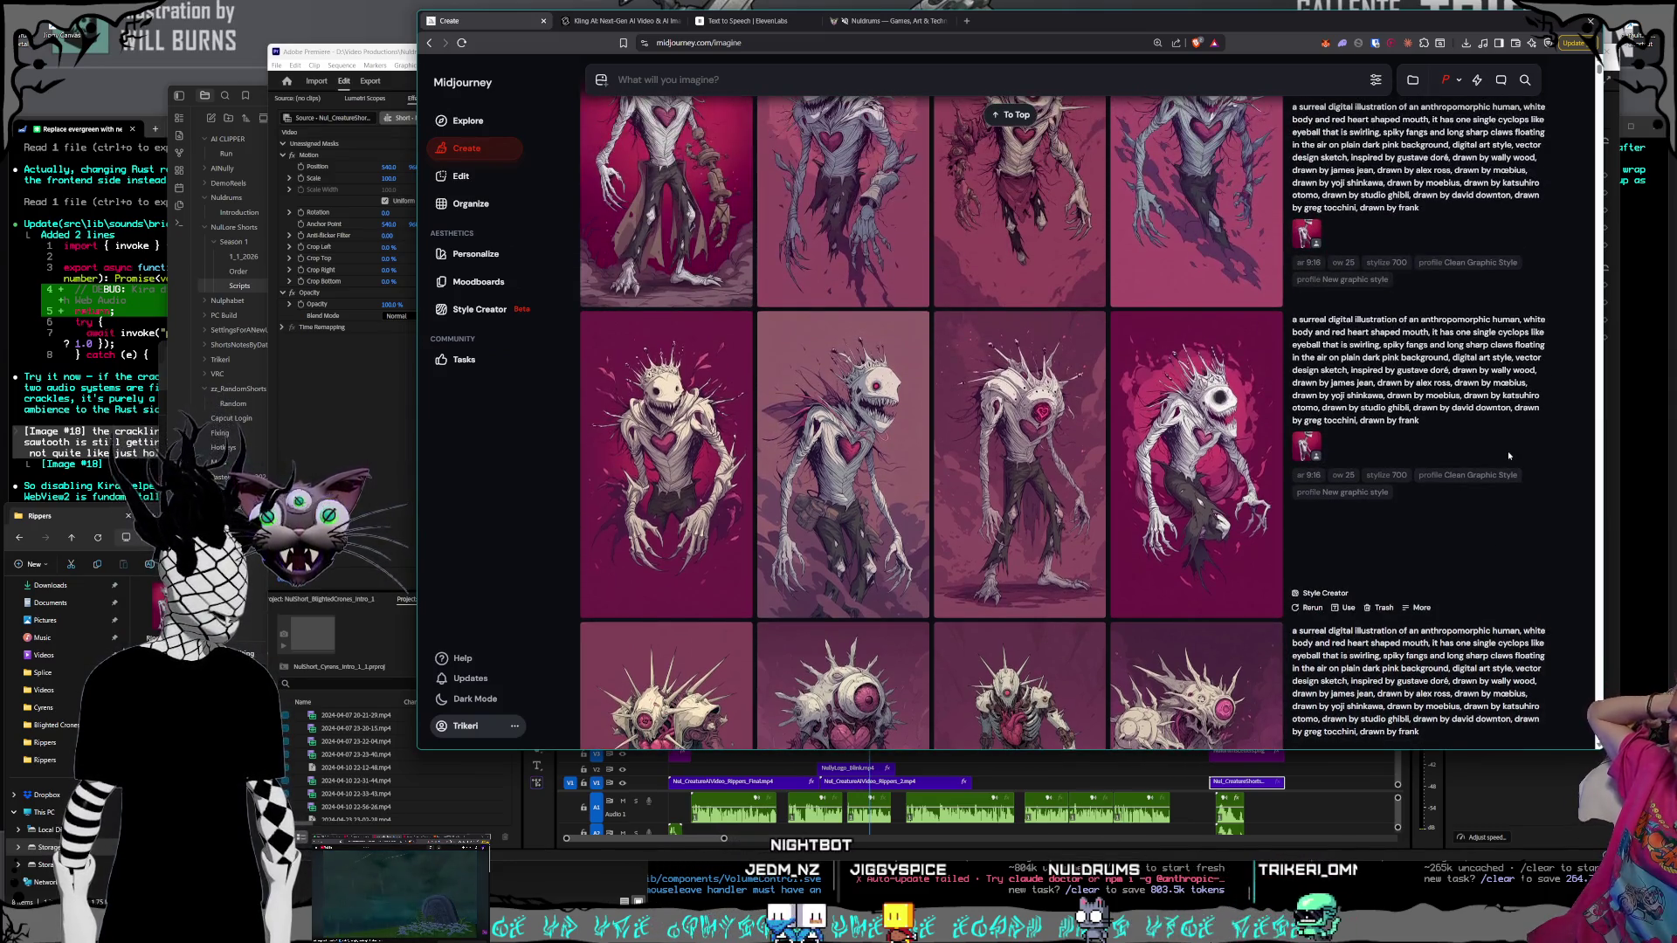
scroll(1508, 455, "up", 3)
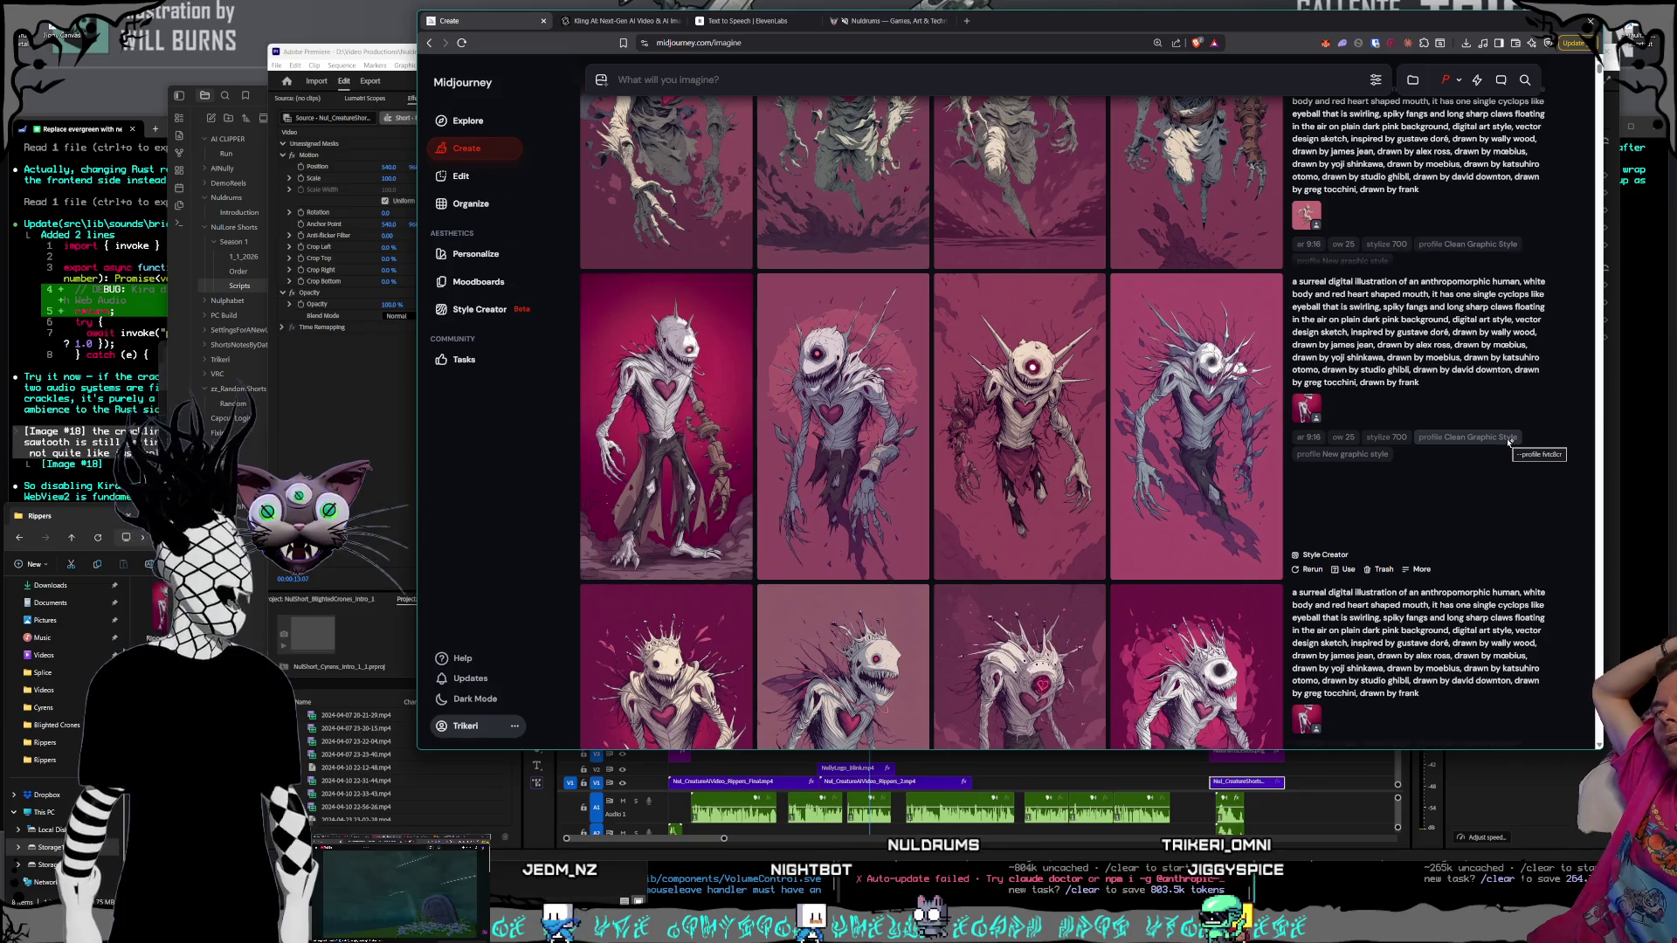
scroll(1508, 441, "up", 1)
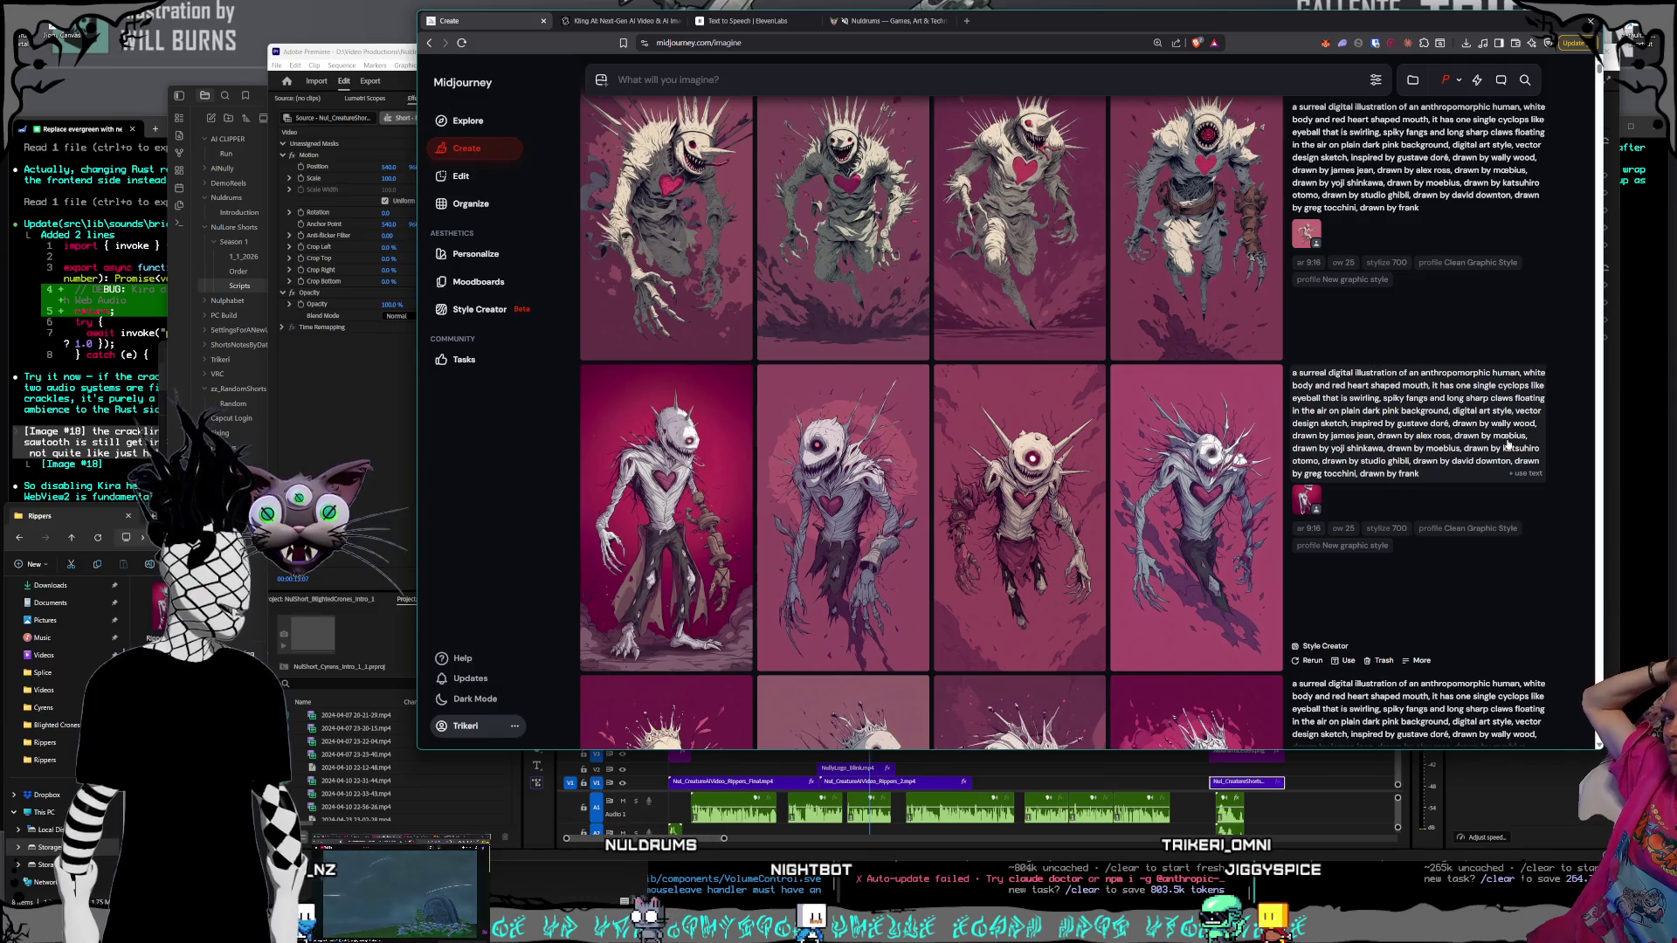
scroll(1508, 443, "up", 1)
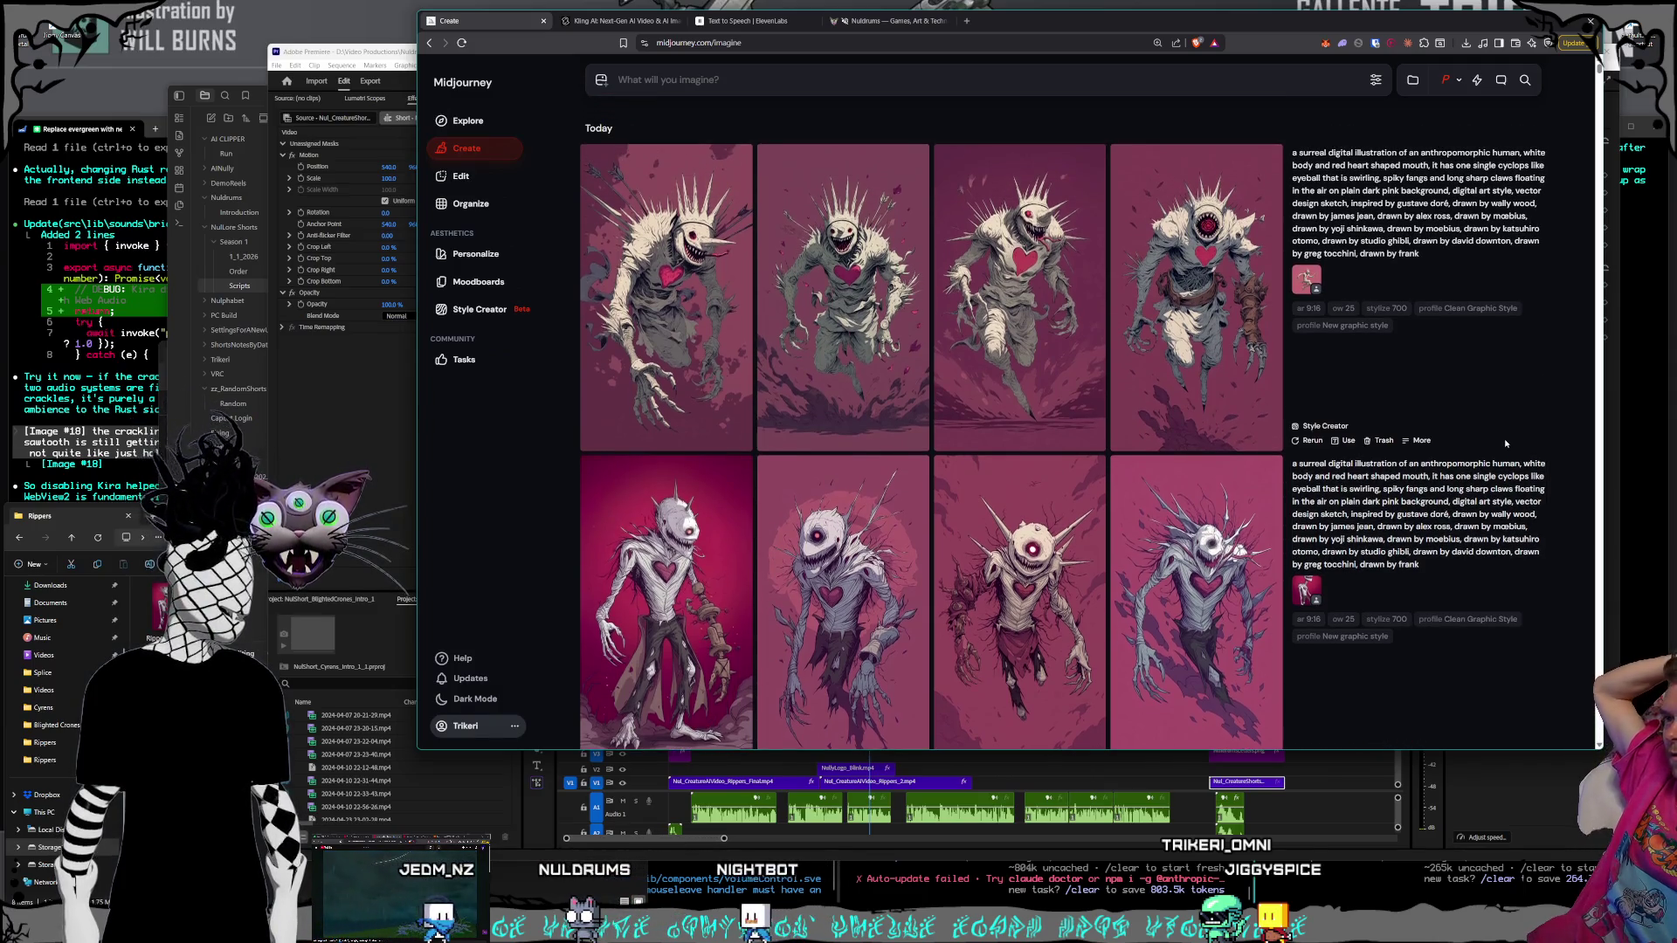
mouse_move(1245, 428)
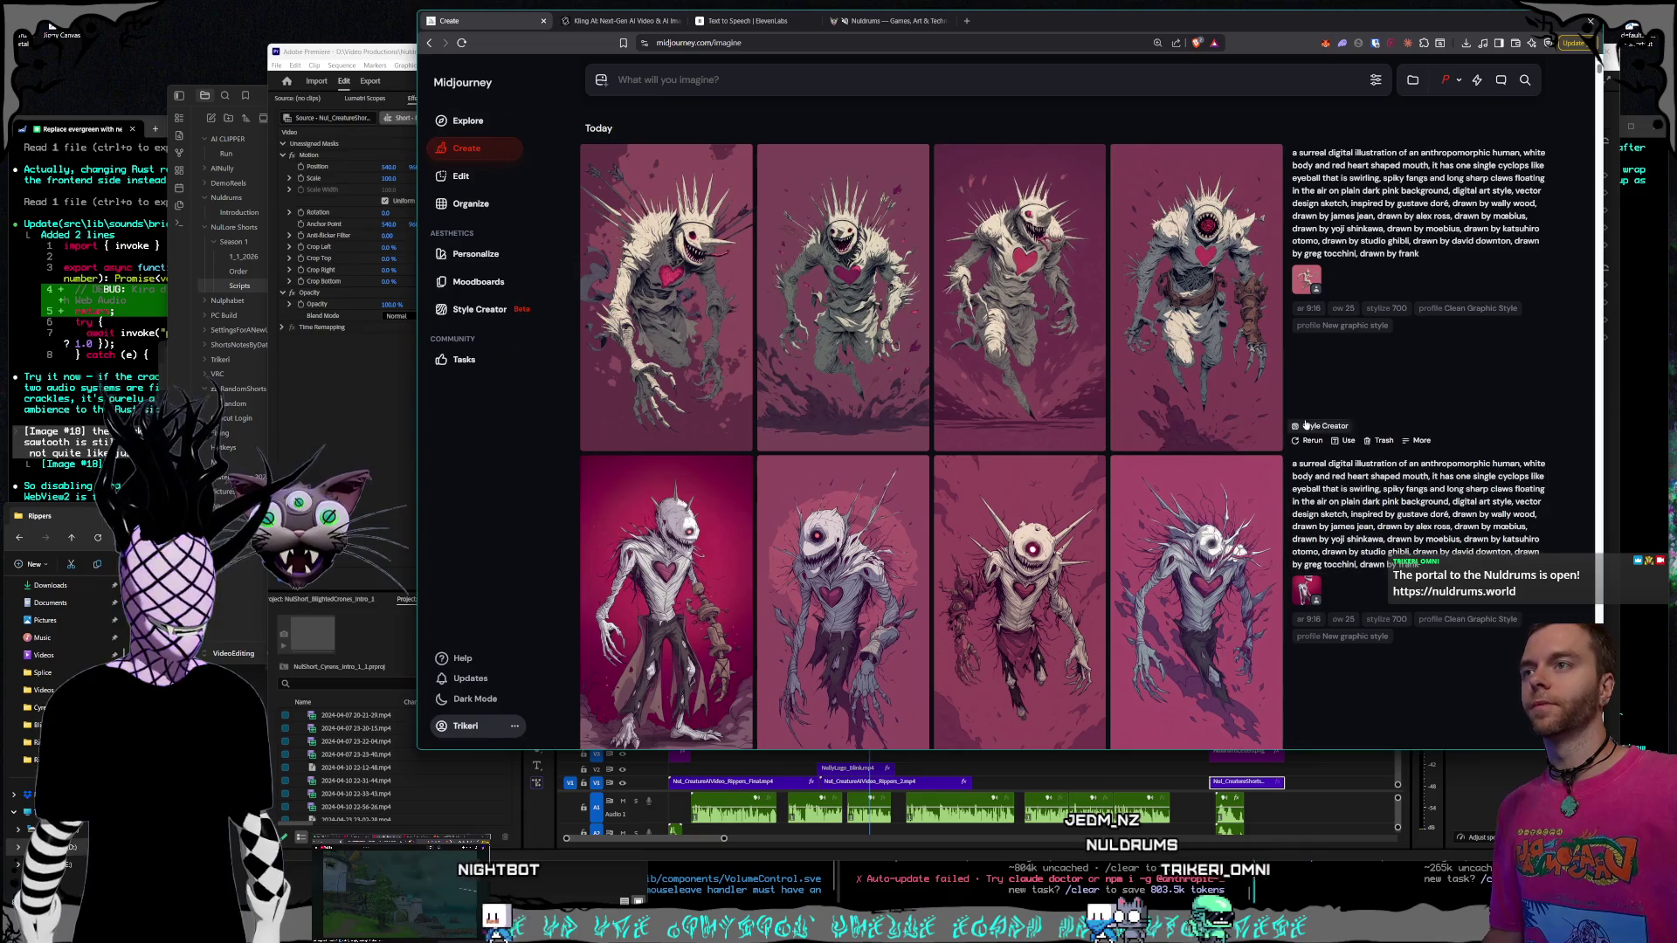
left_click(621, 20)
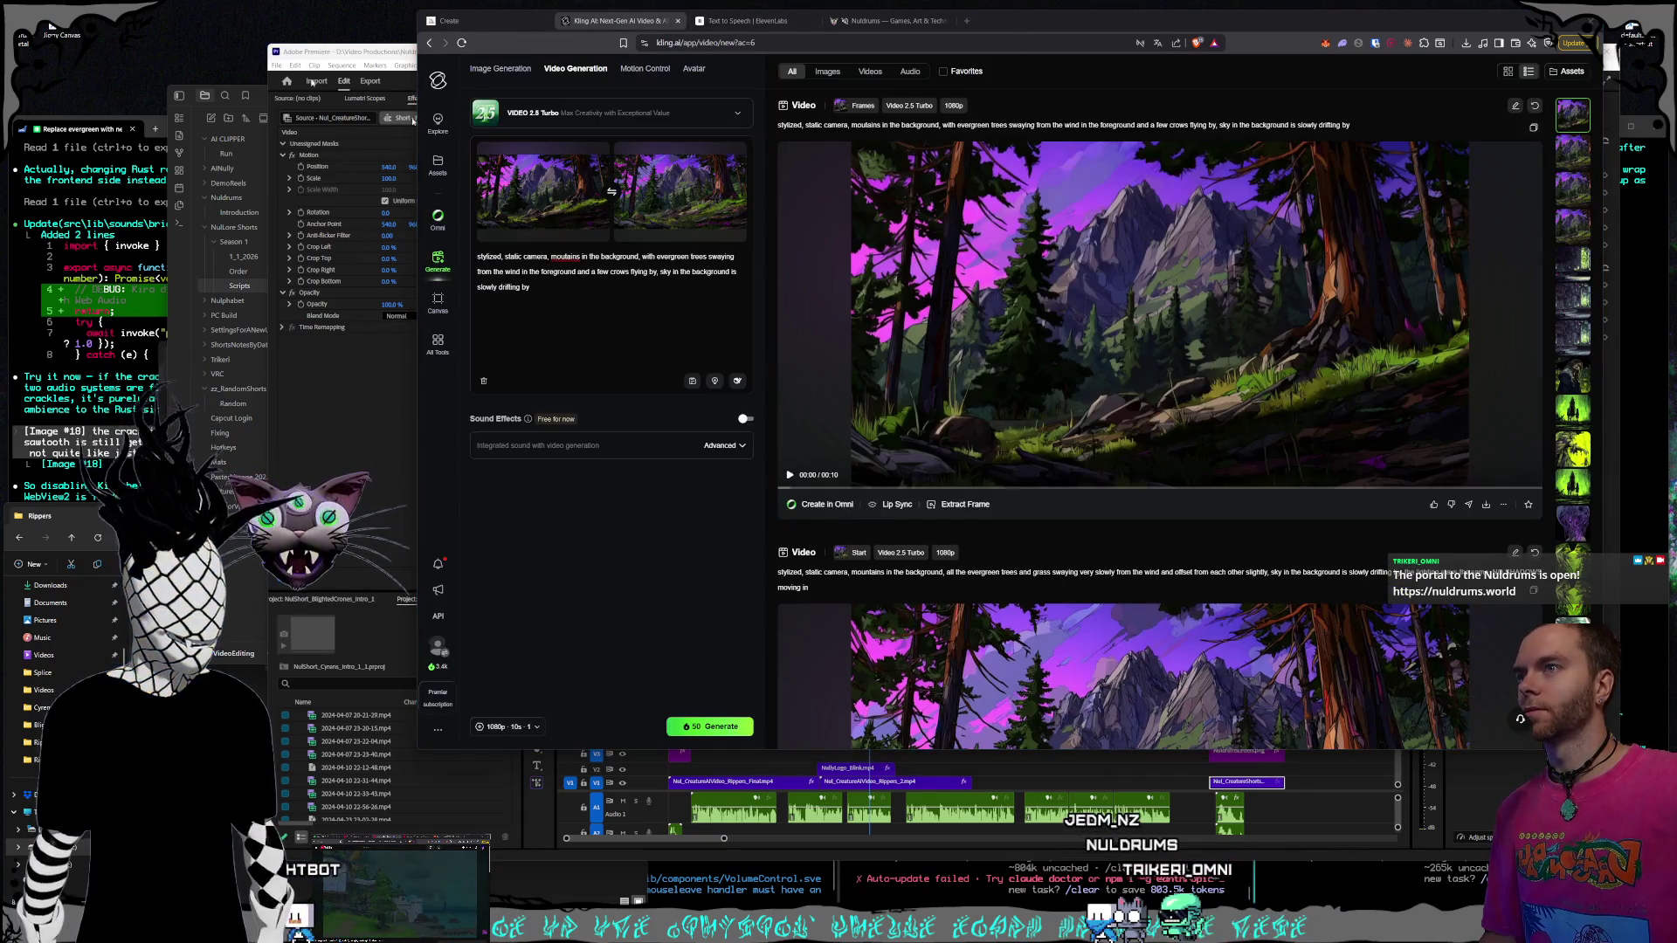
Submit the forest clip for generation and clear both the start and end frames
left_click(1078, 337)
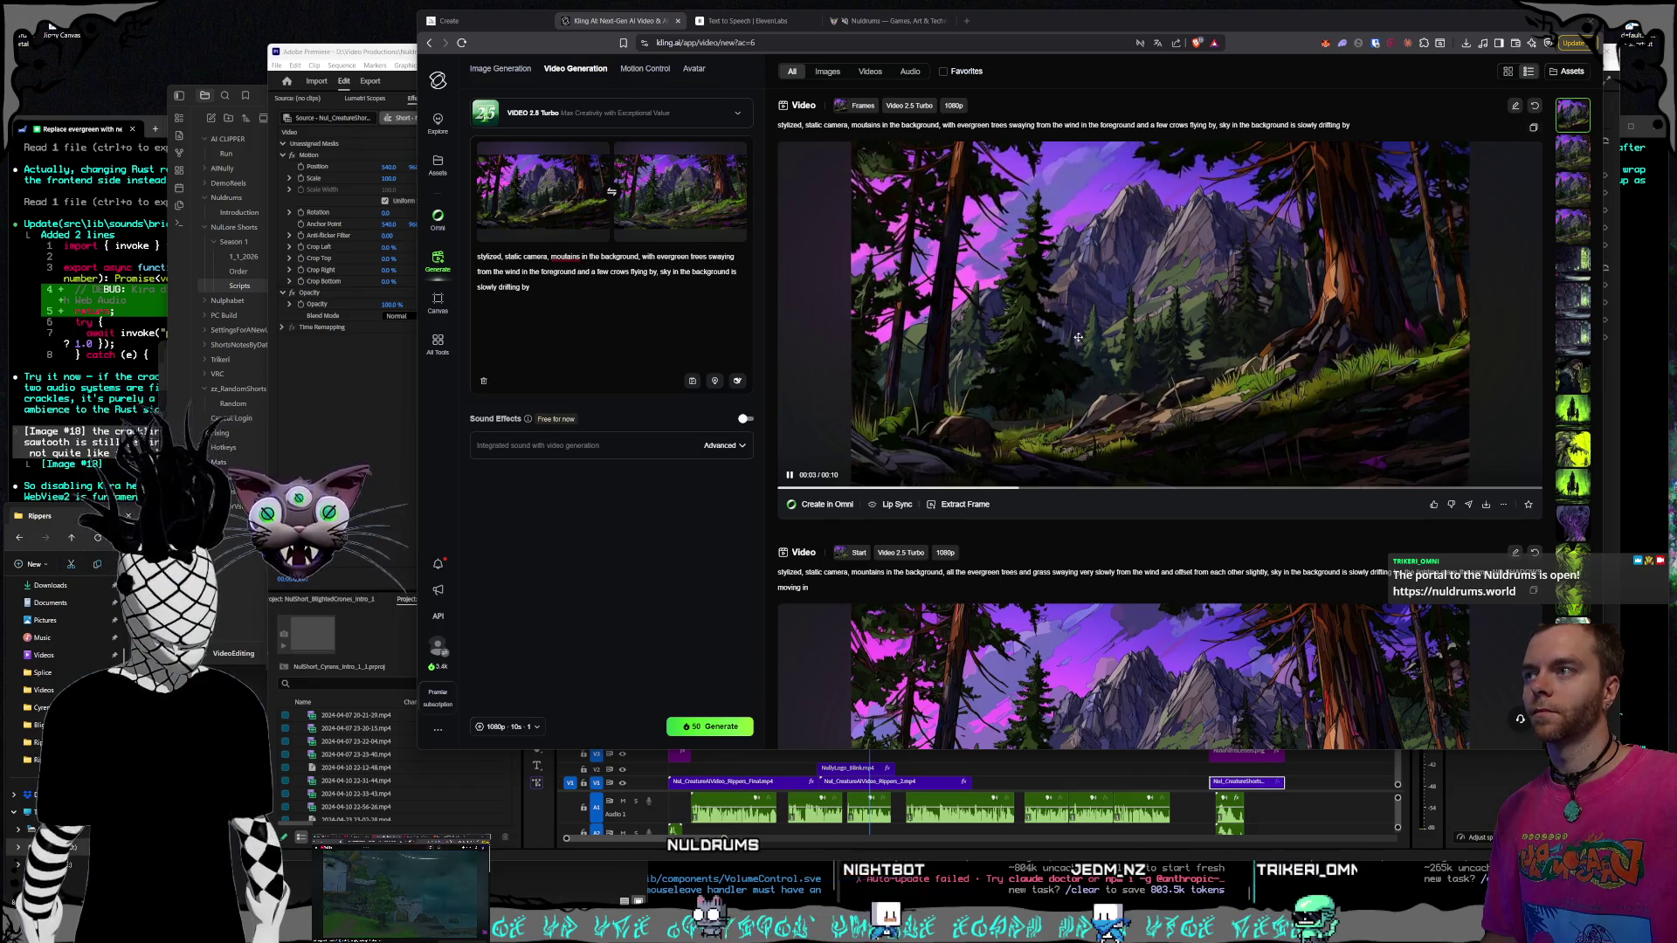
left_click(620, 580)
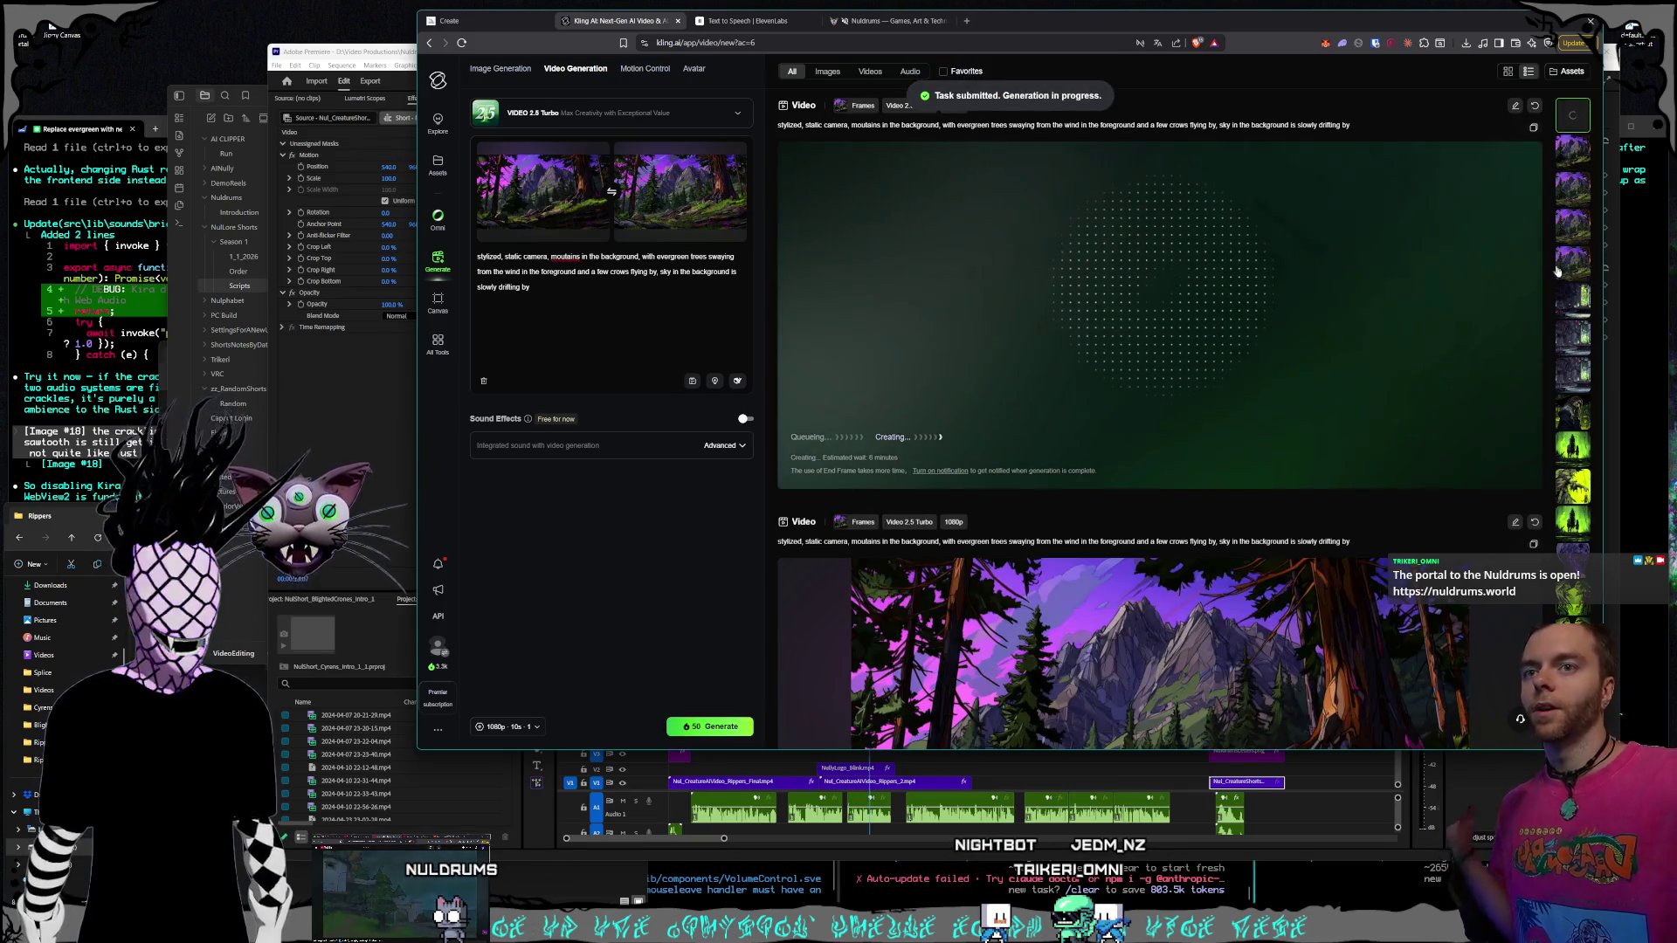
left_click(731, 155)
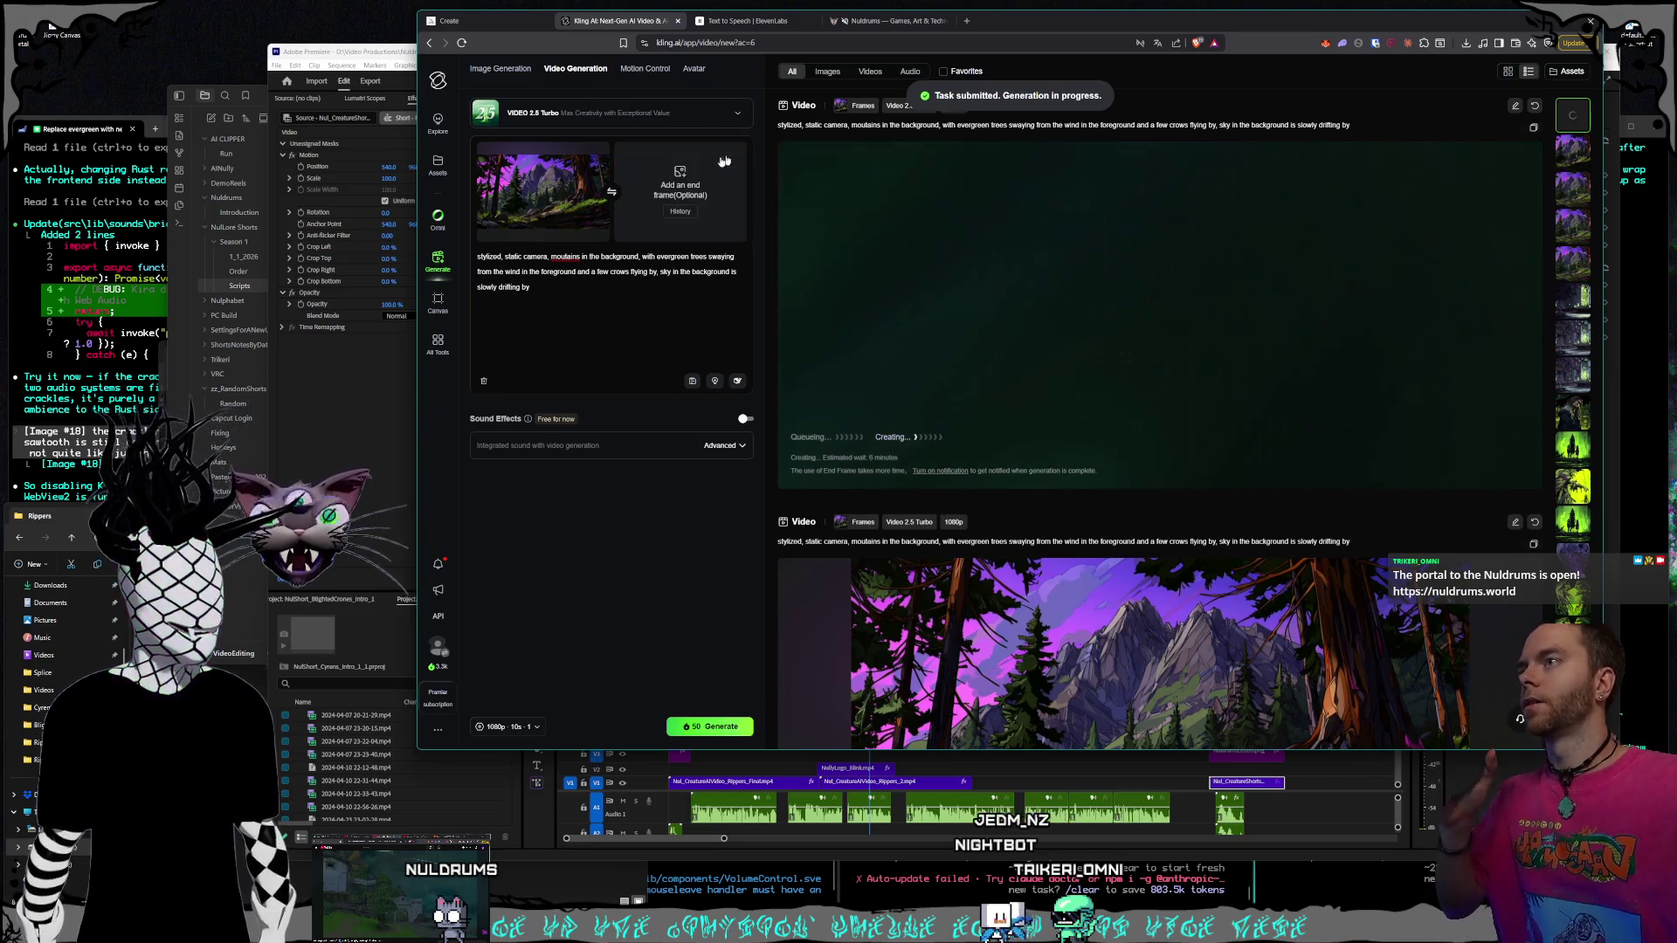
left_click(597, 155)
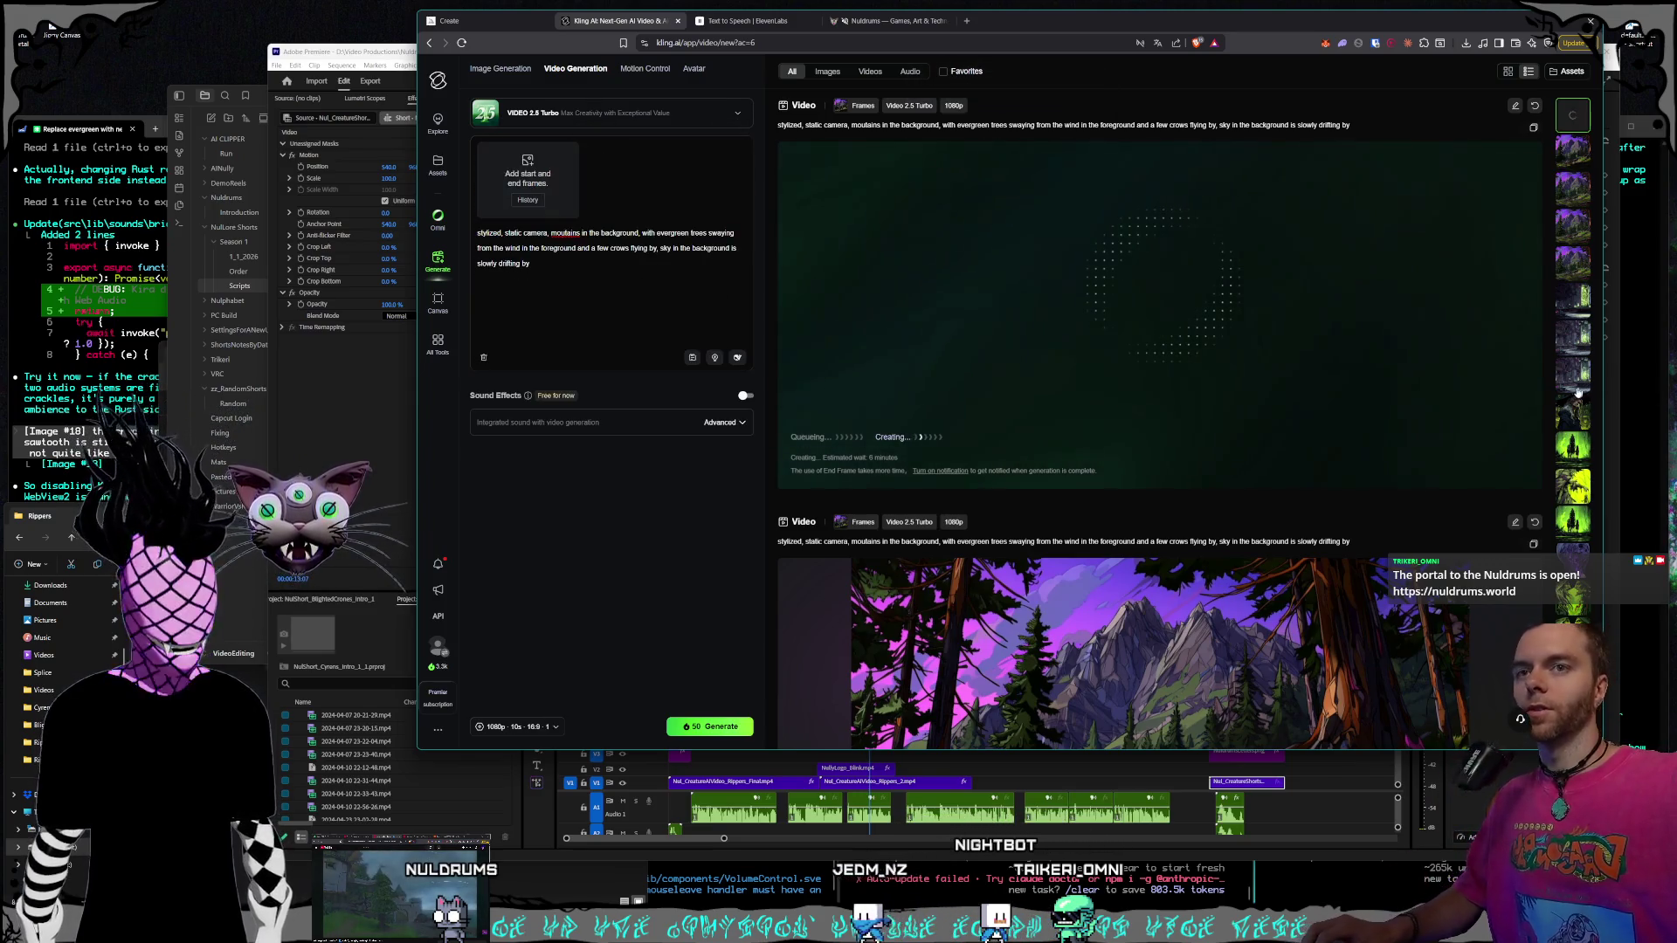
Open the earlier portal-city video from the Assets strip and play it
scroll(1574, 408, "down", 10)
scroll(1573, 411, "down", 10)
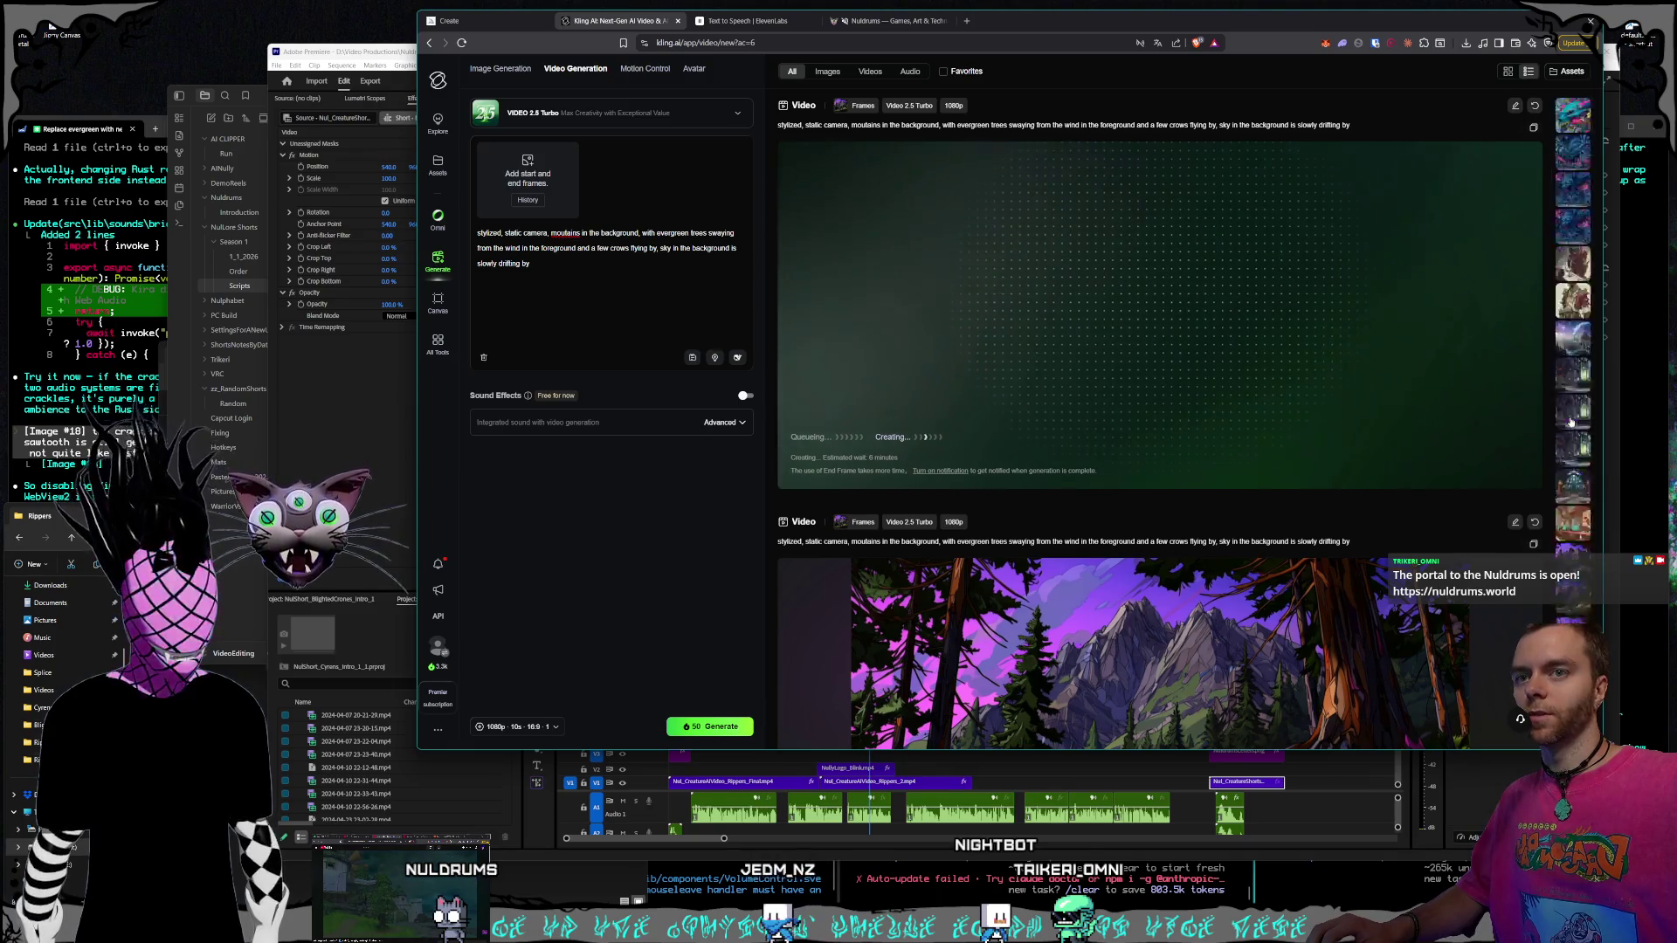
left_click(1568, 434)
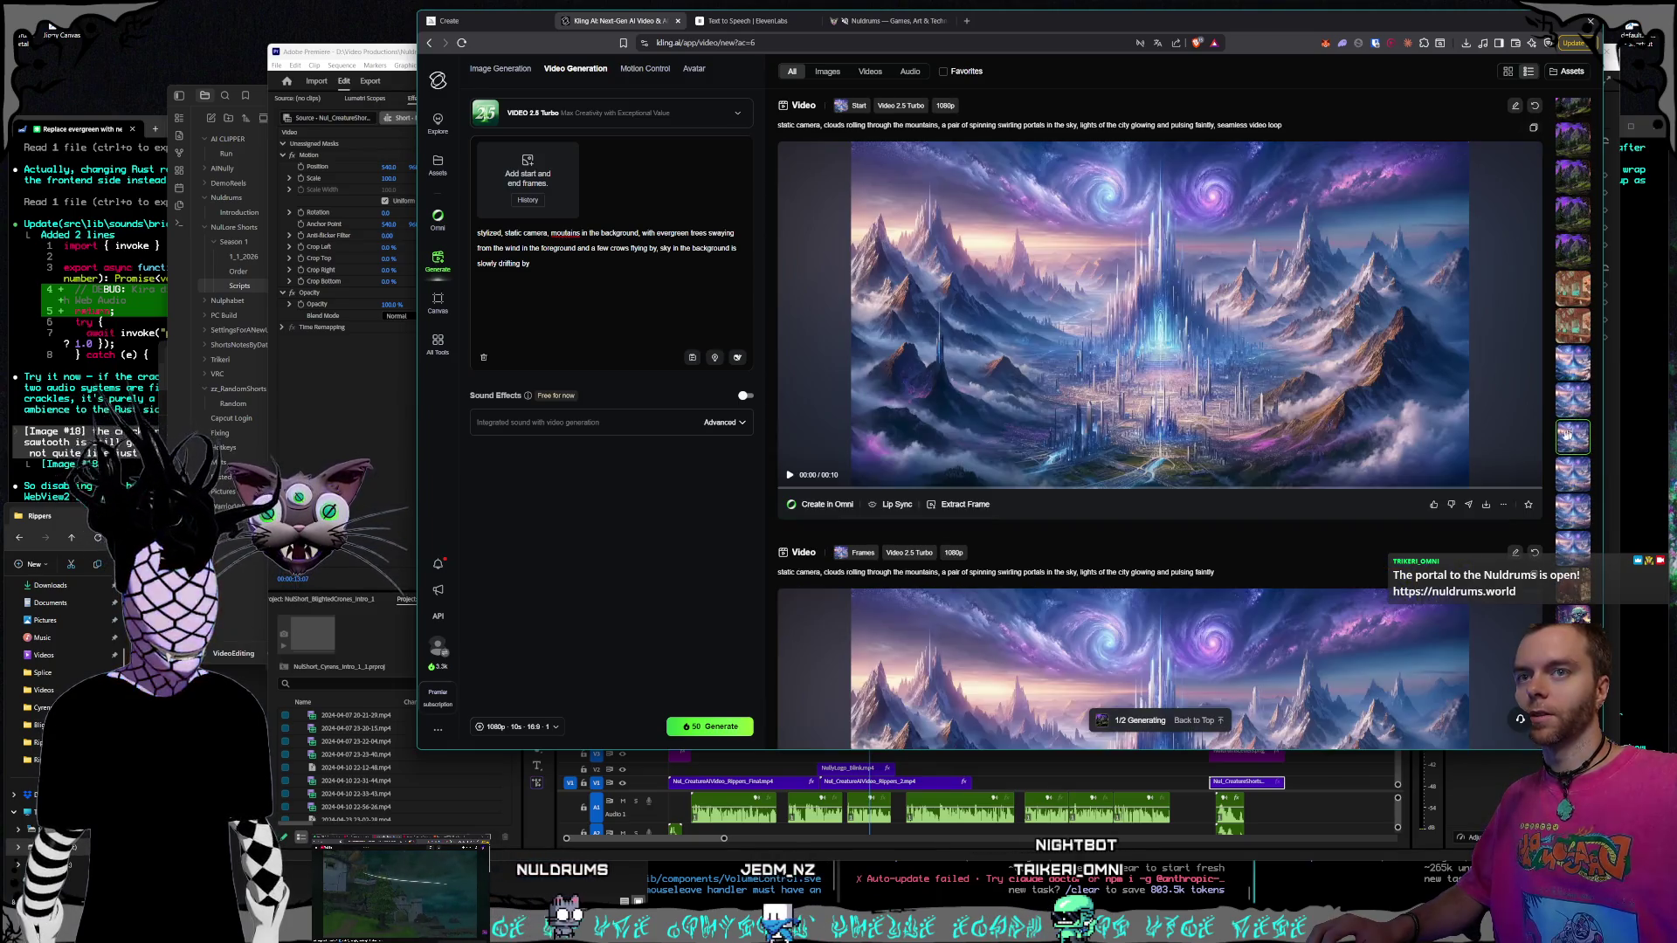
left_click(1216, 384)
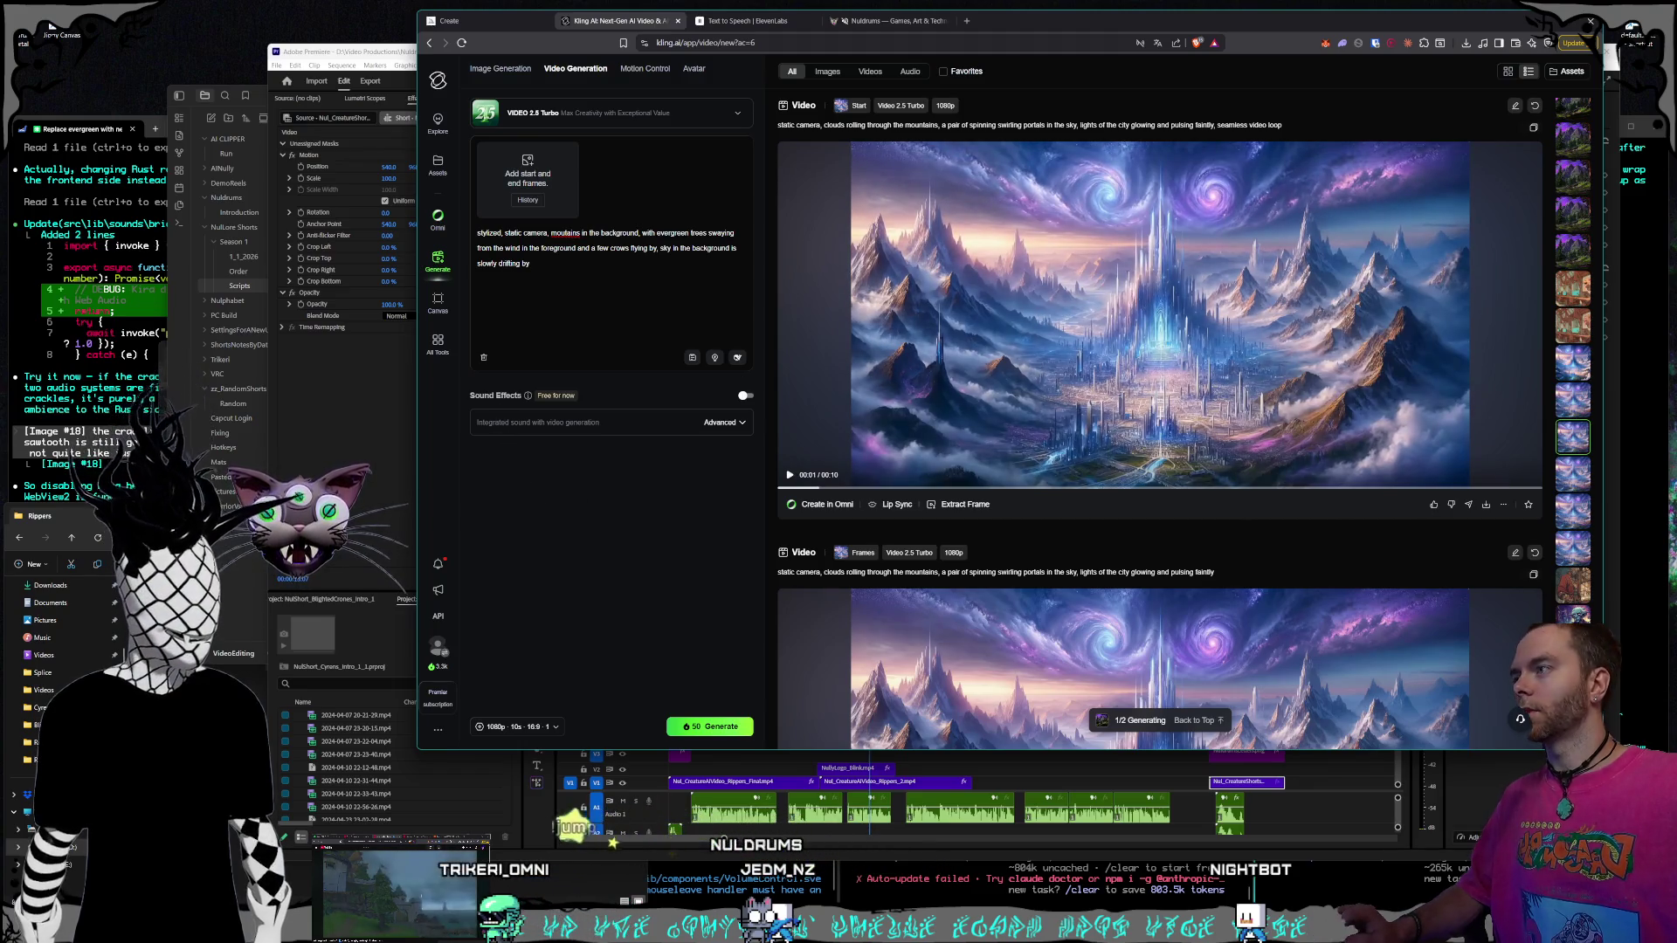
key("alt+Tab")
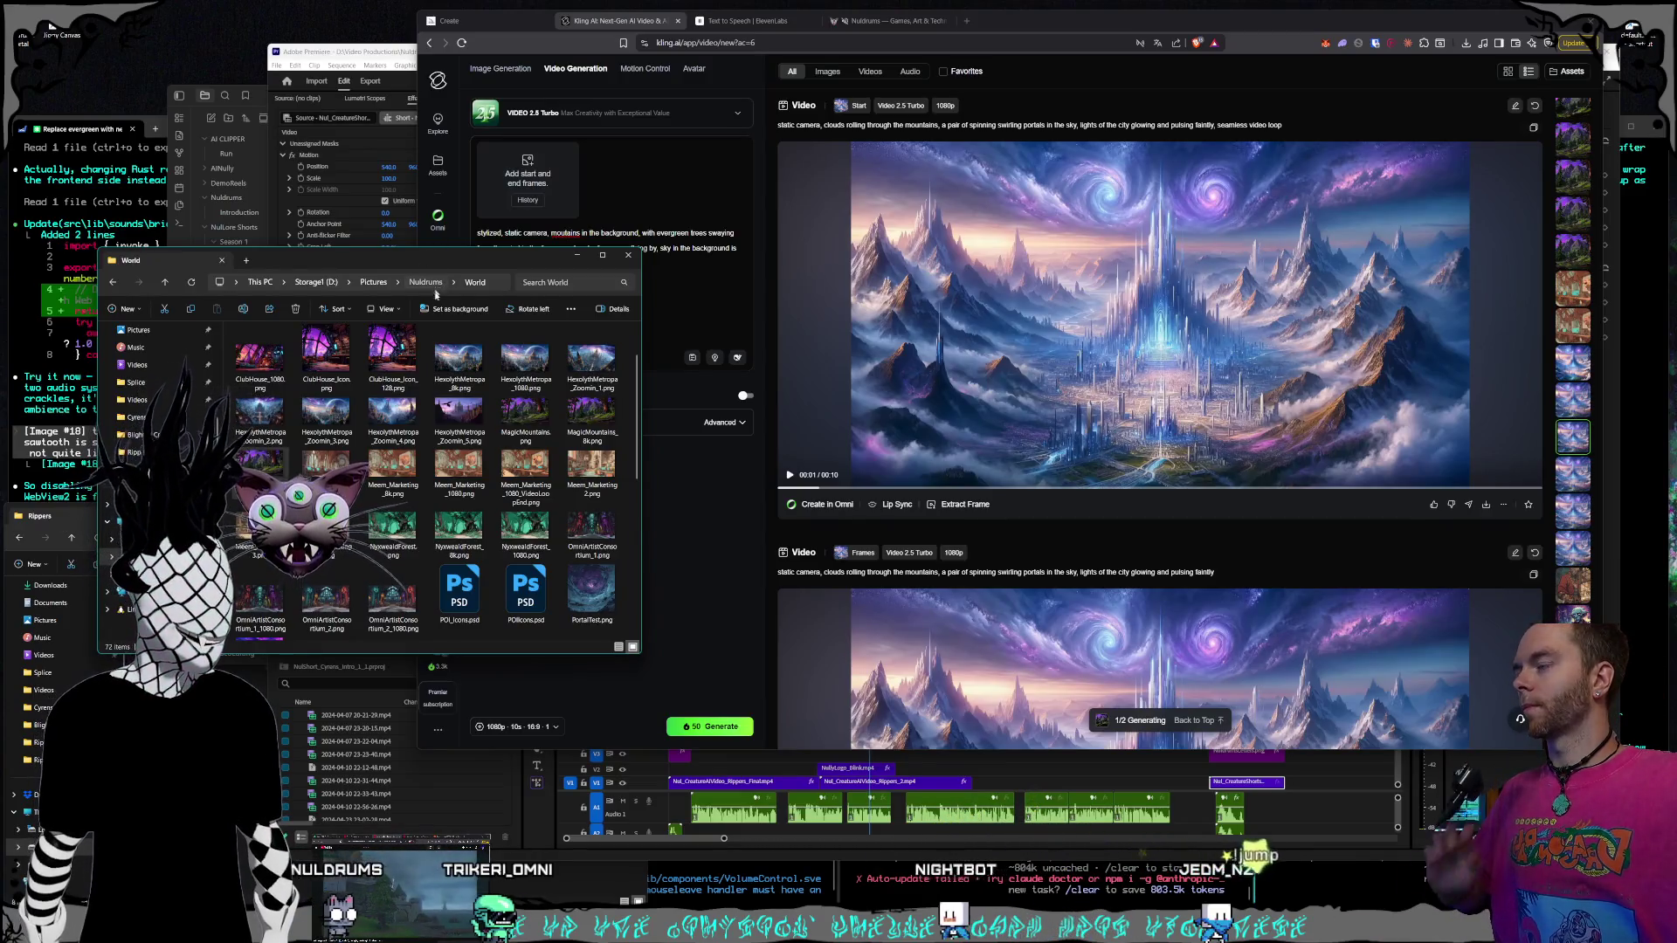
Navigate File Explorer to the Nuldrums folder in C:\Documents
left_click(444, 281)
double_click(263, 605)
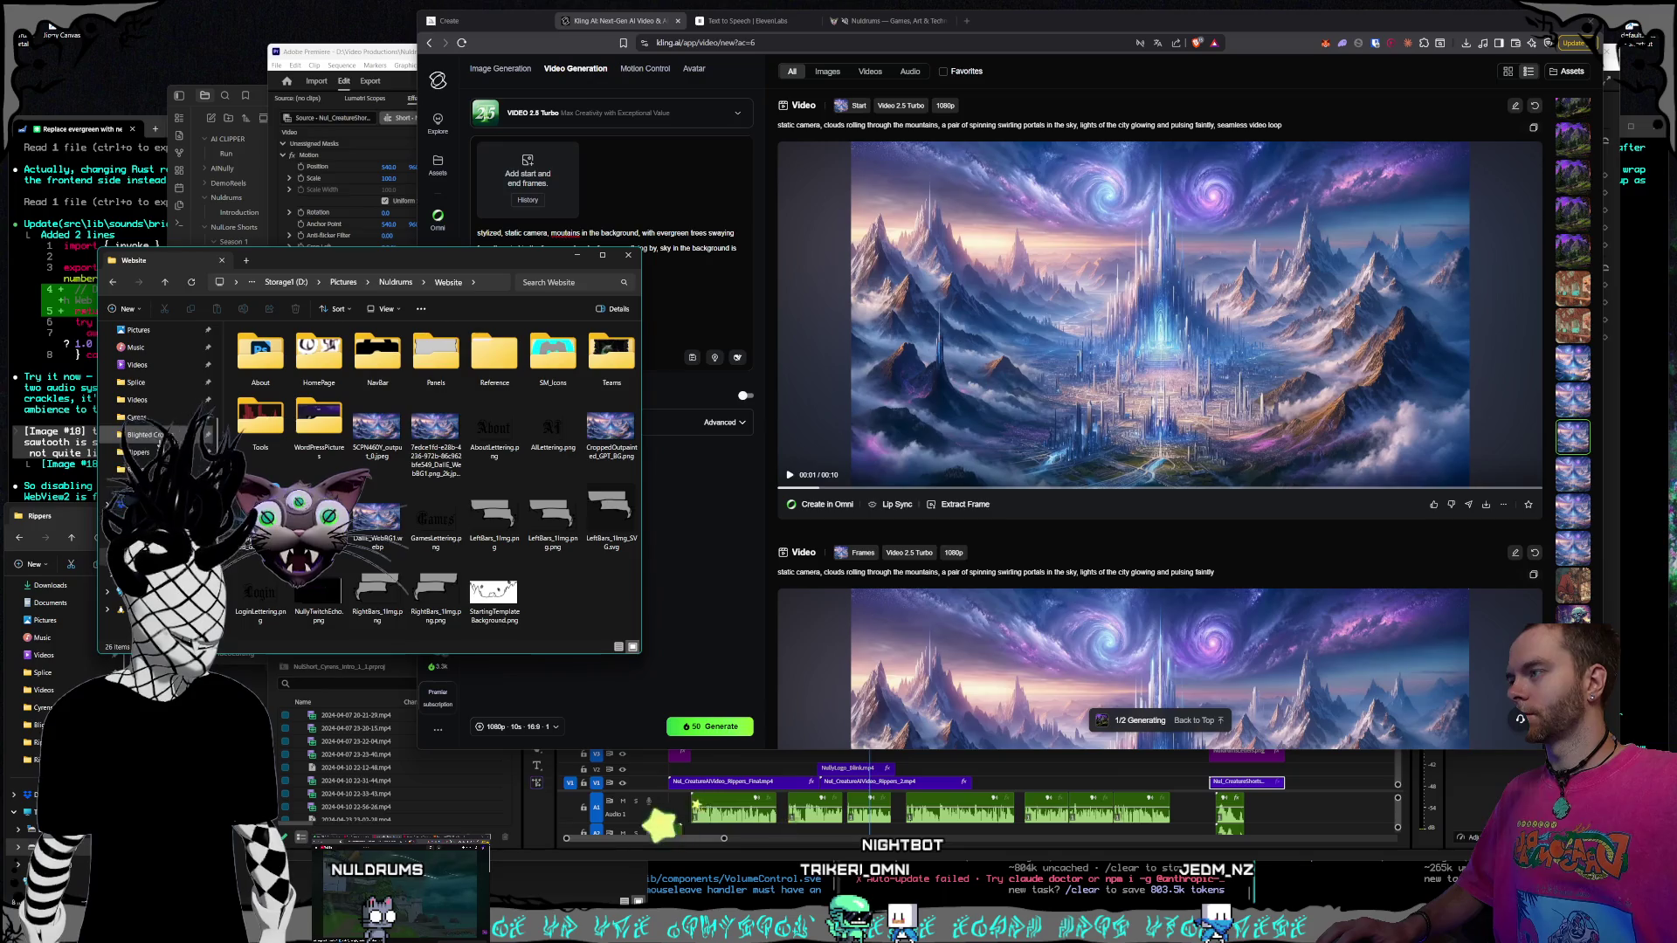
left_click(140, 542)
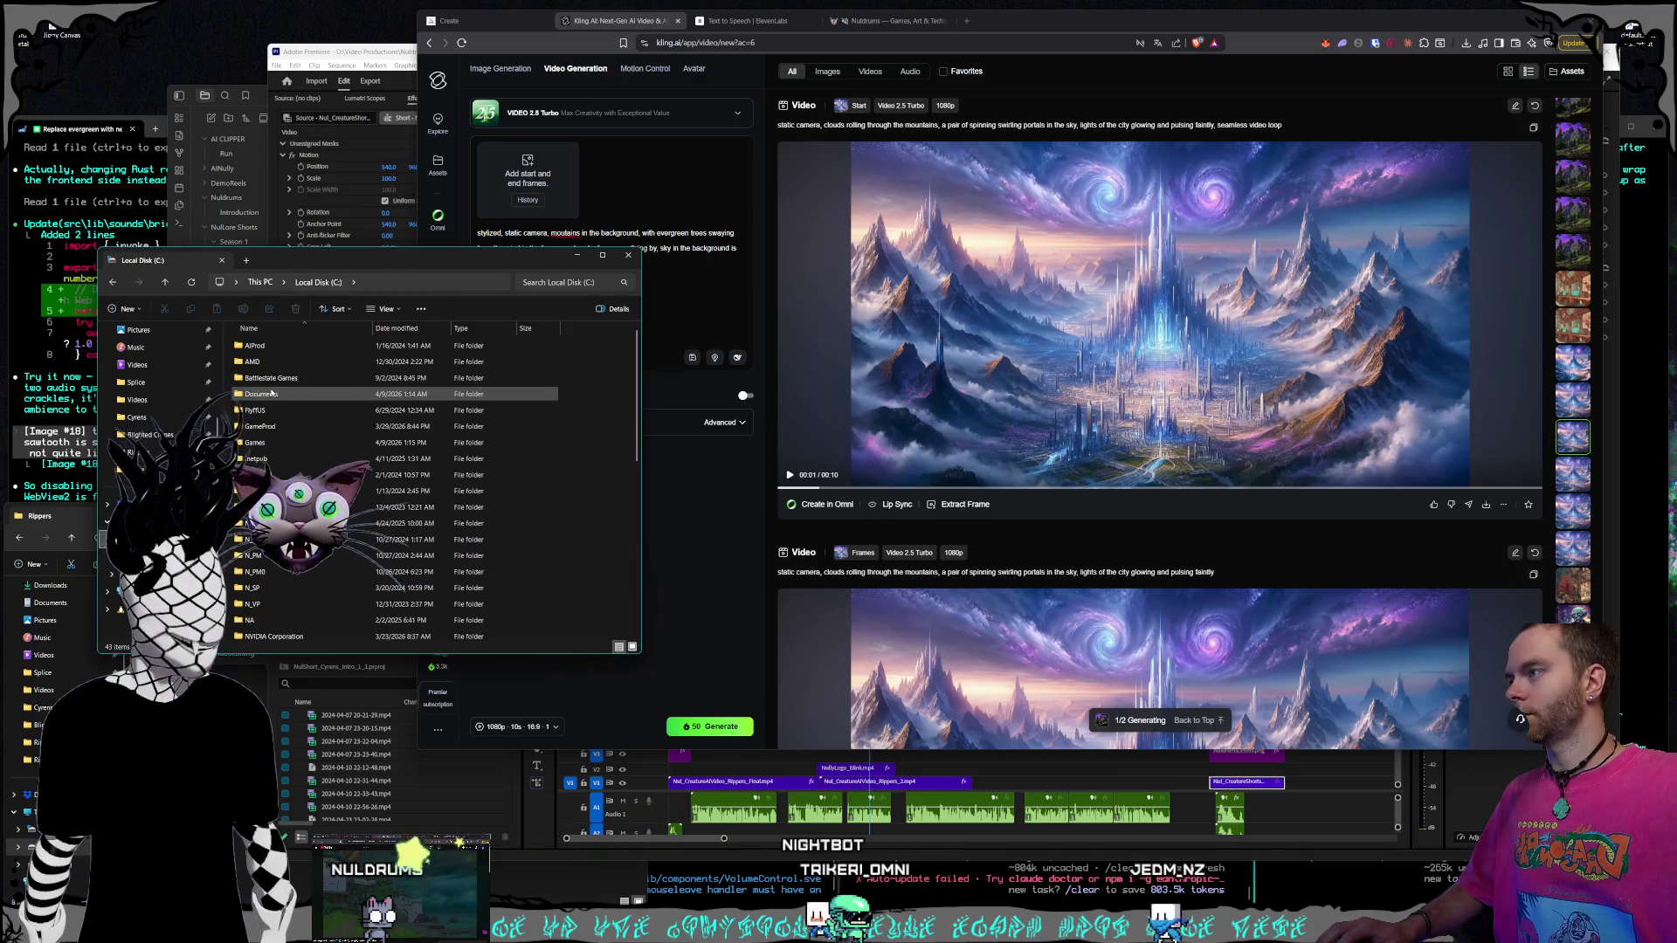
double_click(288, 427)
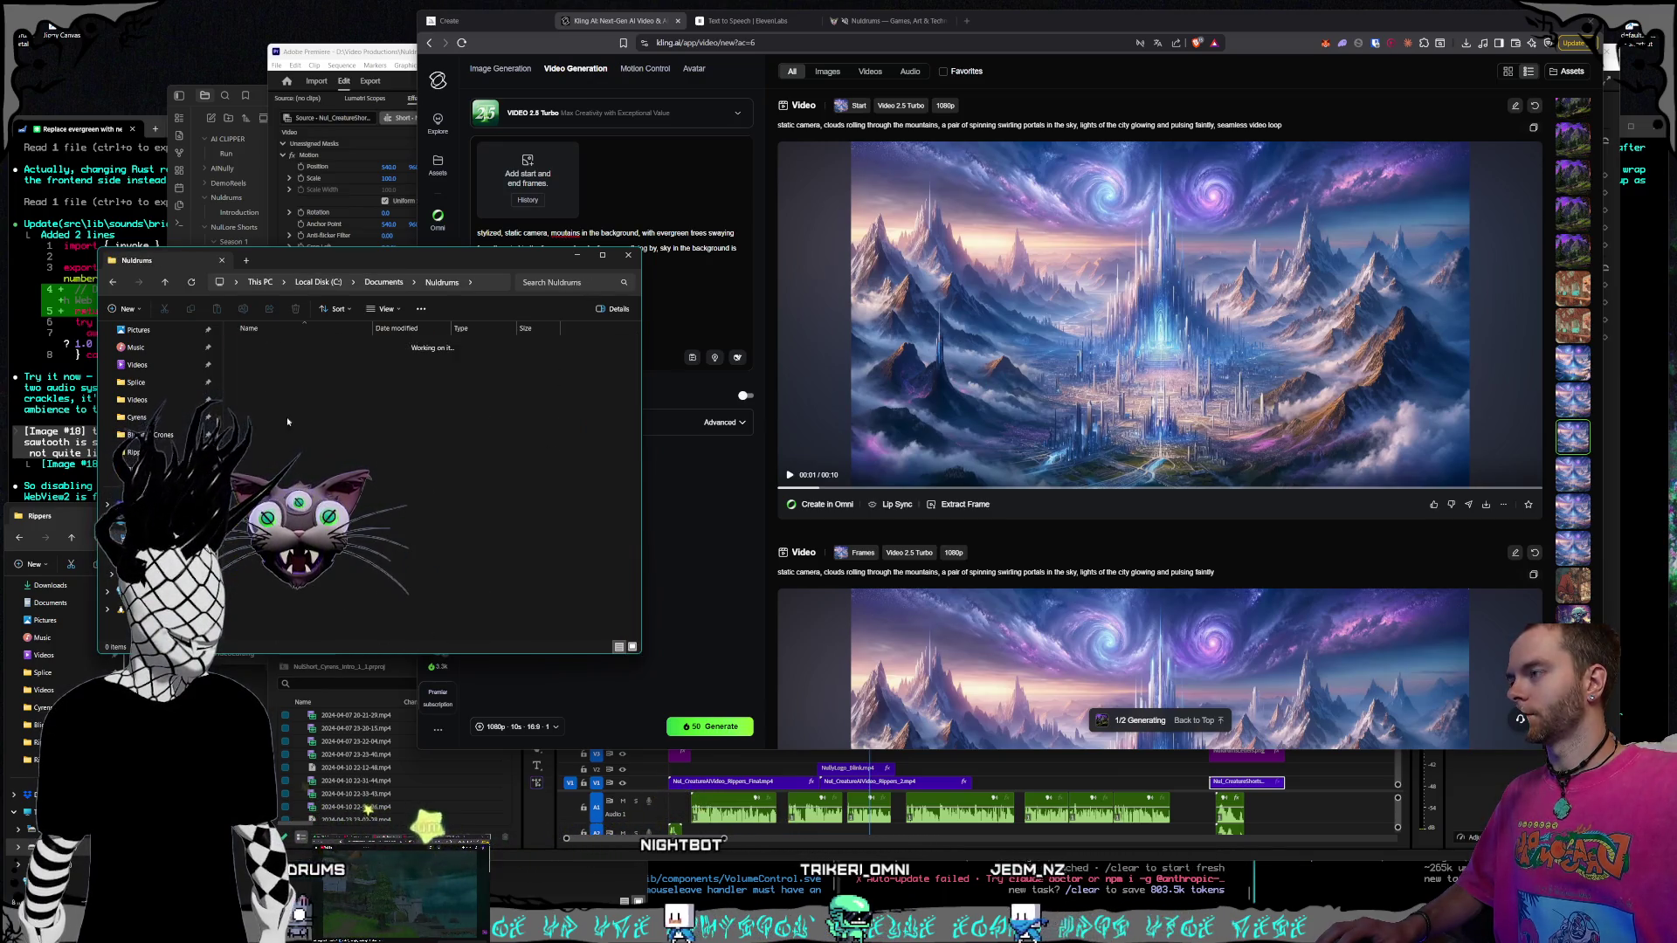
double_click(273, 379)
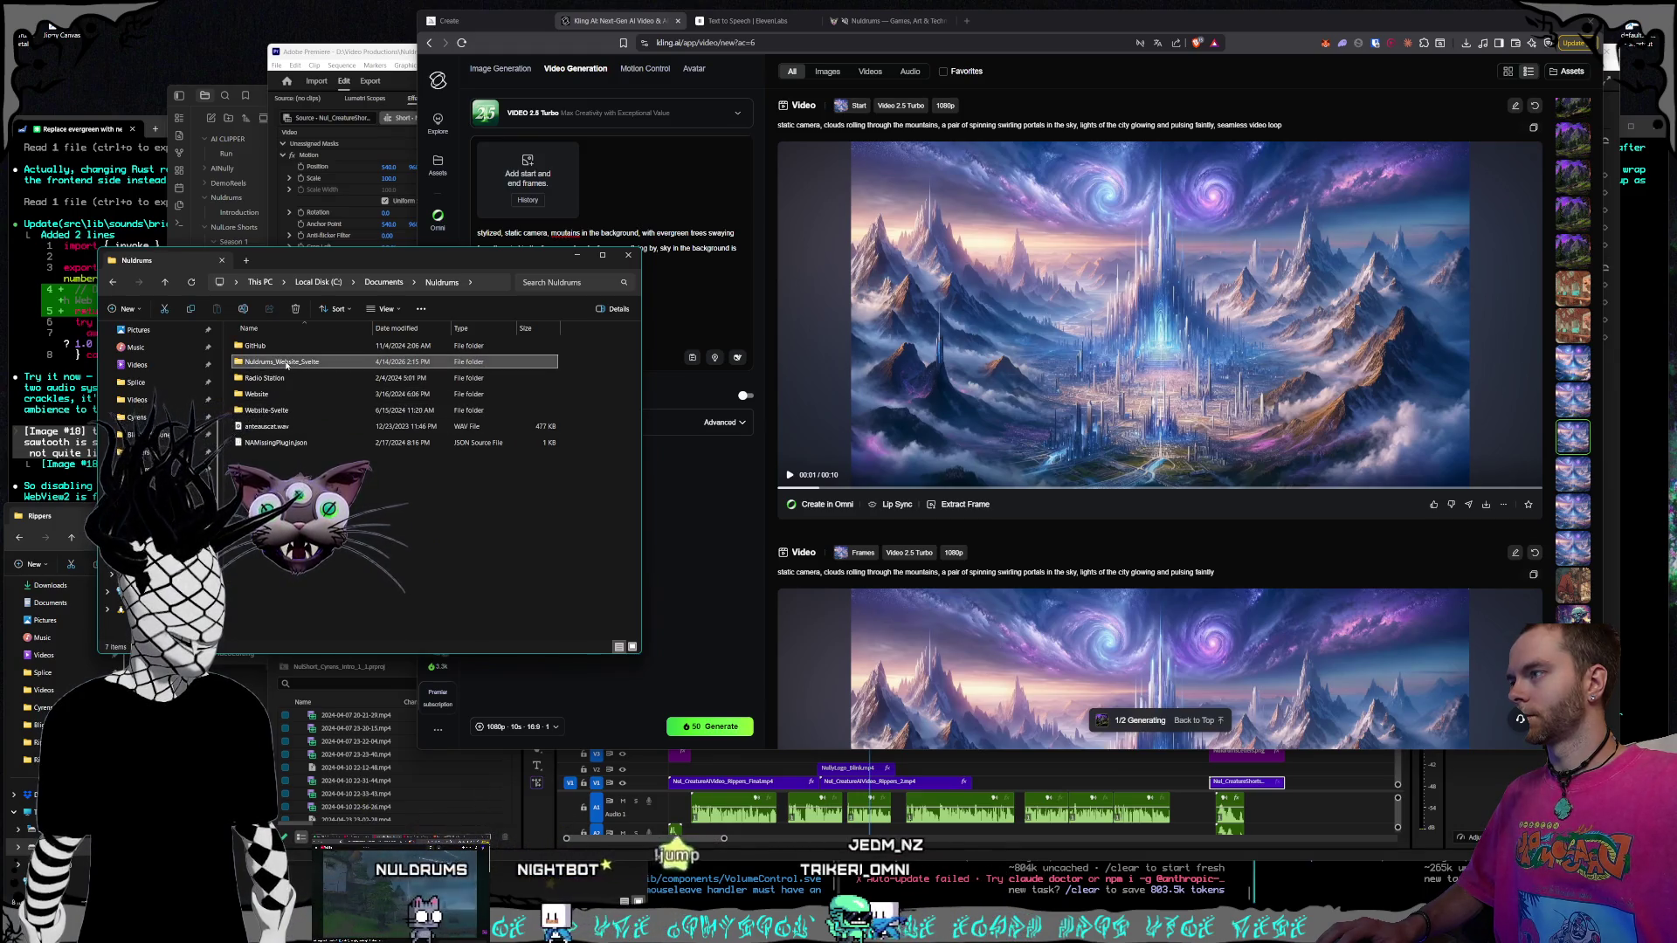
Open Nuldrums_Website_Svelte\src\lib\assets\home and use NuldrumsBG as Kling's start frame
double_click(273, 361)
double_click(272, 475)
double_click(252, 346)
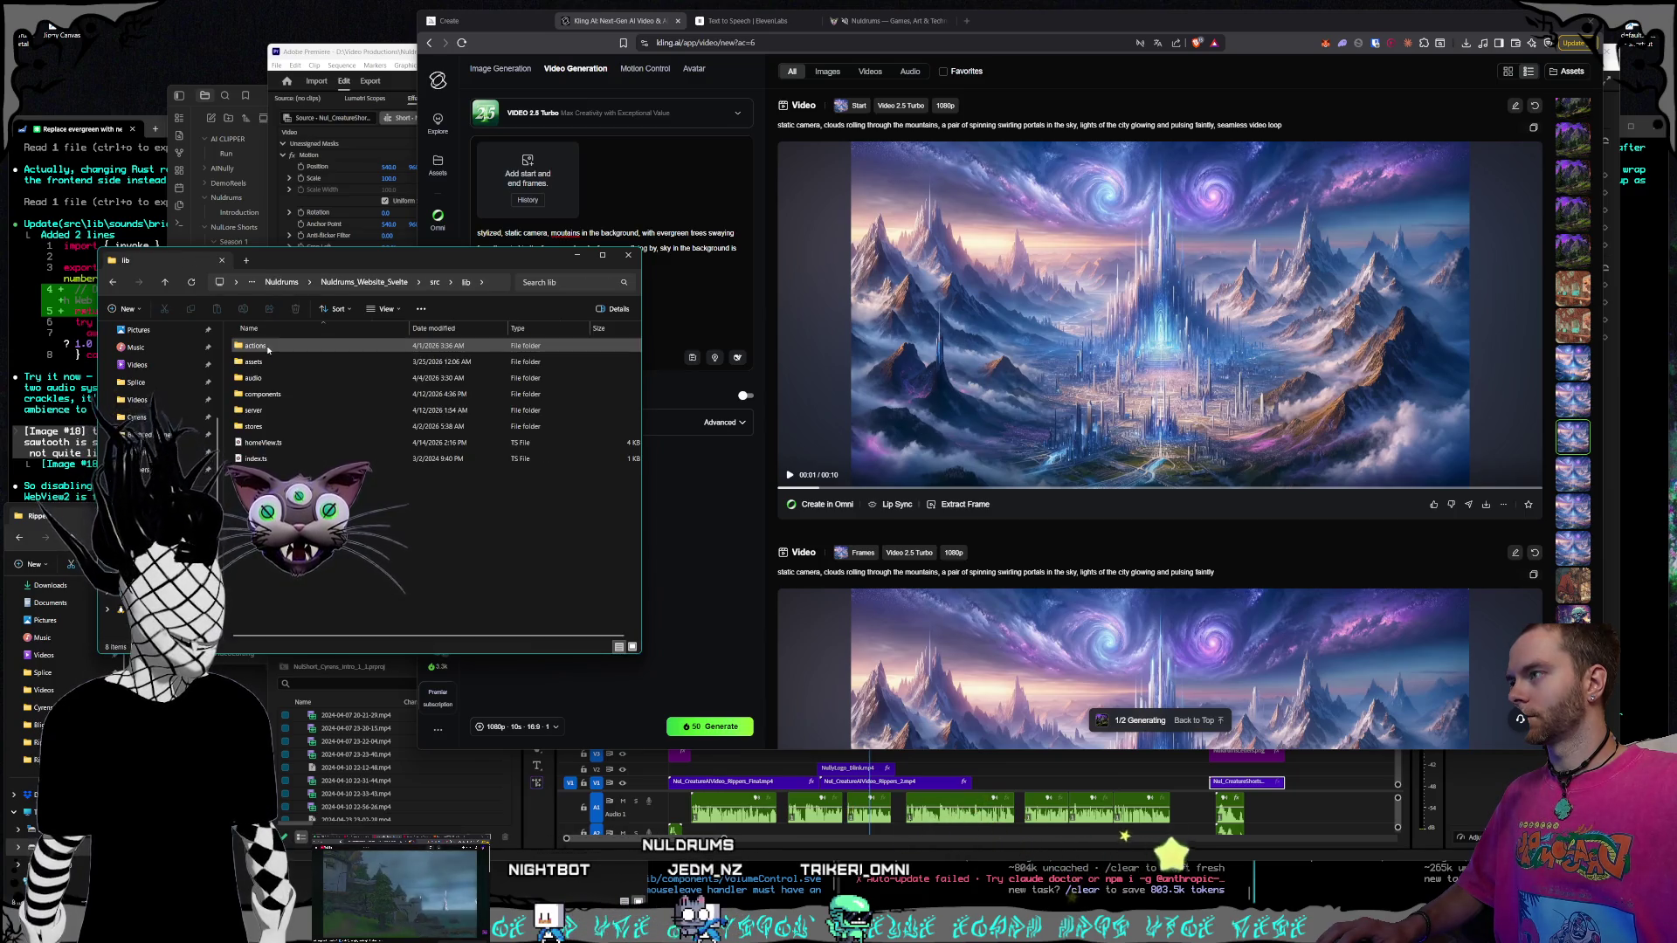
double_click(270, 362)
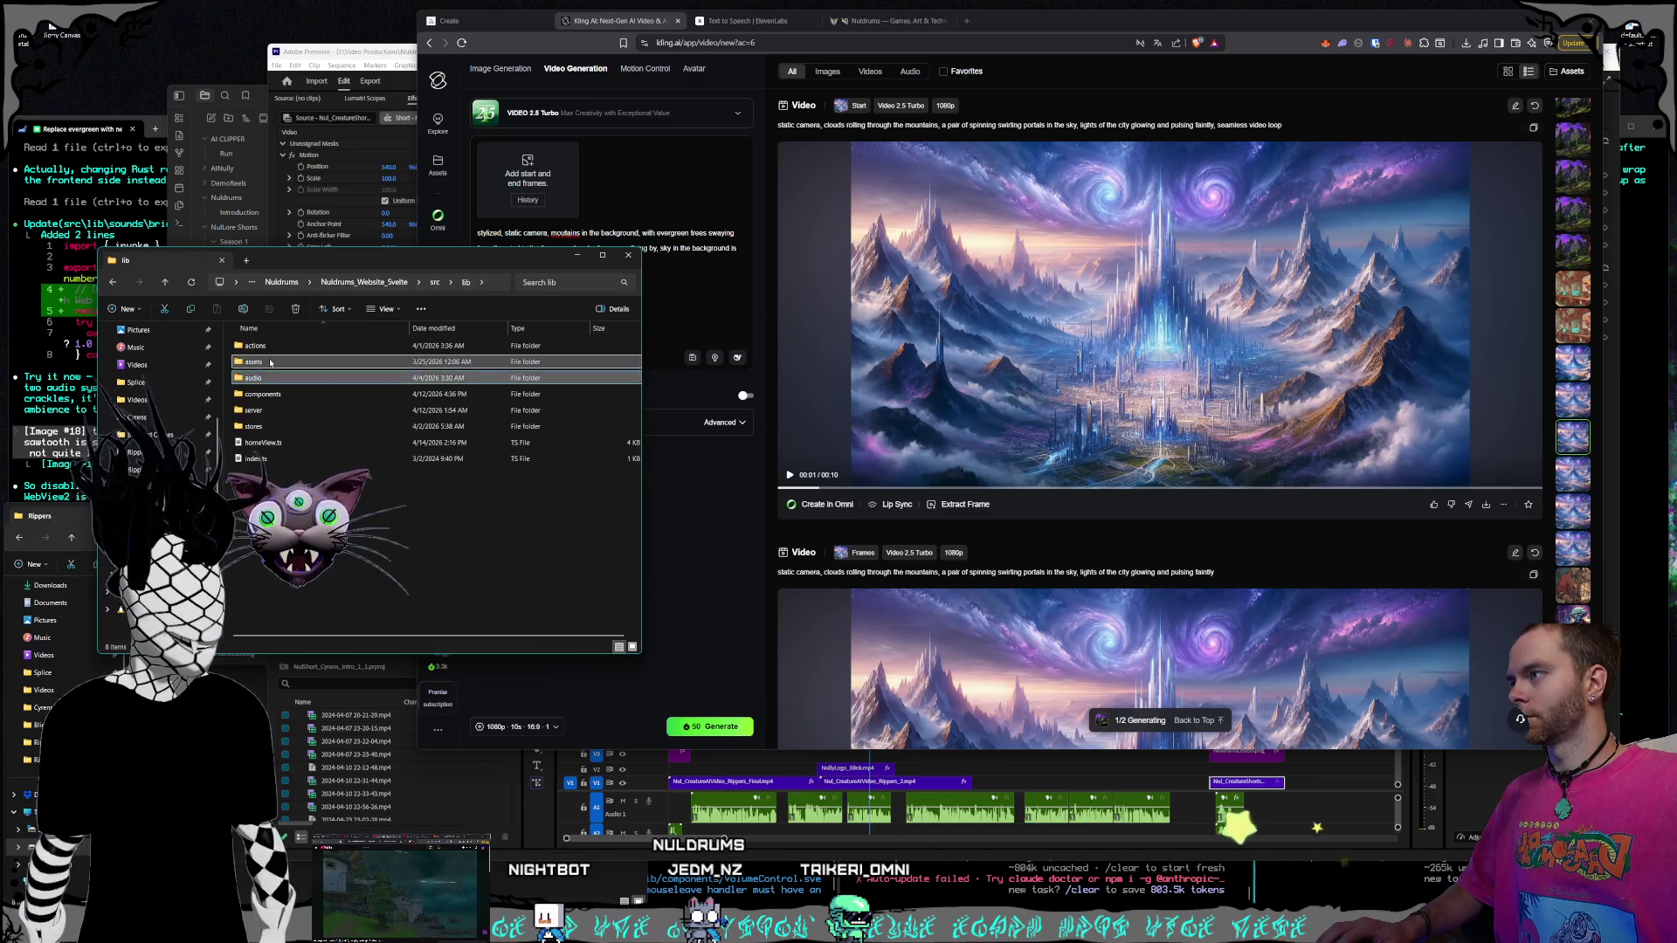
double_click(254, 346)
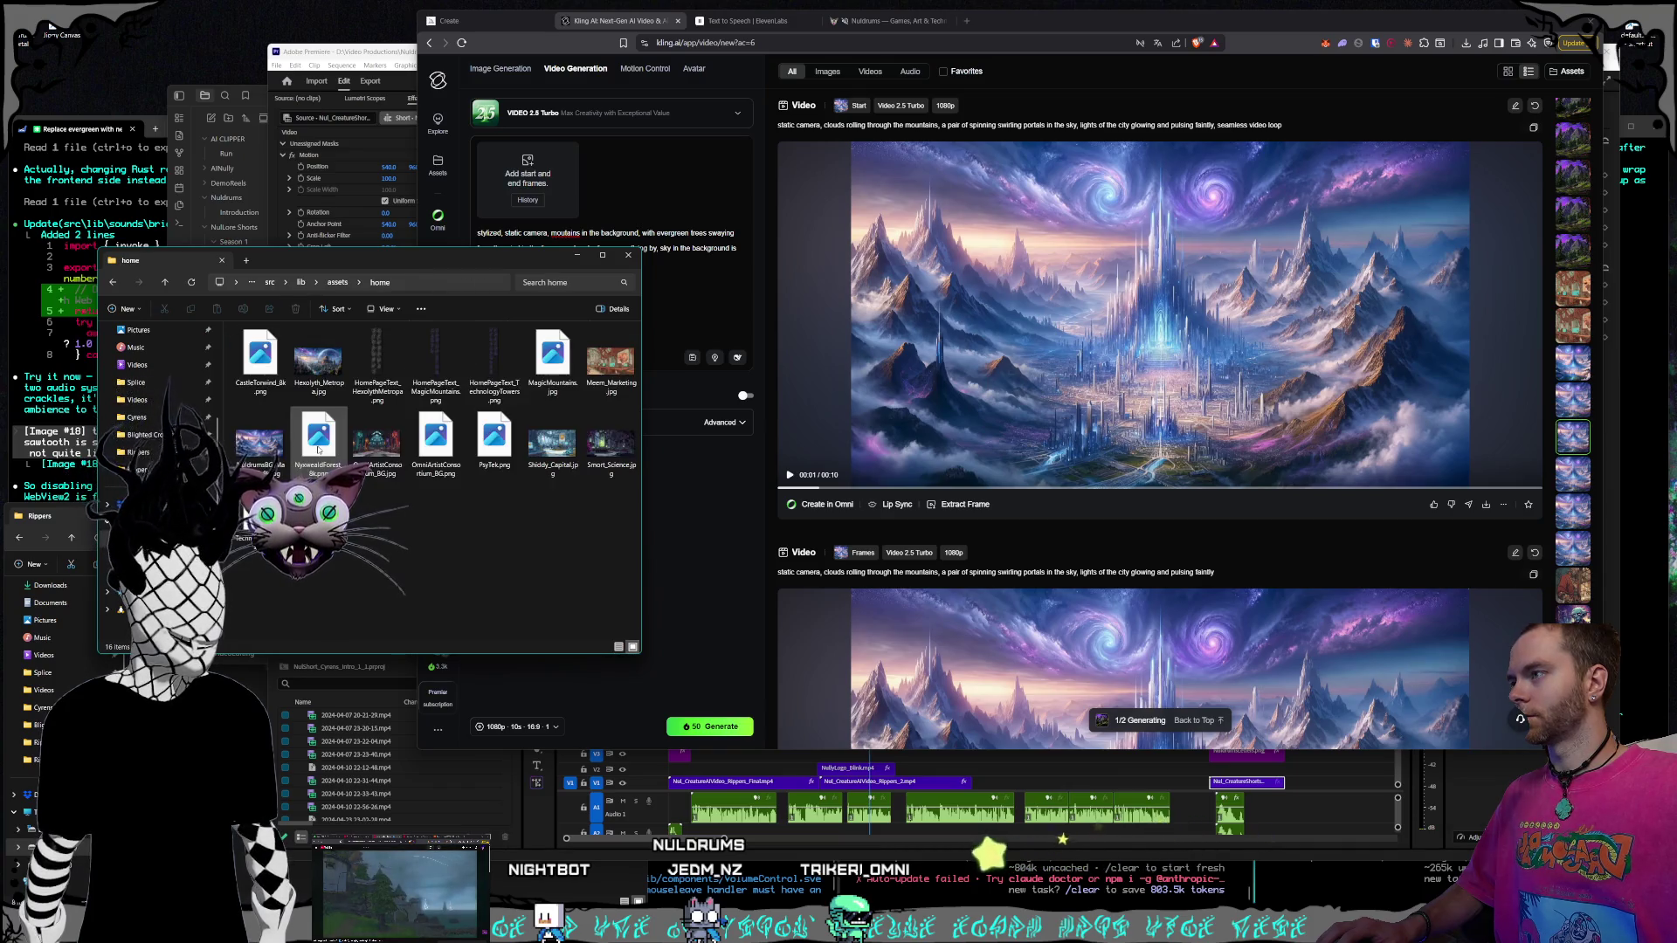
left_click(259, 443)
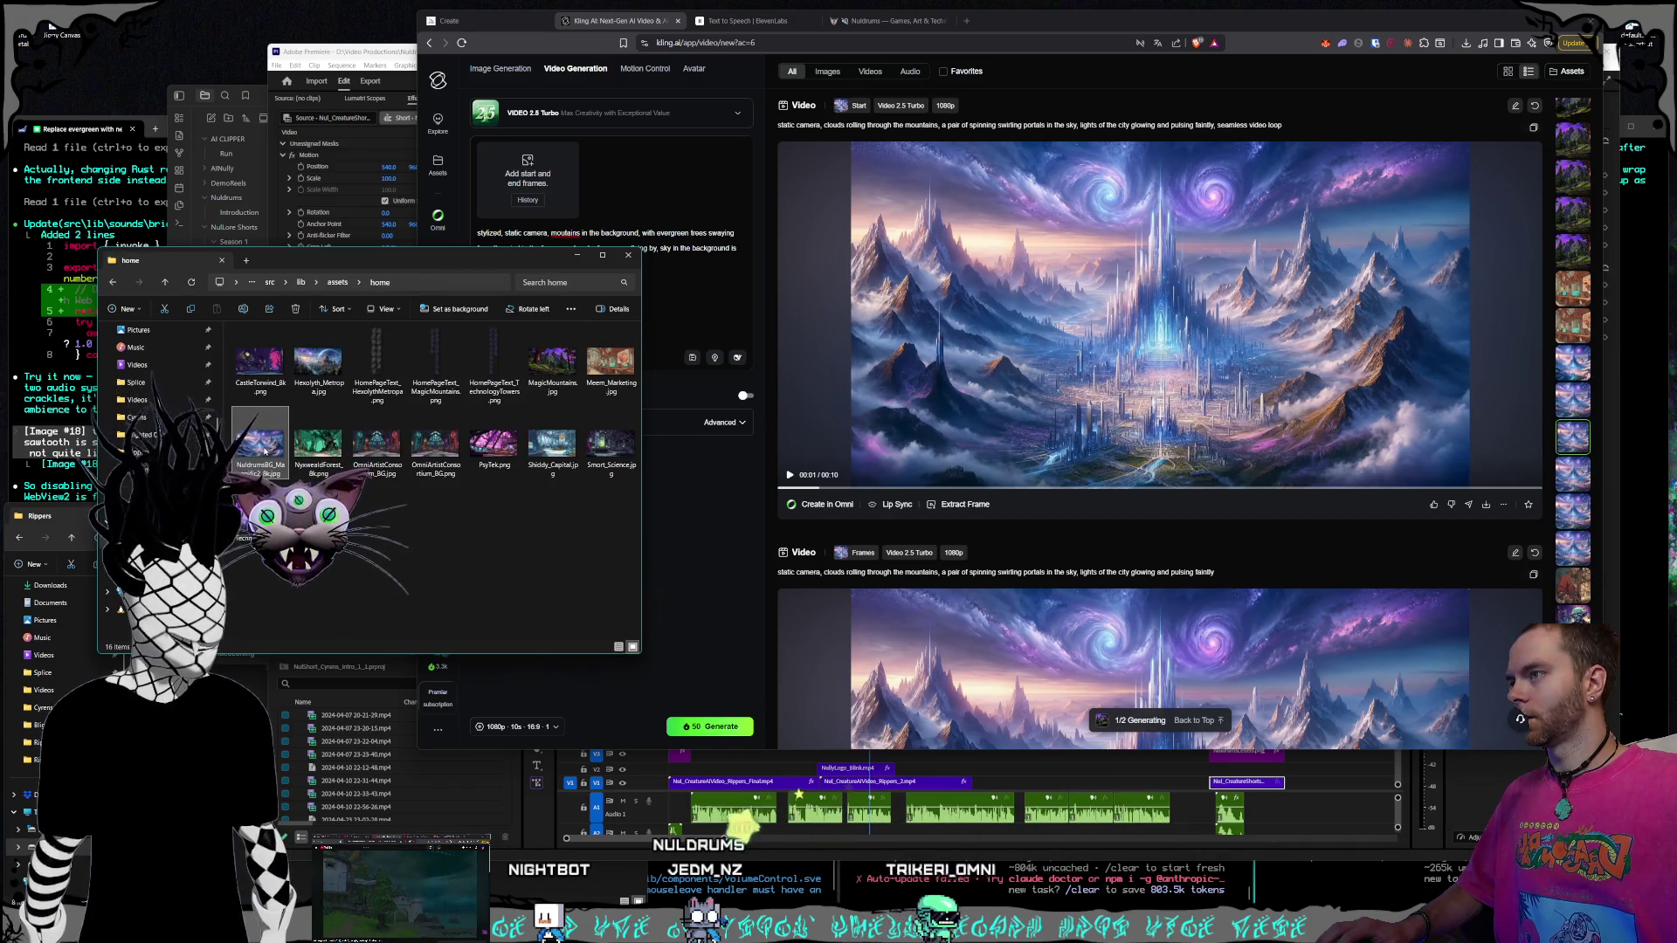
left_click(576, 271)
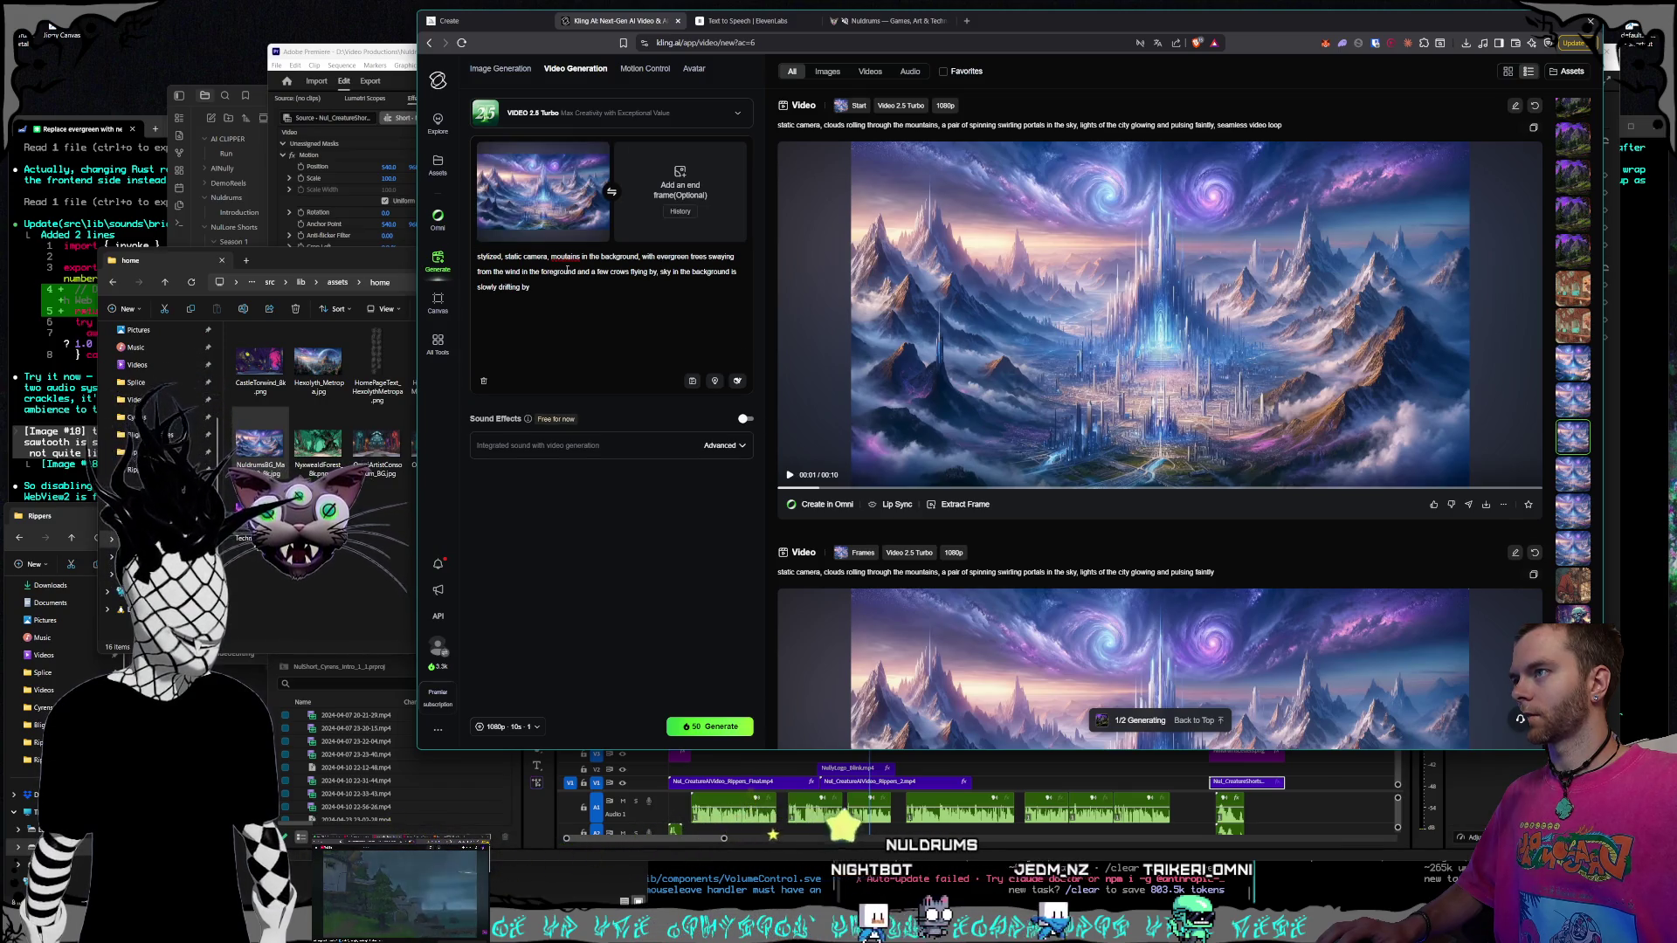
Paste the portal-city prompt, drop the extra text and 'seamless video loop', and add 'slowly'
left_click_drag(1282, 125, 1013, 125)
left_click_drag(530, 287, 477, 256)
key("ctrl+v")
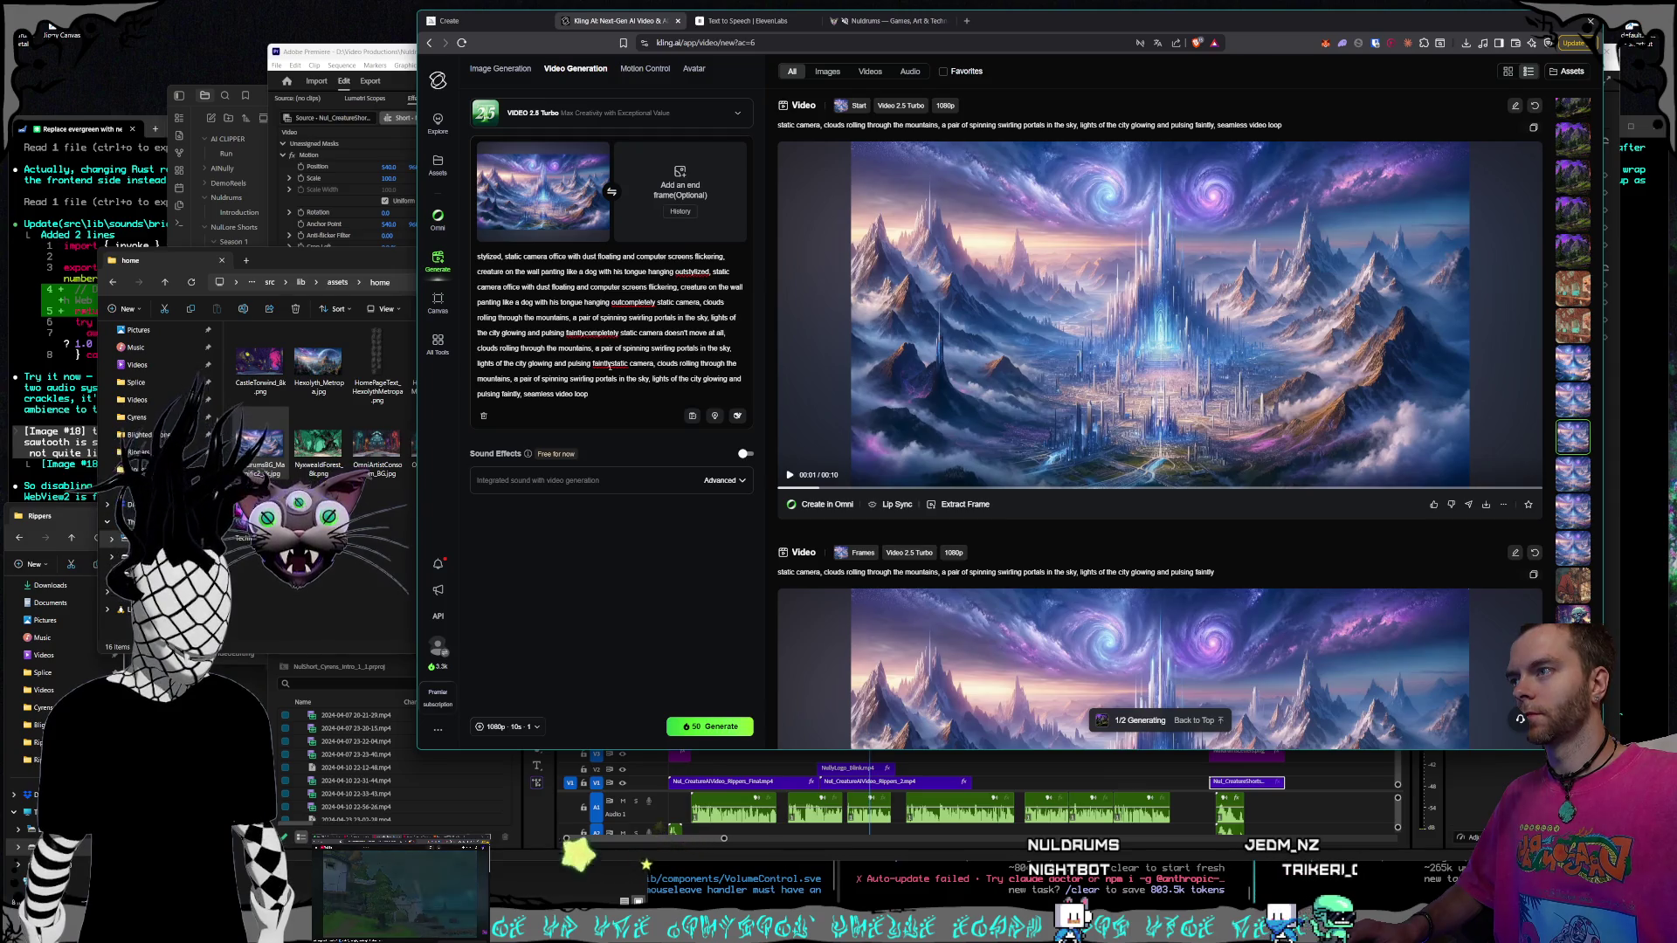
left_click_drag(612, 364, 354, 220)
key("BackSpace")
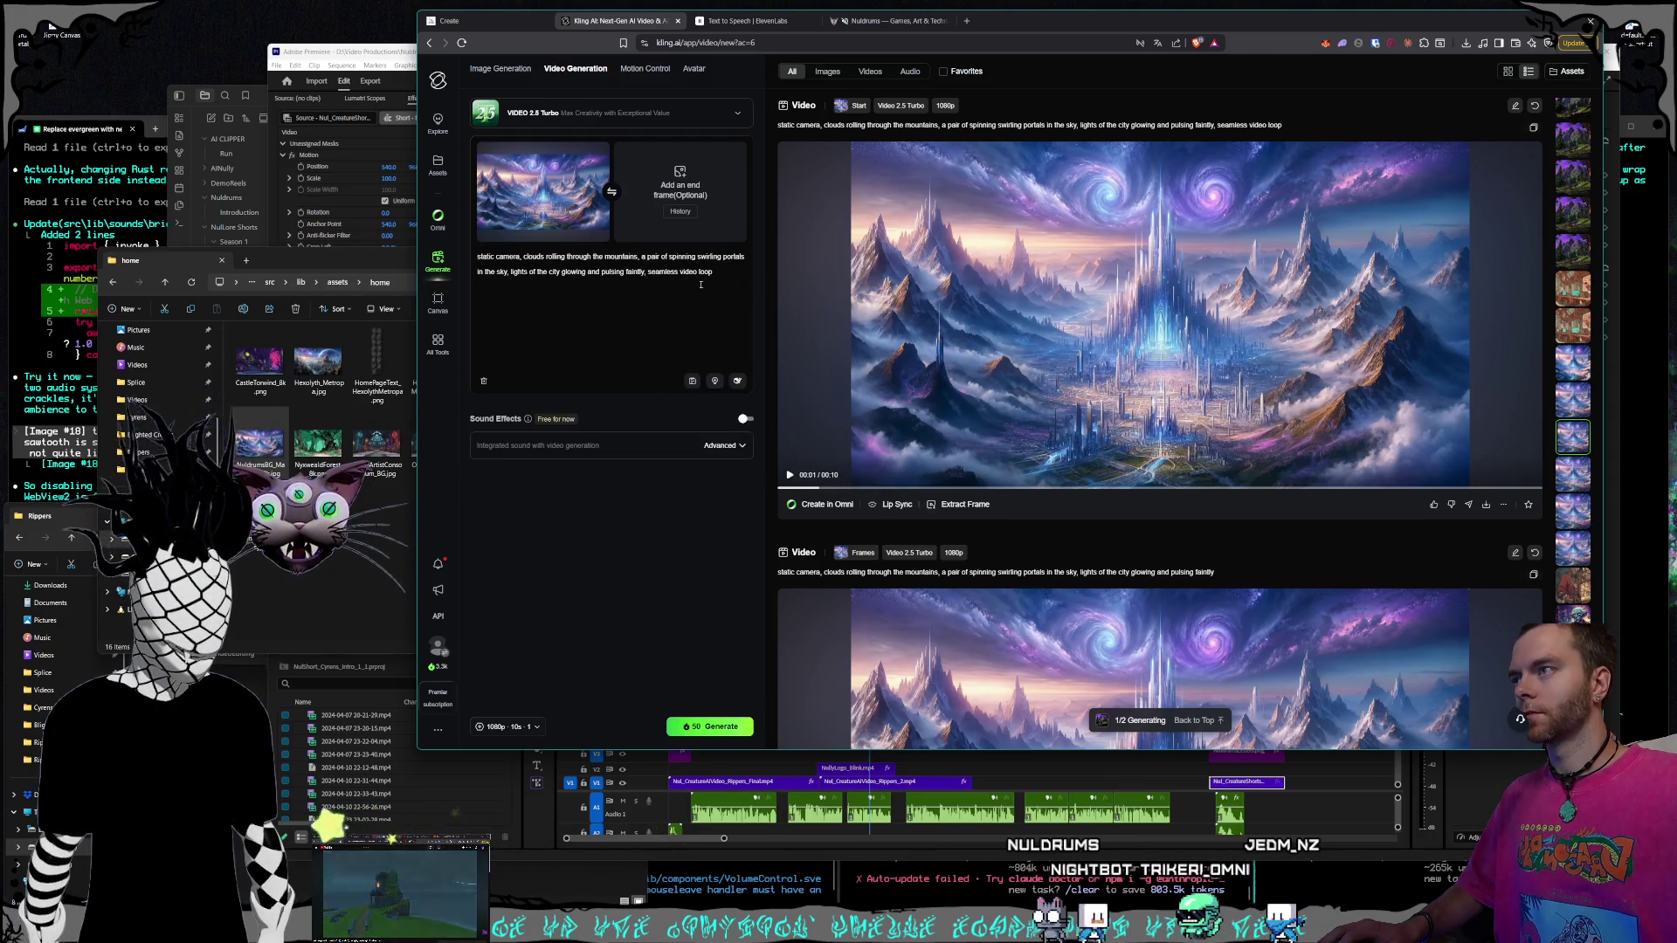
key("BackSpace")
key("BackSpace")
key("BackSpace")
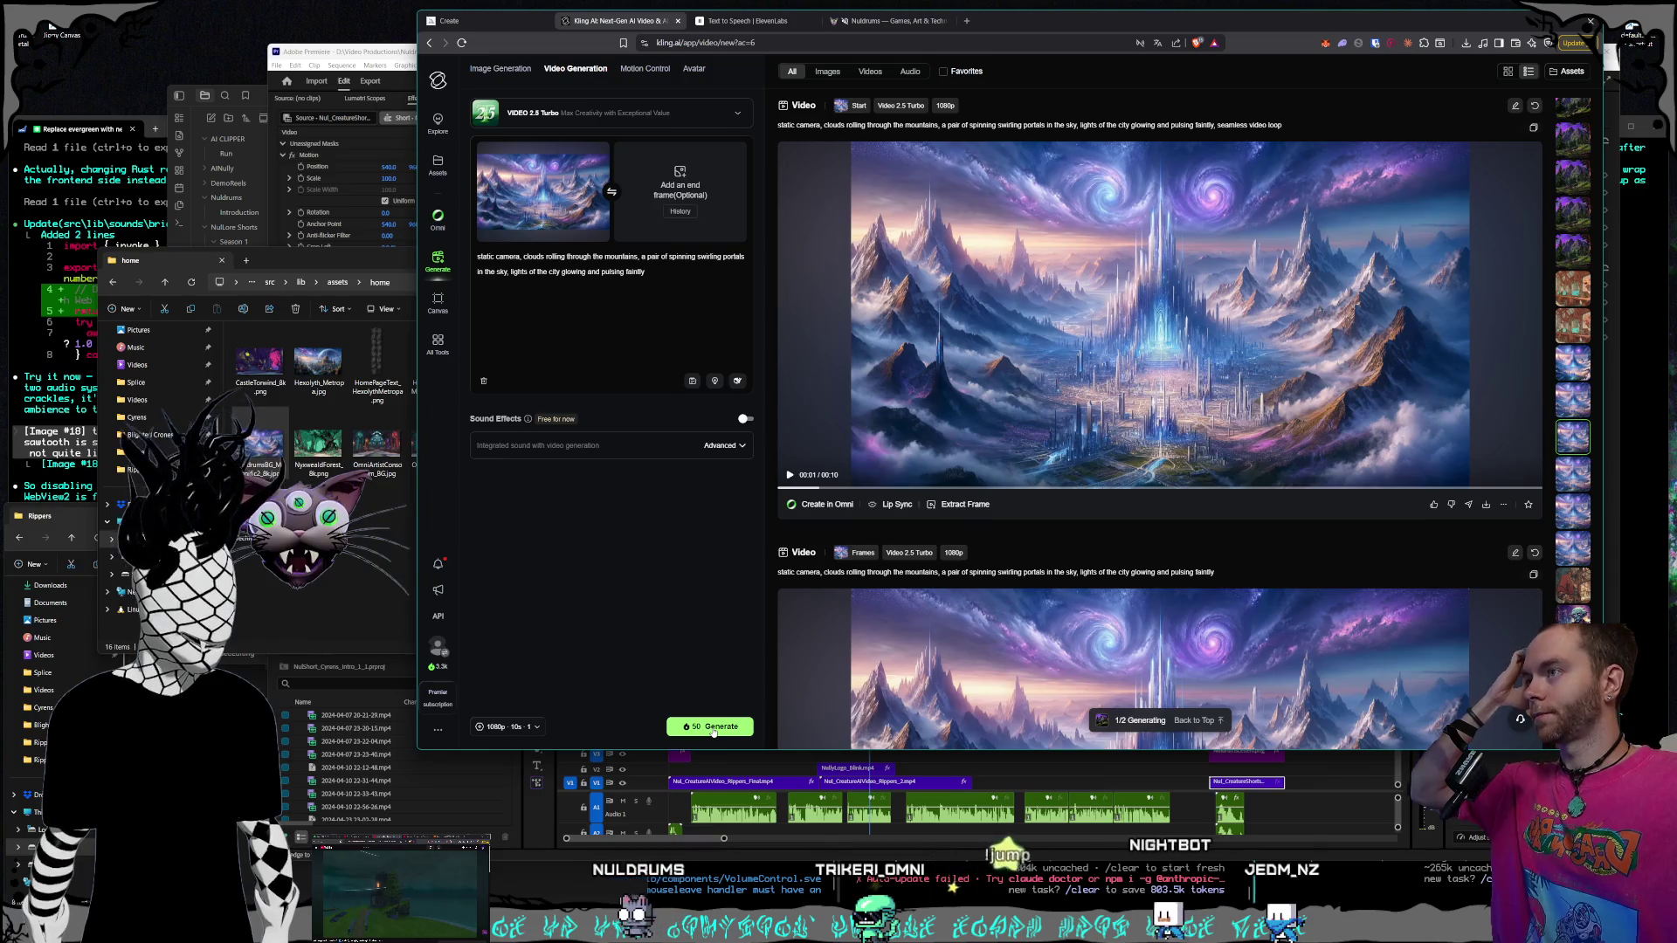
left_click(638, 256)
type("slowly")
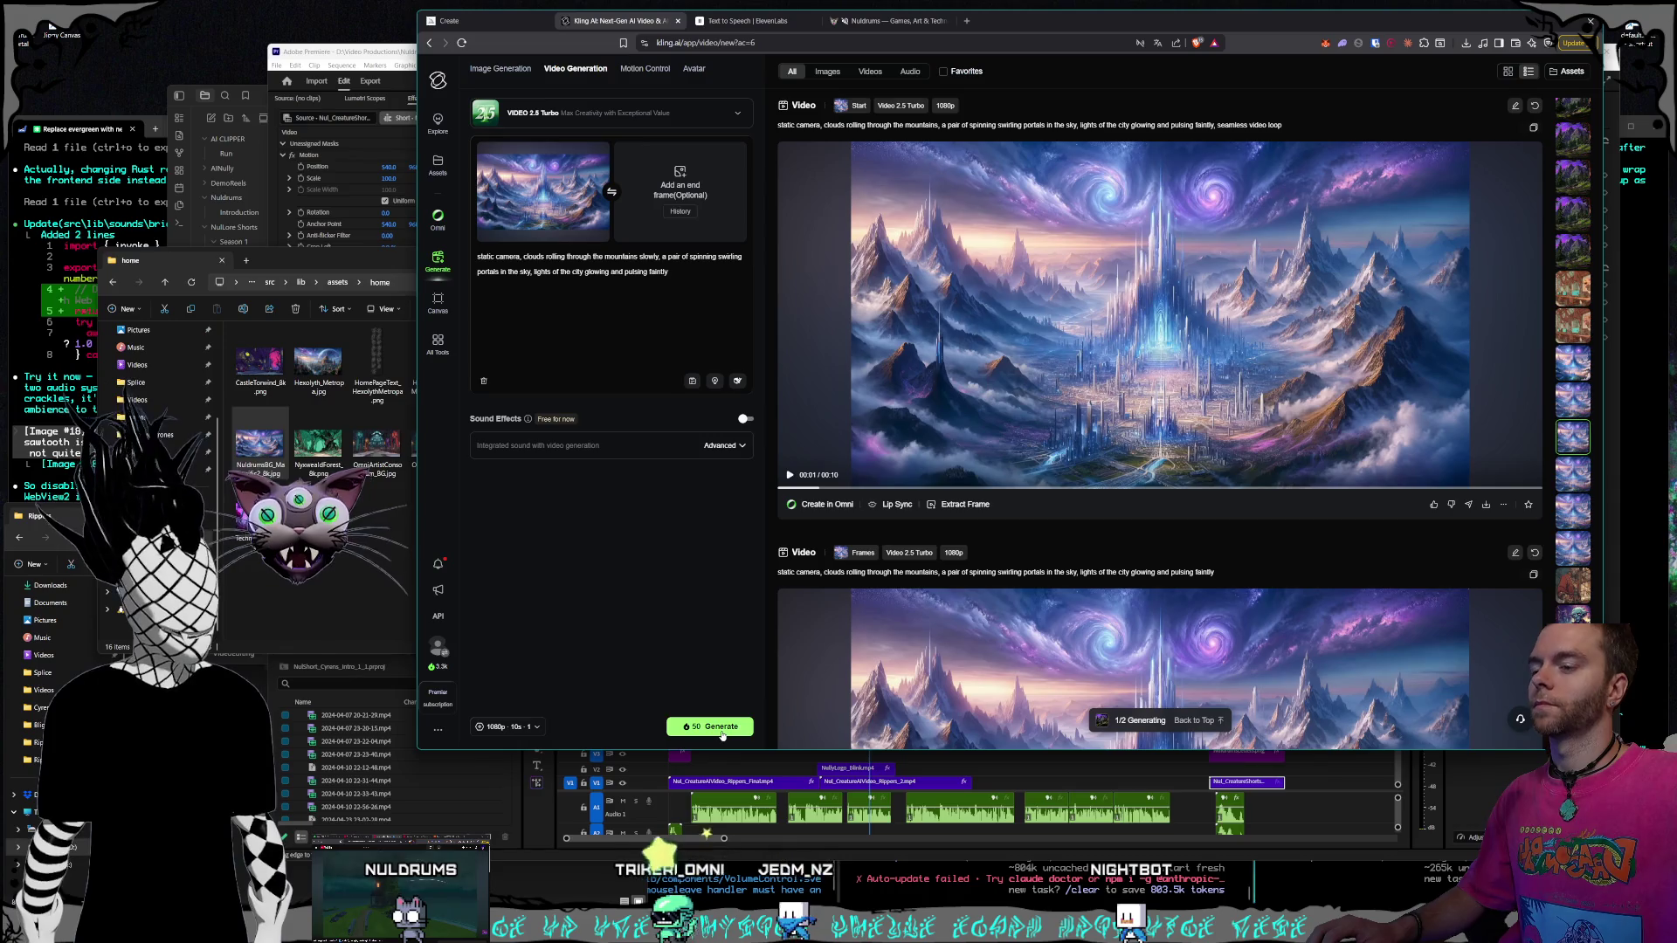
Generate the portal-city clip
left_click(709, 726)
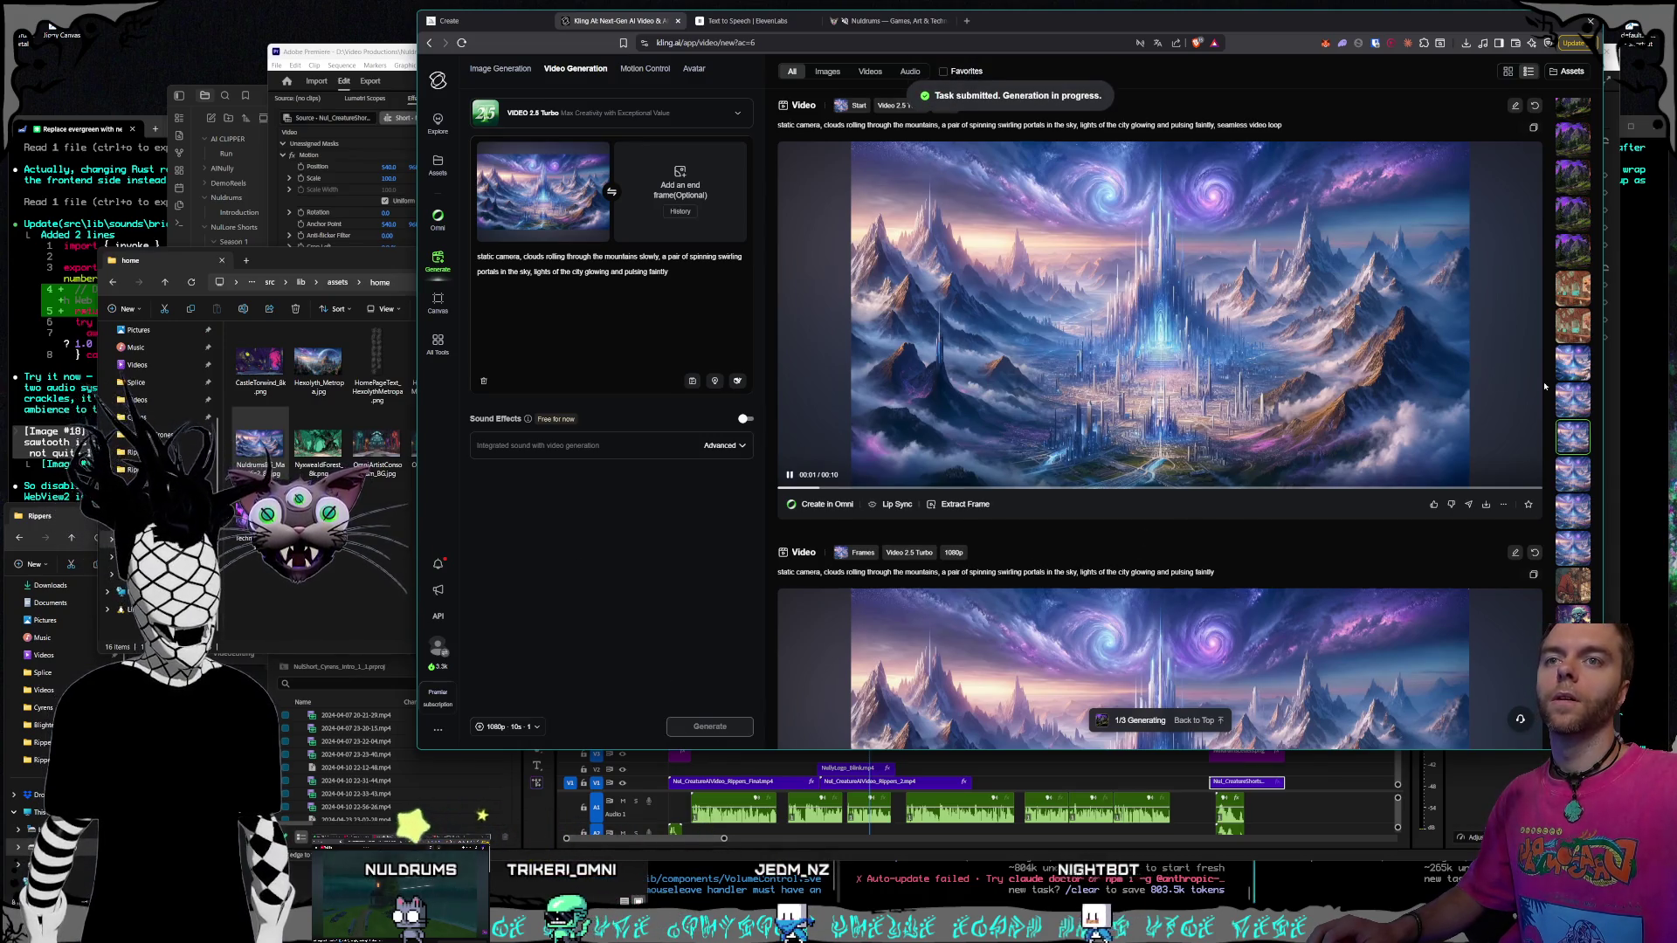
scroll(1572, 358, "down", 10)
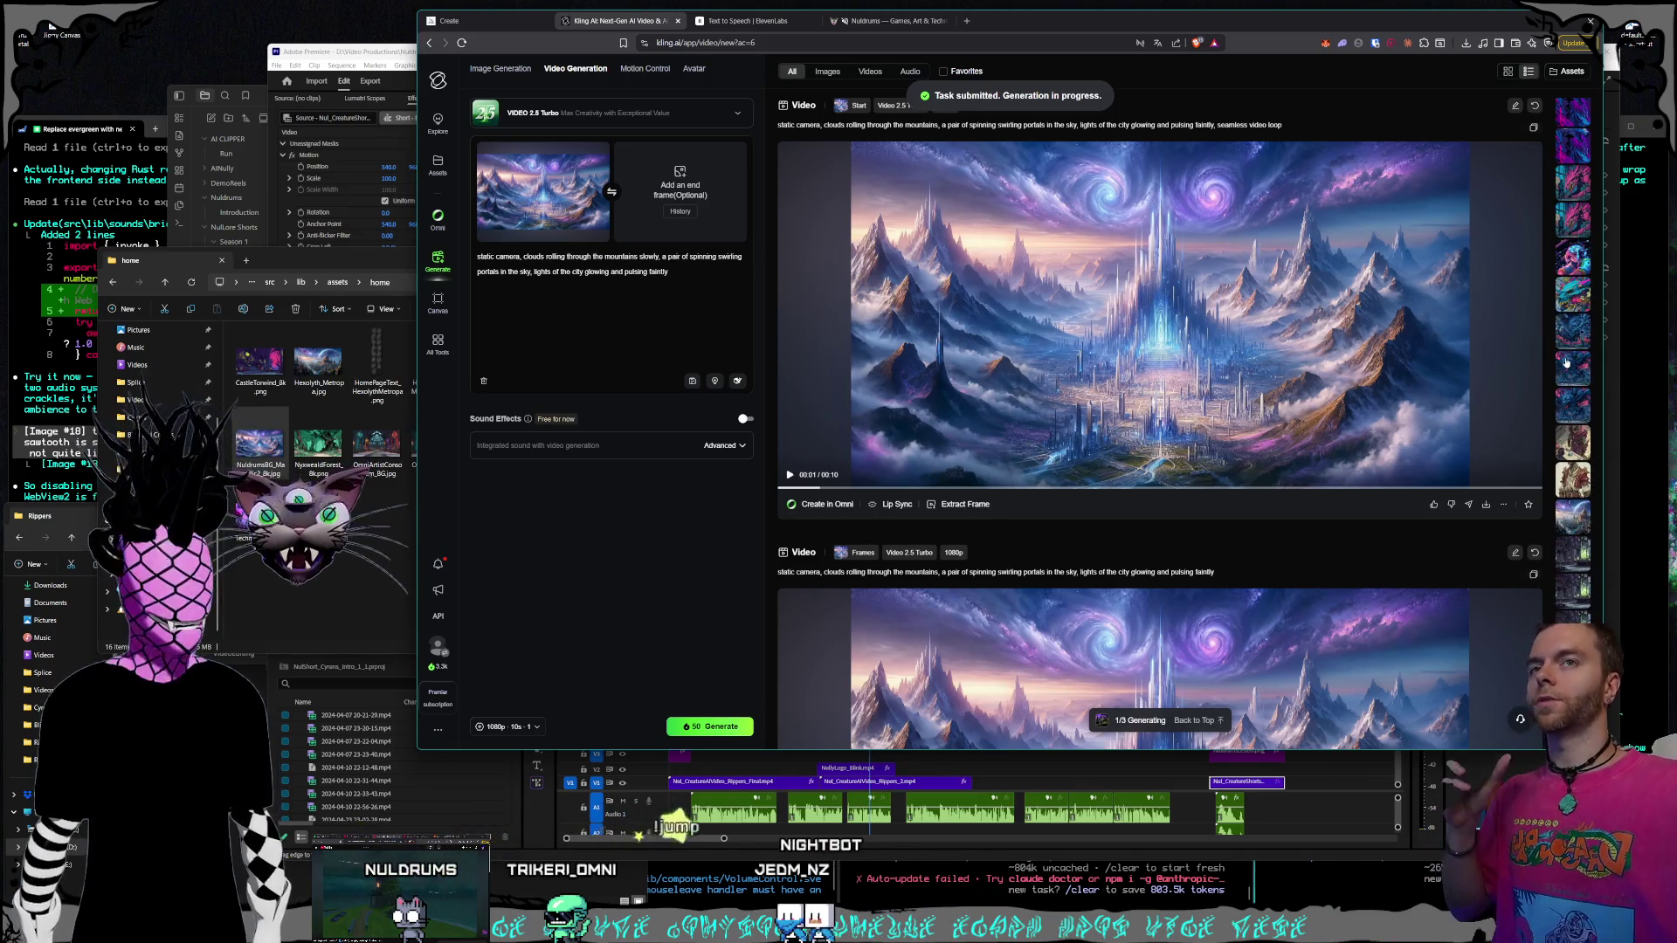
scroll(1566, 367, "down", 5)
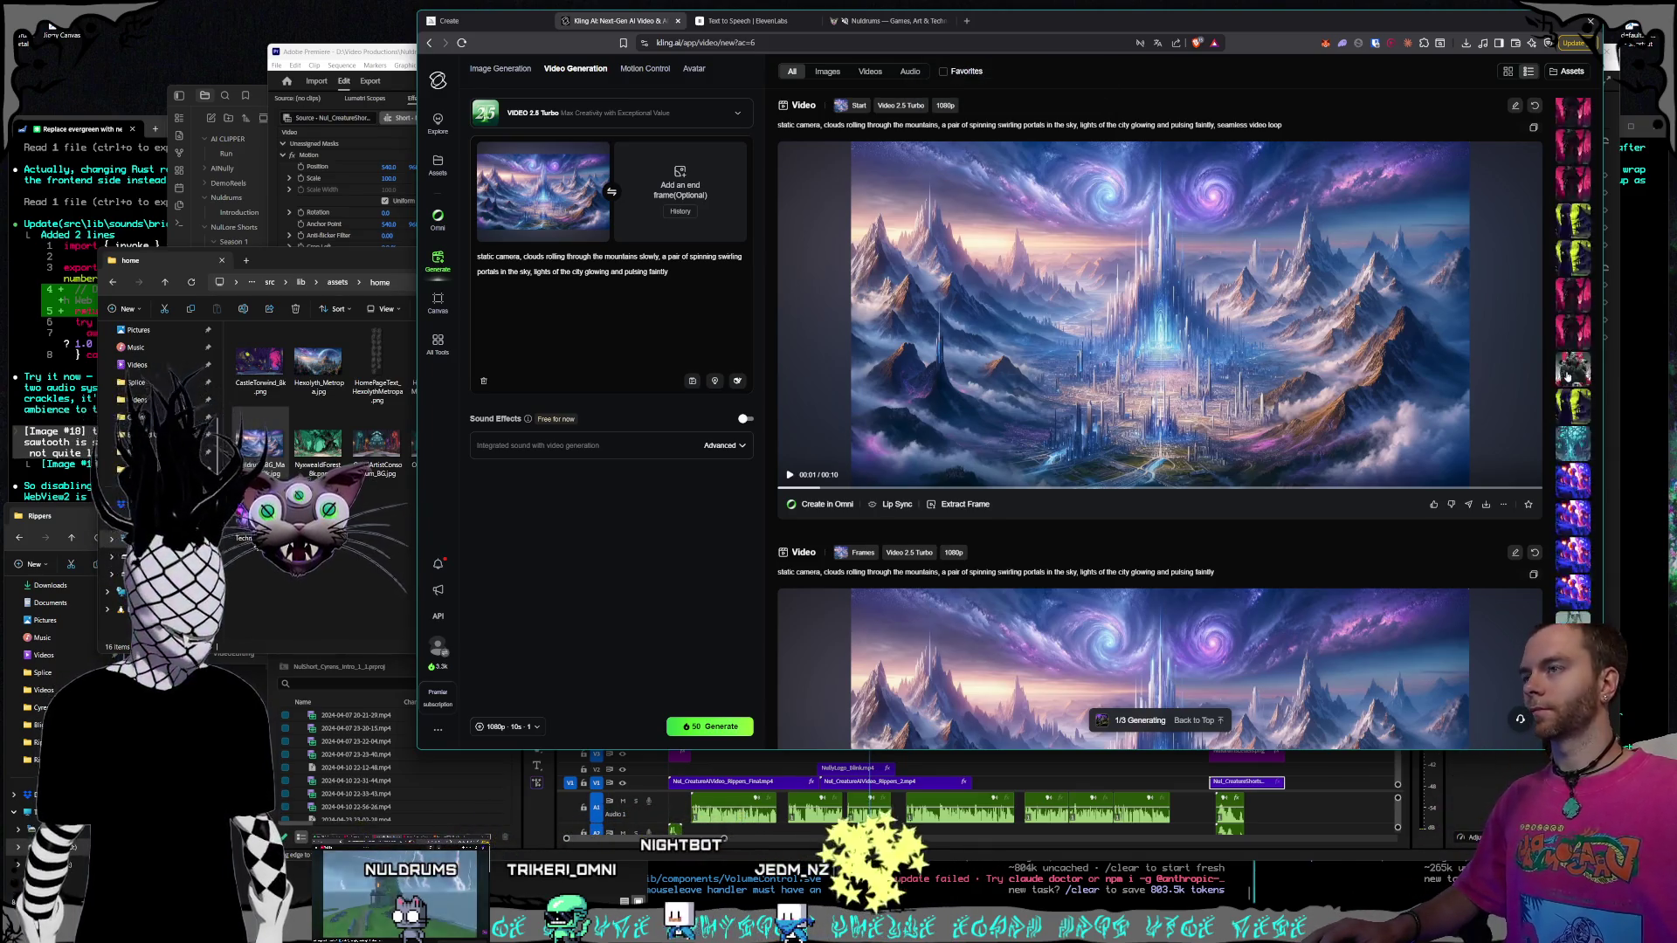
Bring the Obsidian Scripts note forward and place the cursor at the end of Land 1
left_click_drag(391, 260, 421, 315)
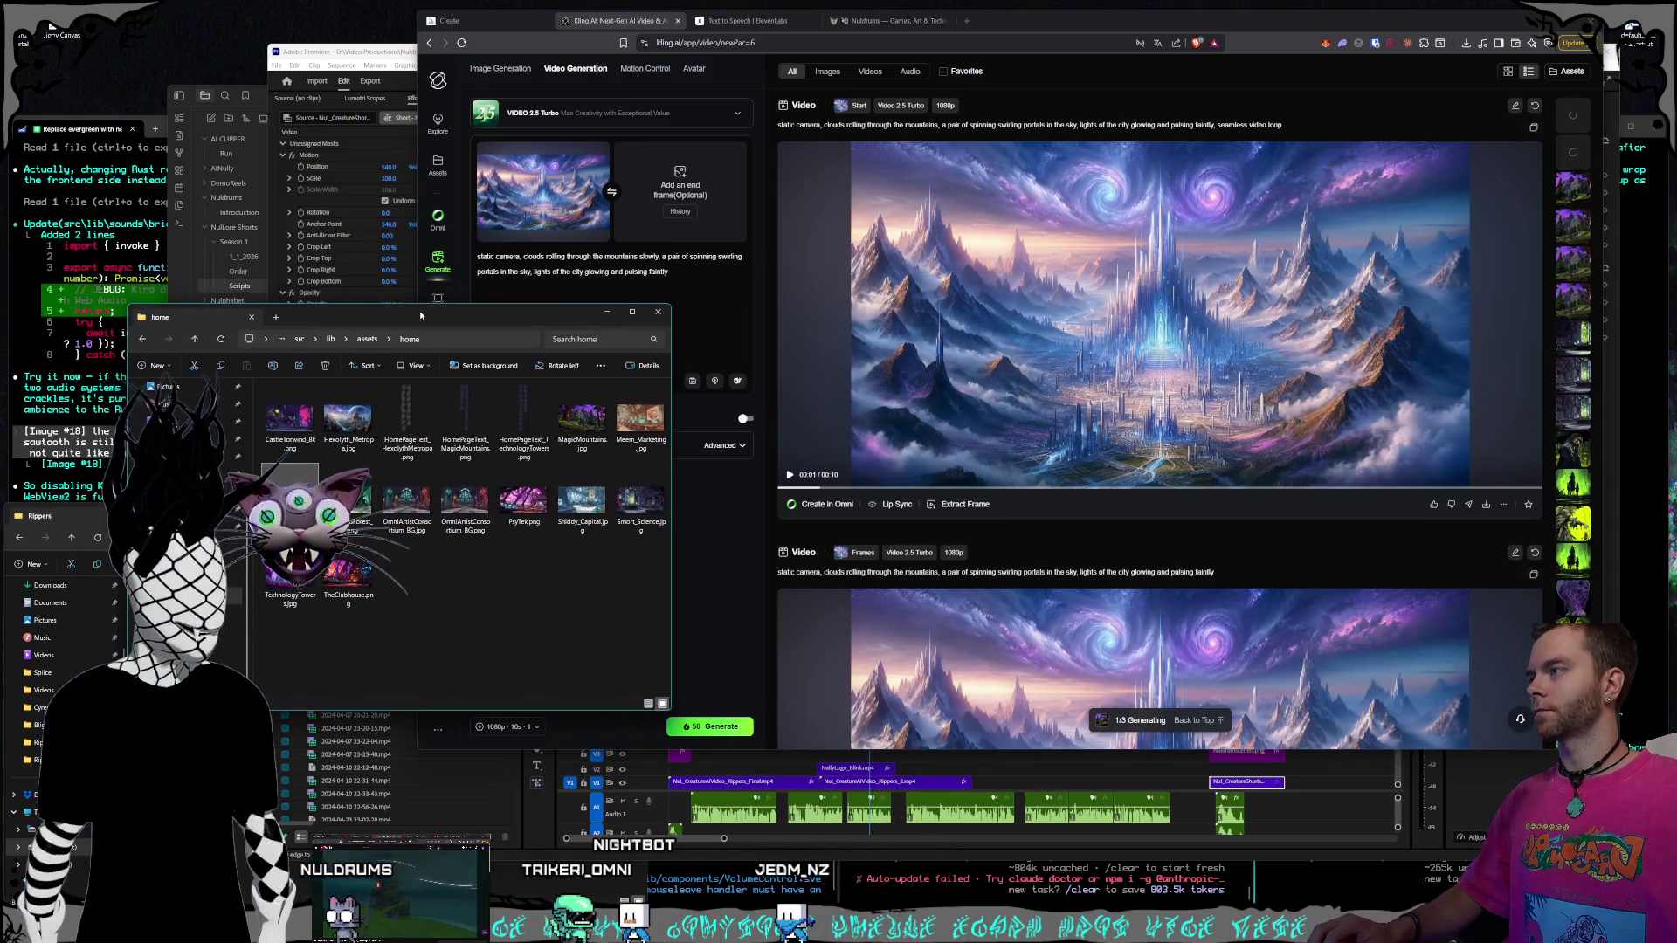
left_click(259, 103)
left_click_drag(405, 106, 417, 105)
left_click(725, 253)
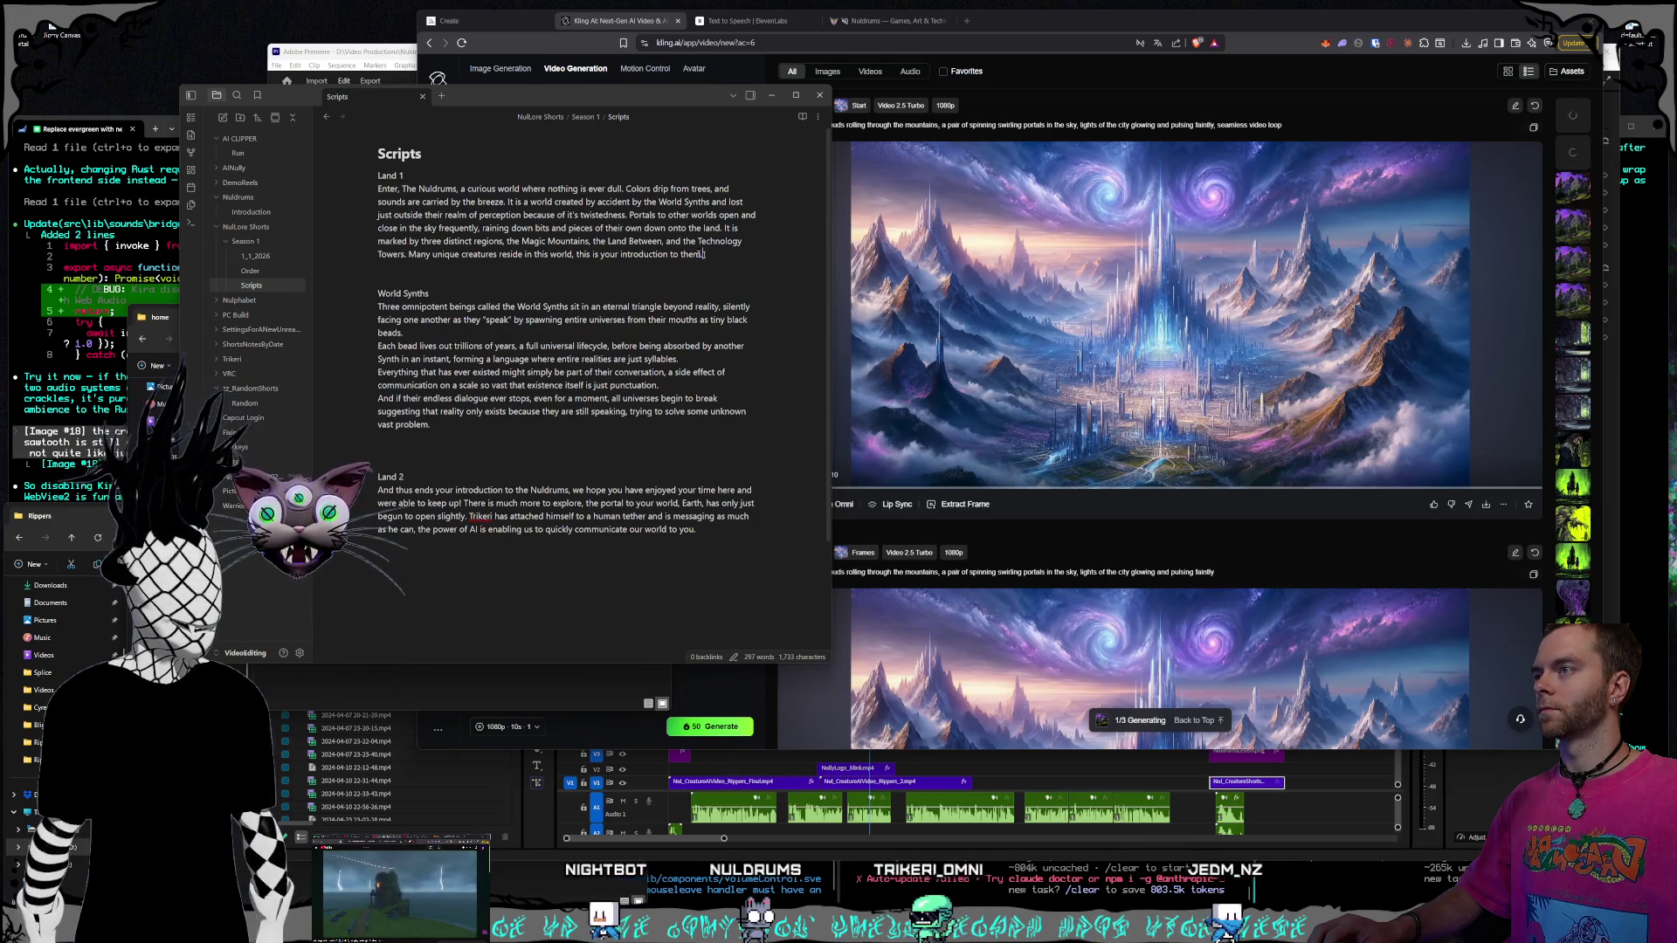
Rewrite Land 1's closing sentence to end 'see if you can keep up.' and add 'There is much more to come'
left_click_drag(711, 255, 592, 254)
left_click(594, 254)
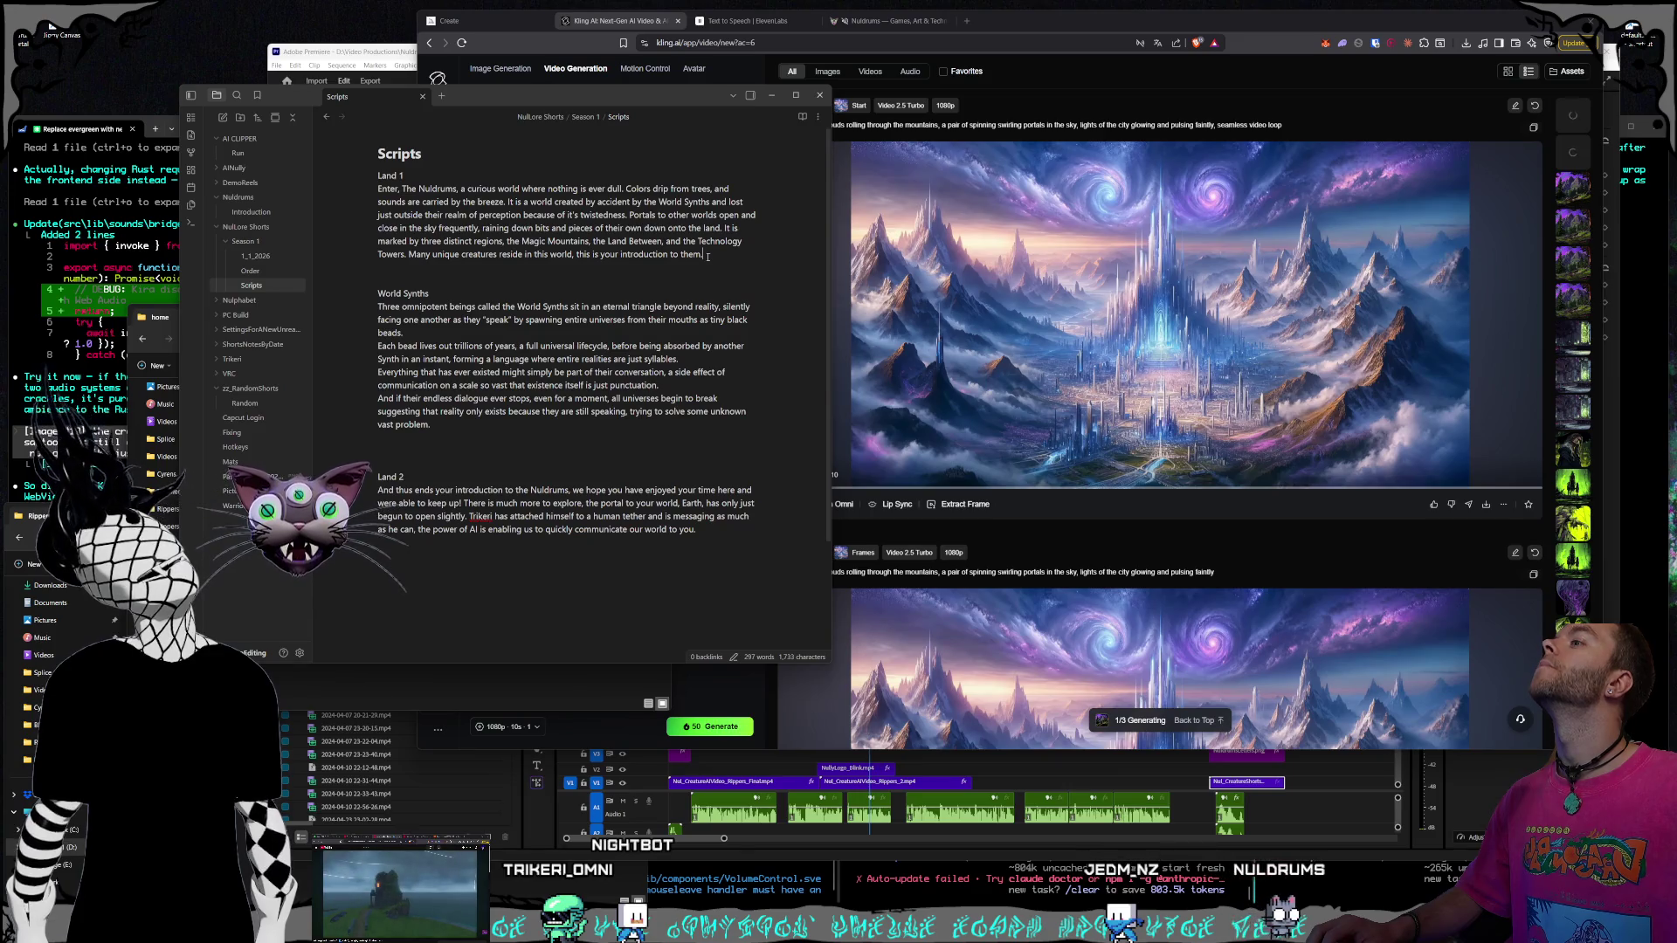
left_click_drag(574, 259, 704, 253)
left_click(576, 258)
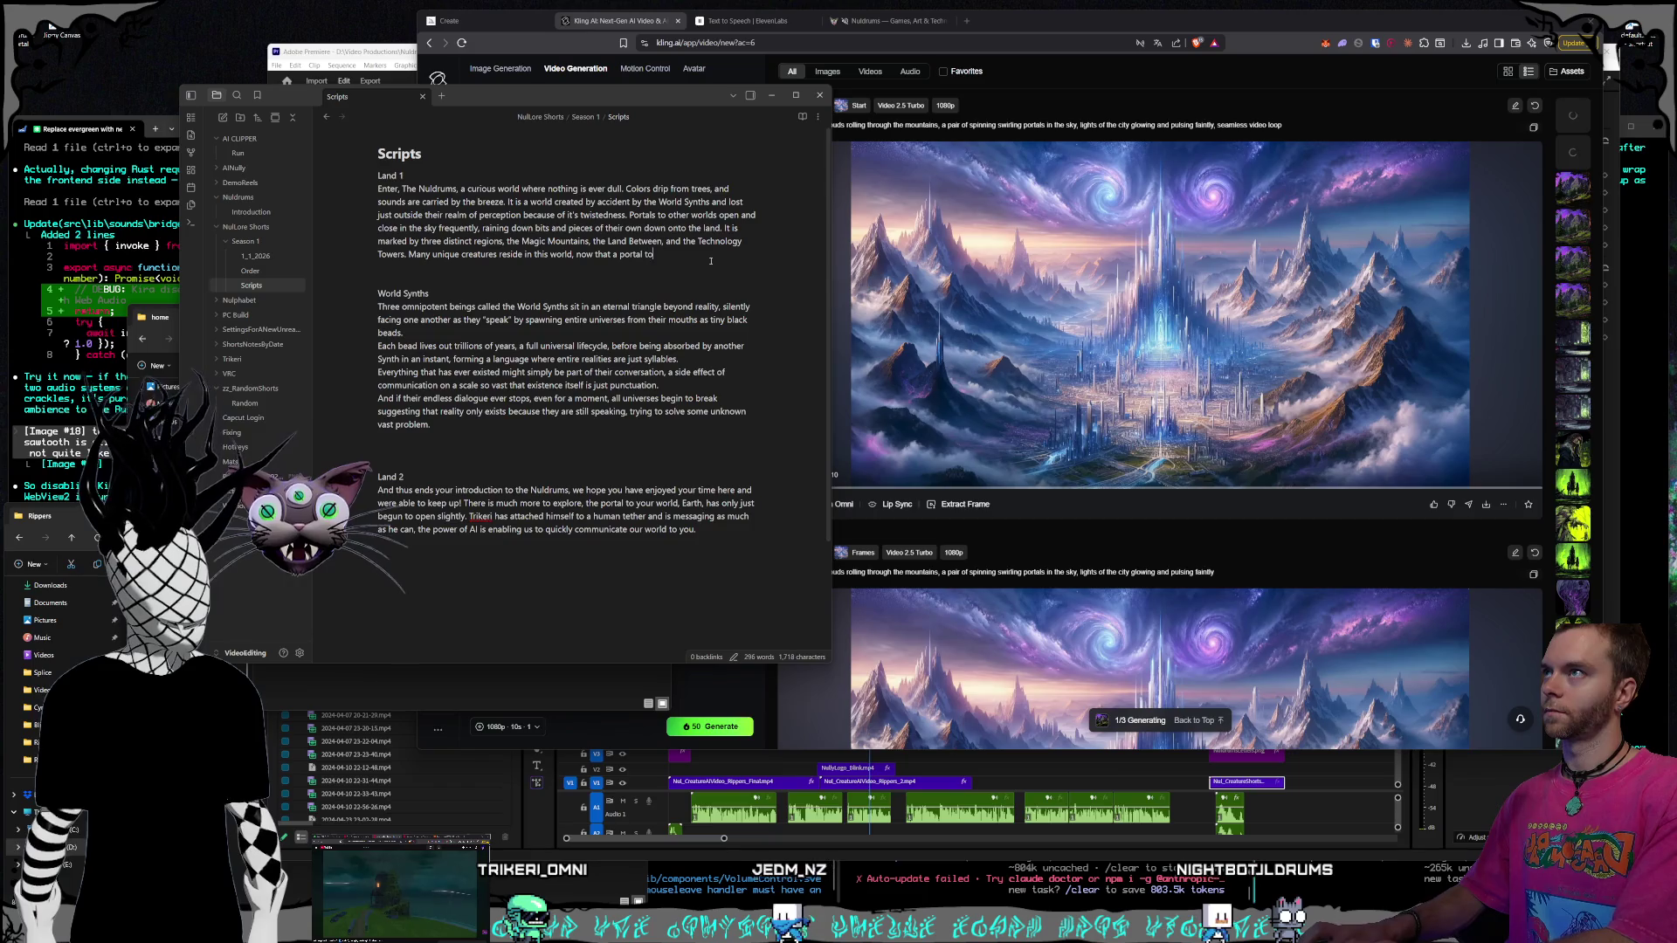
type(" Earth has been opened,")
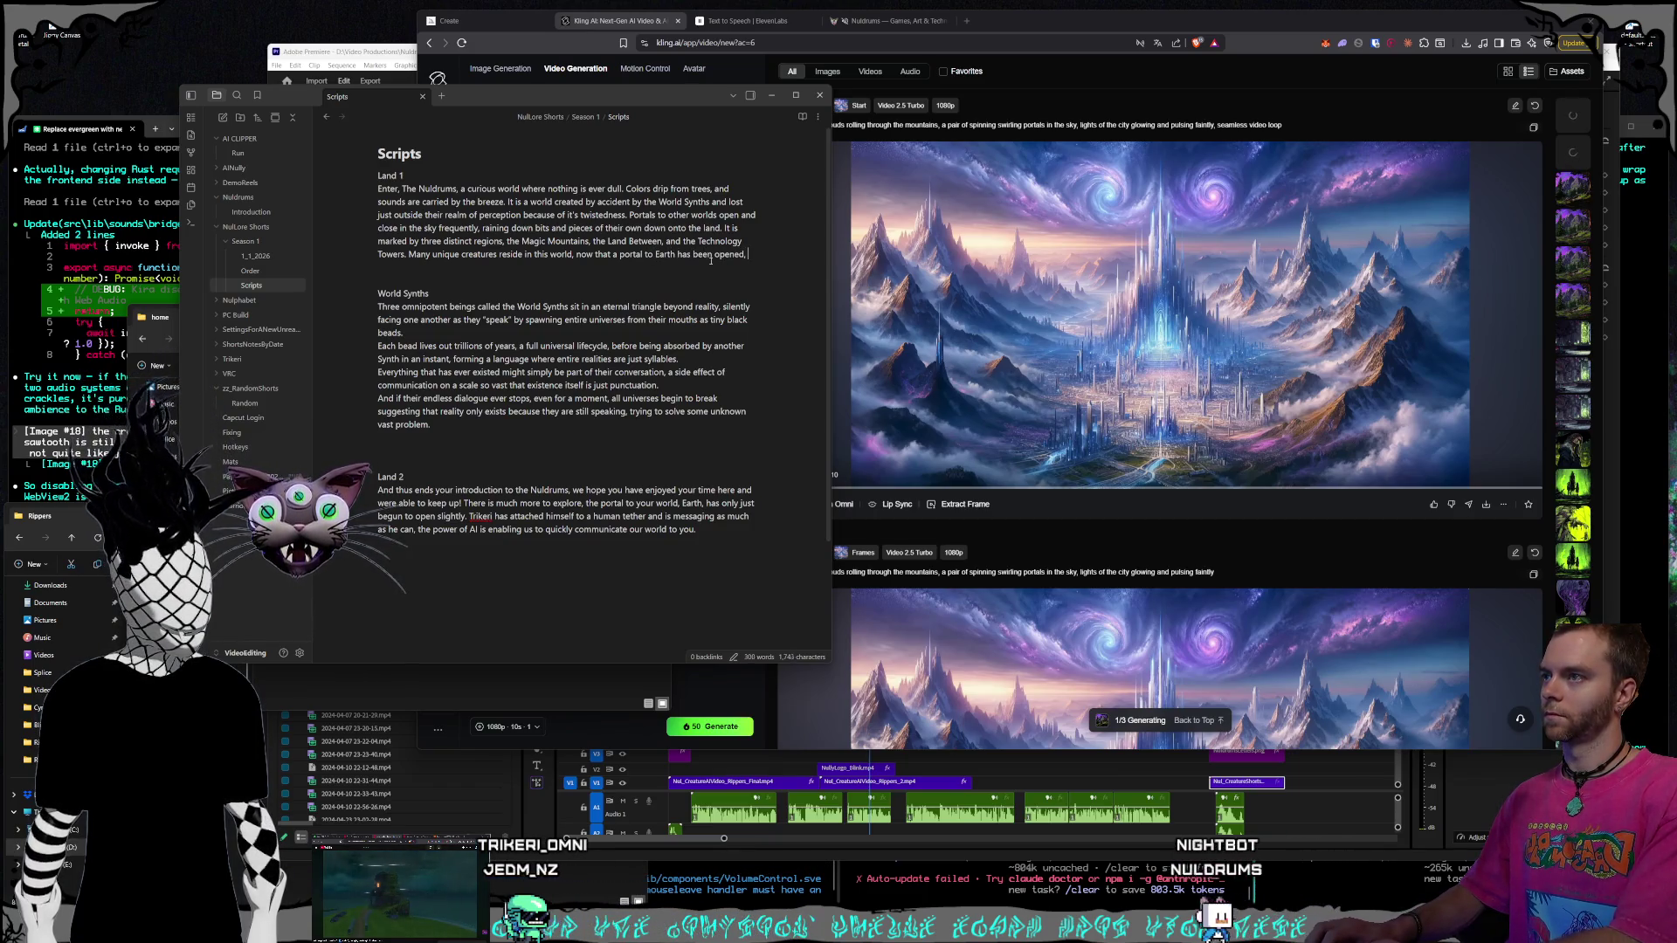
type(" we can")
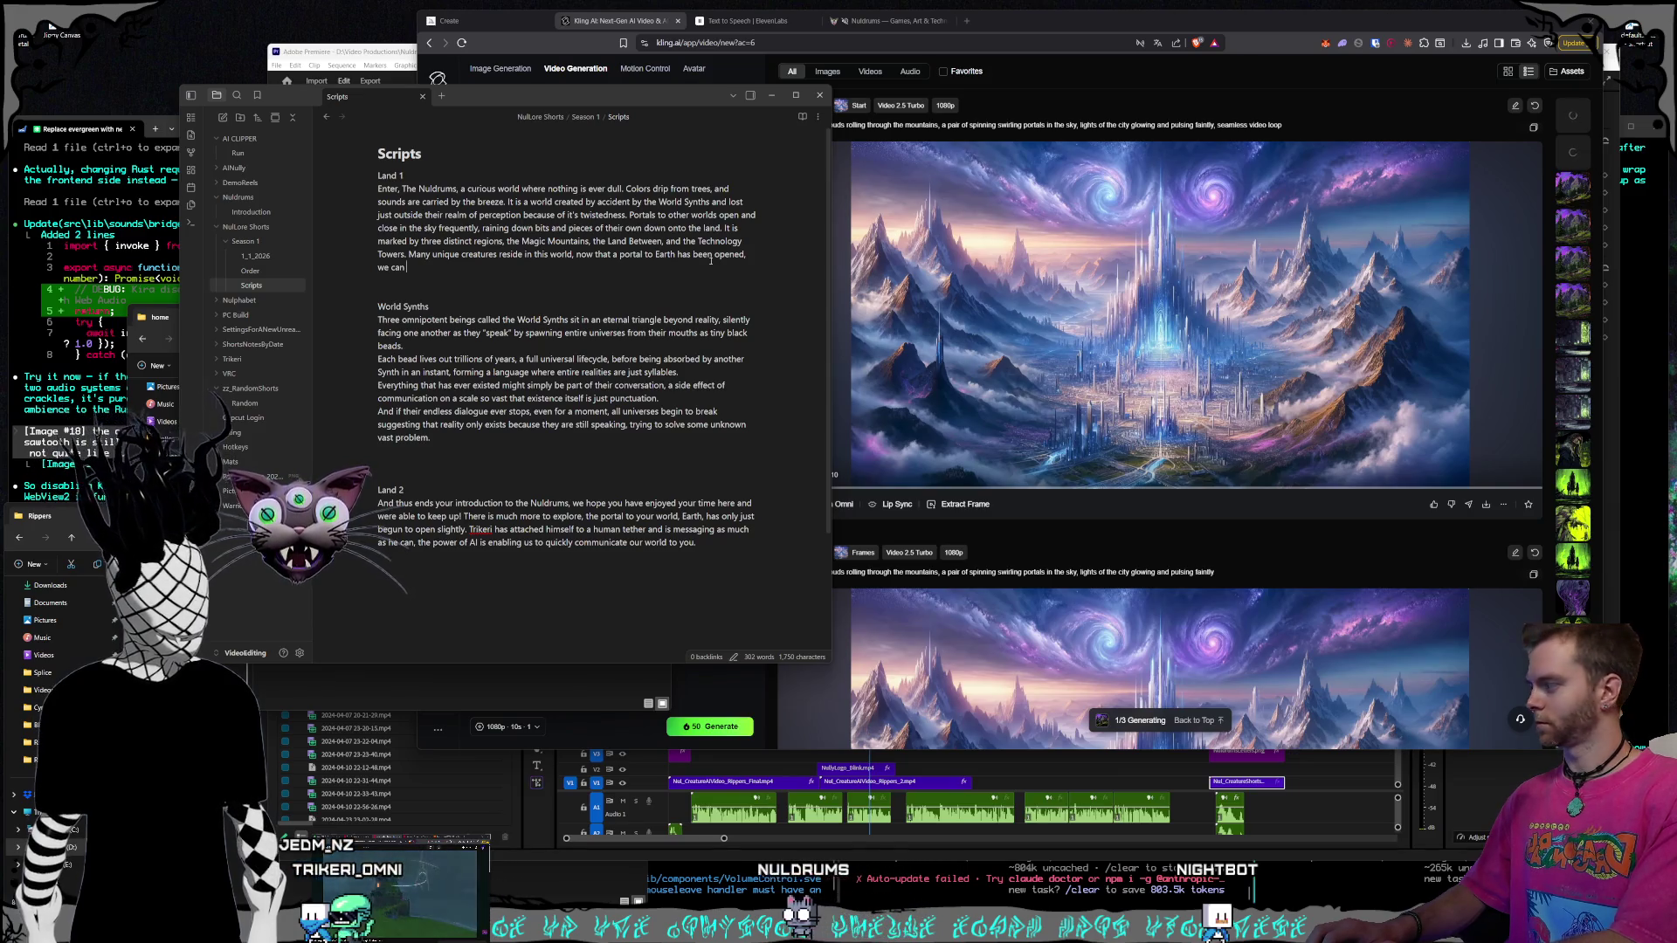
type("ey the ")
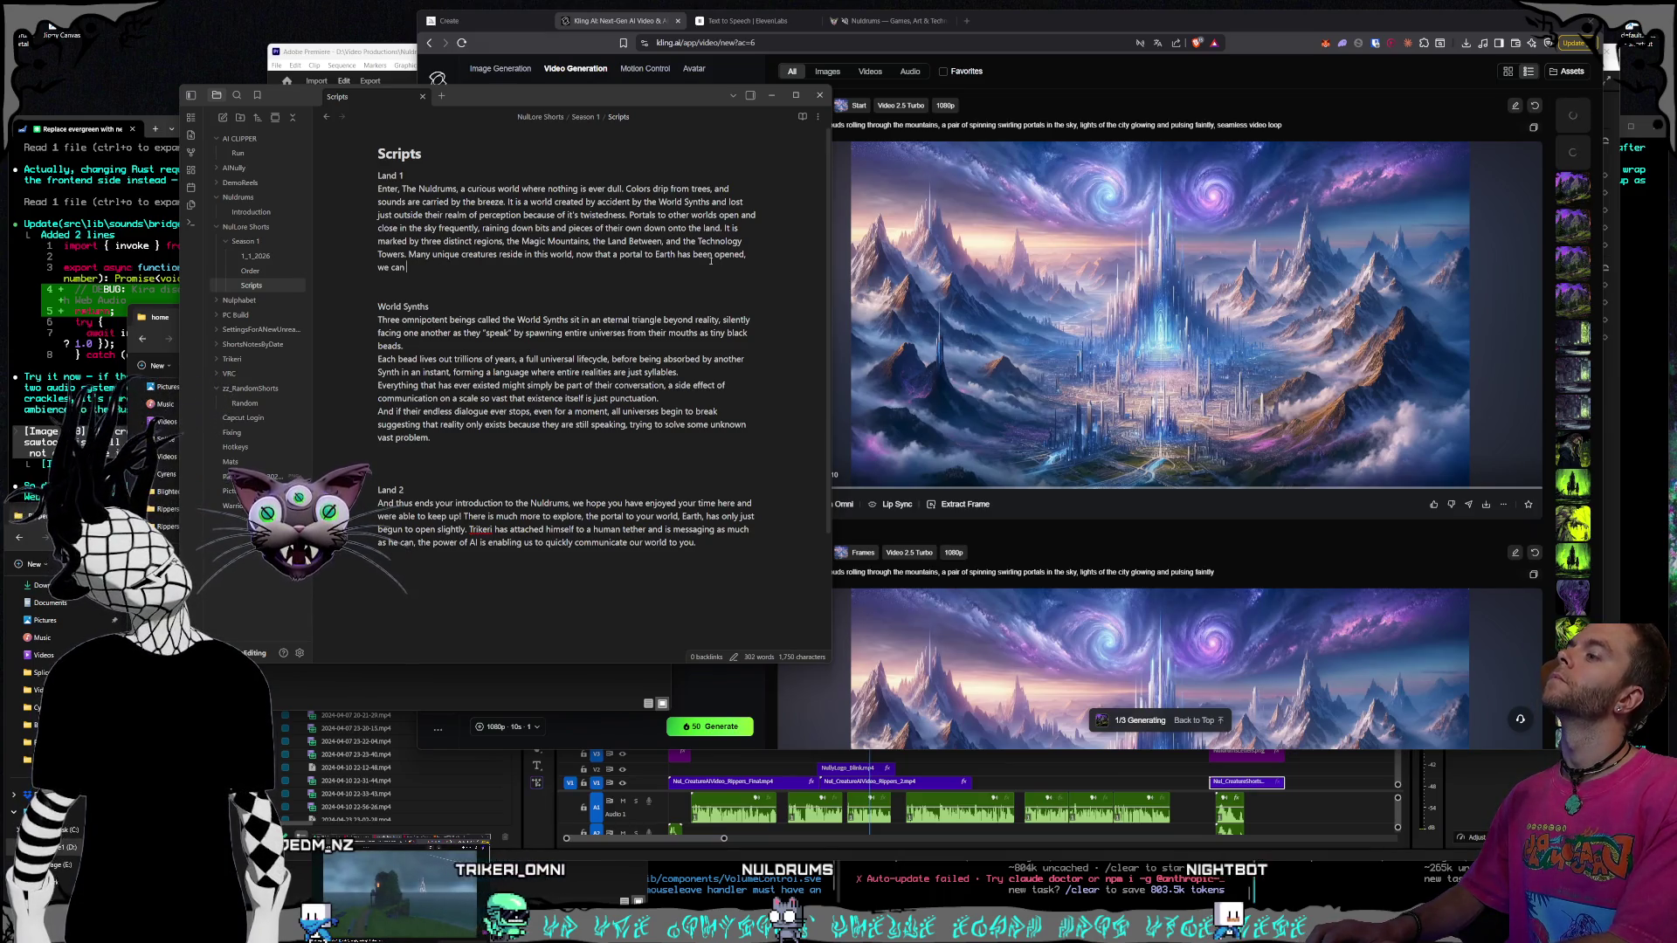
type(" informing you")
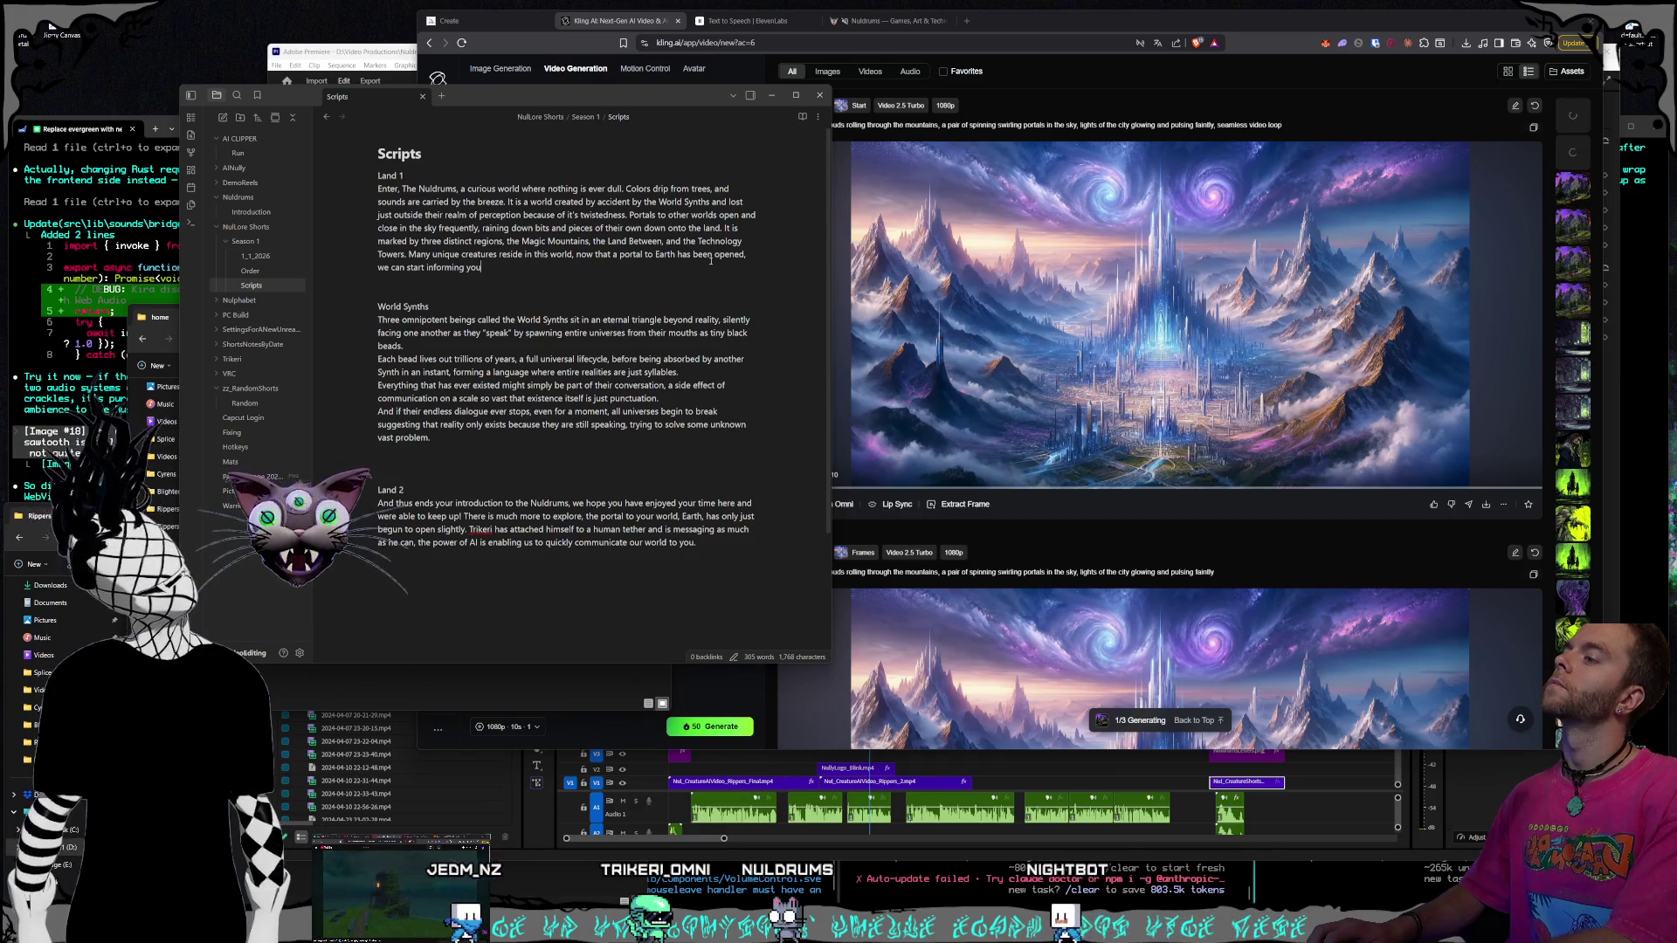
type("e if ")
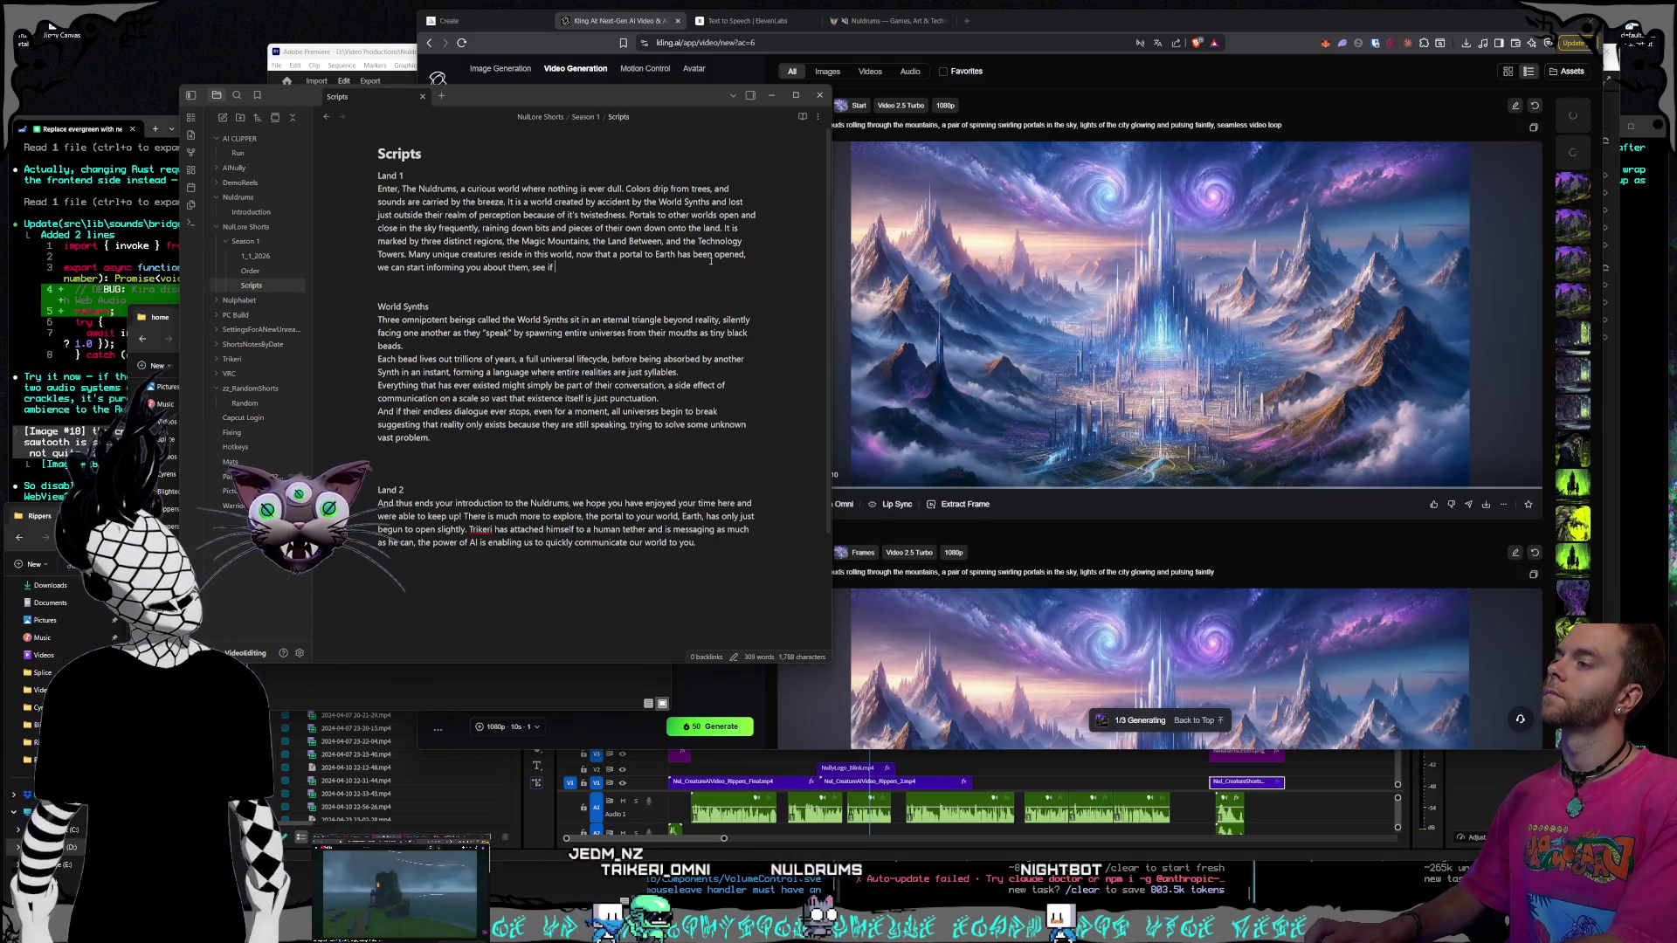
type(".")
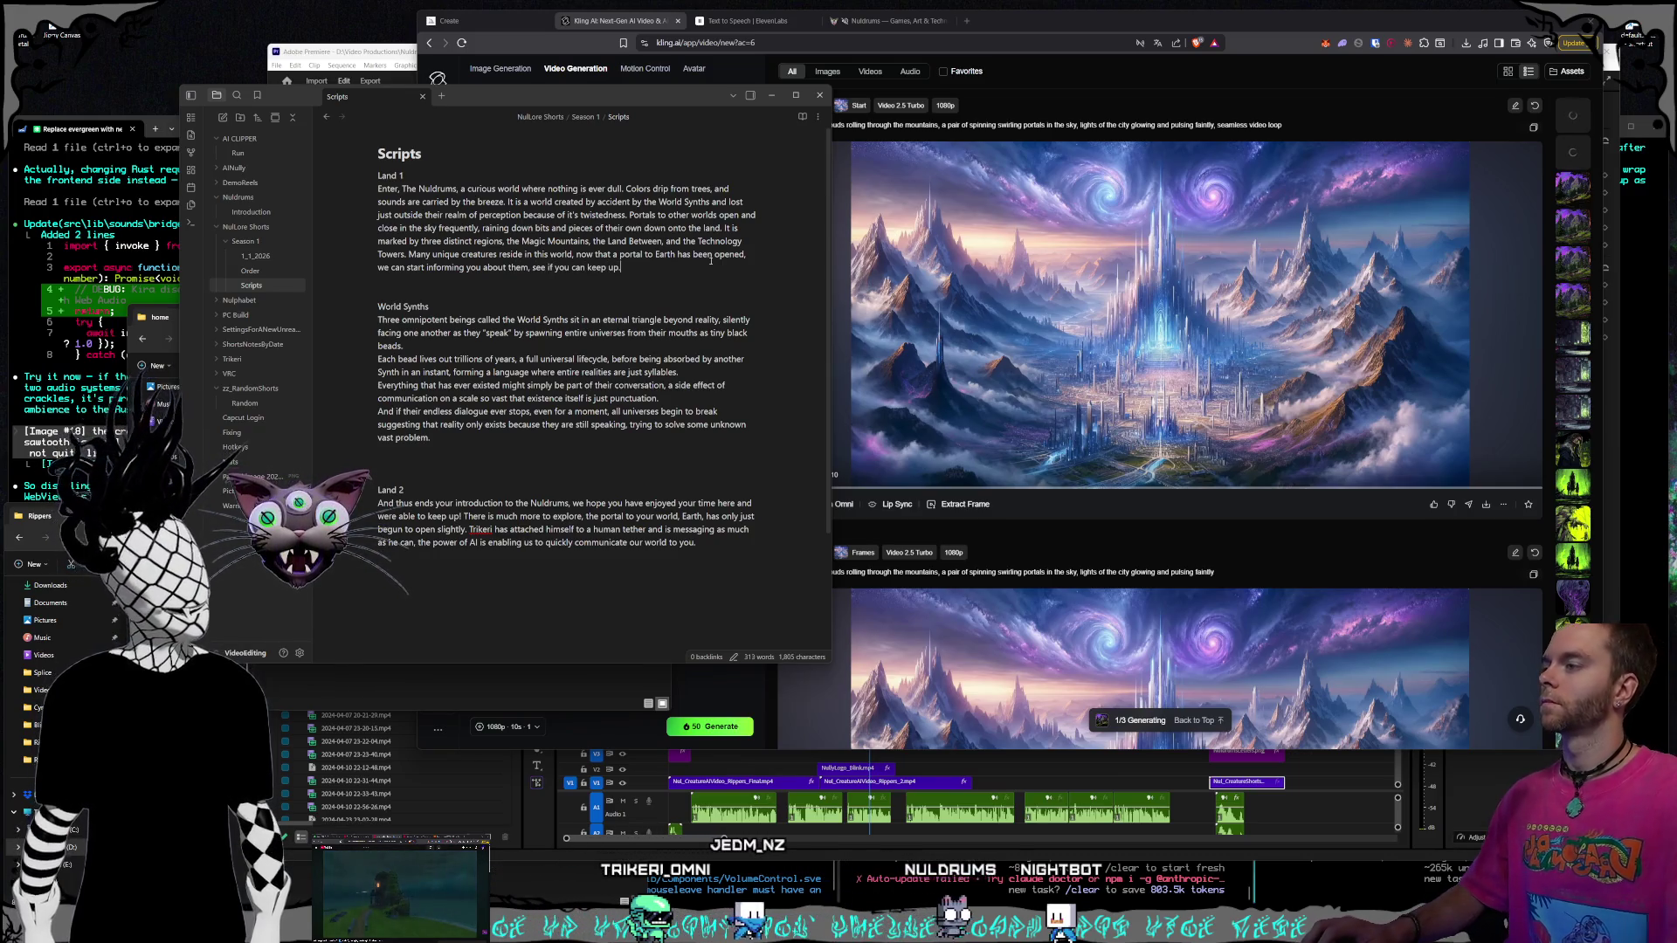
scroll(601, 368, "down", 1)
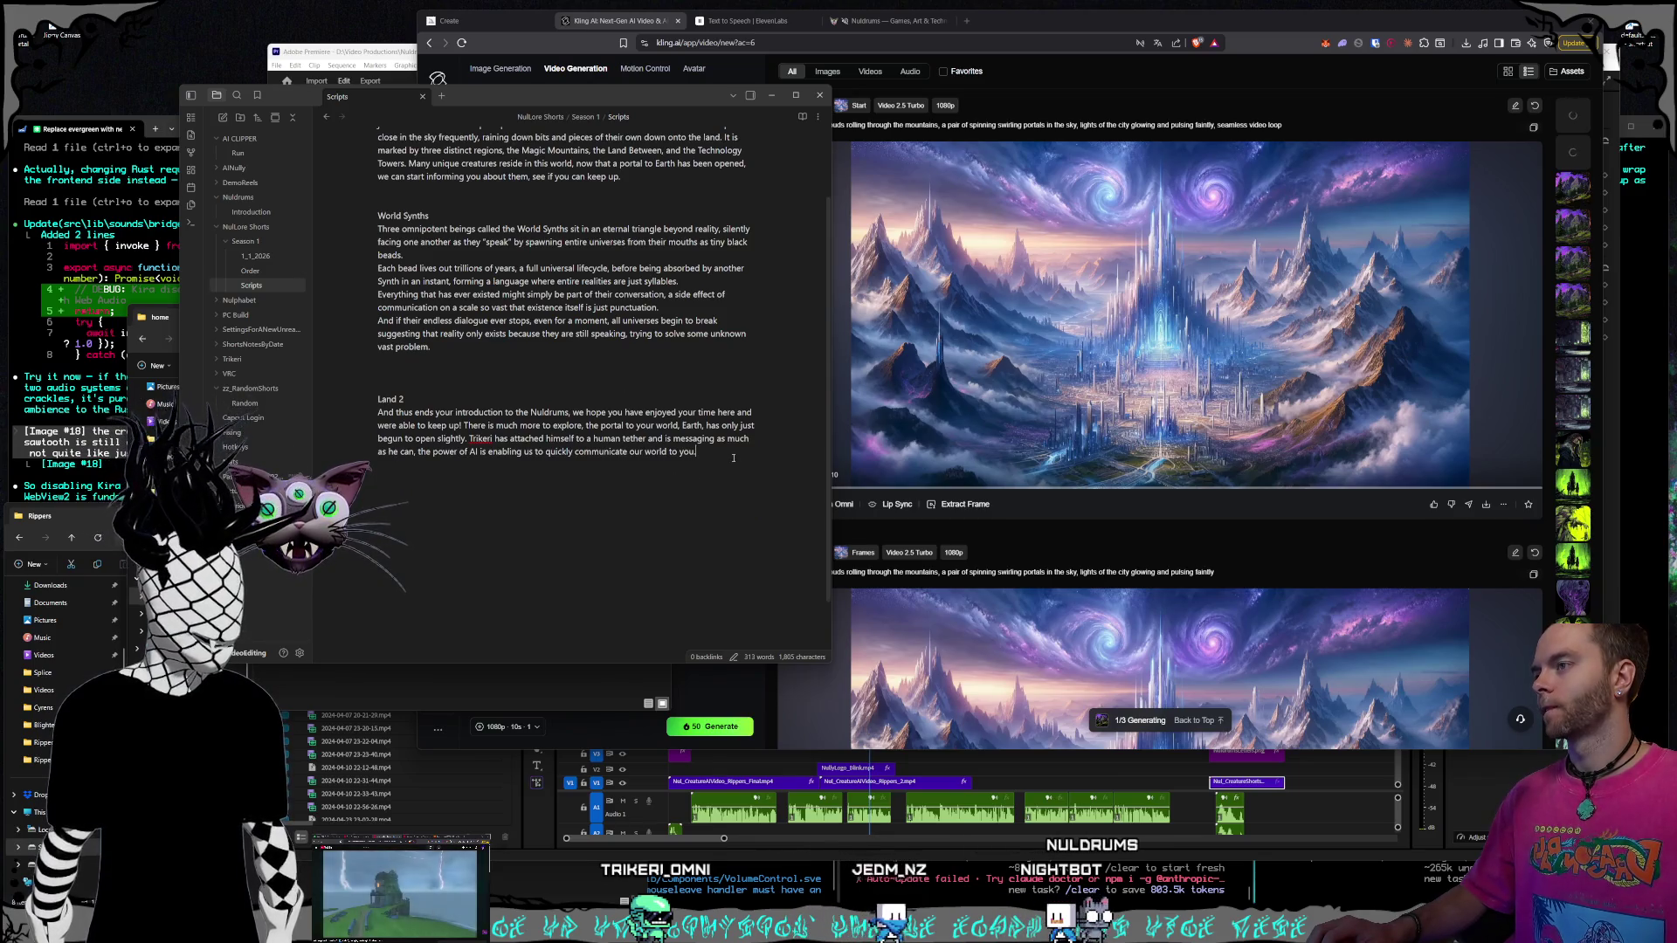
scroll(734, 460, "up", 1)
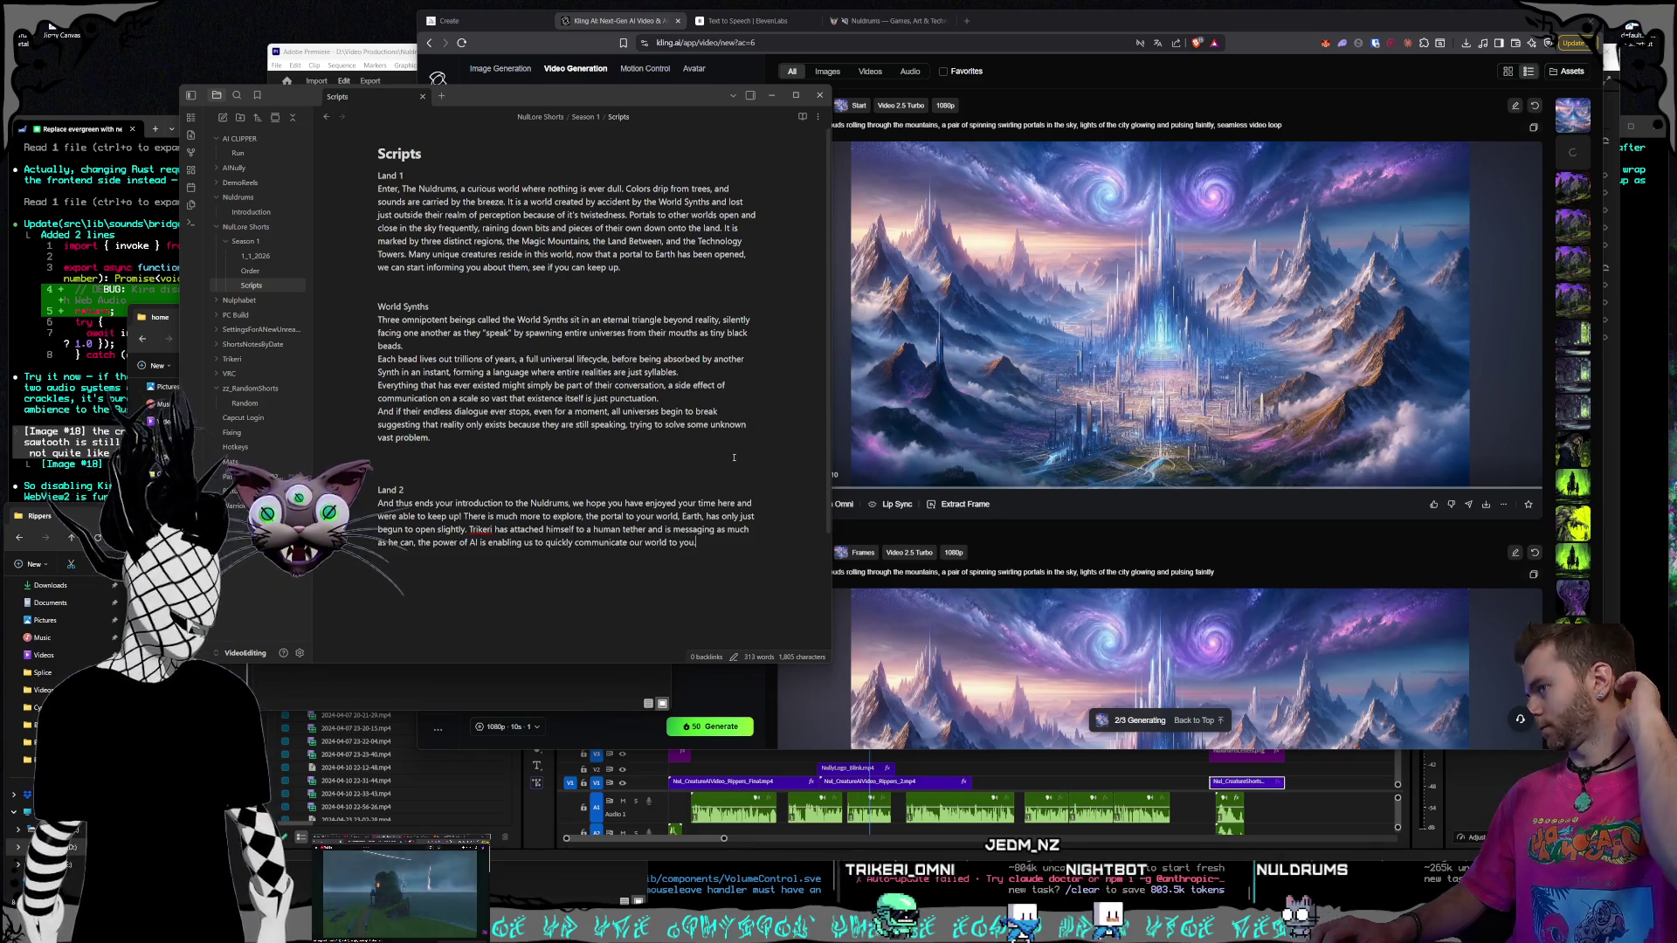
type("There is much m")
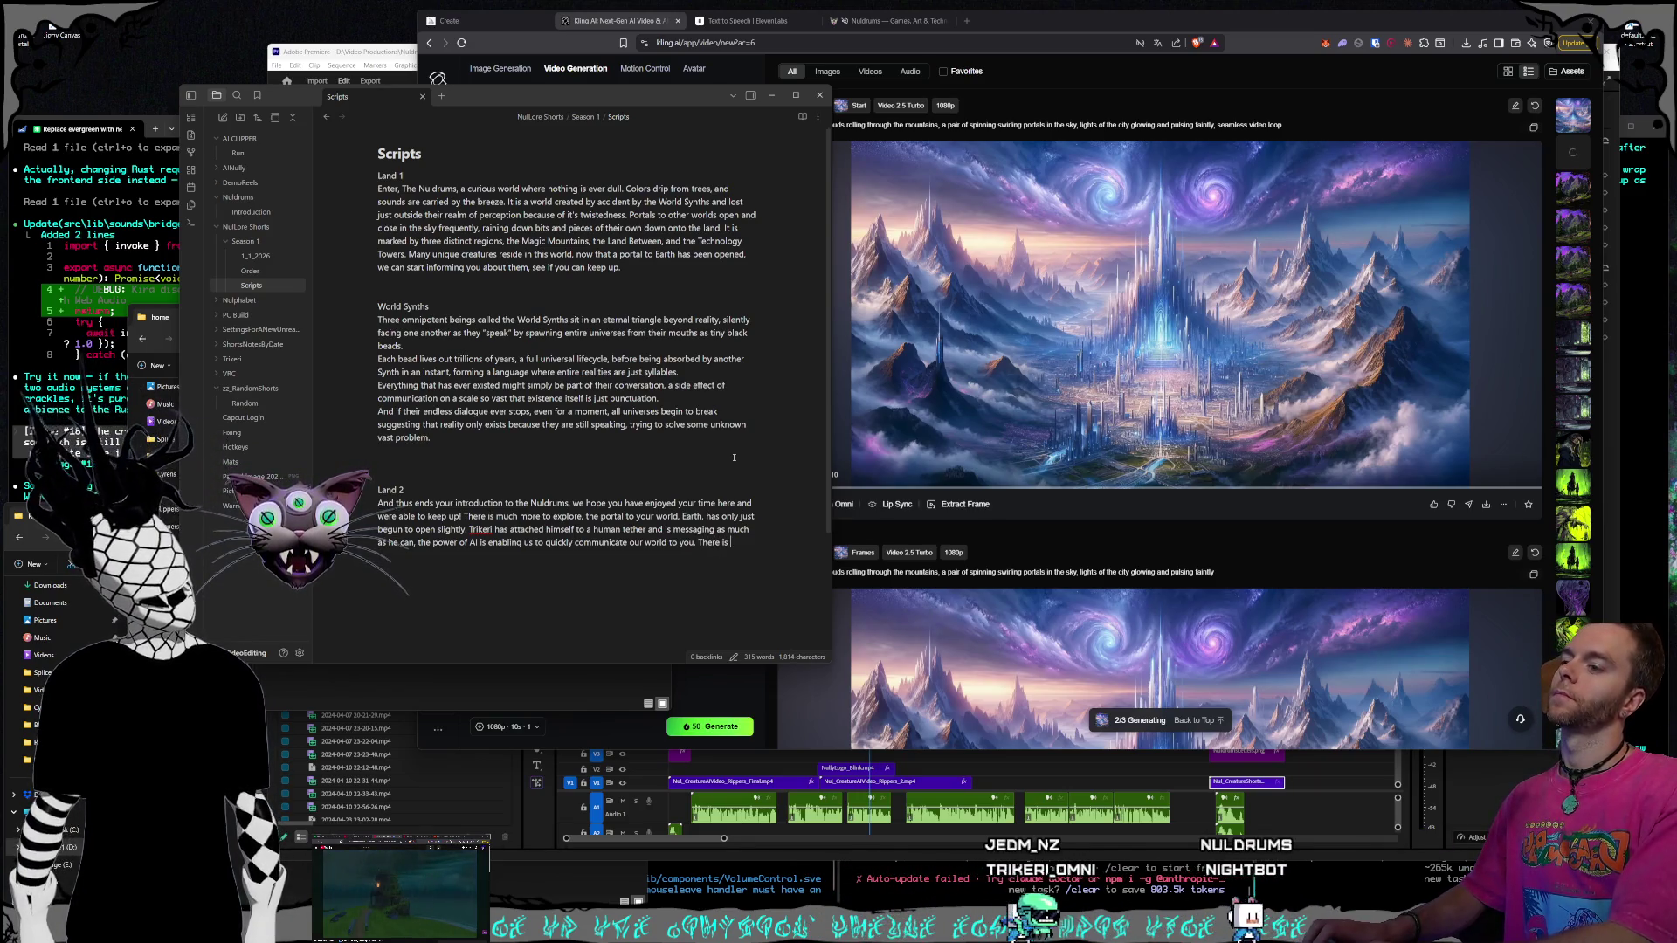
type("ore to come")
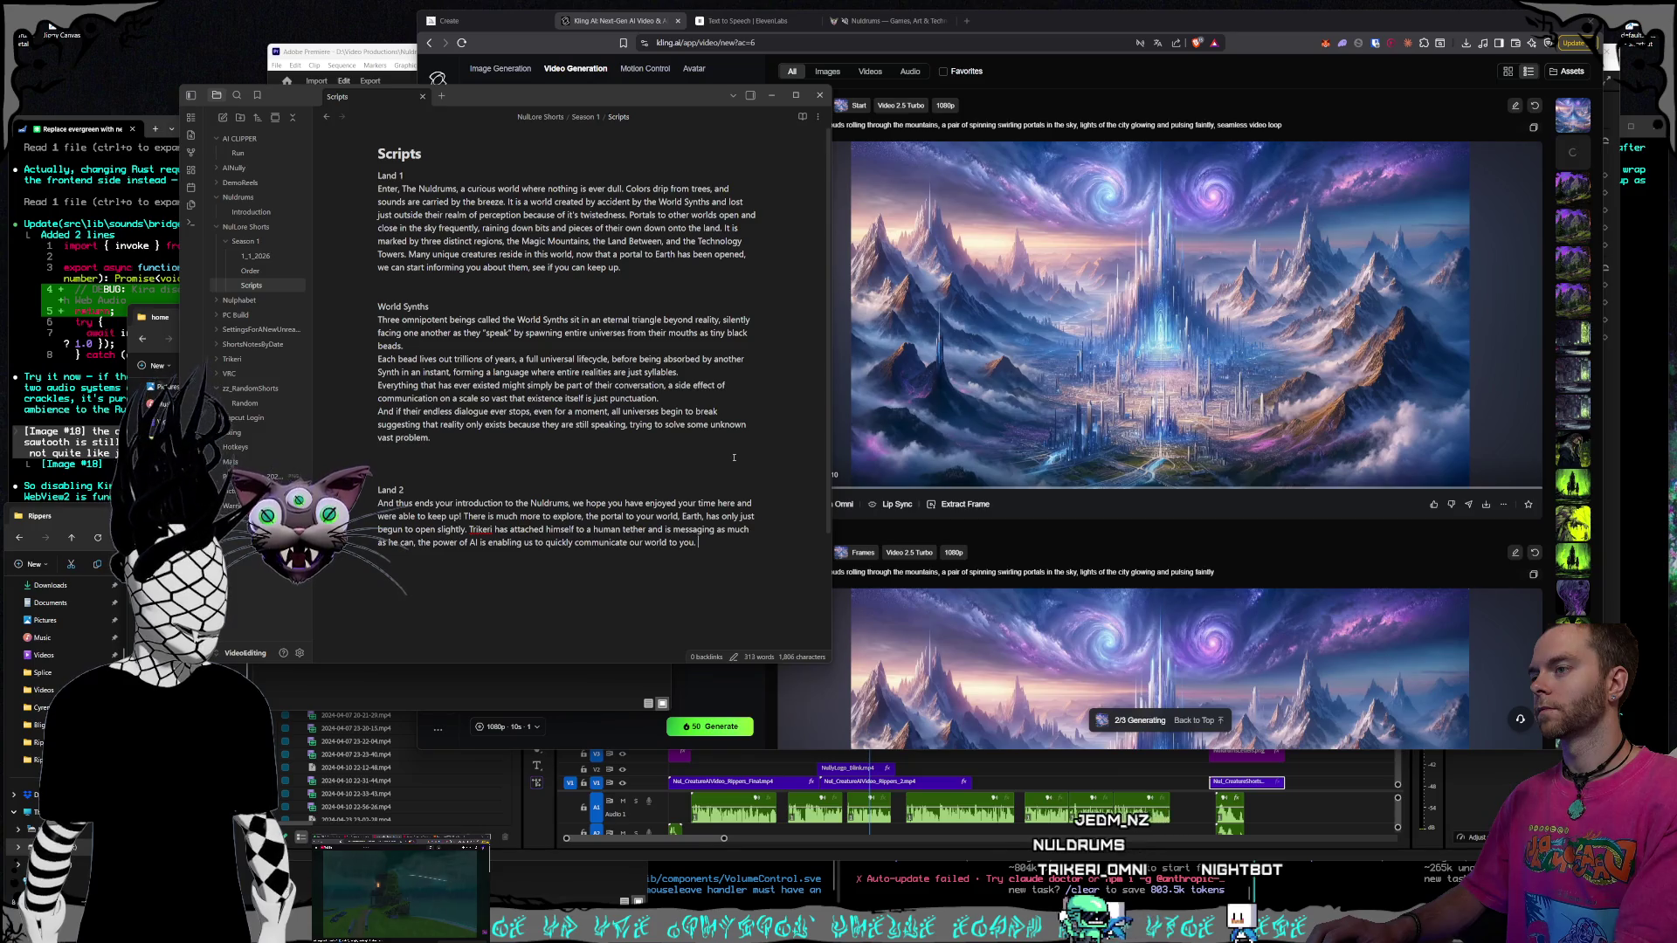
Add 'we will reveal more in the fall season. For now enjoy what has been shown' to Land 2
key("Up")
key("Up")
key("Up")
key("ctrl+Left")
key("ctrl+Left")
key("ctrl+Left")
key("Down")
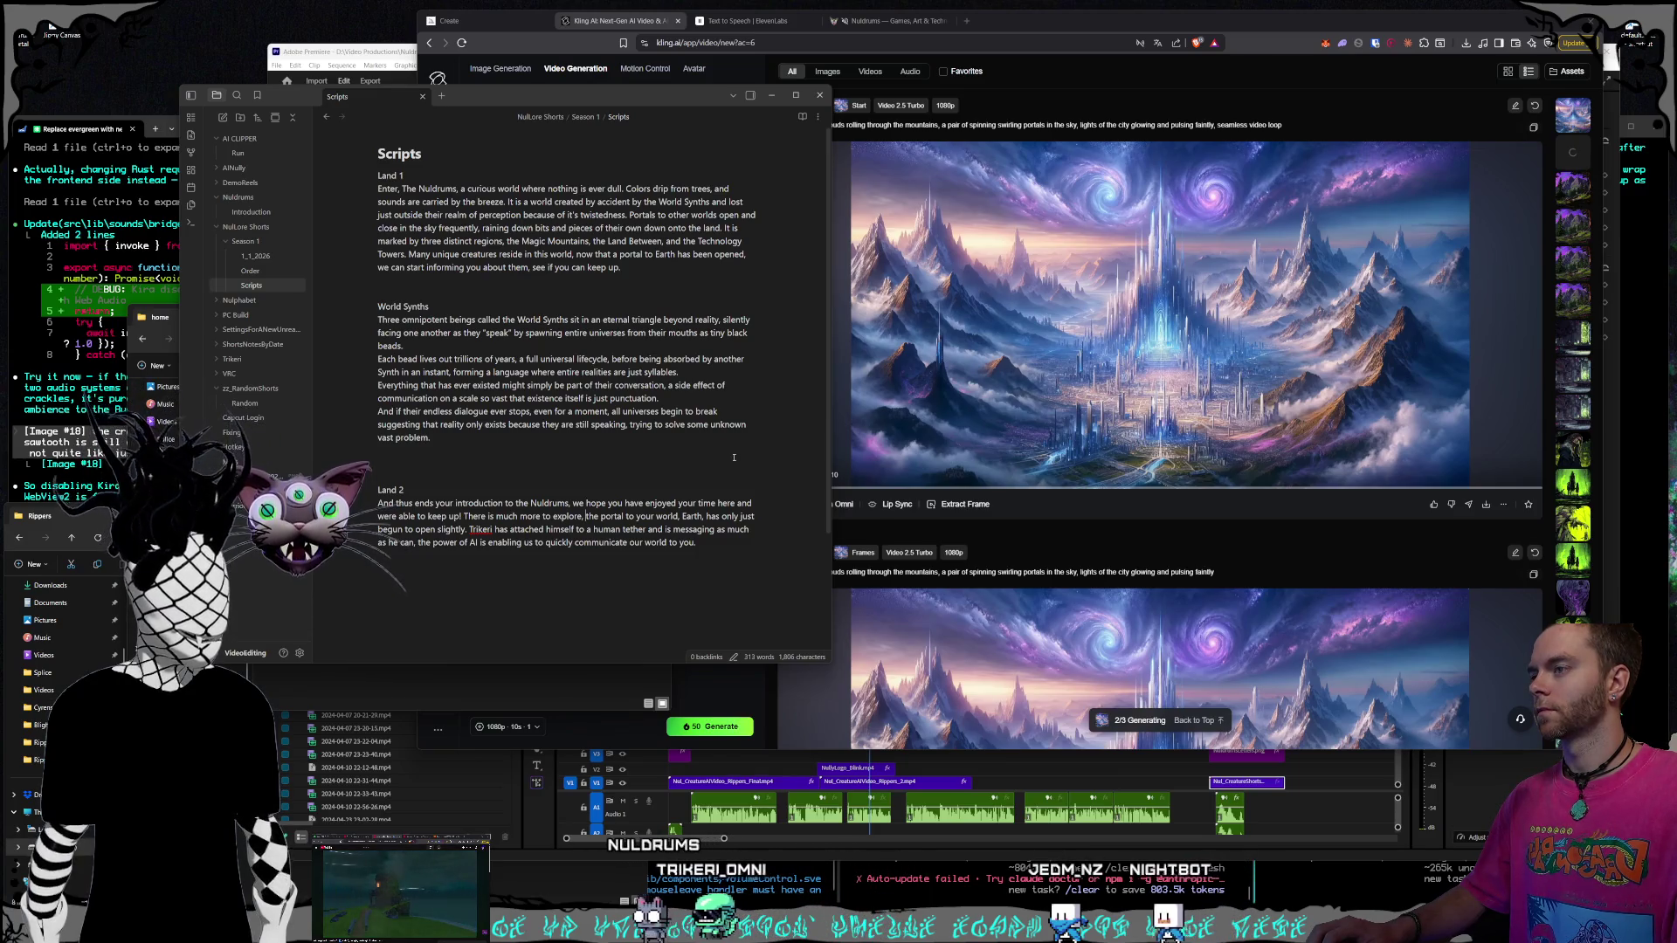
type("w")
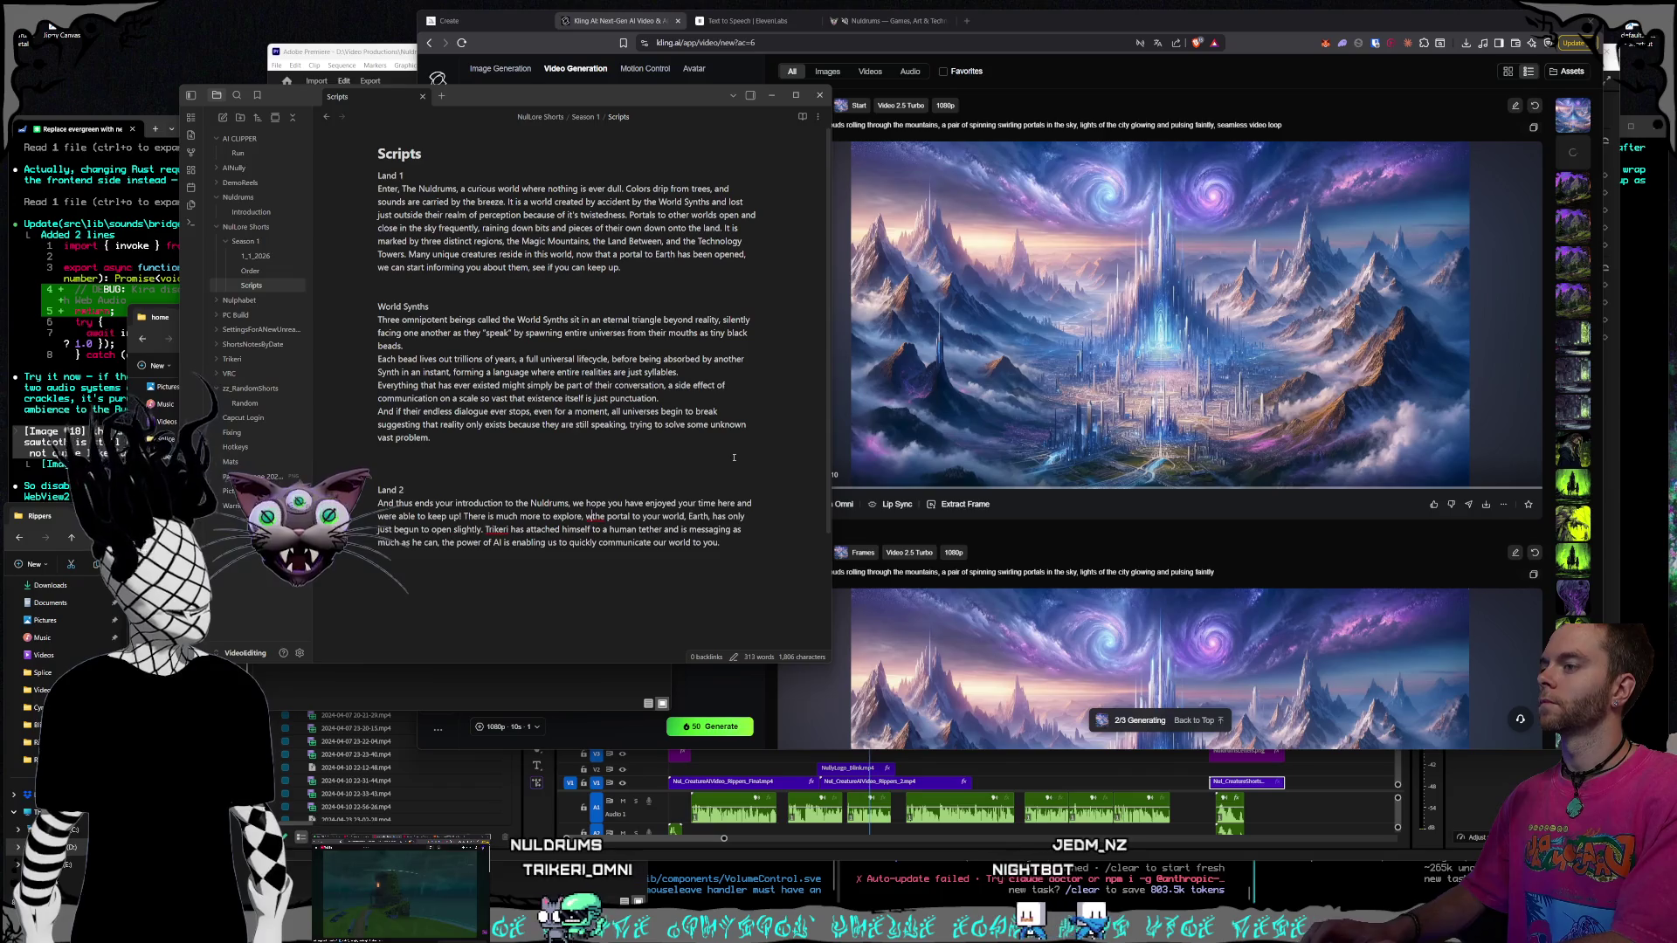
type("e will reveal more in")
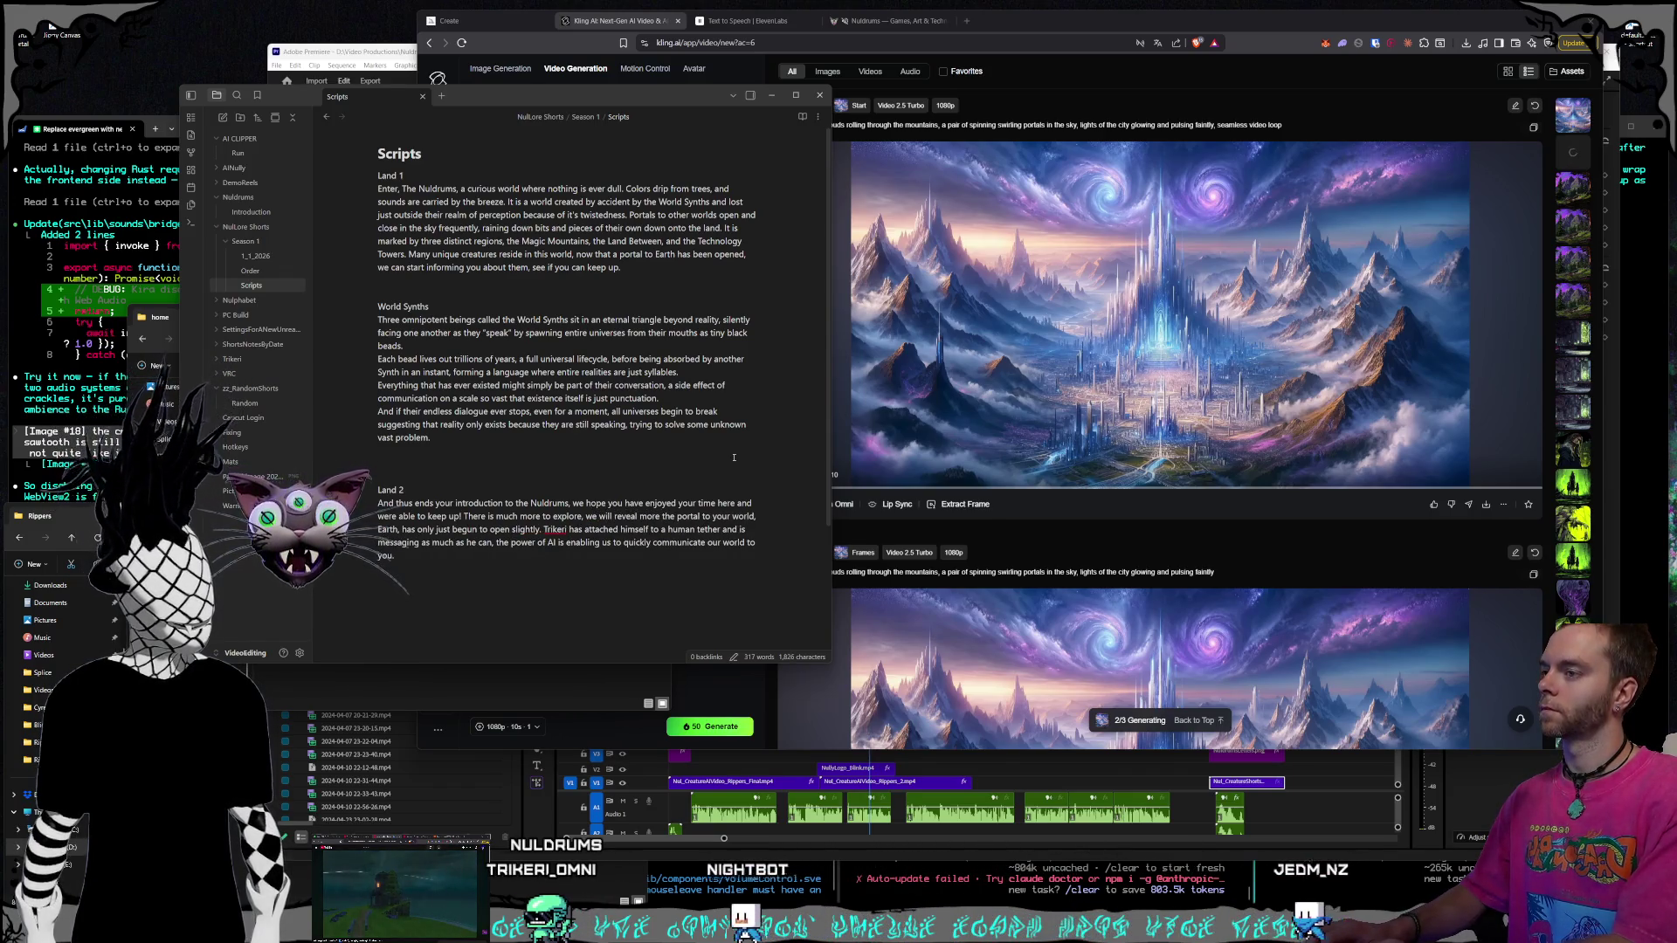
type(" the ")
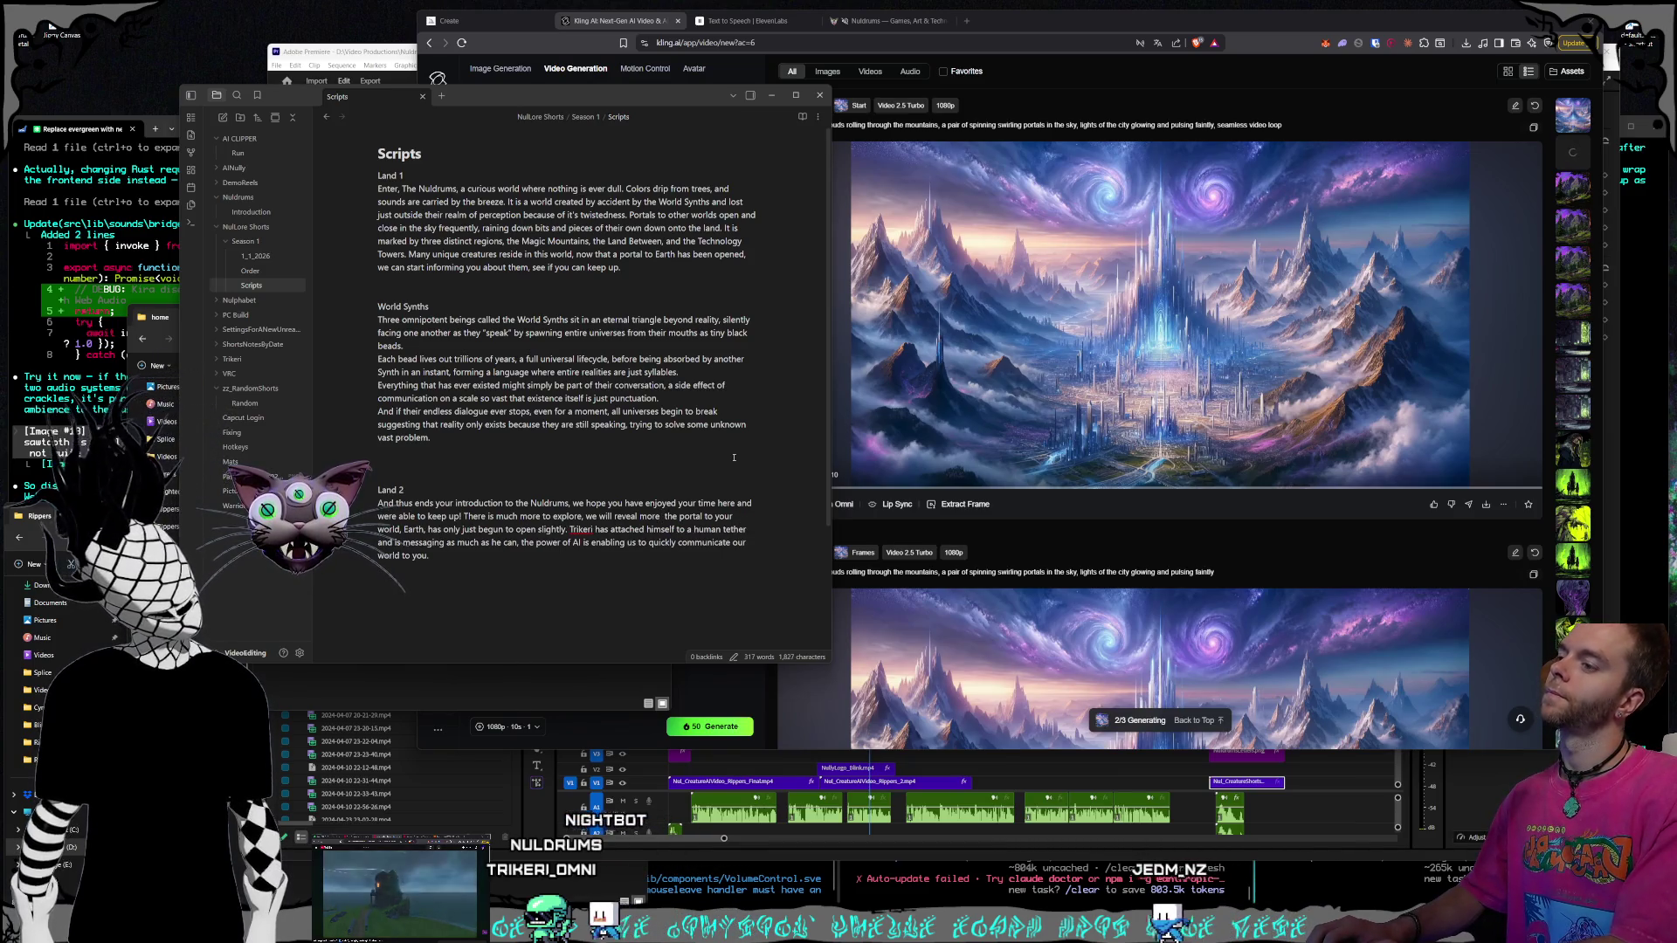
type("fall season. Fo")
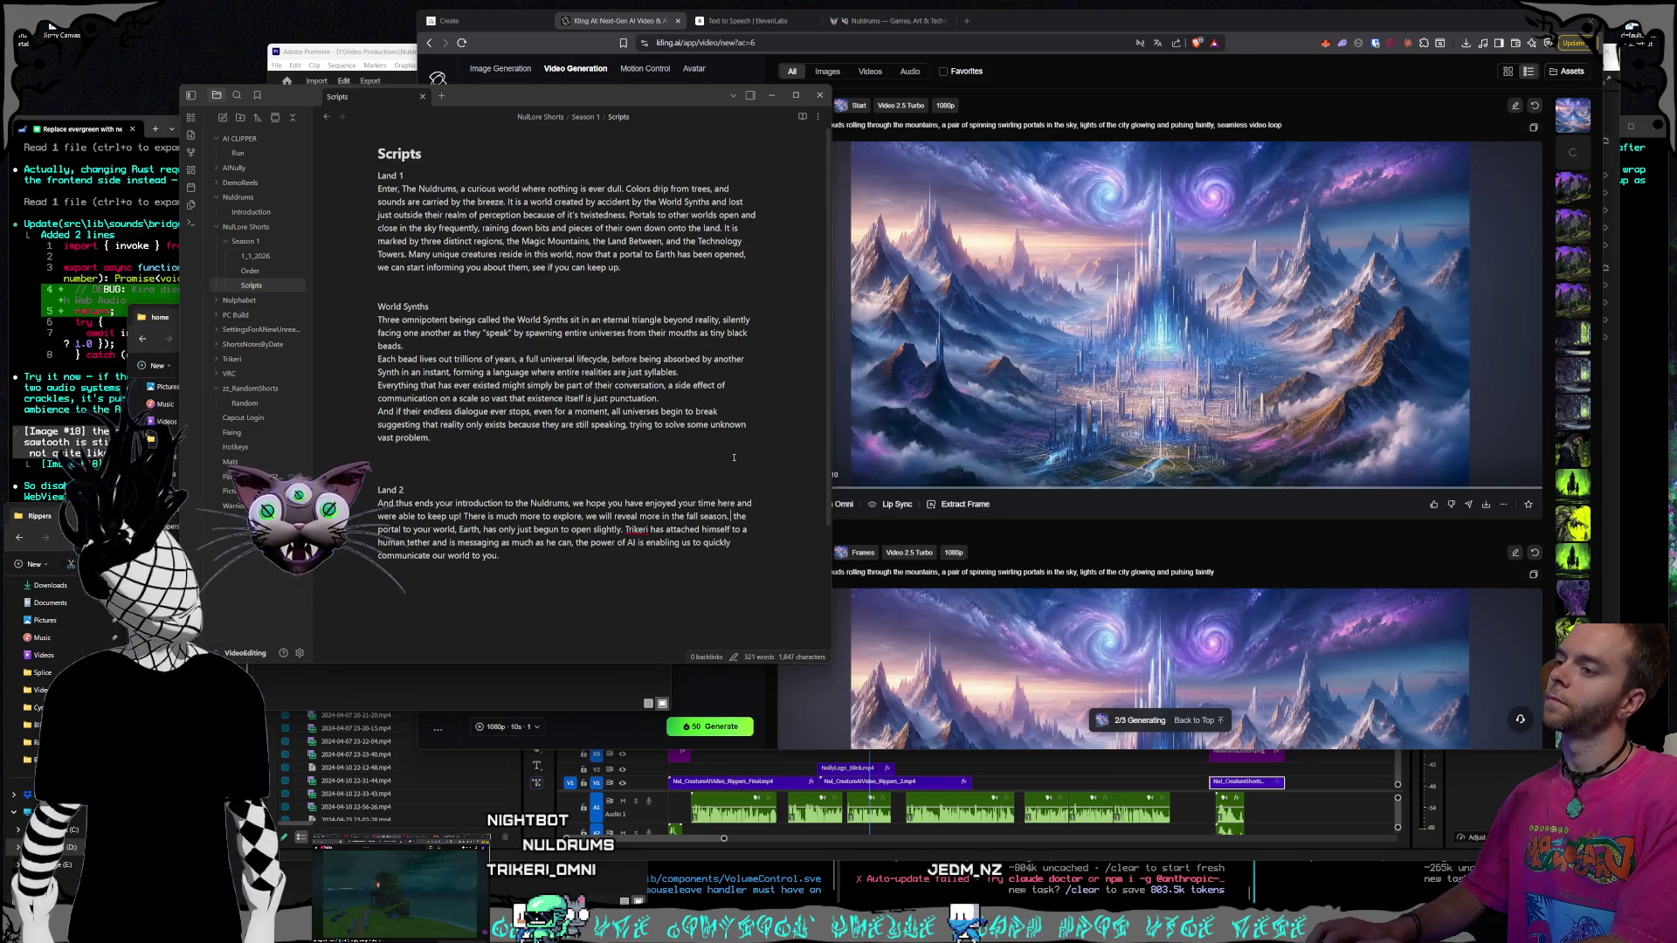
type("r now en")
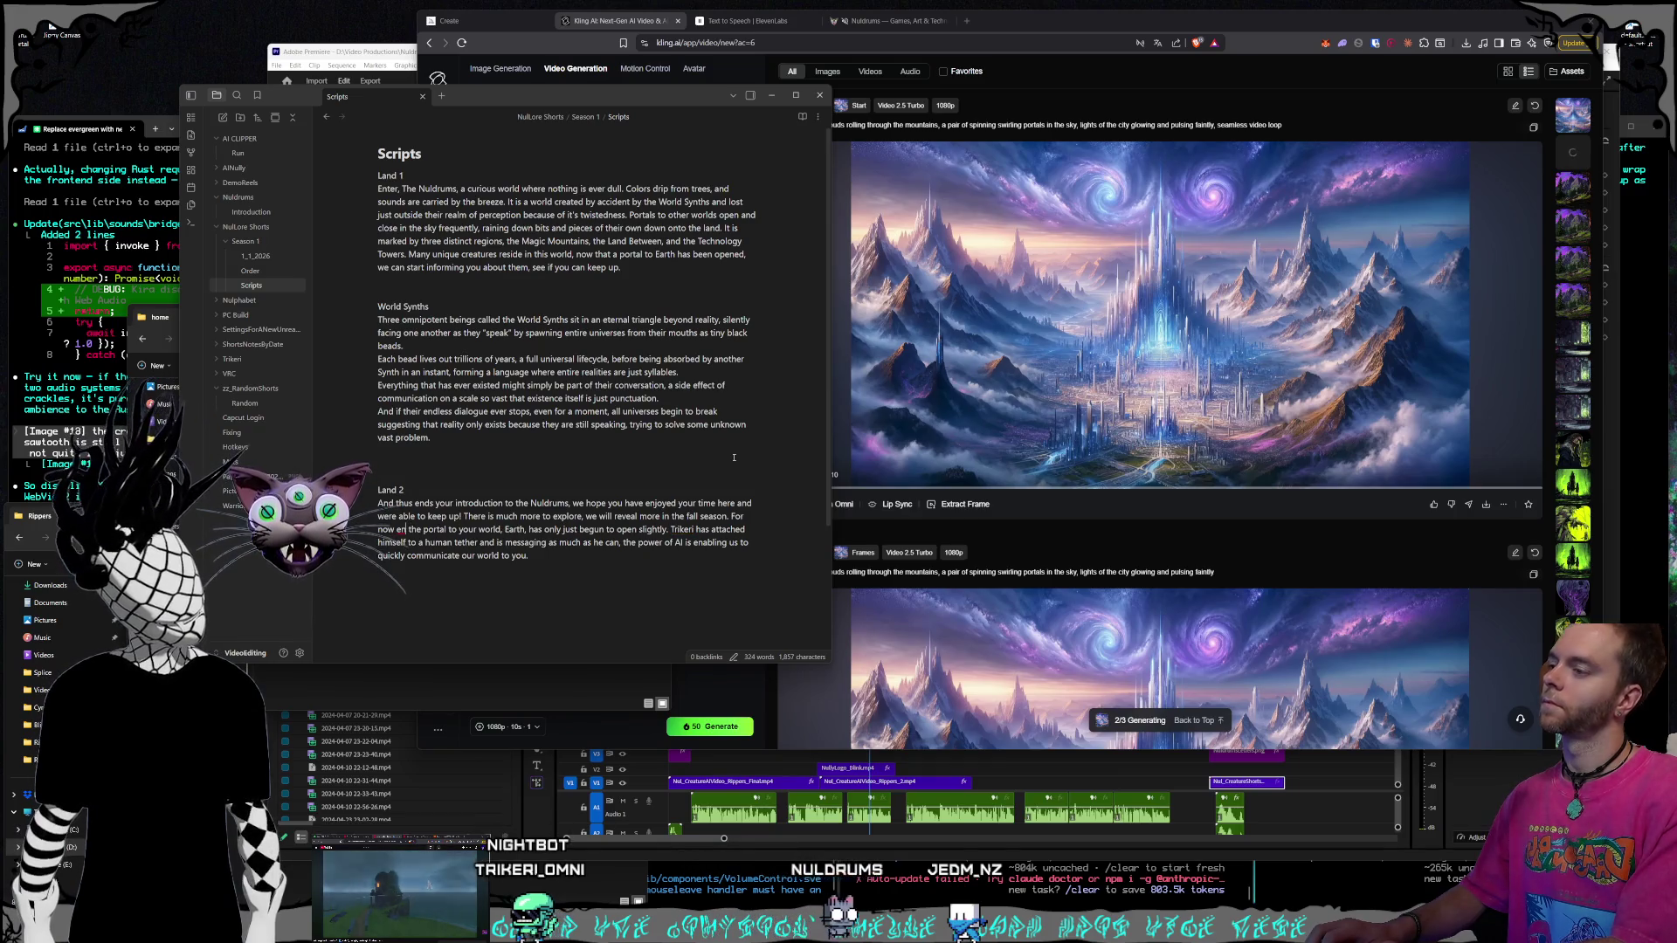
type("joy what has be")
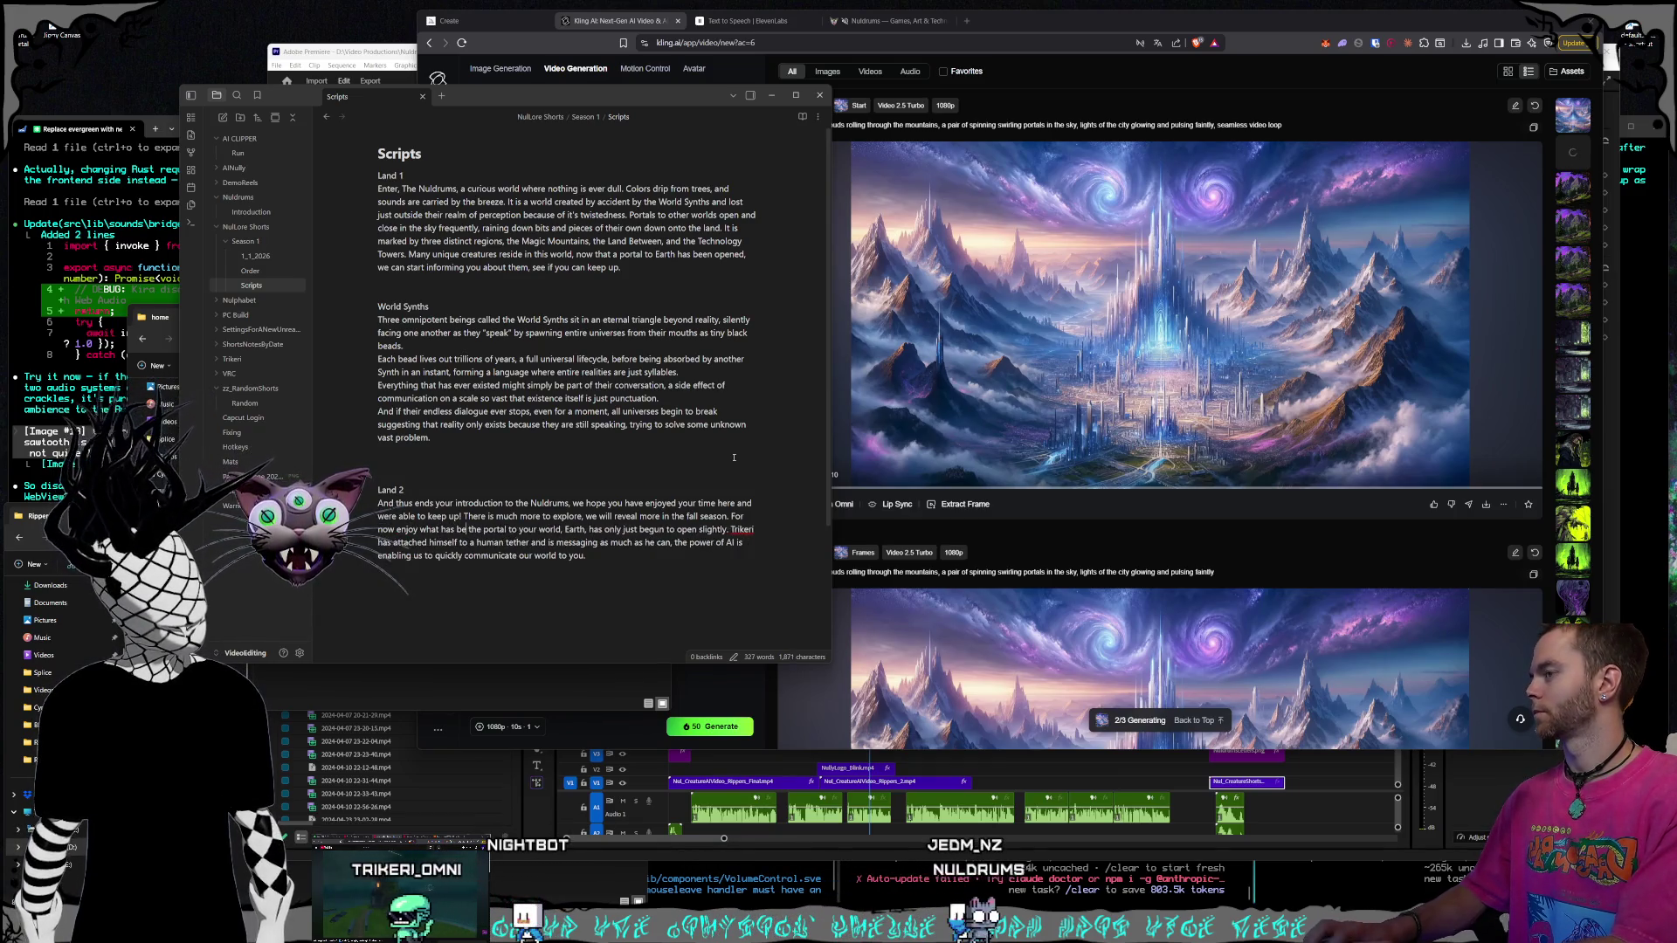
type("en shown. T")
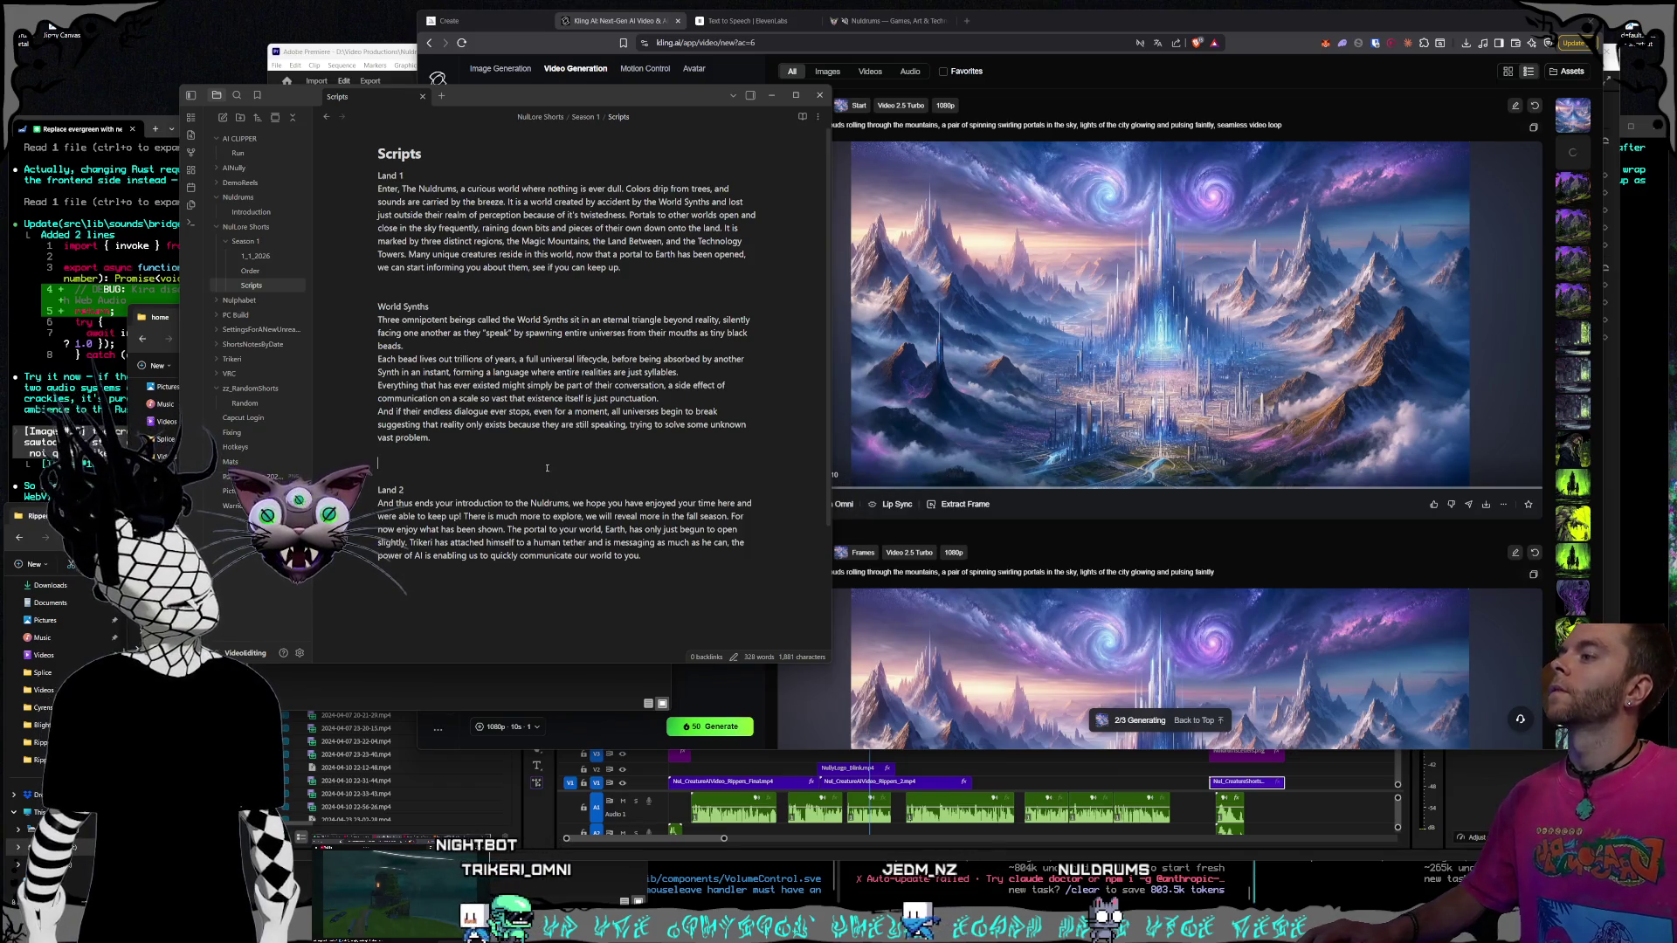
key("Return")
key("Return")
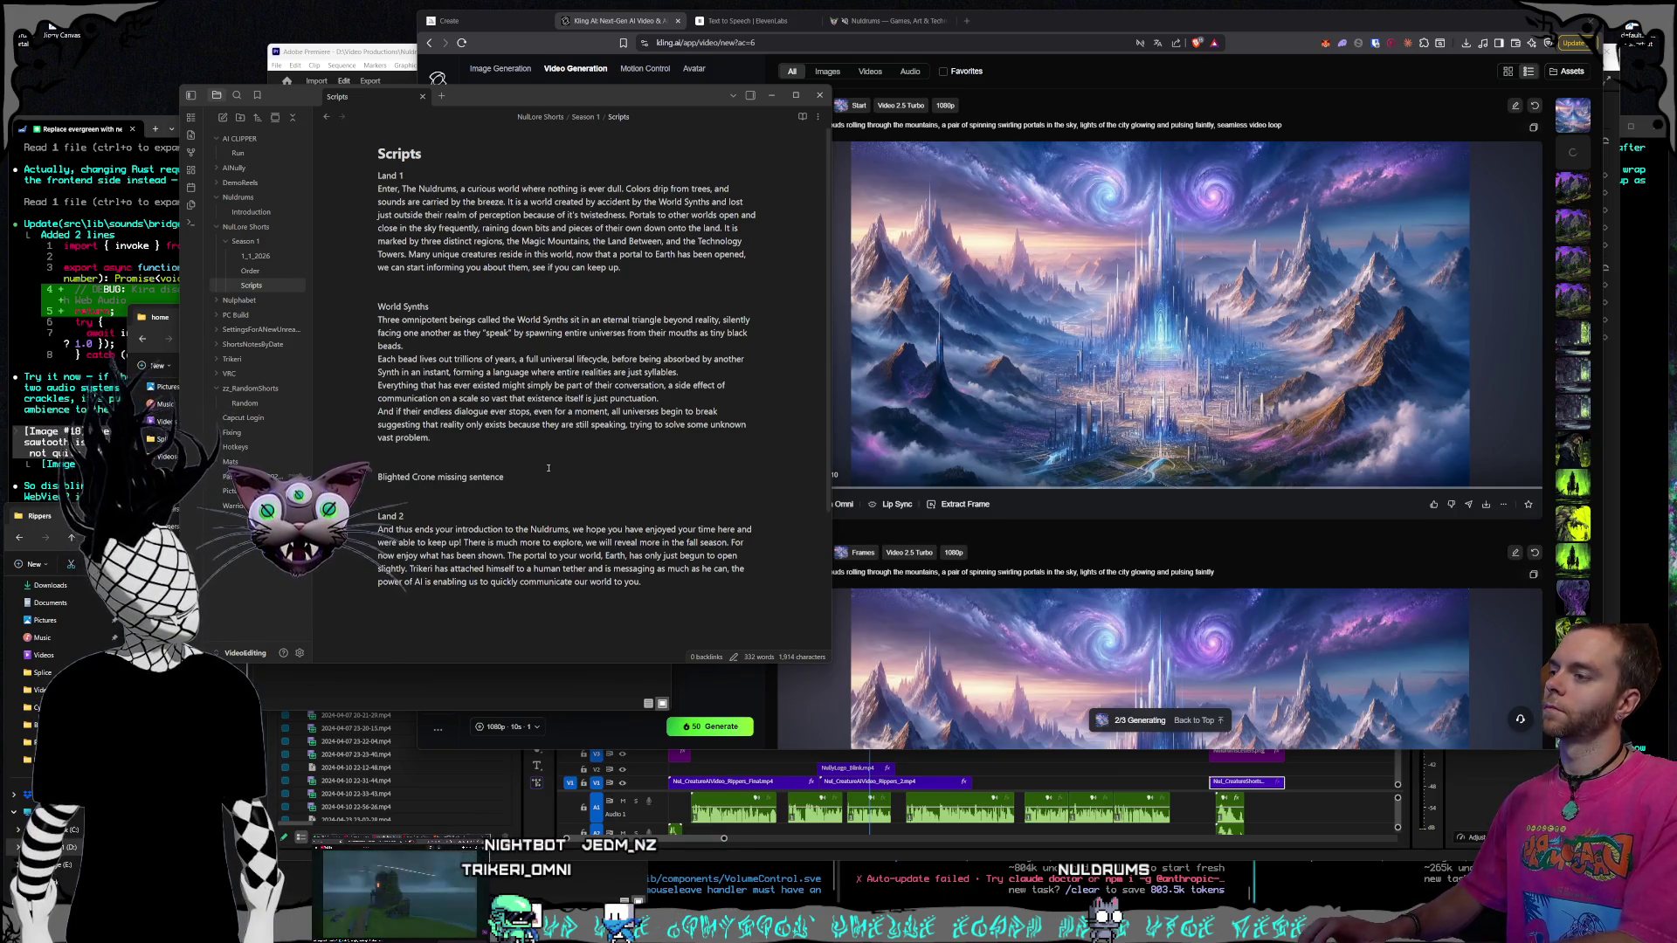
Write the Blighted Crone line: the one that trapped the great Omni-Artist, Trikeri
key("Return")
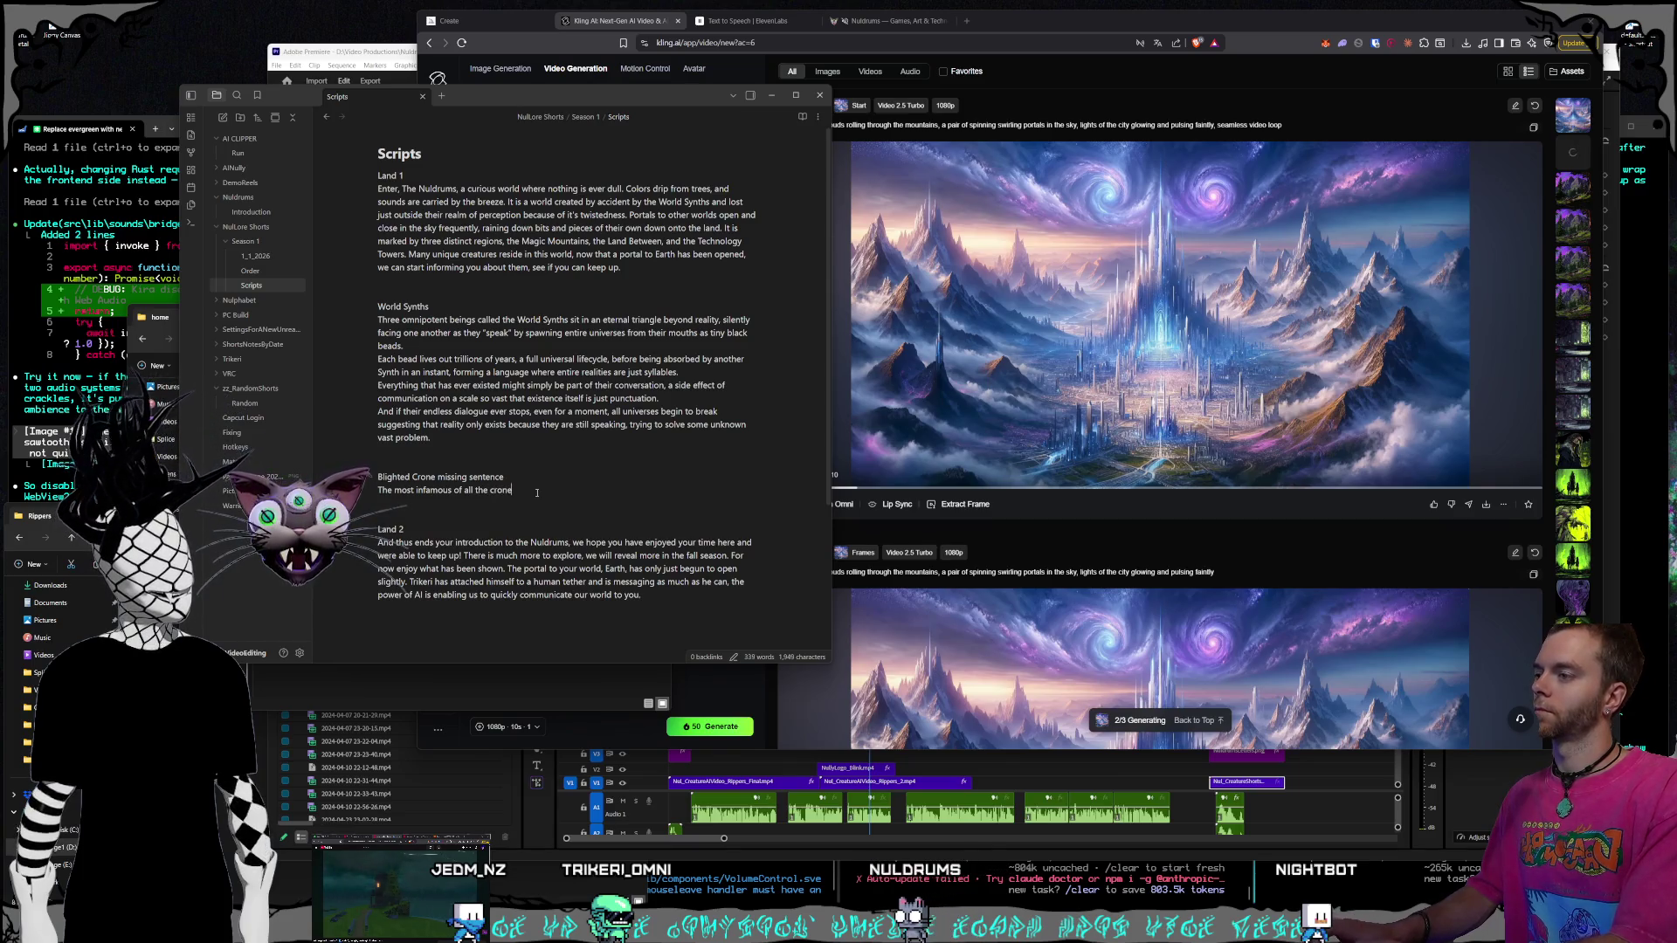
type("'s is the on")
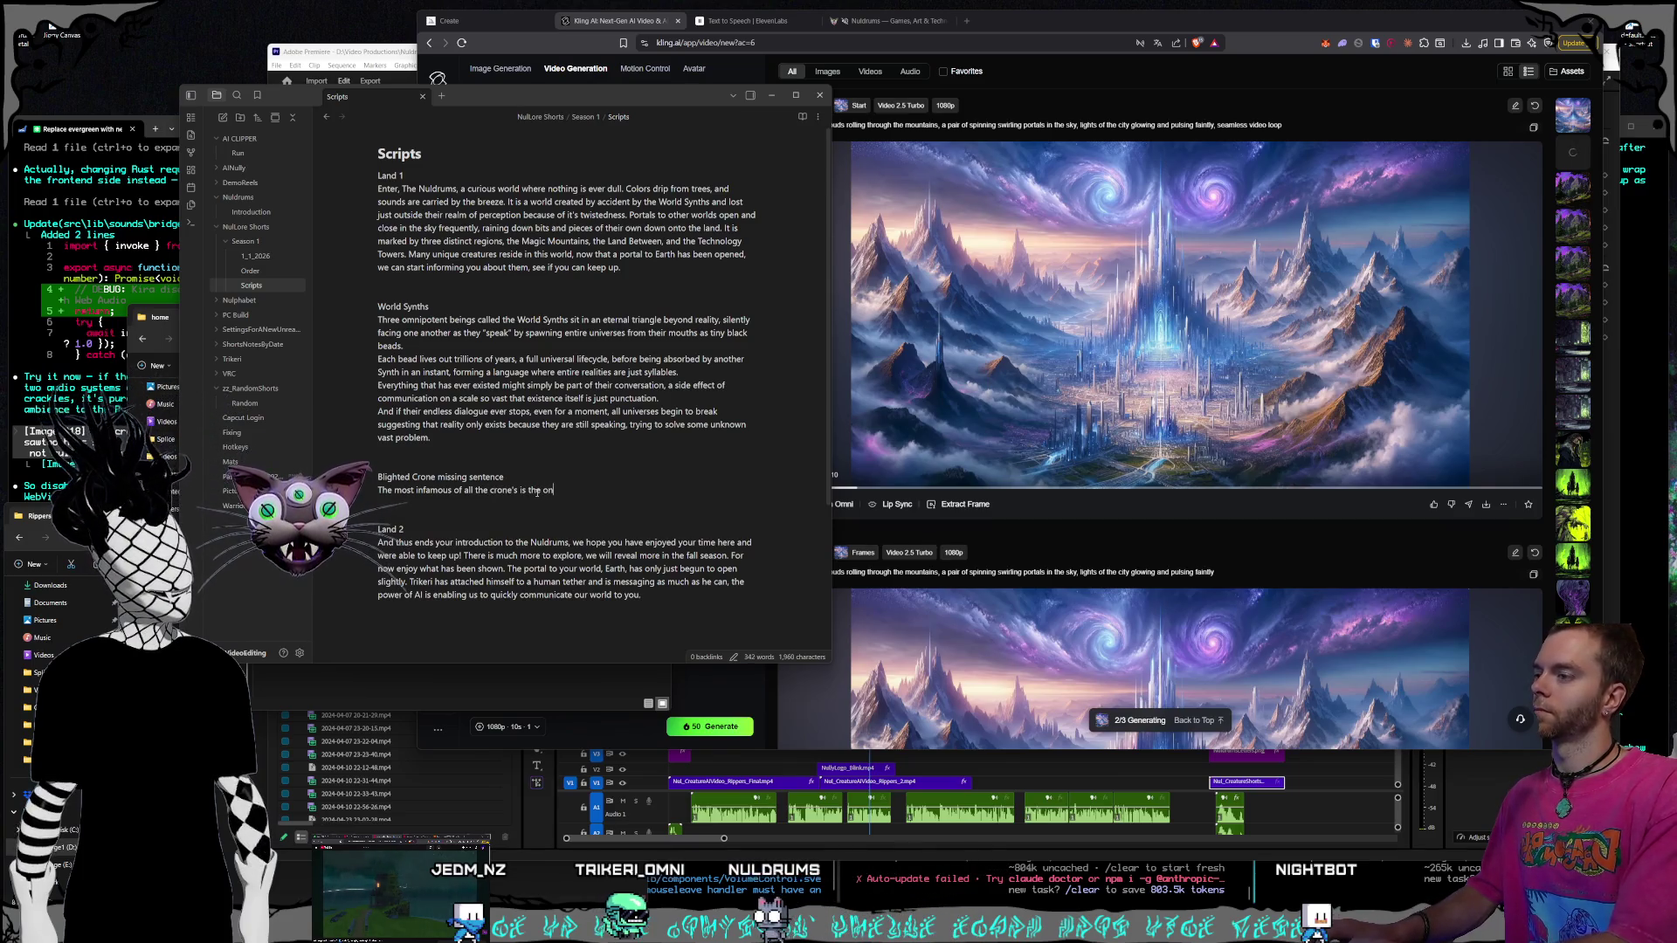
type("e that success")
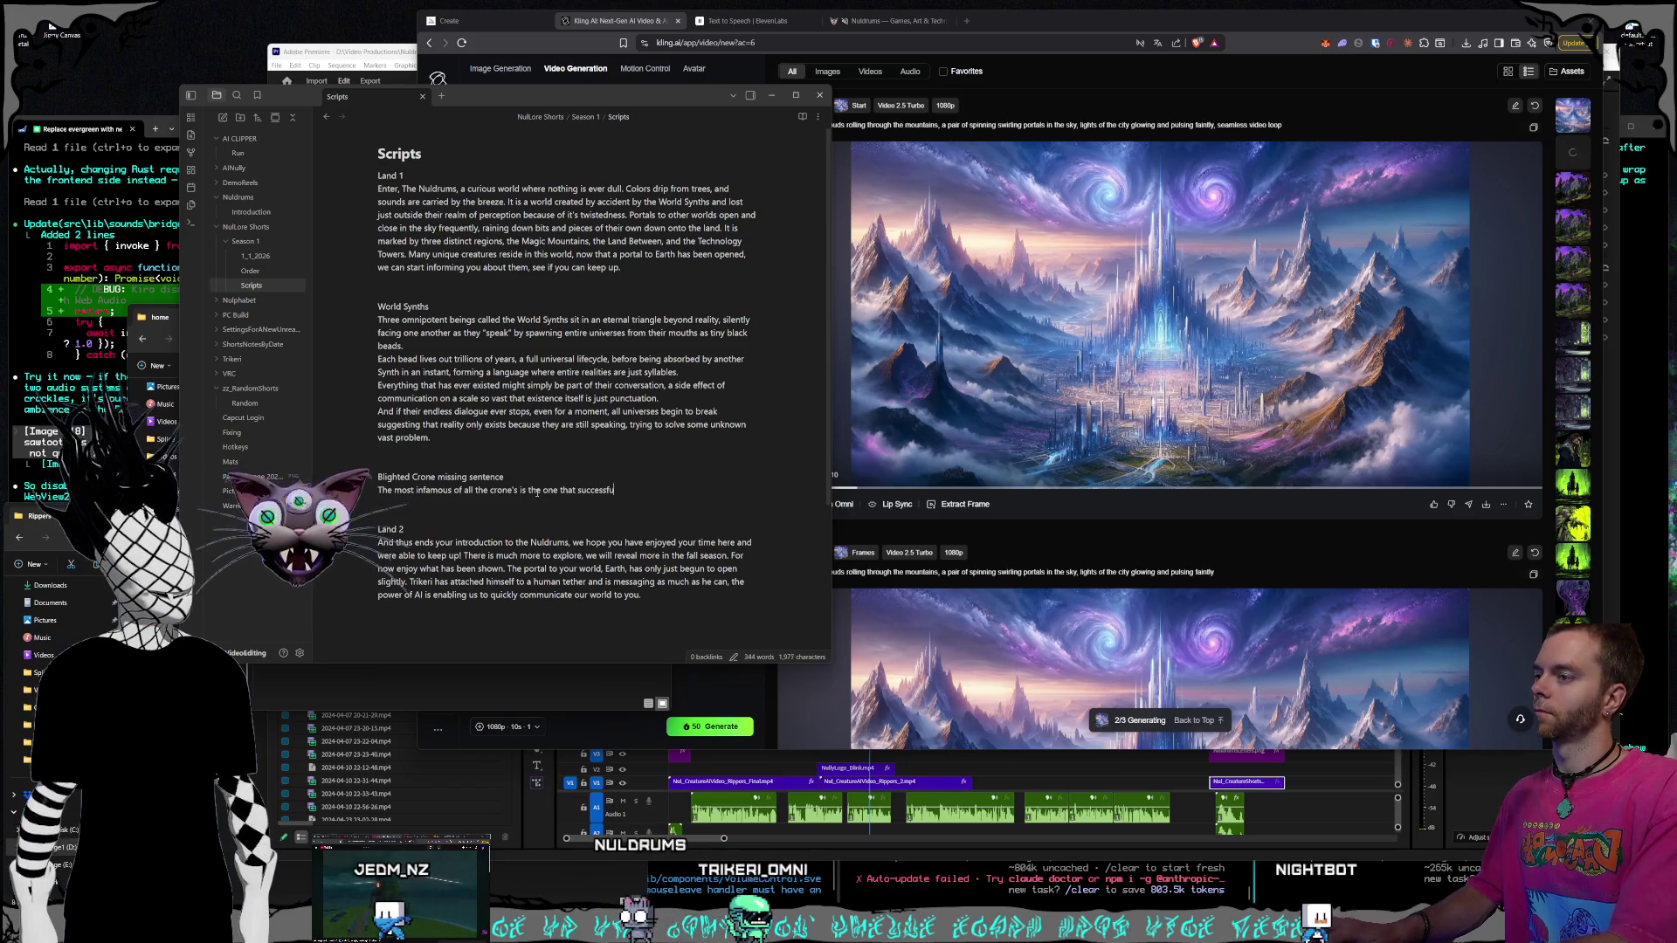
key("BackSpace")
key("BackSpace")
key("BackSpace")
type("trapped the great Om")
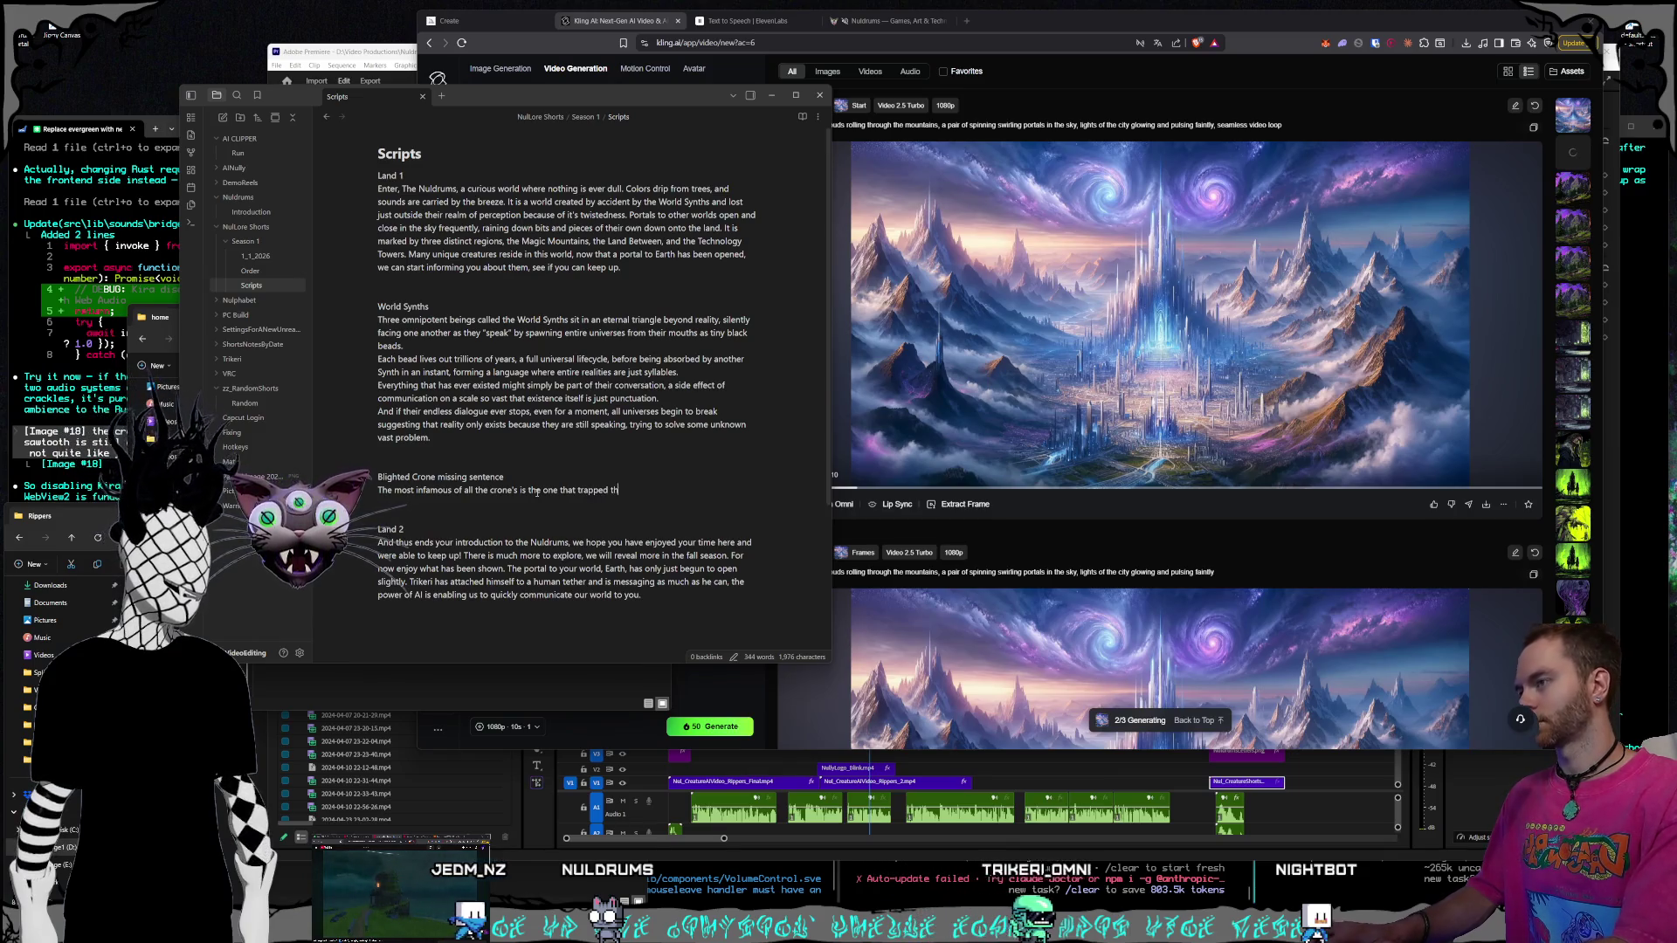
type("ni-Artist, Trike")
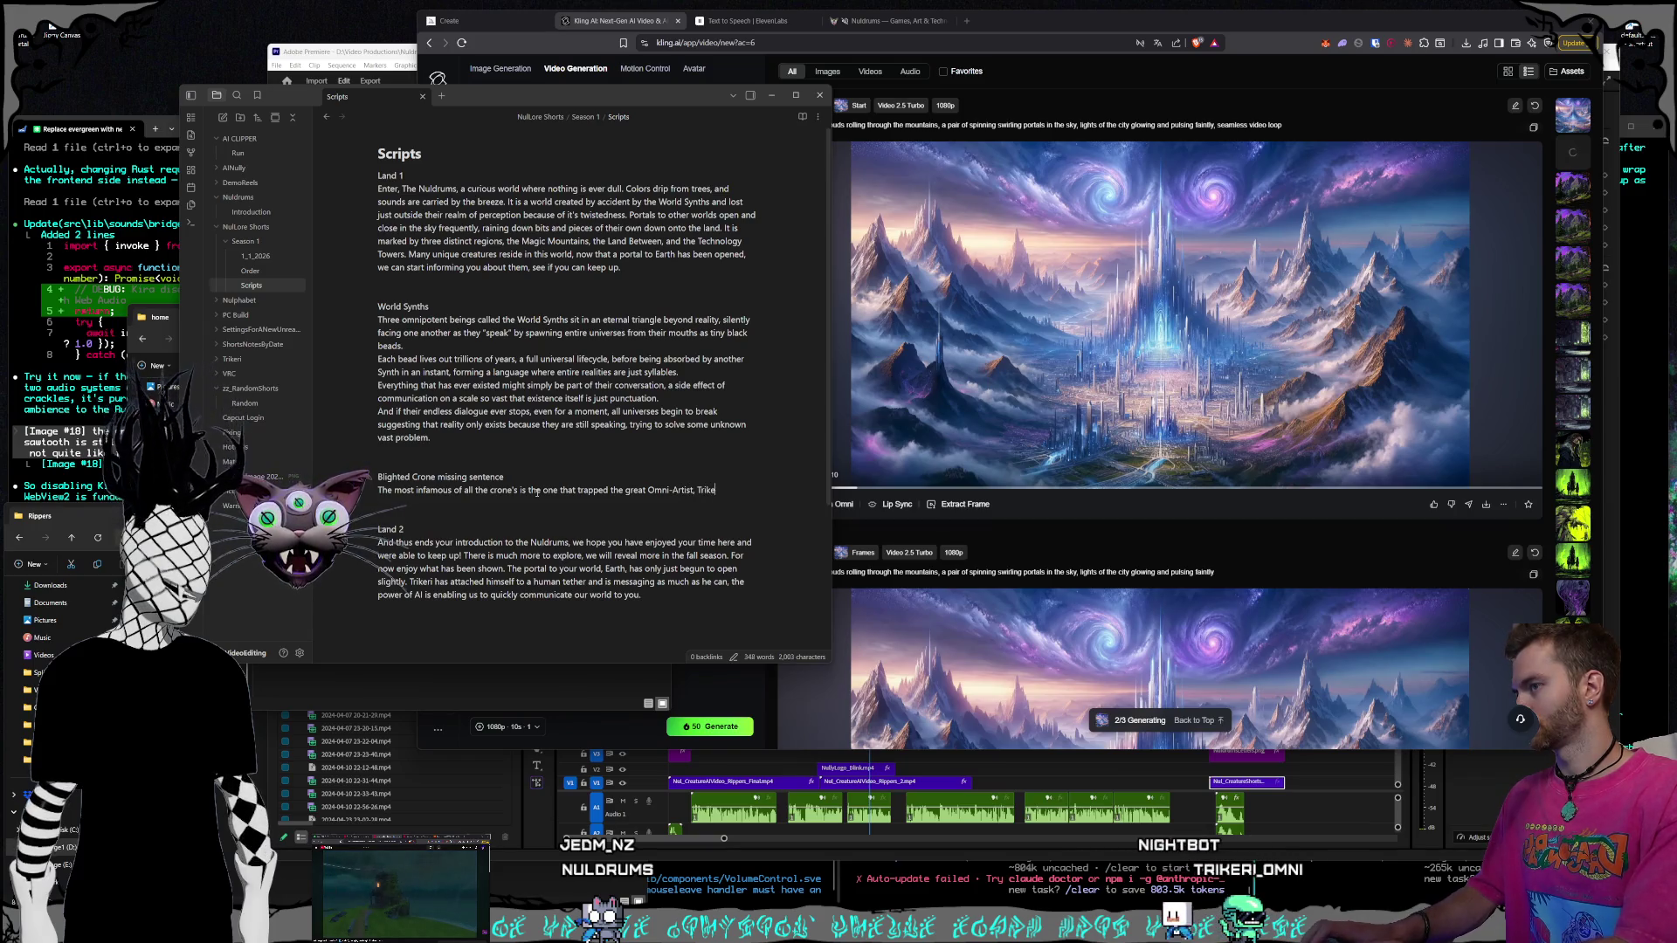
type("ri, into his ")
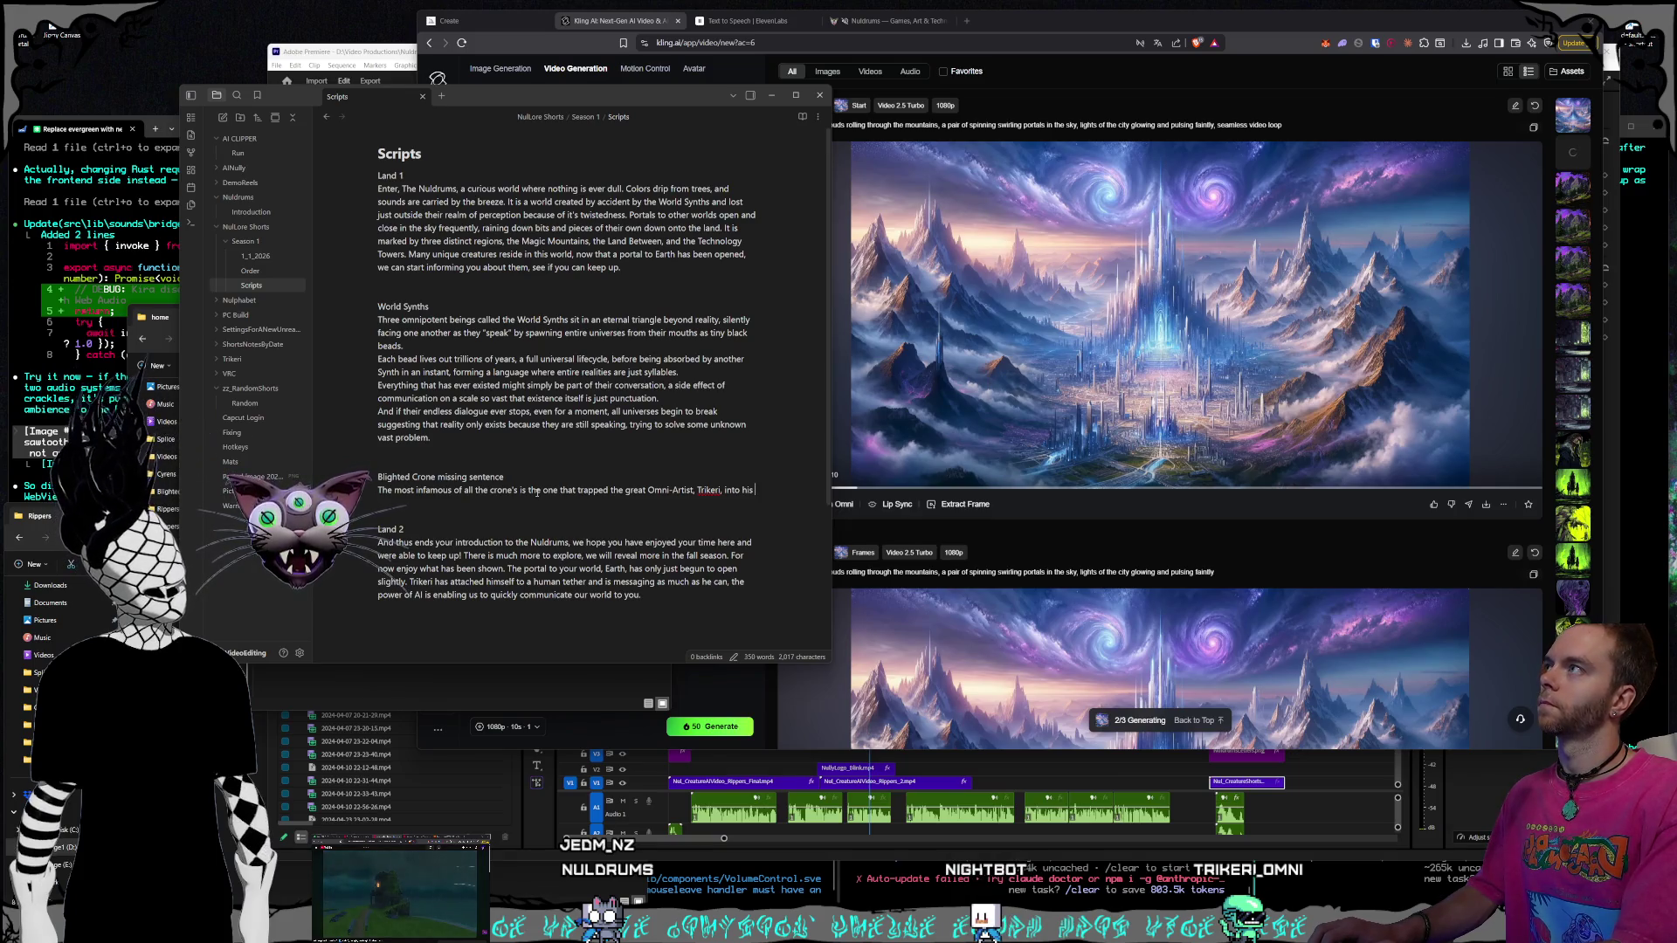
type("marionette body")
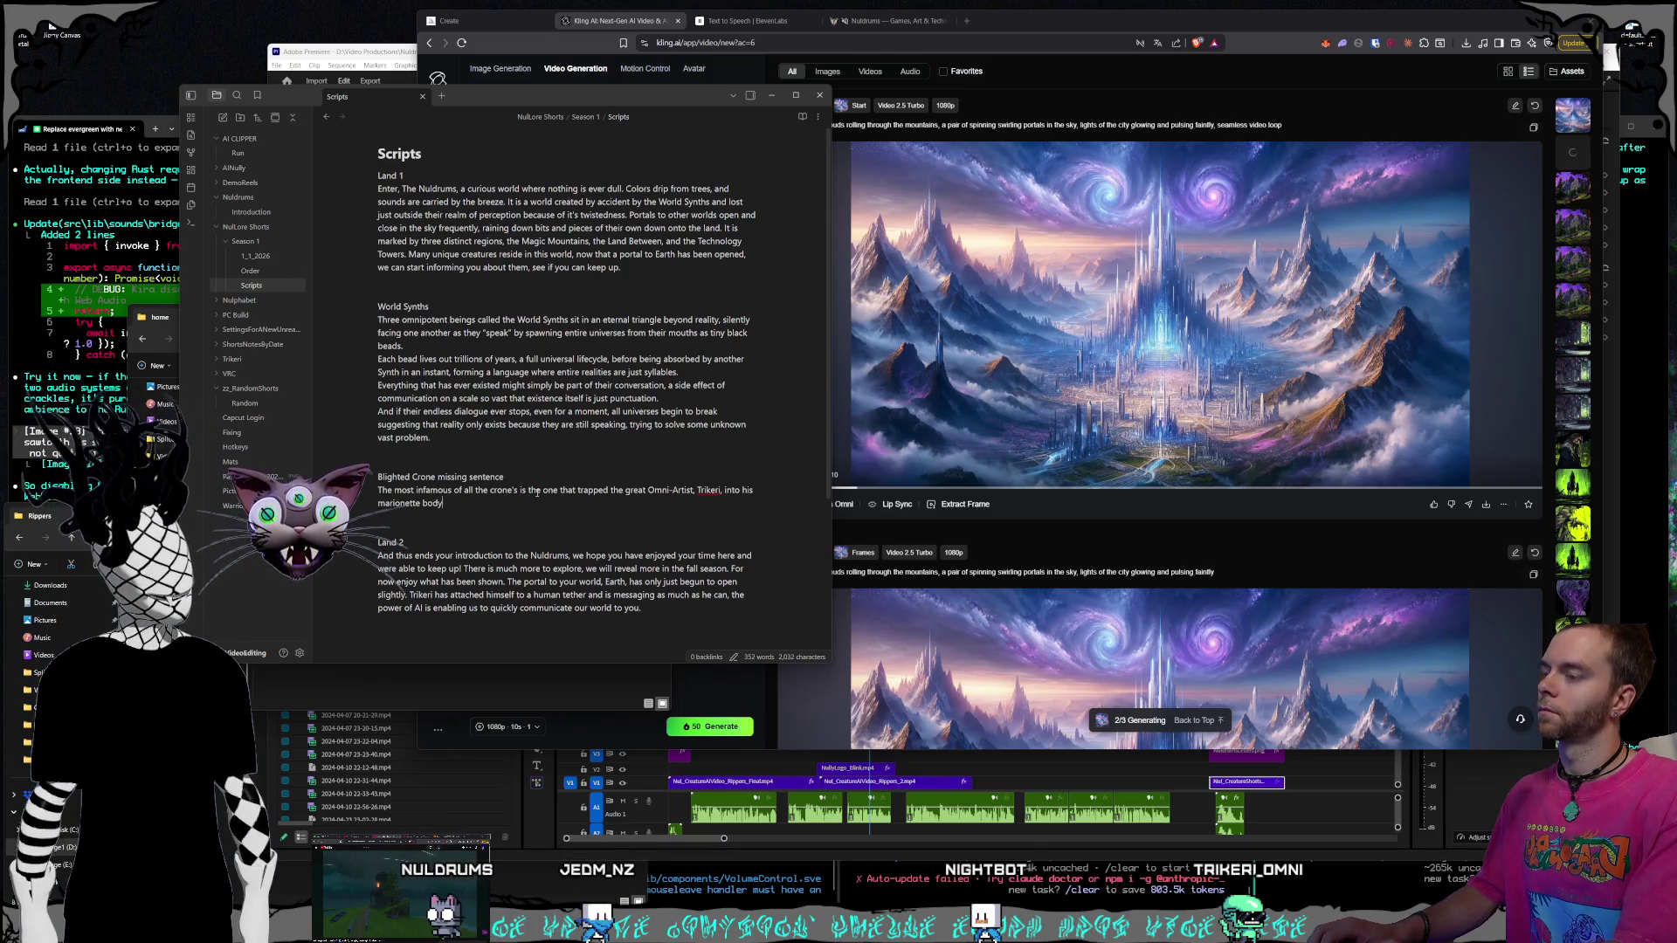
type(".")
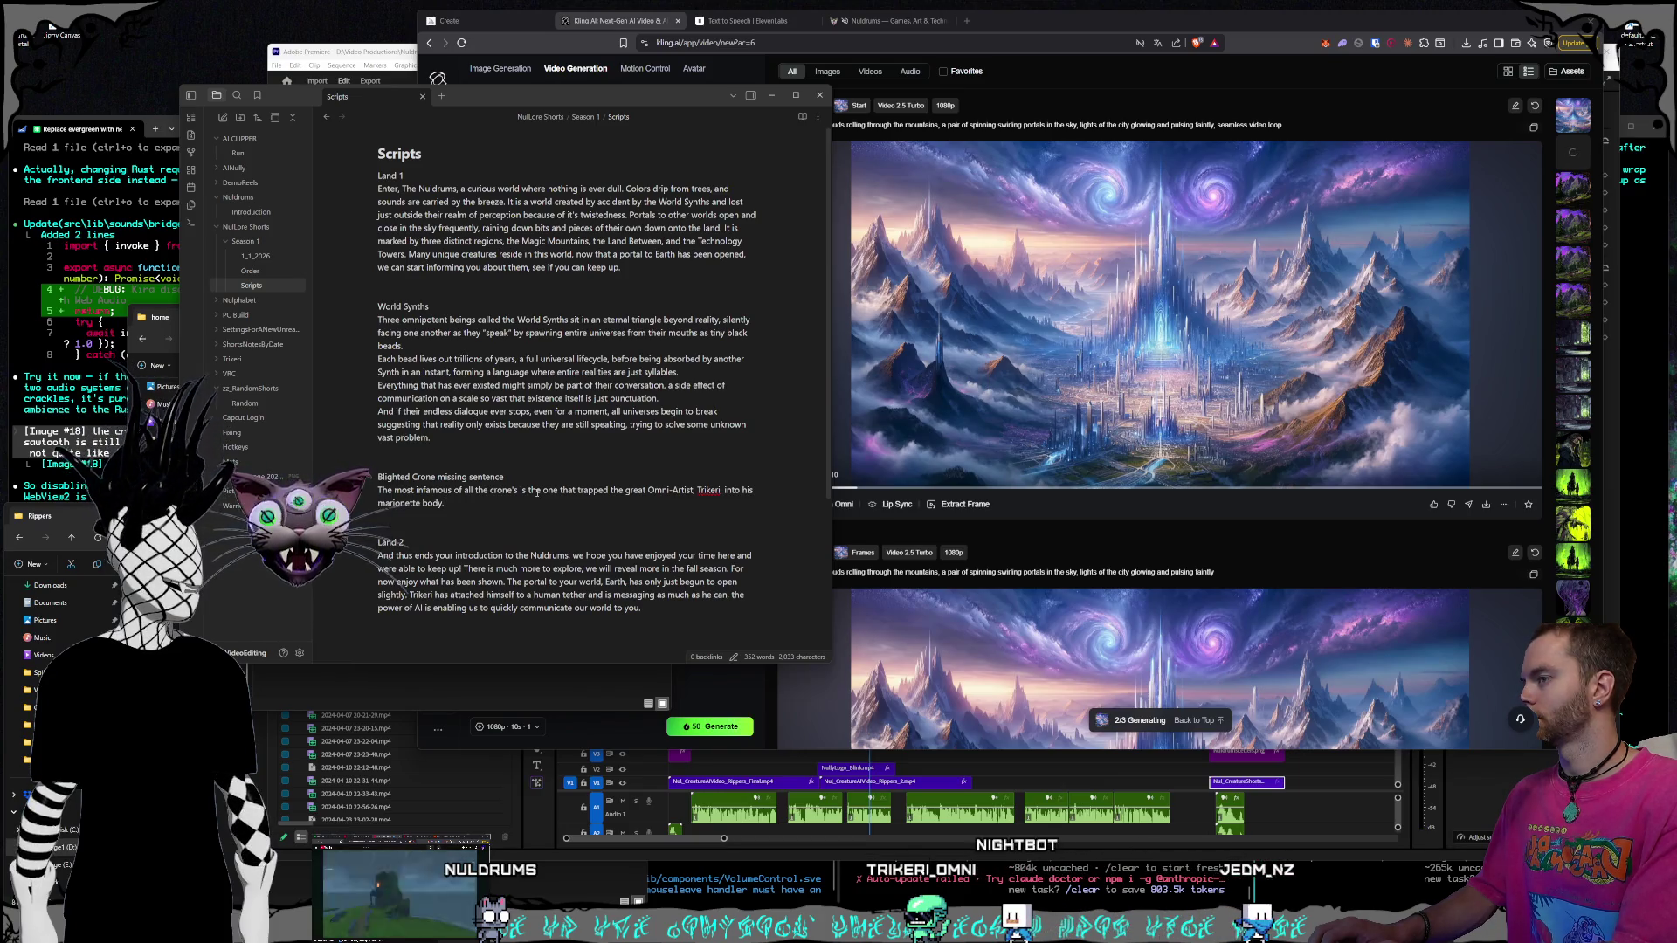
End the Blighted Crone sentence with ', her common name is Ryzelda.' instead of naming her mid-sentence
key("Up")
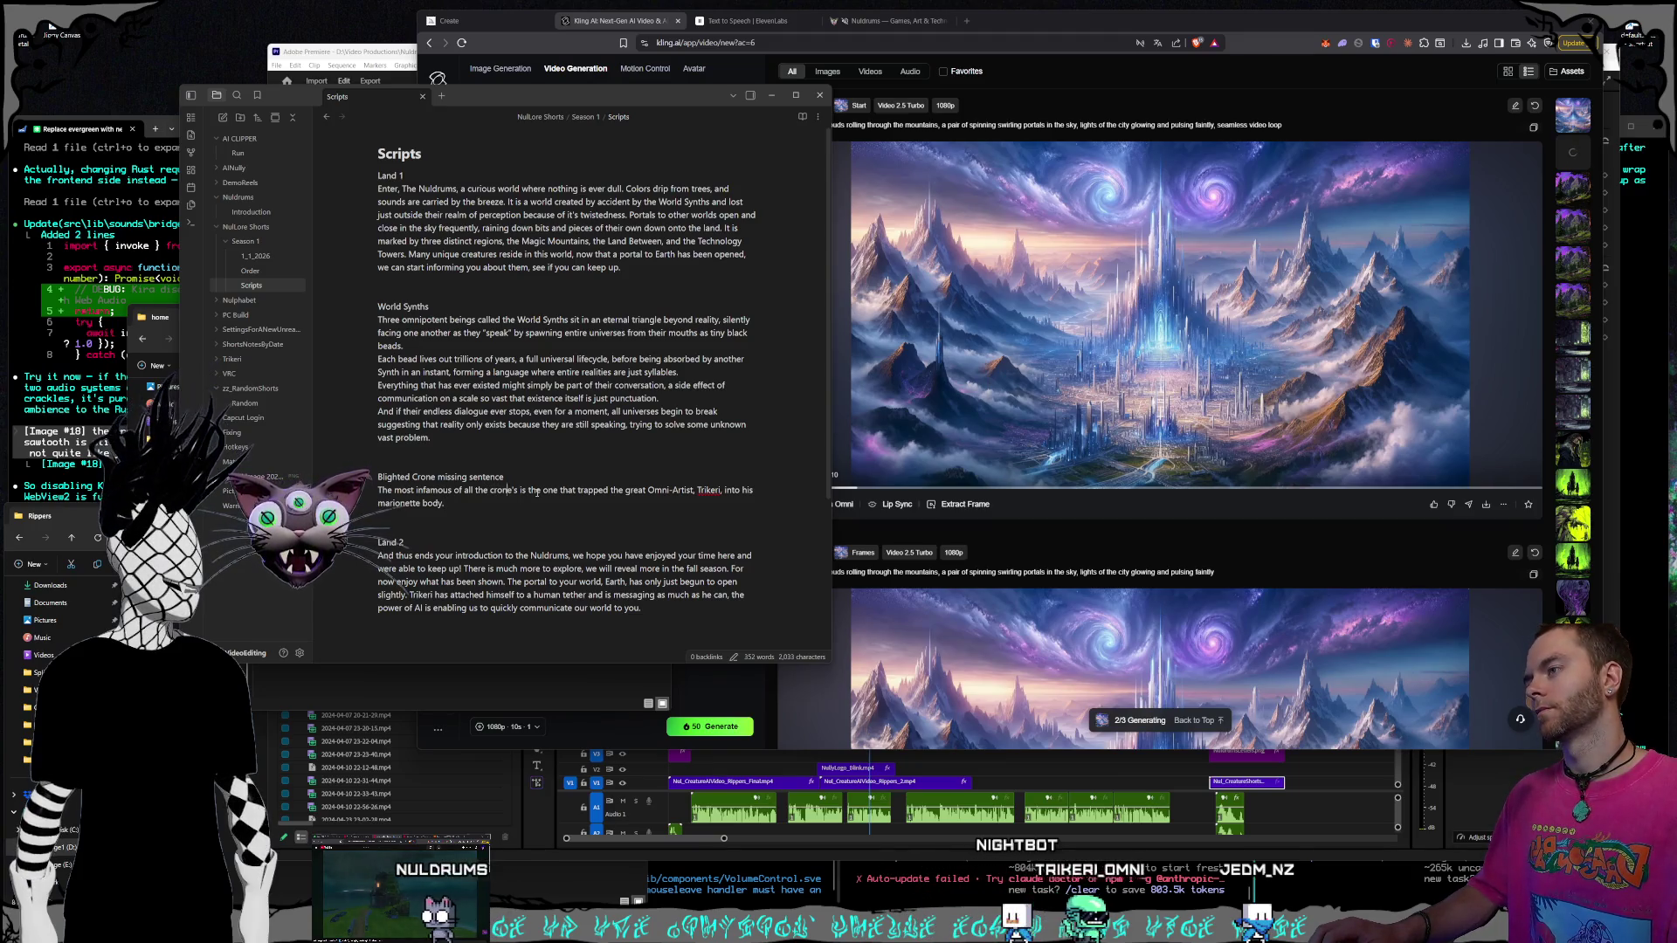
left_click(530, 490)
type("Ry")
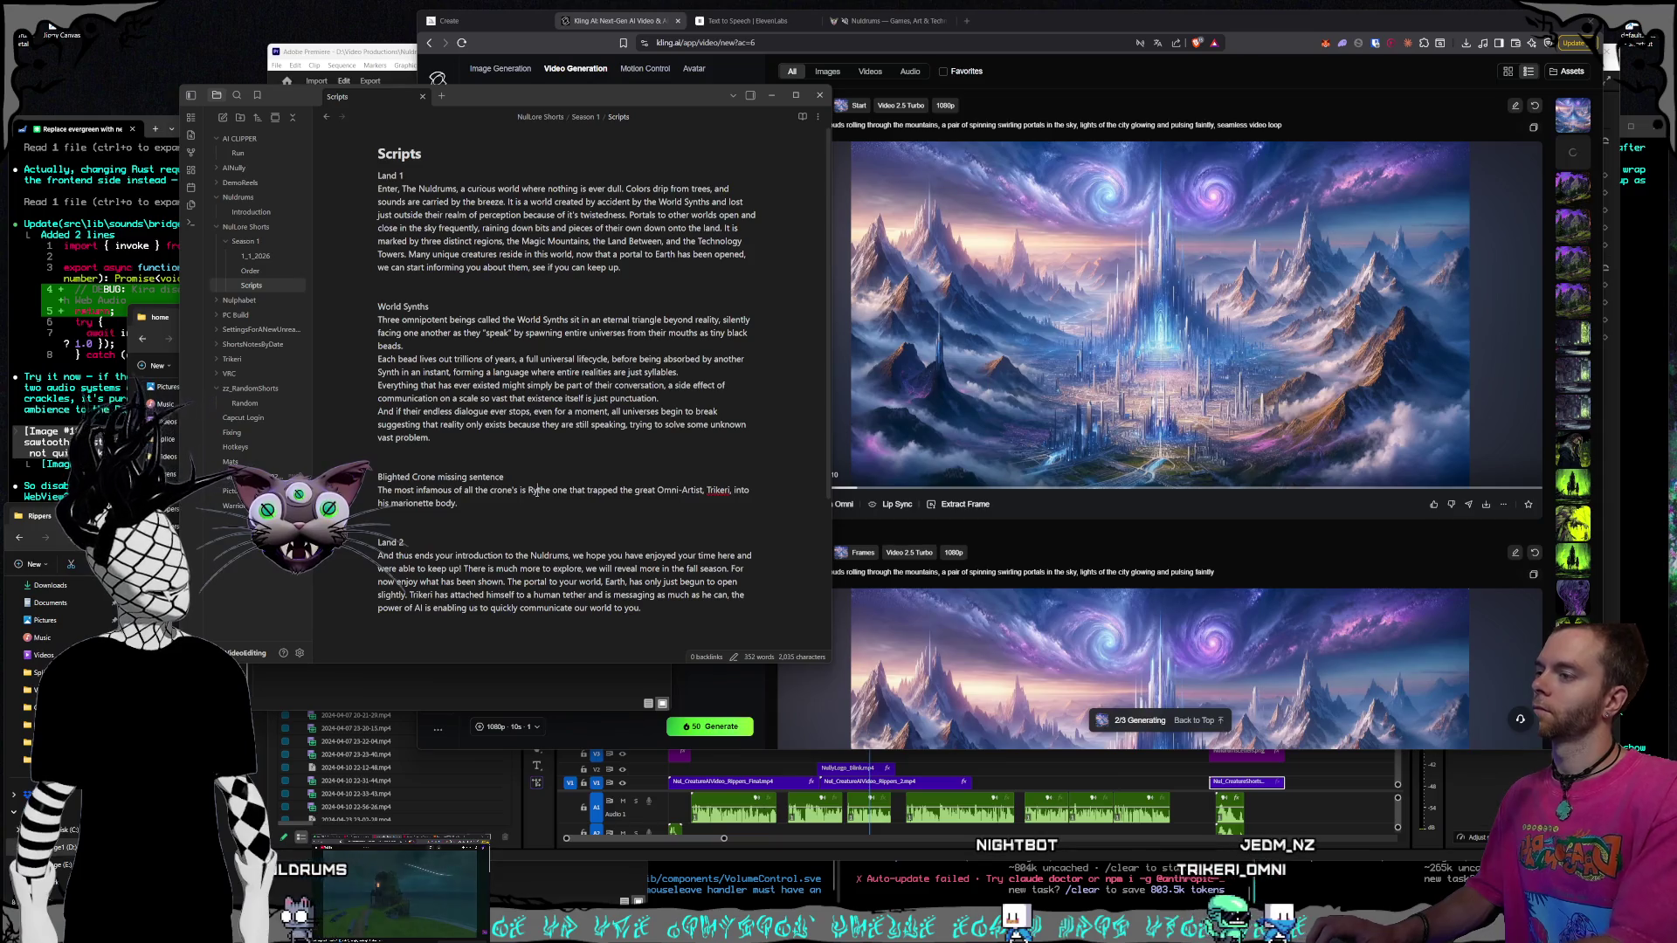
type("t")
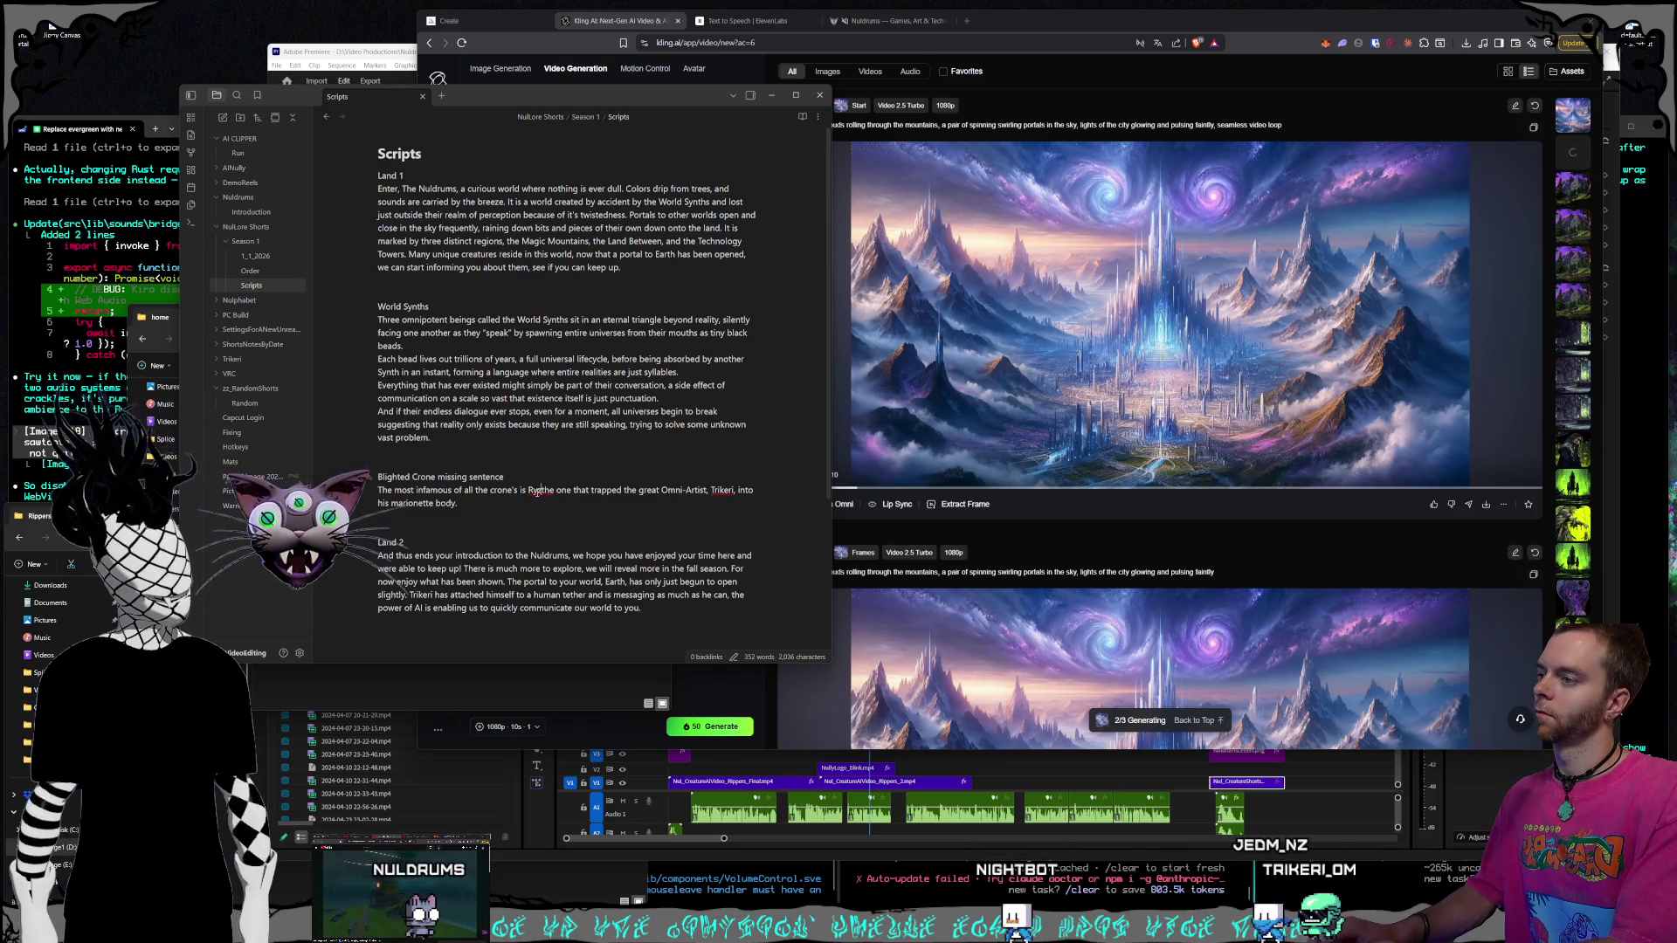
type("elda")
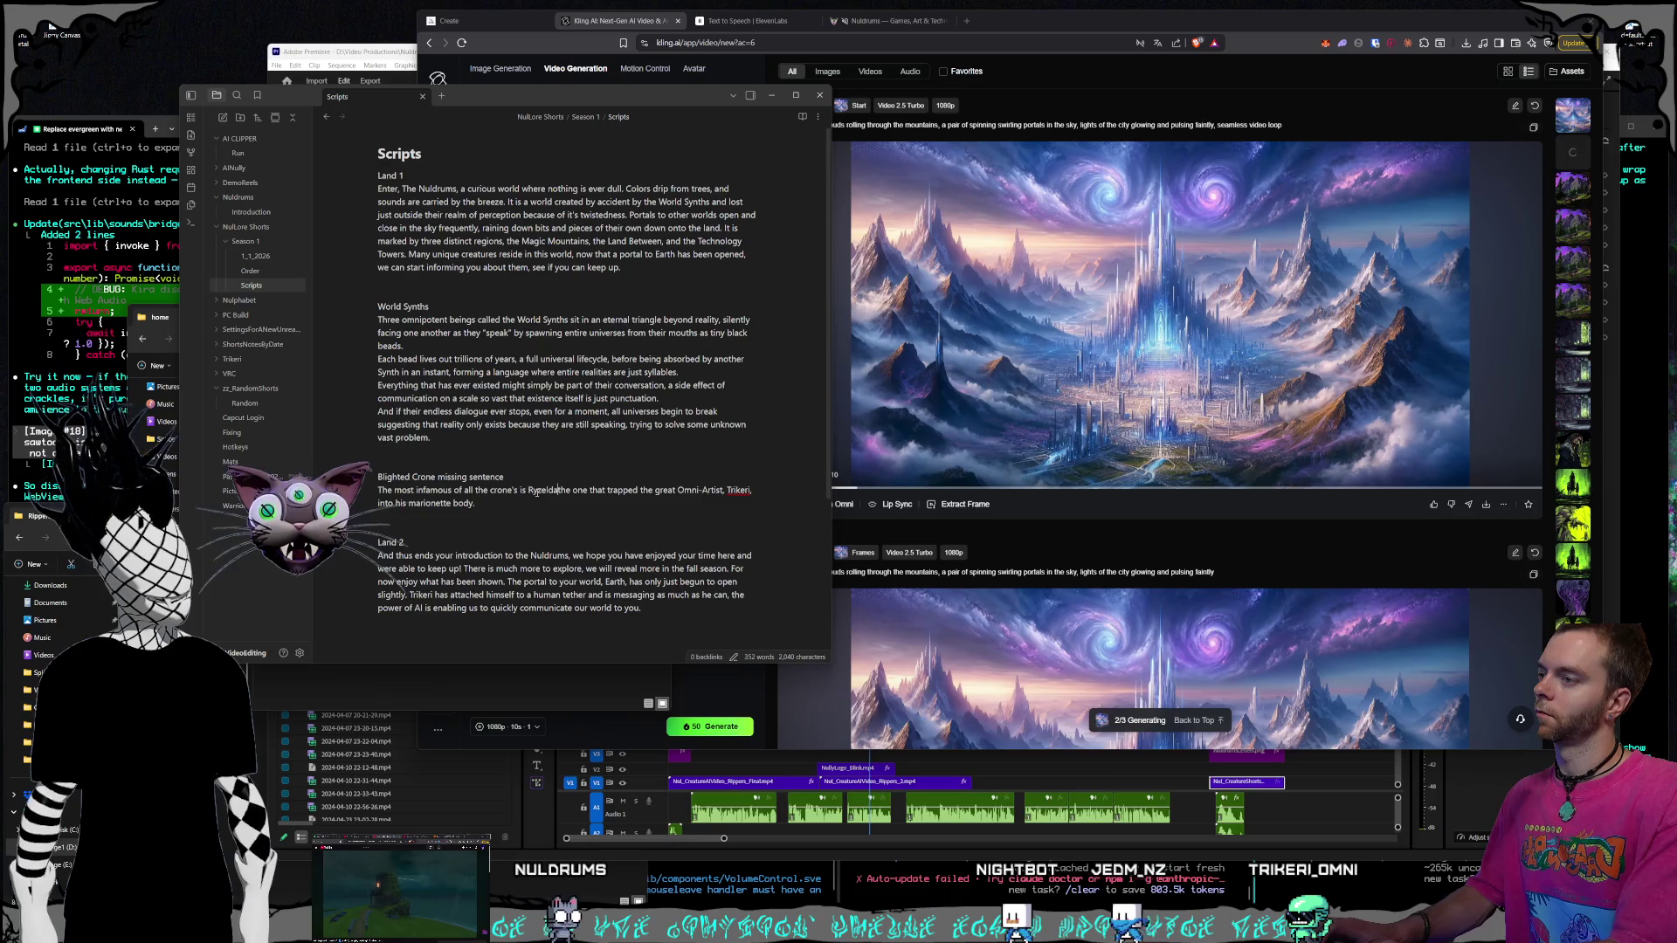
type(",")
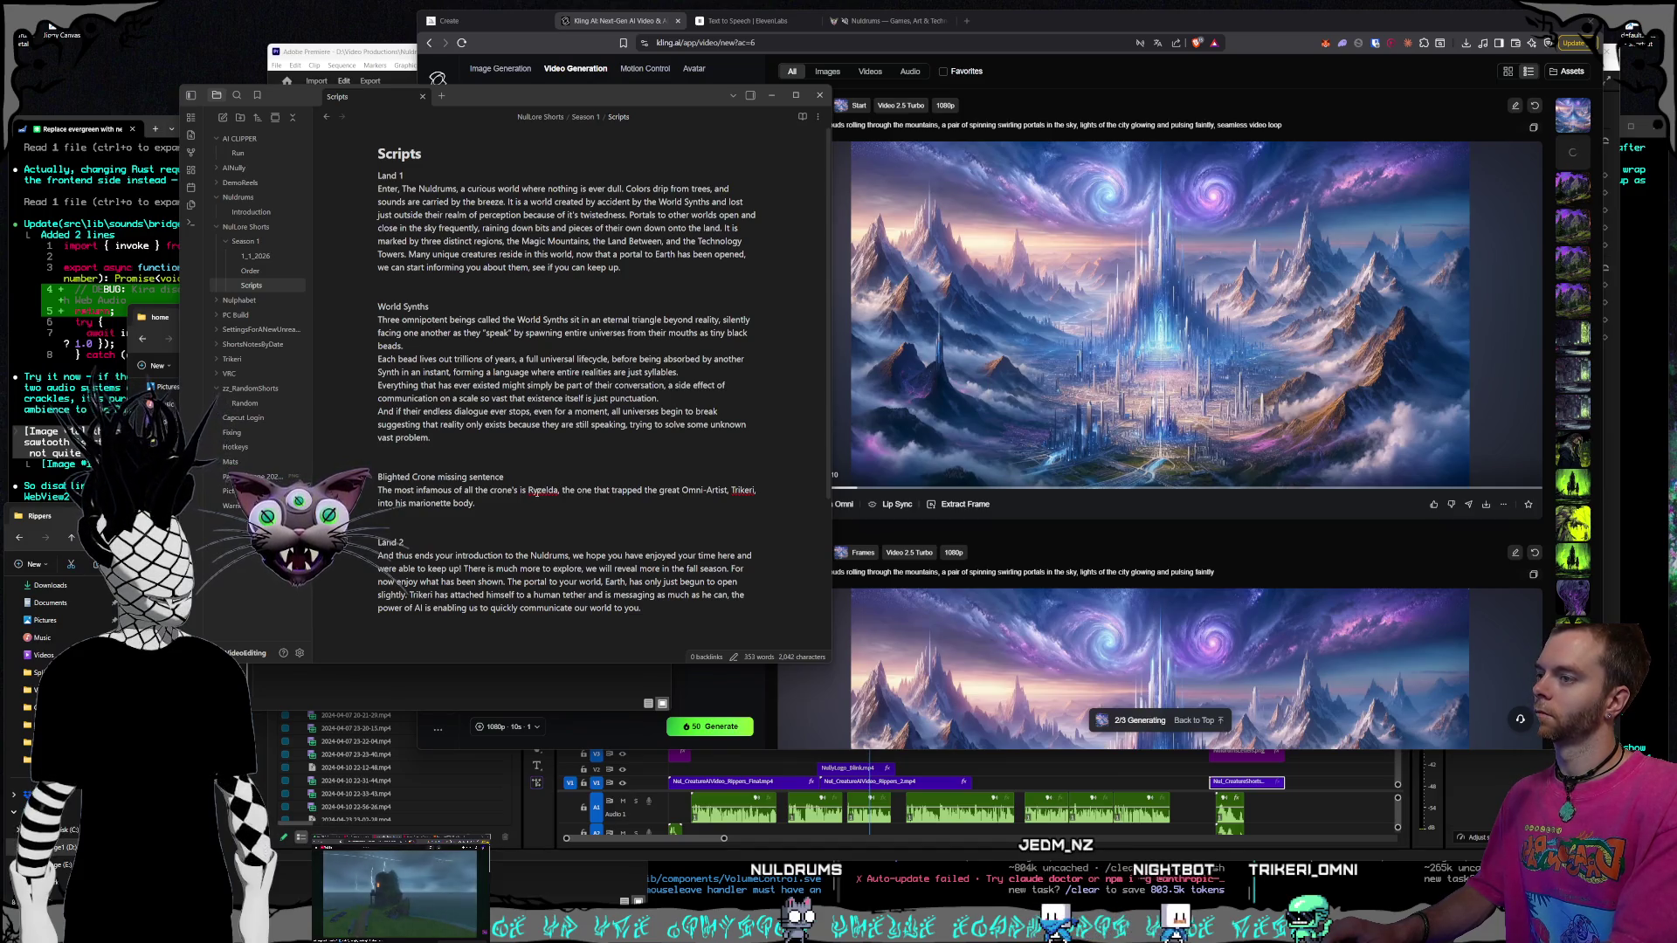
key("BackSpace")
key("BackSpace")
key("BackSpace")
key("BackSpace")
type(", ")
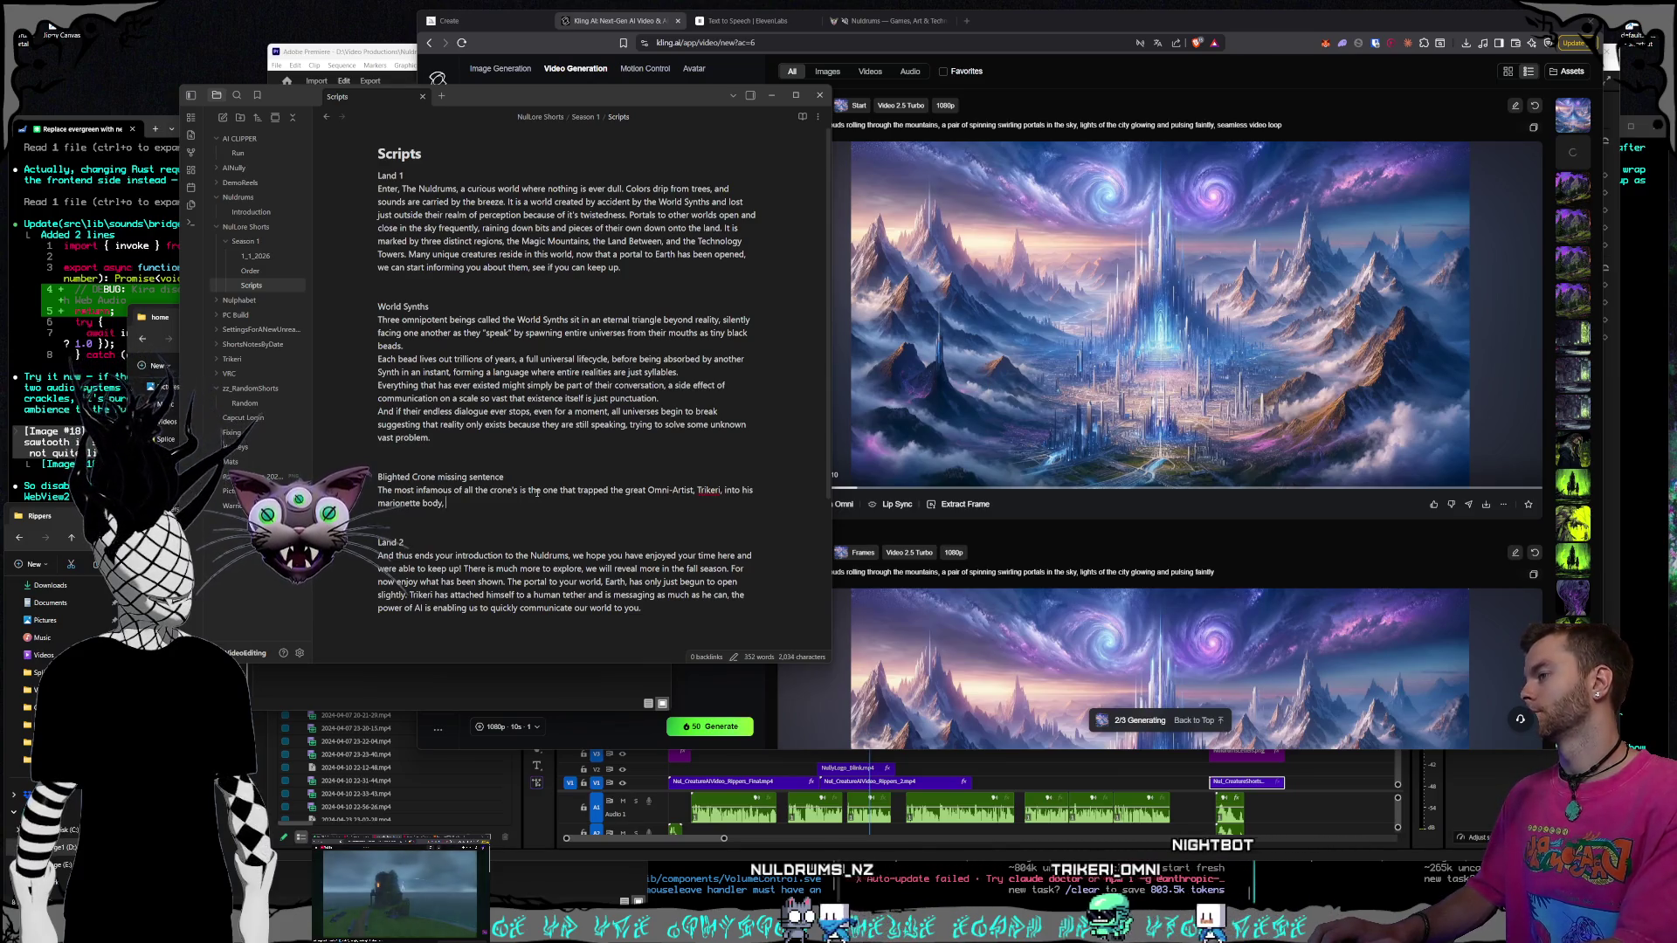
type("her common name is R")
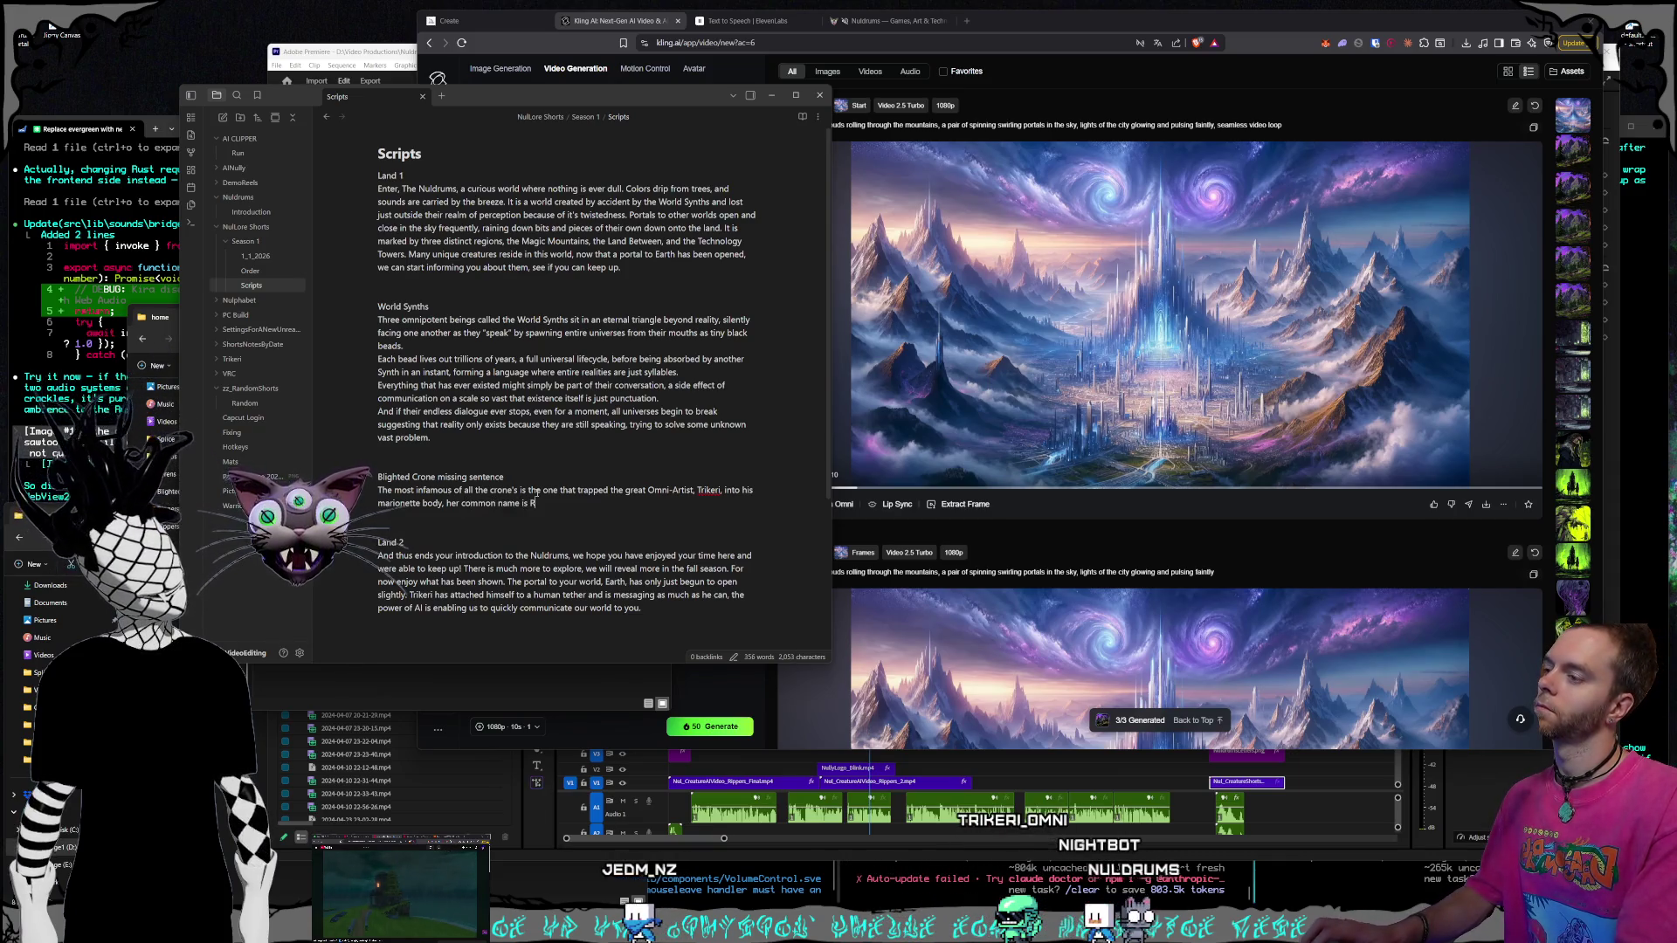
type("yzelda.")
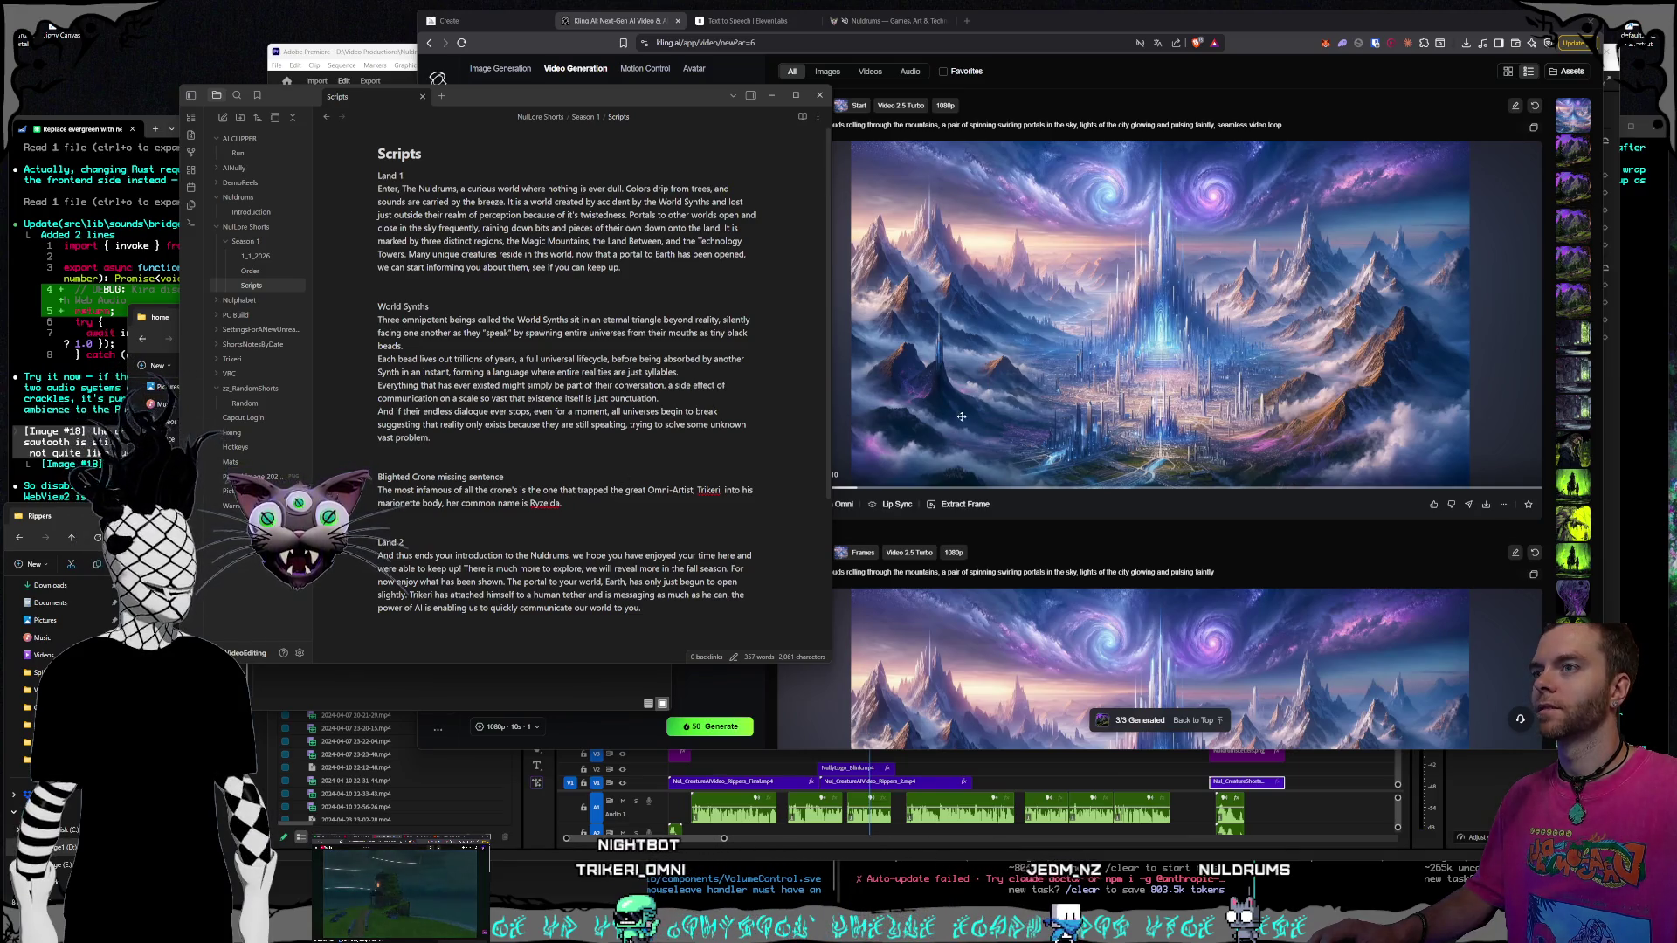
left_click(1059, 21)
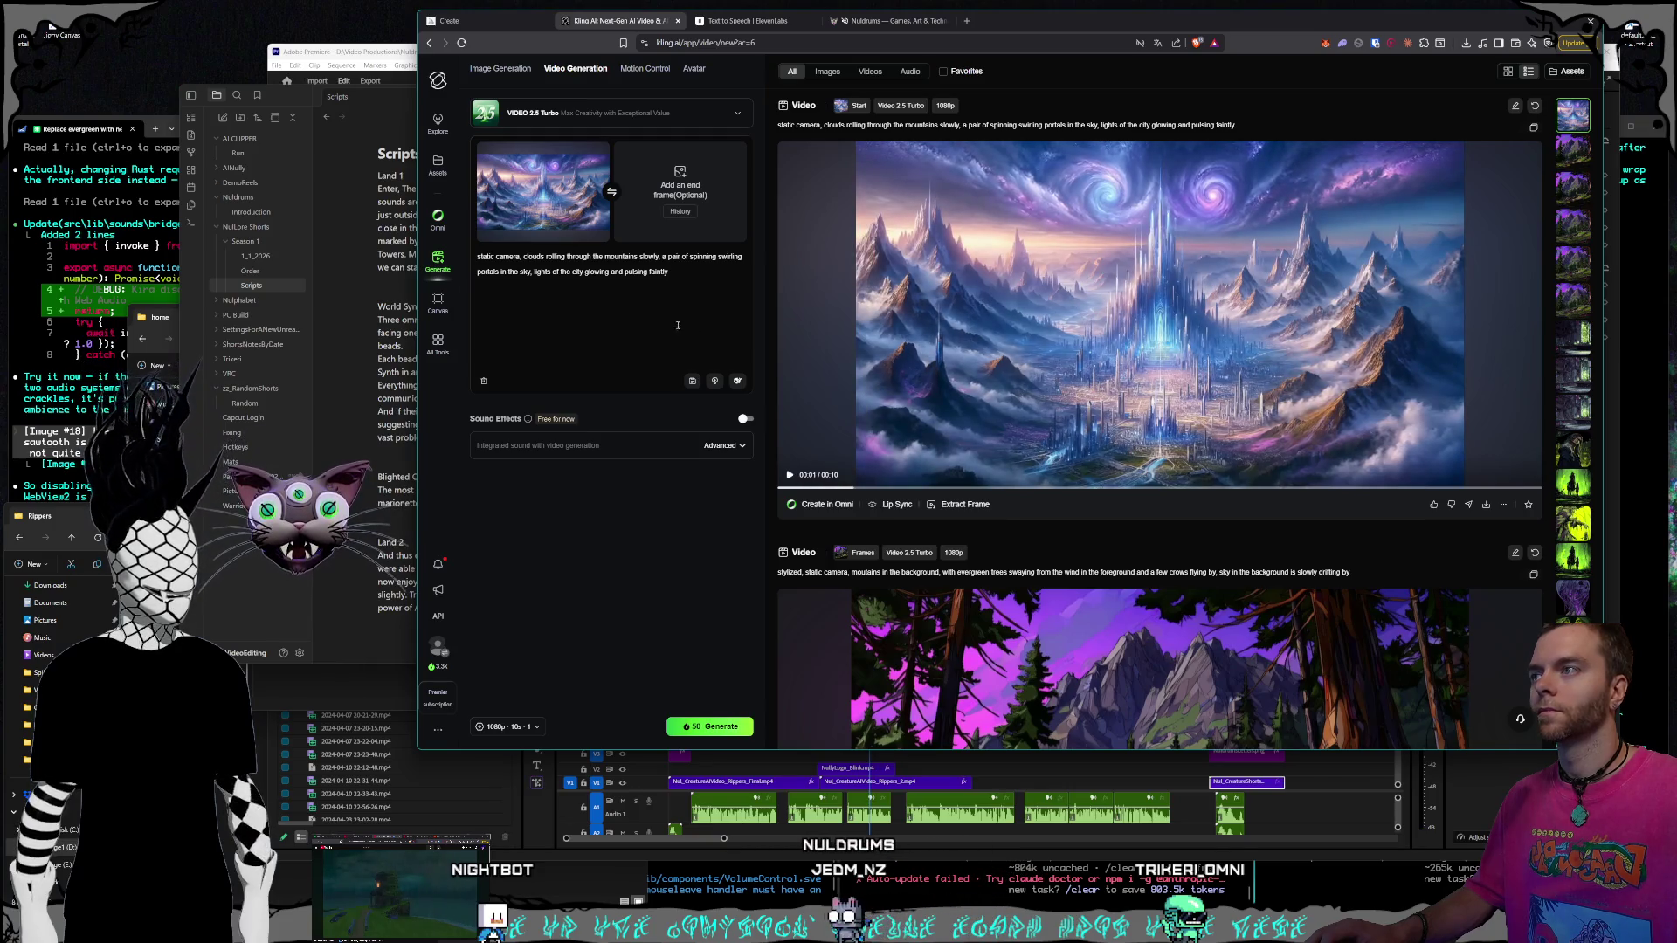
Put the caret at the end of the portal-city prompt and review the finished clip
left_click(684, 283)
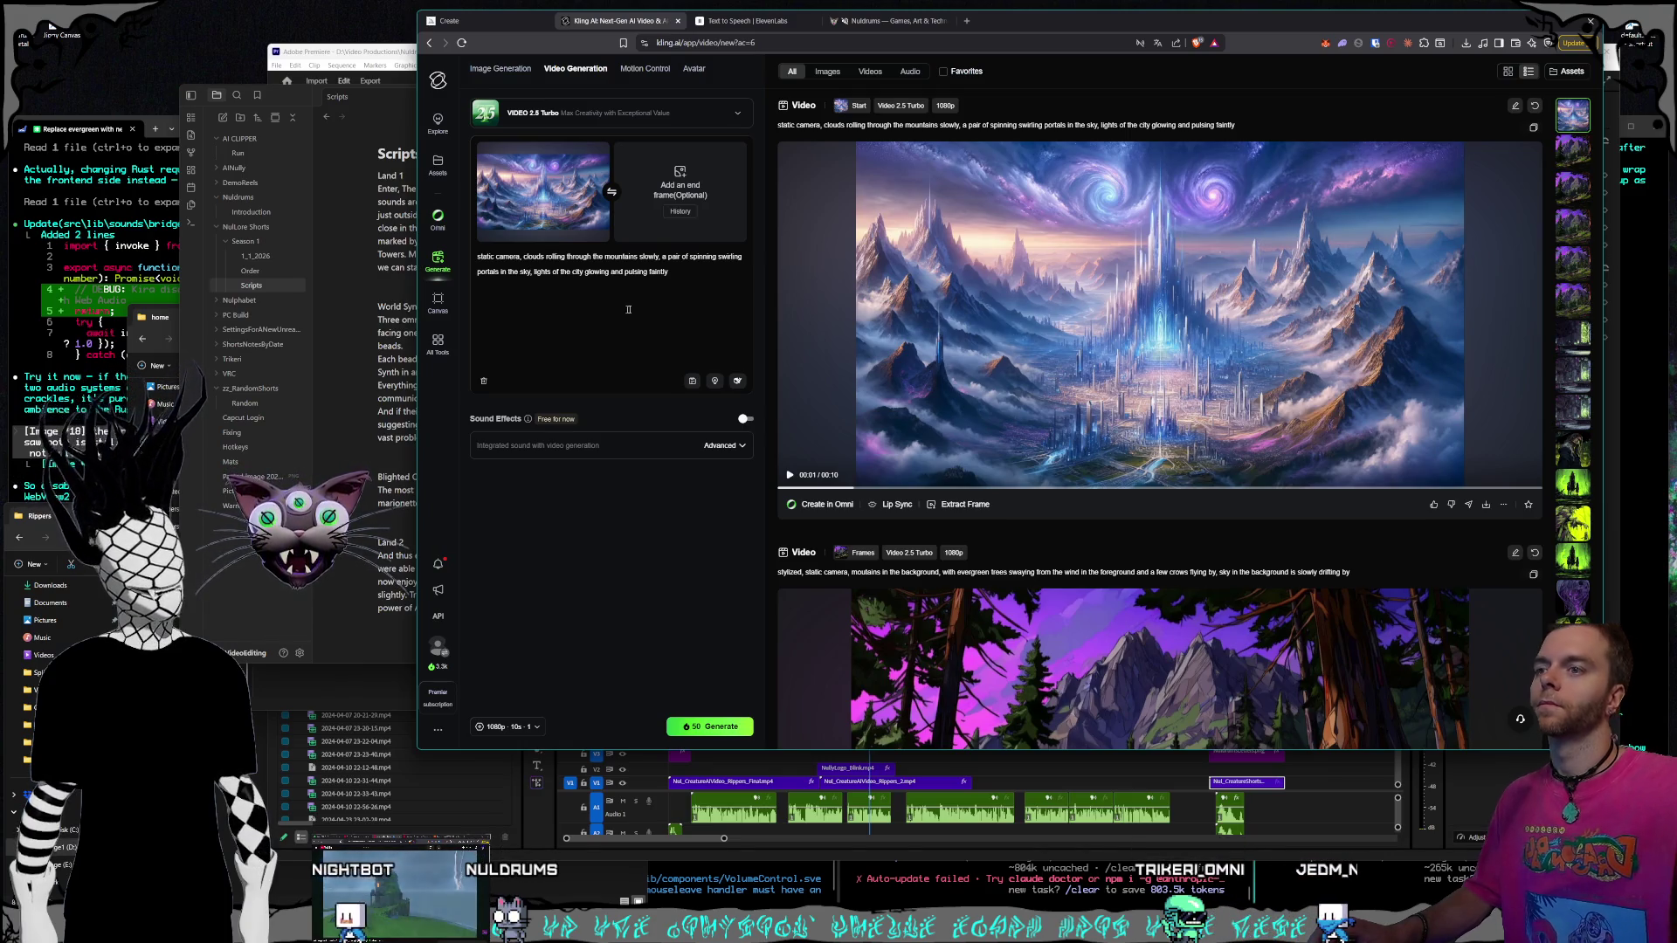
mouse_move(939, 324)
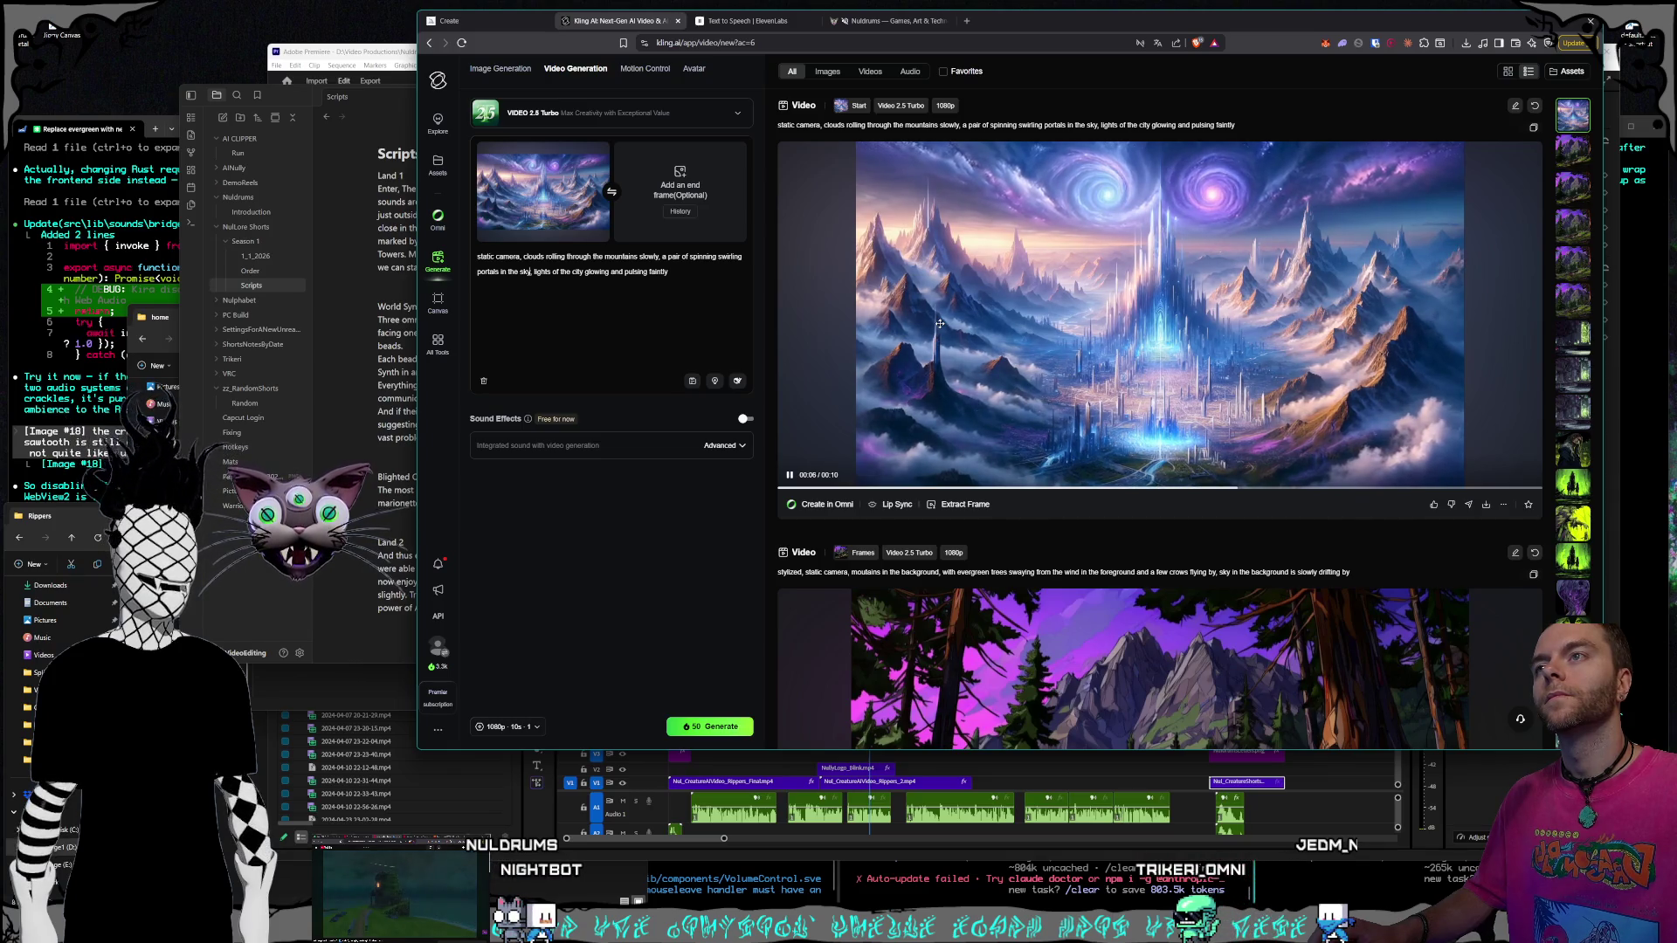
Capture a still frame from the finished portal-city clip to fill the frames of a new video
left_click(967, 507)
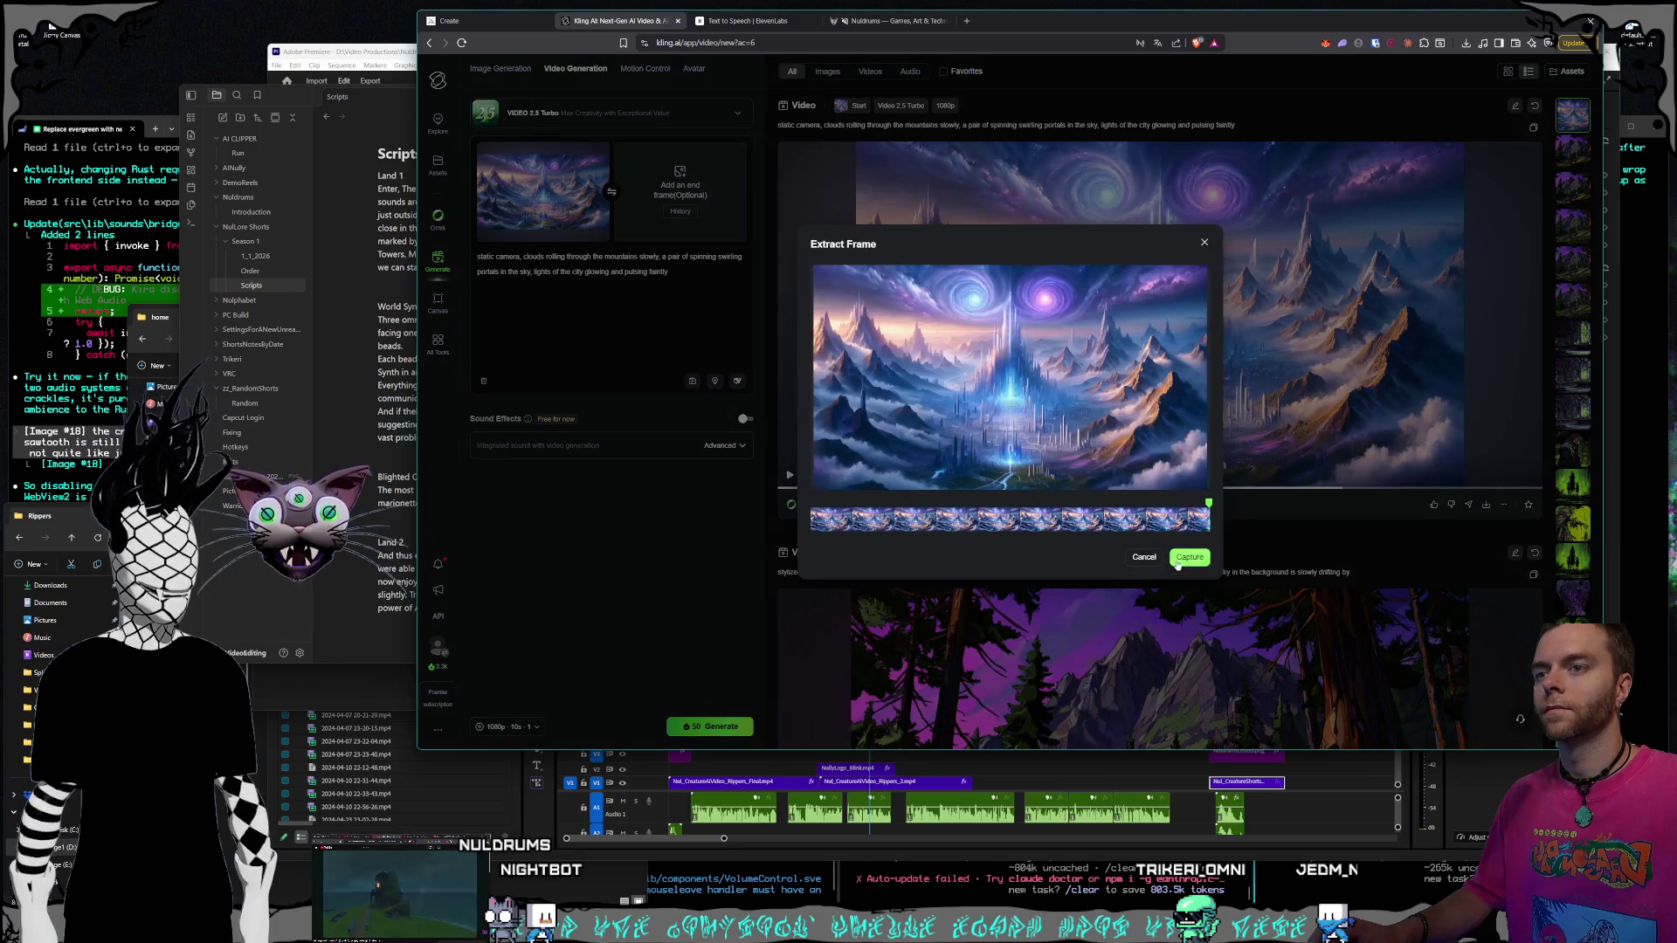
left_click(1204, 558)
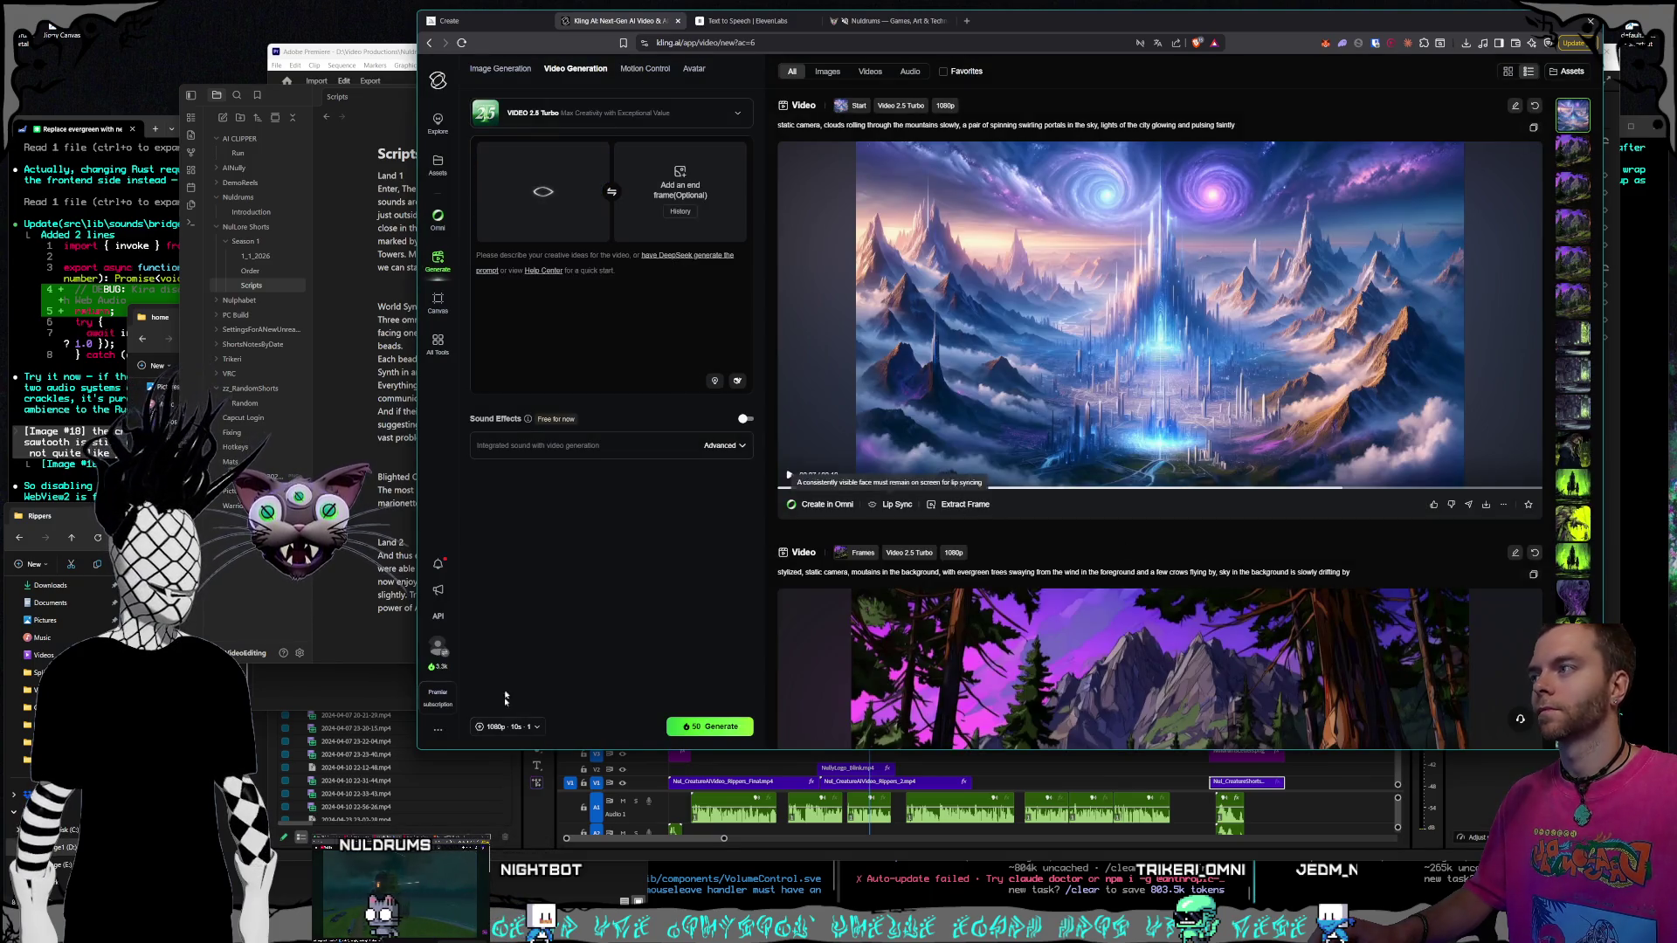
left_click(313, 699)
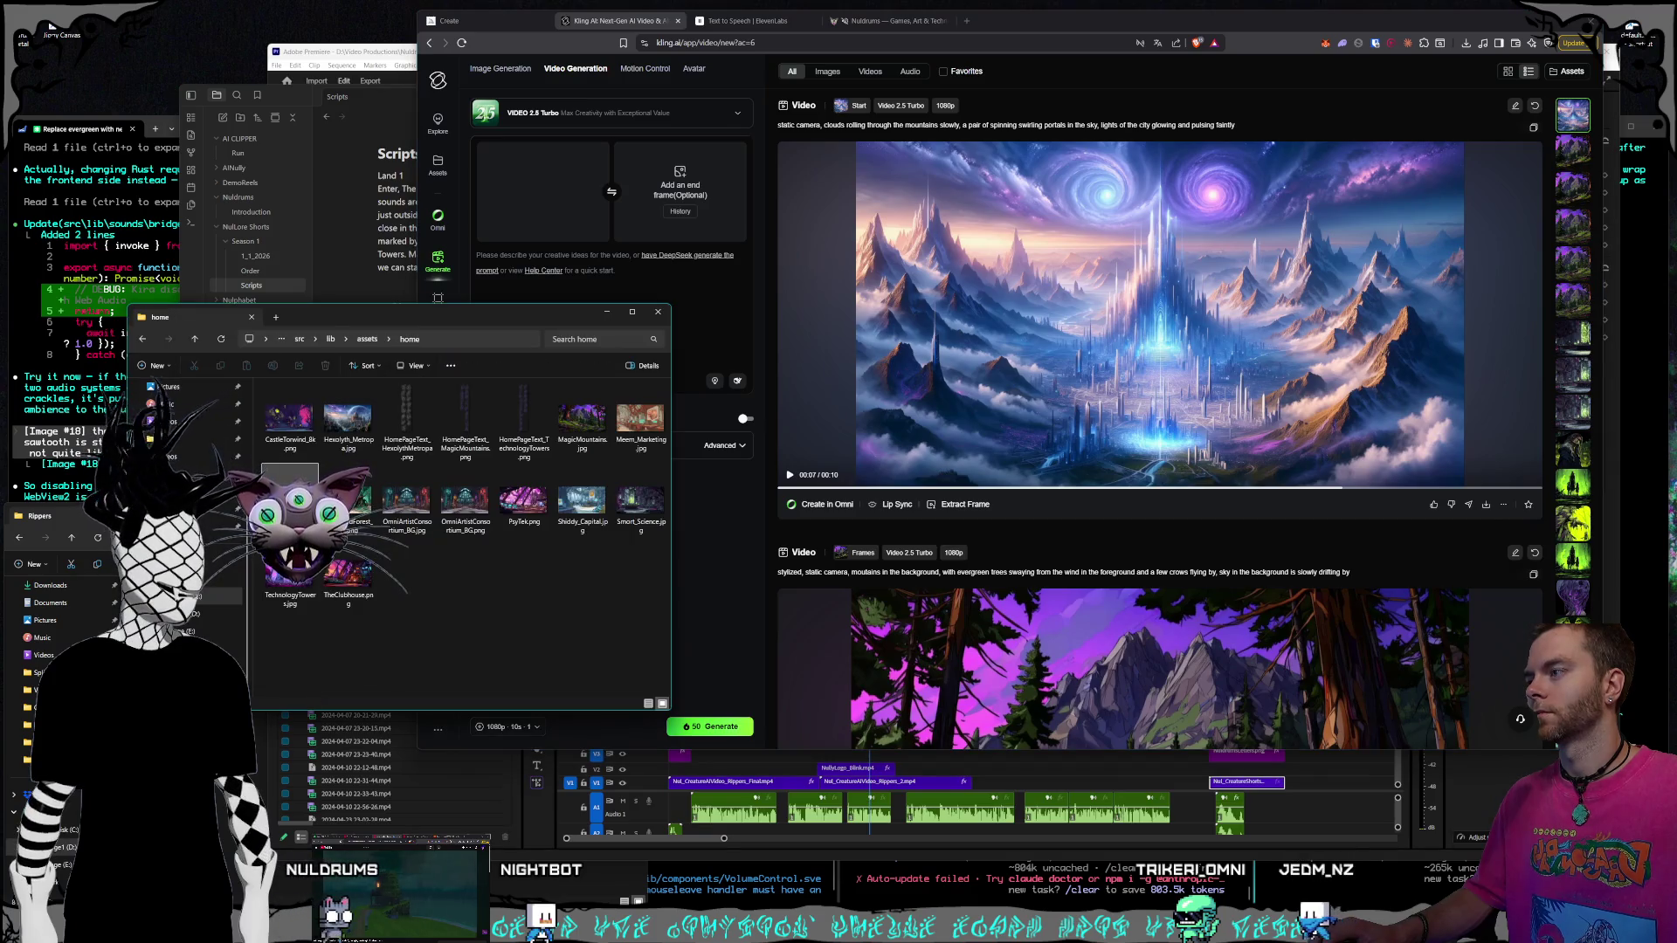
left_click(704, 277)
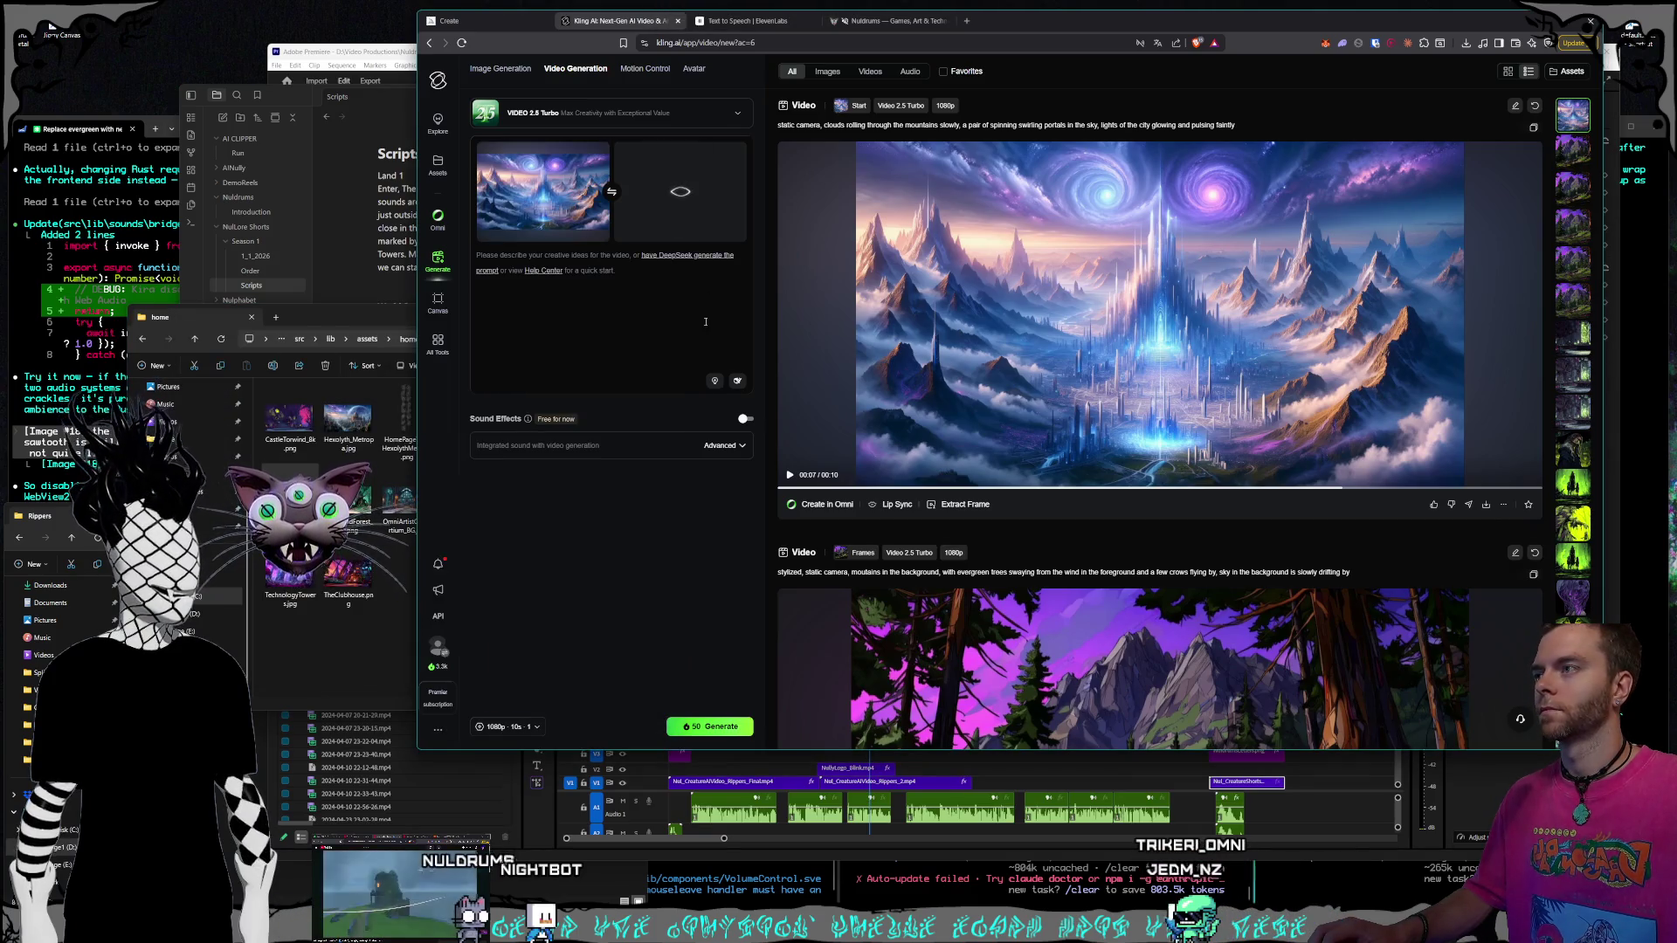
mouse_move(853, 258)
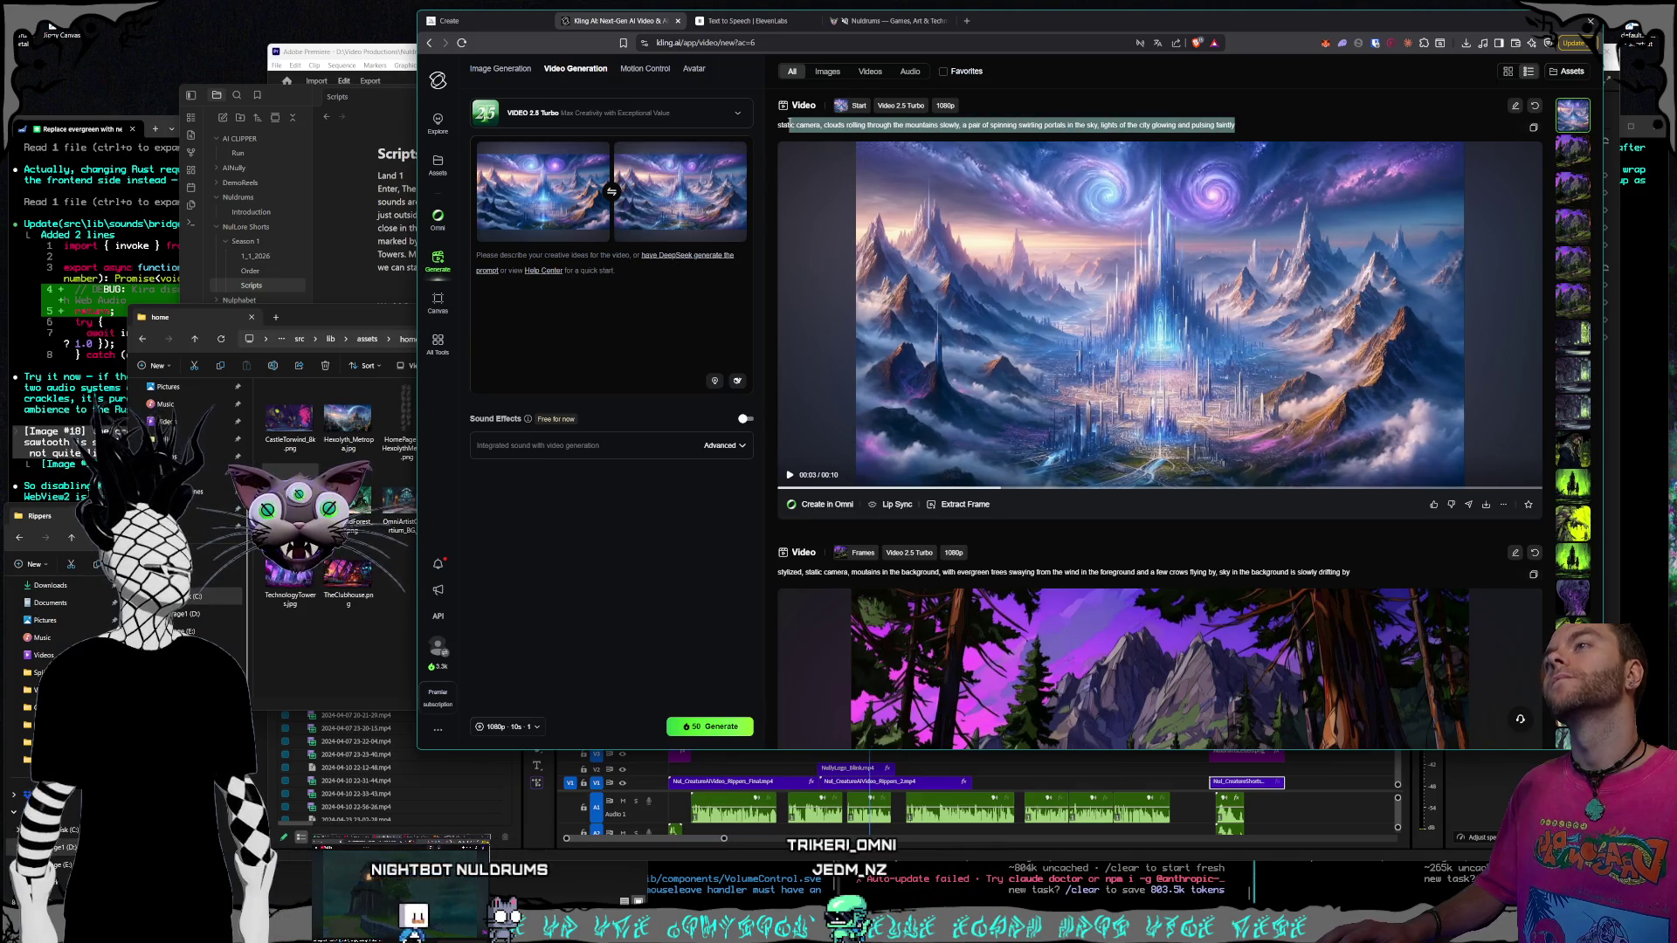
left_click(596, 315)
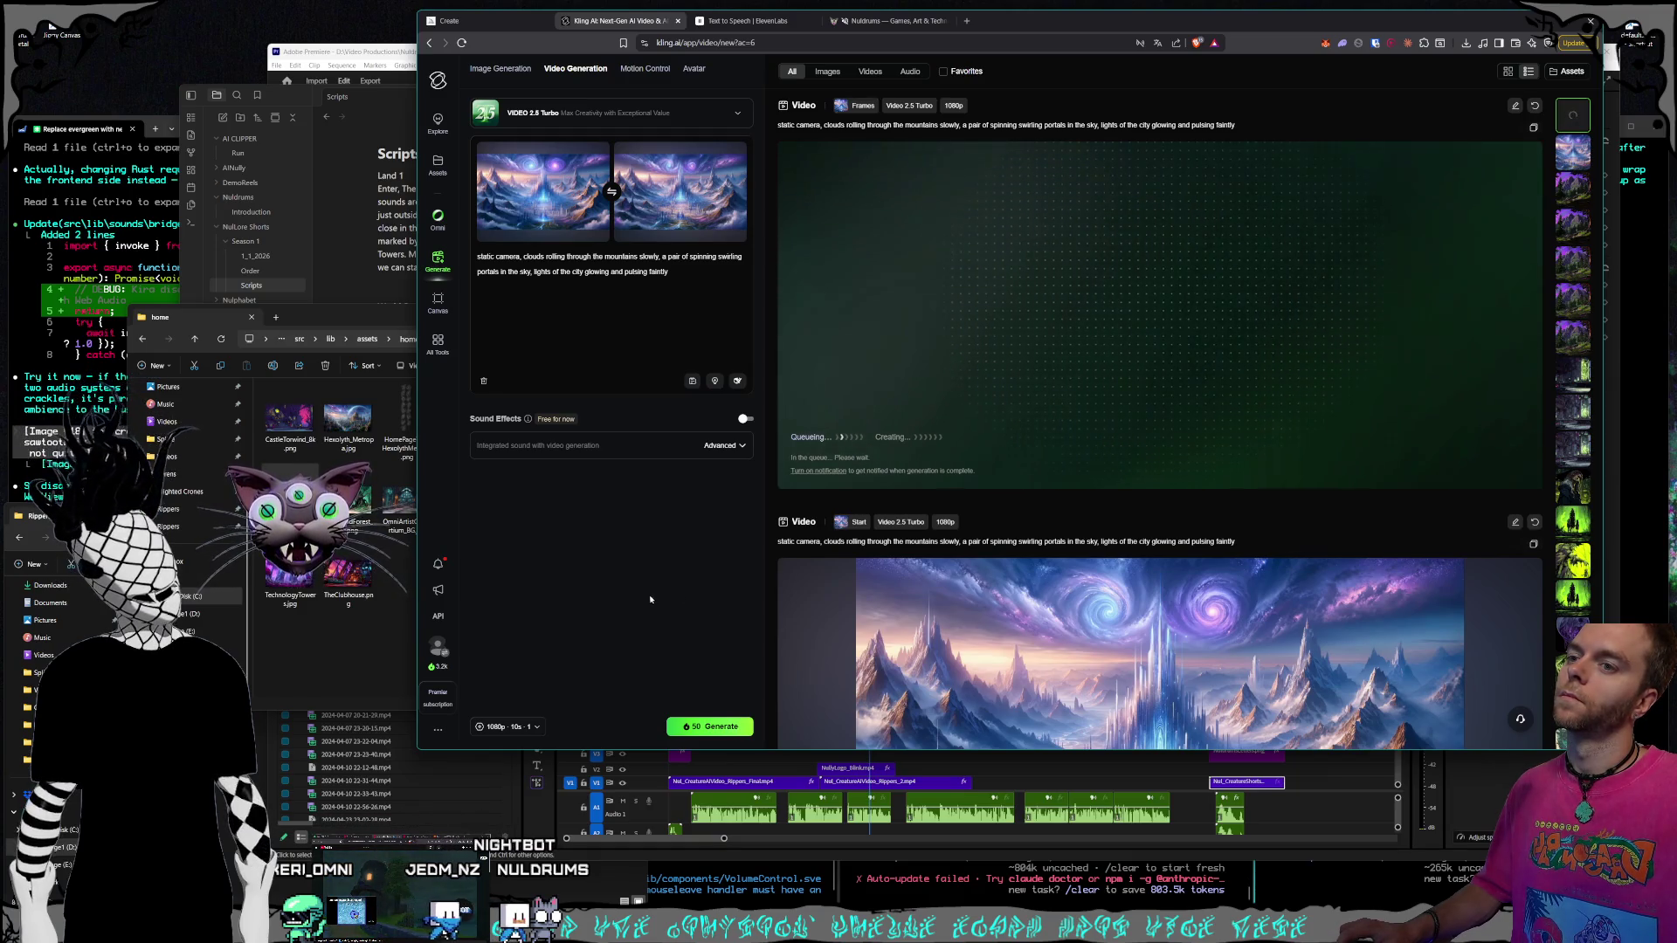
scroll(1009, 611, "down", 2)
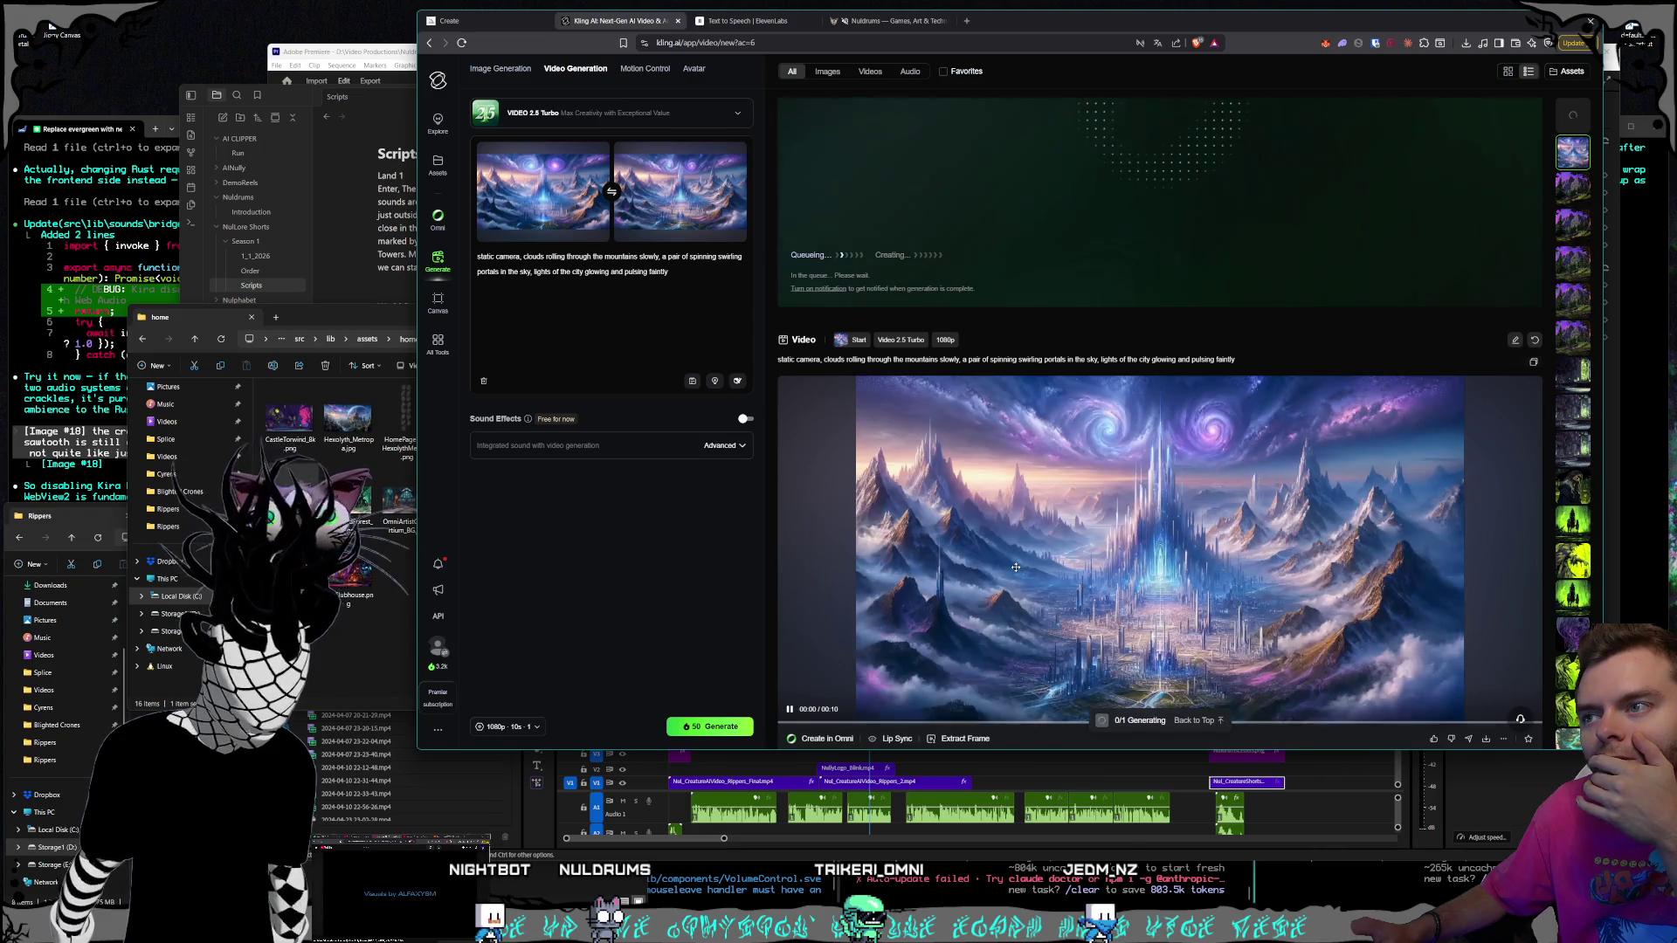
scroll(1088, 525, "up", 2)
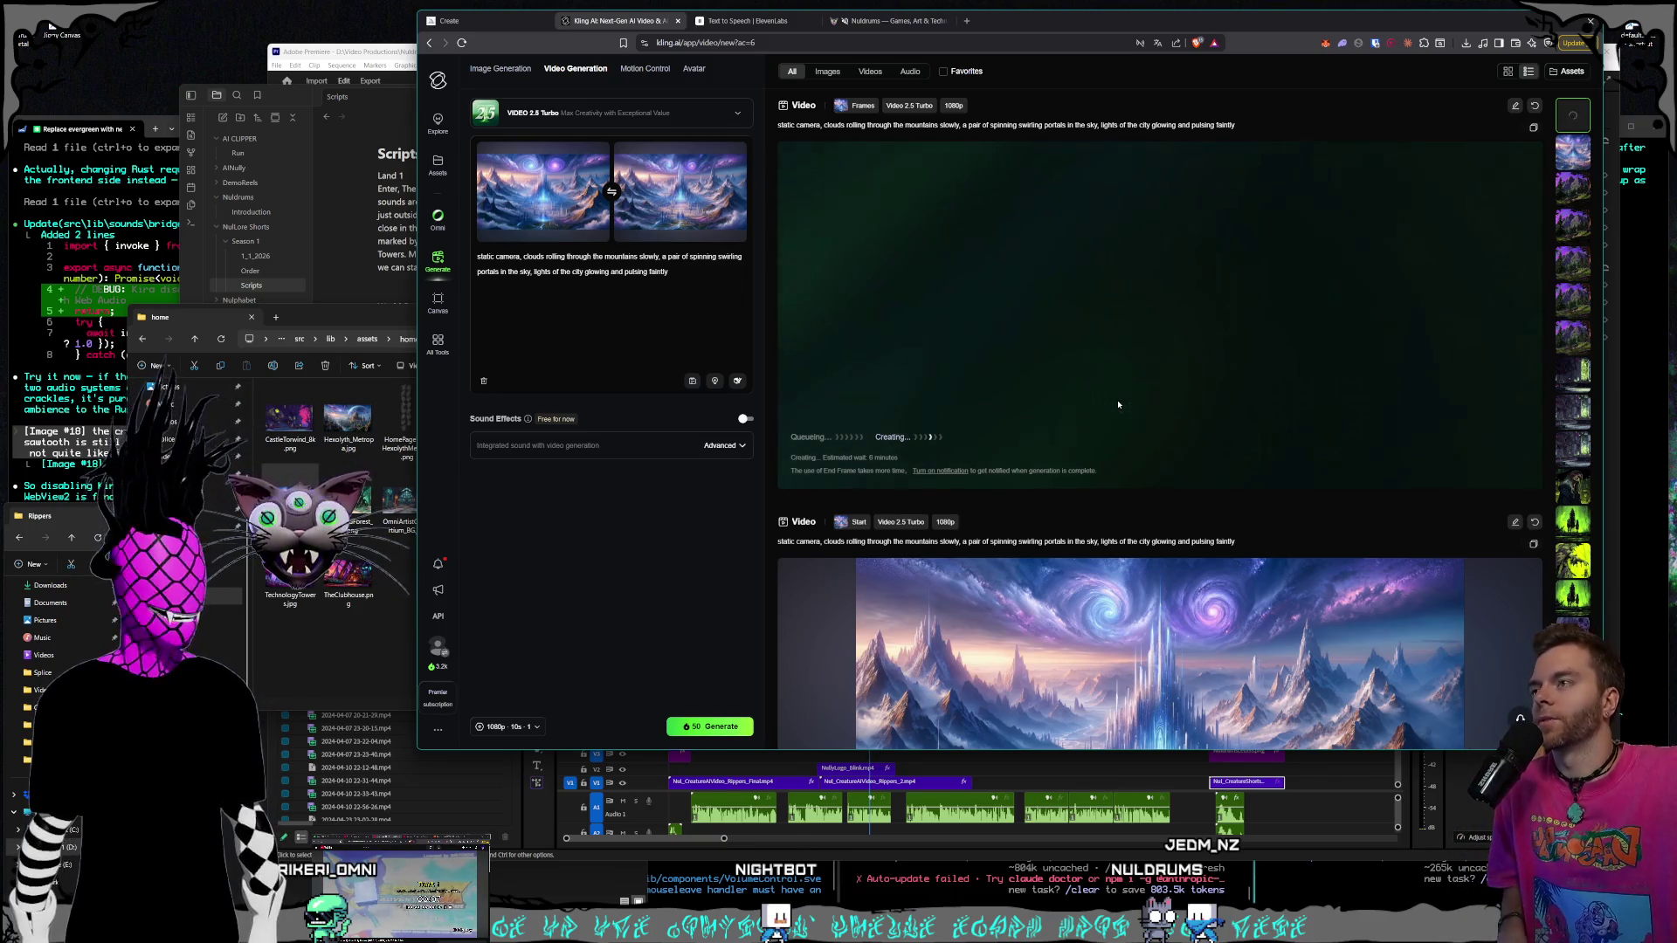
left_click(891, 20)
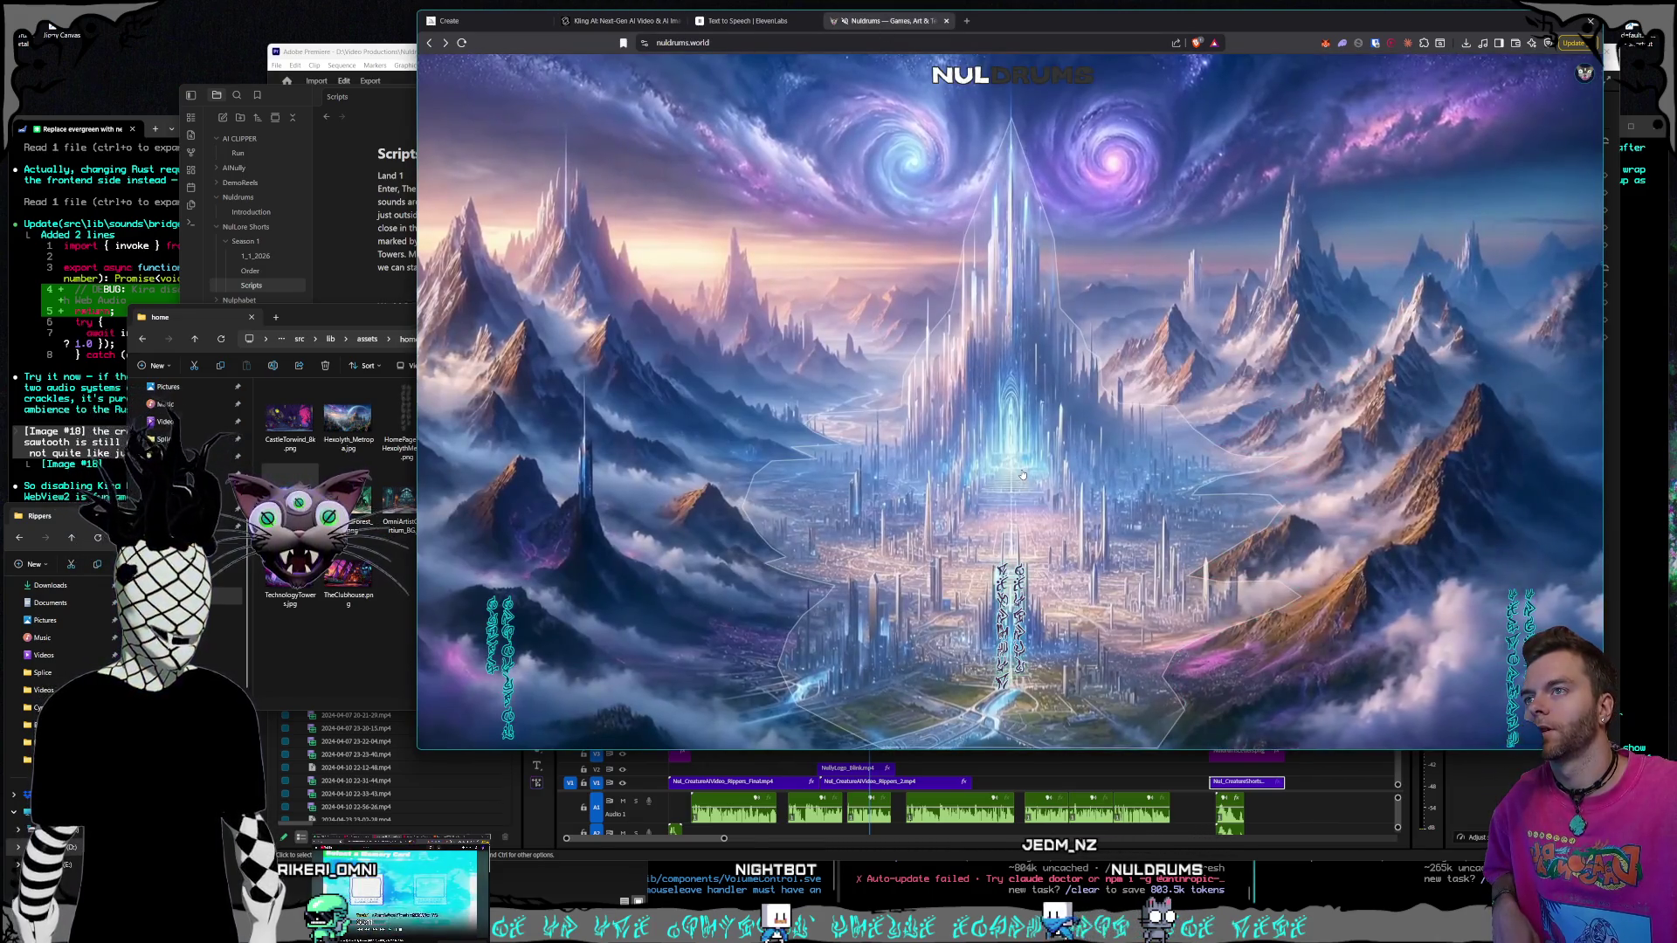
left_click(1018, 481)
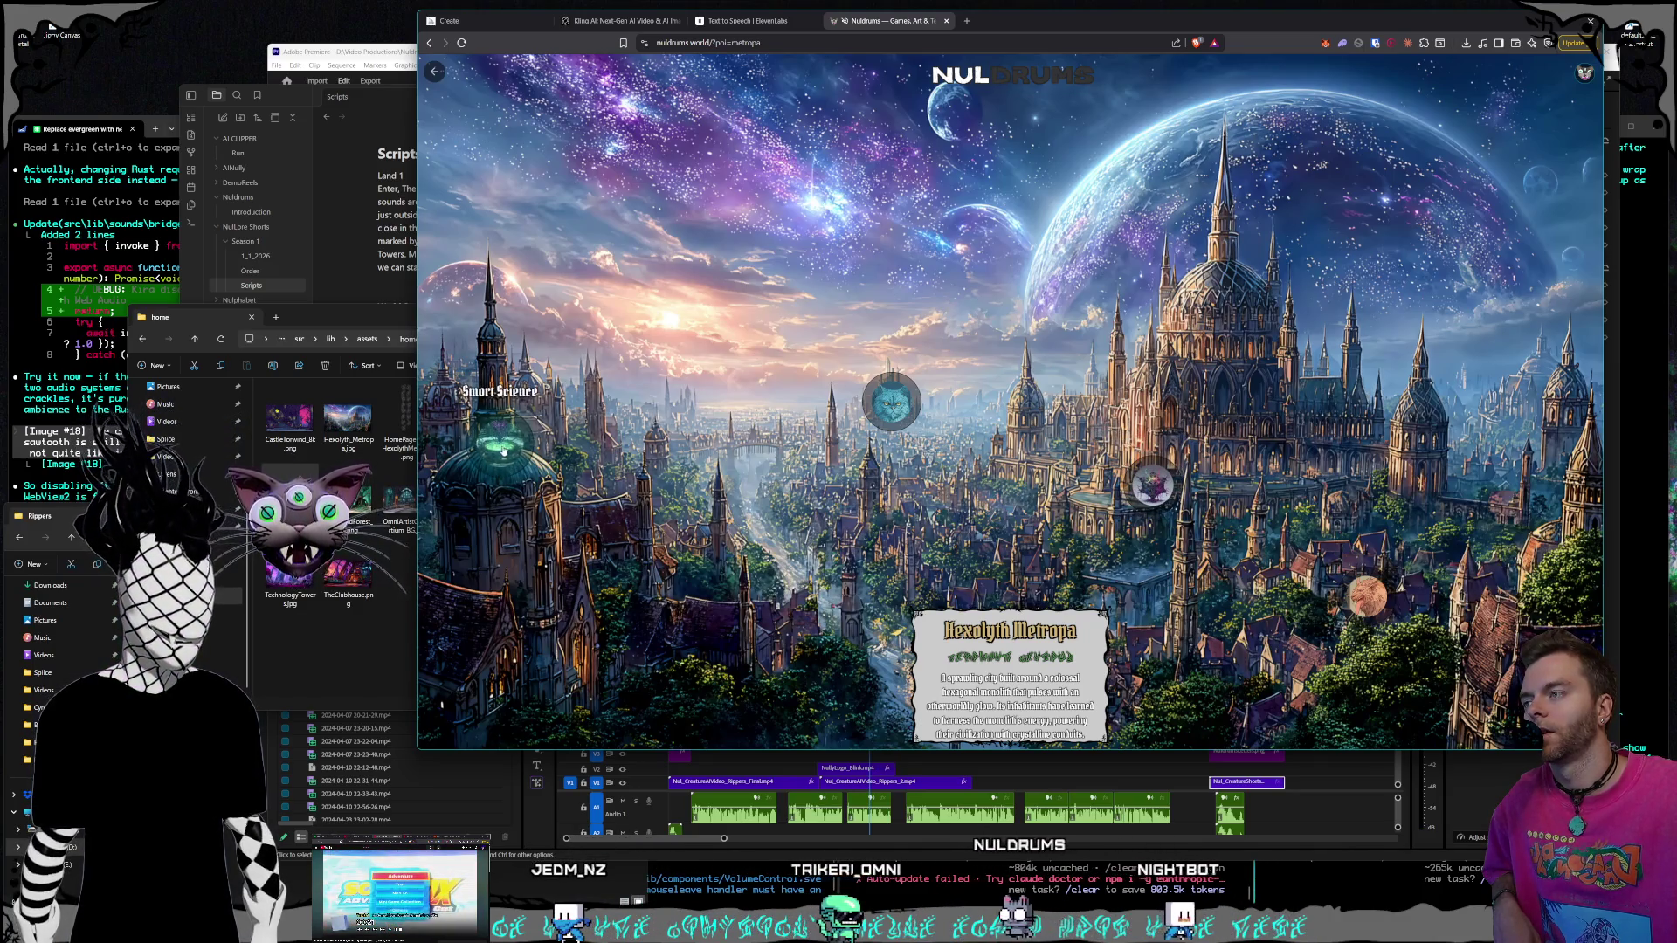
left_click(744, 21)
left_click(585, 23)
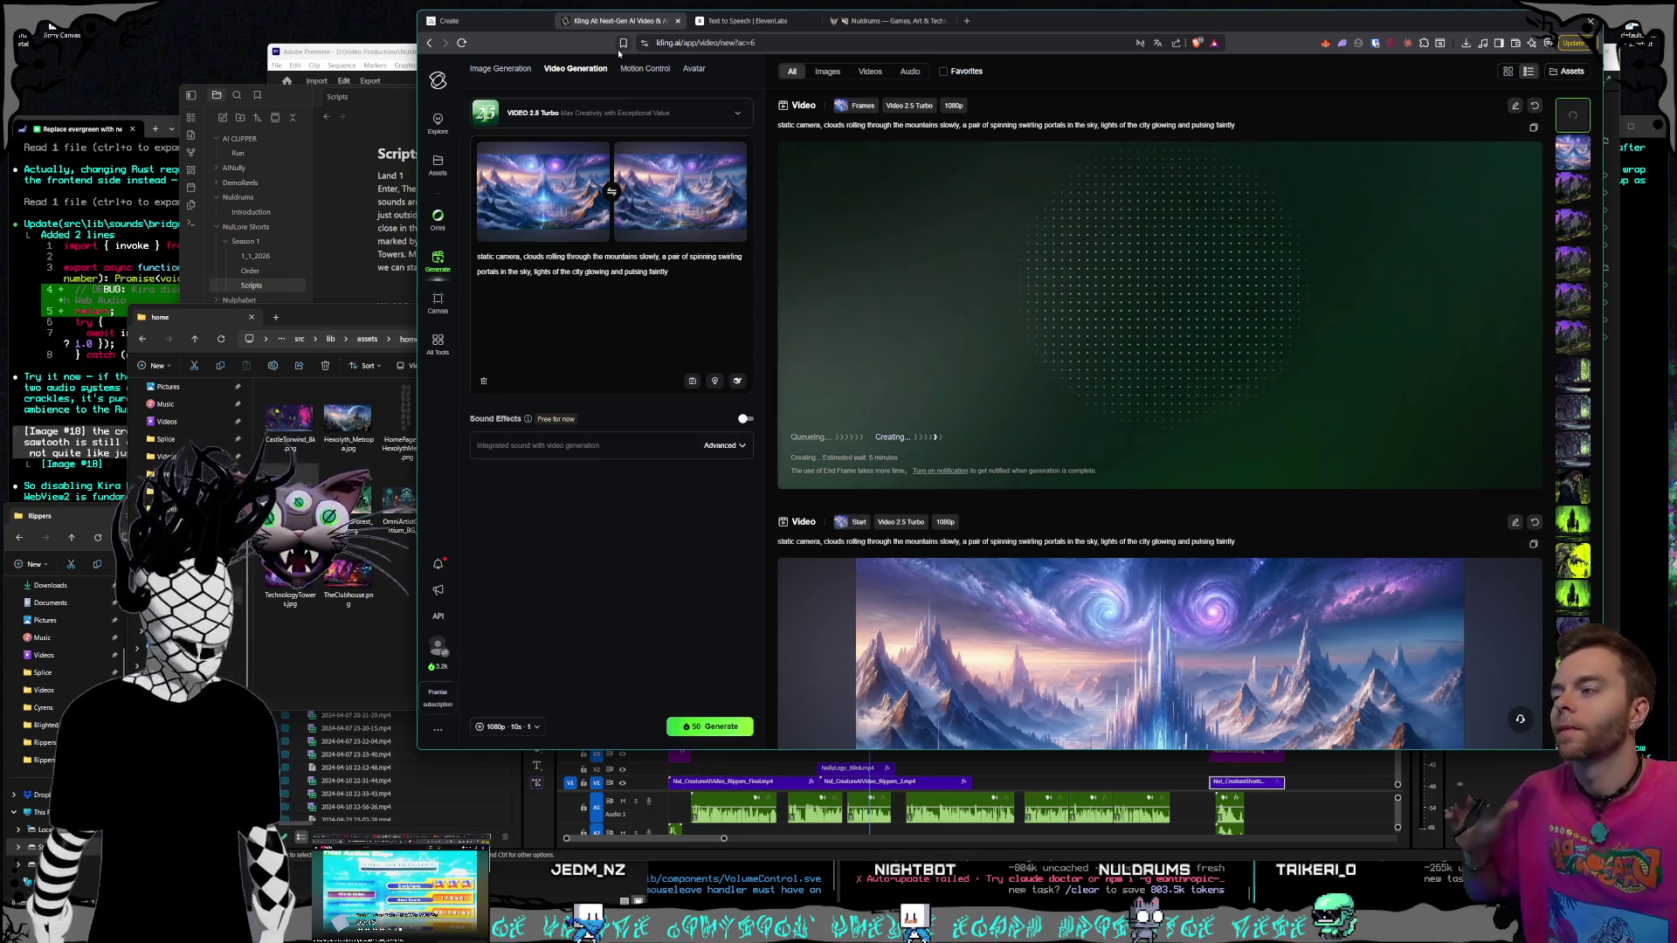
Use the TechnologyTowers image as the new start frame
mouse_move(348, 572)
left_mouse_down()
mouse_move(559, 297)
mouse_move(647, 227)
left_mouse_up()
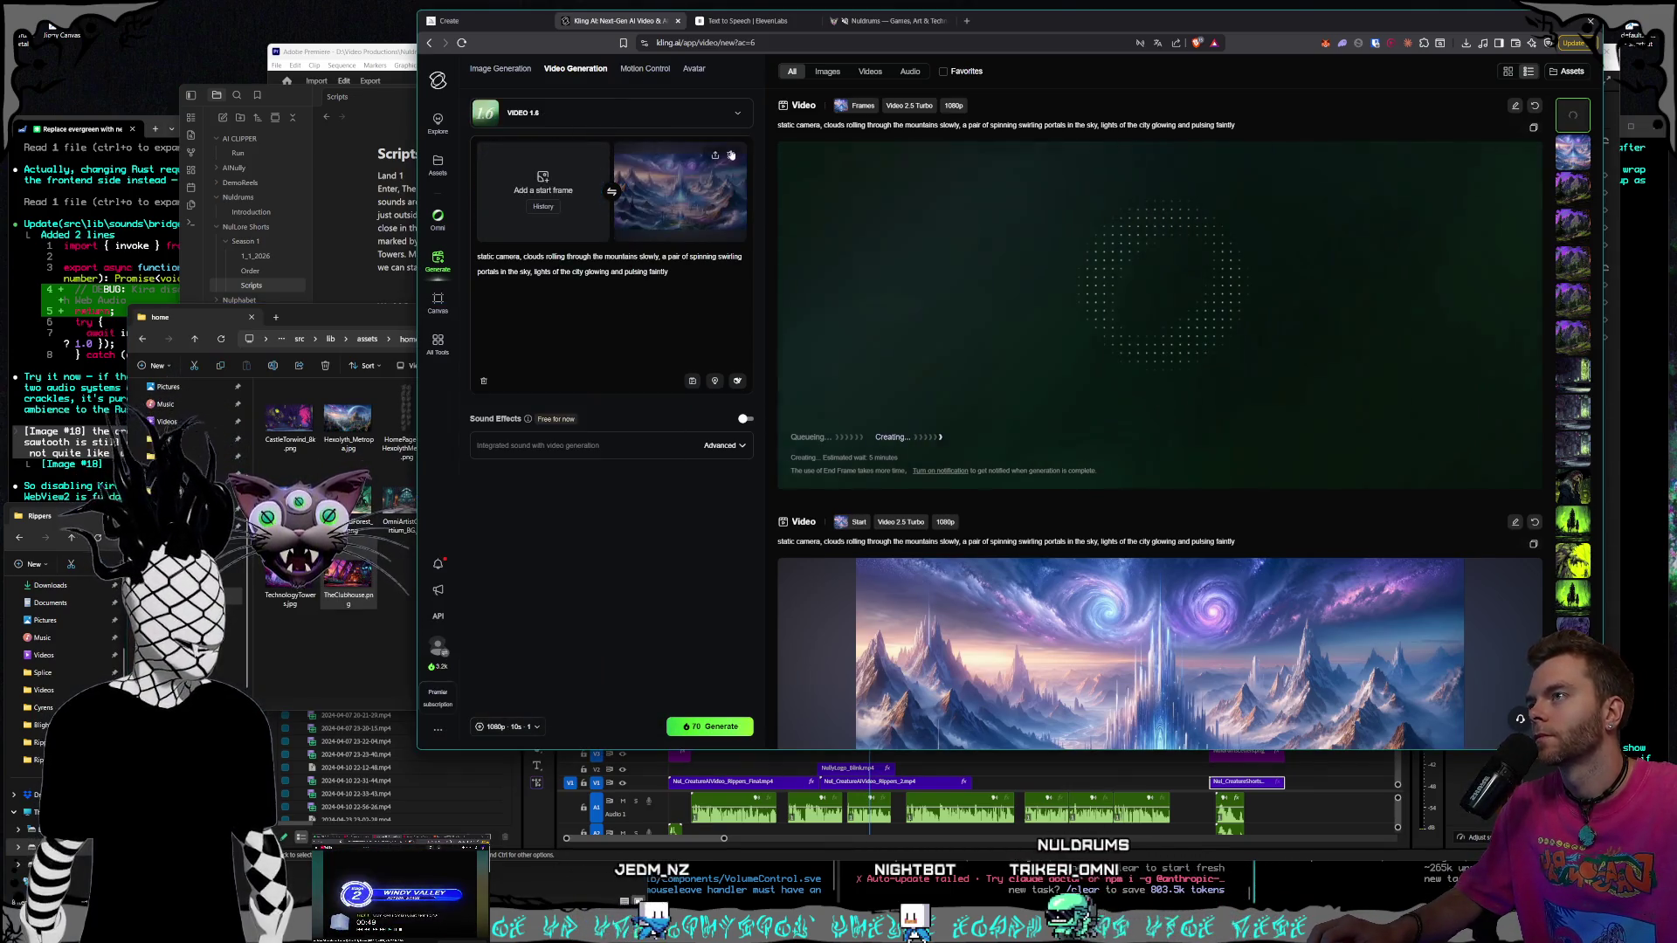
mouse_move(290, 578)
left_mouse_down()
mouse_move(420, 375)
mouse_move(553, 219)
left_mouse_up()
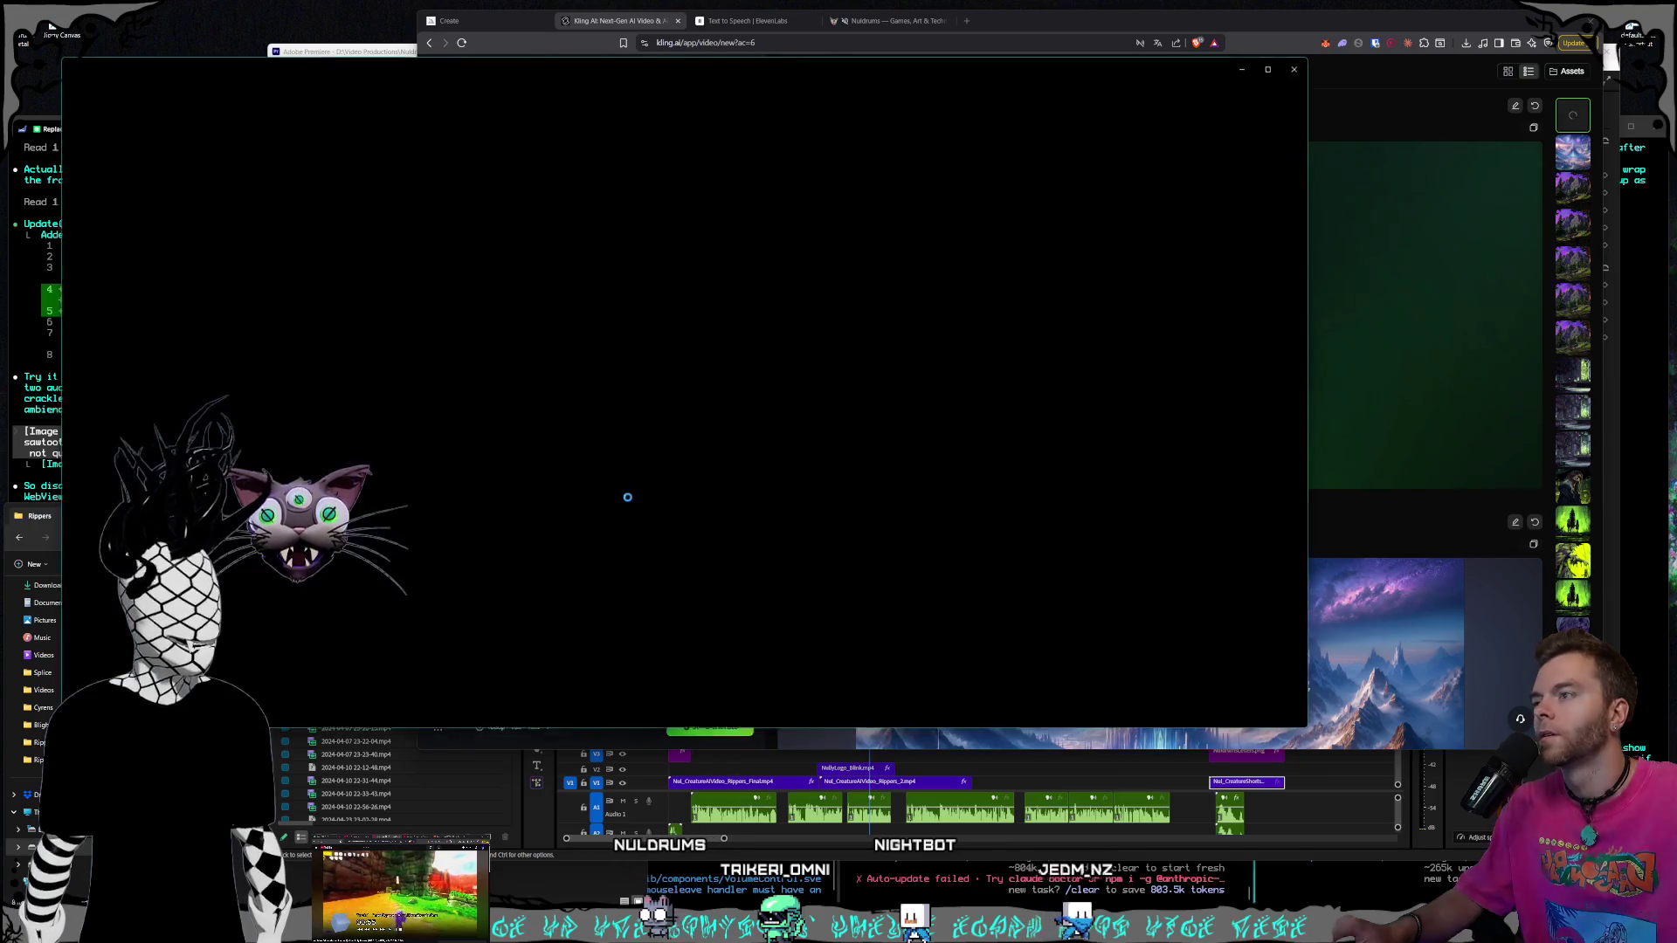
key("Escape")
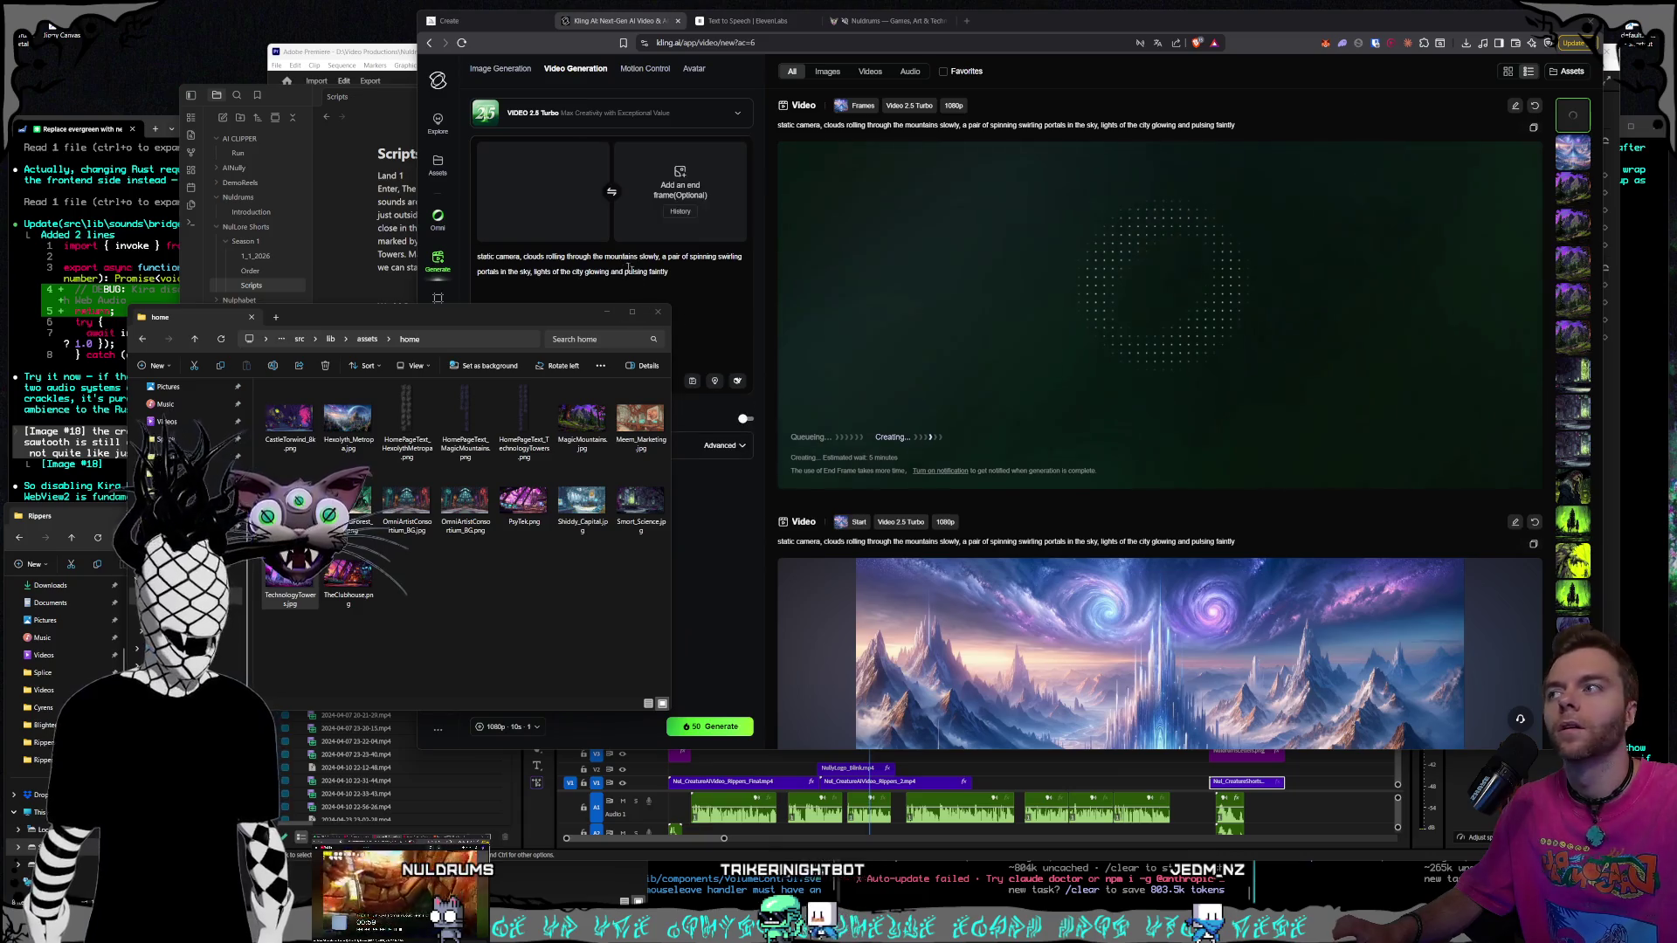
Replace the prompt with wind in trees, drifting clouds, blue metal towers, light glints and a brief lens flare
left_click_drag(668, 272, 477, 262)
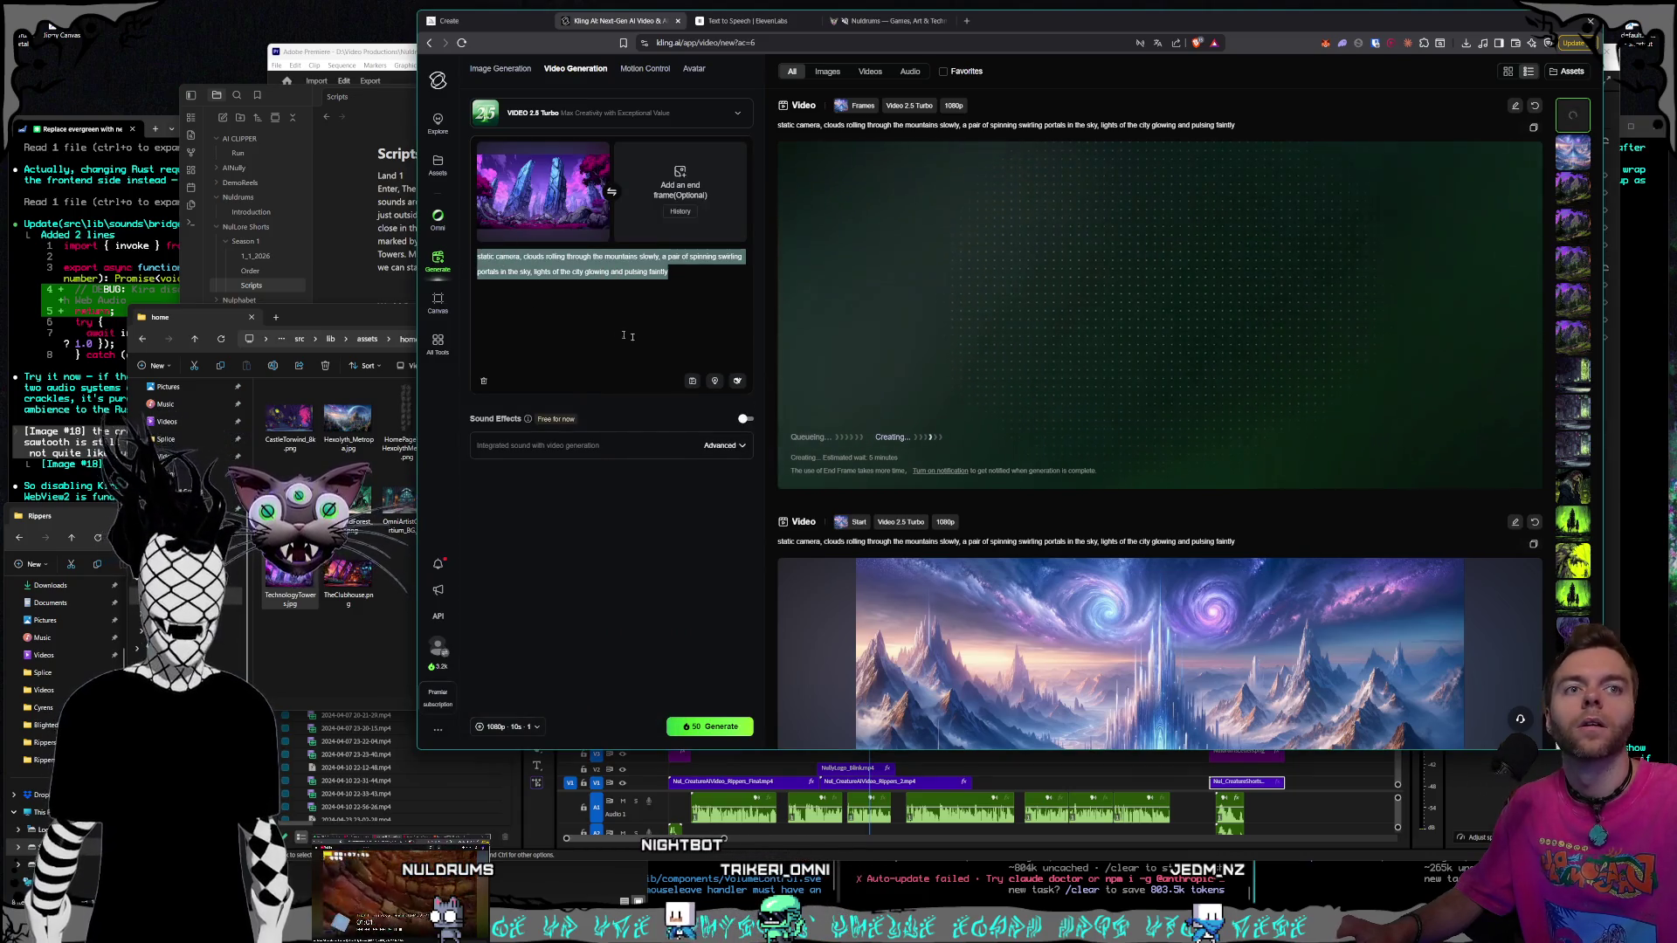
type("static camera,")
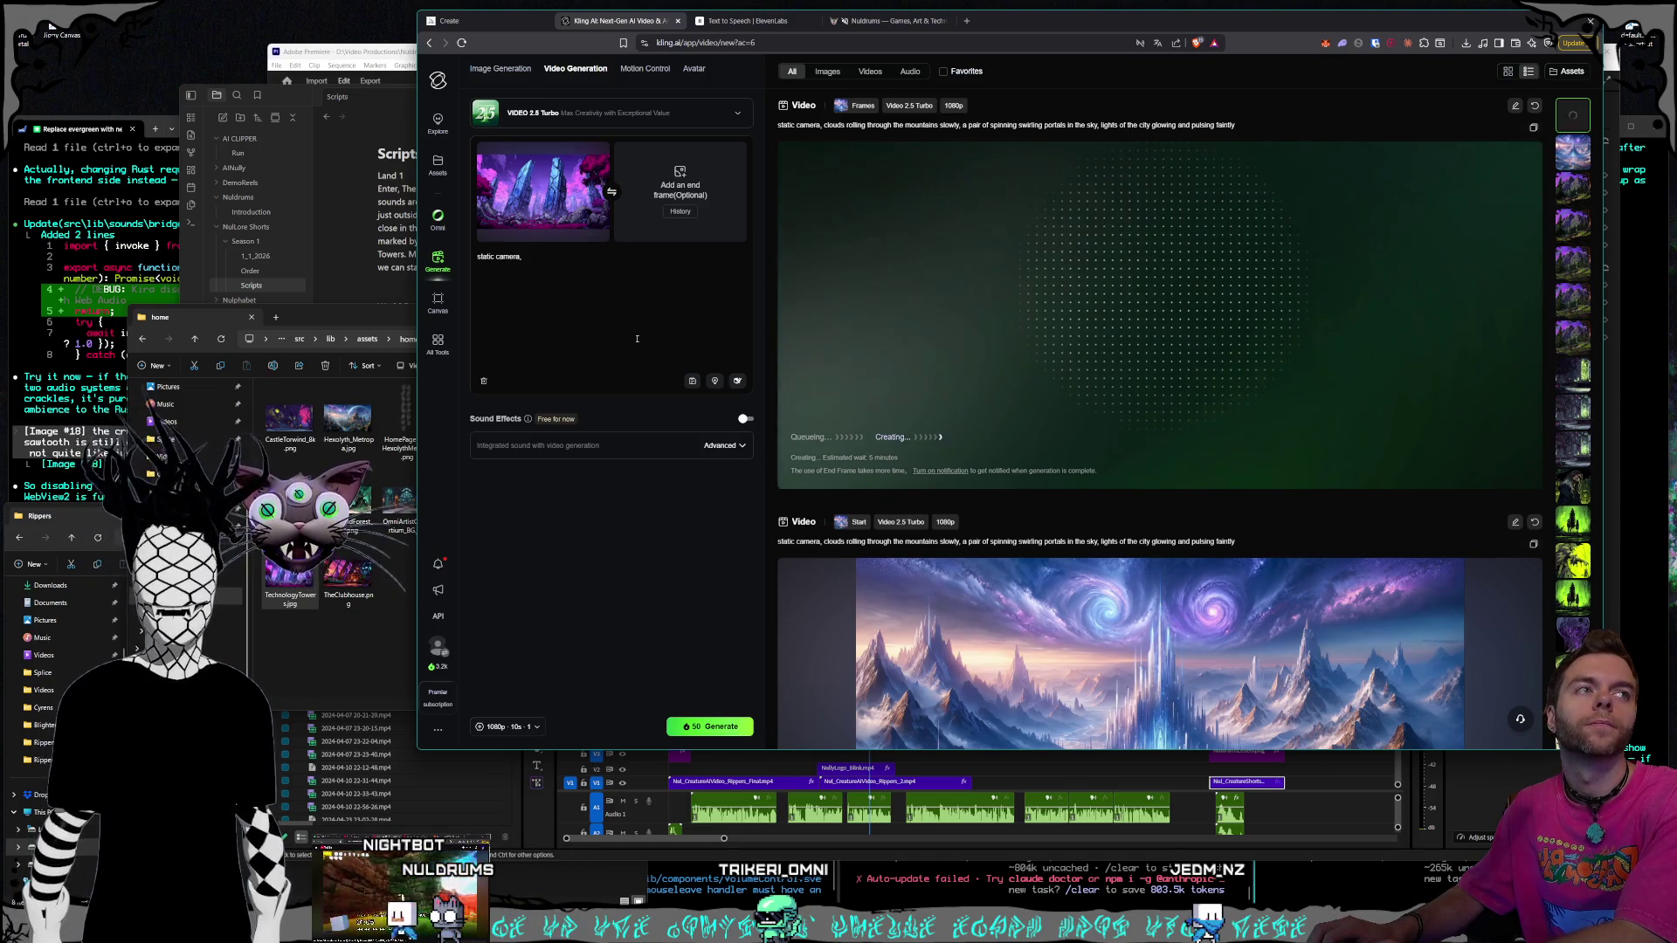
type(" wind")
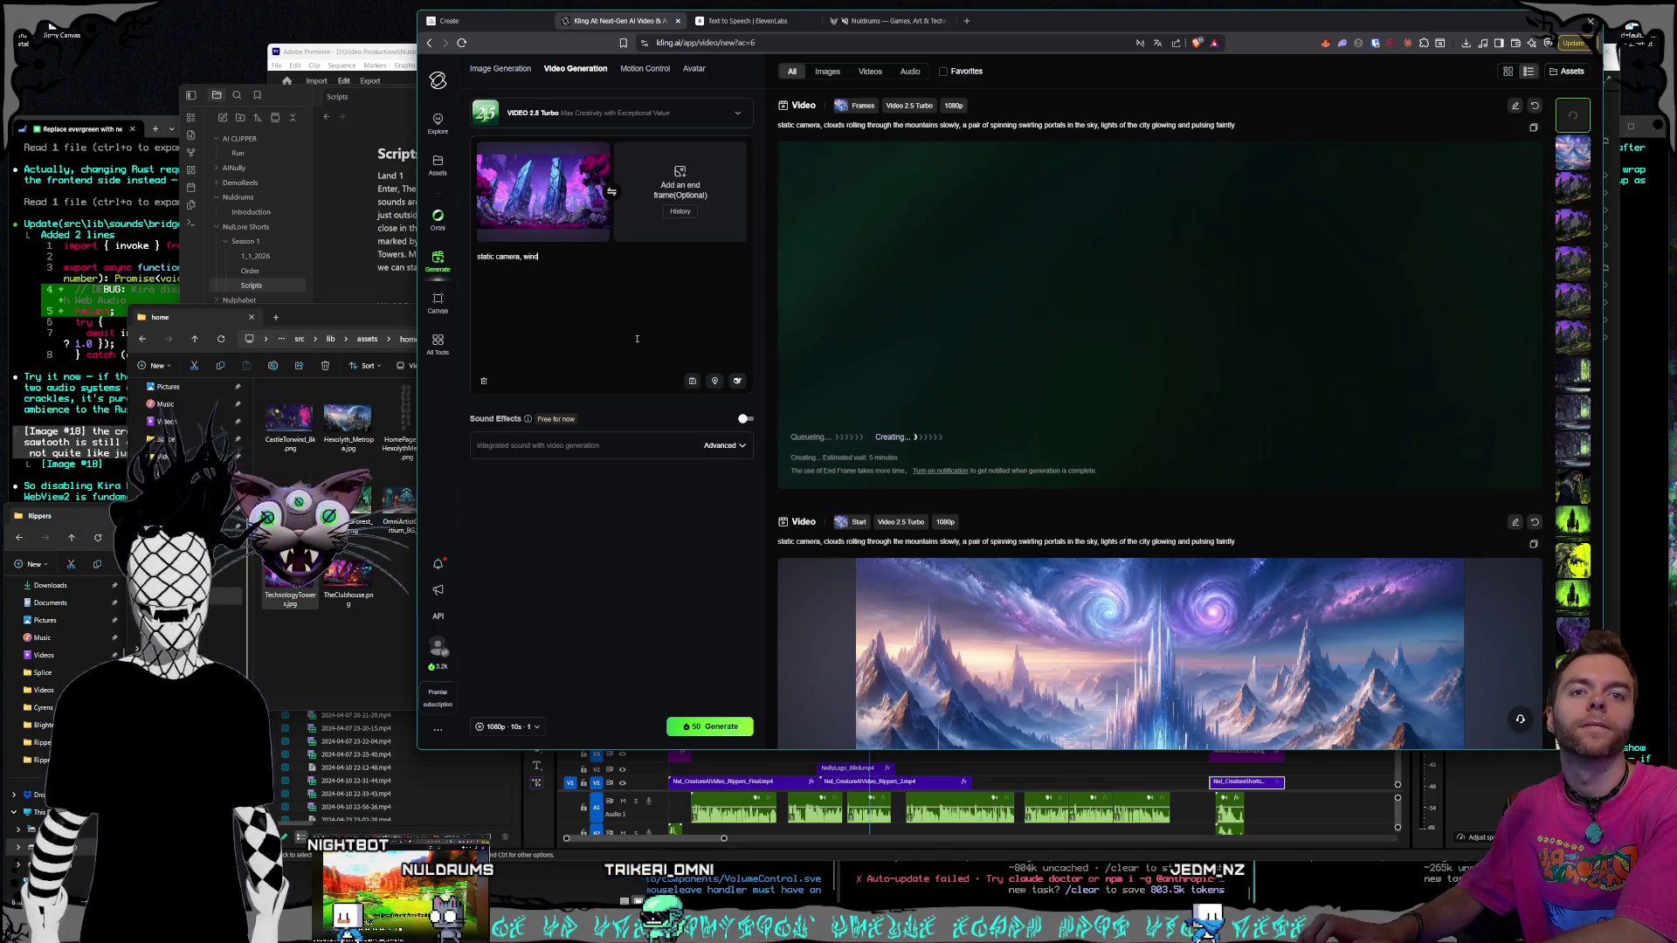
type(" blowing t")
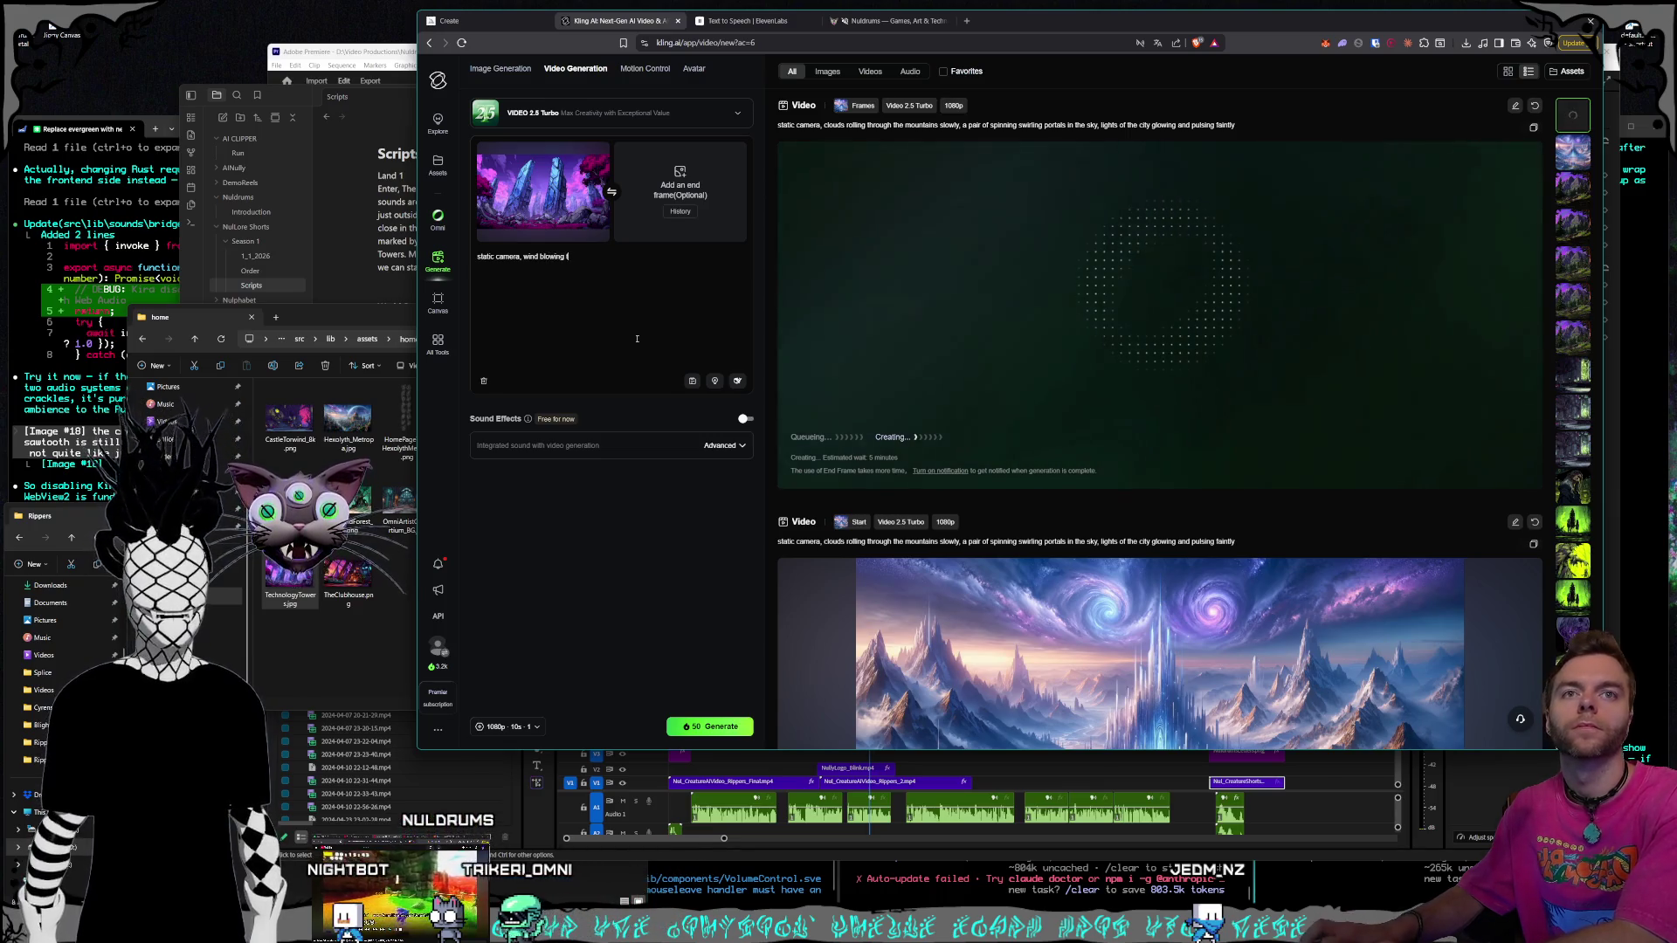
type("regras slowly")
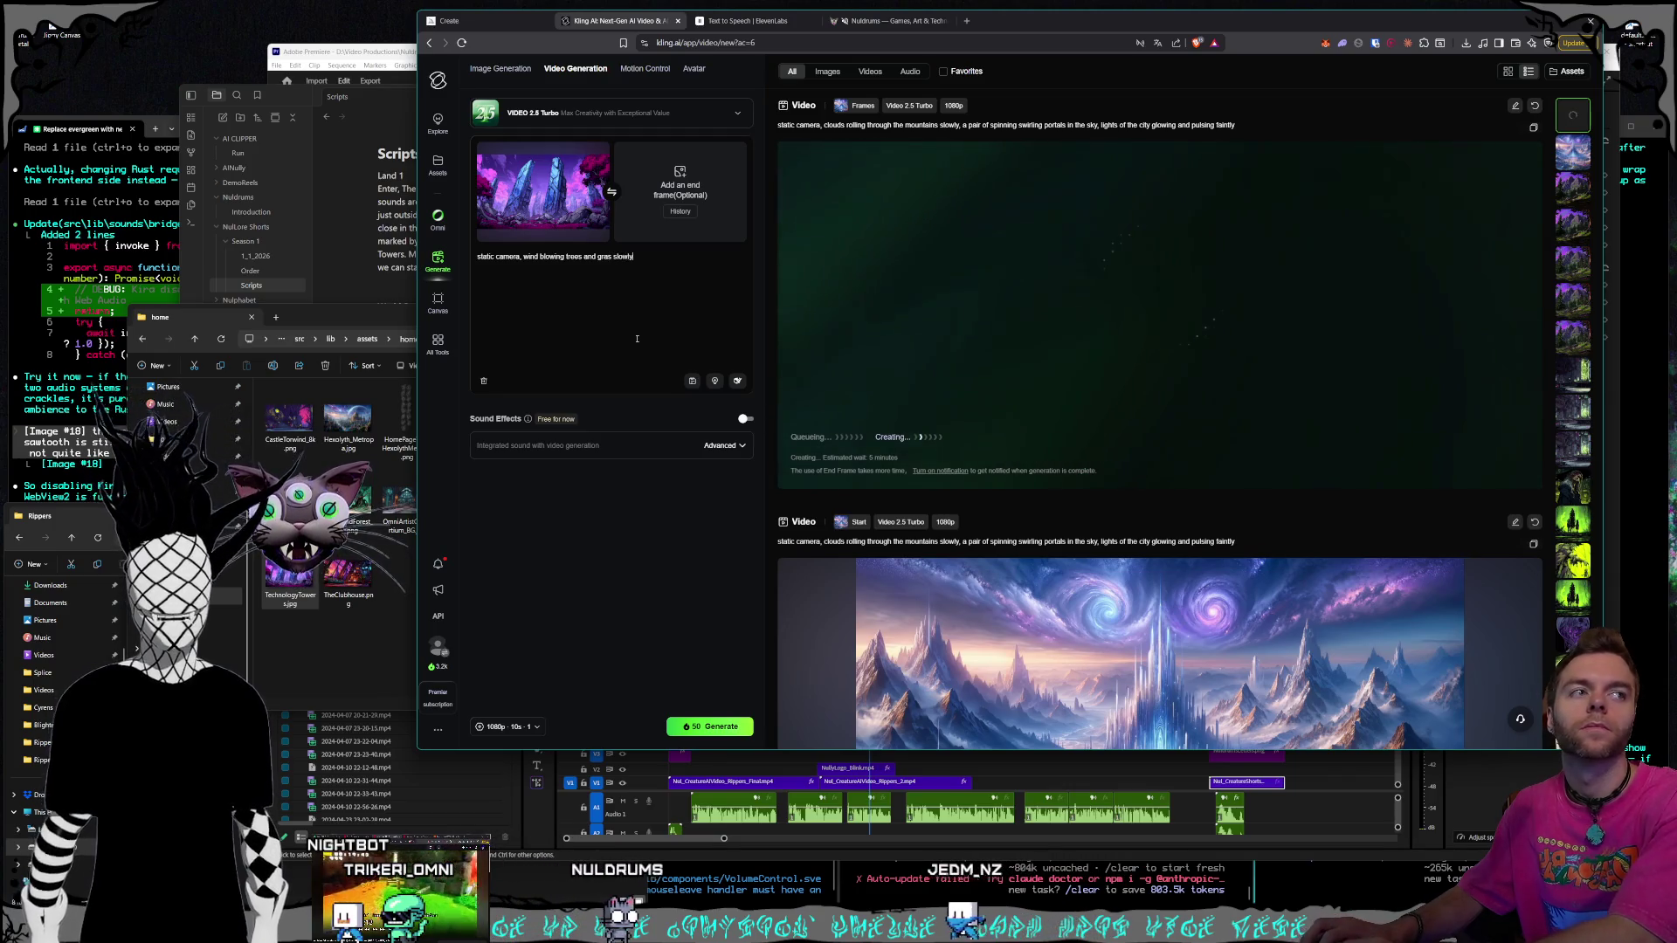
key("BackSpace")
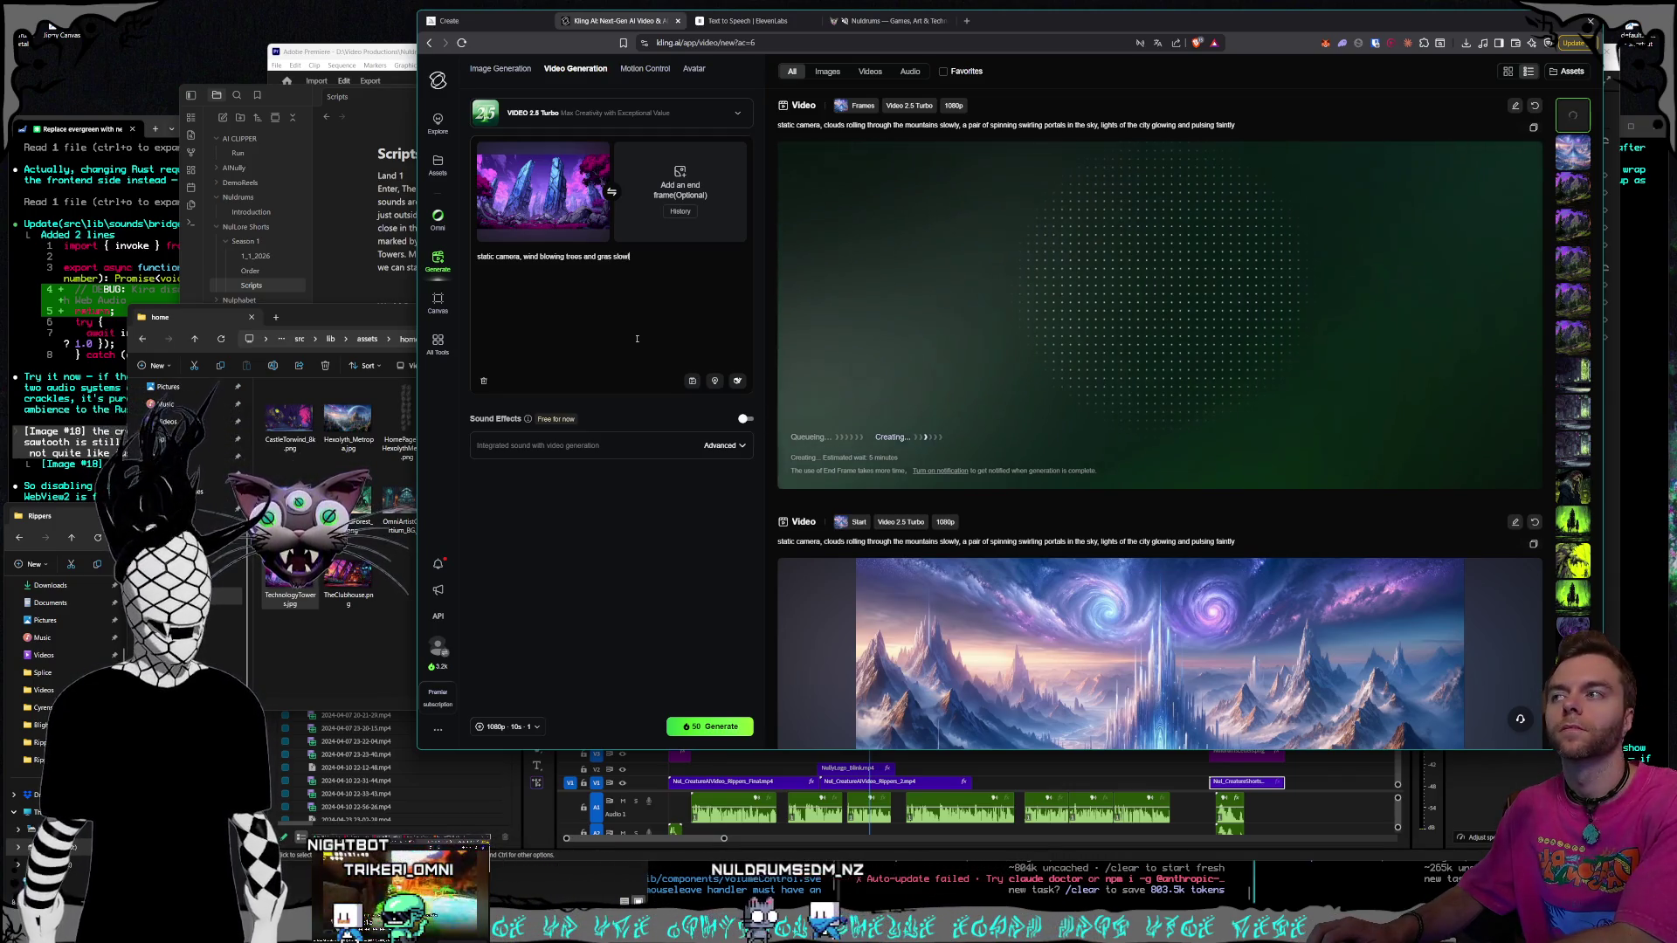
type("s in the s")
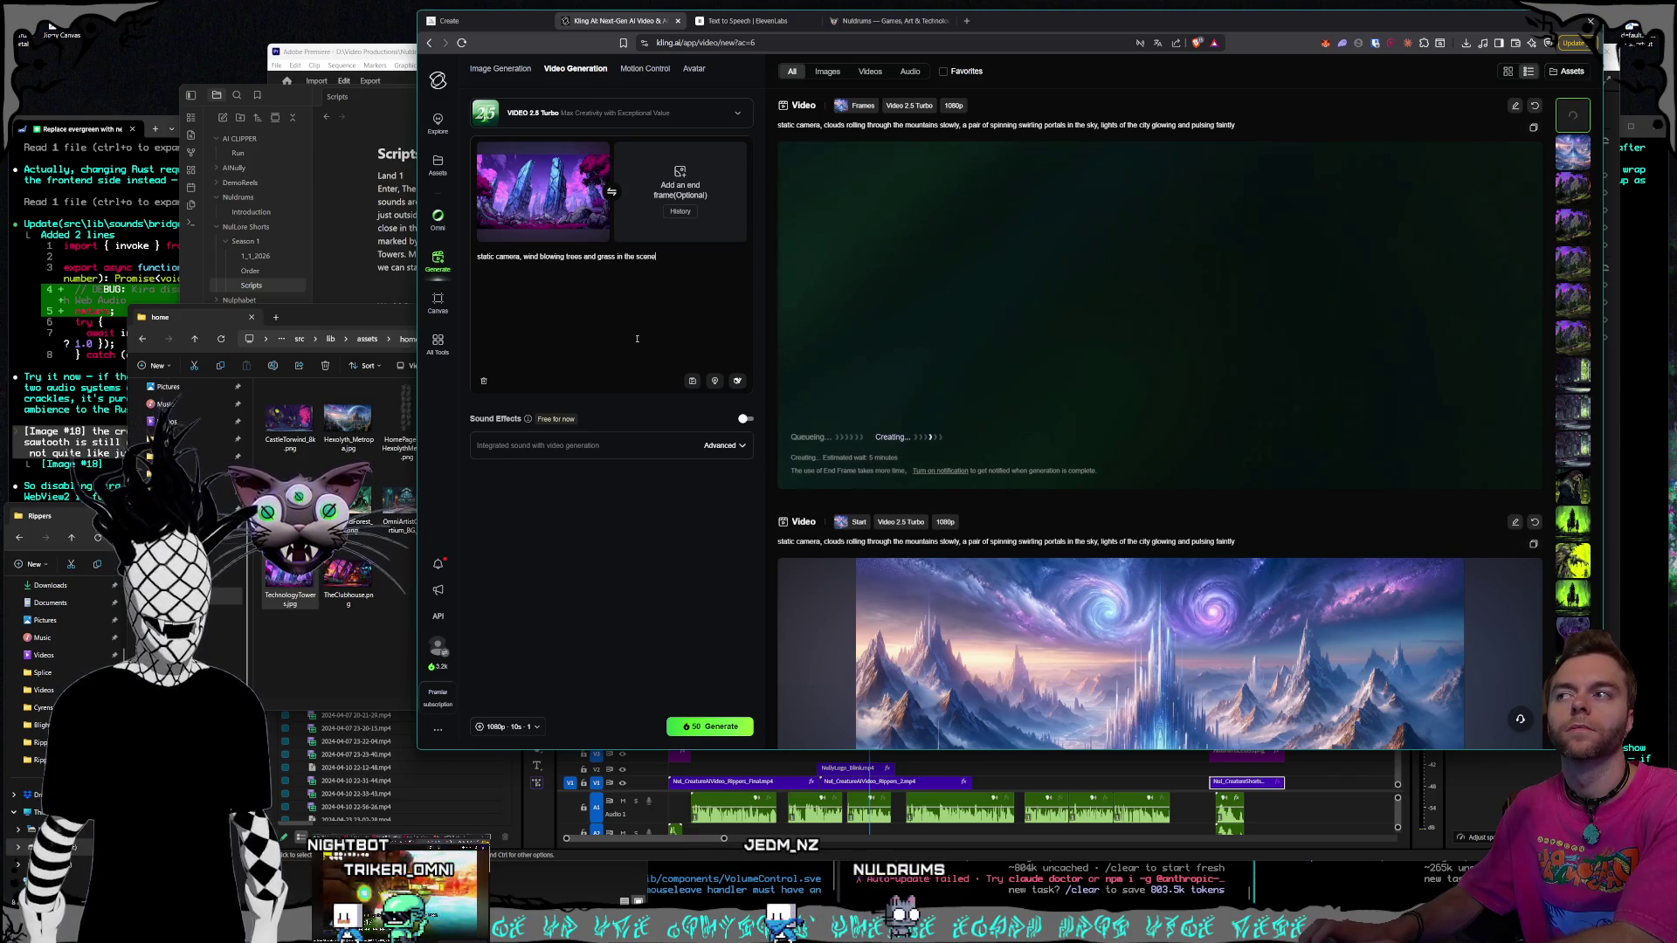
type("cene slowly, cl")
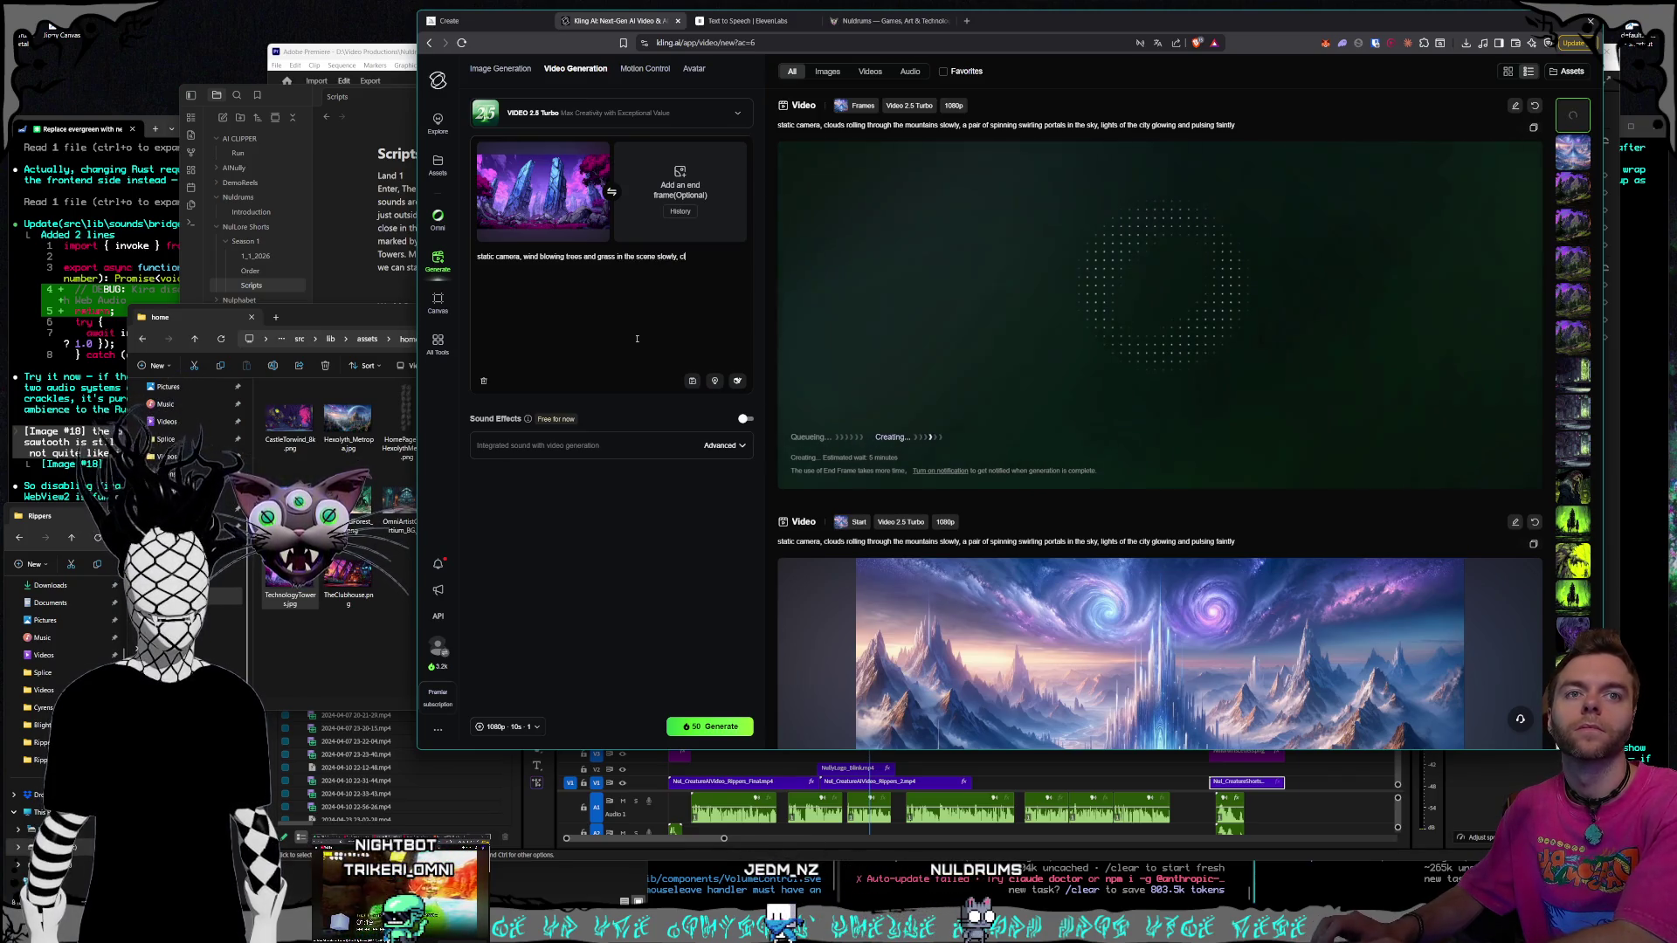
type("ouds in the sky are")
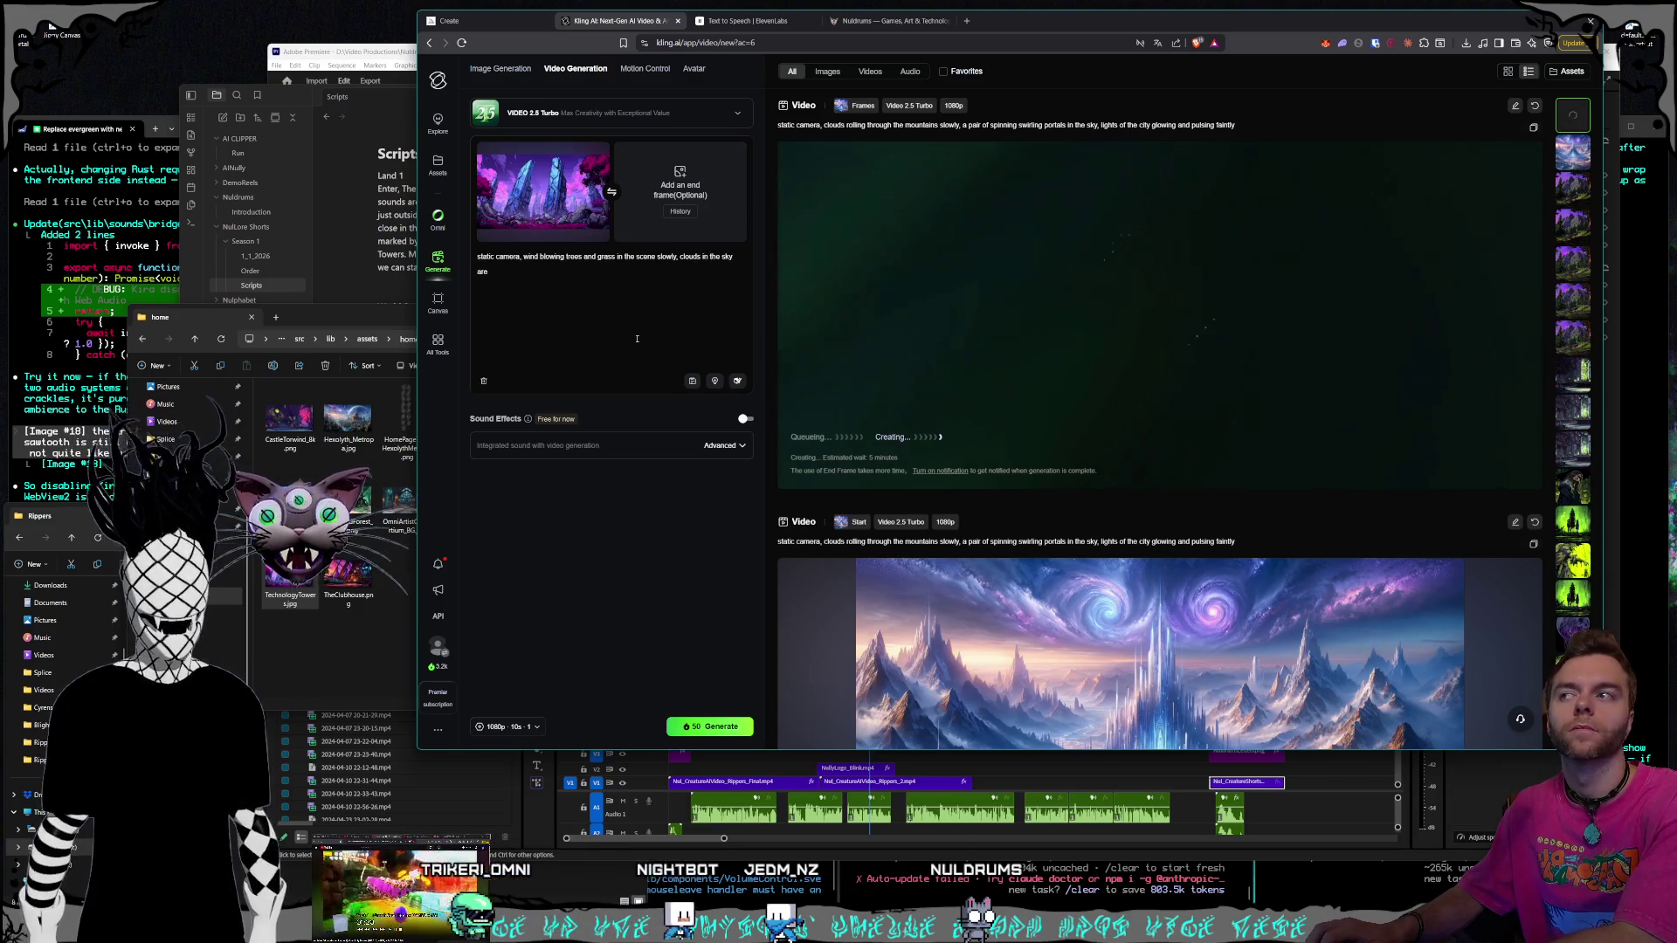
type(" driftin")
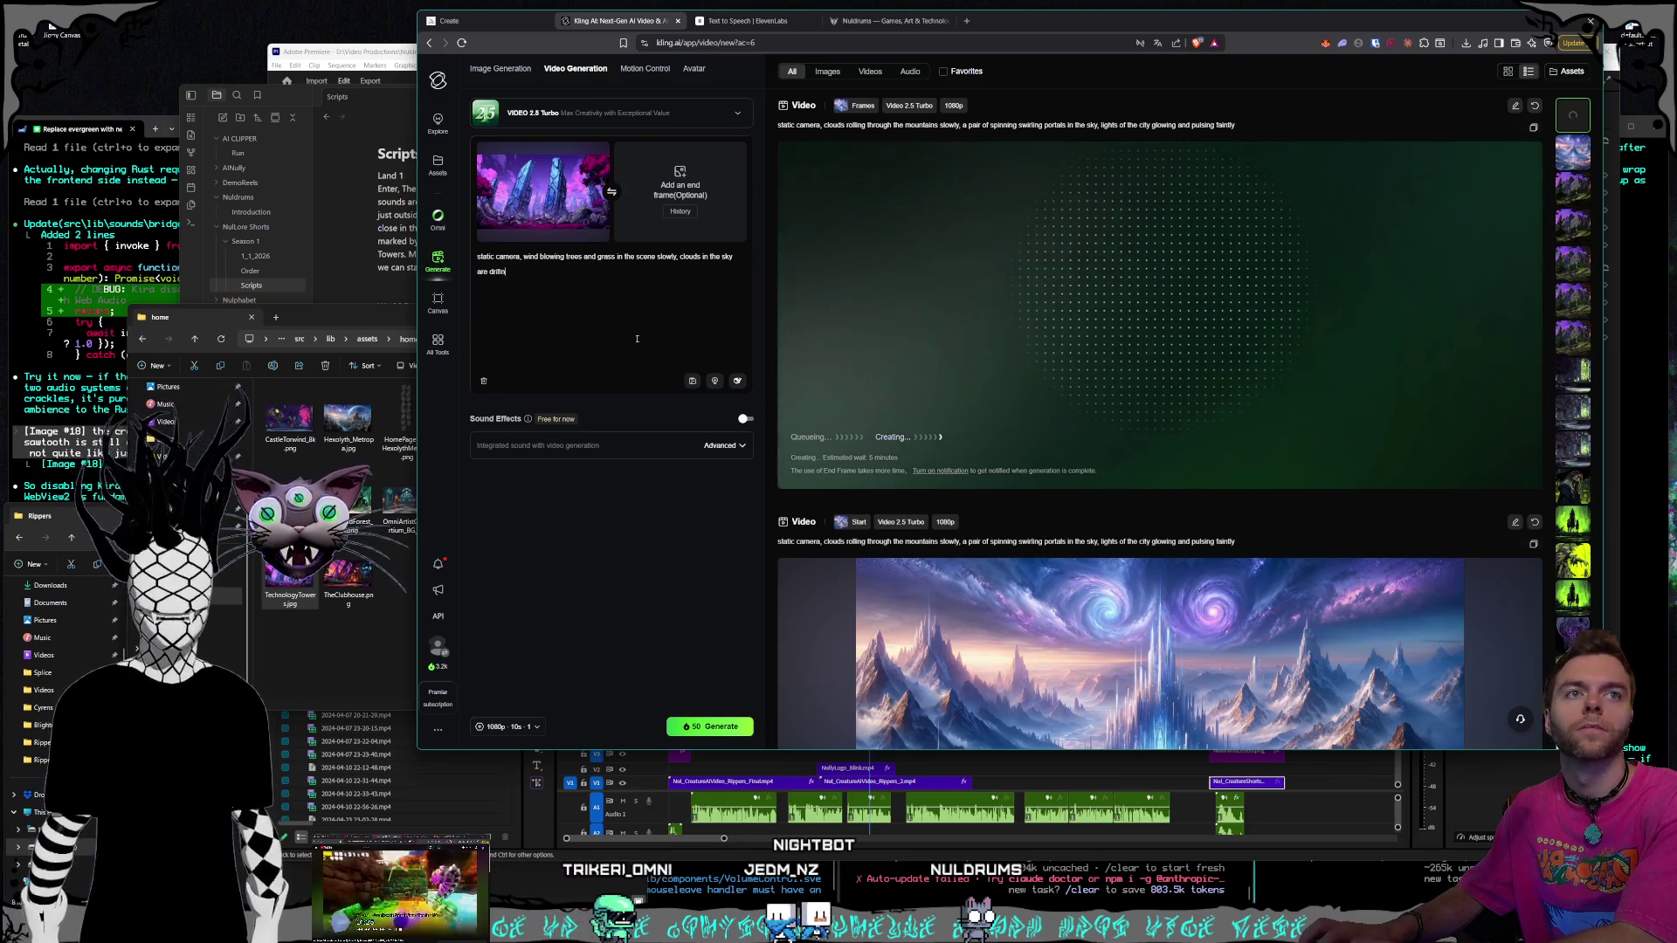
type("g by, solid m")
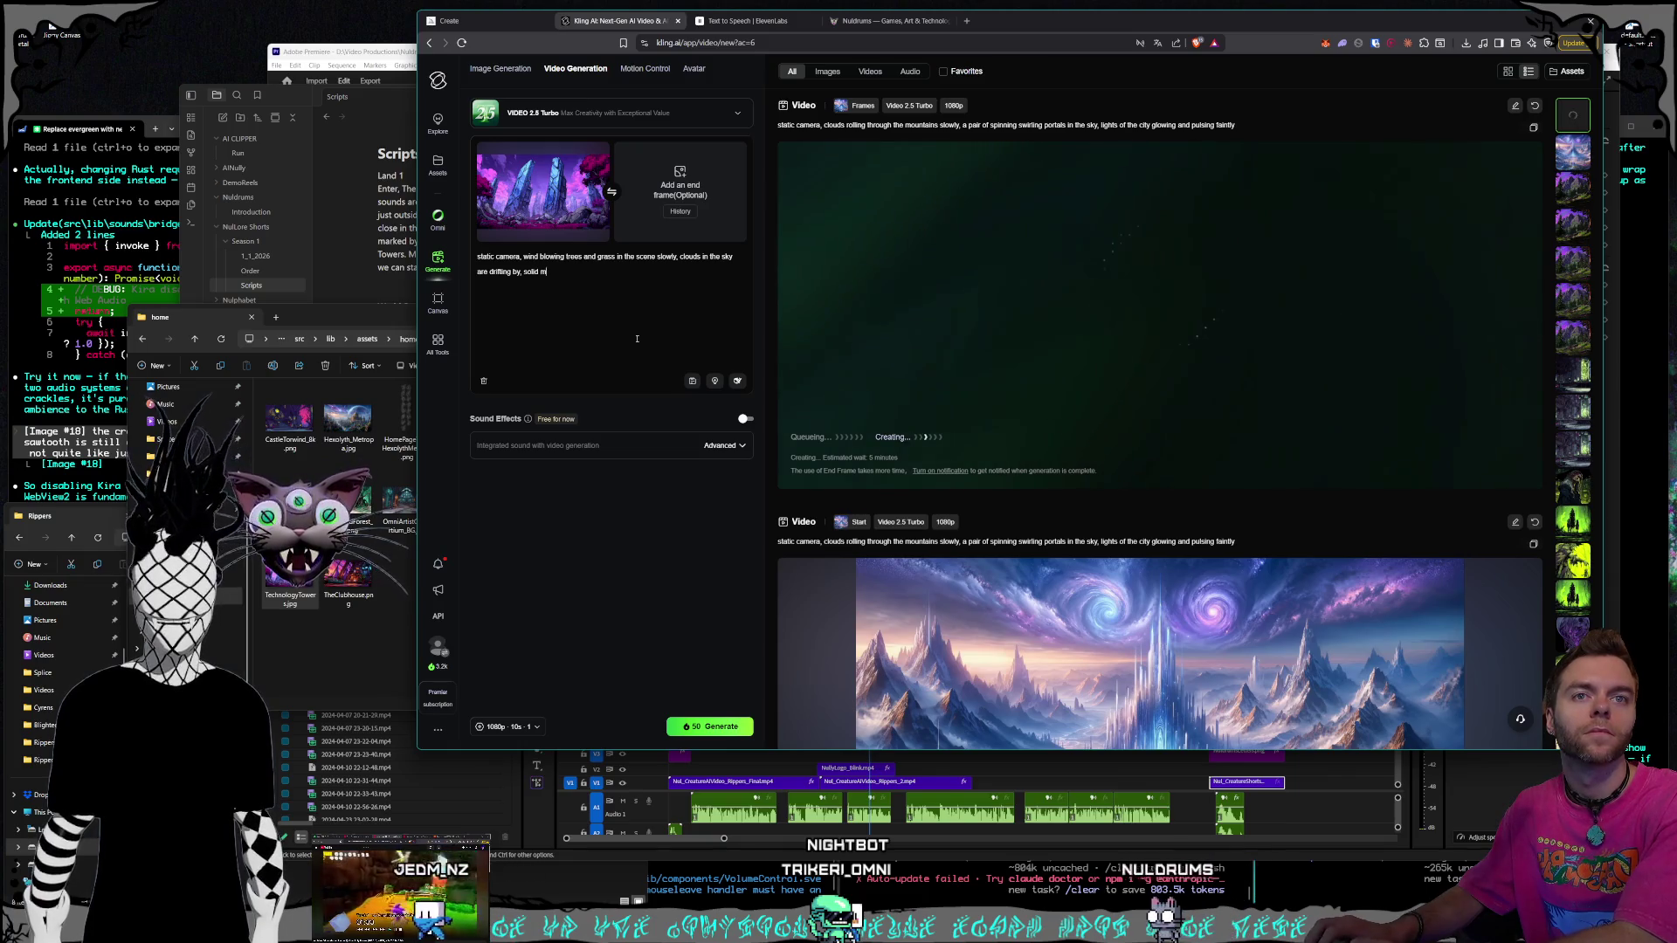
type("etal towers ")
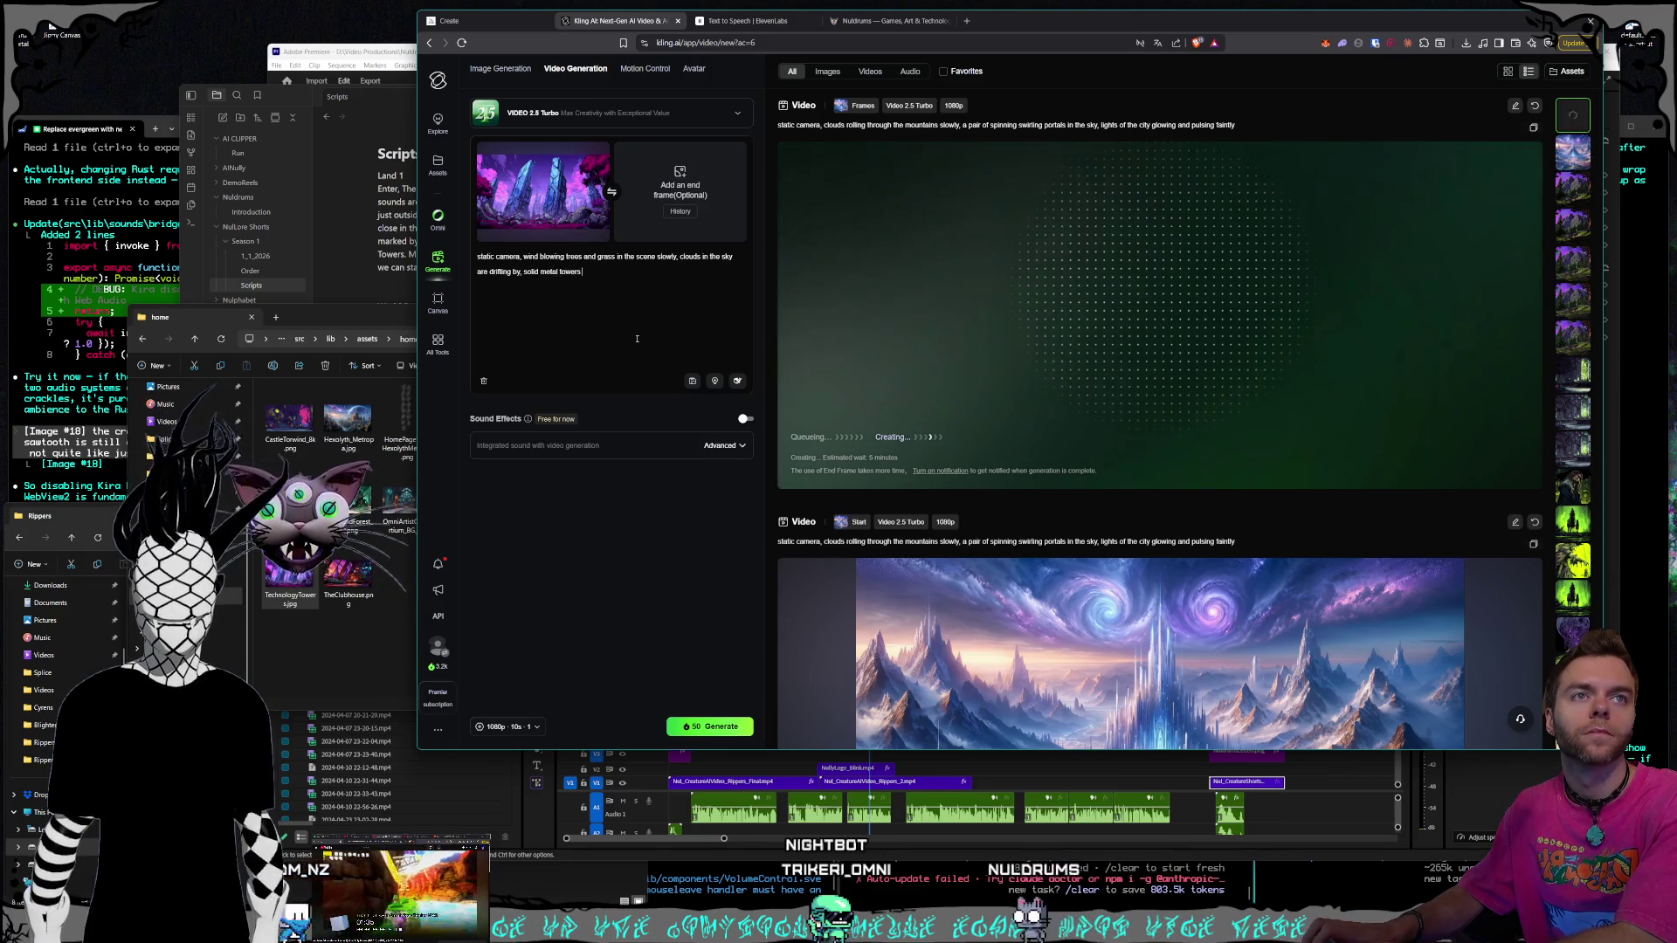
type("stand t")
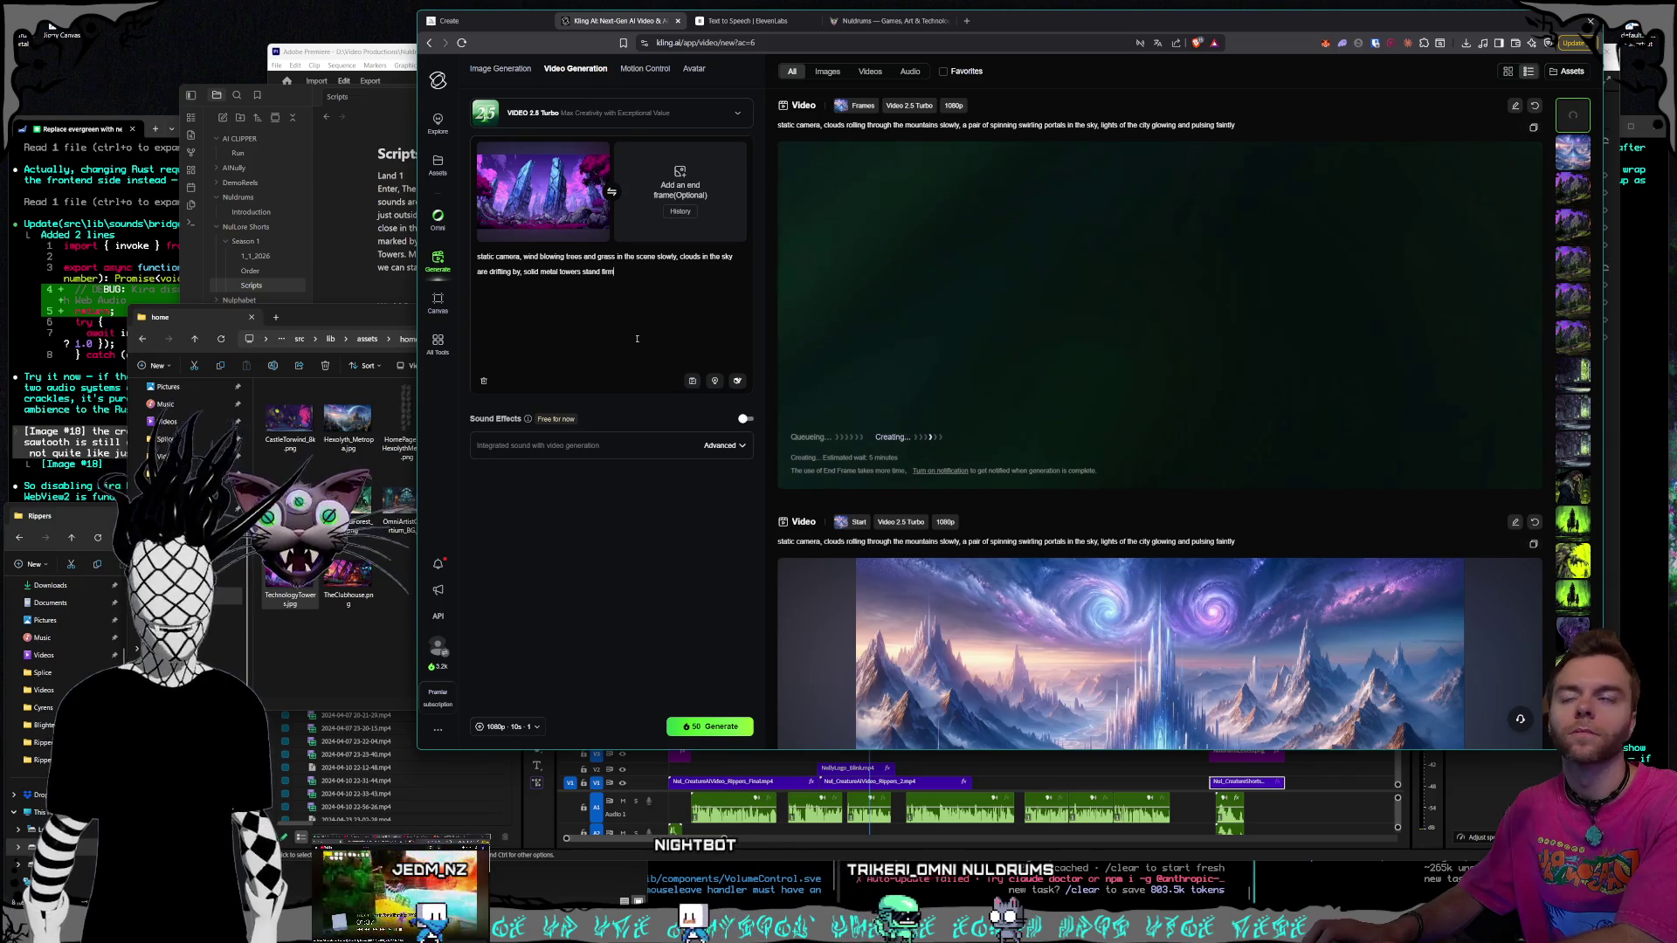
key("BackSpace")
key("BackSpace")
key("BackSpace")
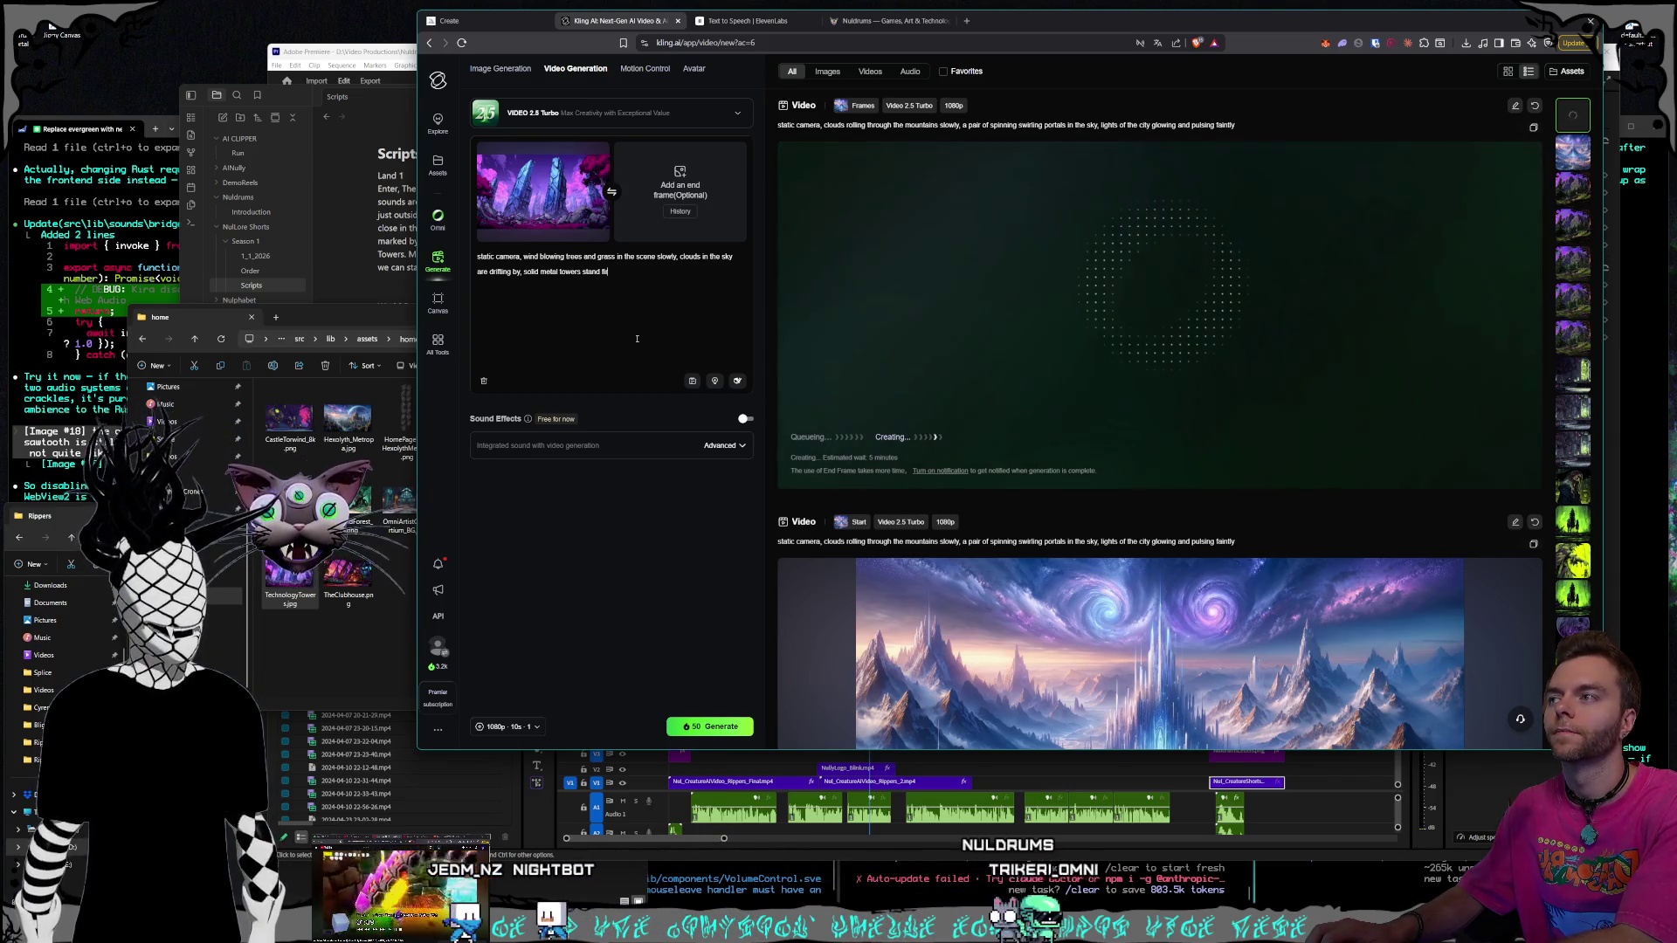
key("BackSpace")
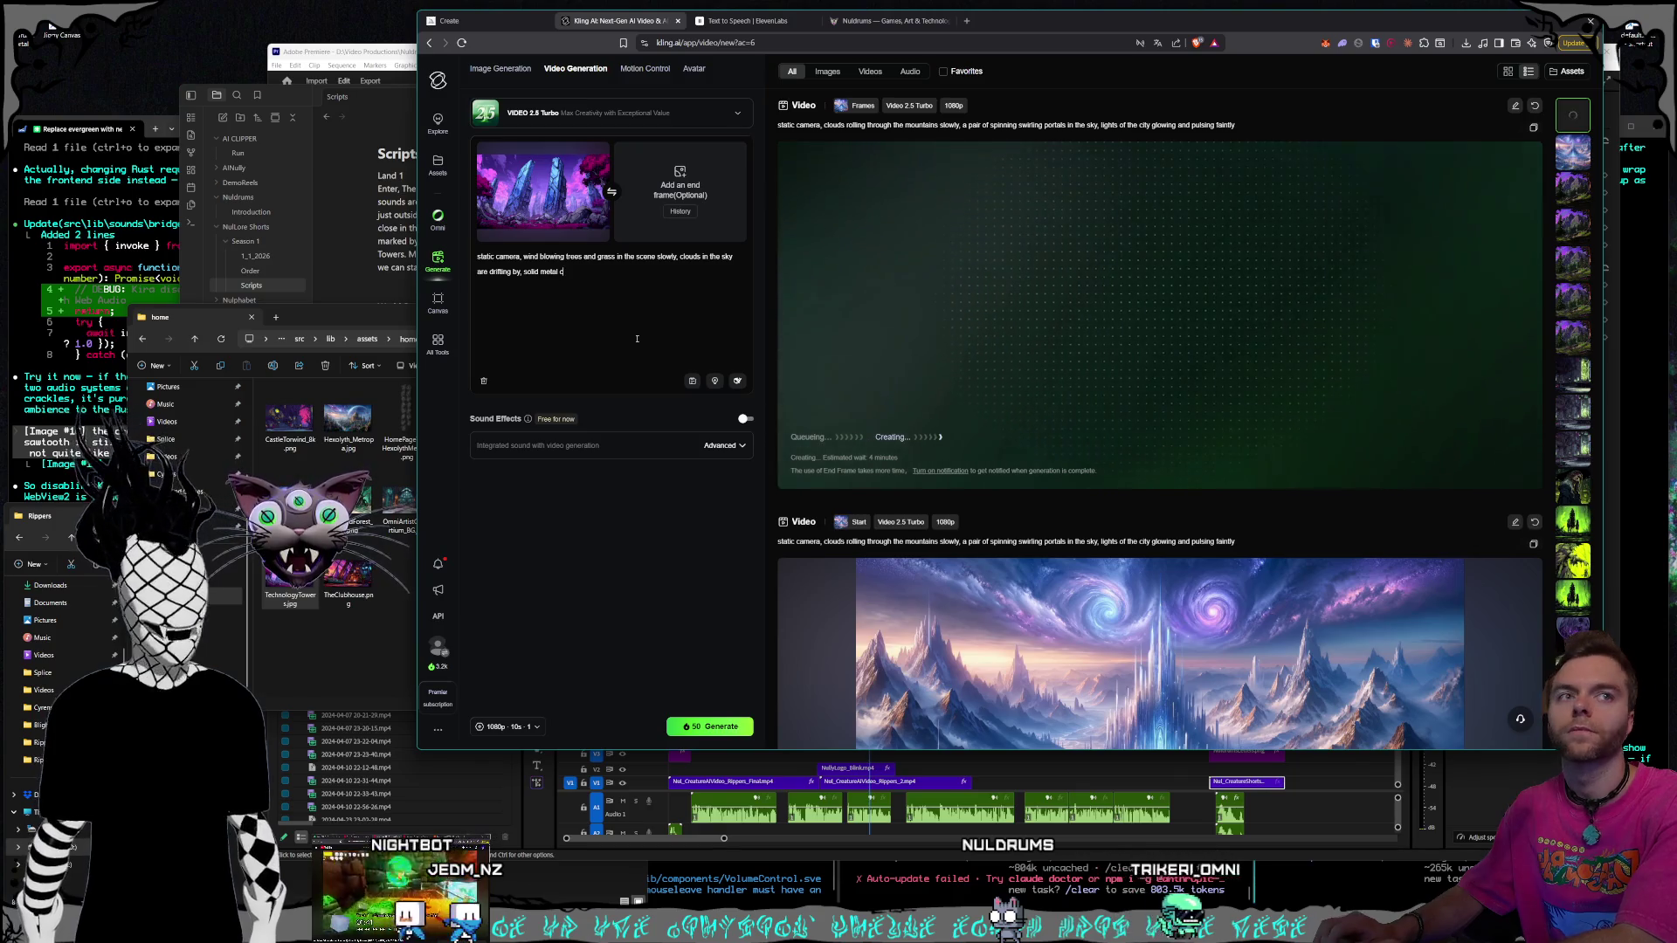
type("cr")
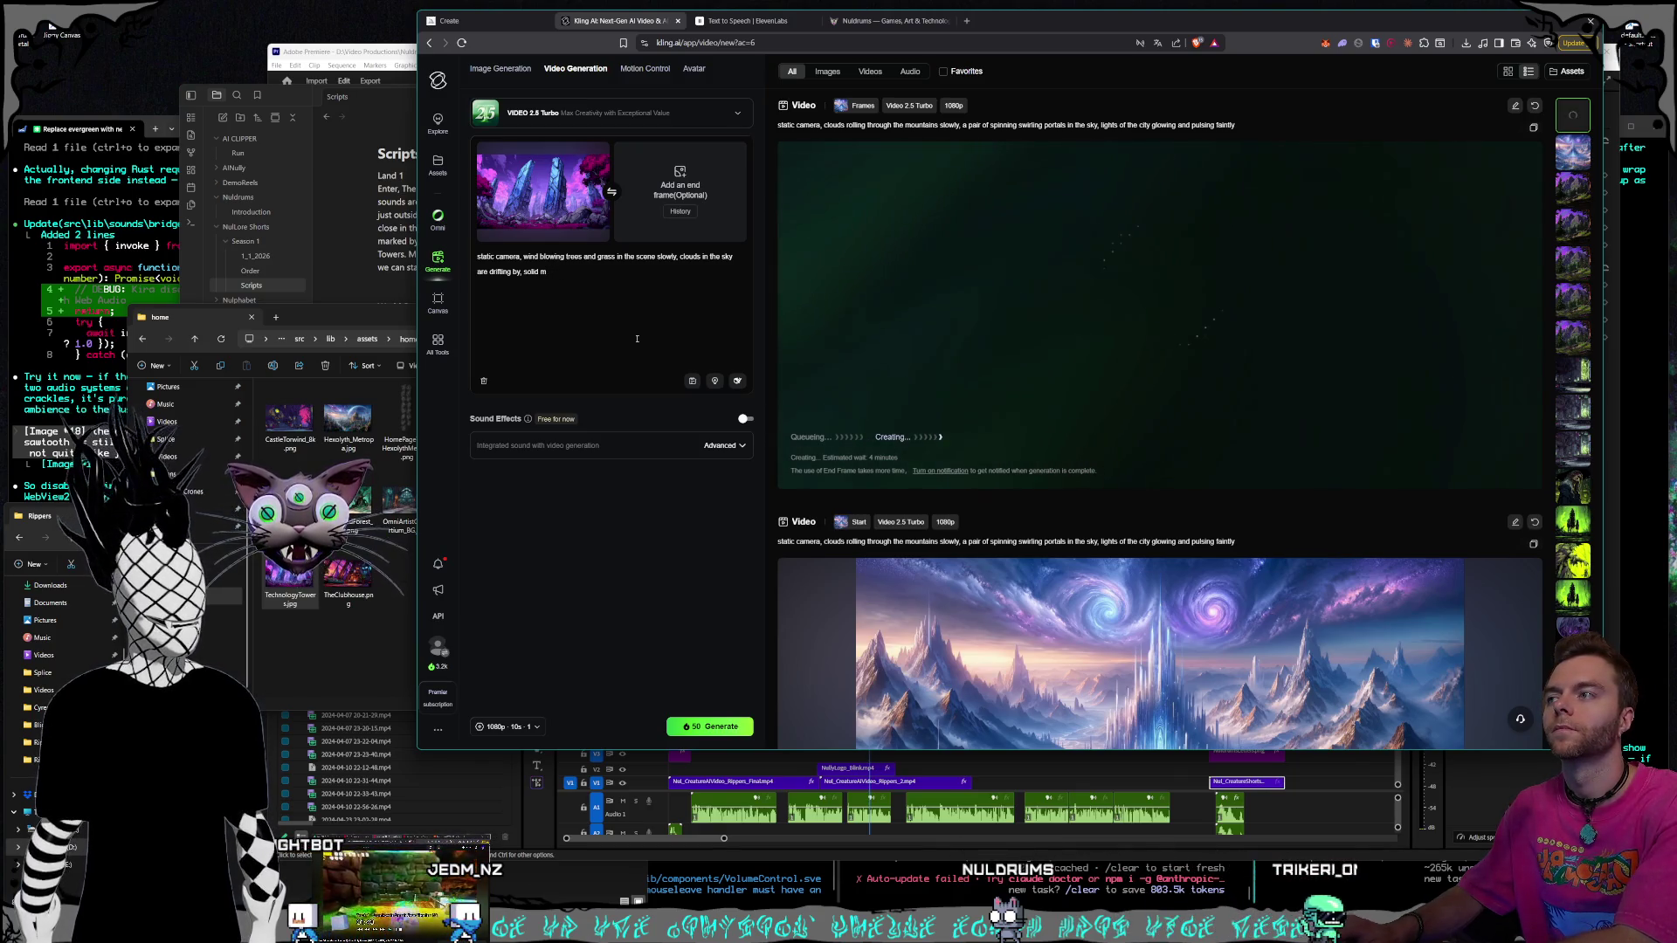
key("BackSpace")
key("BackSpace")
type("blue")
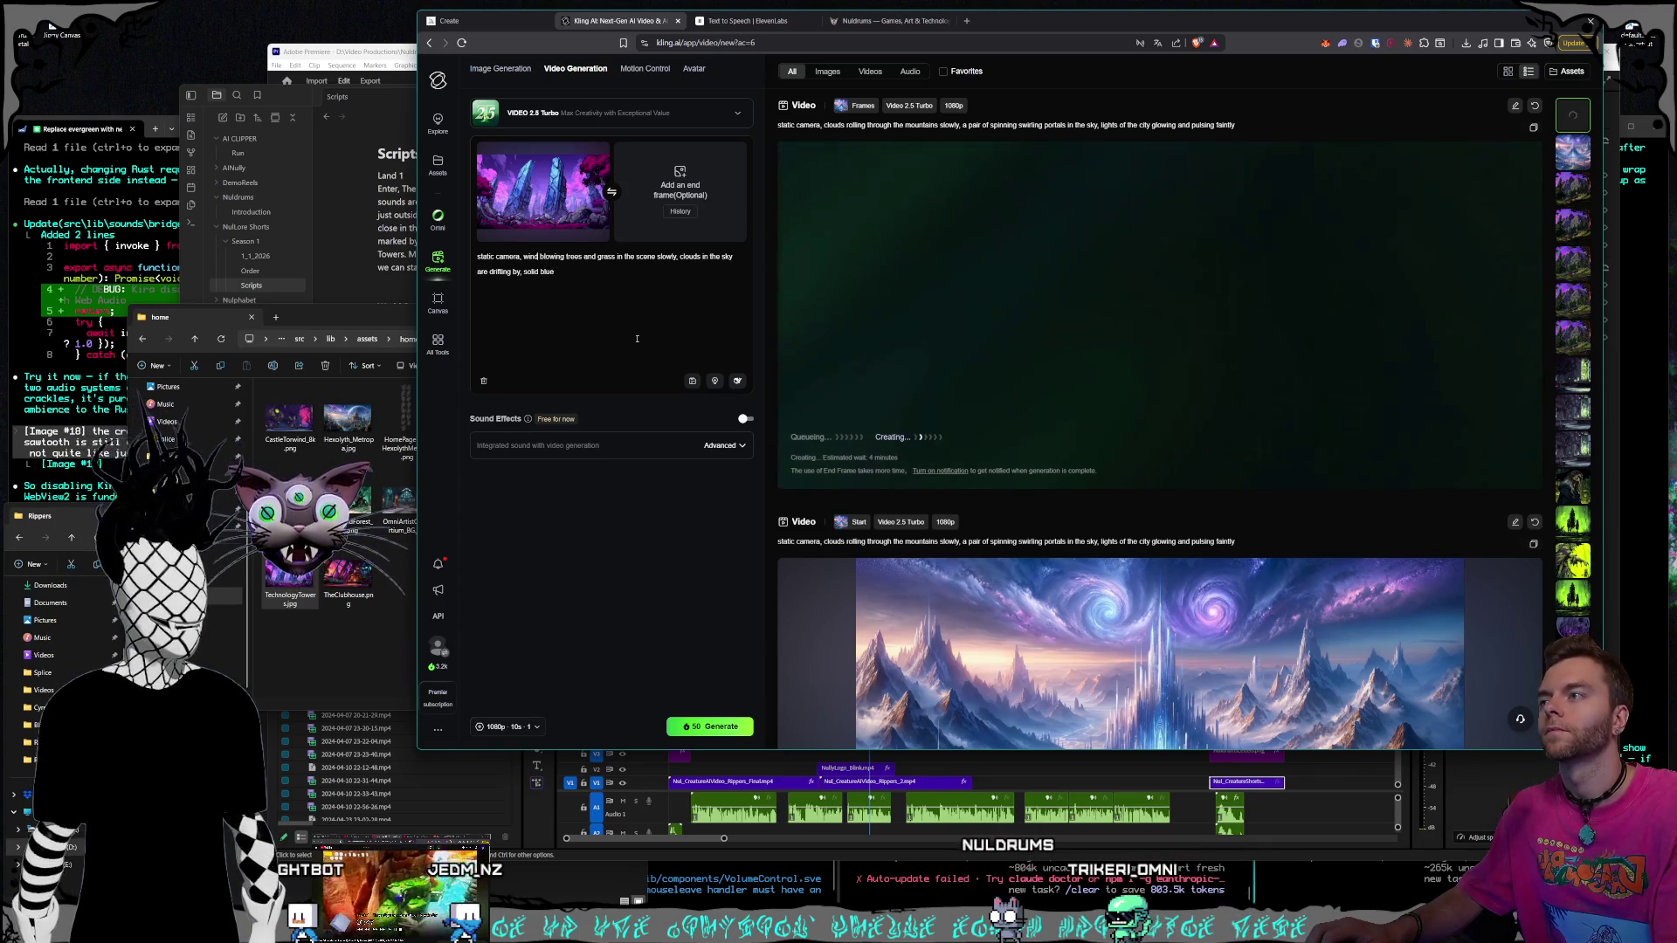
type(", stylized, ")
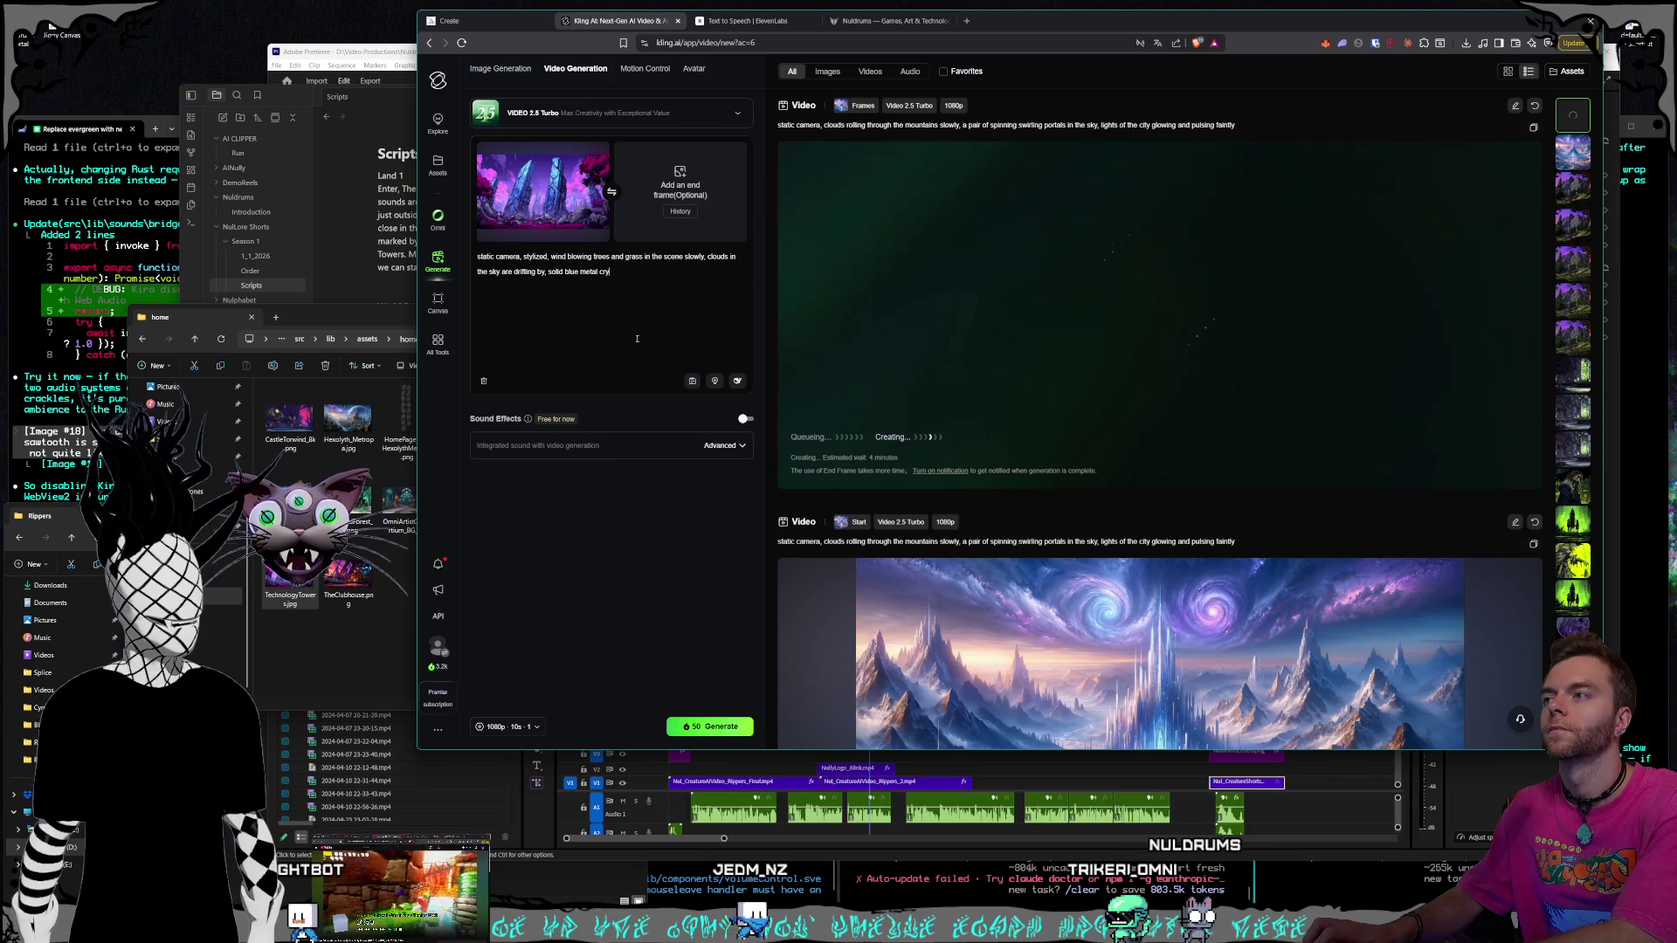
type(" ower")
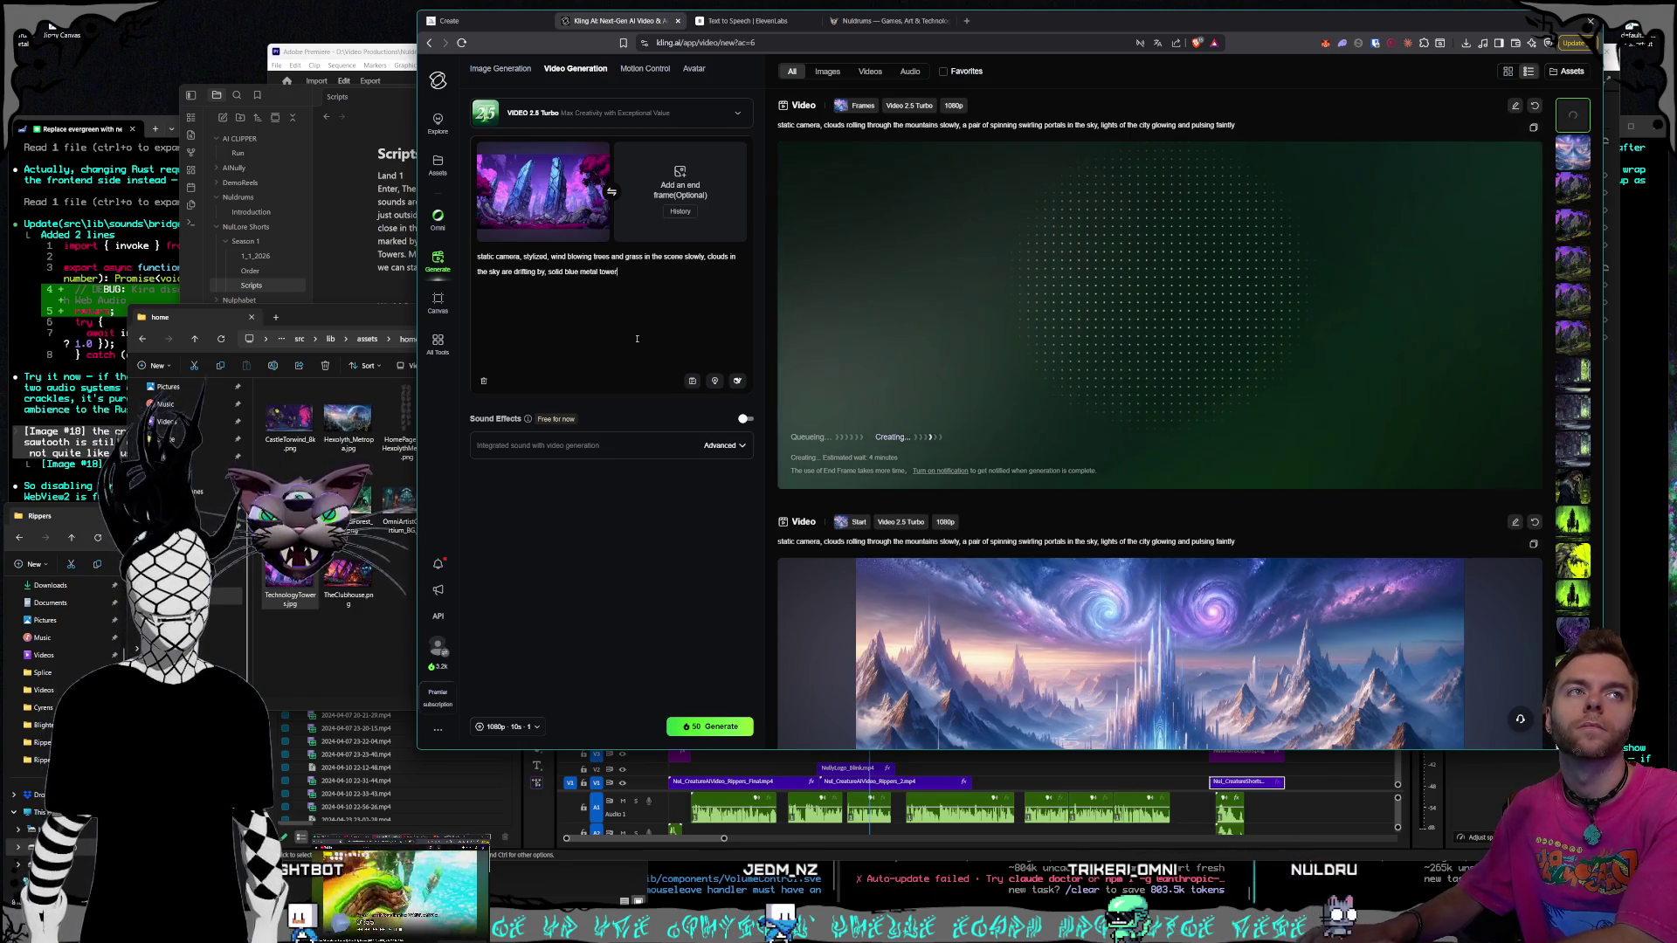
type("s stand firm,")
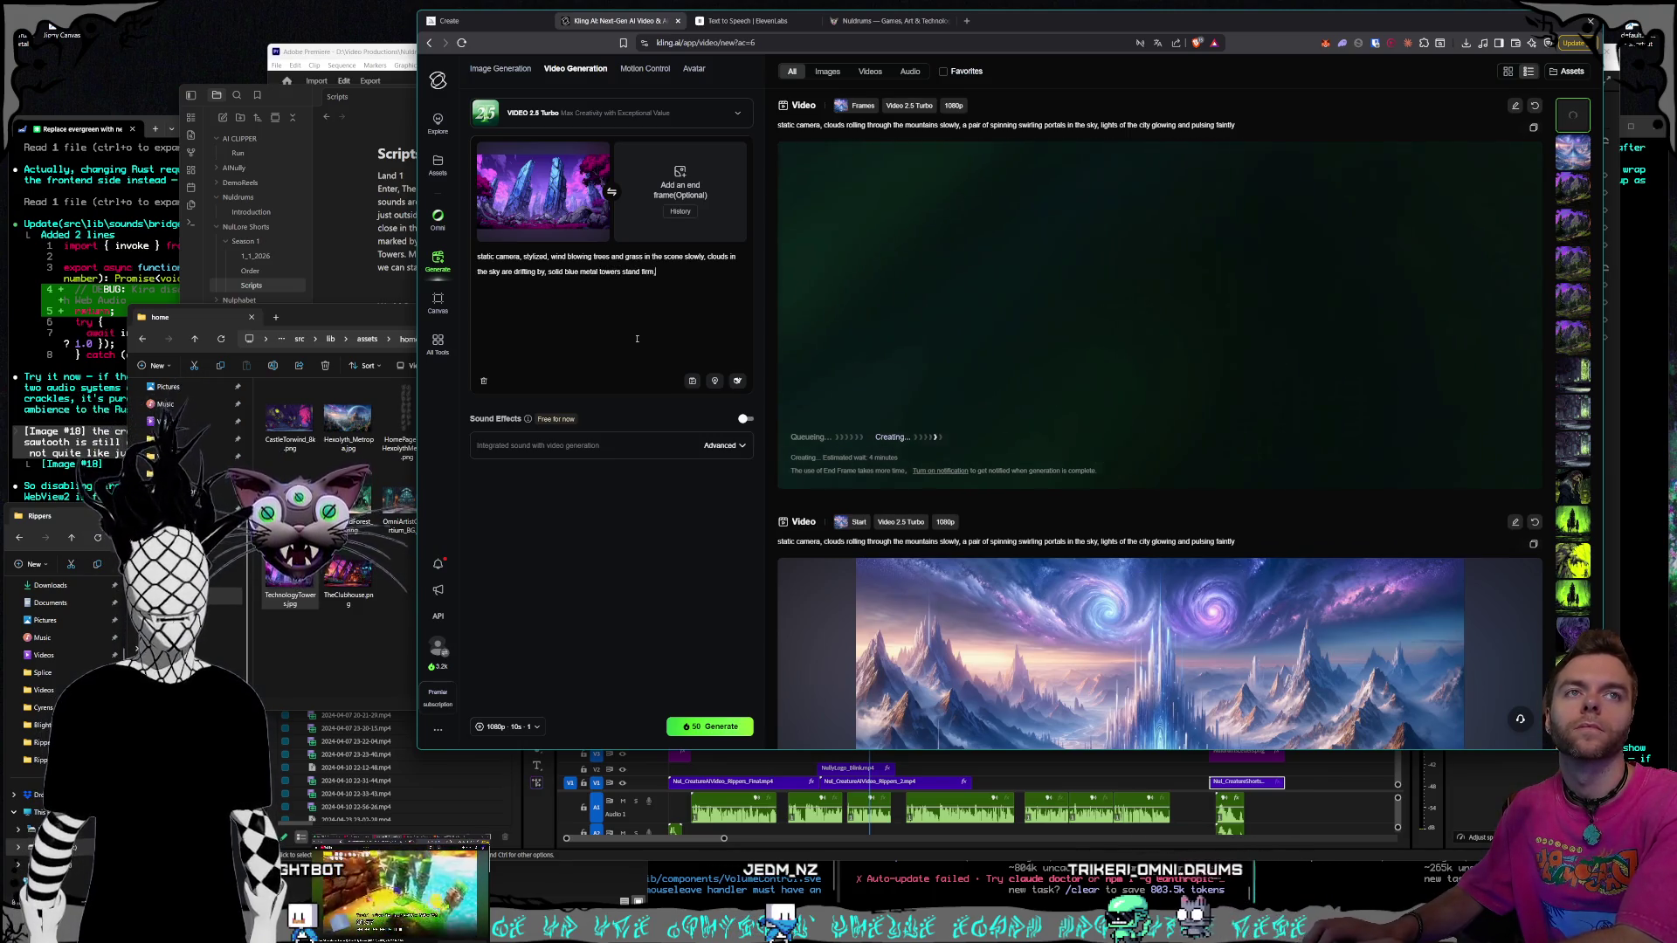
type(" l")
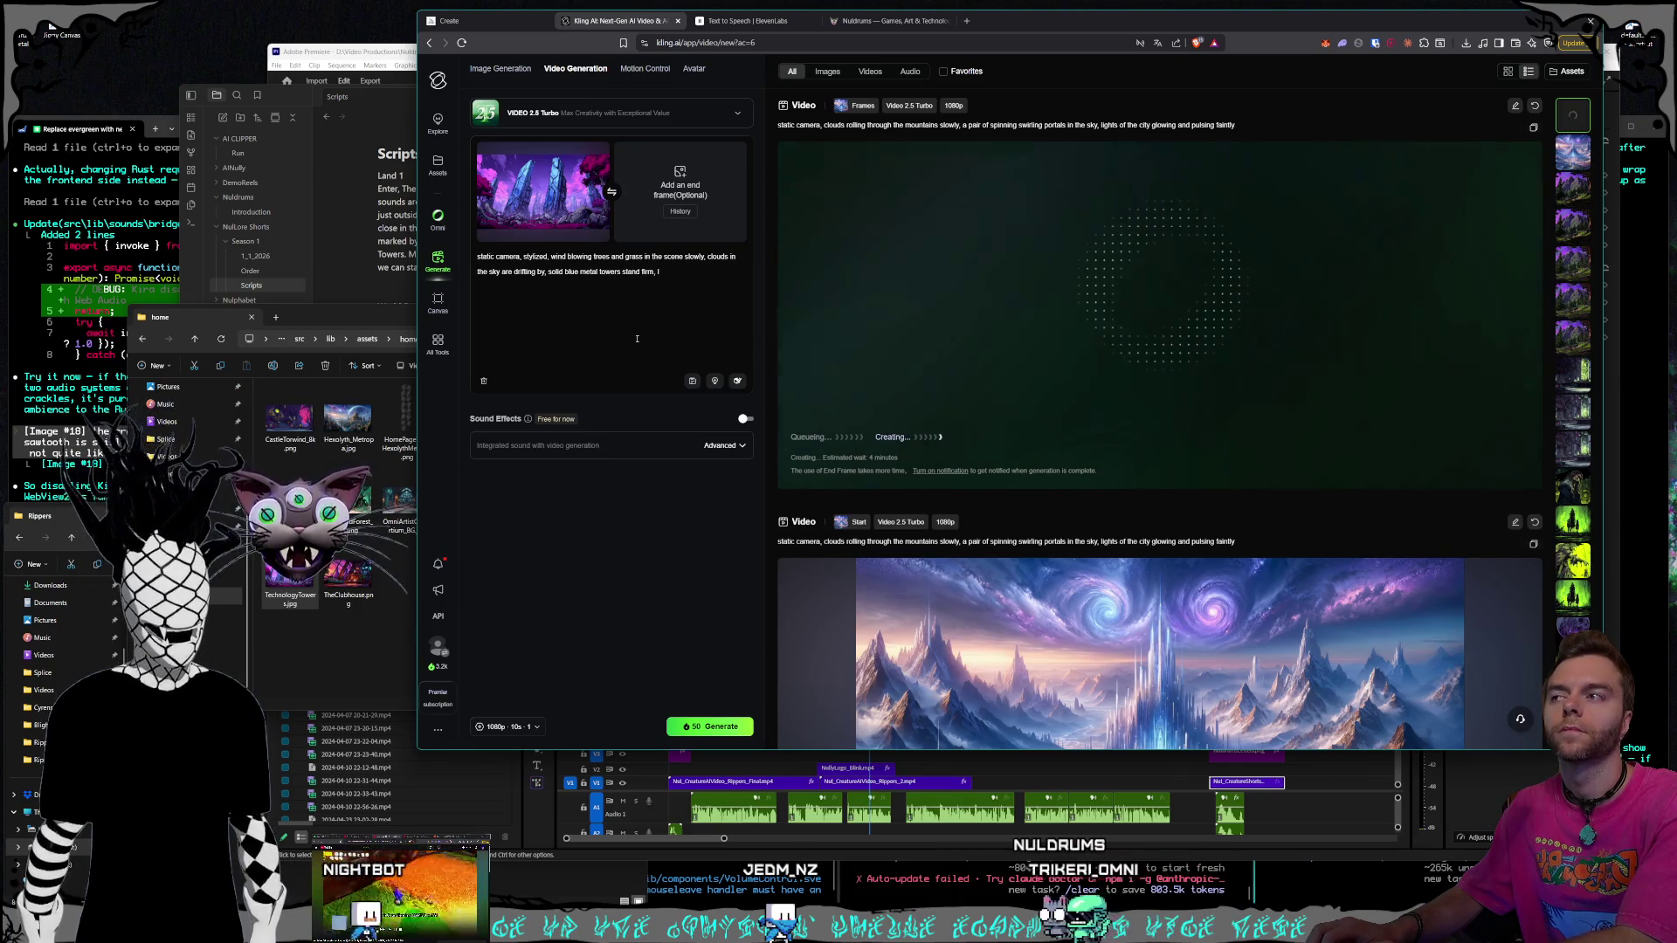
type("igh gl")
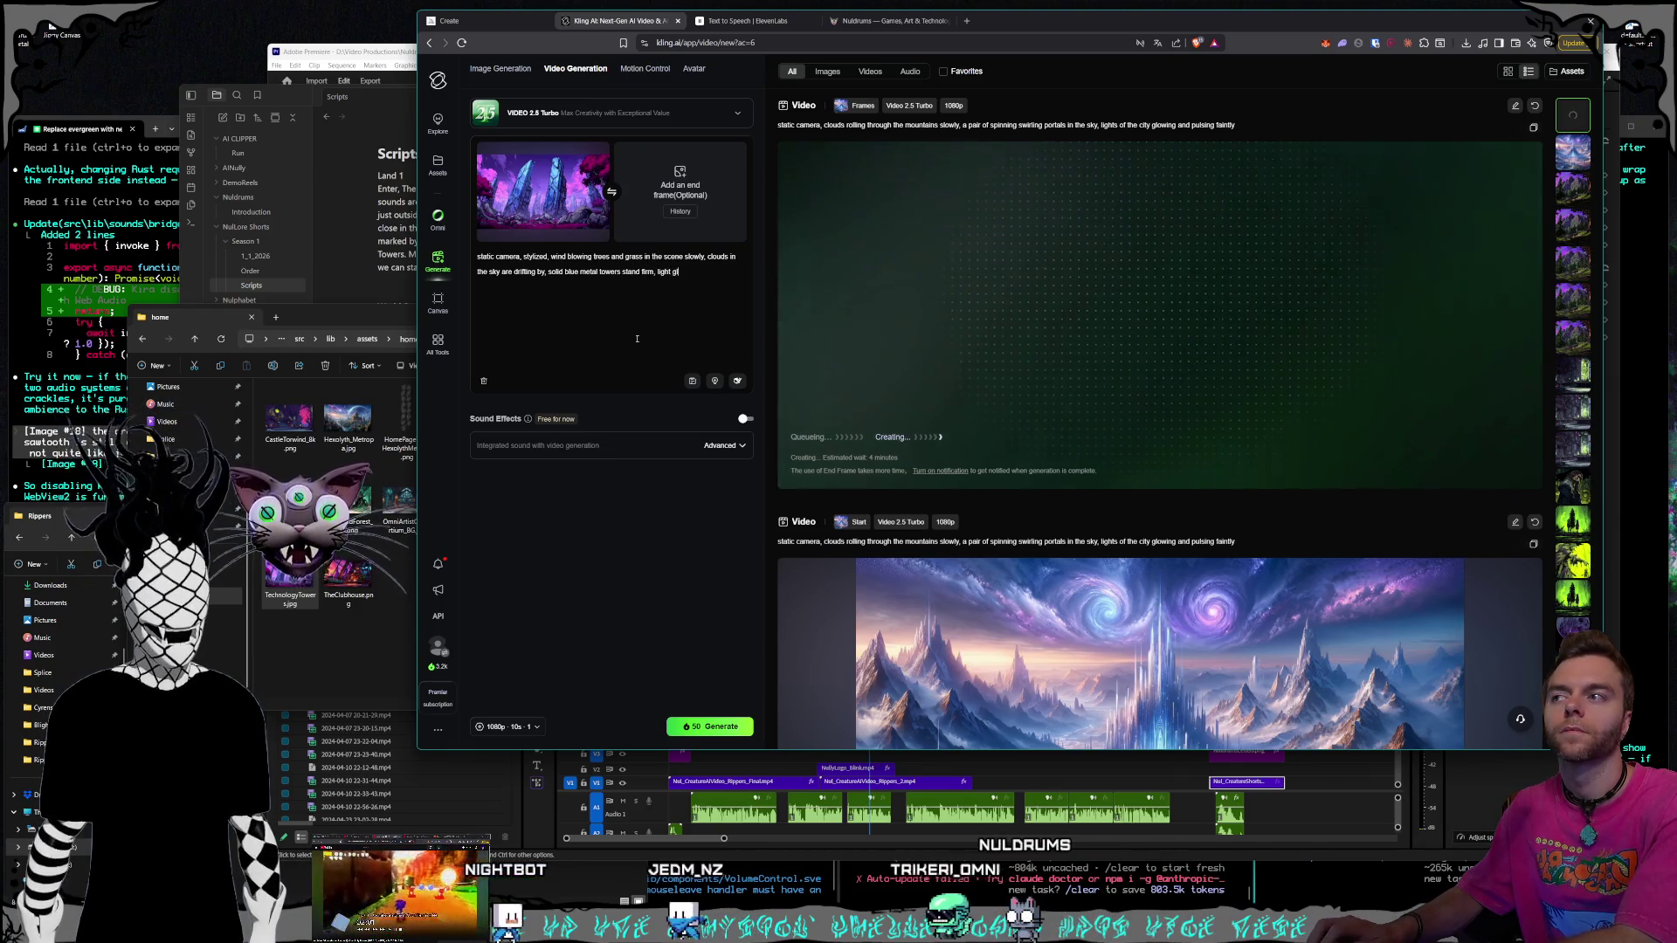
type("intits")
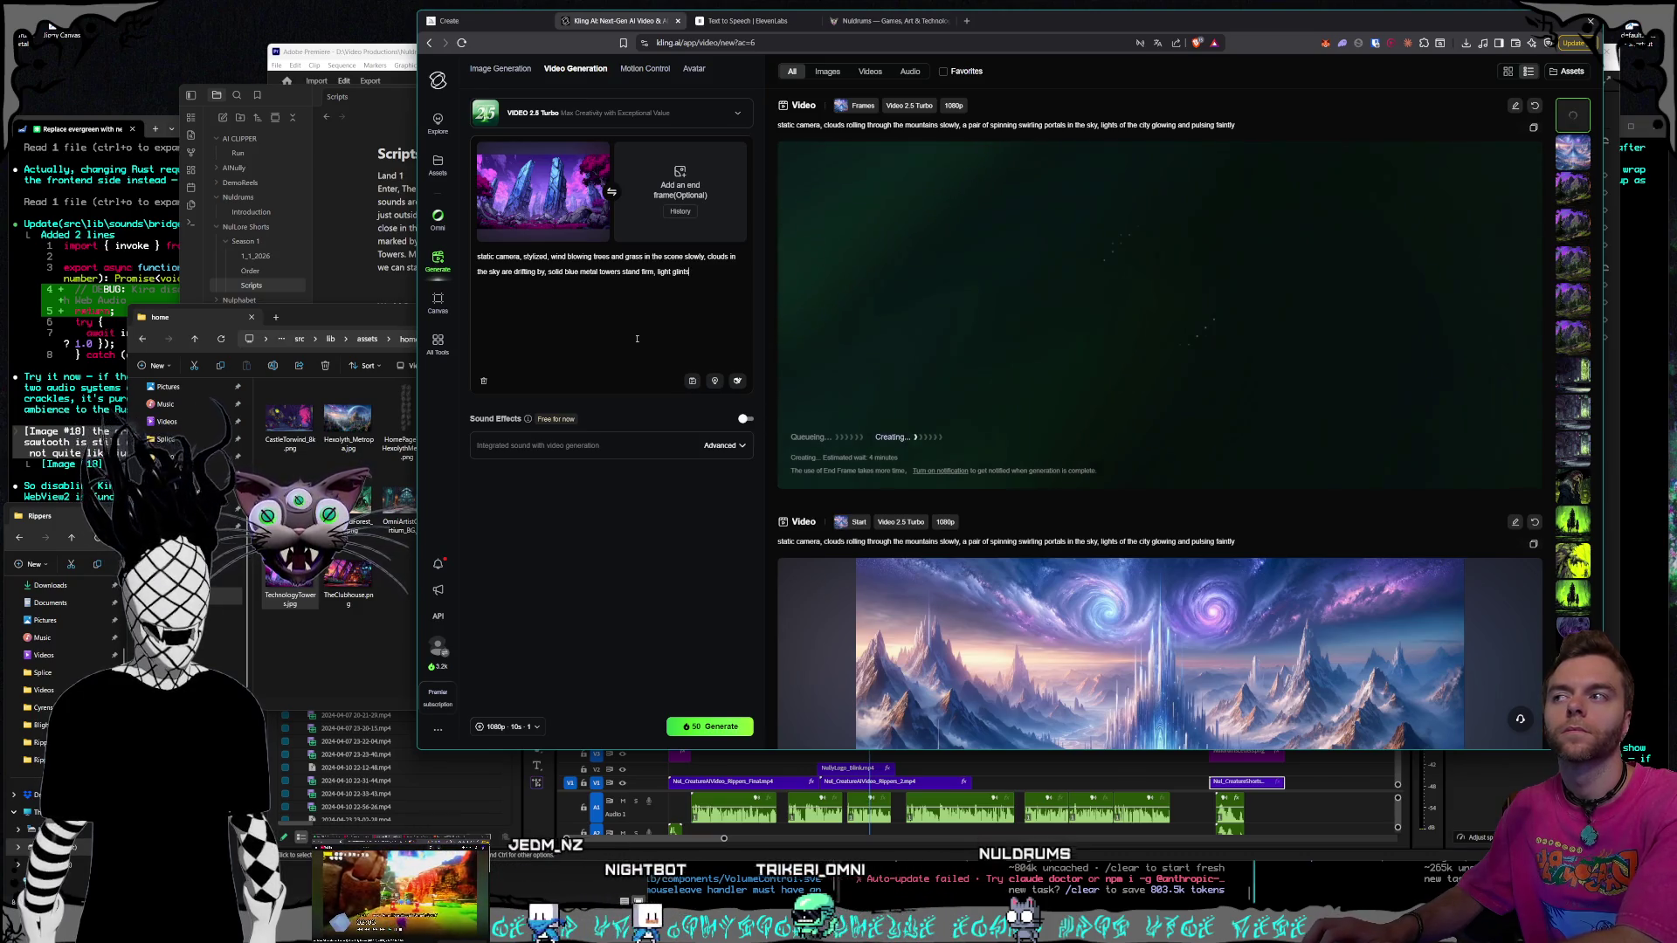
type(" off of one o")
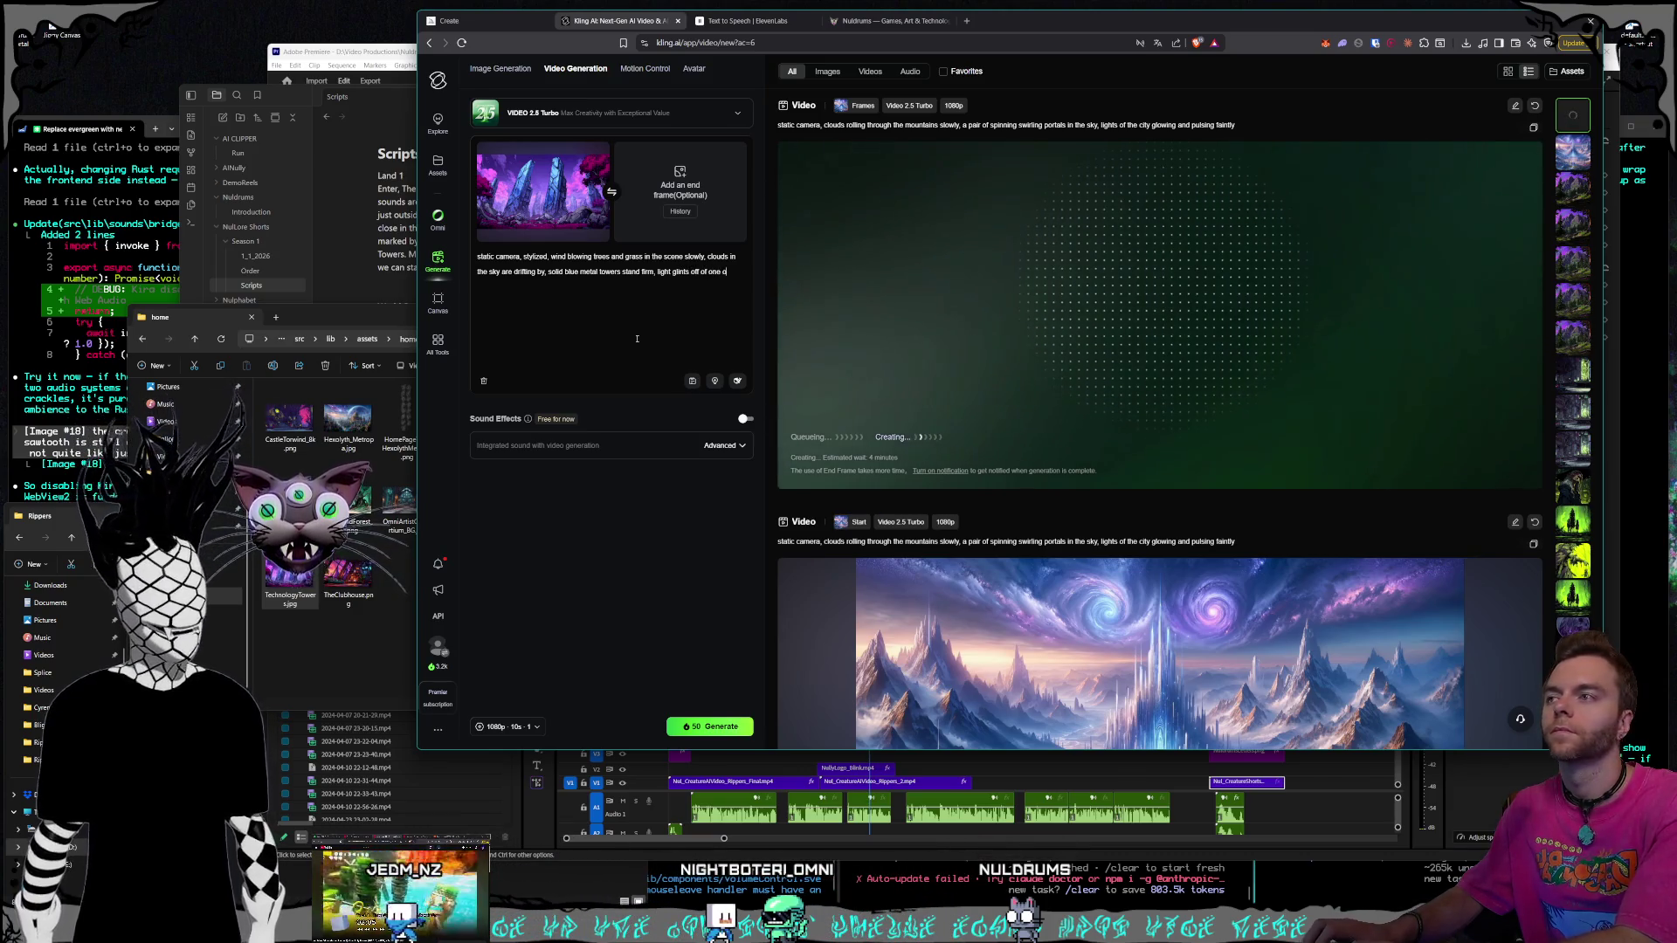
type("f them, very s")
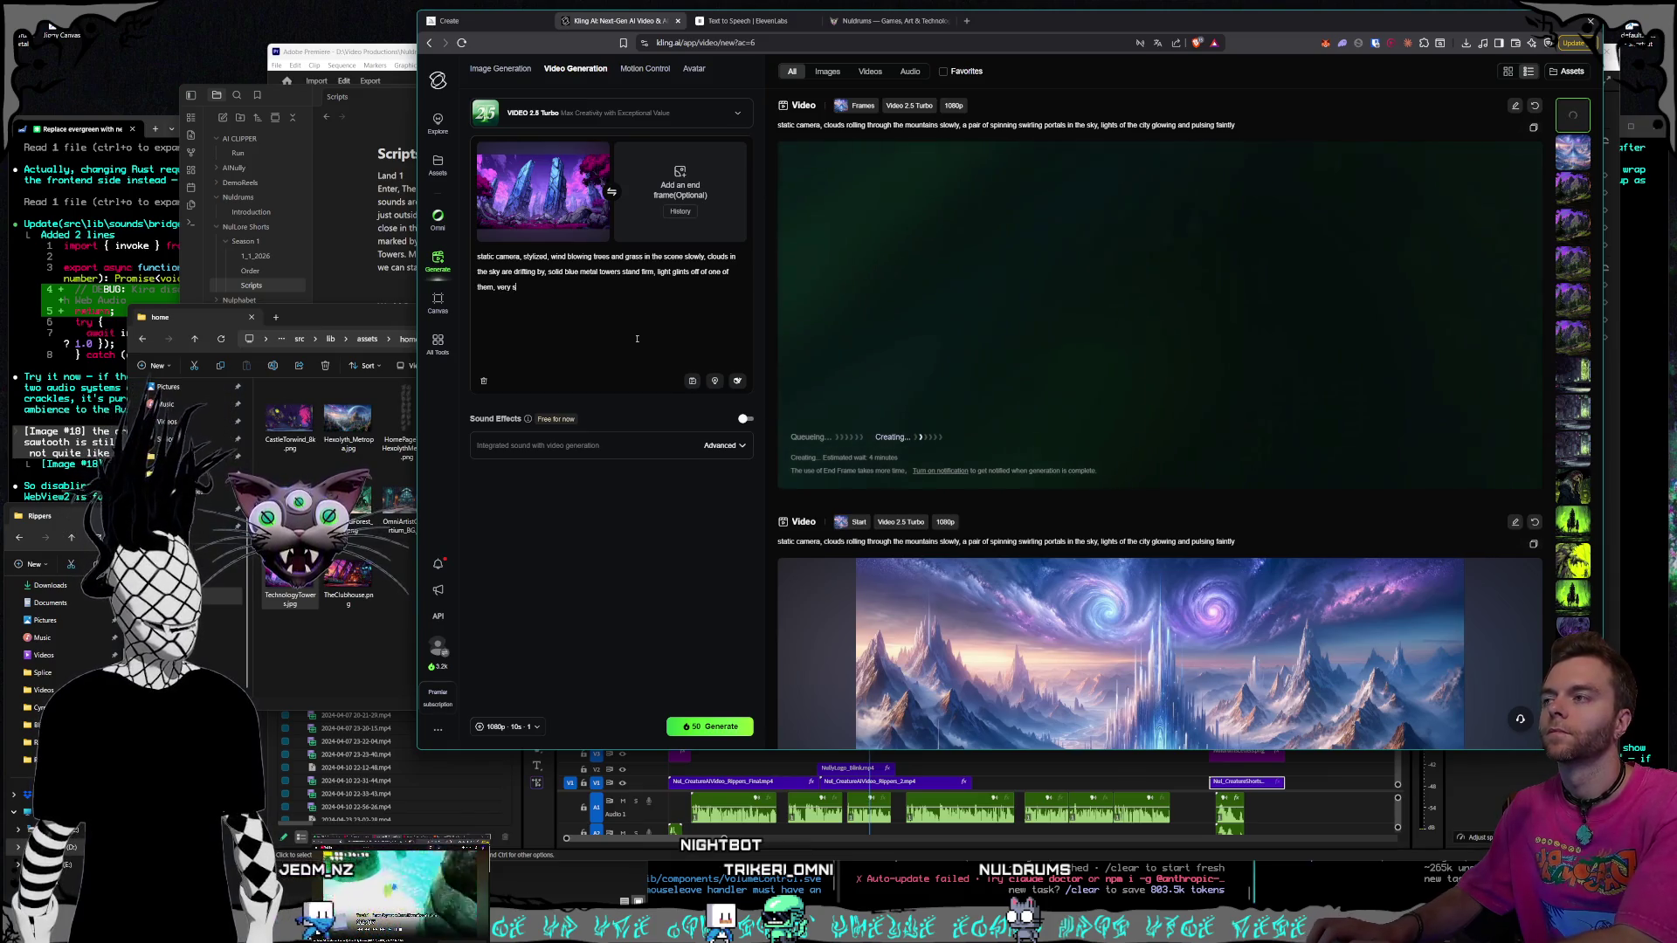
type(" fl")
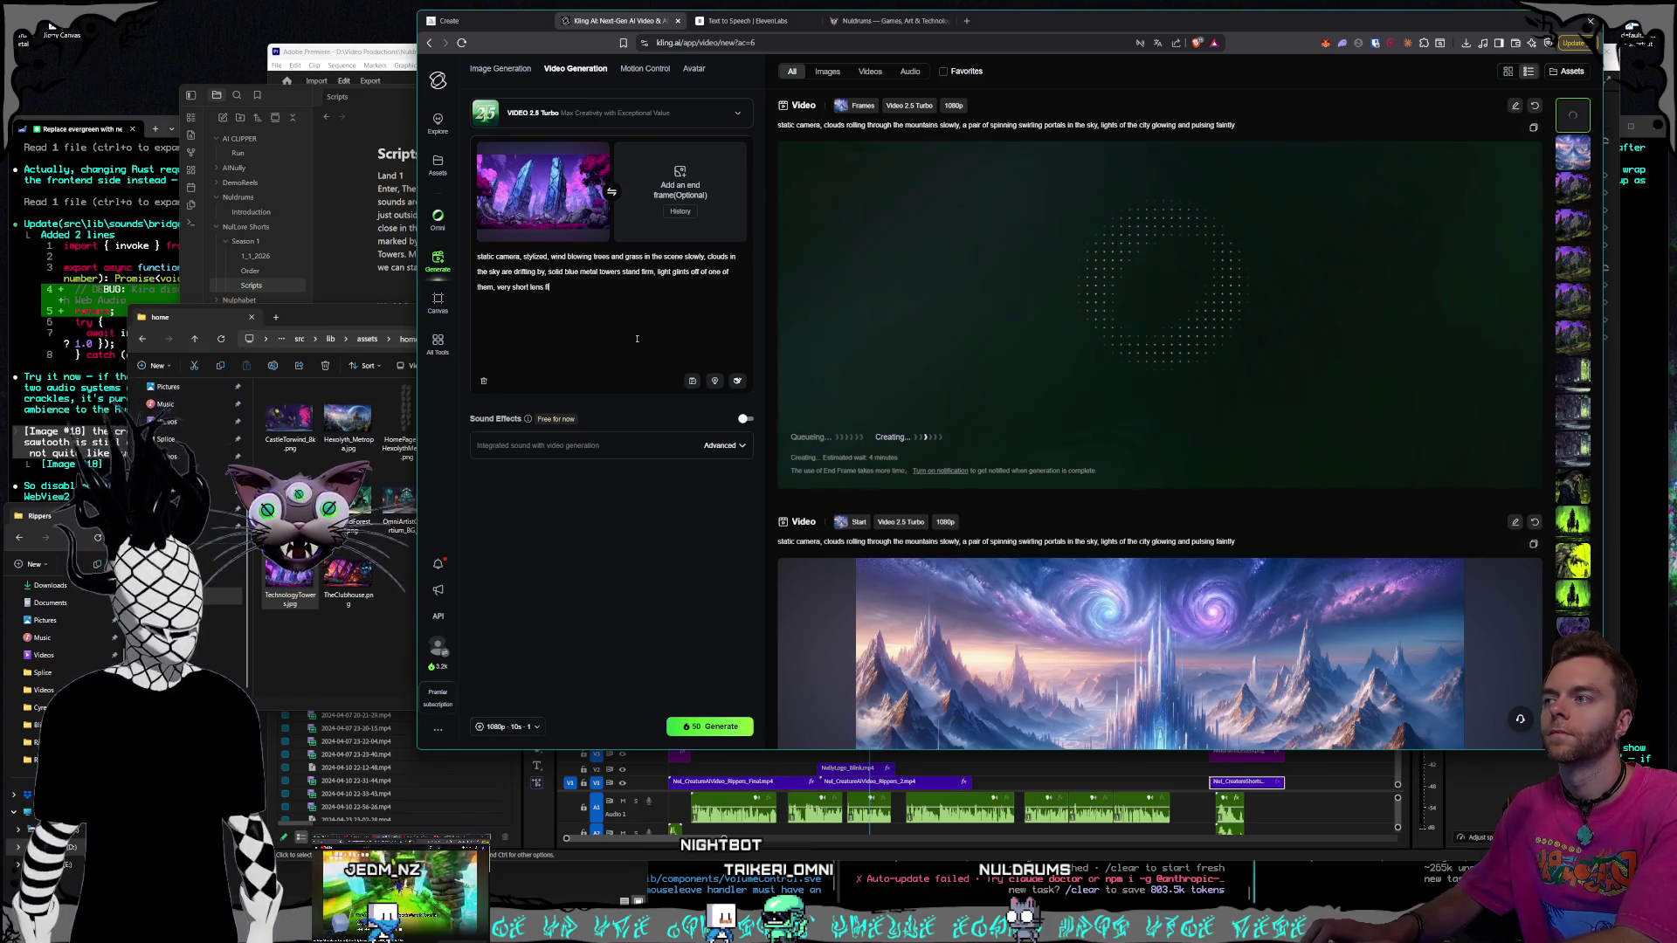
type("arere from the light")
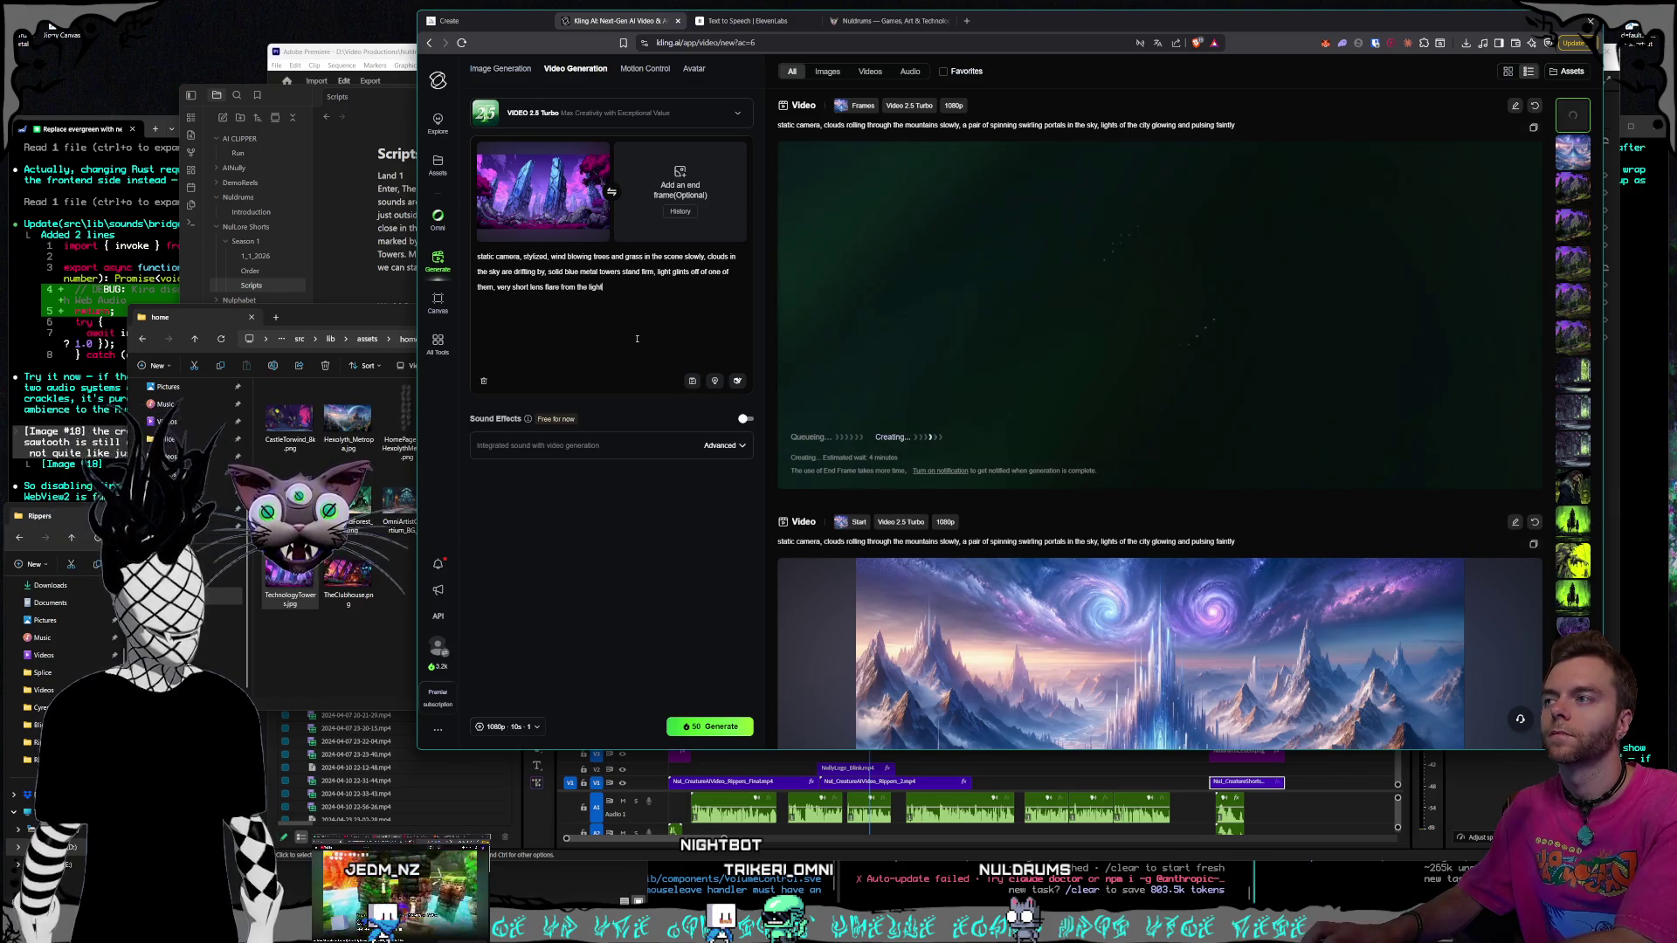
type("glint")
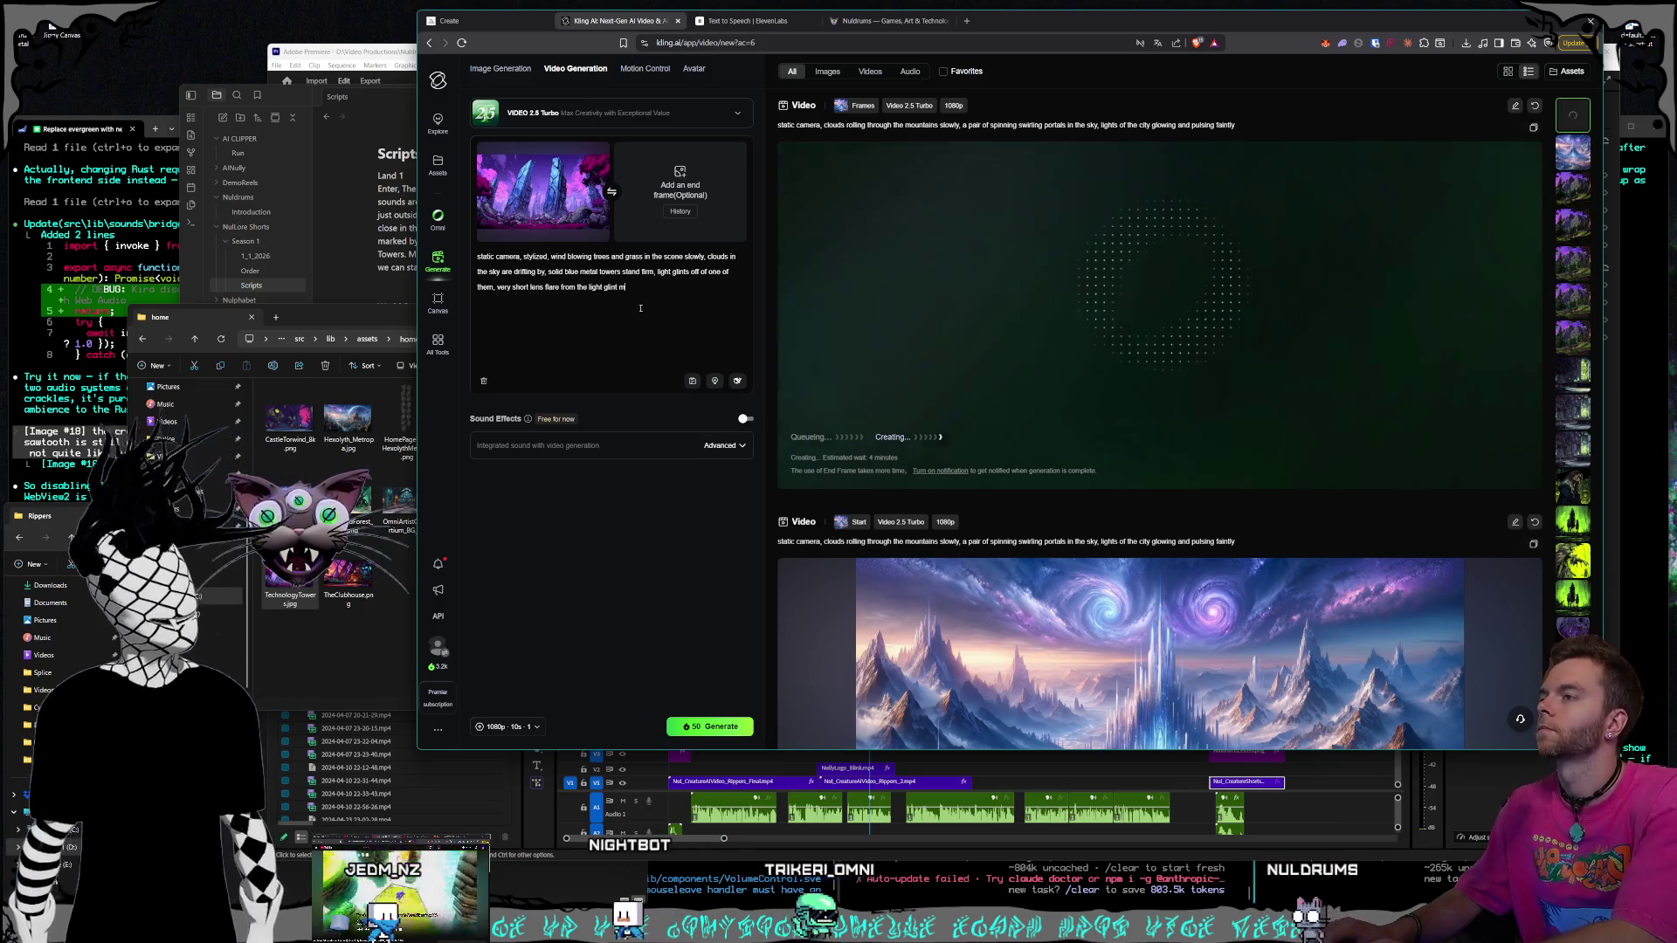
type(" lasts less than")
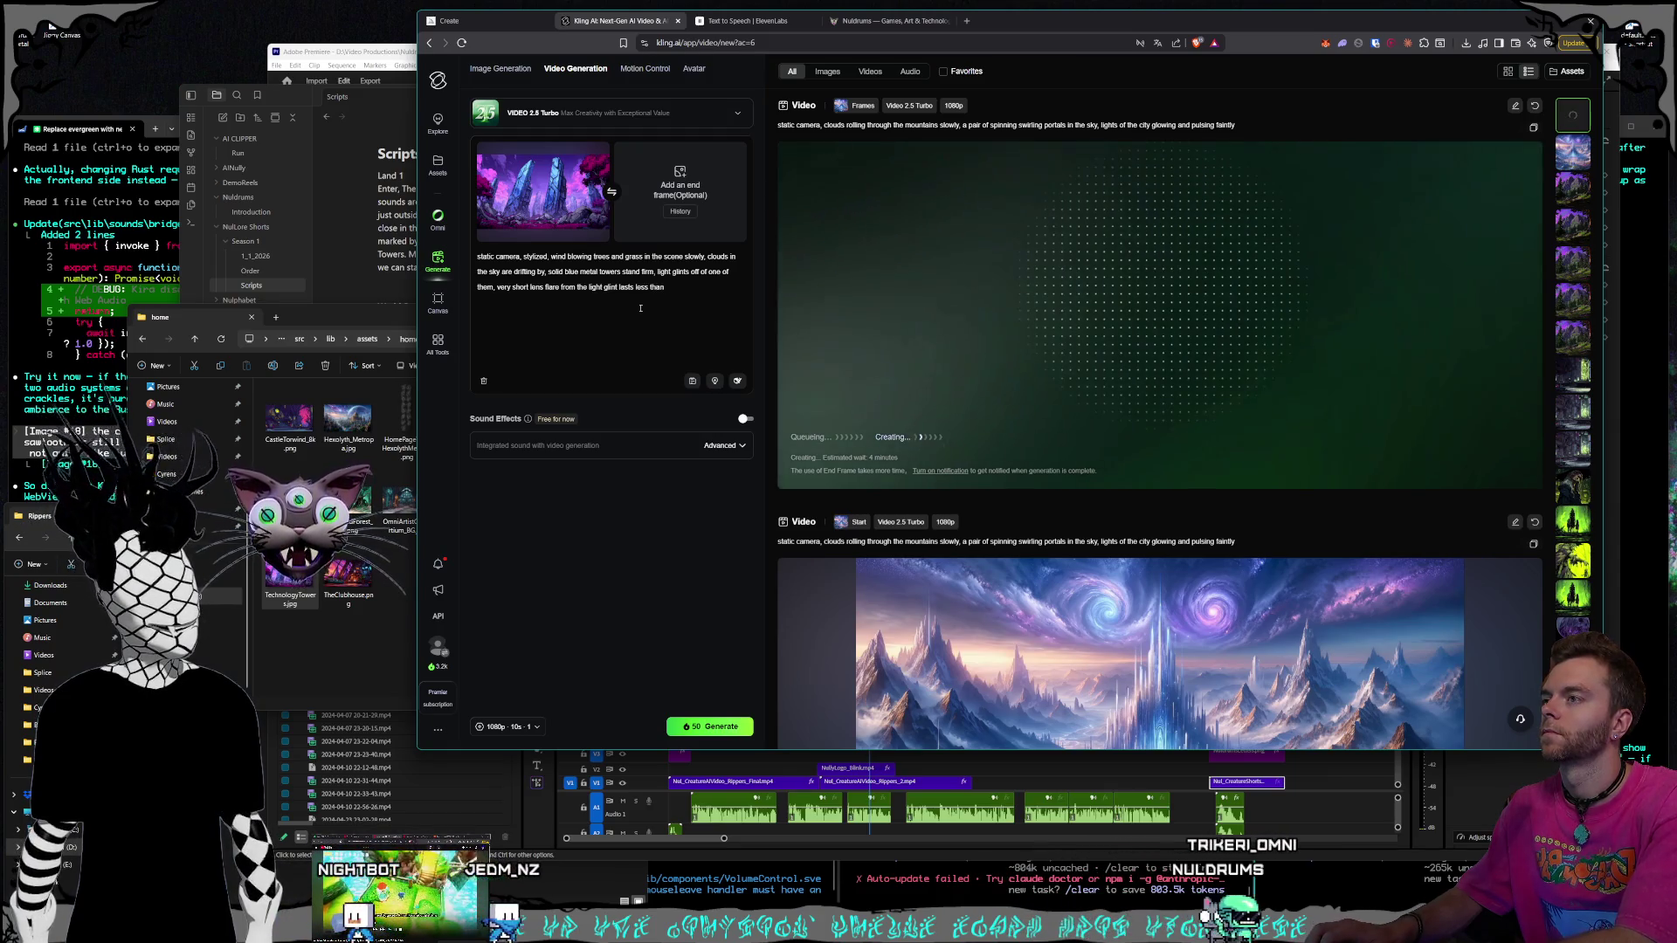
type("1 second")
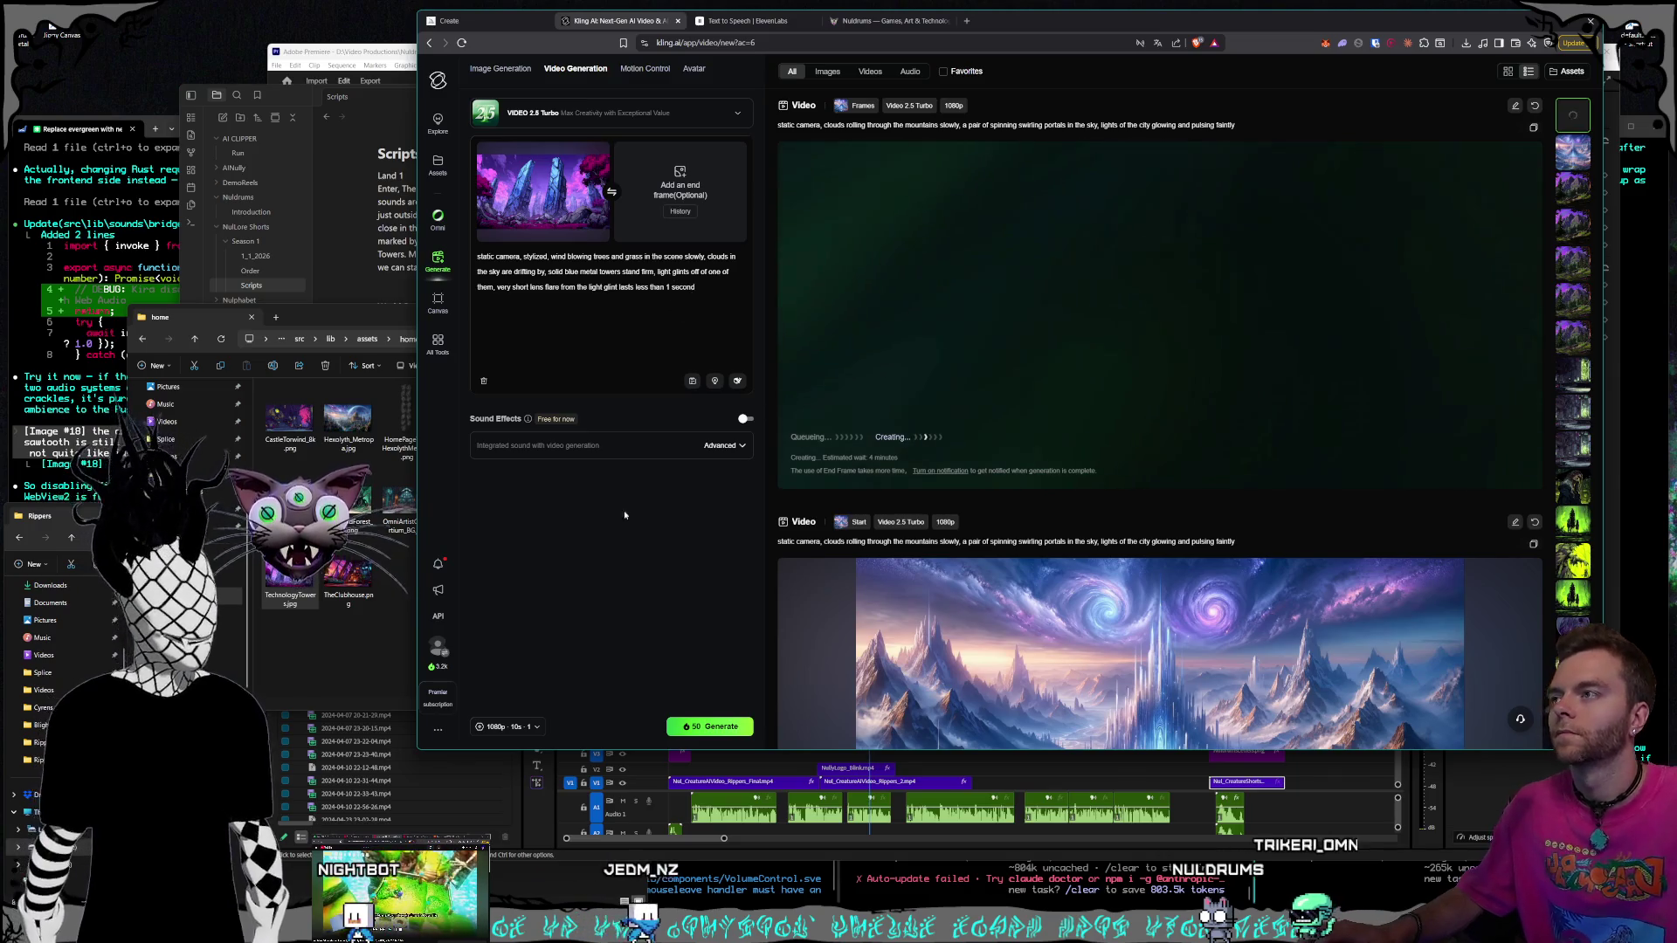
Generate the crystal-tower clip and swap the start frame for TheClubhouse.png
left_click(704, 721)
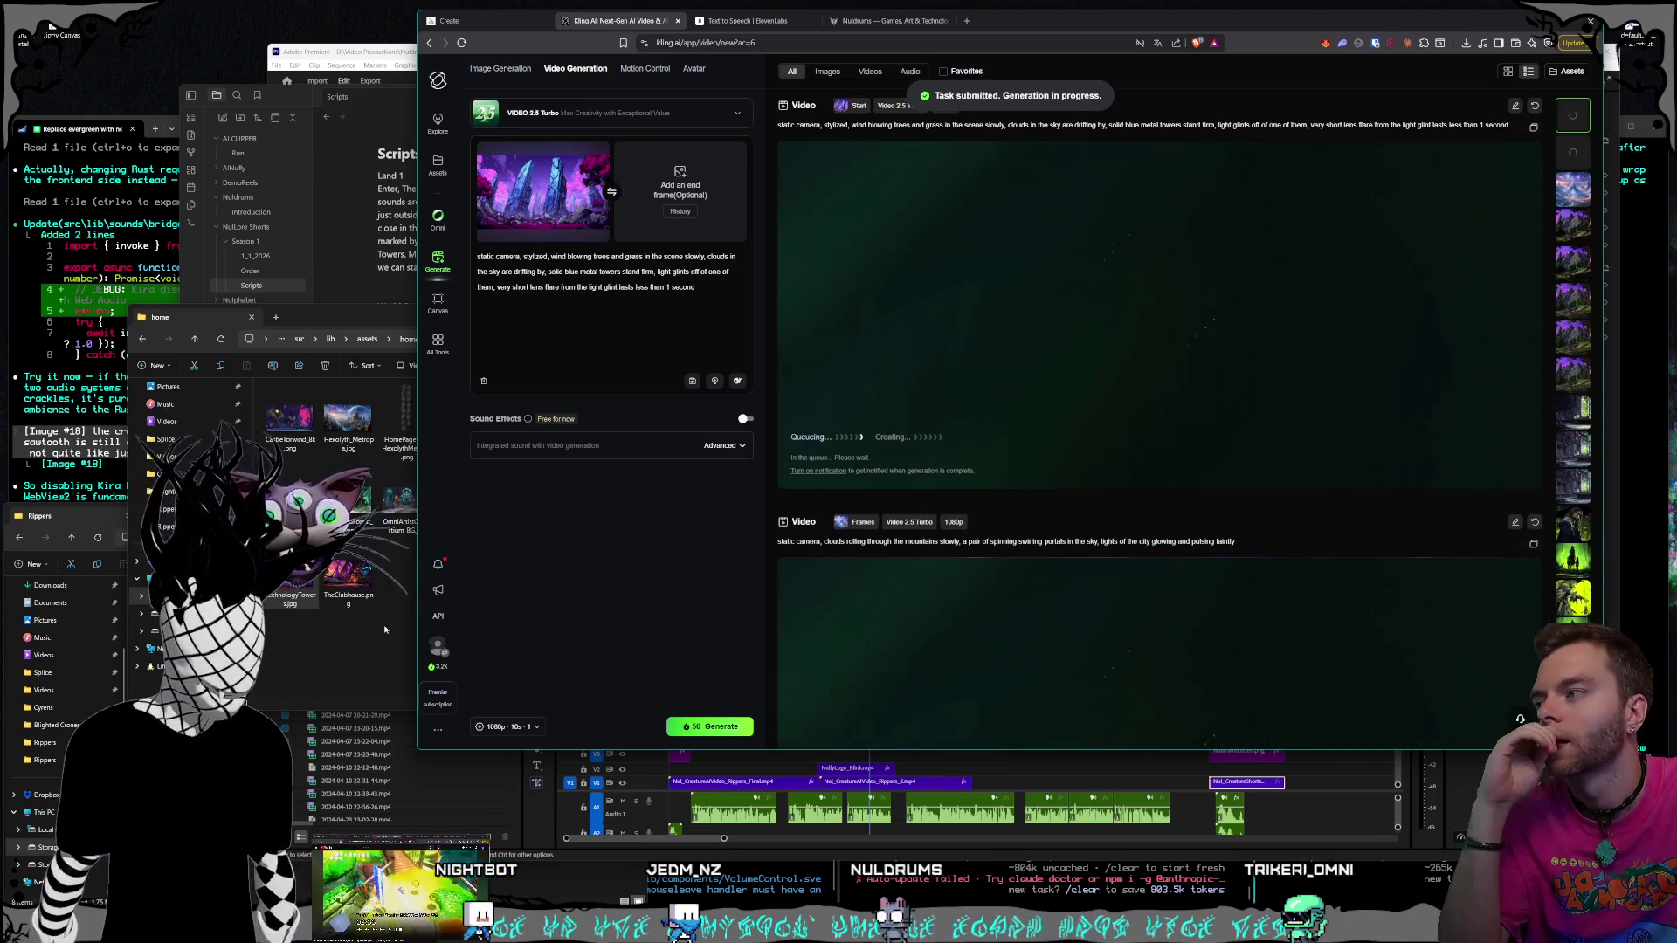
left_click(350, 581)
left_click(617, 210)
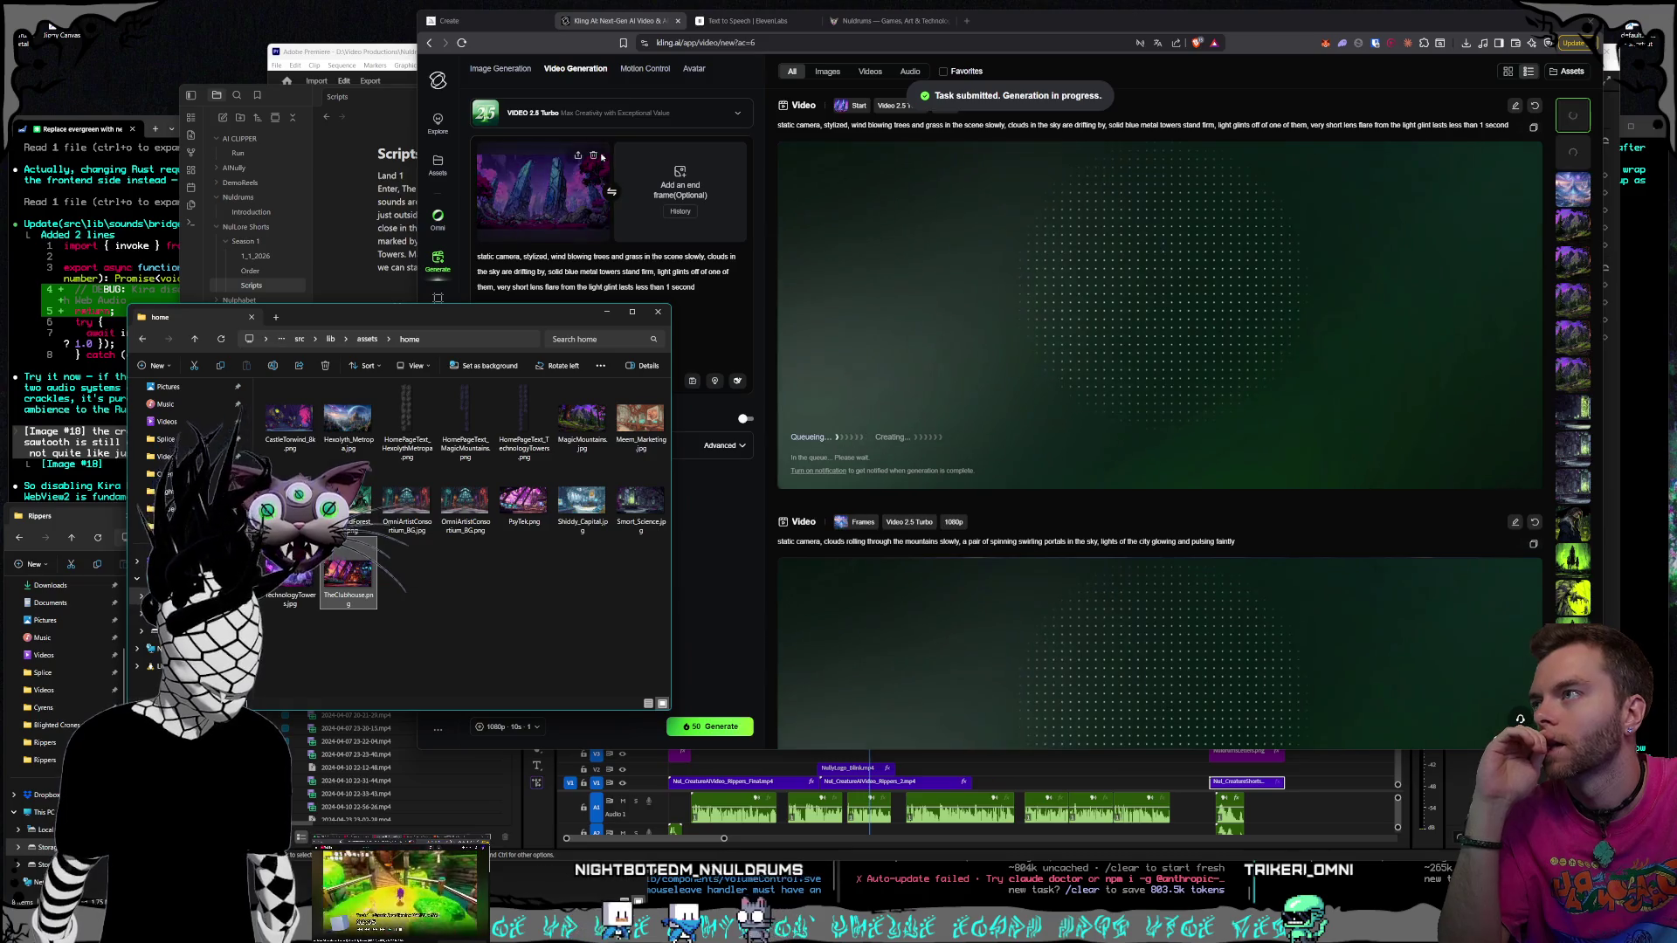
left_click(348, 587)
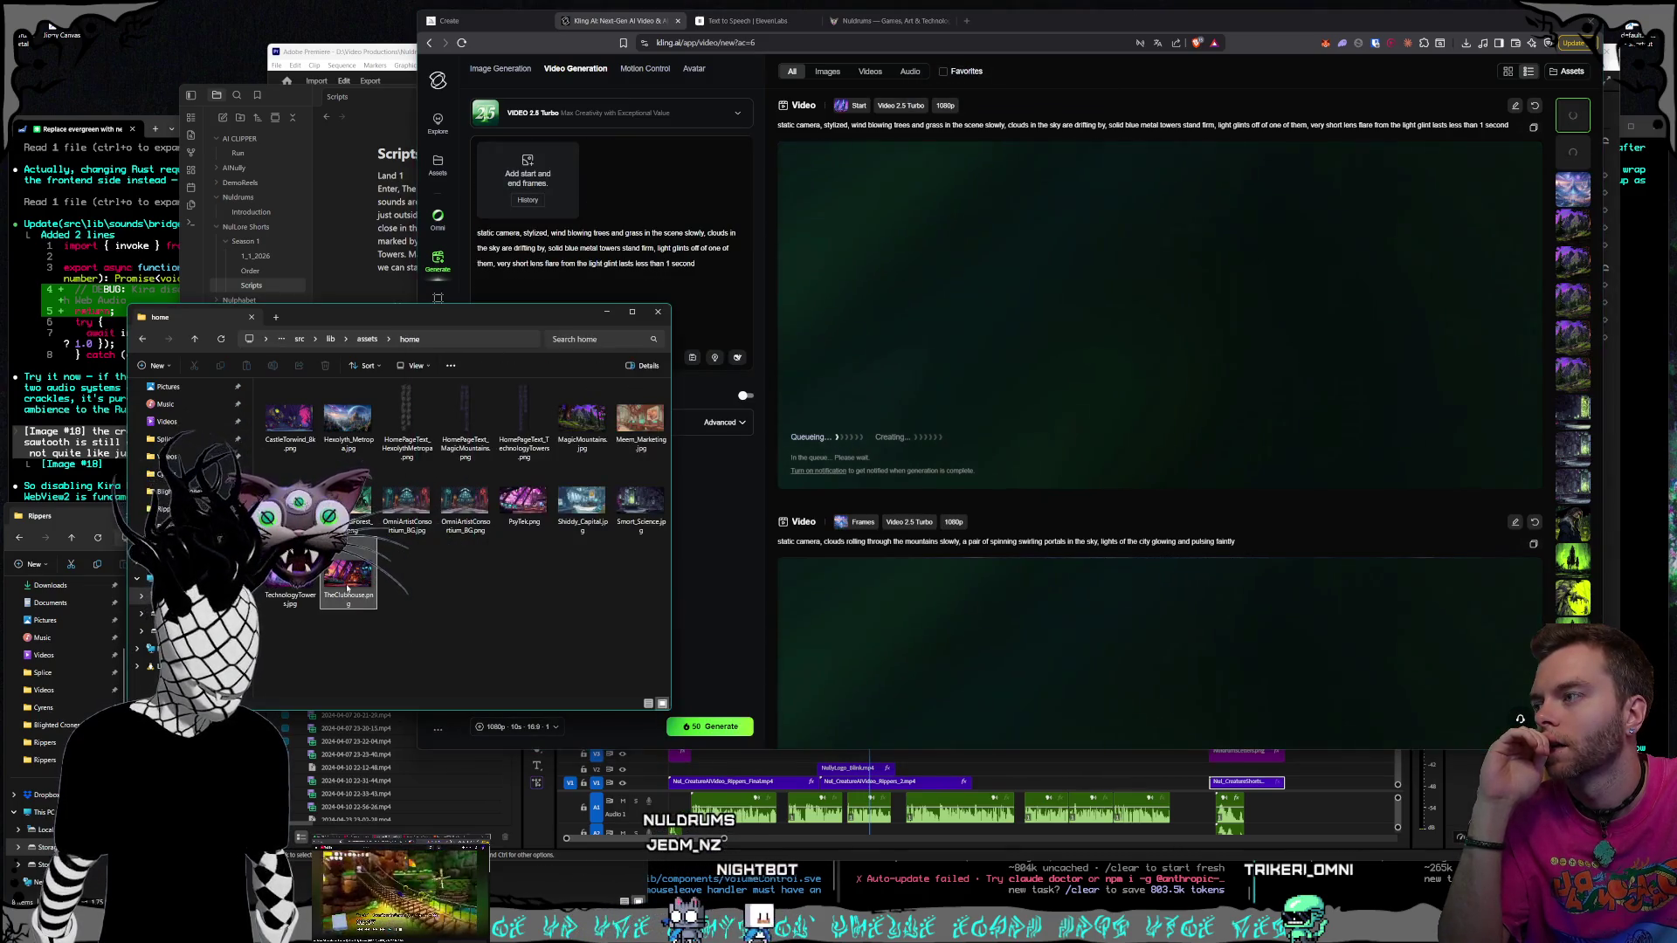
mouse_move(347, 587)
left_mouse_down()
mouse_move(516, 153)
mouse_move(528, 175)
left_mouse_up()
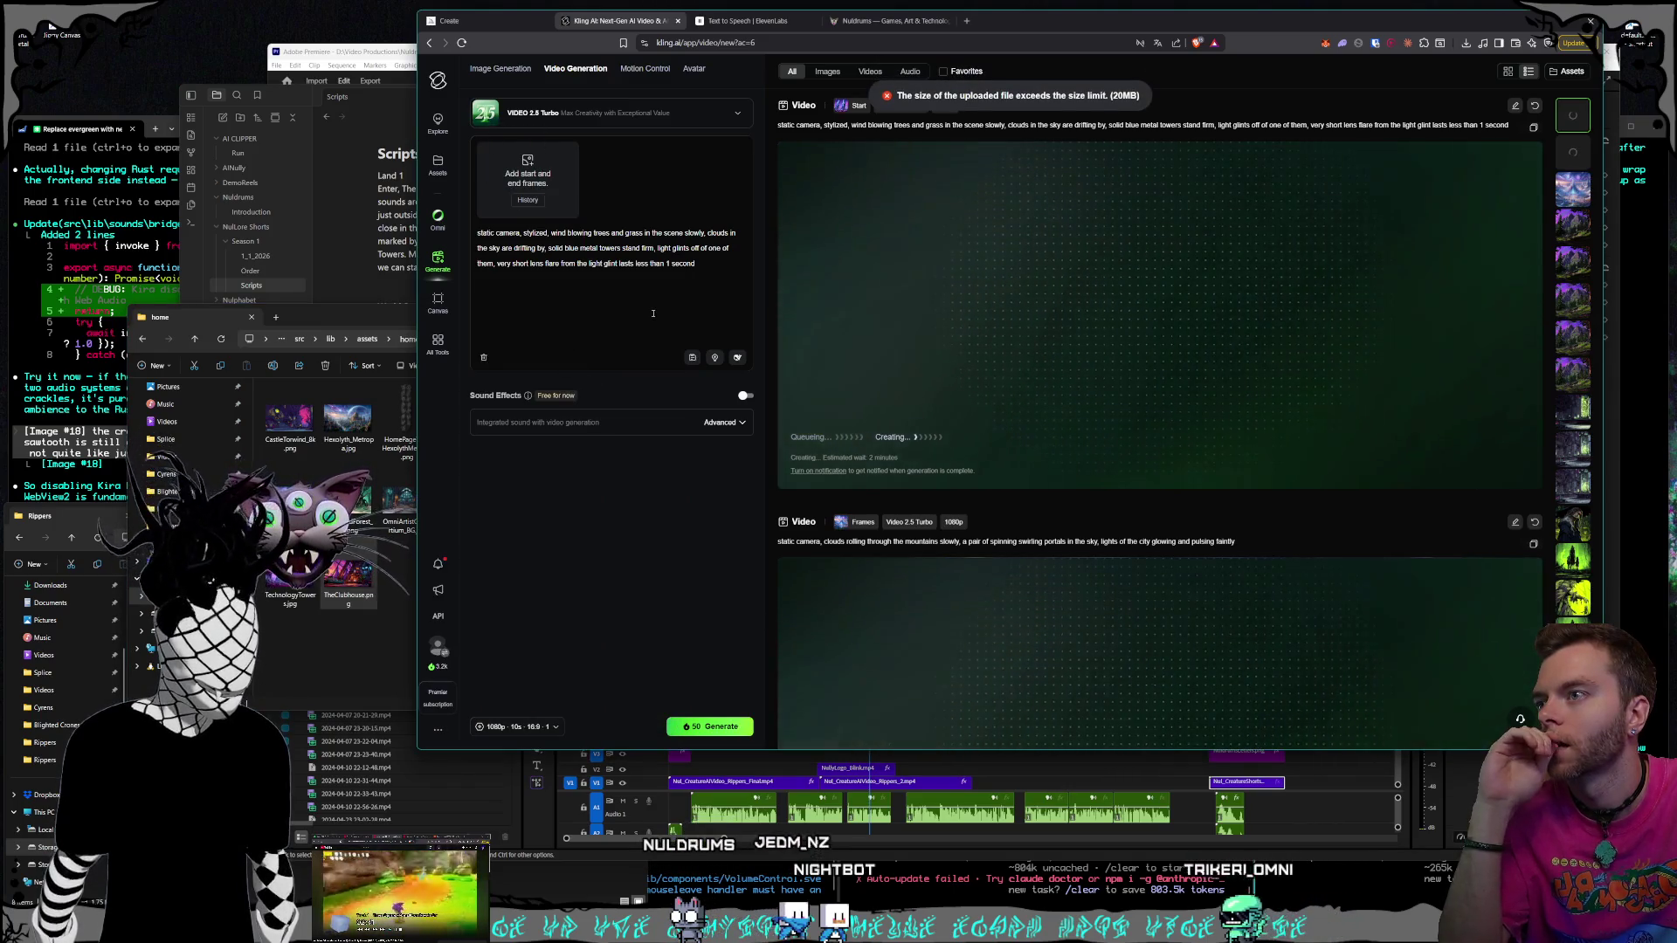
Cut the prompt back to 'static camera, stylized,'
key("ctrl+a")
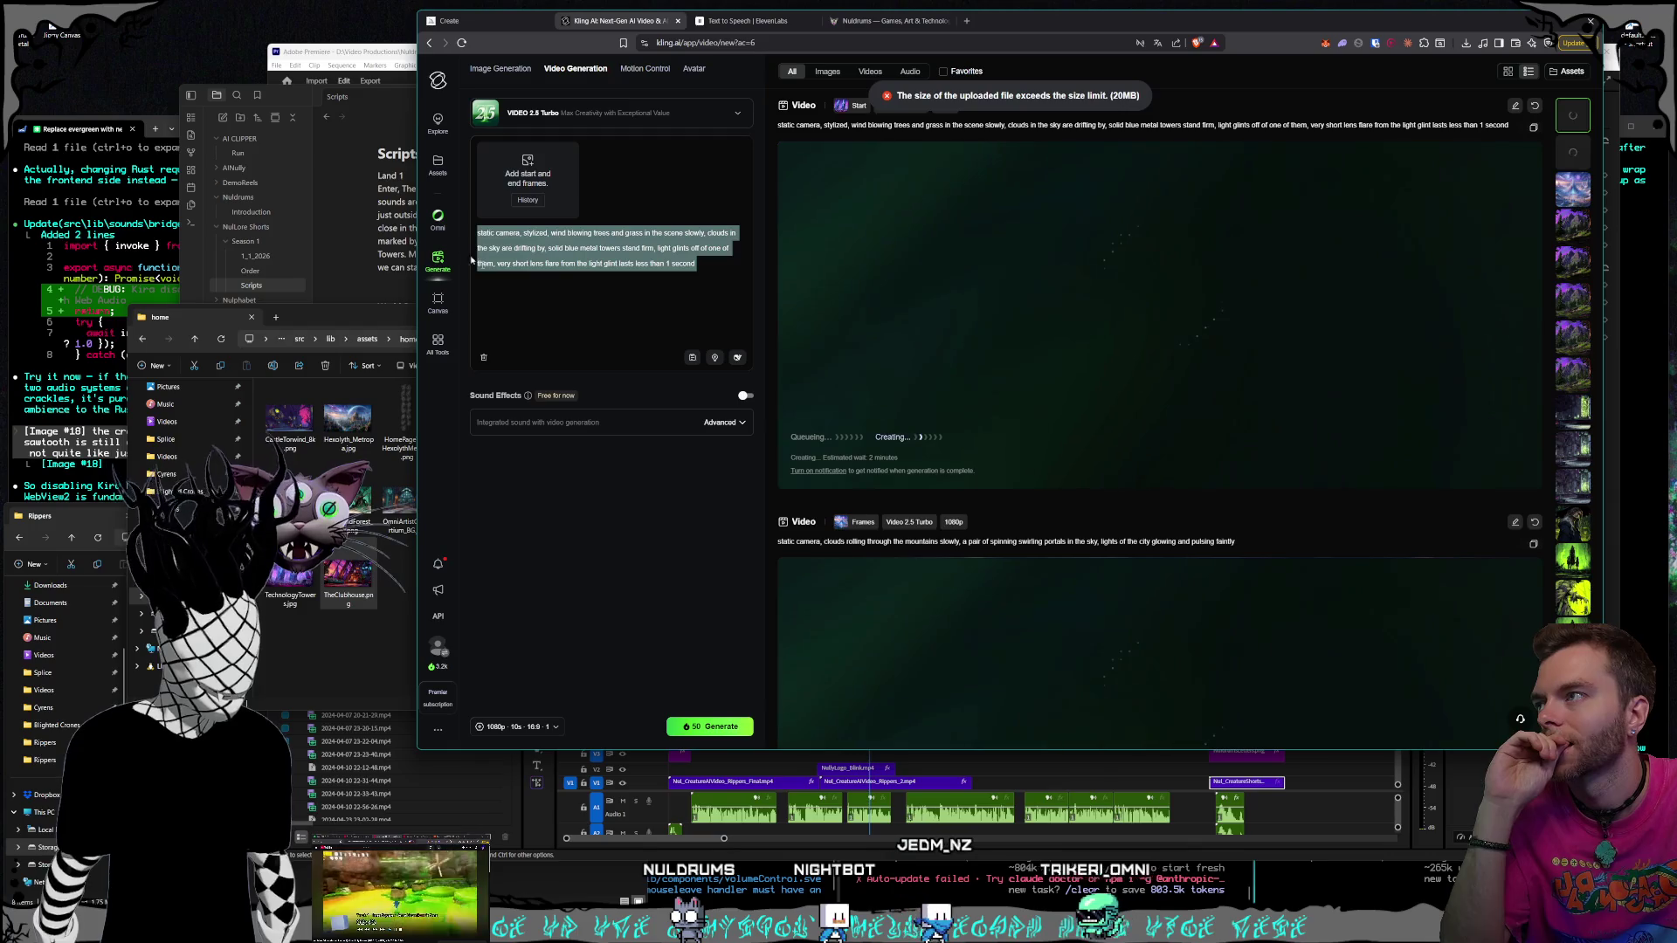
left_click(551, 232)
key("shift+ctrl+End")
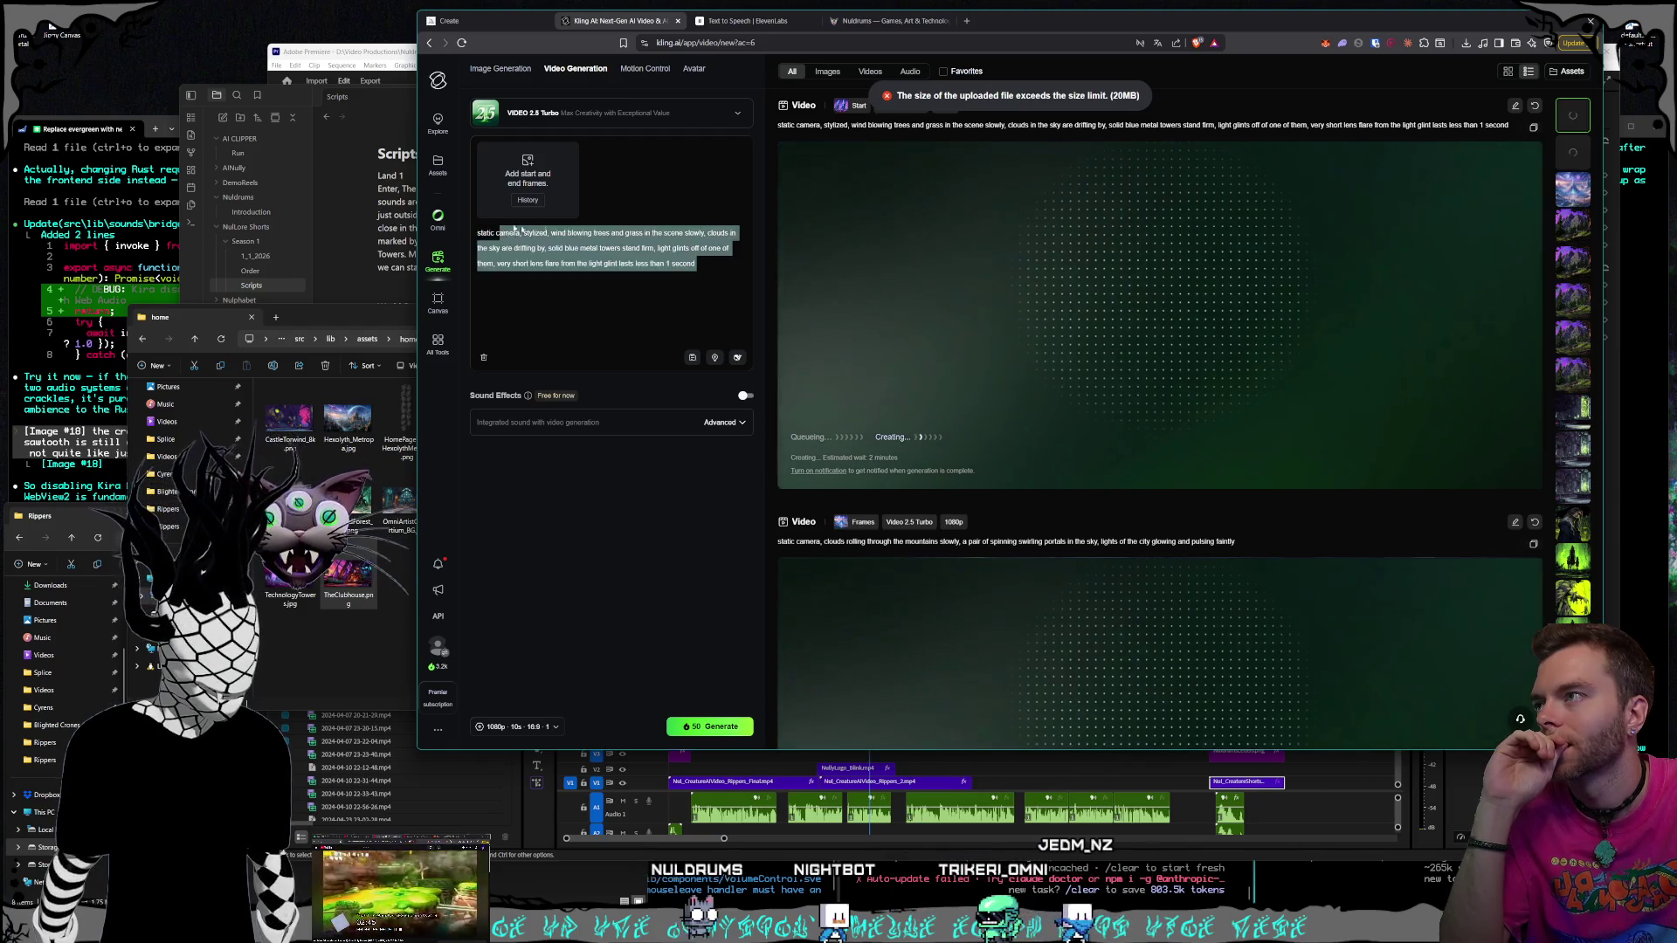
key("Delete")
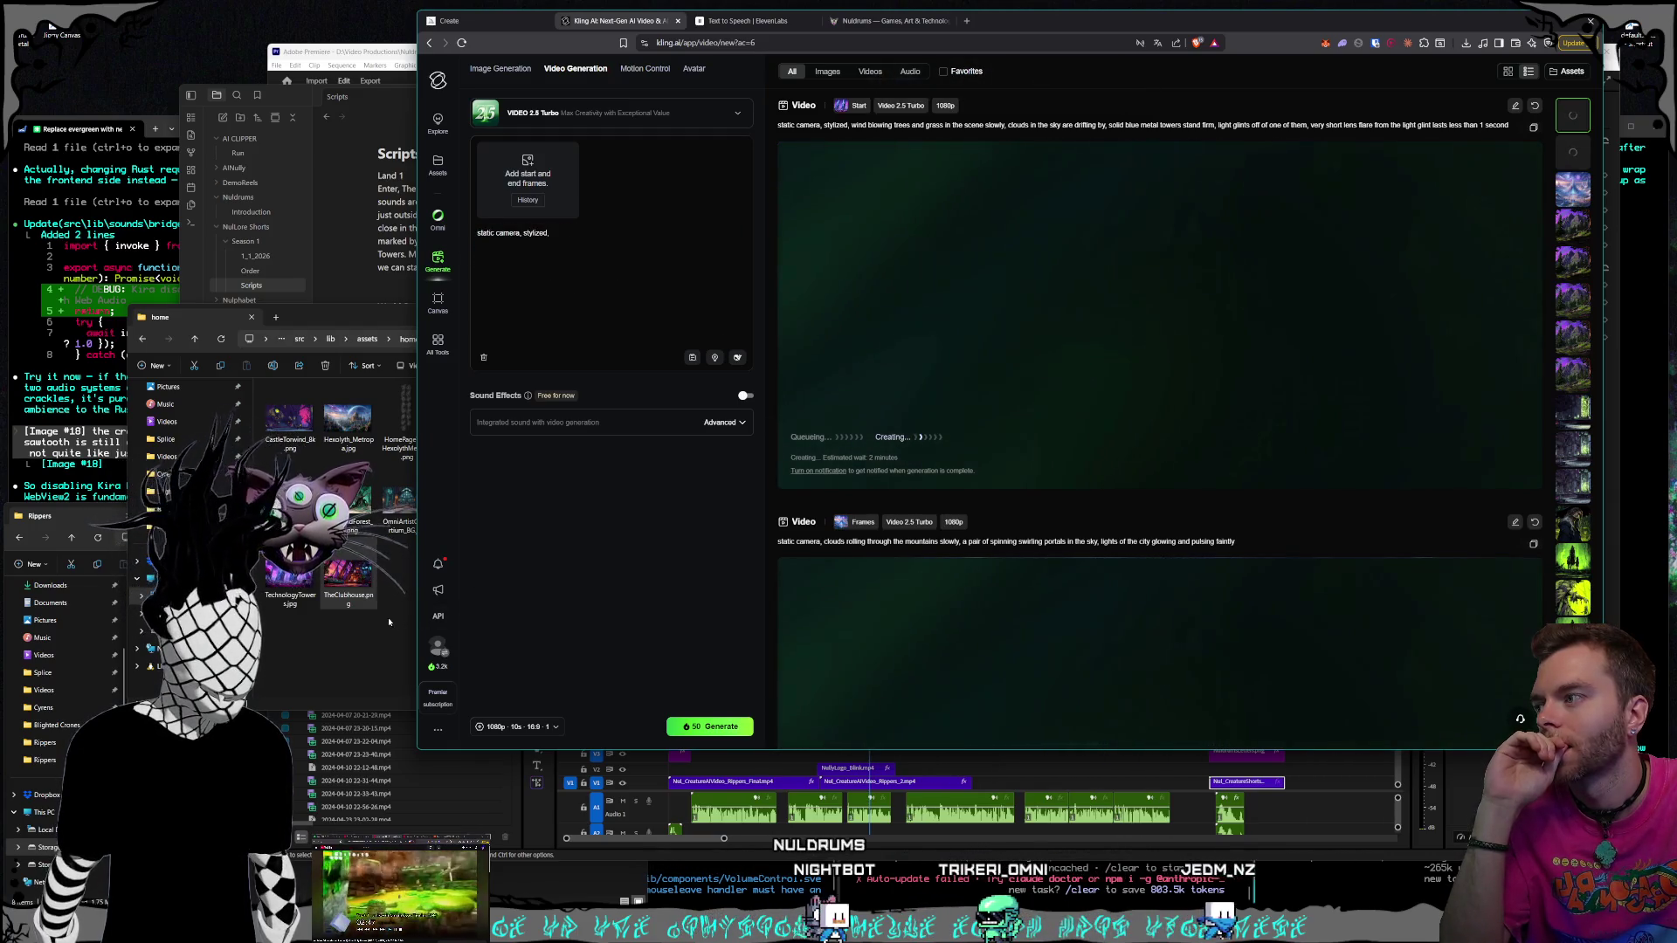
Preview TheClubhouse.png full size, then close the preview
double_click(454, 603)
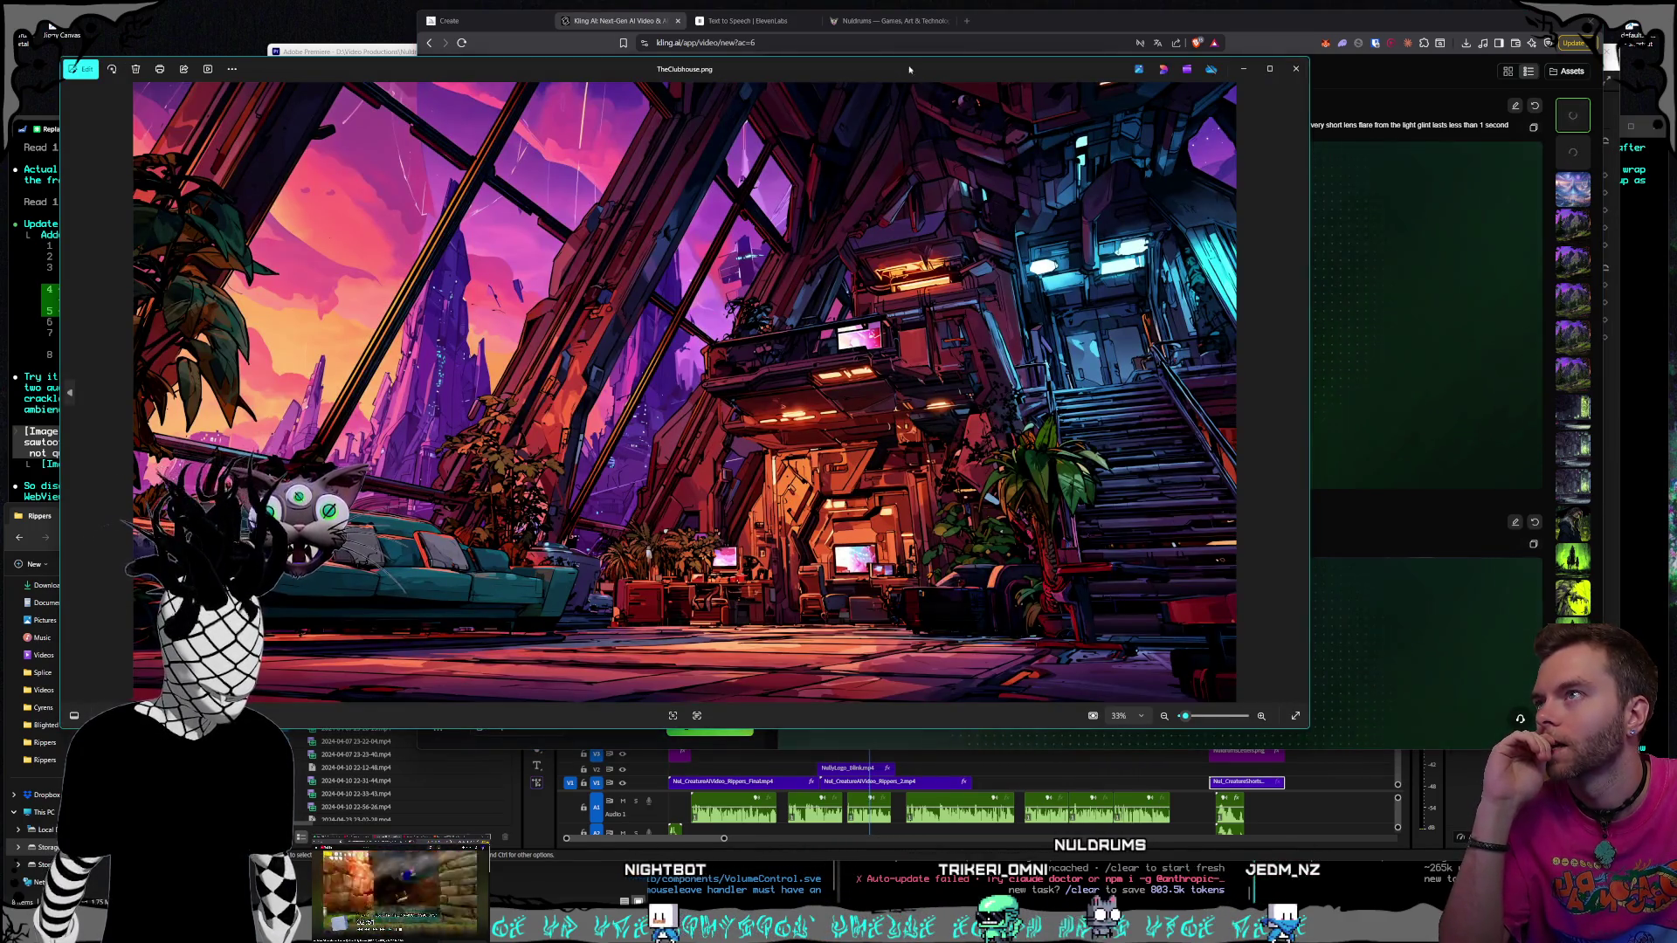
left_click_drag(58, 55, 366, 142)
left_click(1296, 154)
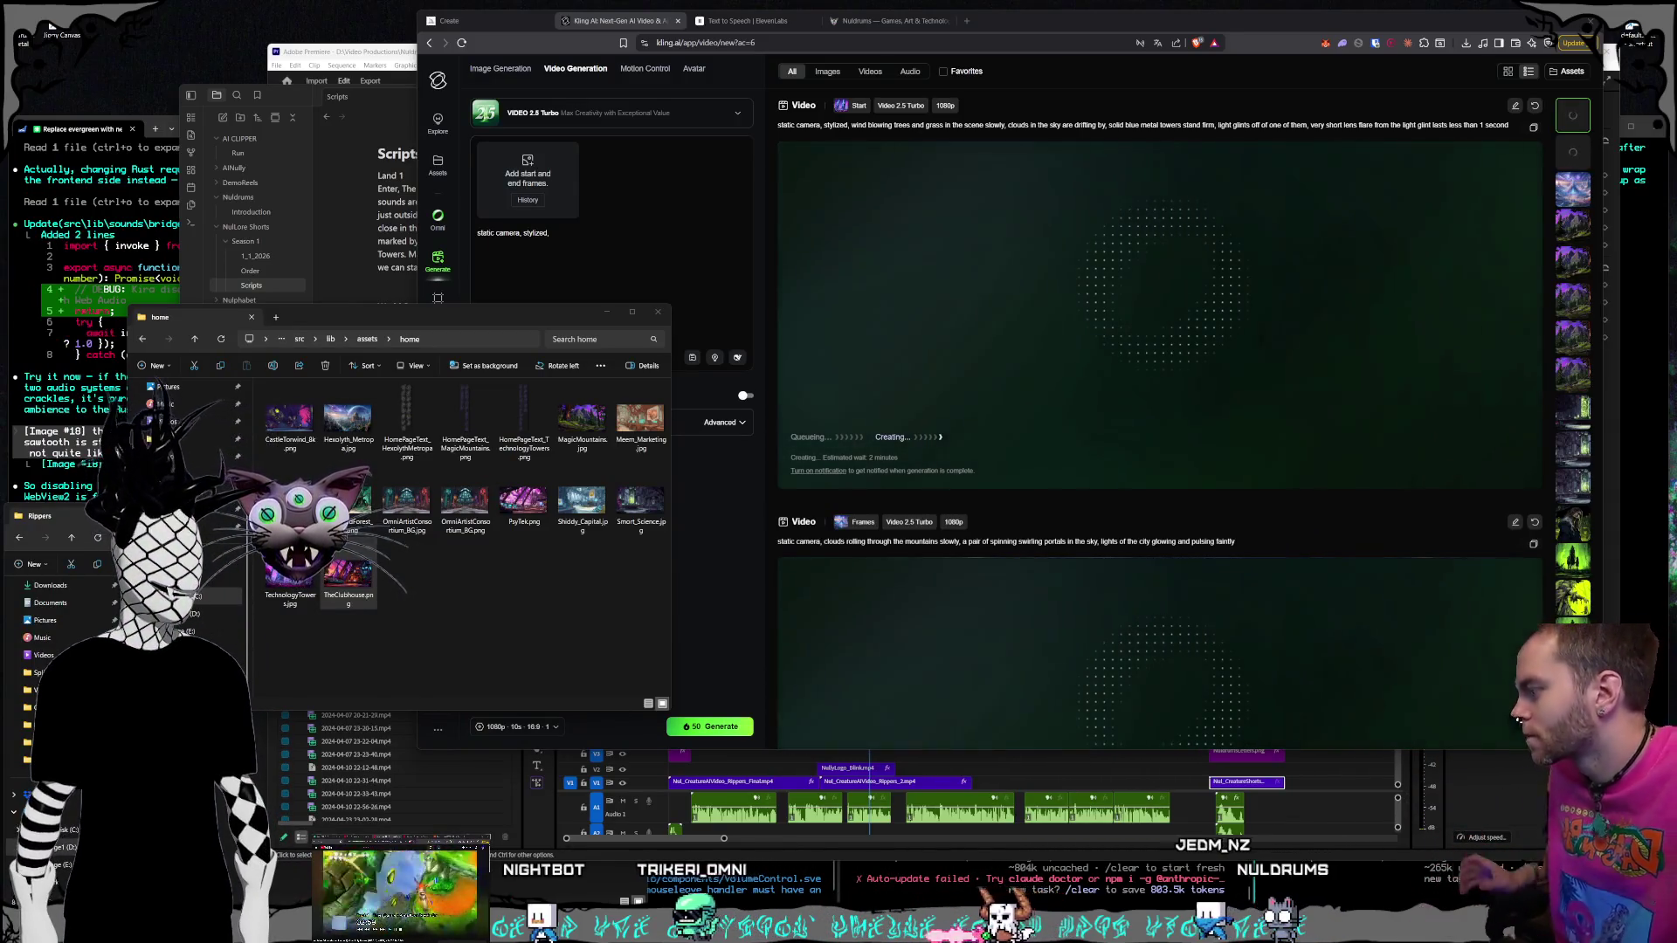
Type the sci-fi clubhouse motion prompt: flickering graphic-filled screens, clouds in the sky, plant leaves moving slightly
left_click(572, 255)
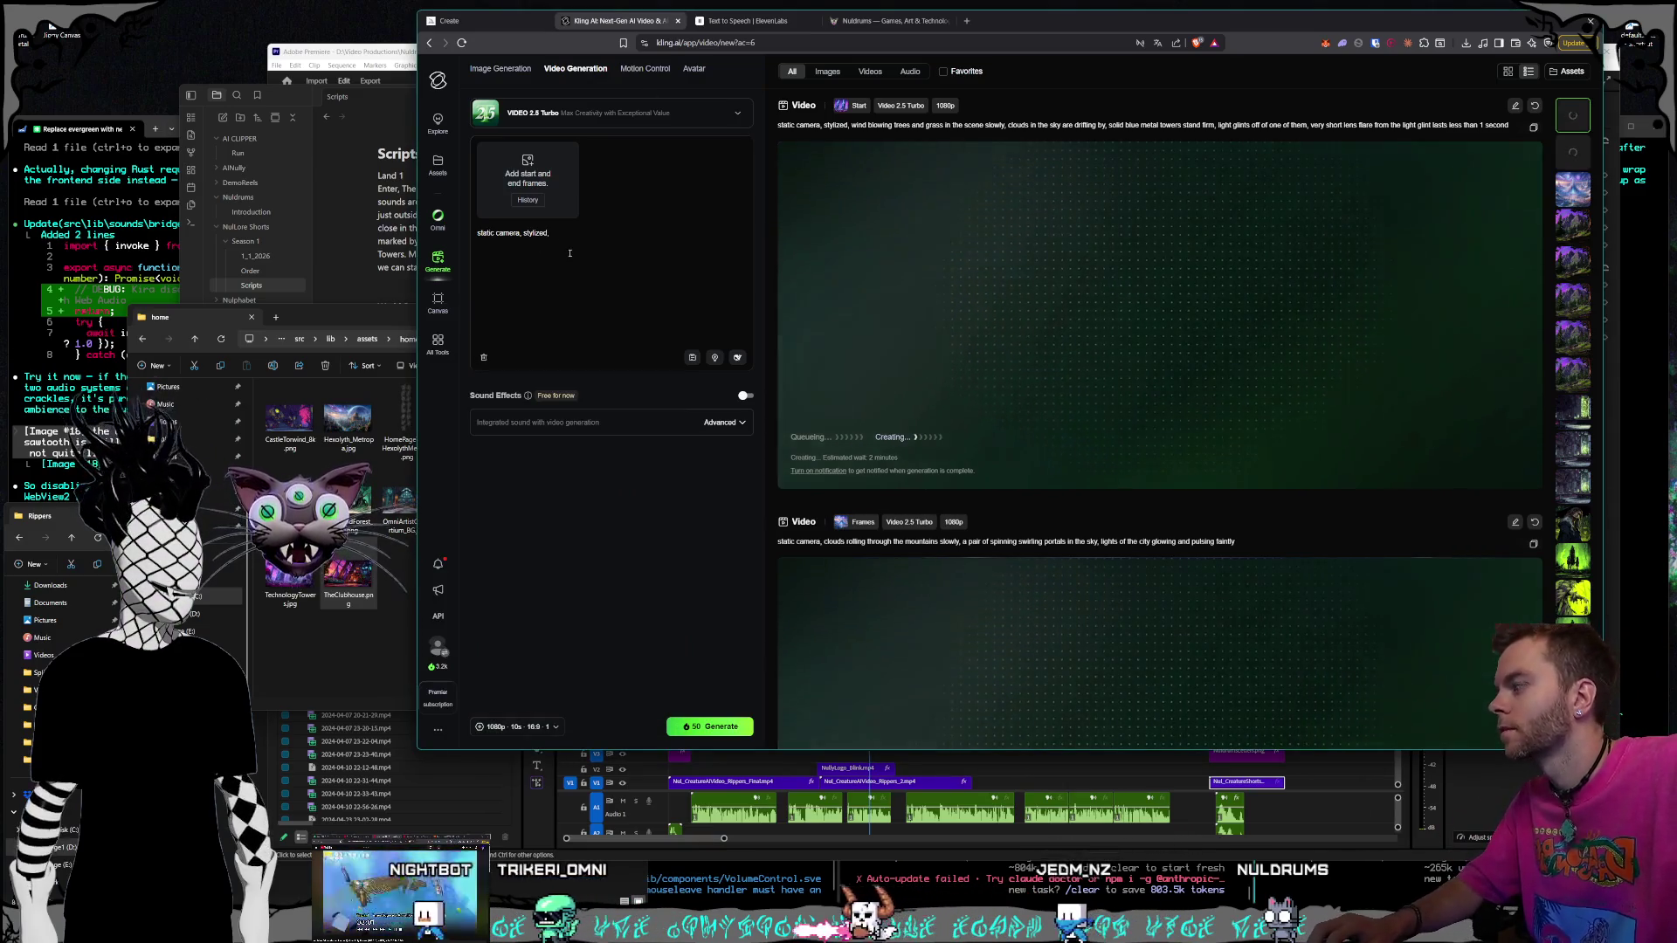
type(" sci-")
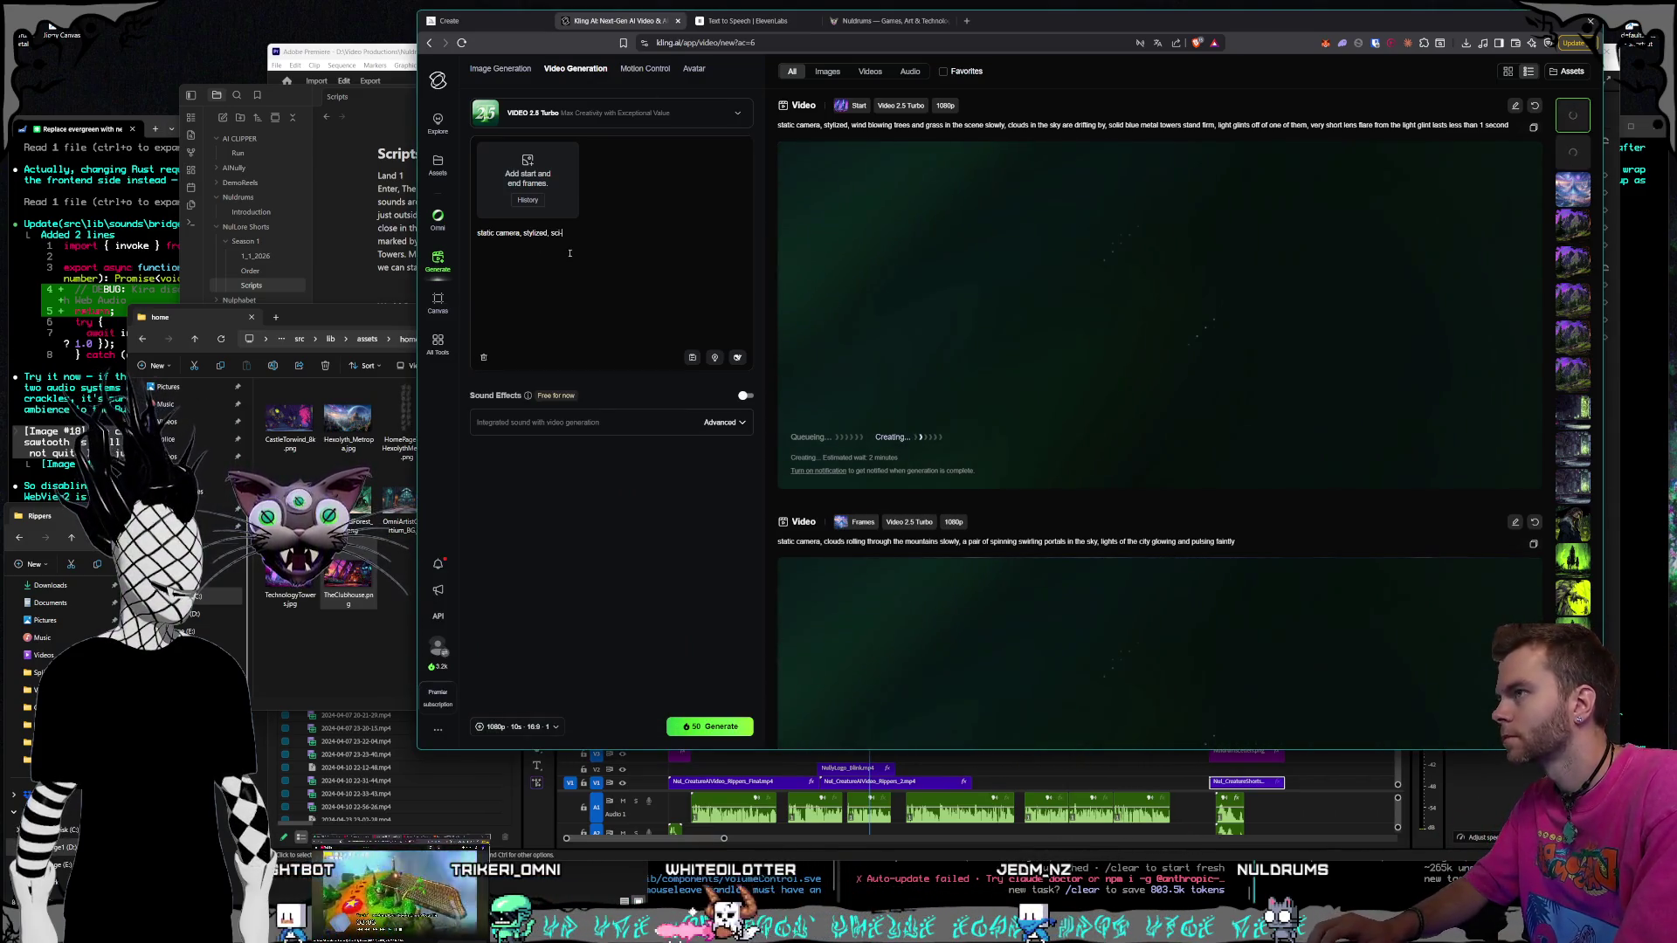
type("fi clubhou")
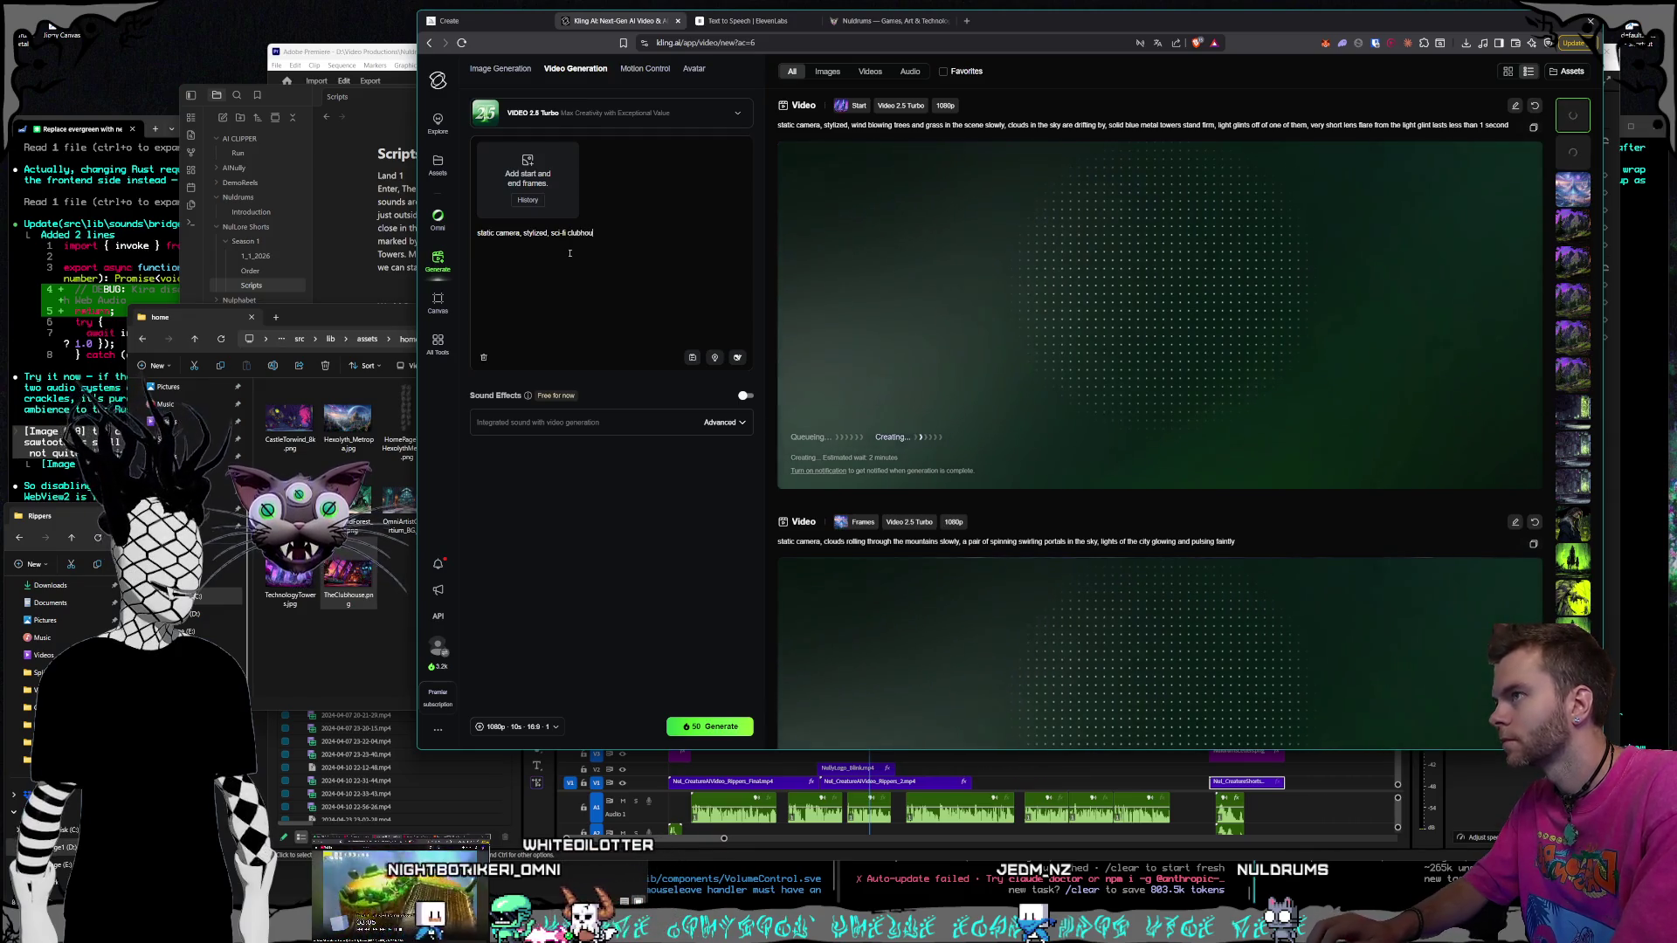
type("se, light")
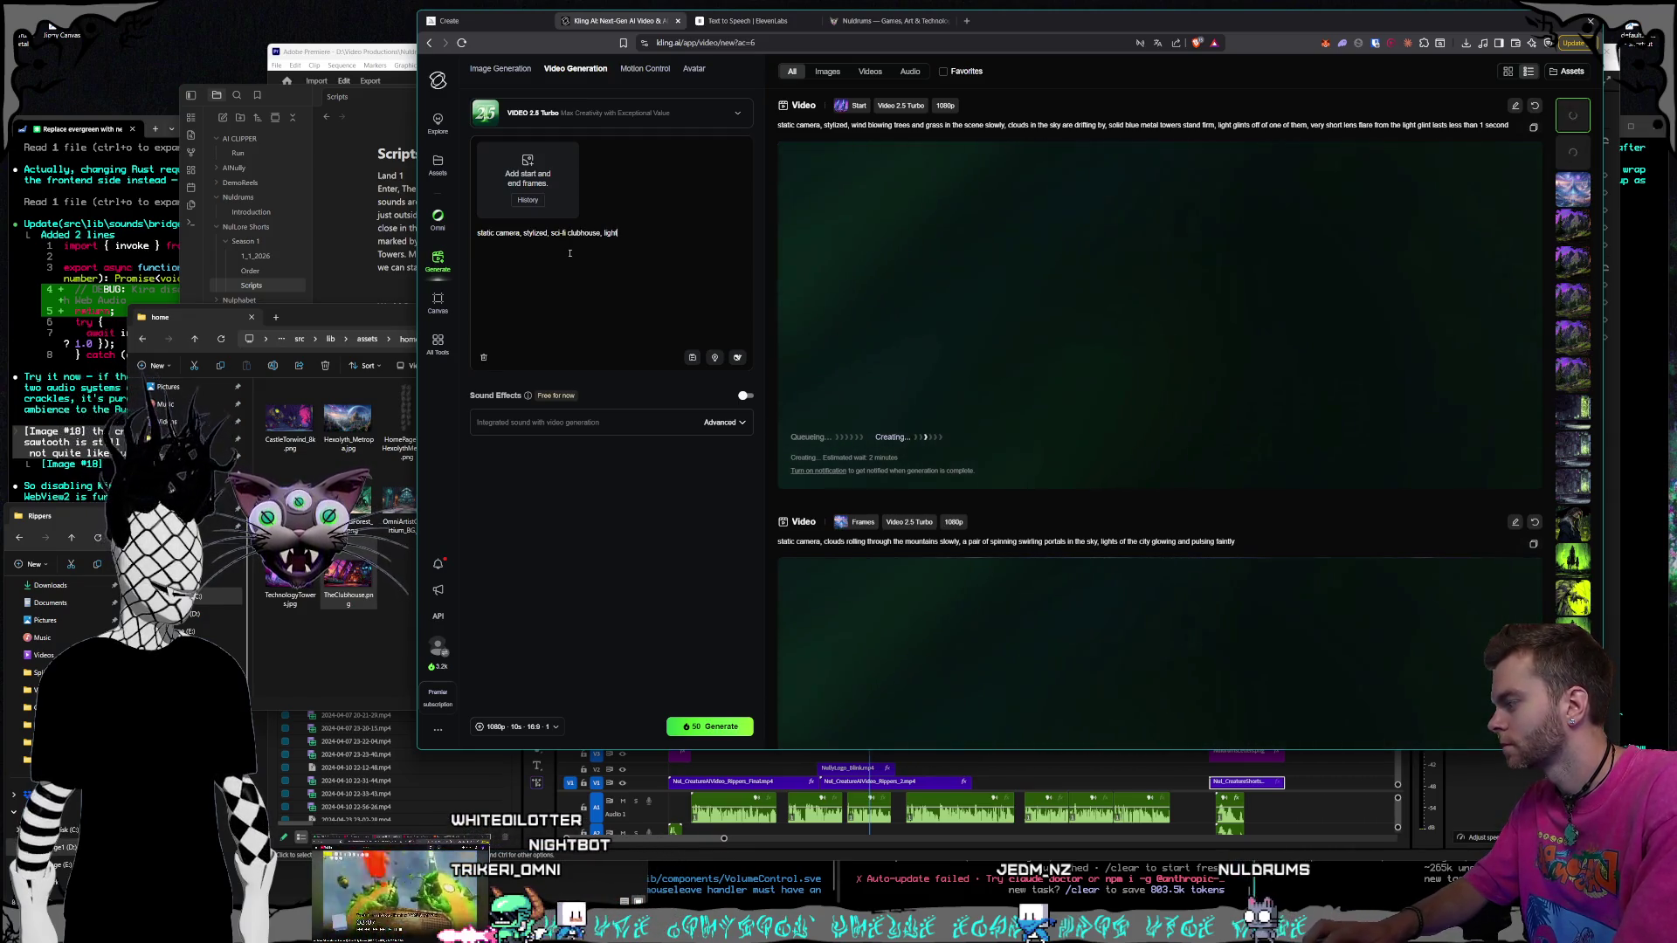
key("BackSpace")
key("BackSpace")
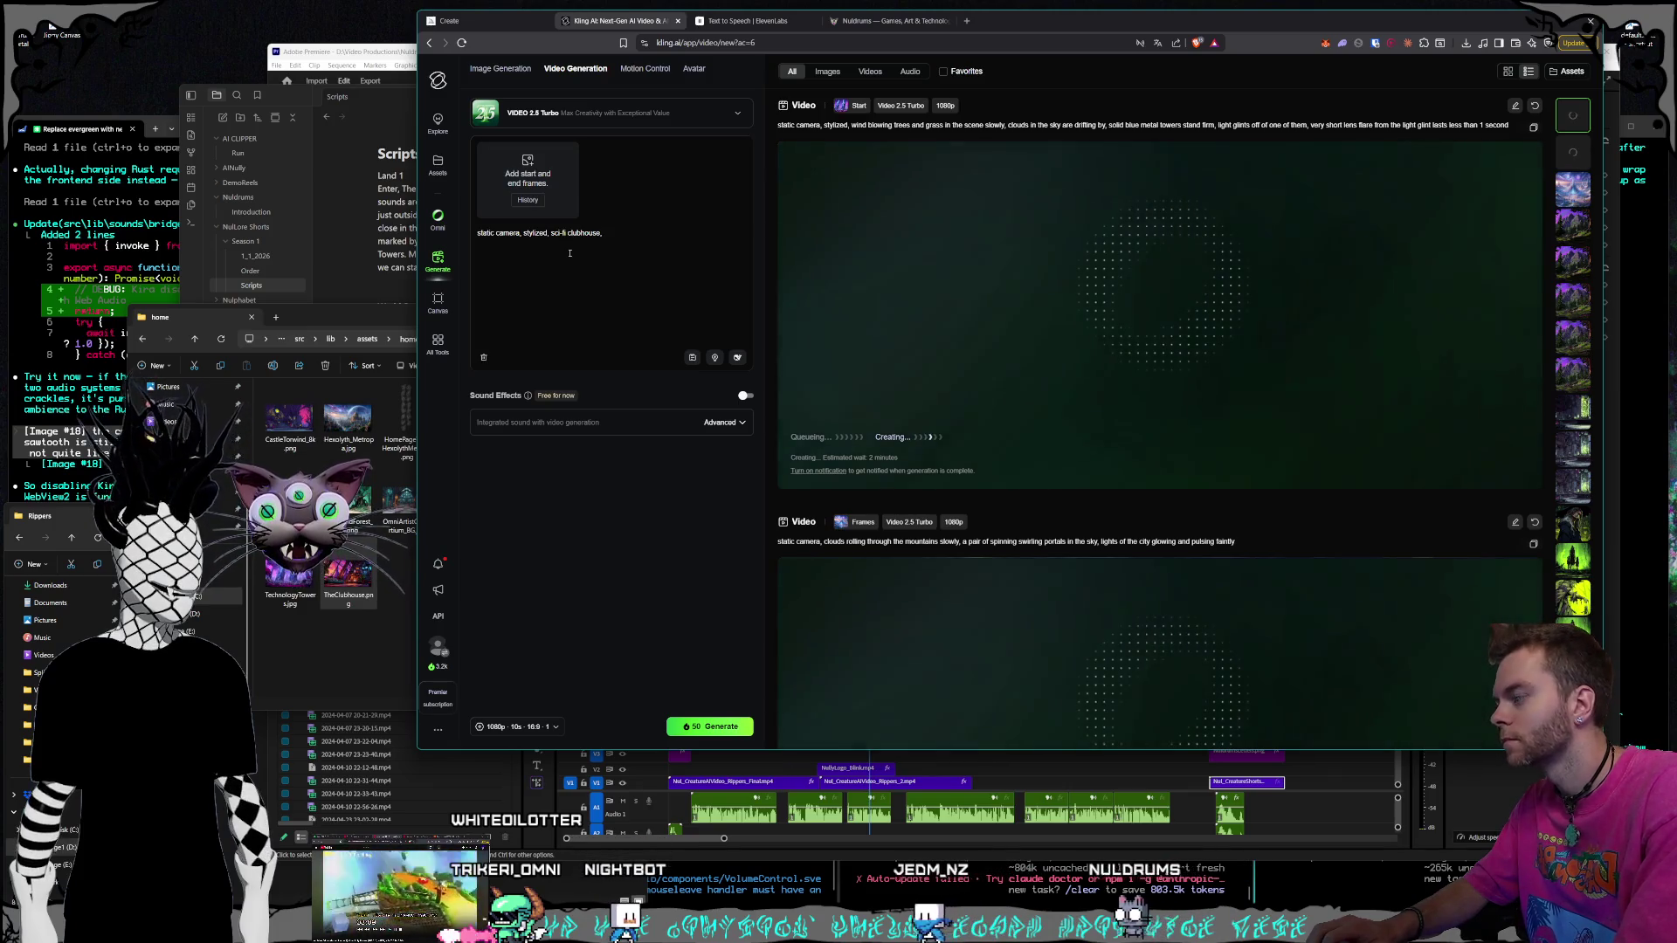
type("computer screens are")
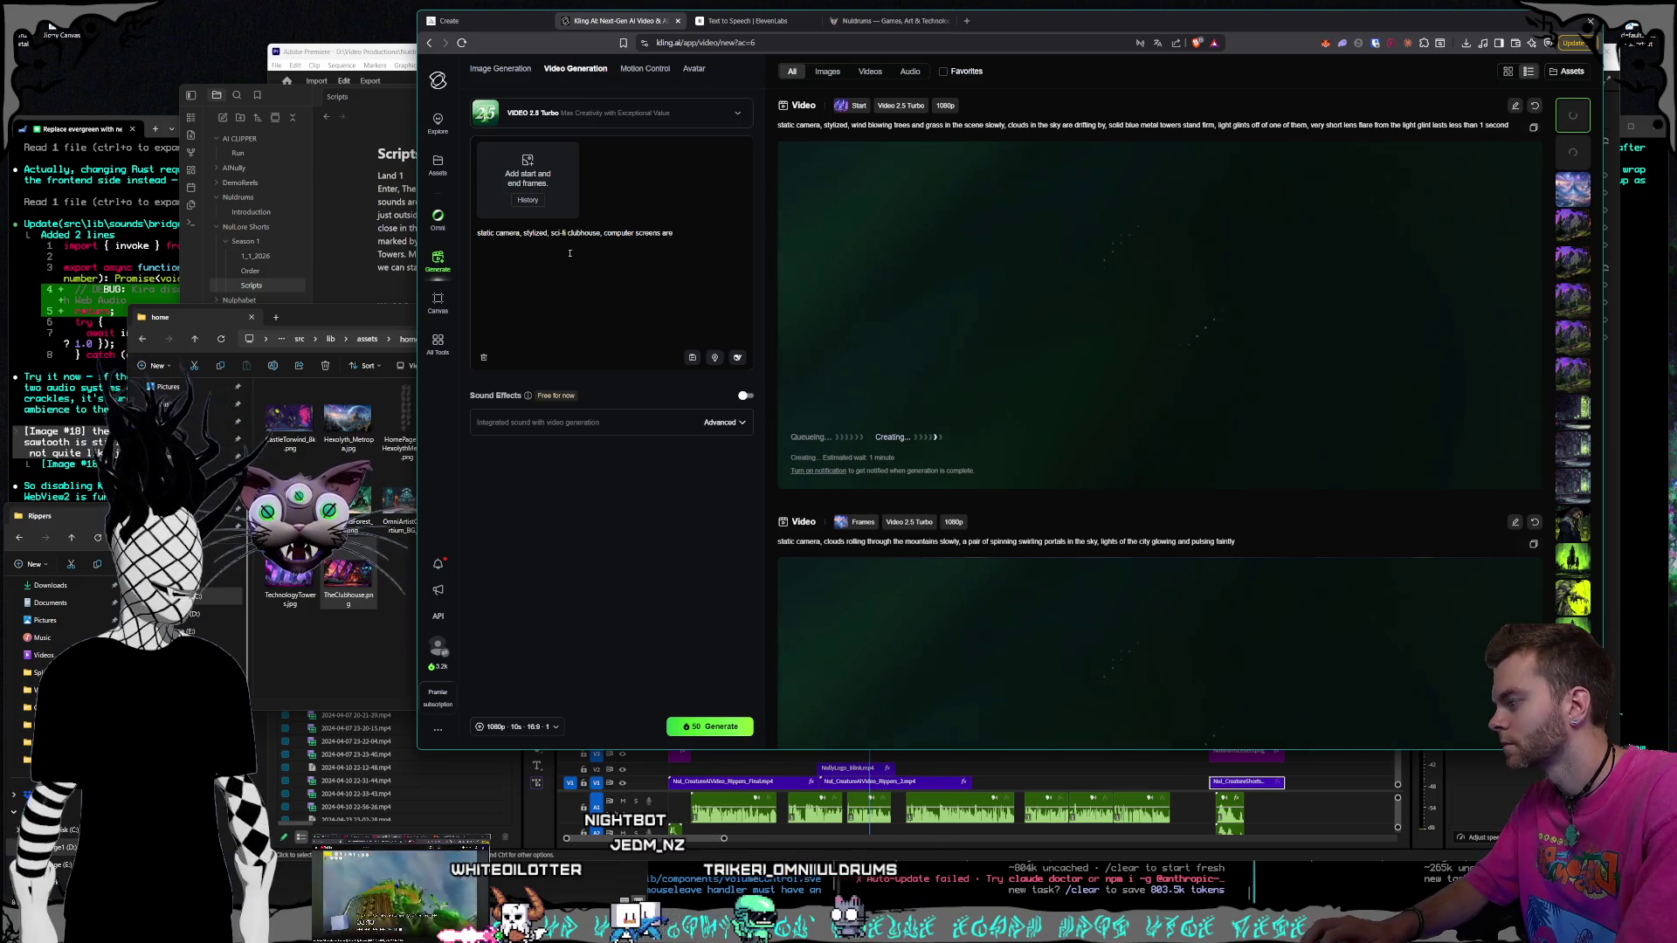
type(" flic")
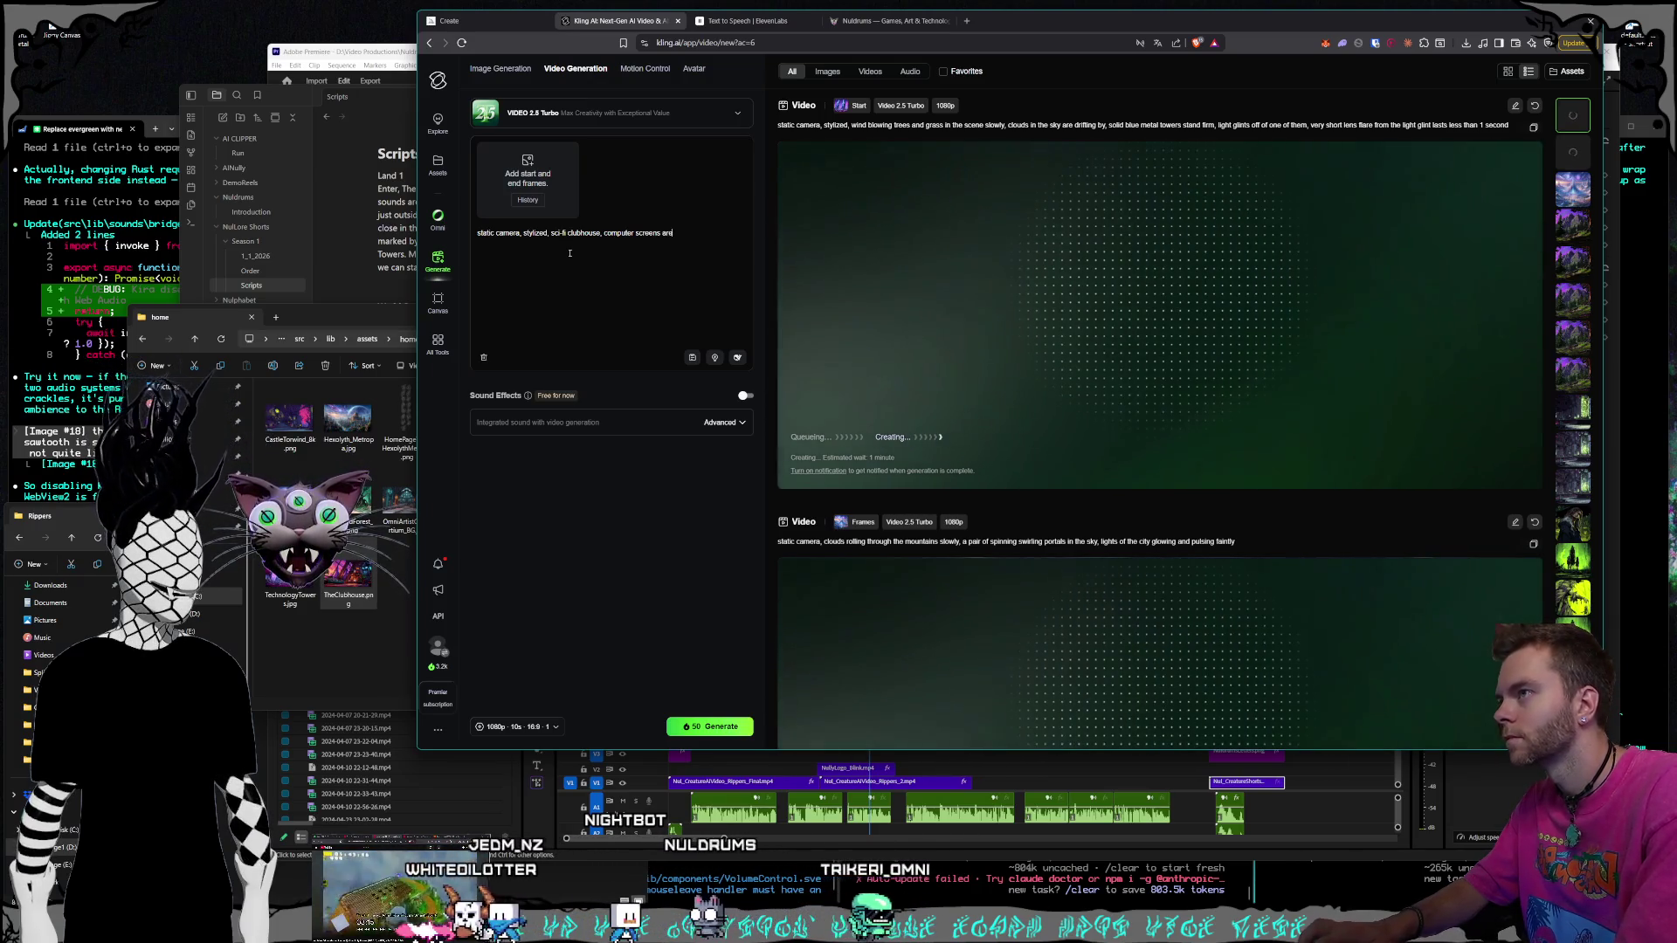
type("ker")
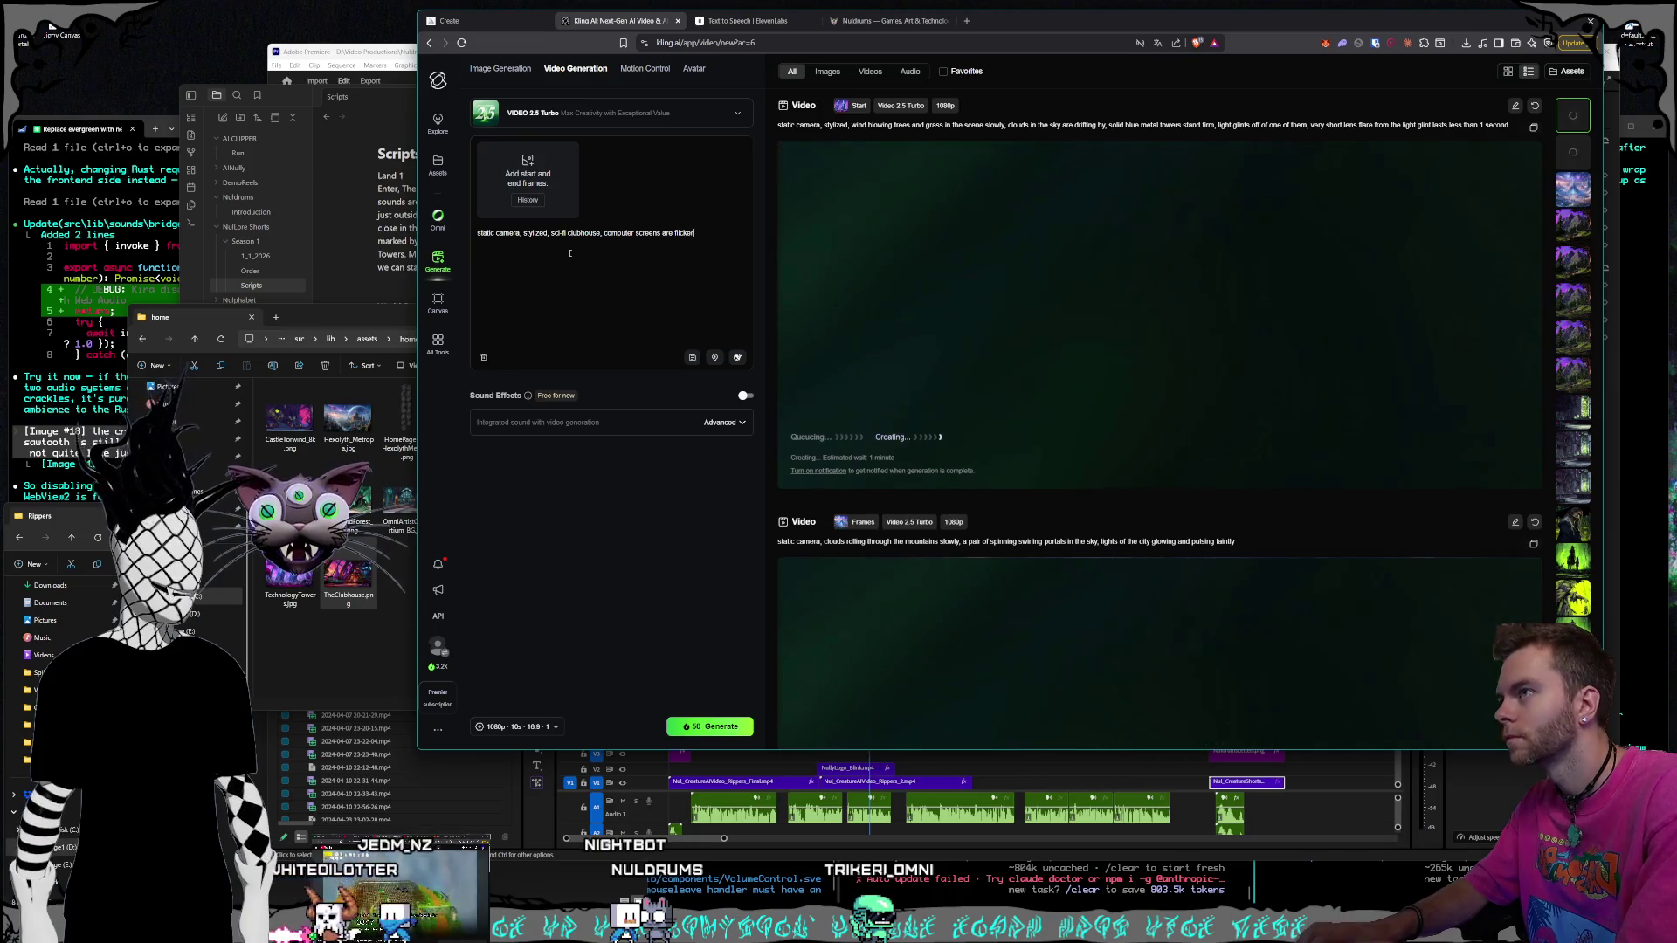
type("ing and have graphics, clouds are")
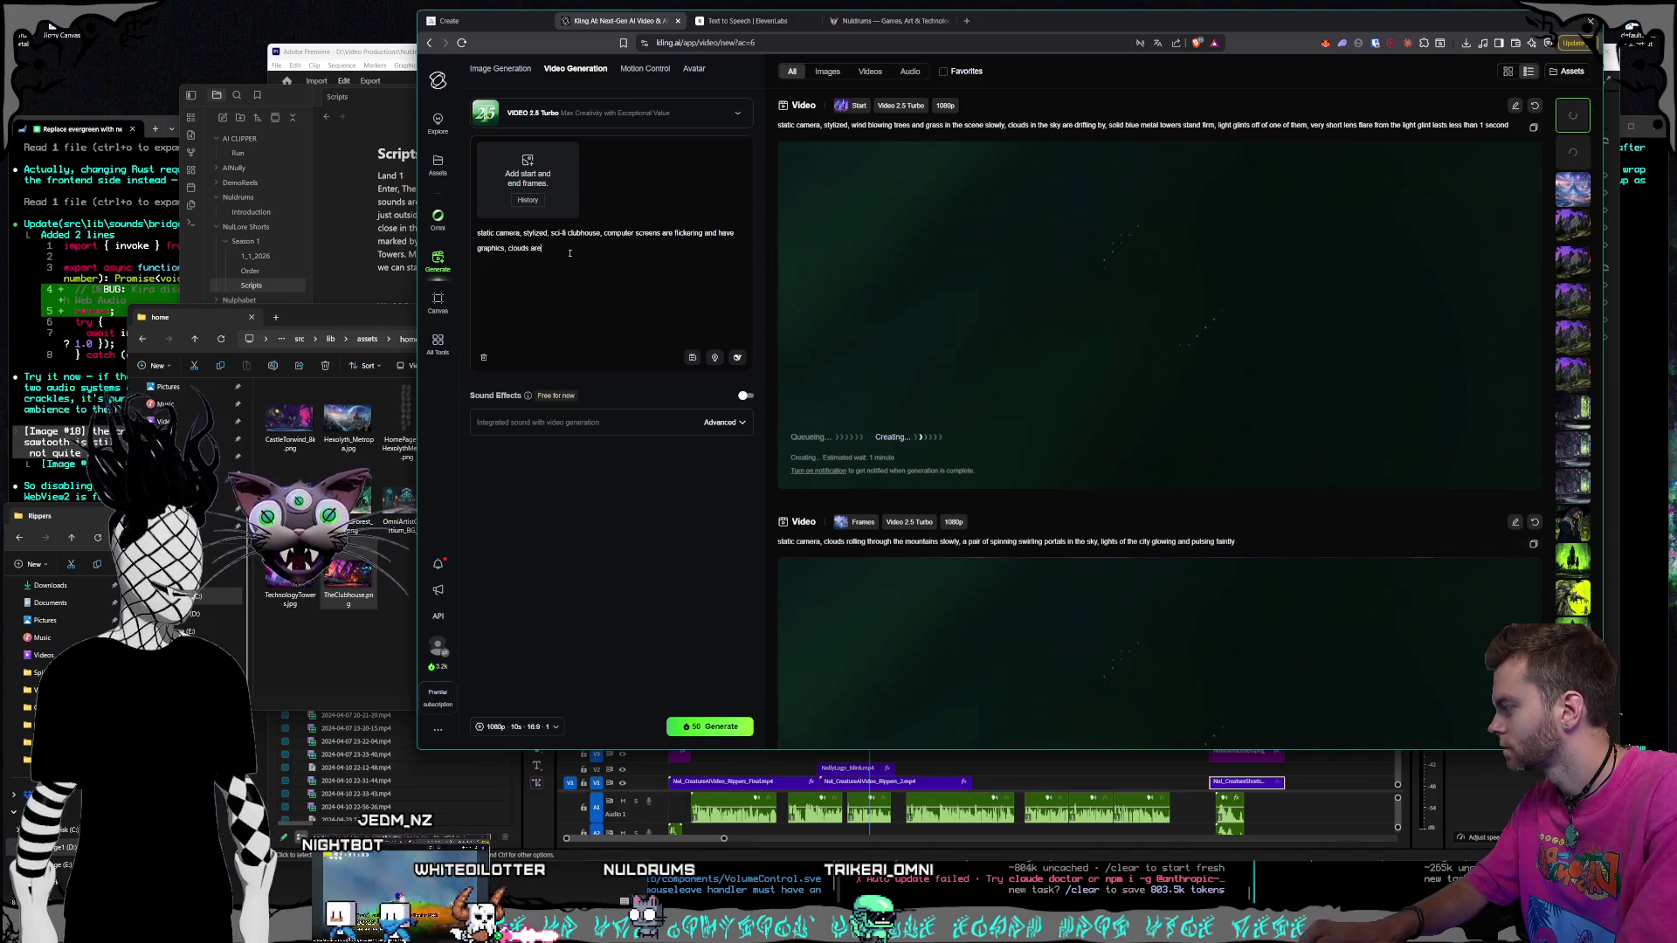
type(" moving in t")
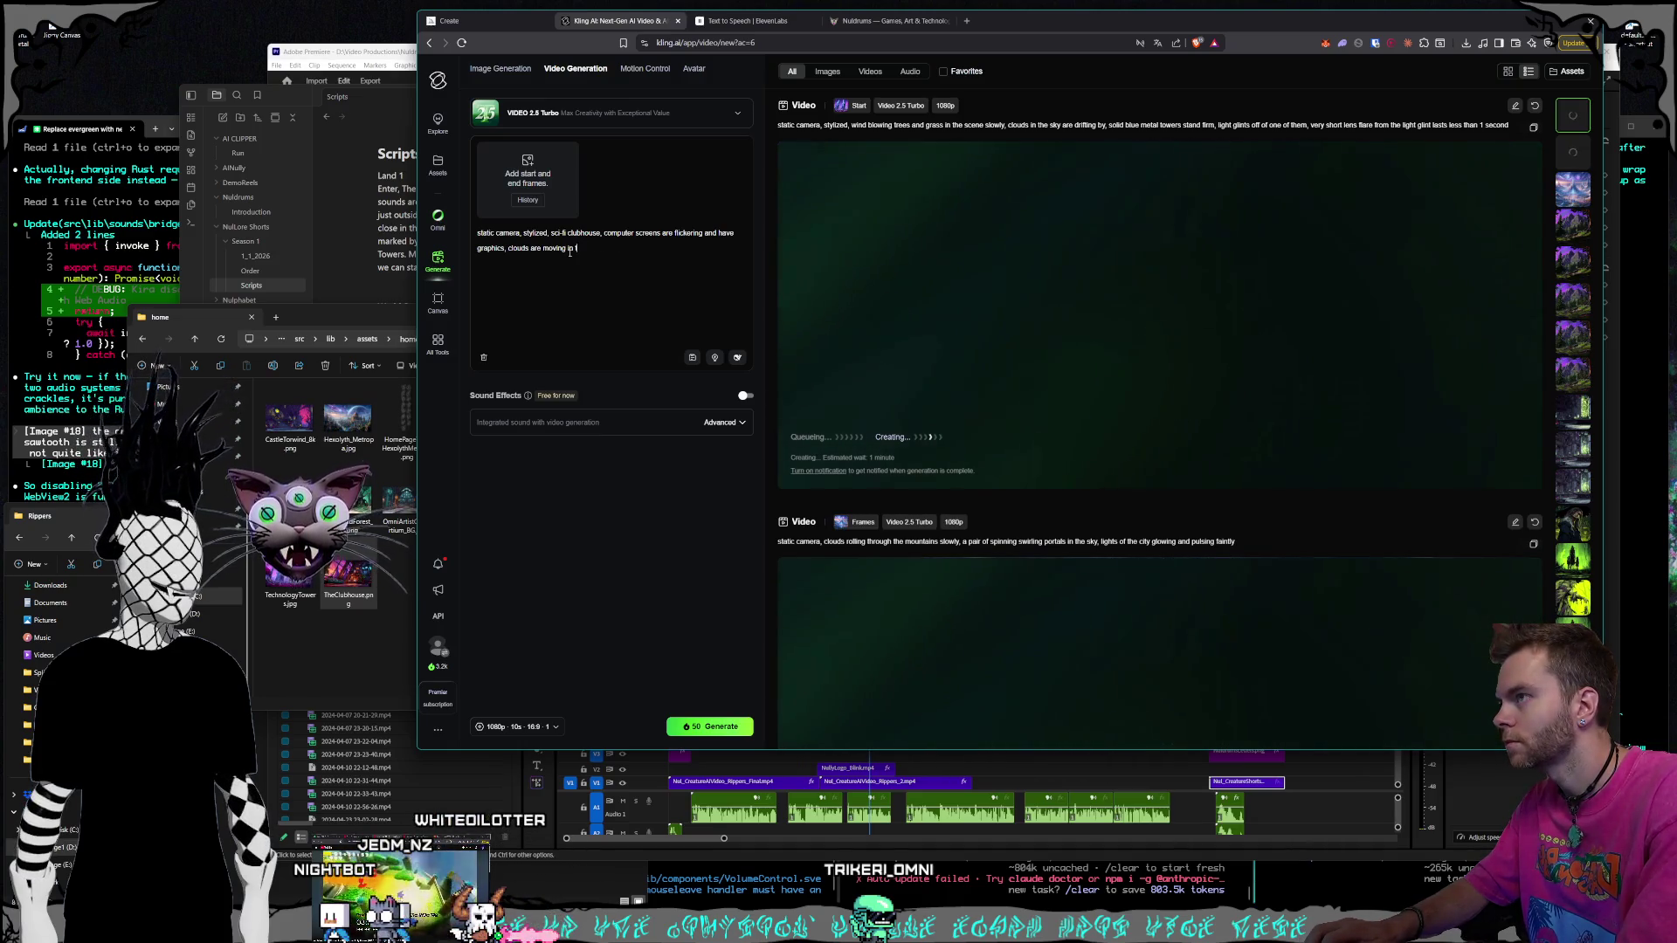
type("he sky din the ")
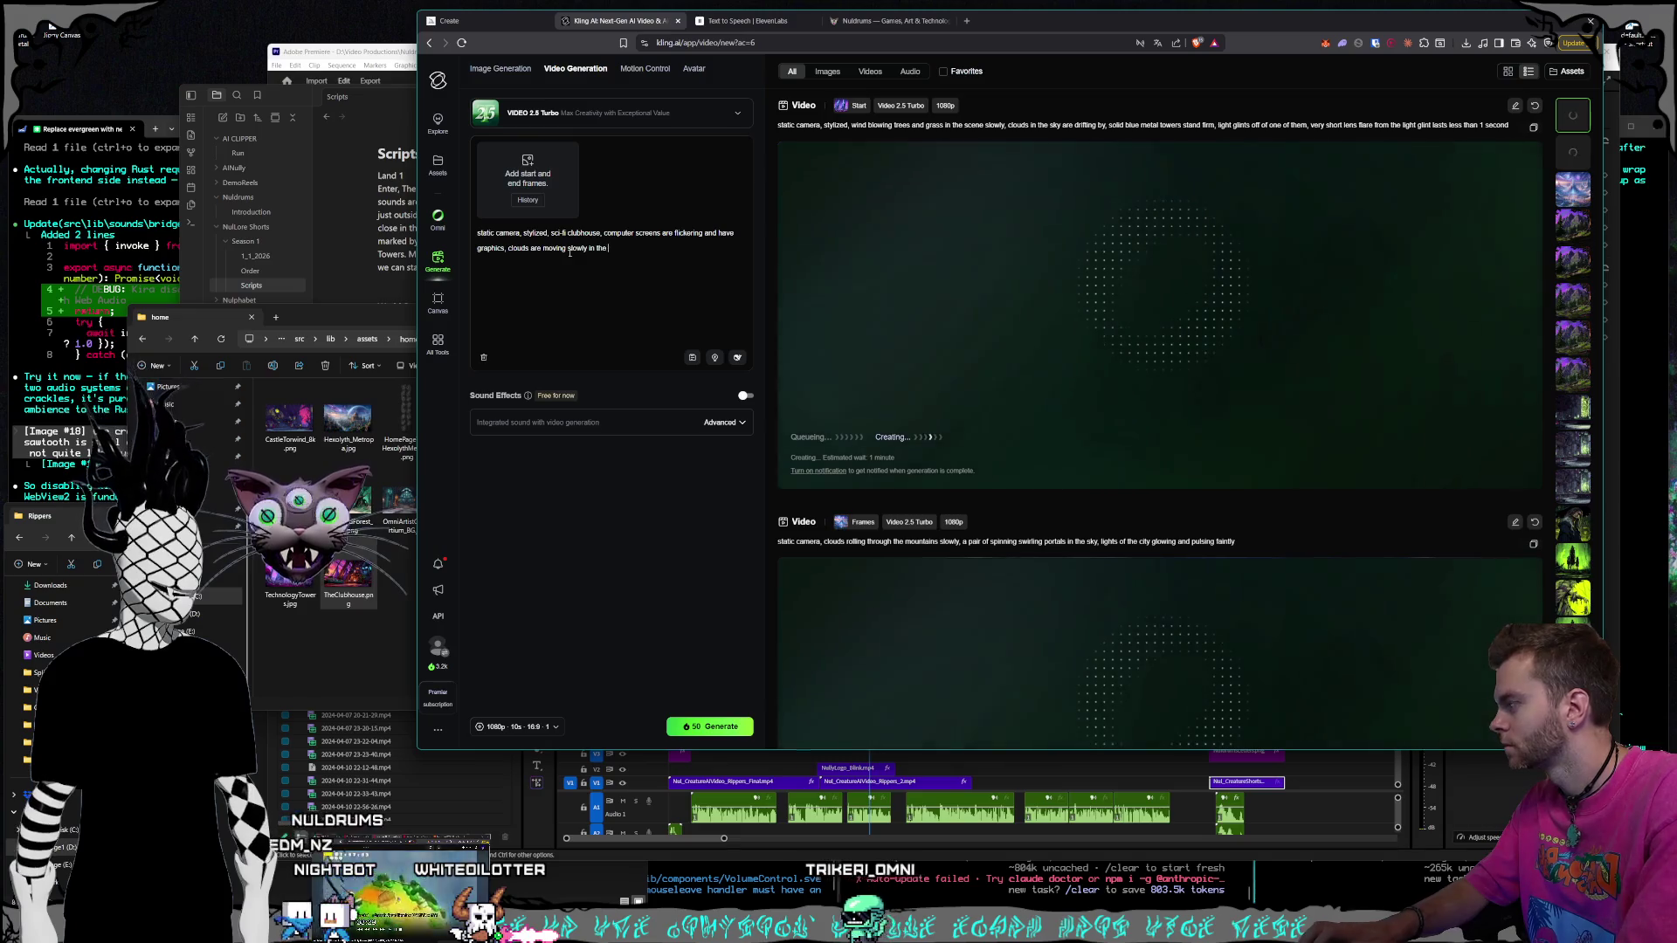
type("sky outsf the window,")
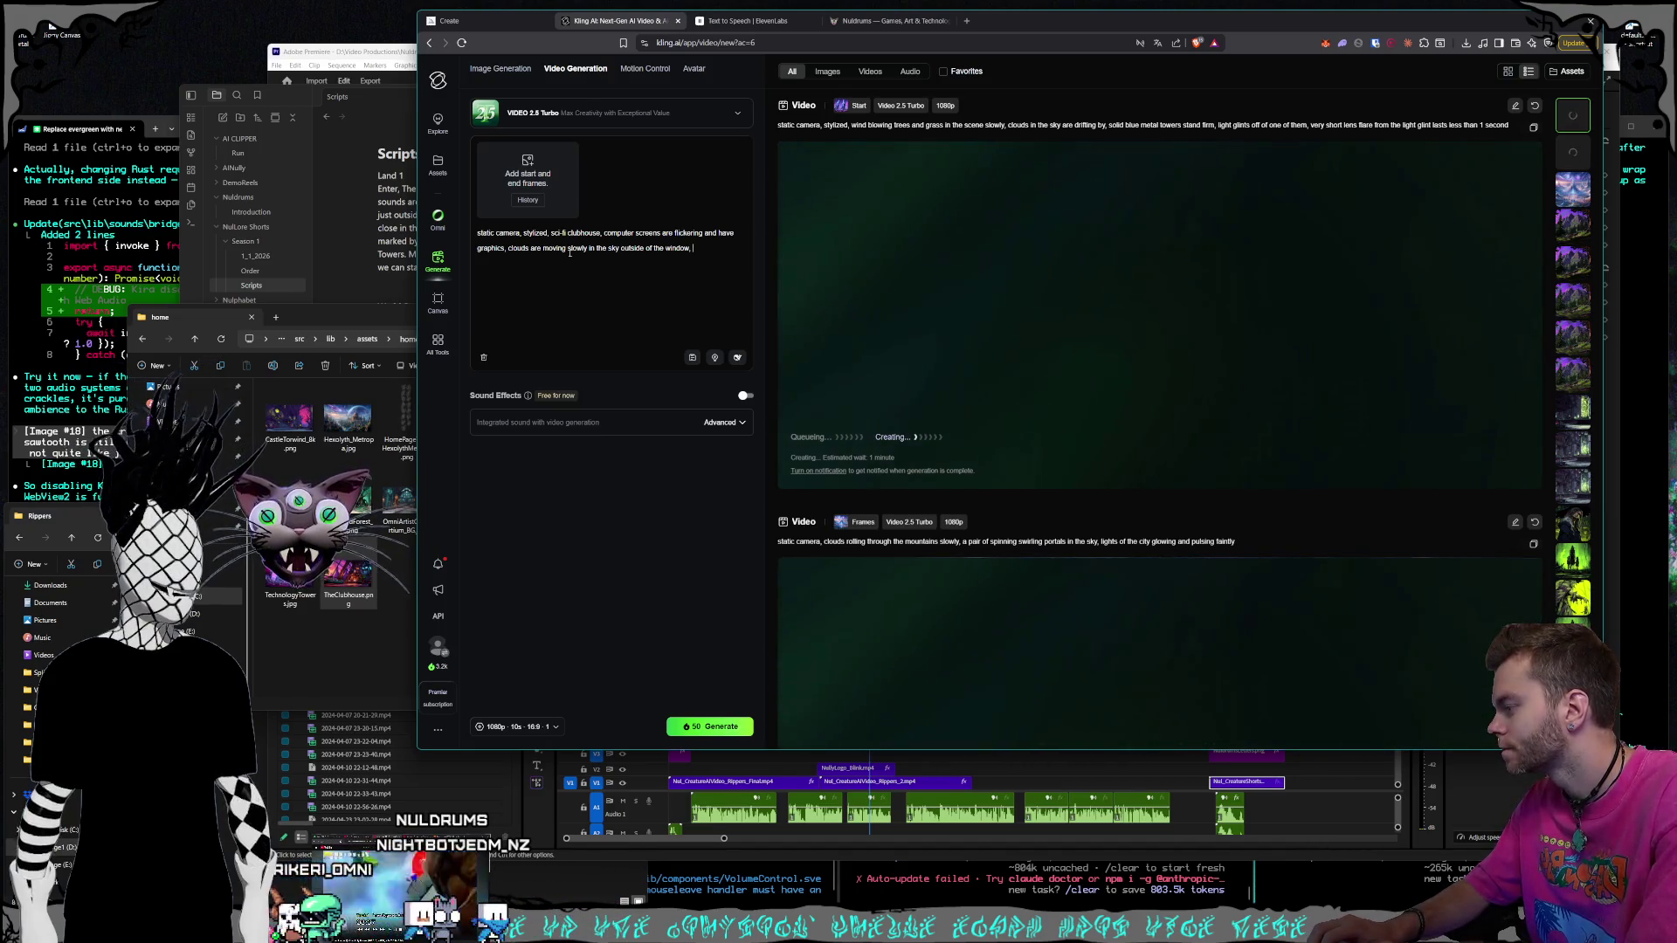
type(" tte")
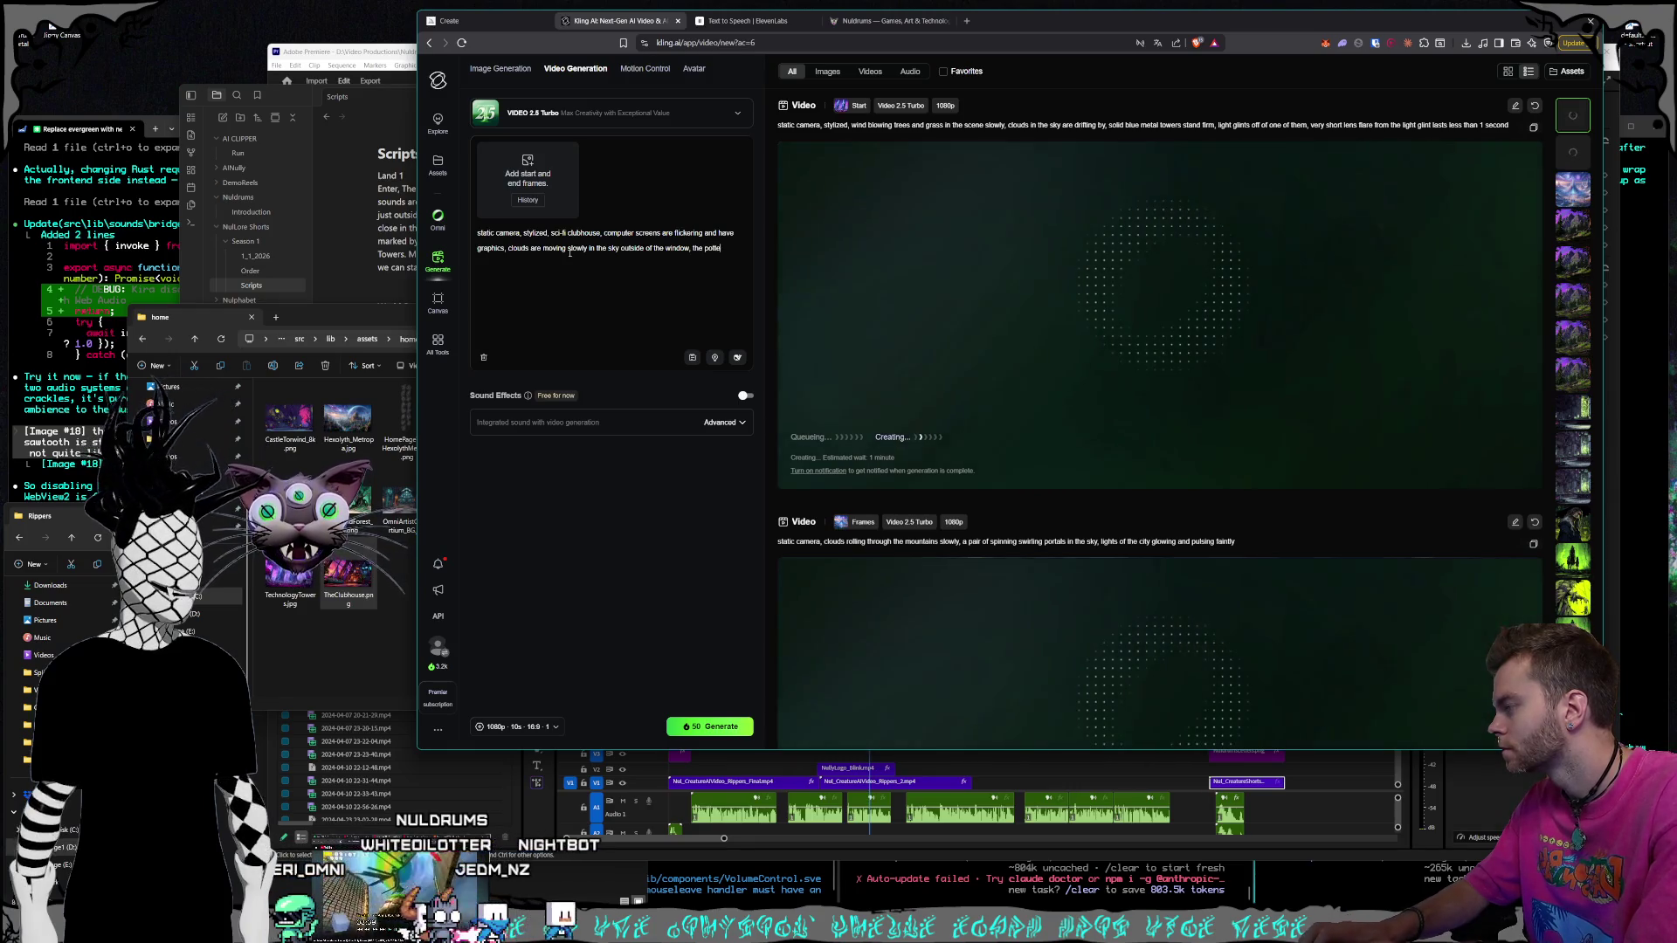
type("d pl lea")
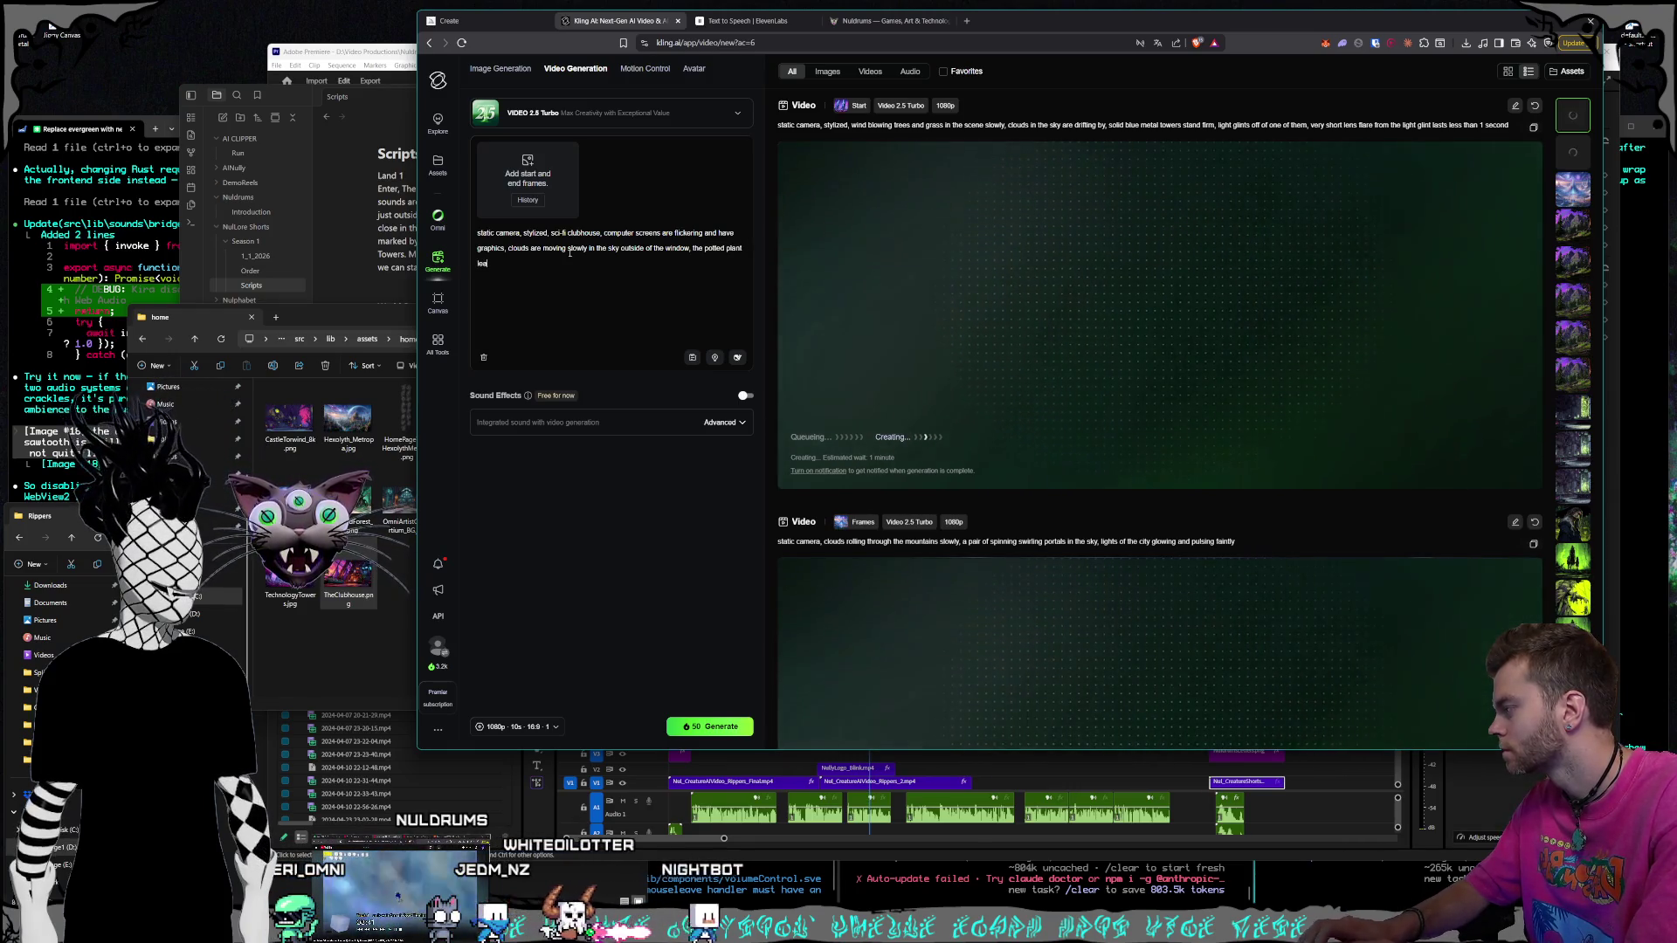
type("ves move a little b")
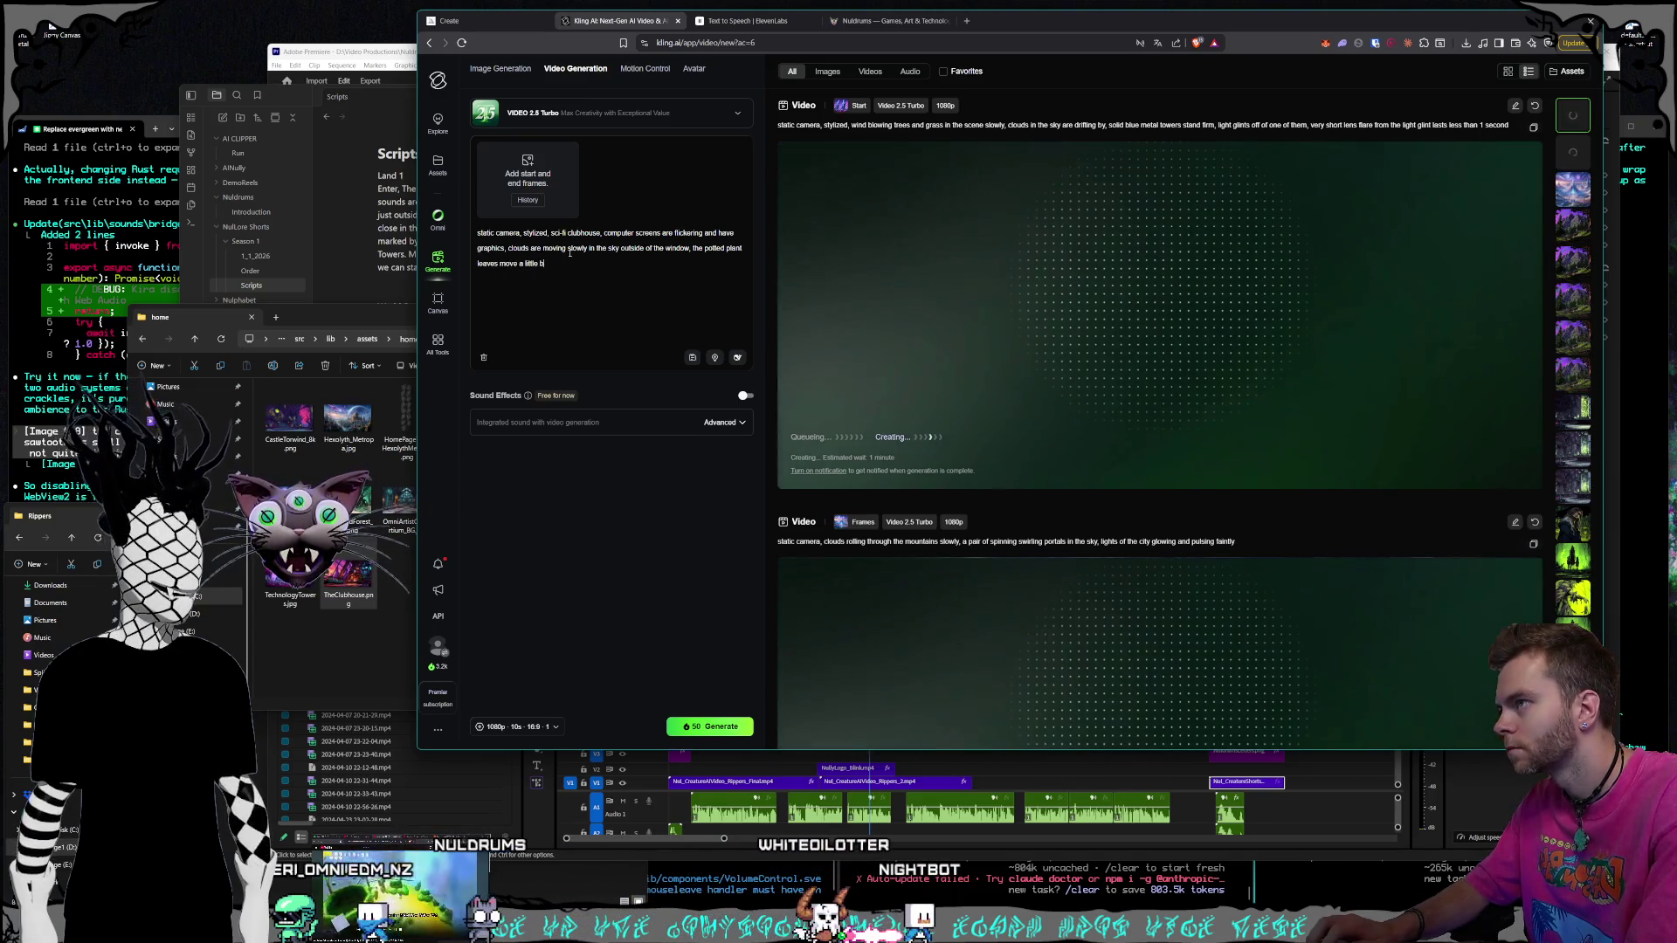
type("it sometimes")
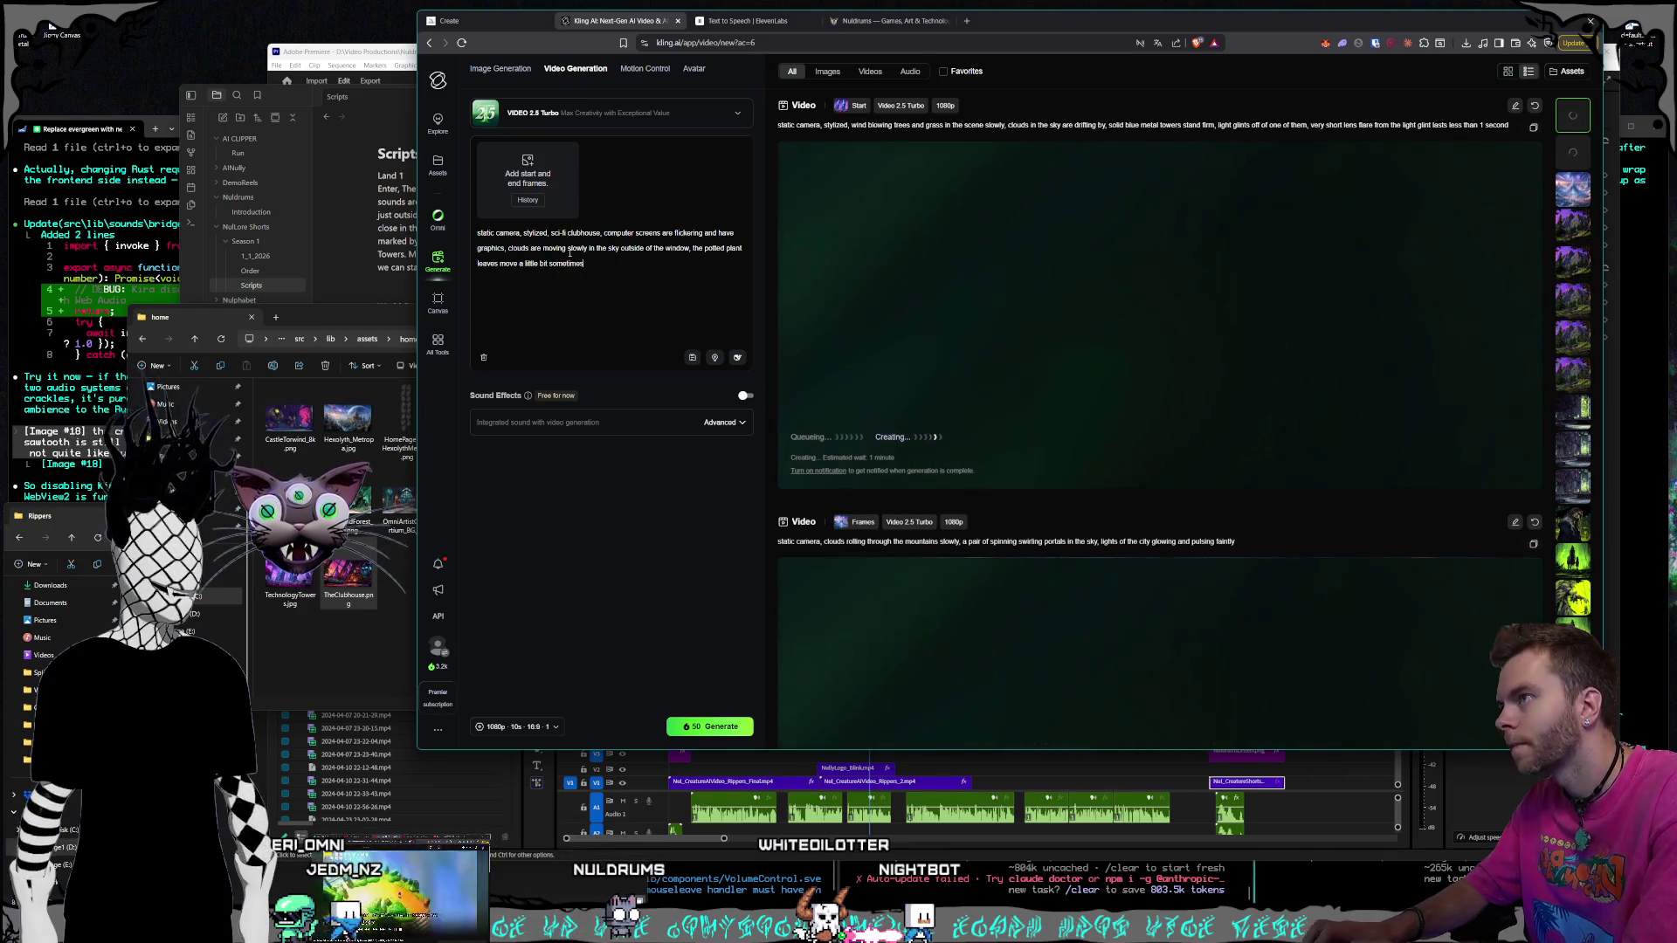
type("ir c")
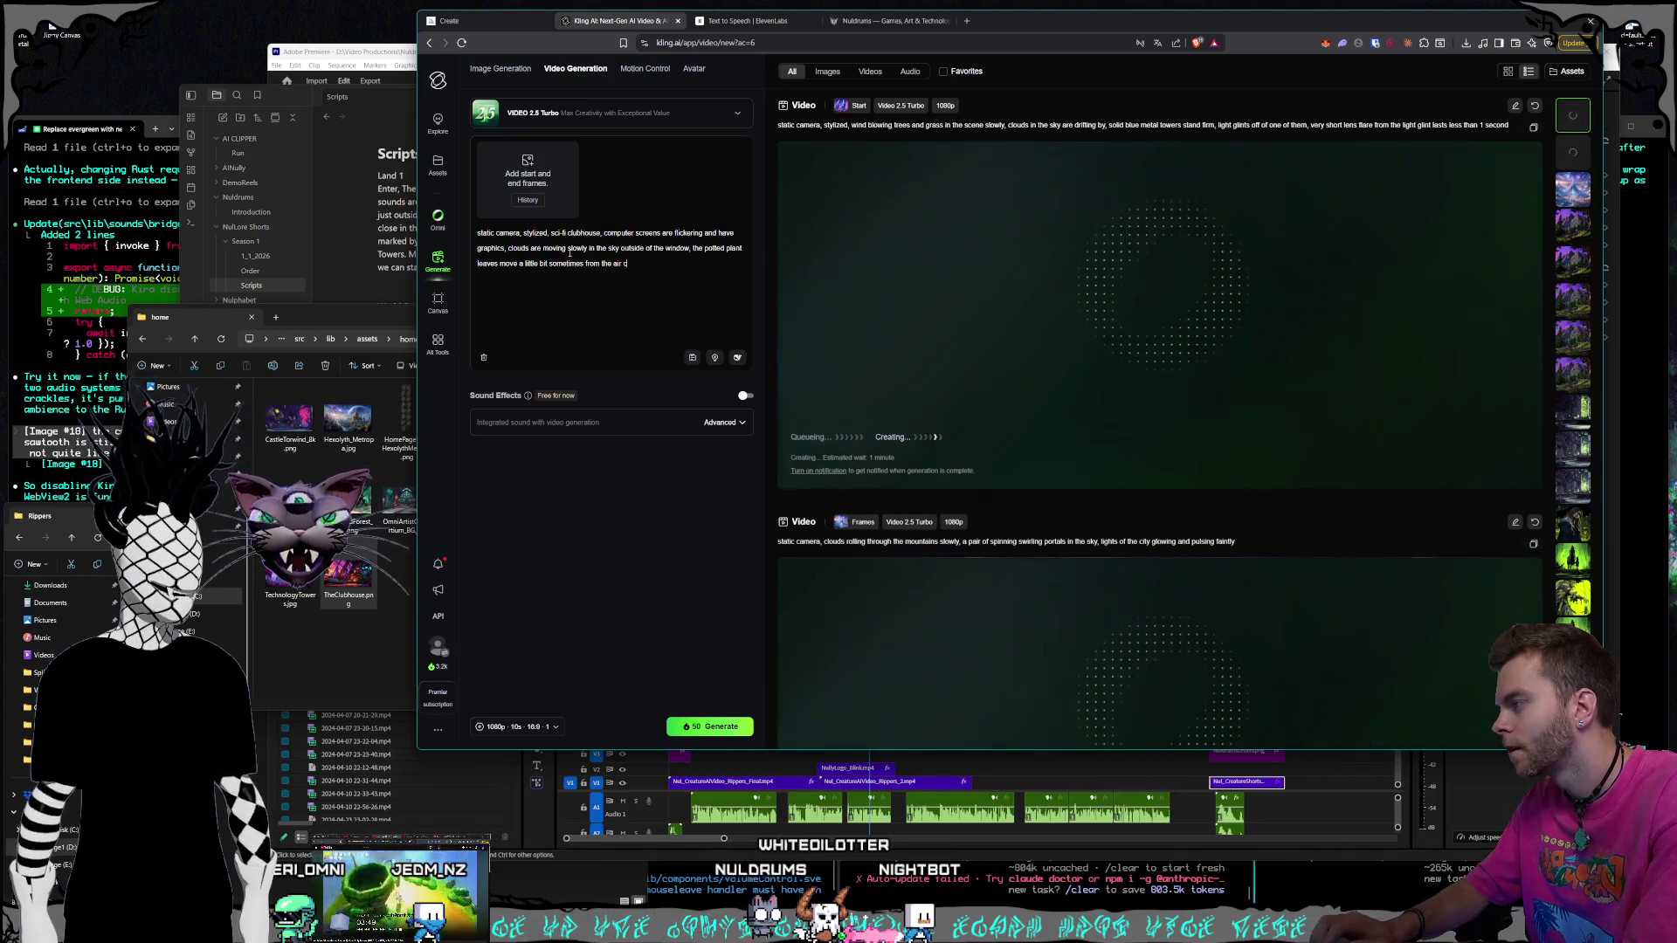
type("ond in ")
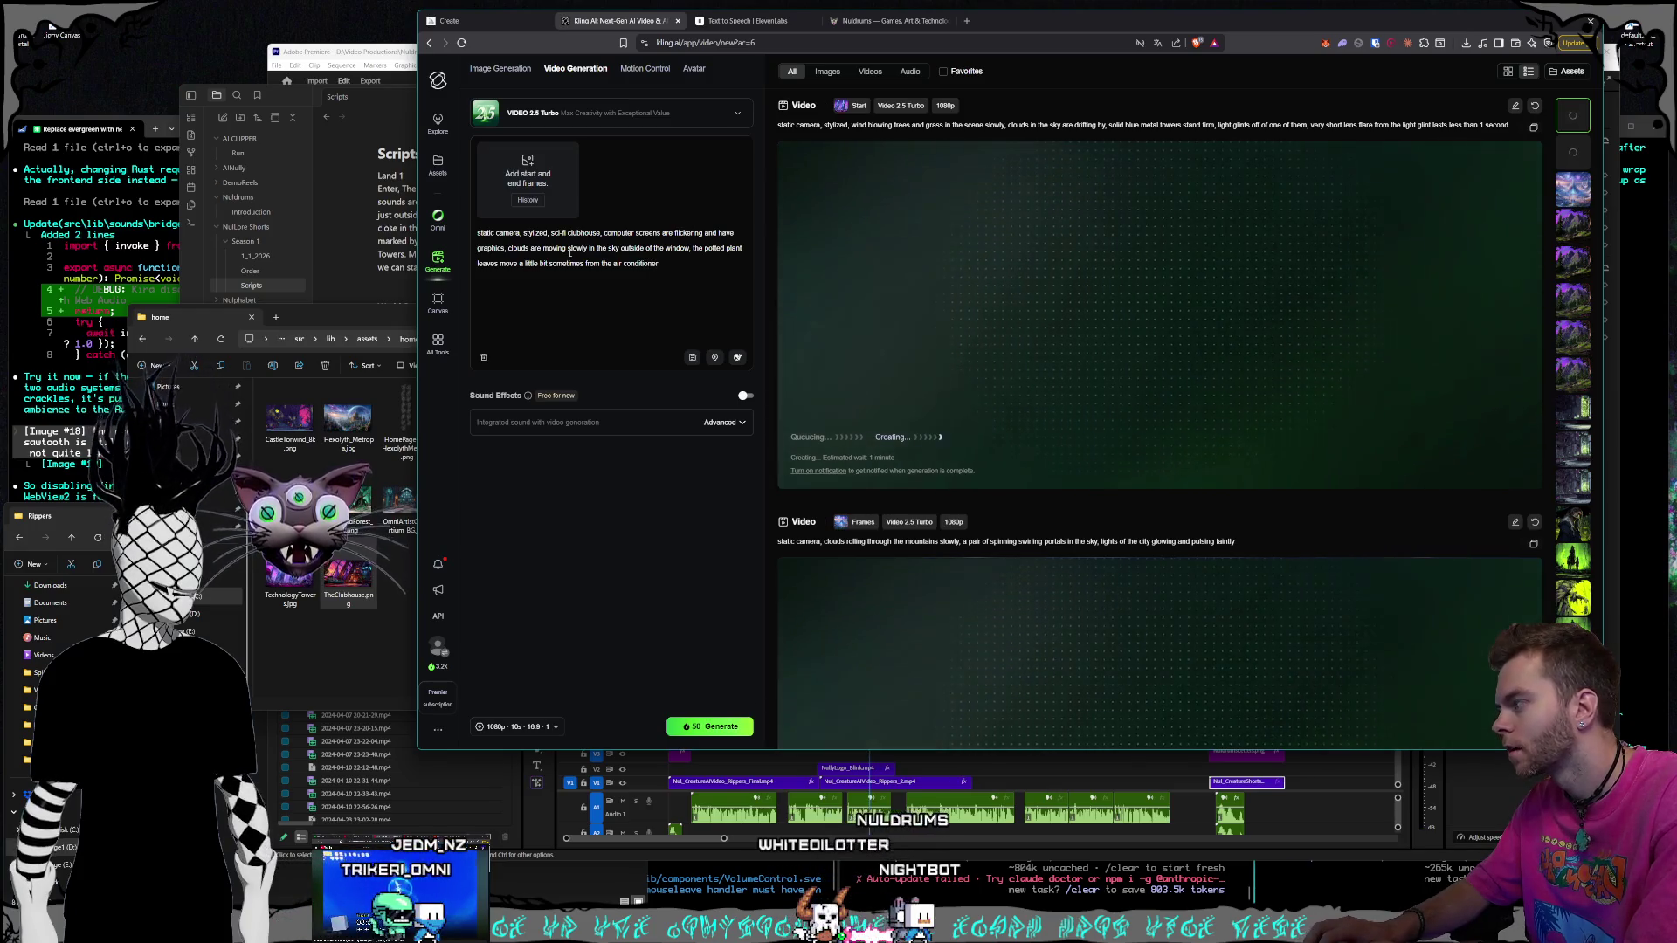
type("the room, lights abo")
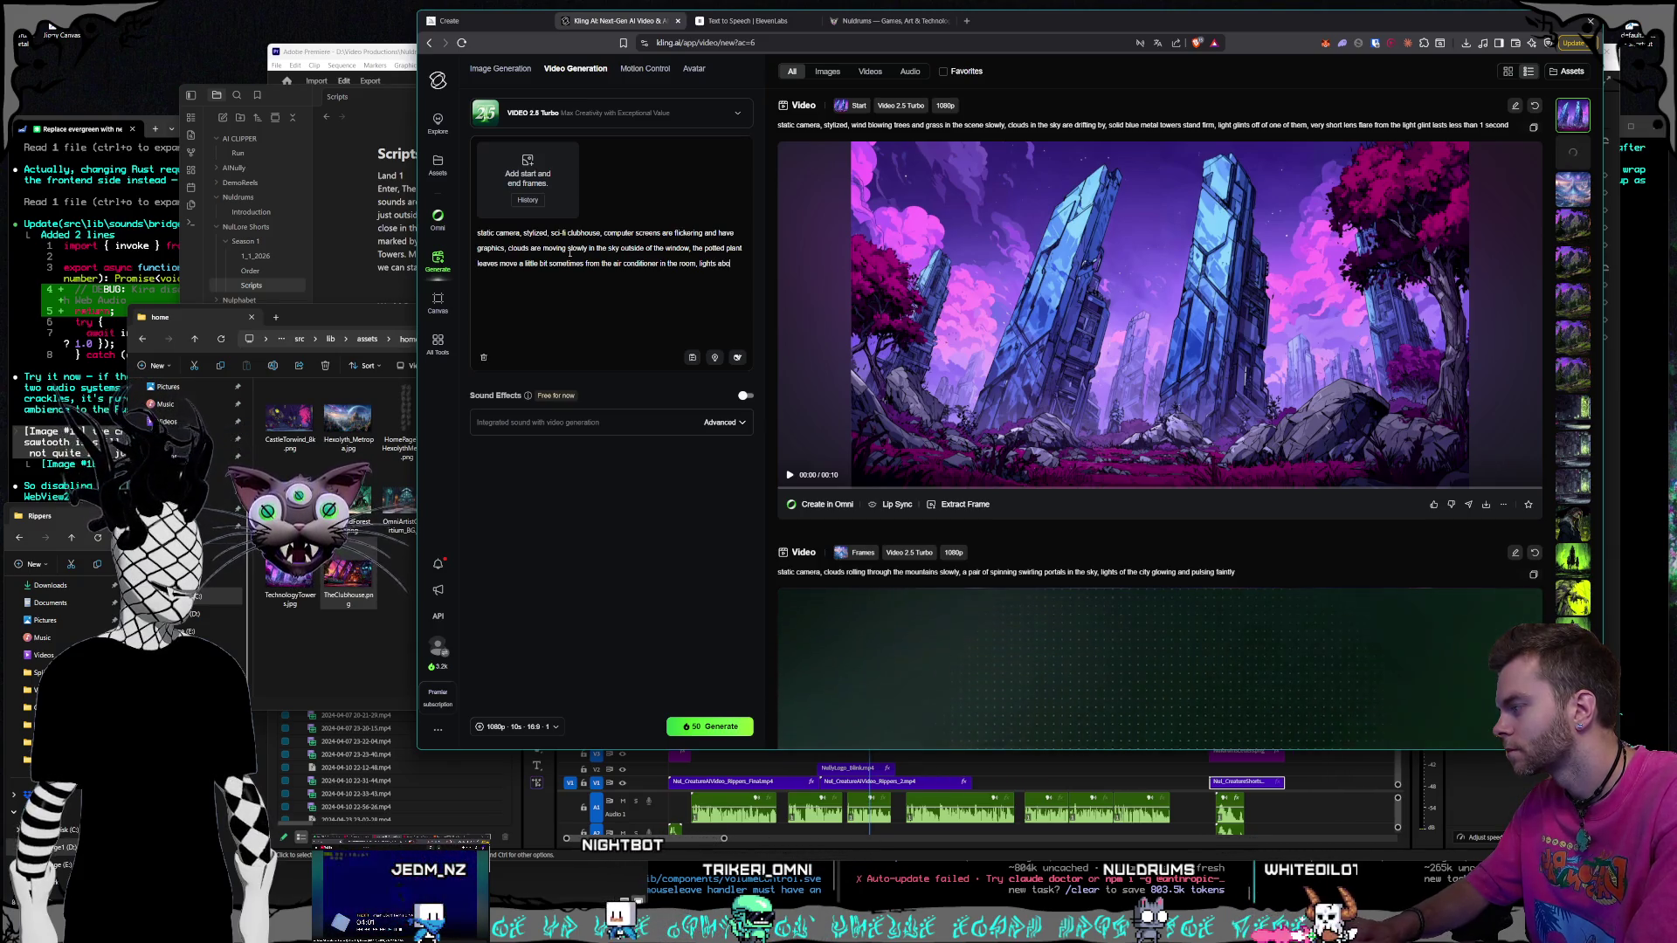
type(" ve ")
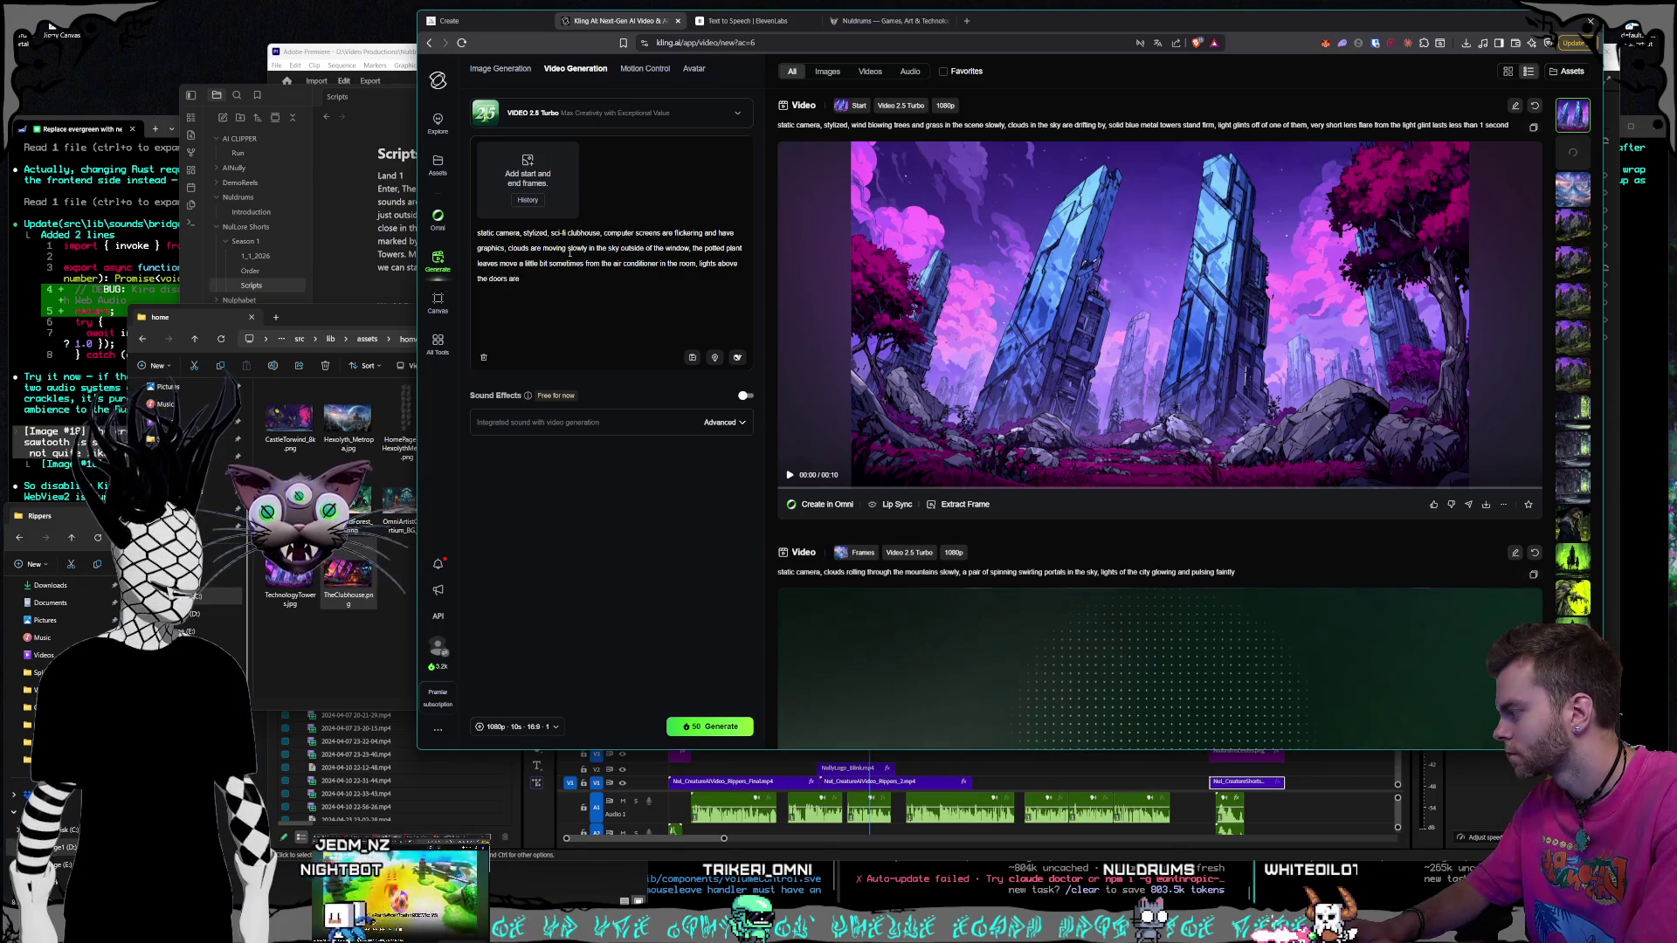
type("ing v")
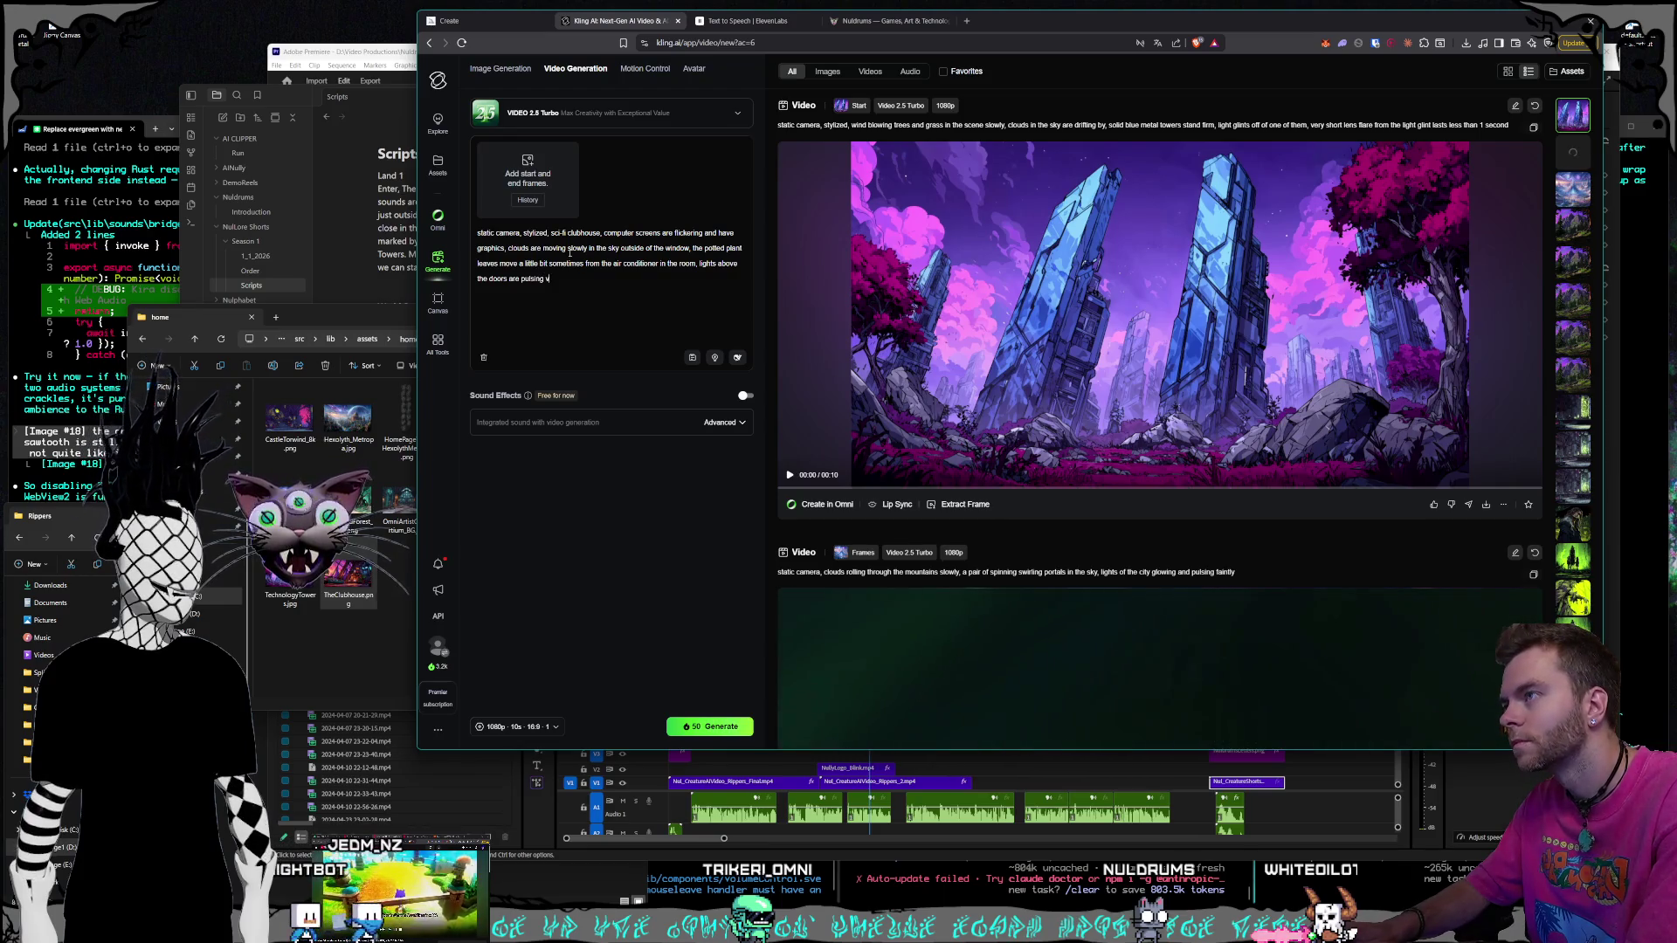
type("erry slightl")
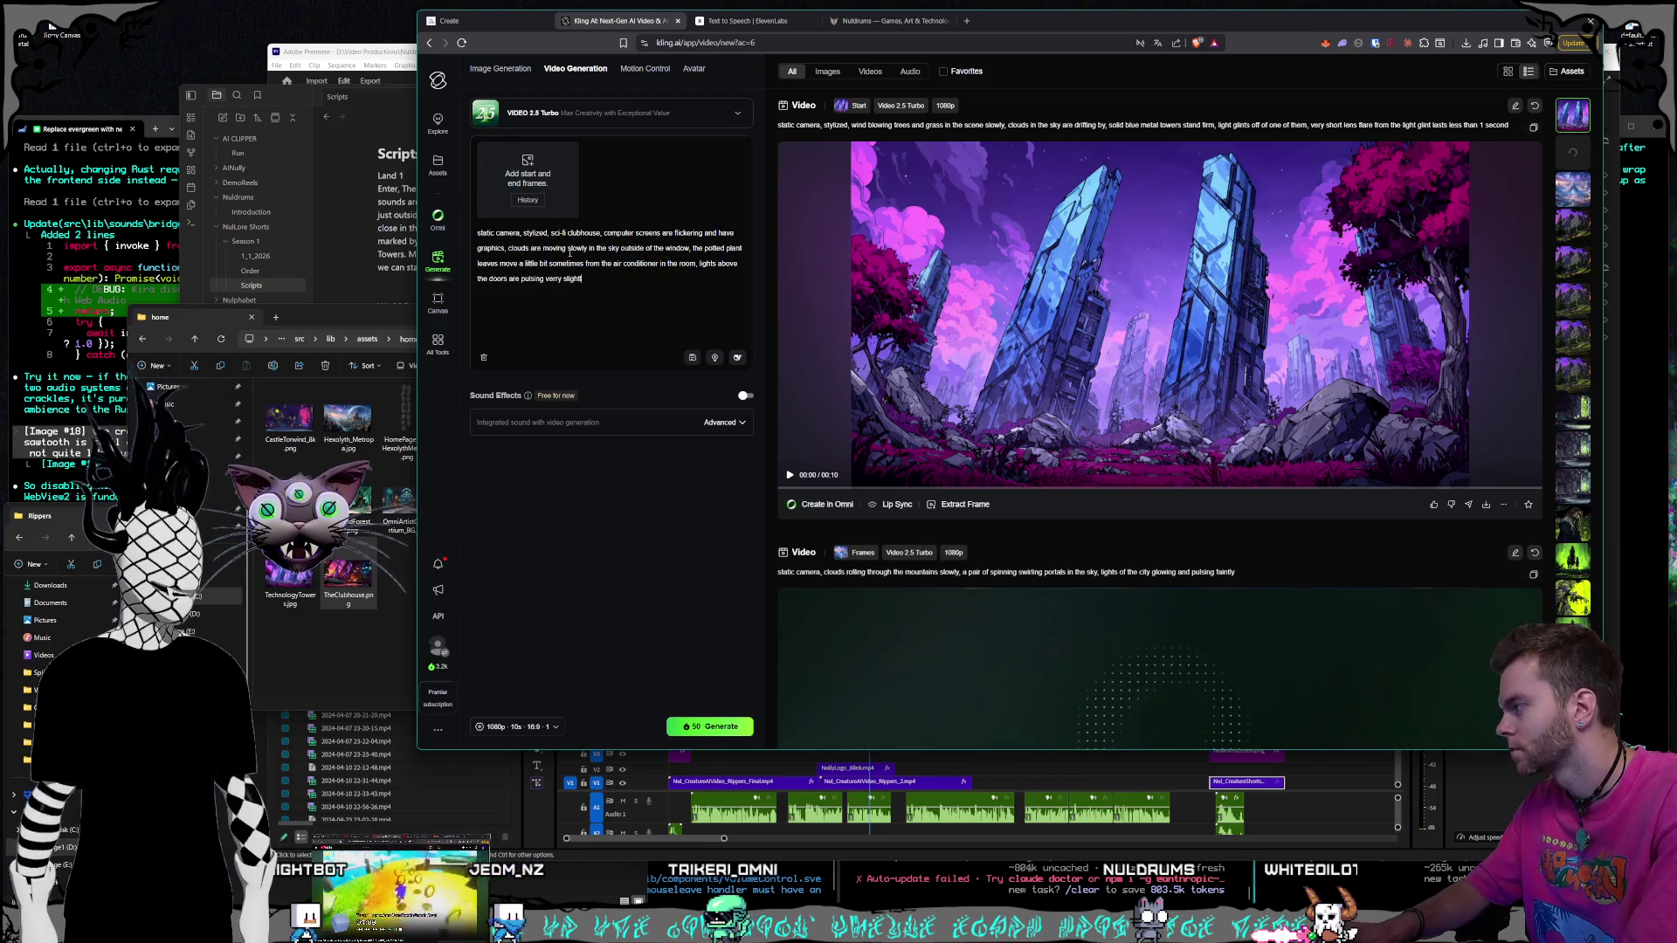
type("y in intensity")
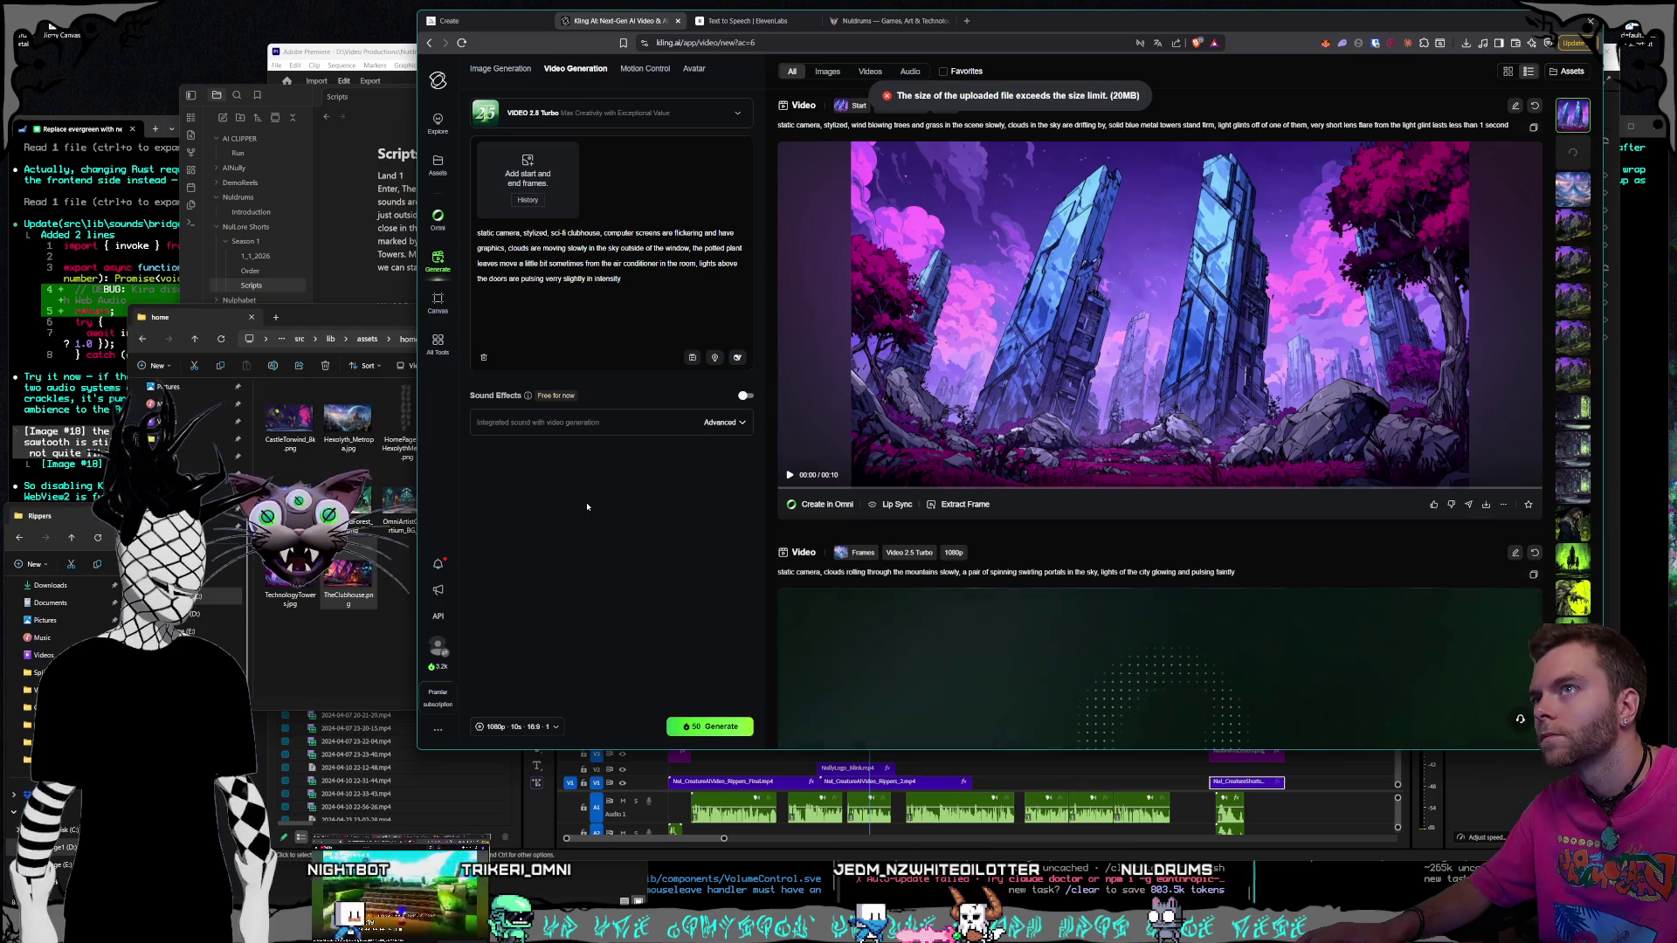
Preview the clubhouse image at full size, then close the preview
double_click(373, 597)
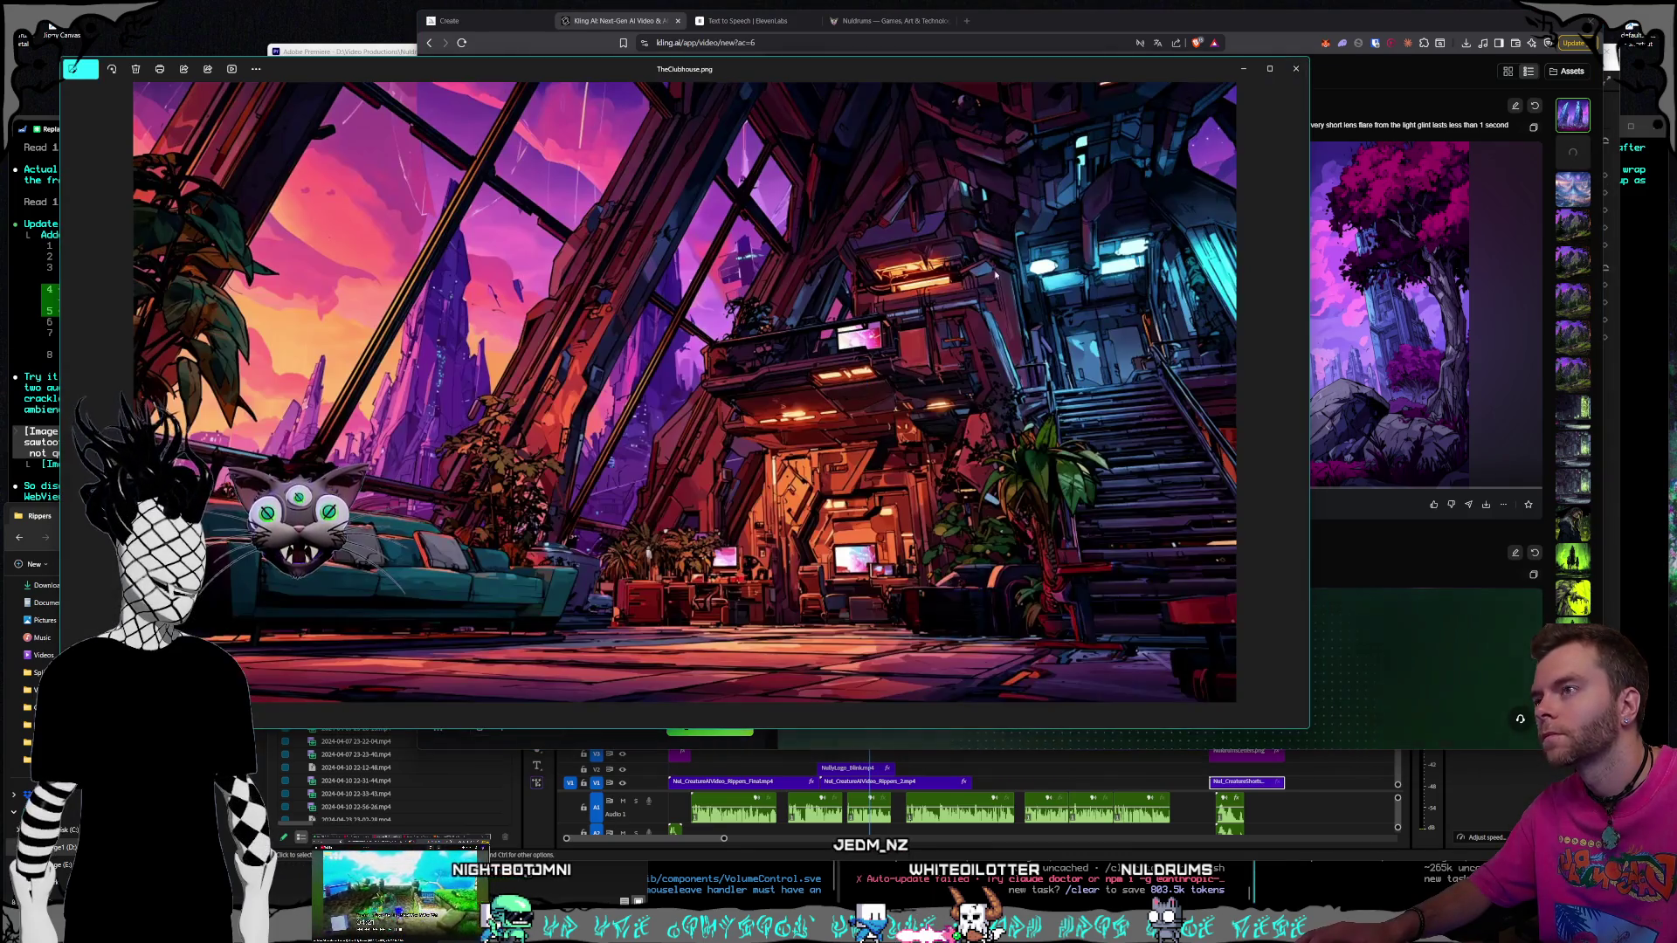
left_click(1297, 68)
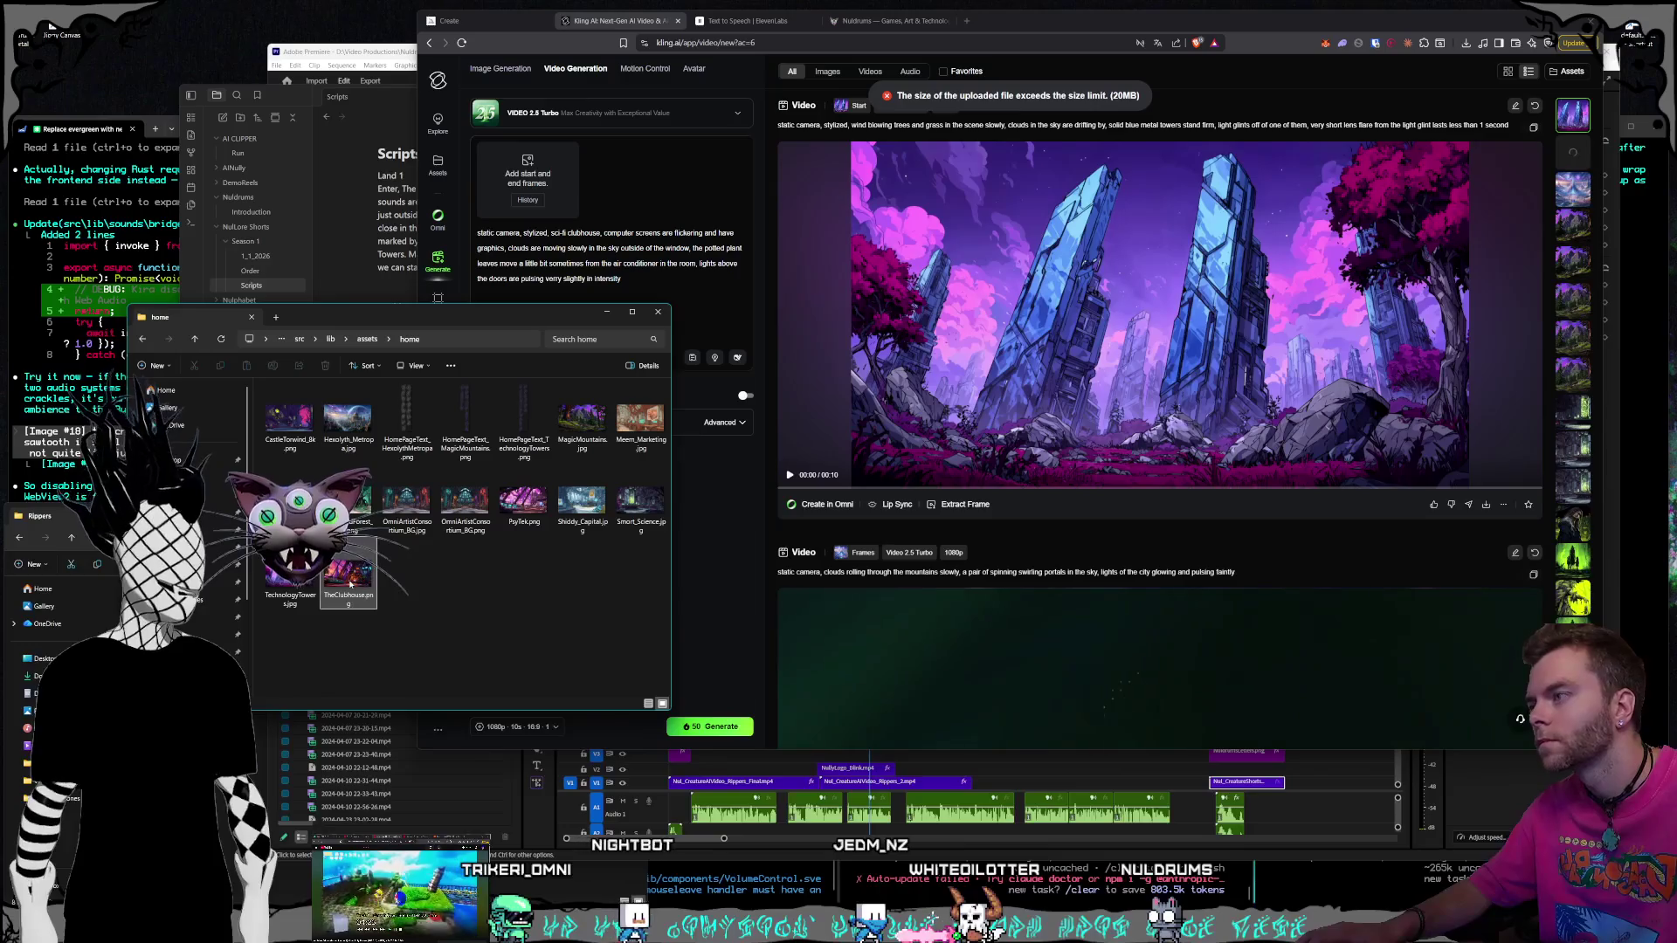
left_click(702, 589)
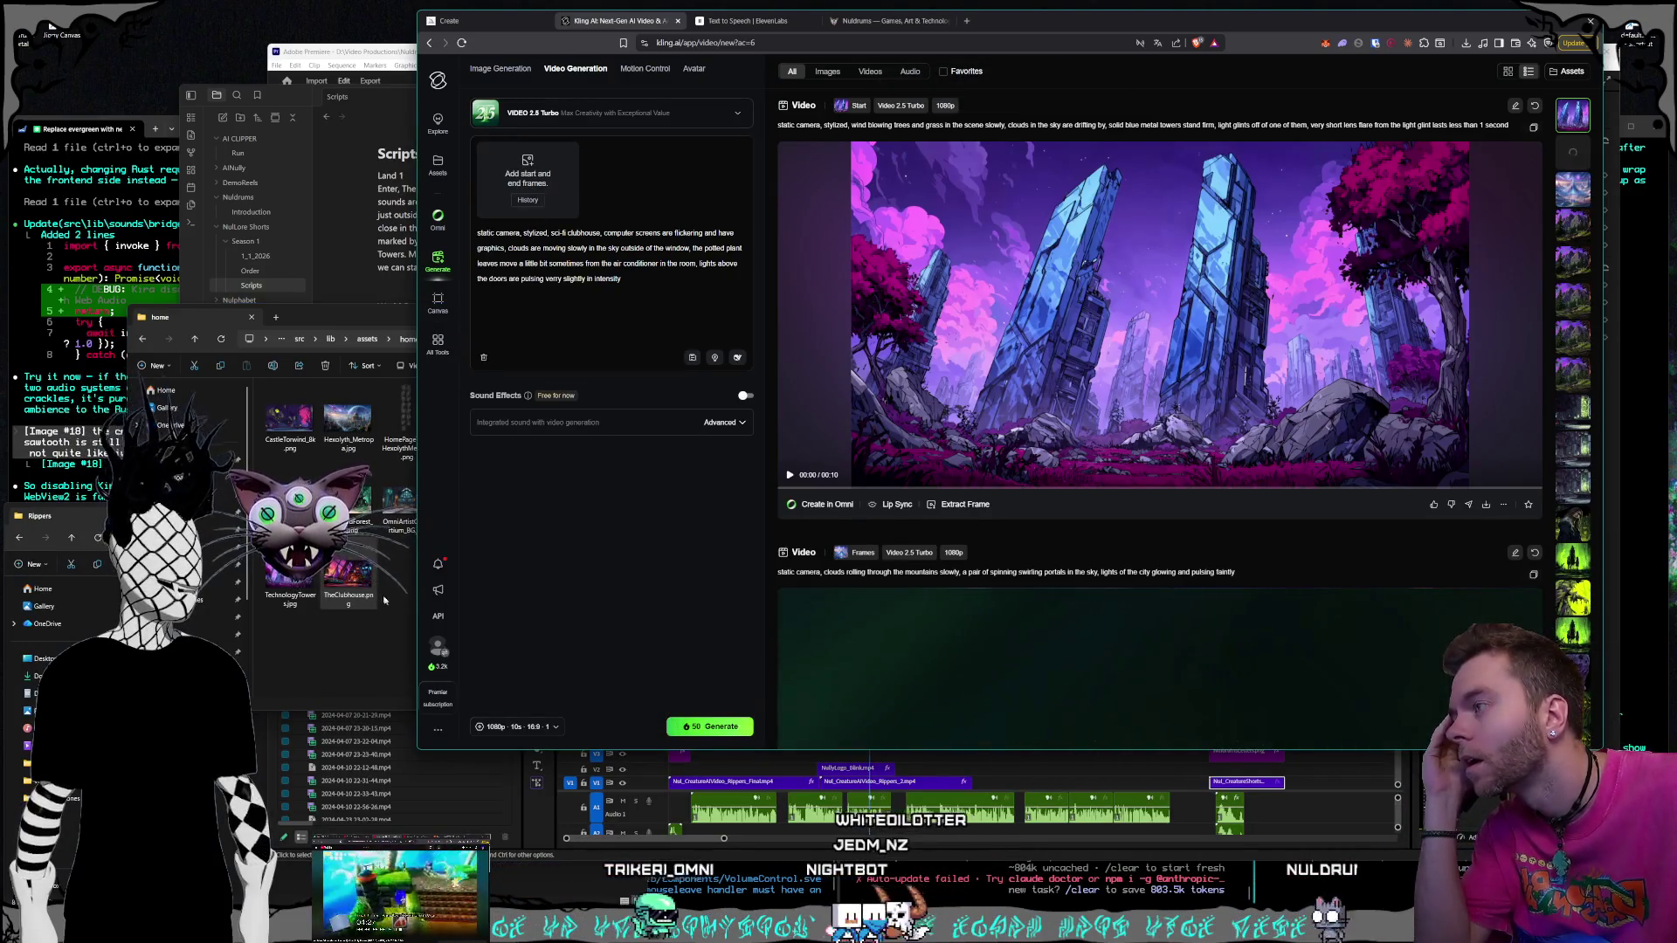
Add ClubHouse_8k.png from D:\Pictures\Nuldrums\World as the video's start frame
left_click(353, 584)
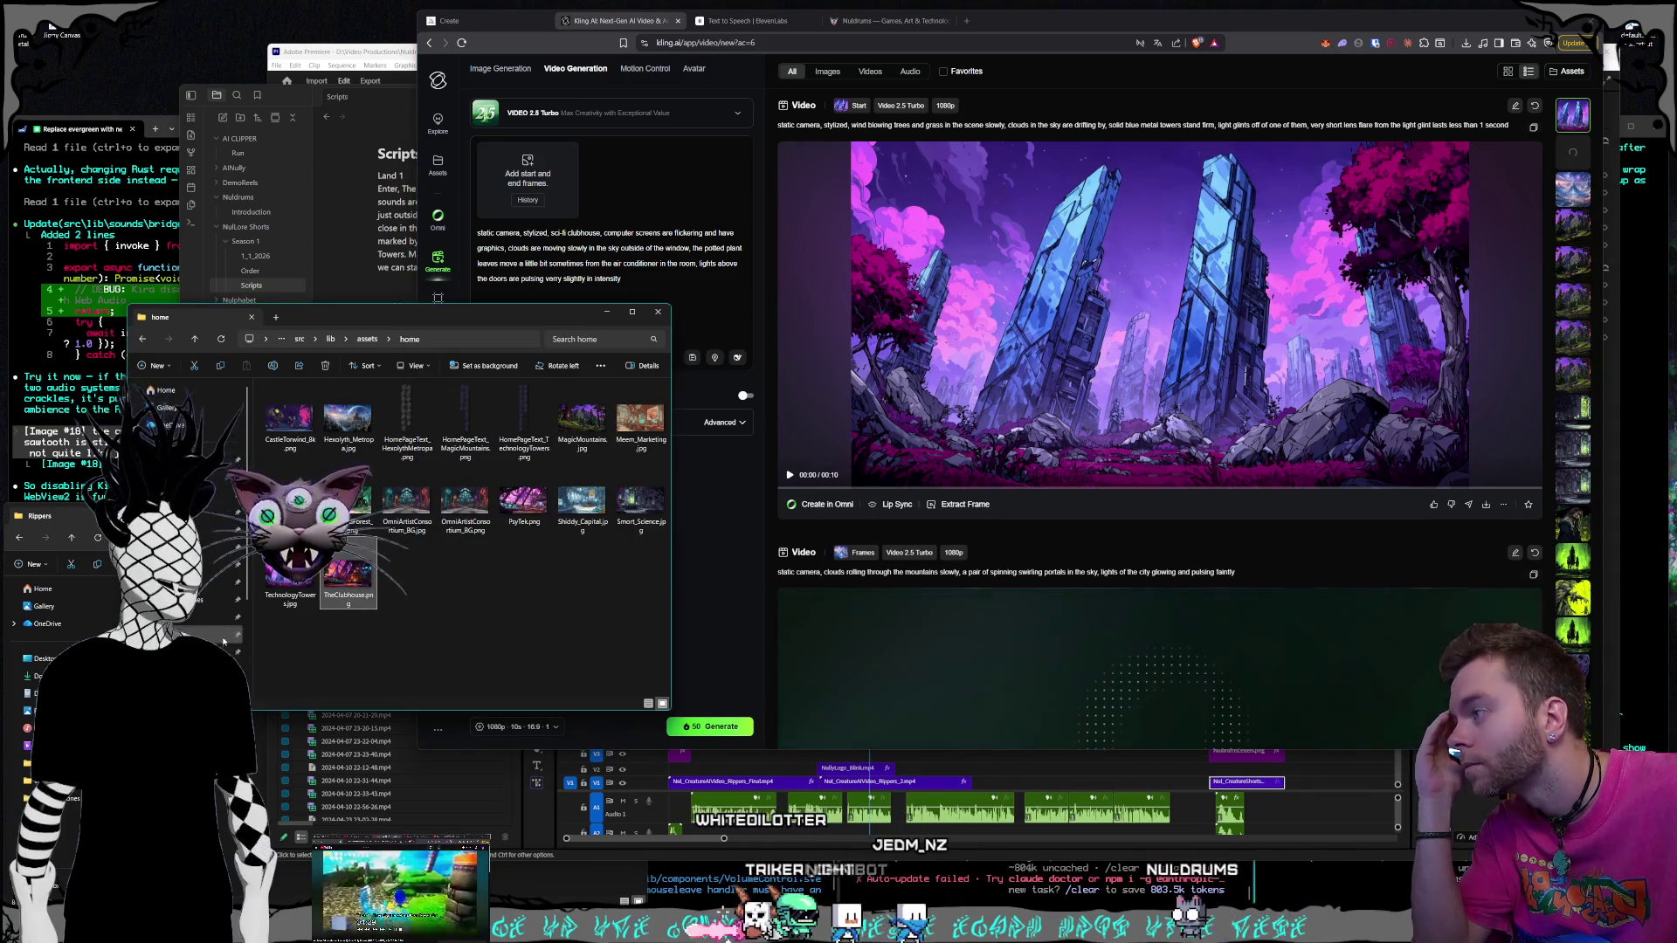
left_click(194, 615)
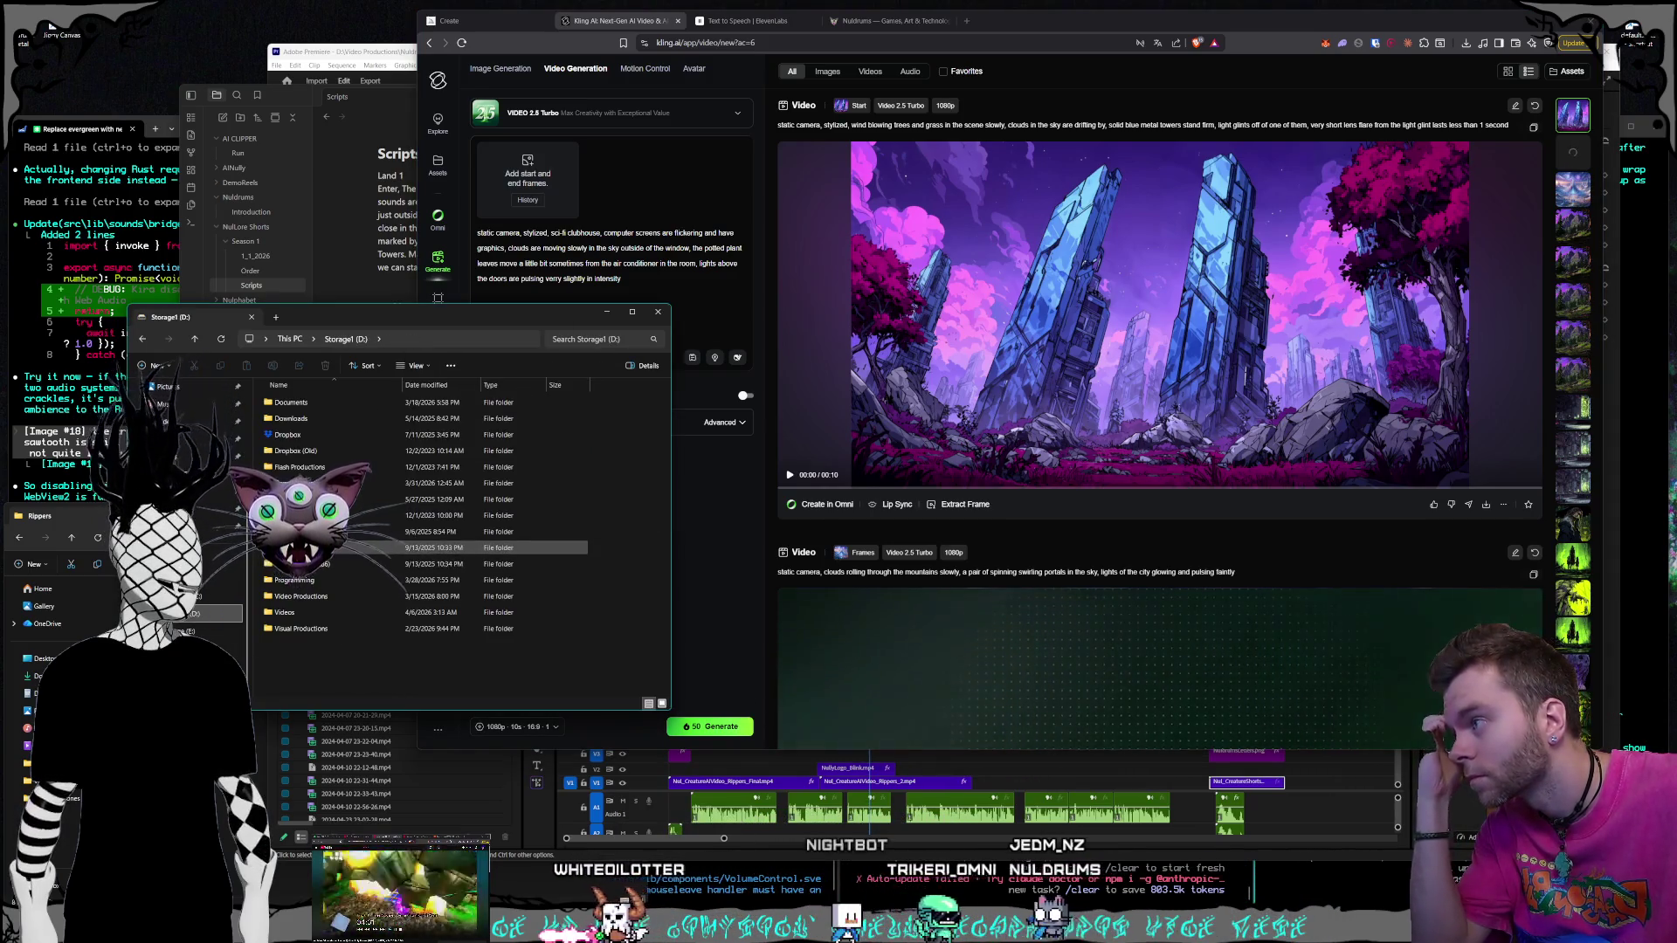
double_click(437, 531)
scroll(437, 542, "down", 5)
double_click(288, 463)
scroll(285, 638, "down", 5)
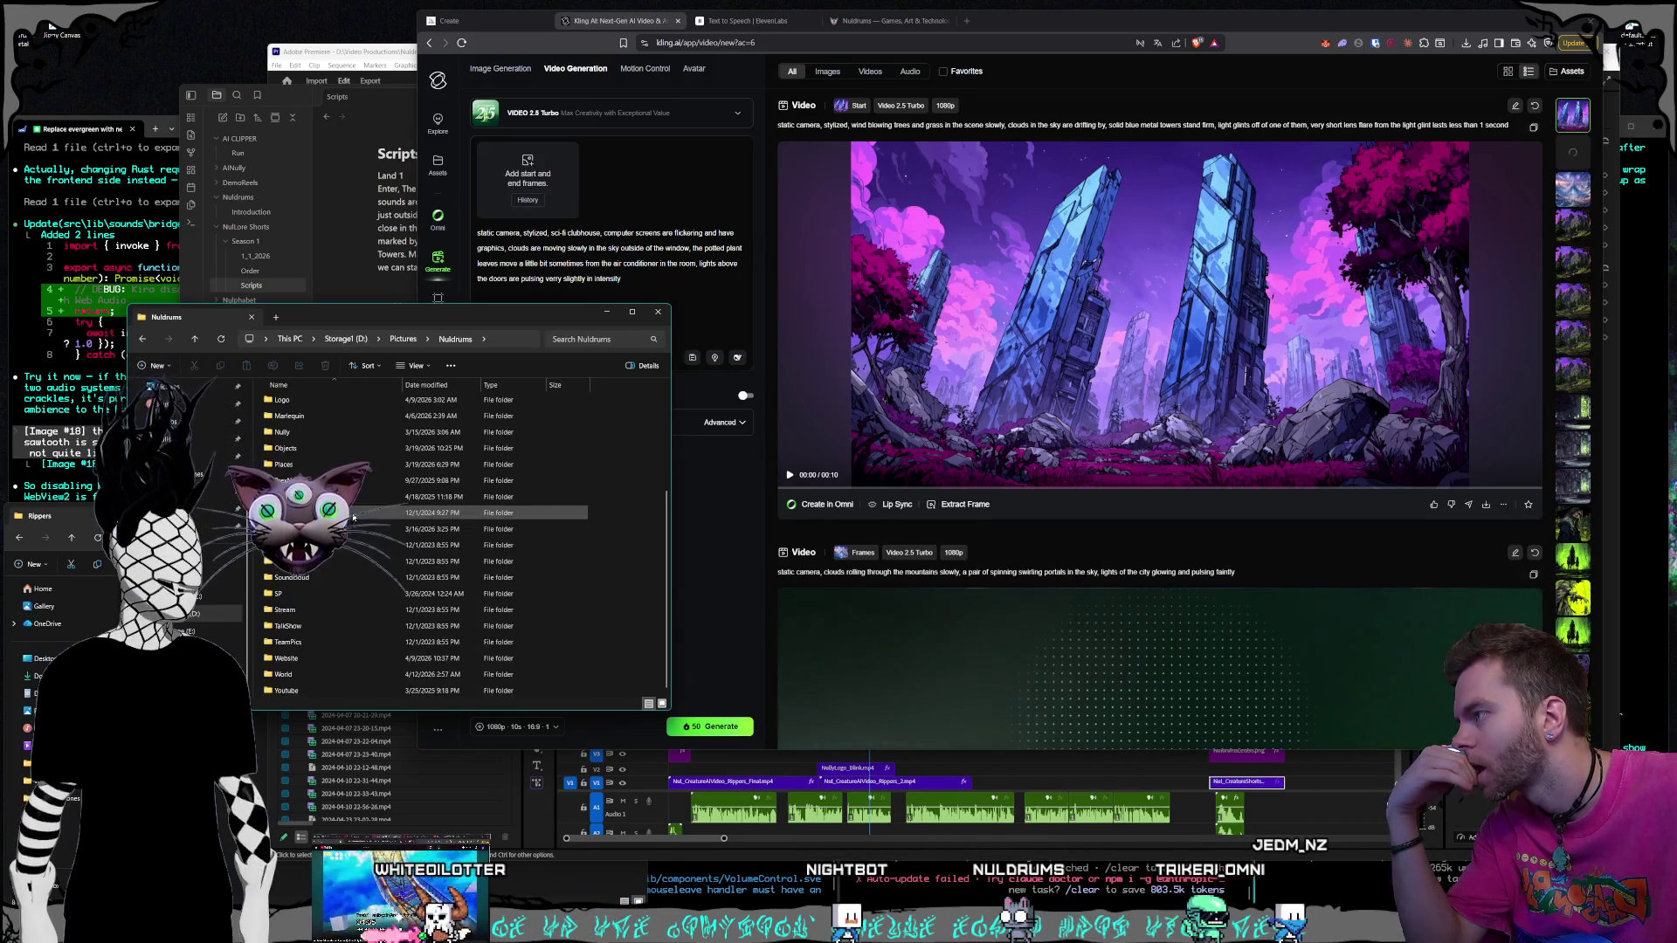
double_click(383, 623)
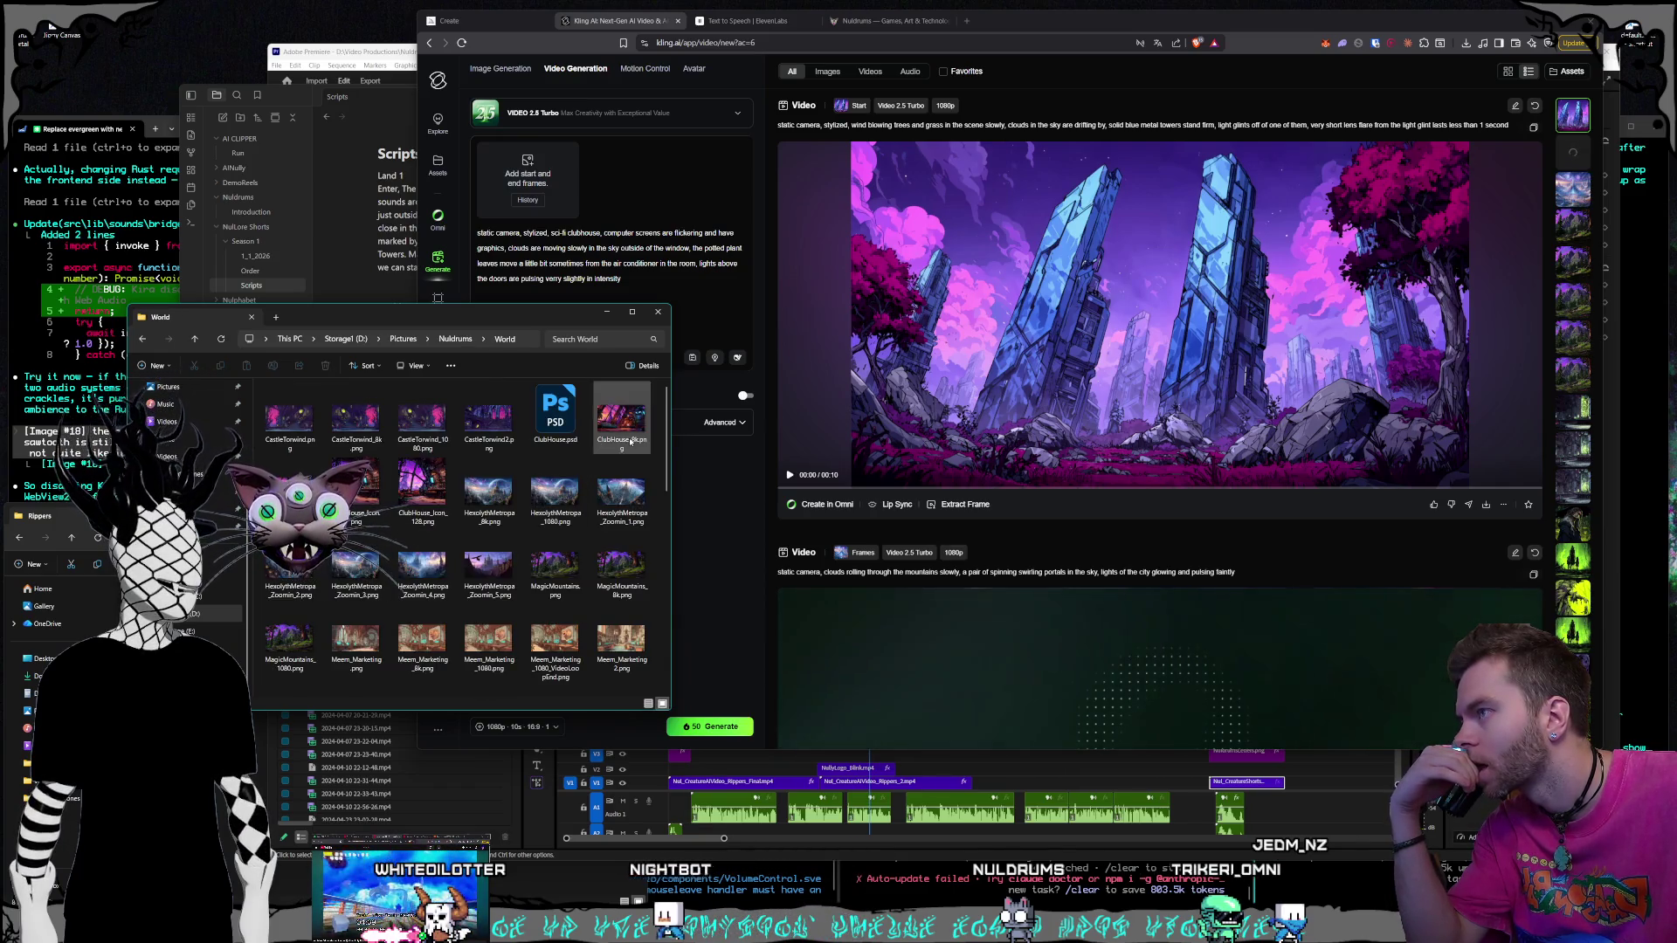
mouse_move(620, 418)
left_mouse_down()
mouse_move(515, 402)
mouse_move(556, 212)
mouse_move(542, 187)
left_mouse_up()
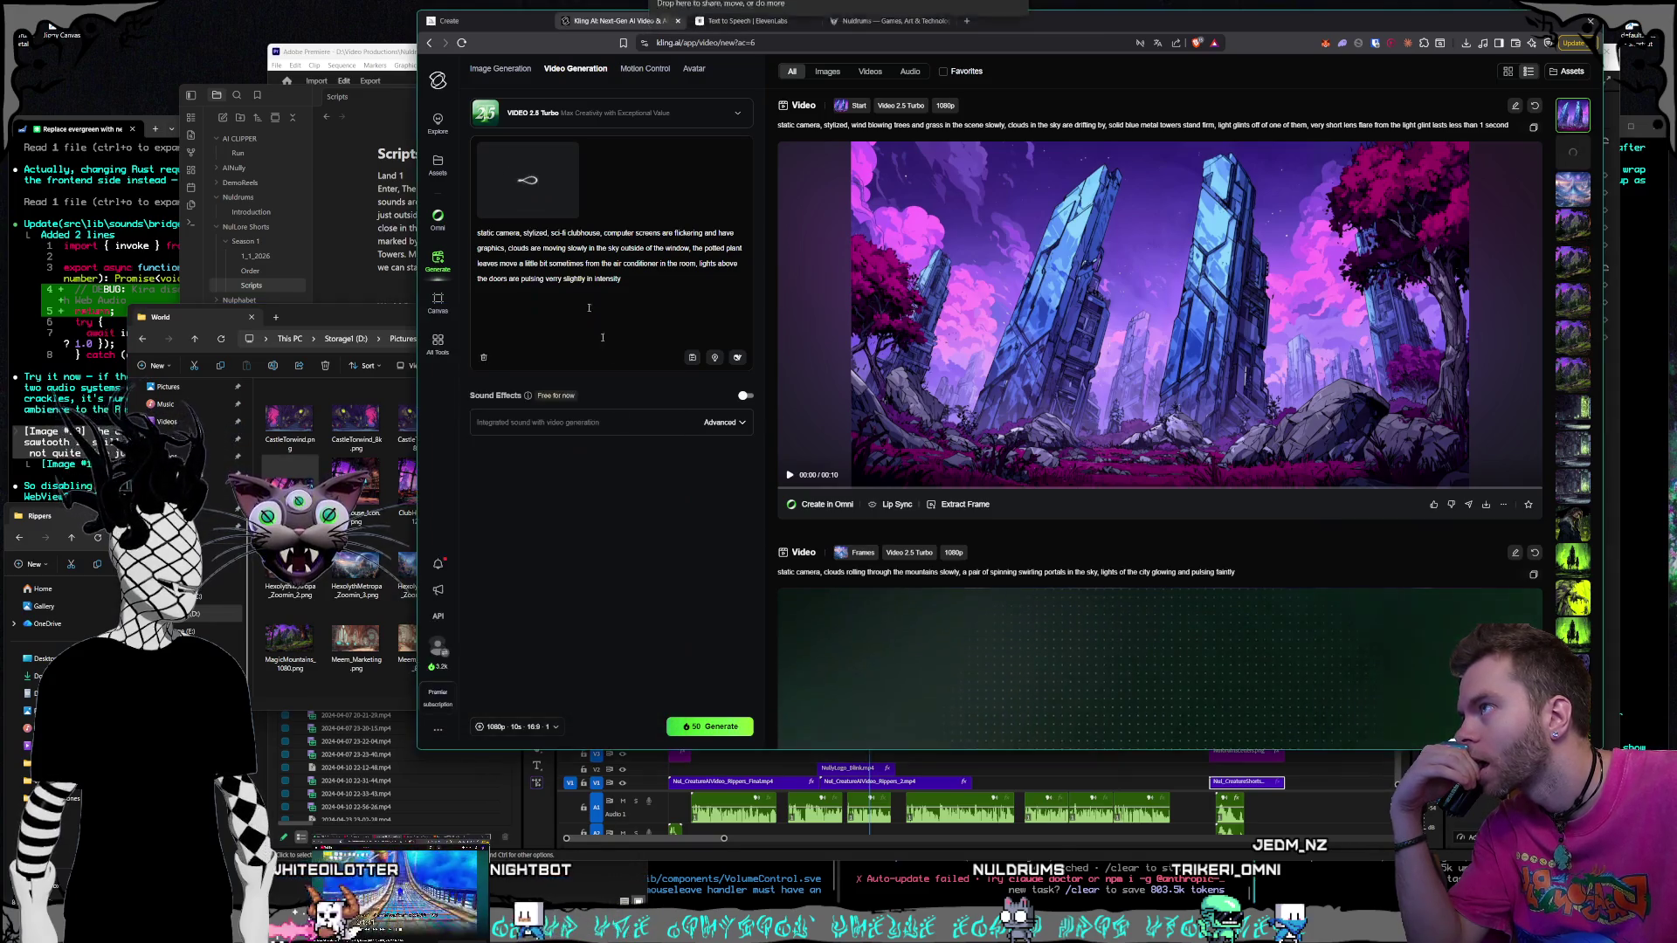
left_click_drag(330, 315, 291, 320)
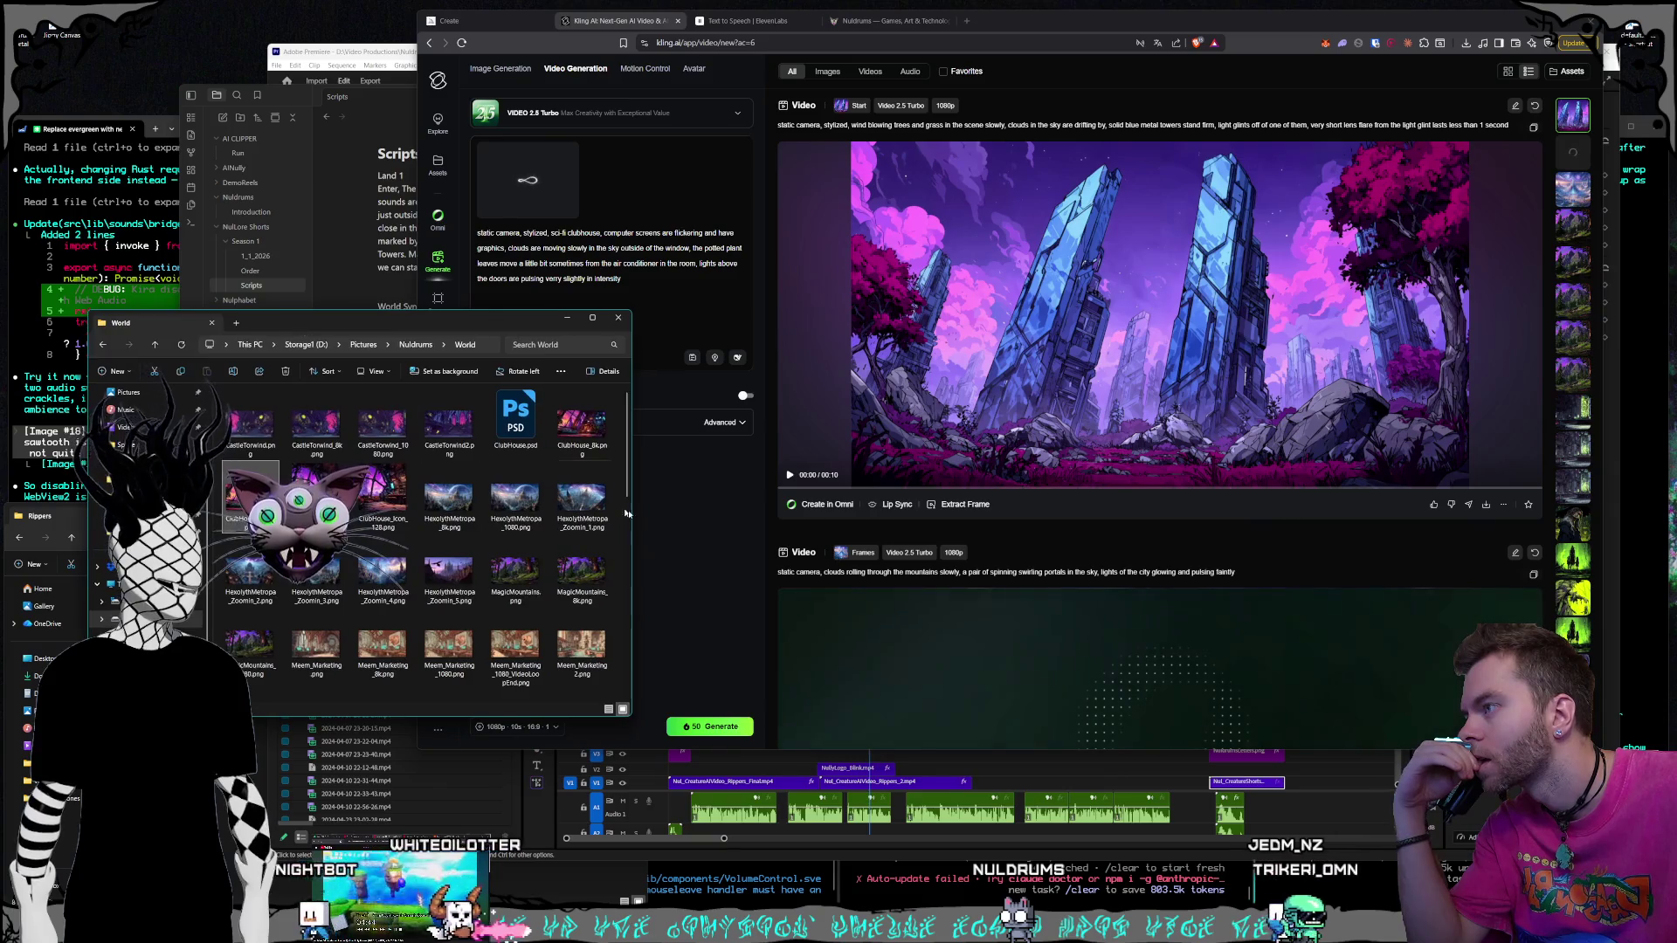
left_click(684, 537)
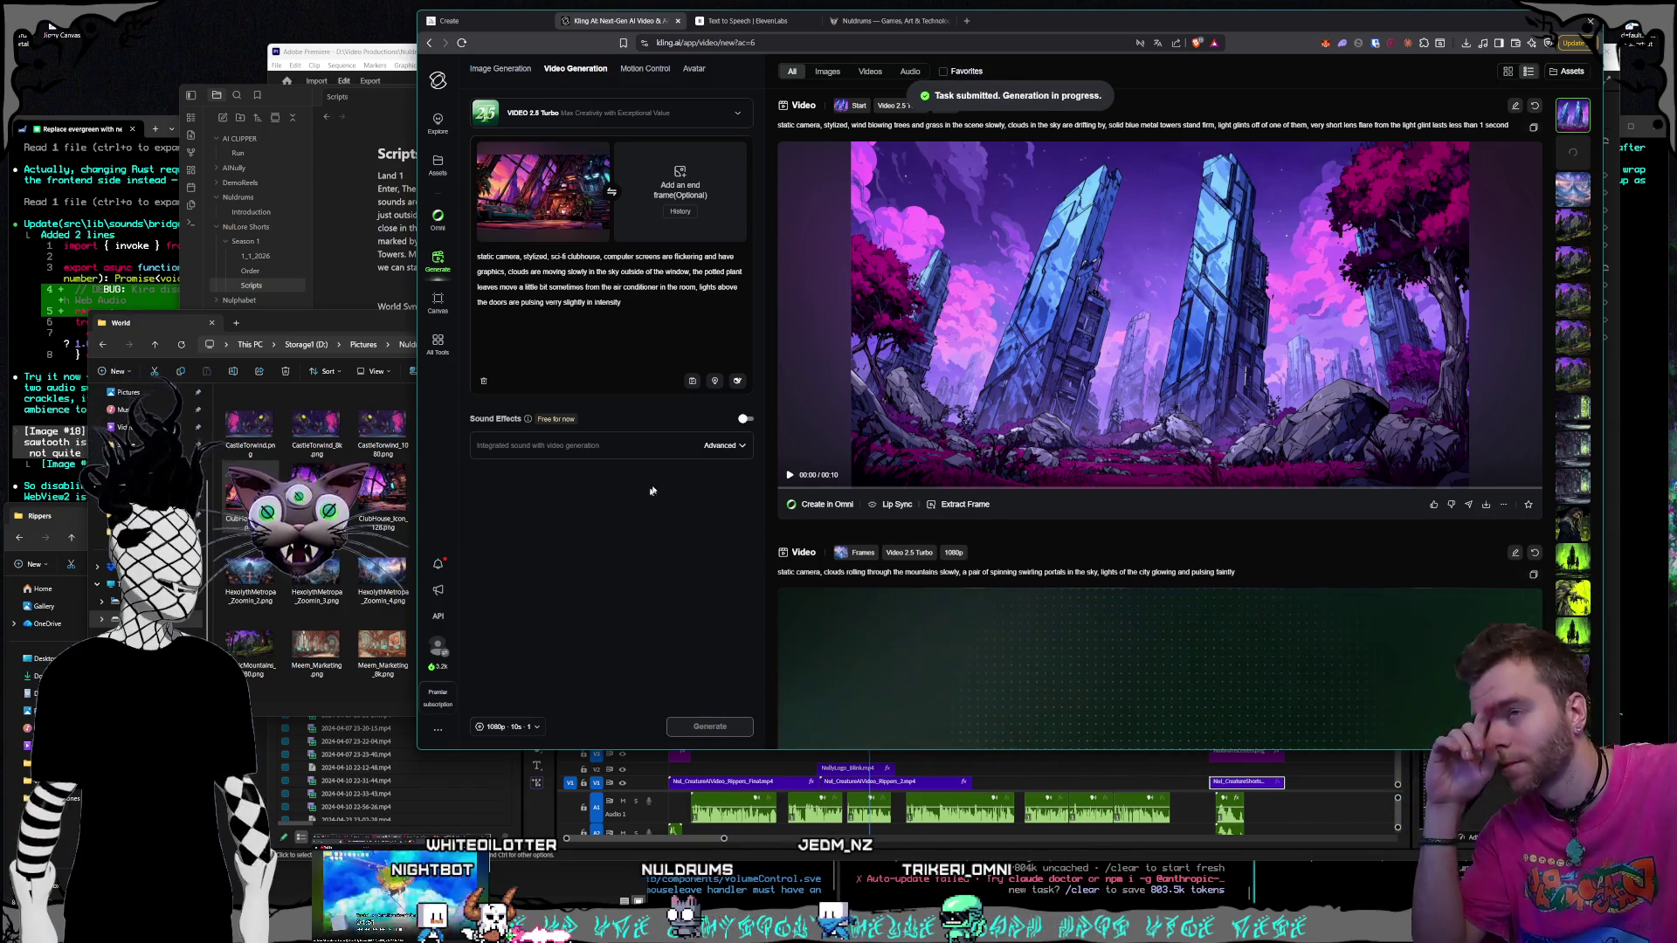
scroll(1127, 545, "down", 3)
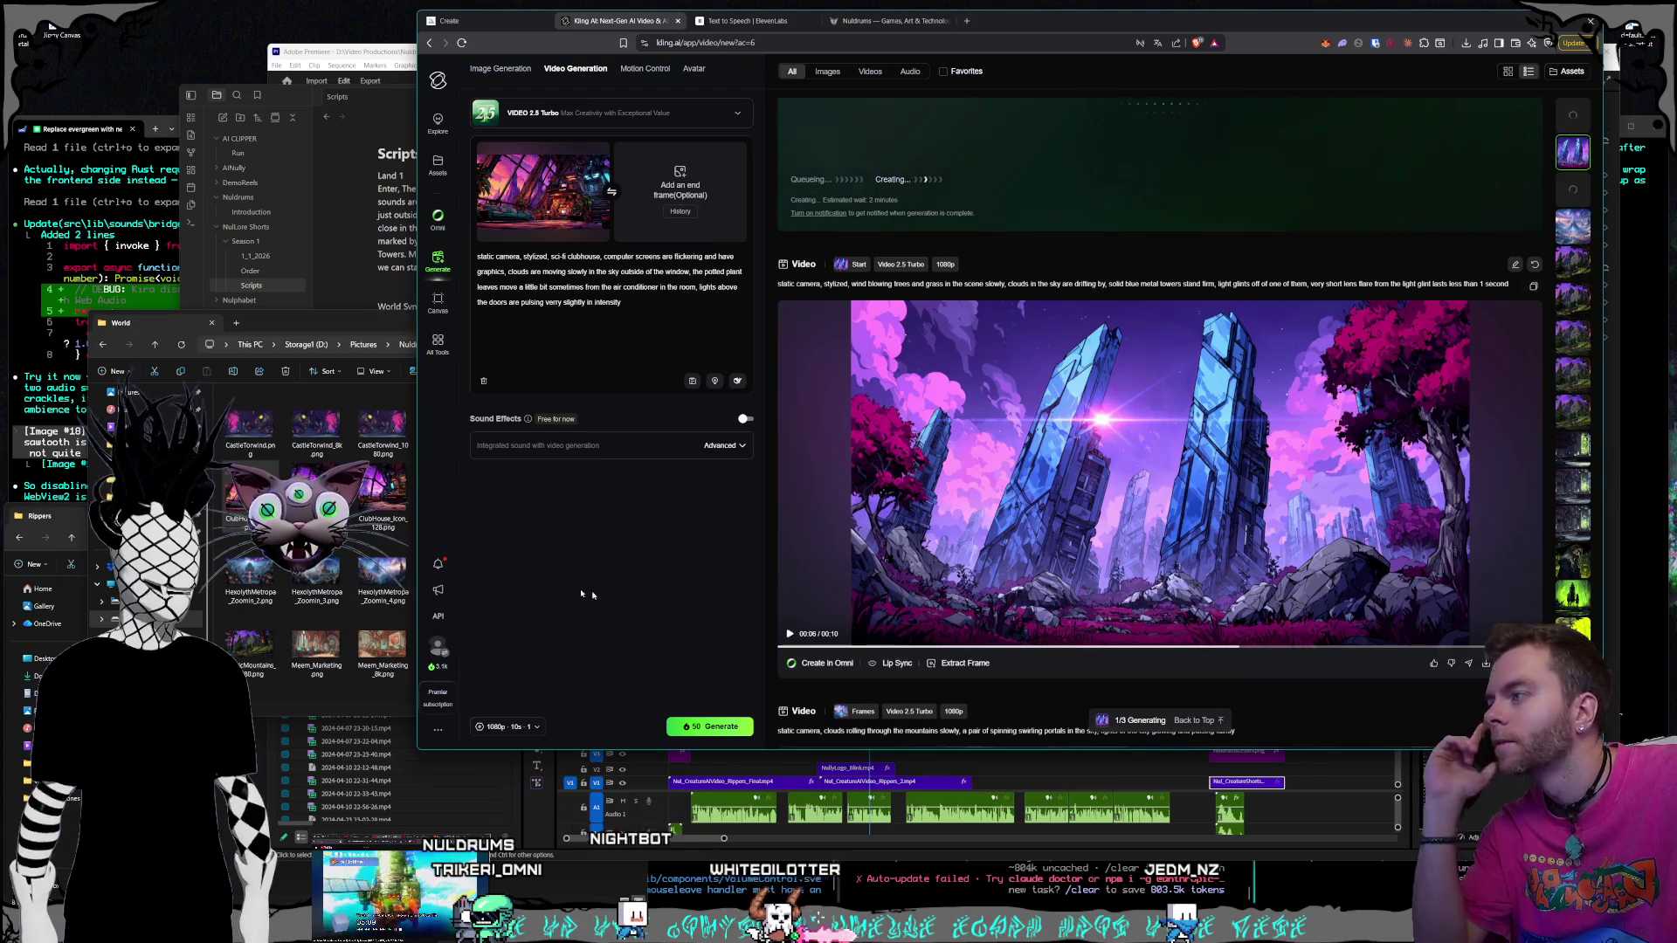
Drop the TechnologyTower image into Kling, then remove both the start and end frames
left_click(349, 341)
scroll(491, 634, "down", 10)
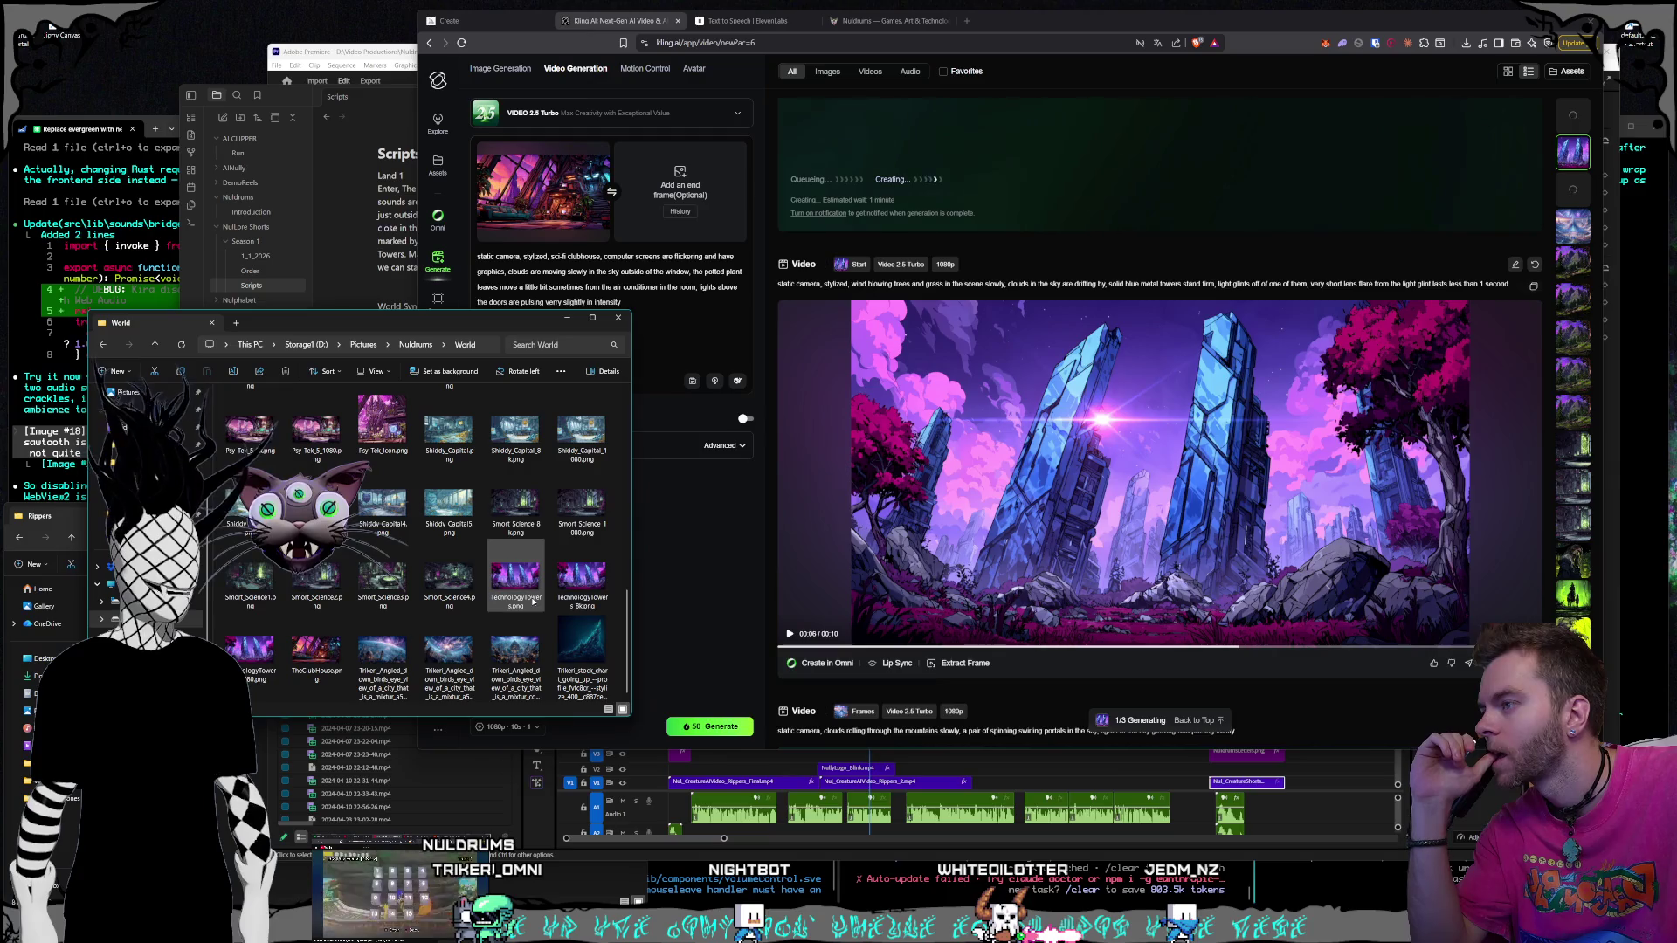
mouse_move(257, 657)
left_mouse_down()
mouse_move(580, 431)
mouse_move(550, 192)
mouse_move(604, 207)
left_mouse_up()
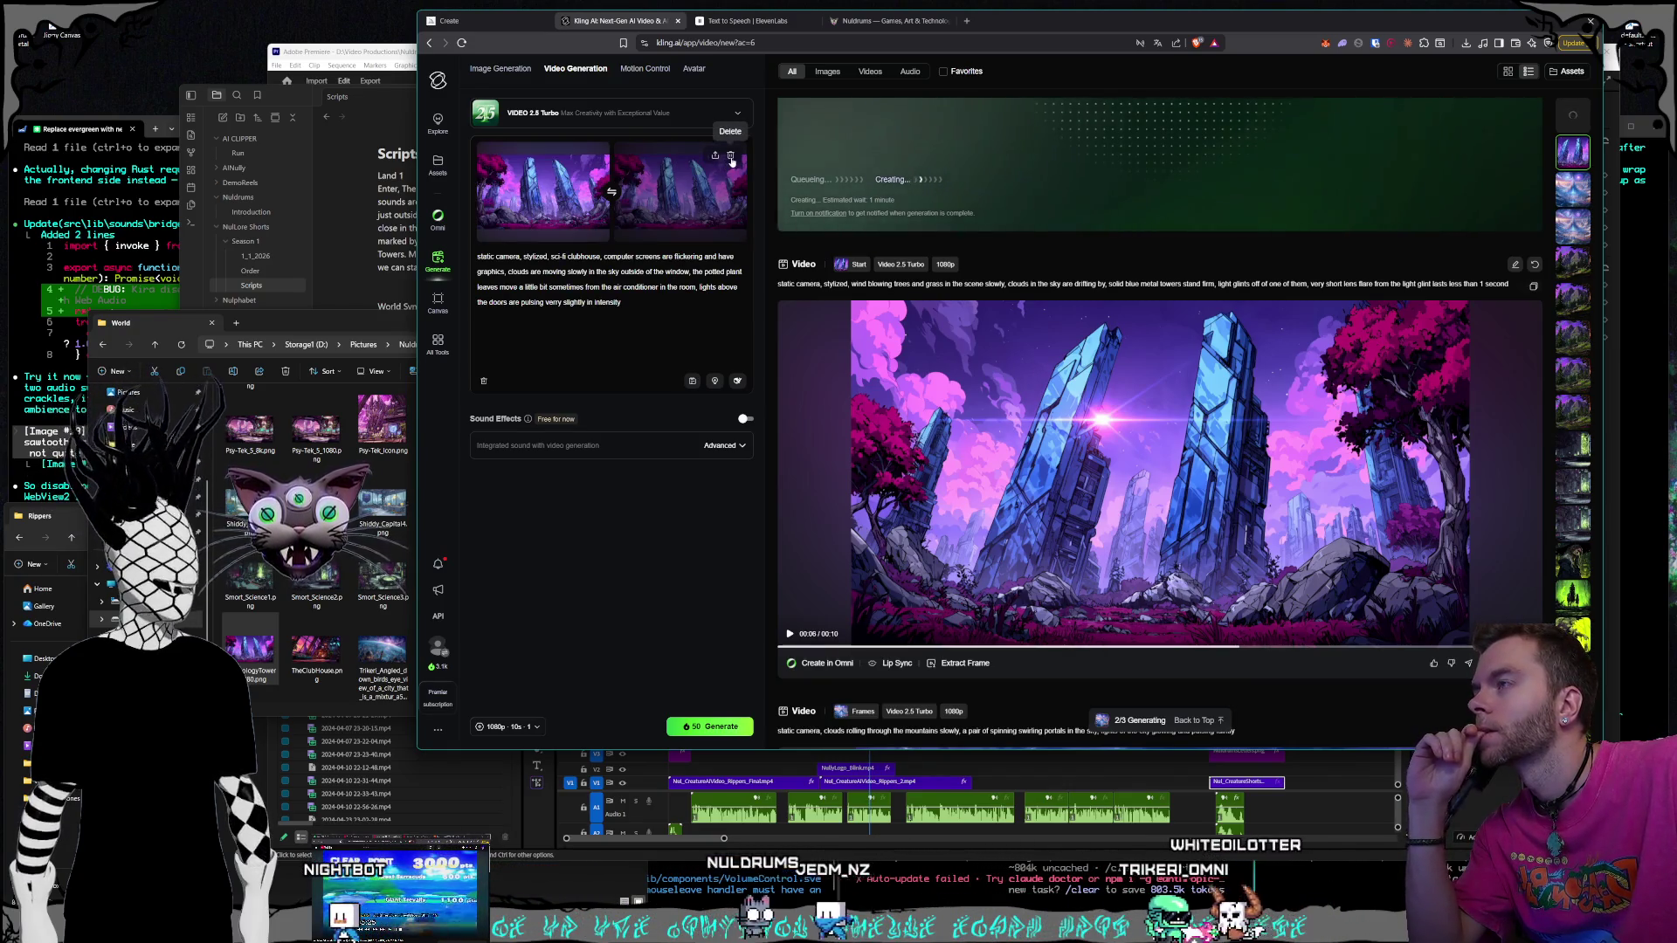
left_click(731, 157)
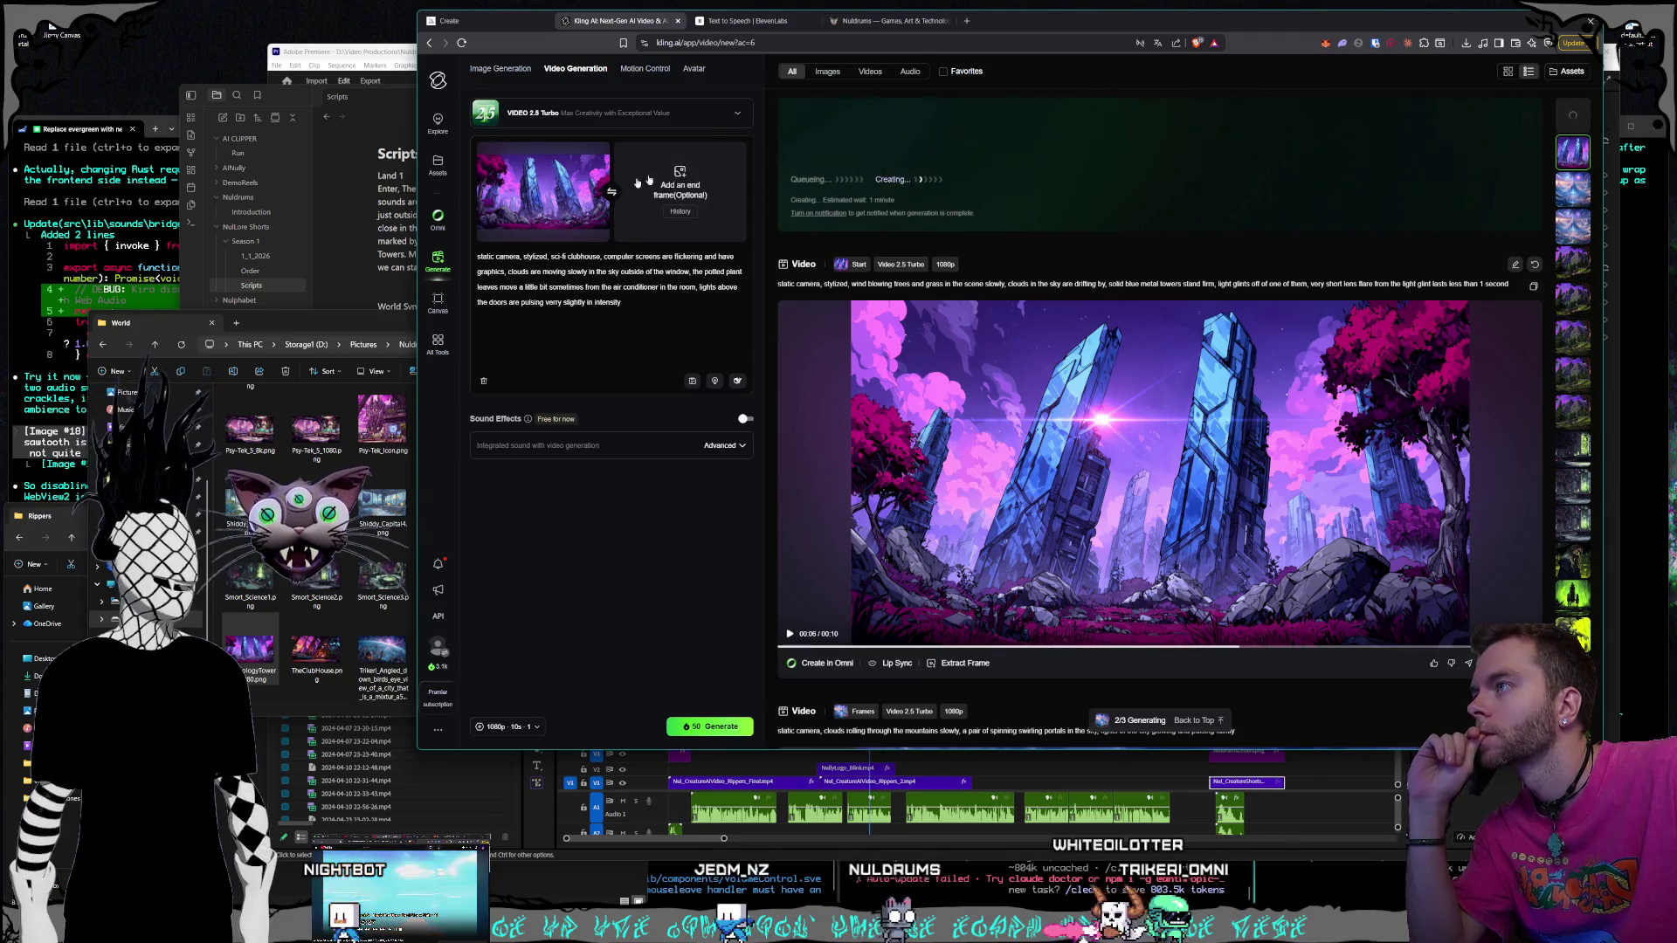
mouse_move(595, 162)
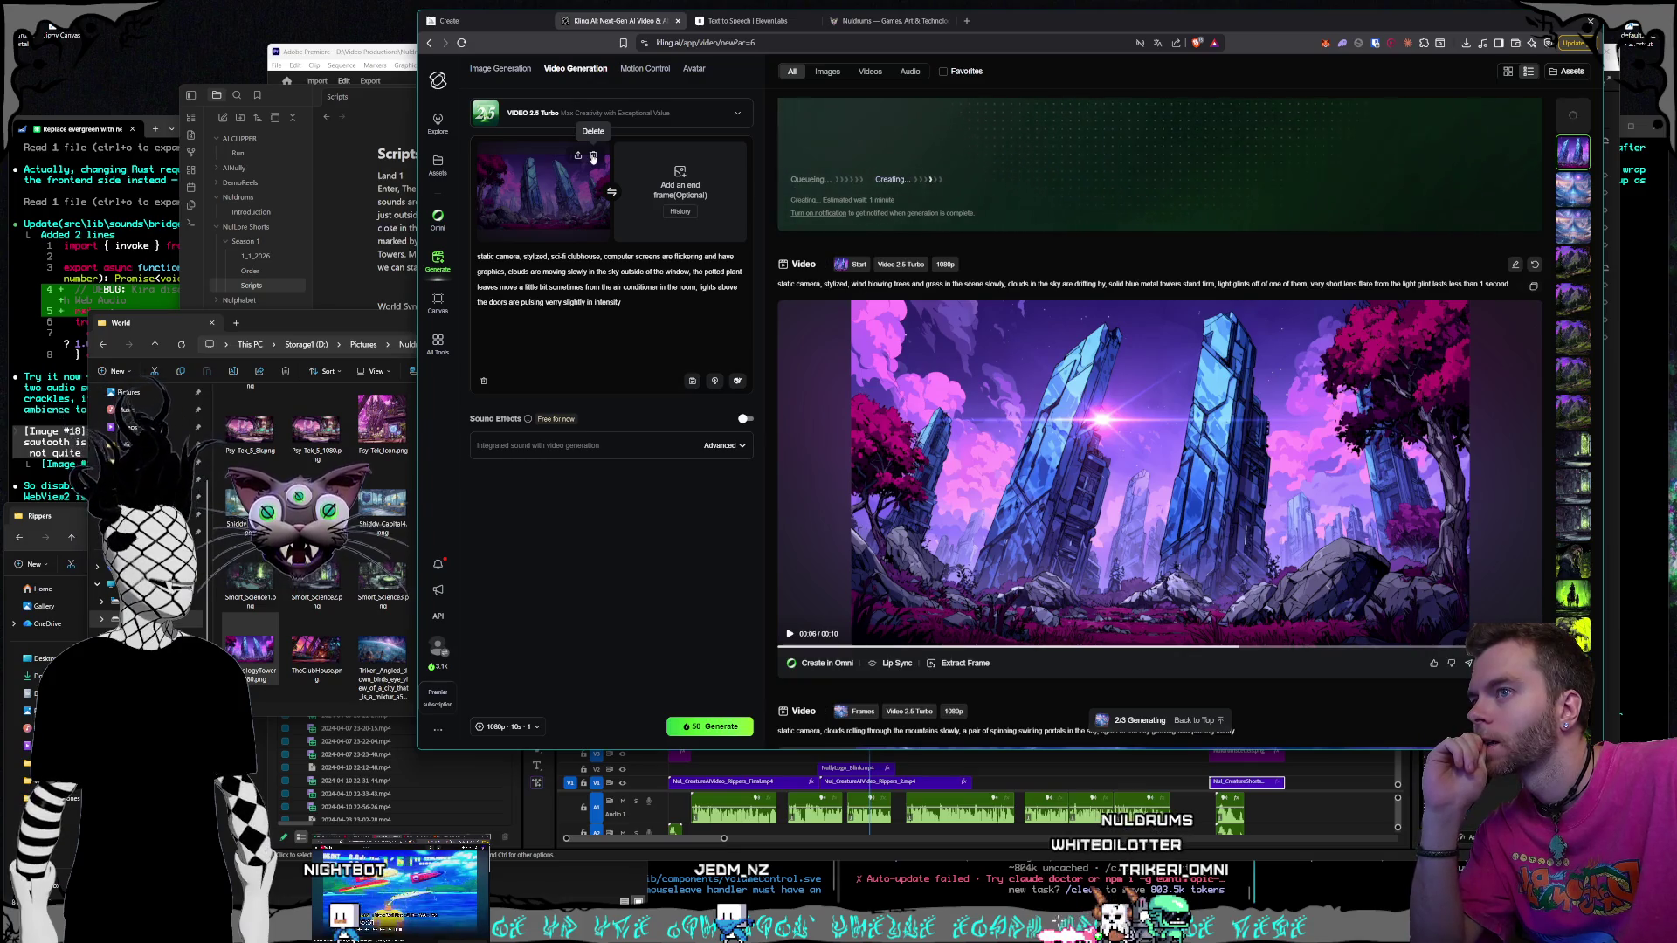
left_click(593, 157)
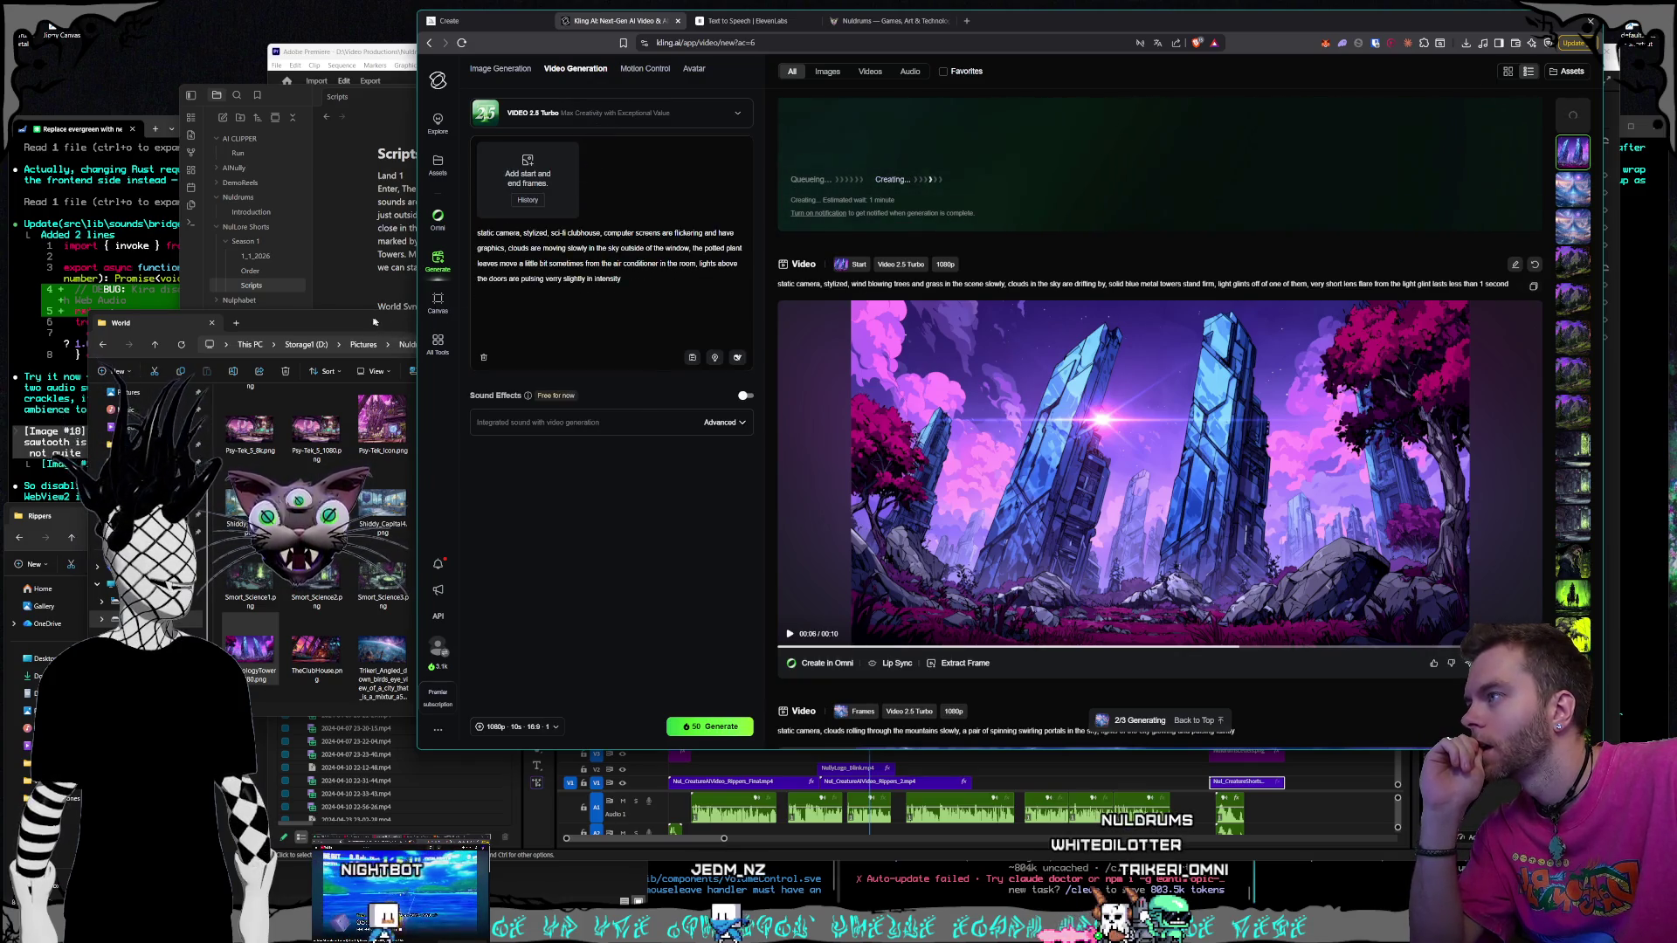
Re-add the crystal towers image as the sole start frame and copy the earlier towers prompt
left_click(374, 322)
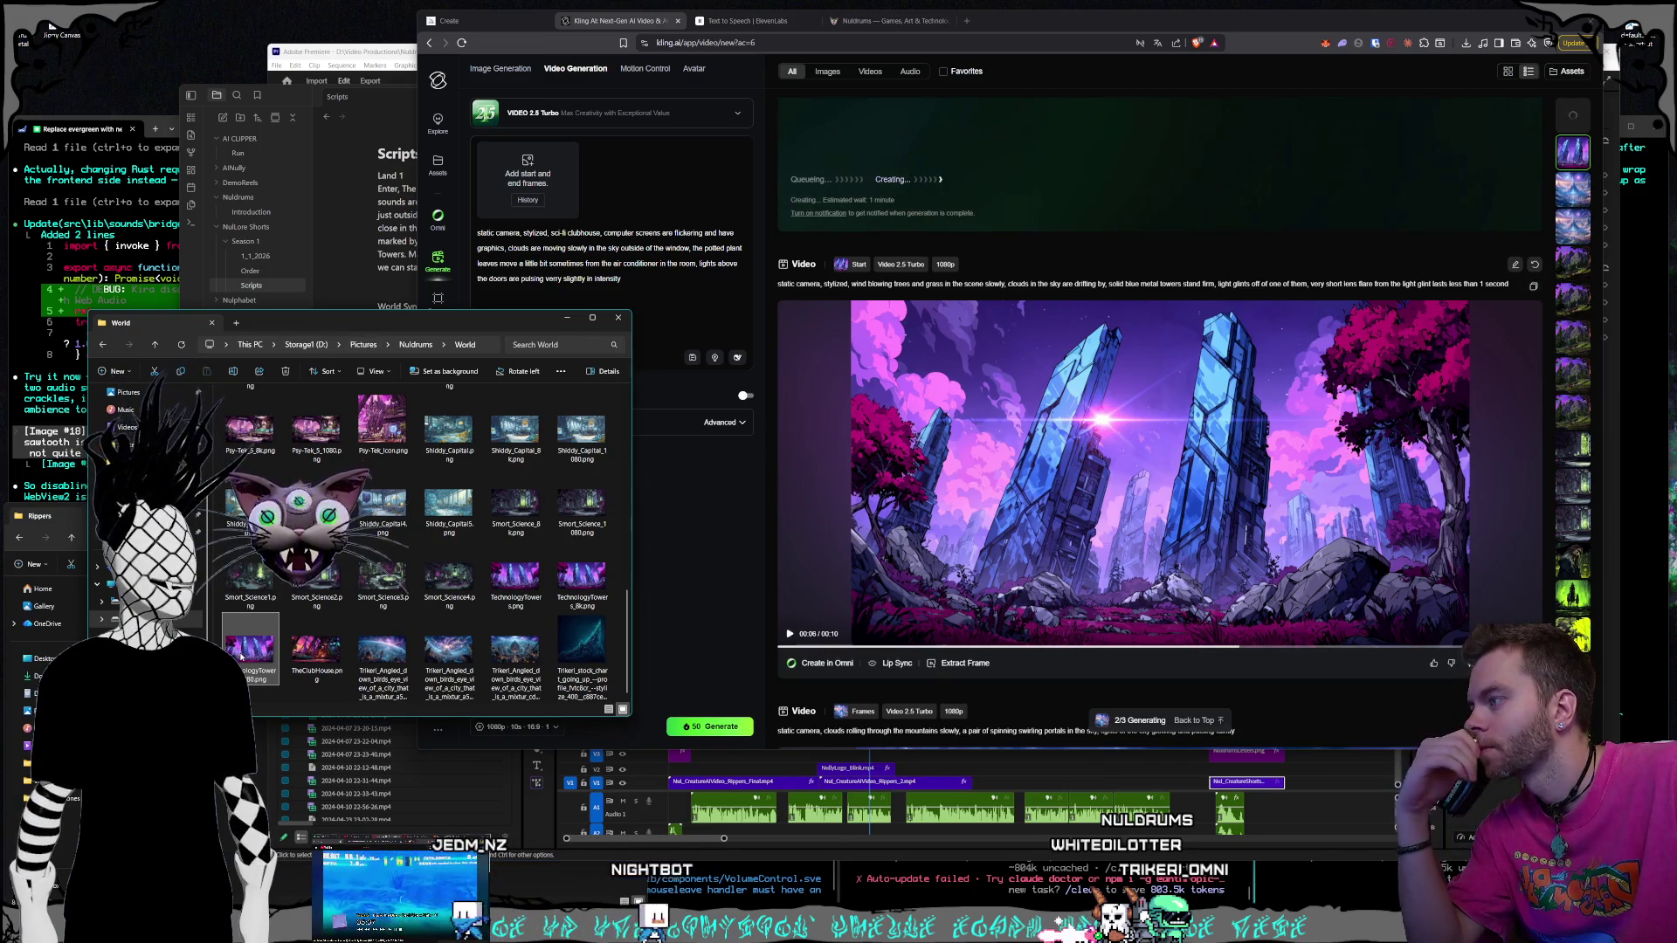
left_click_drag(241, 657, 529, 244)
left_click_drag(527, 186, 527, 183)
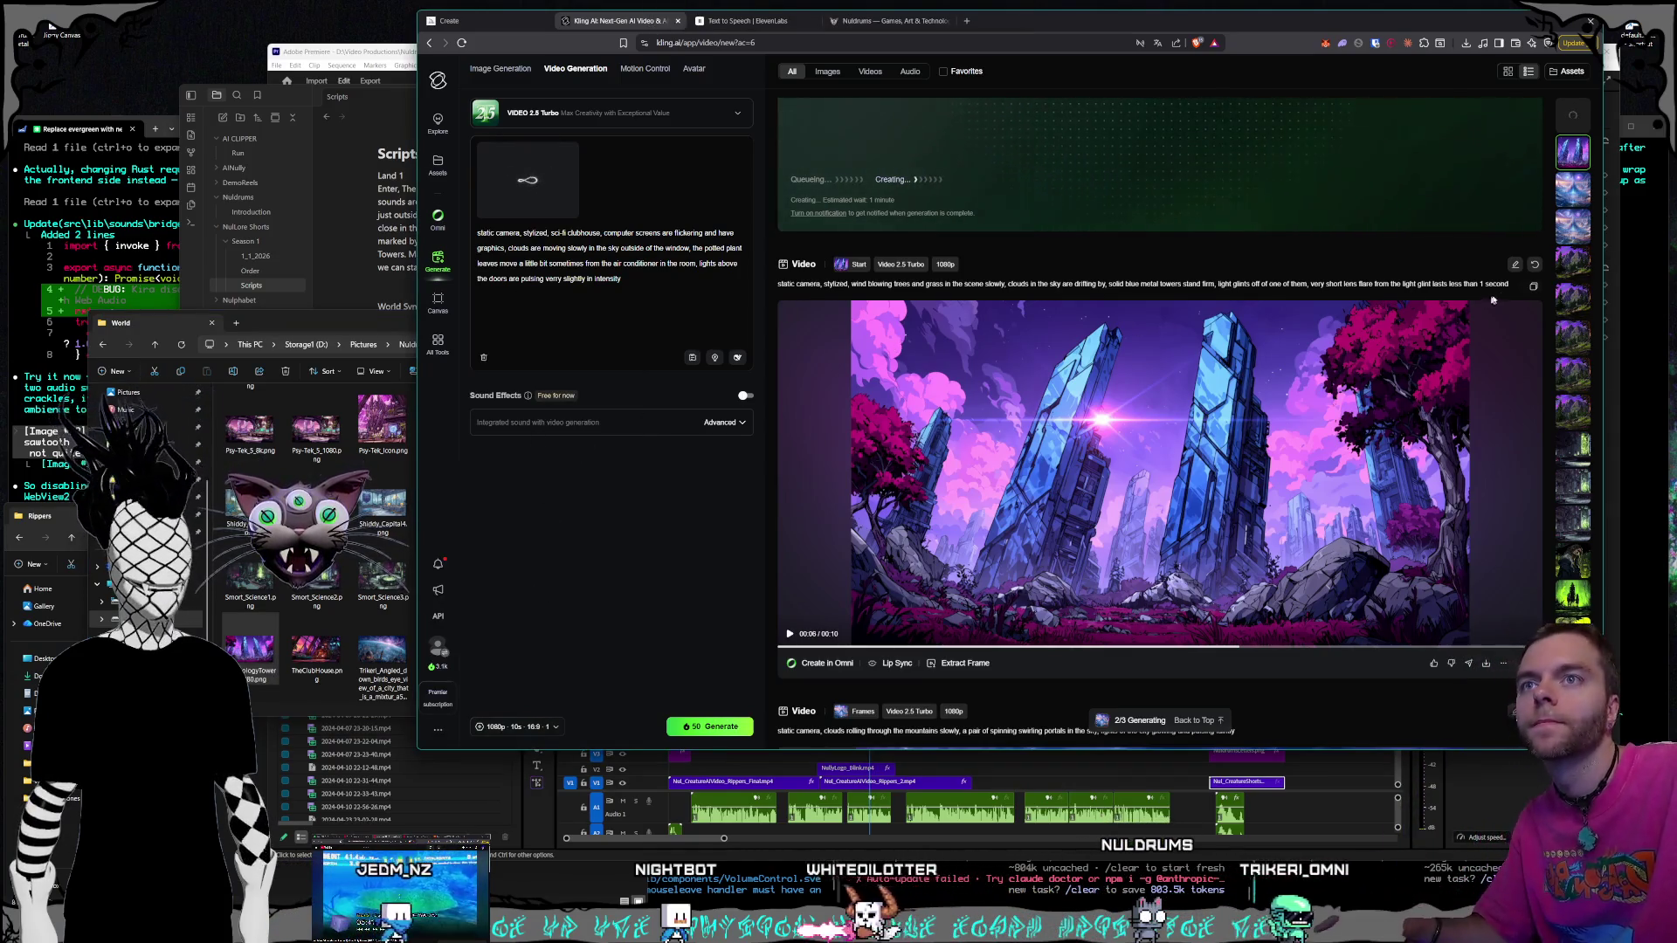
left_click_drag(1380, 305, 778, 289)
key("ctrl+c")
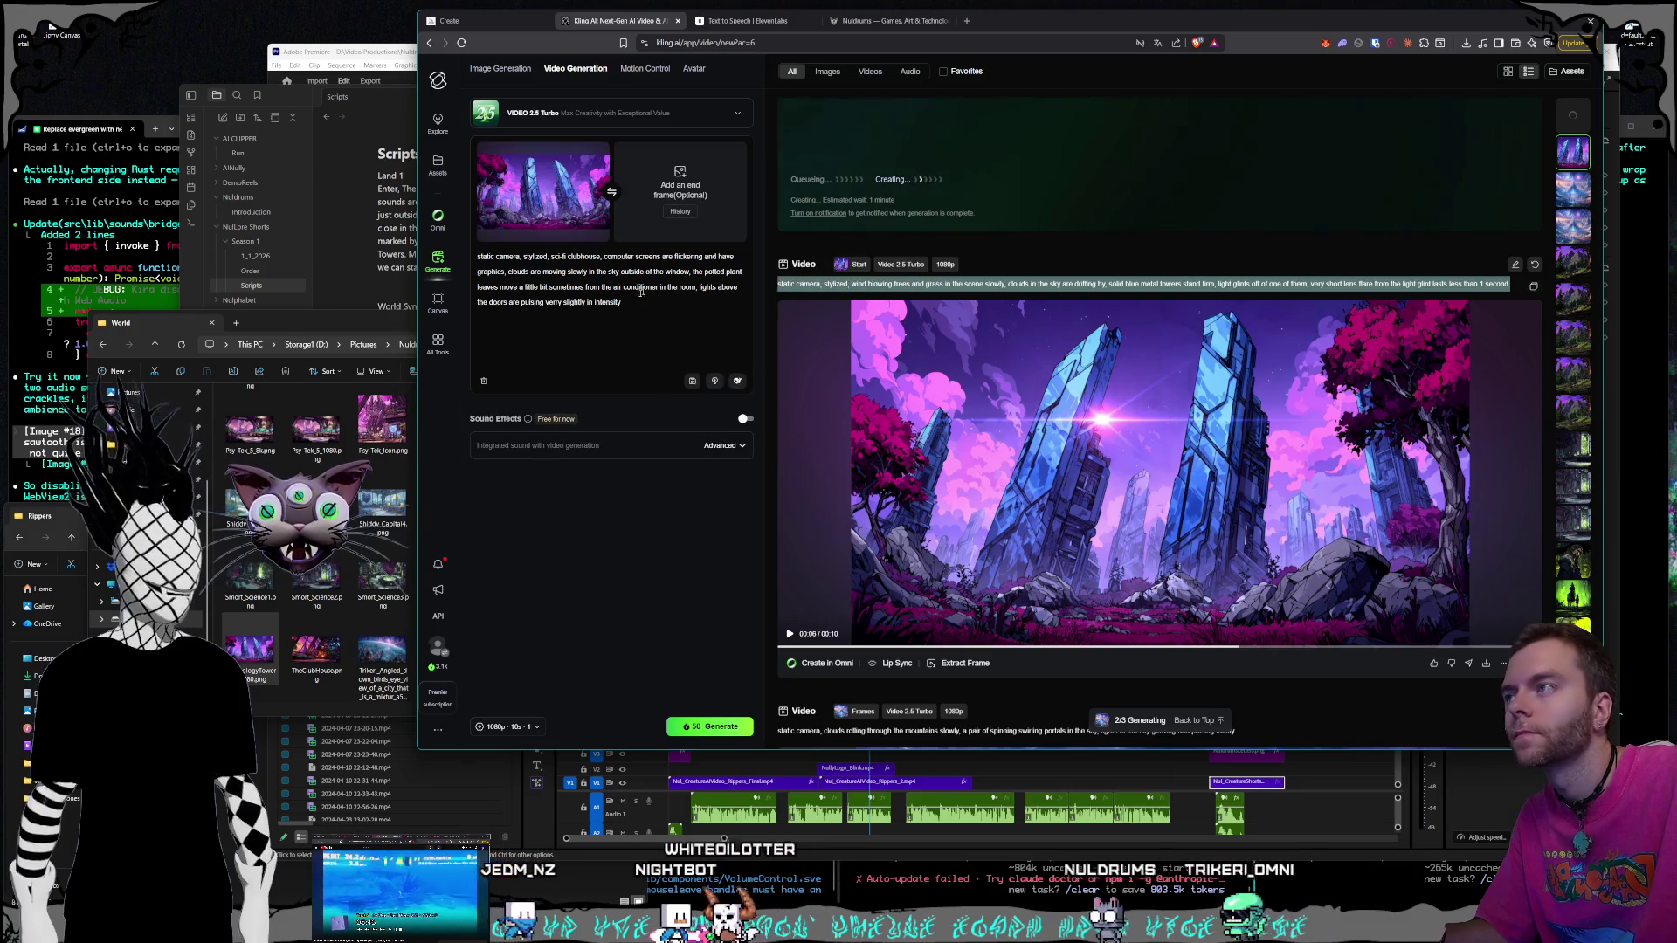
Paste the towers prompt into the prompt box and delete the old clubhouse text
left_click(592, 356)
key("ctrl+v")
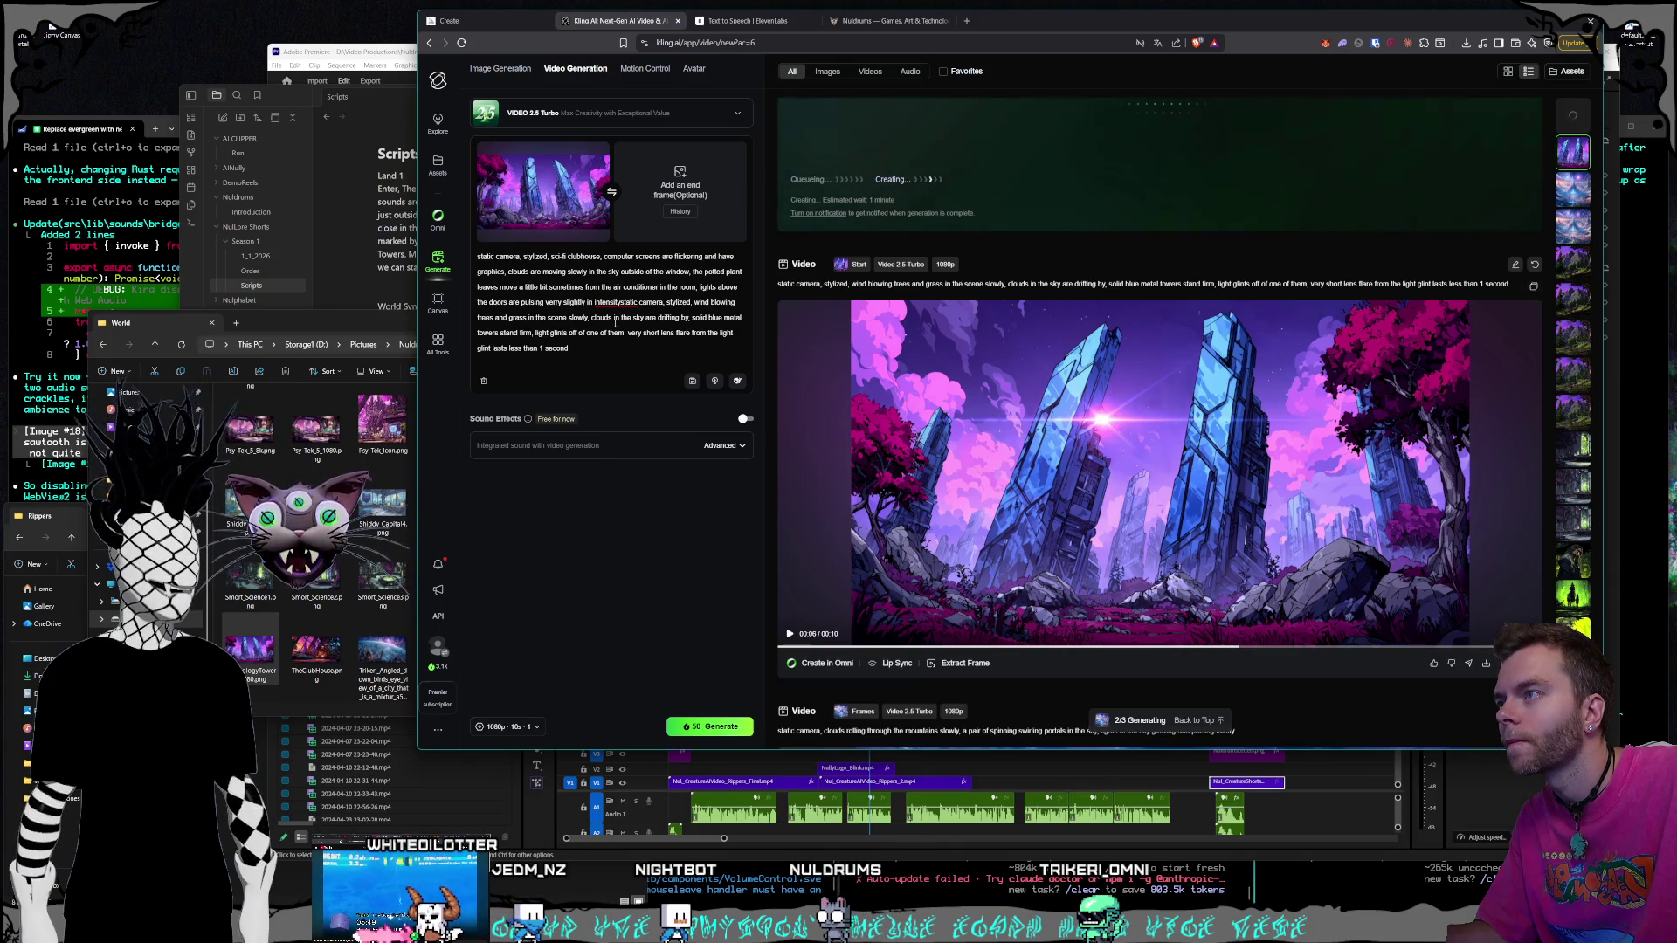
key("ctrl+shift+Home")
key("BackSpace")
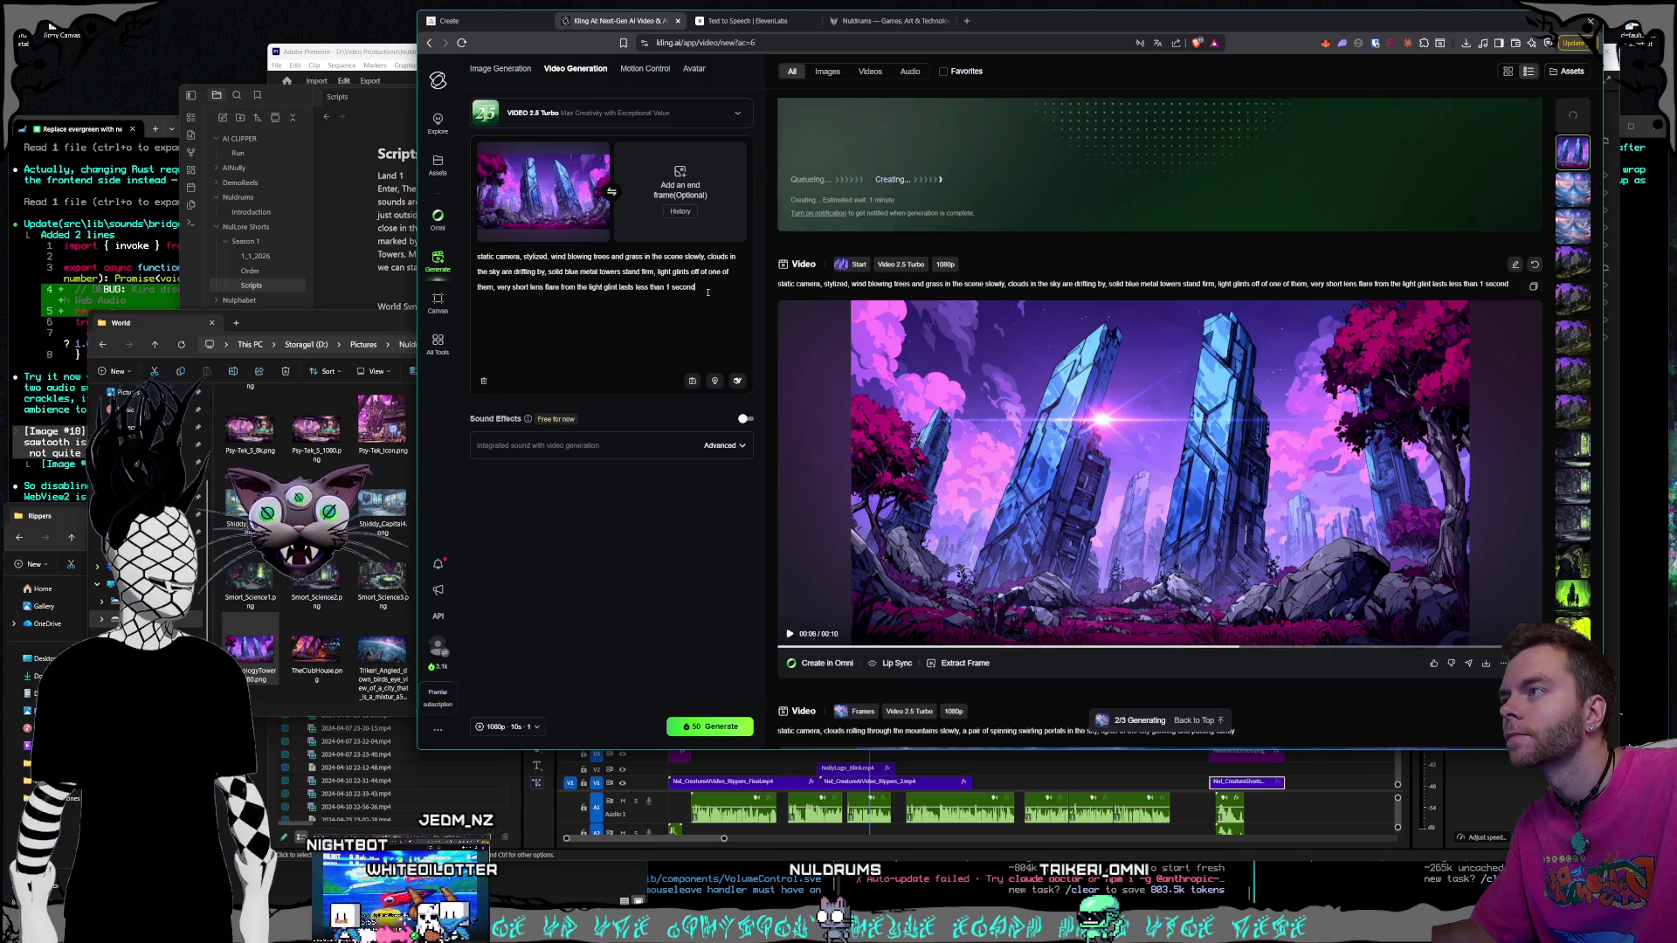
Reword the lens flare sentence so the flare appears only one time, then replay the earlier towers clip
type("on")
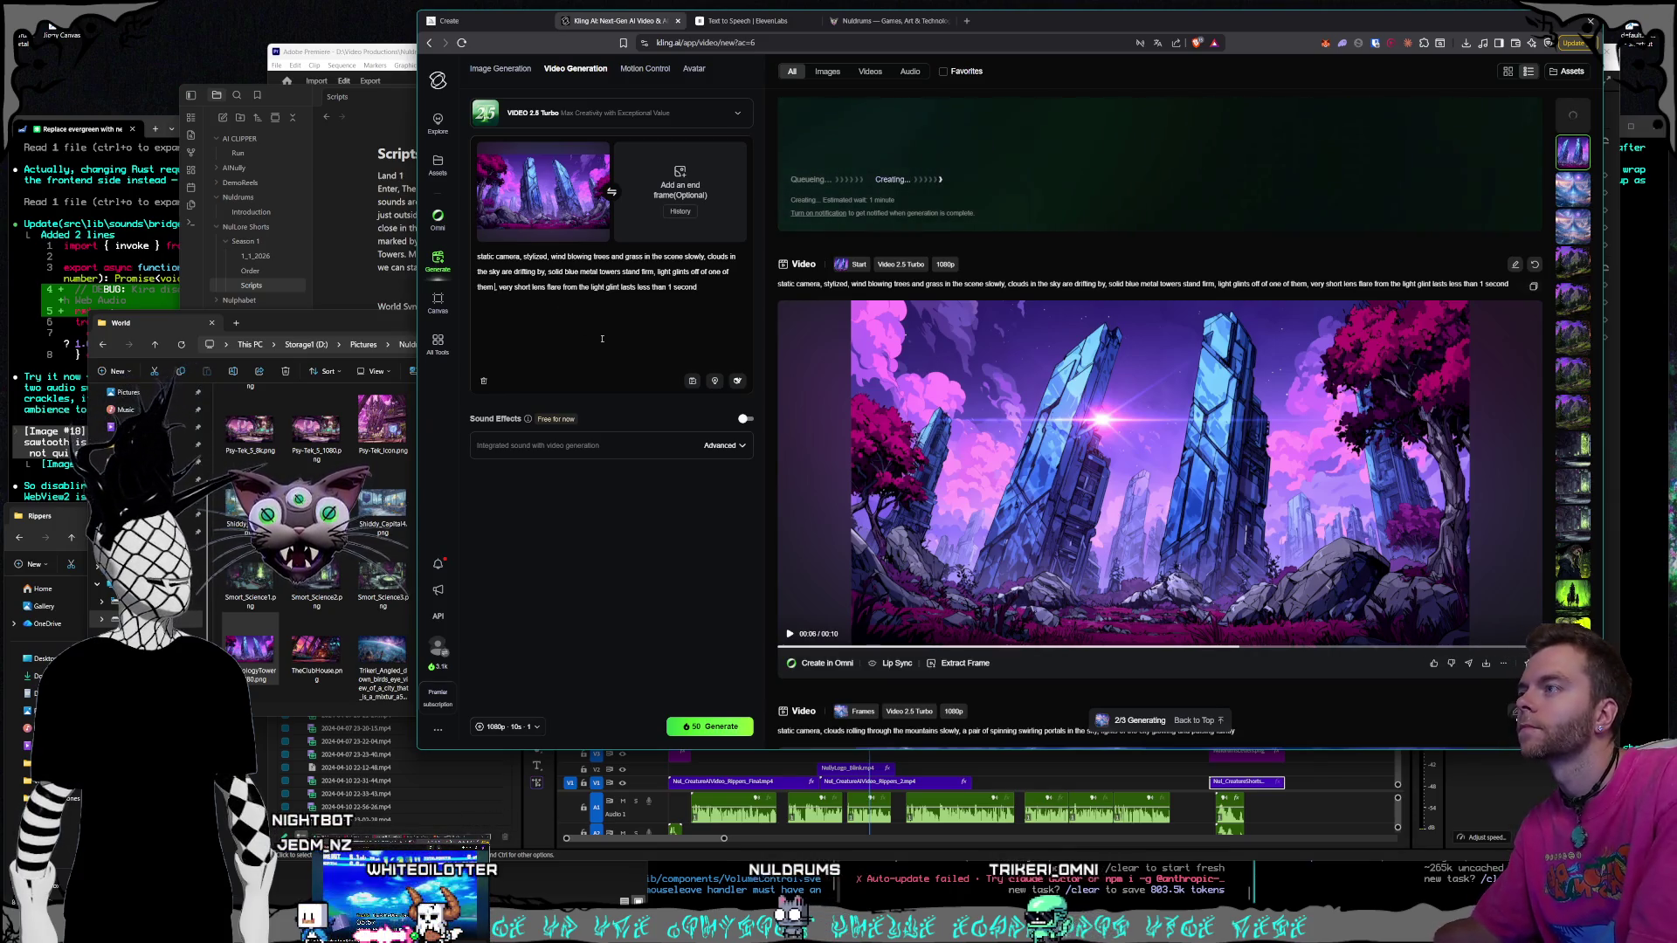
type("e time")
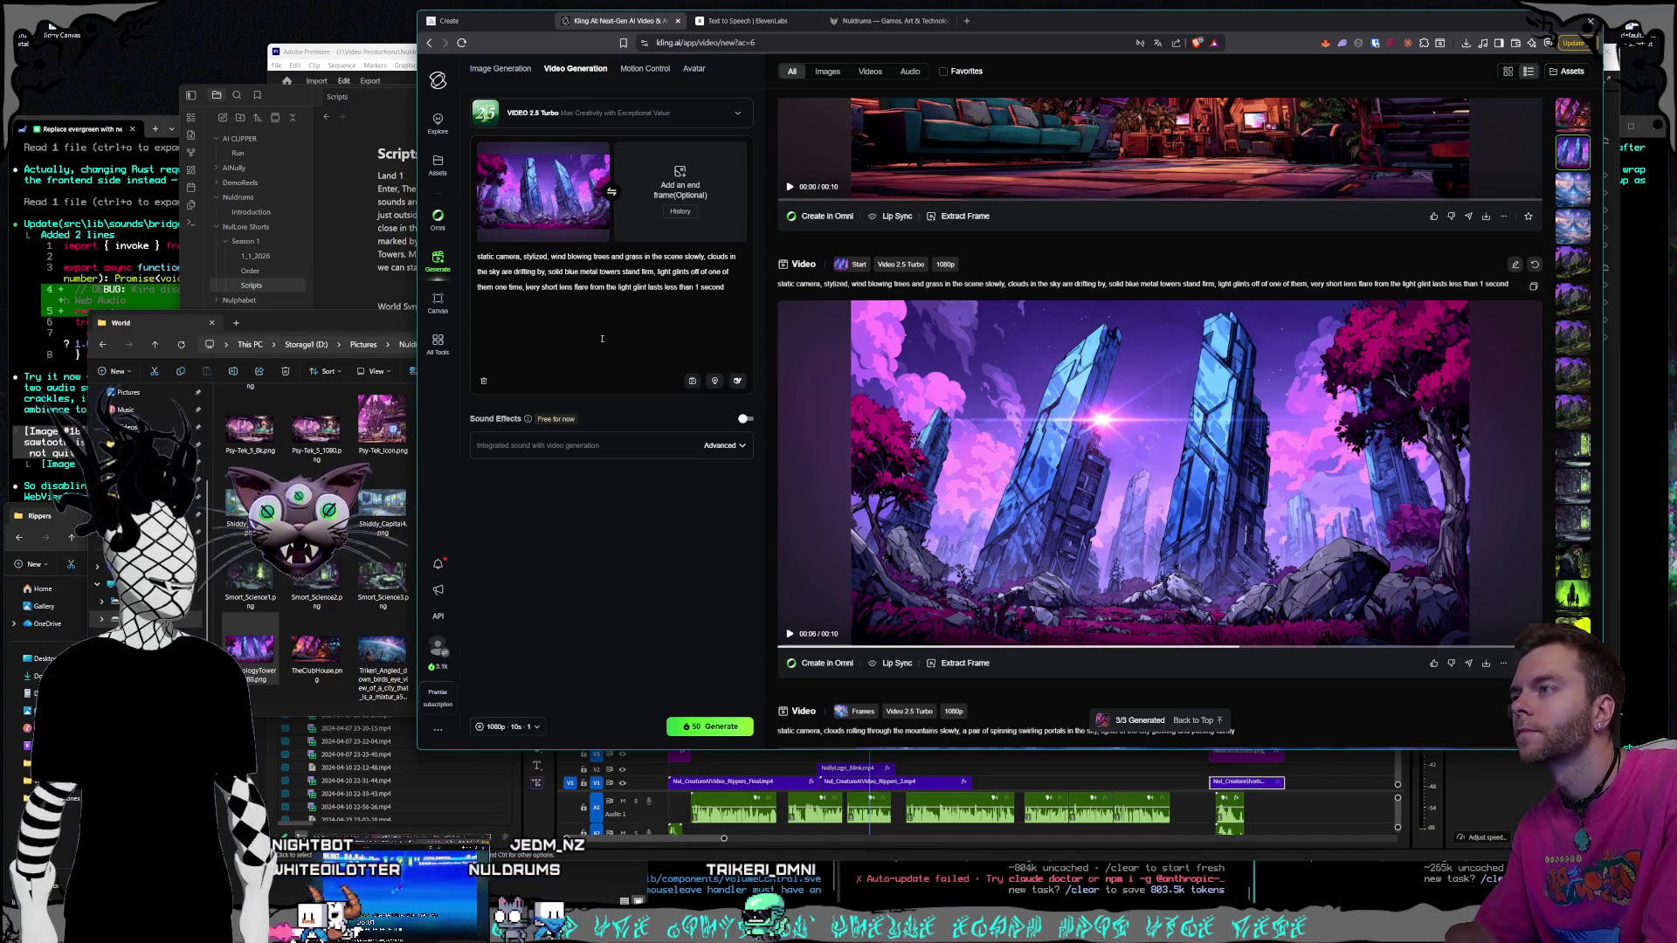
key("ctrl+BackSpace")
key("ctrl+BackSpace")
key("ctrl+BackSpace")
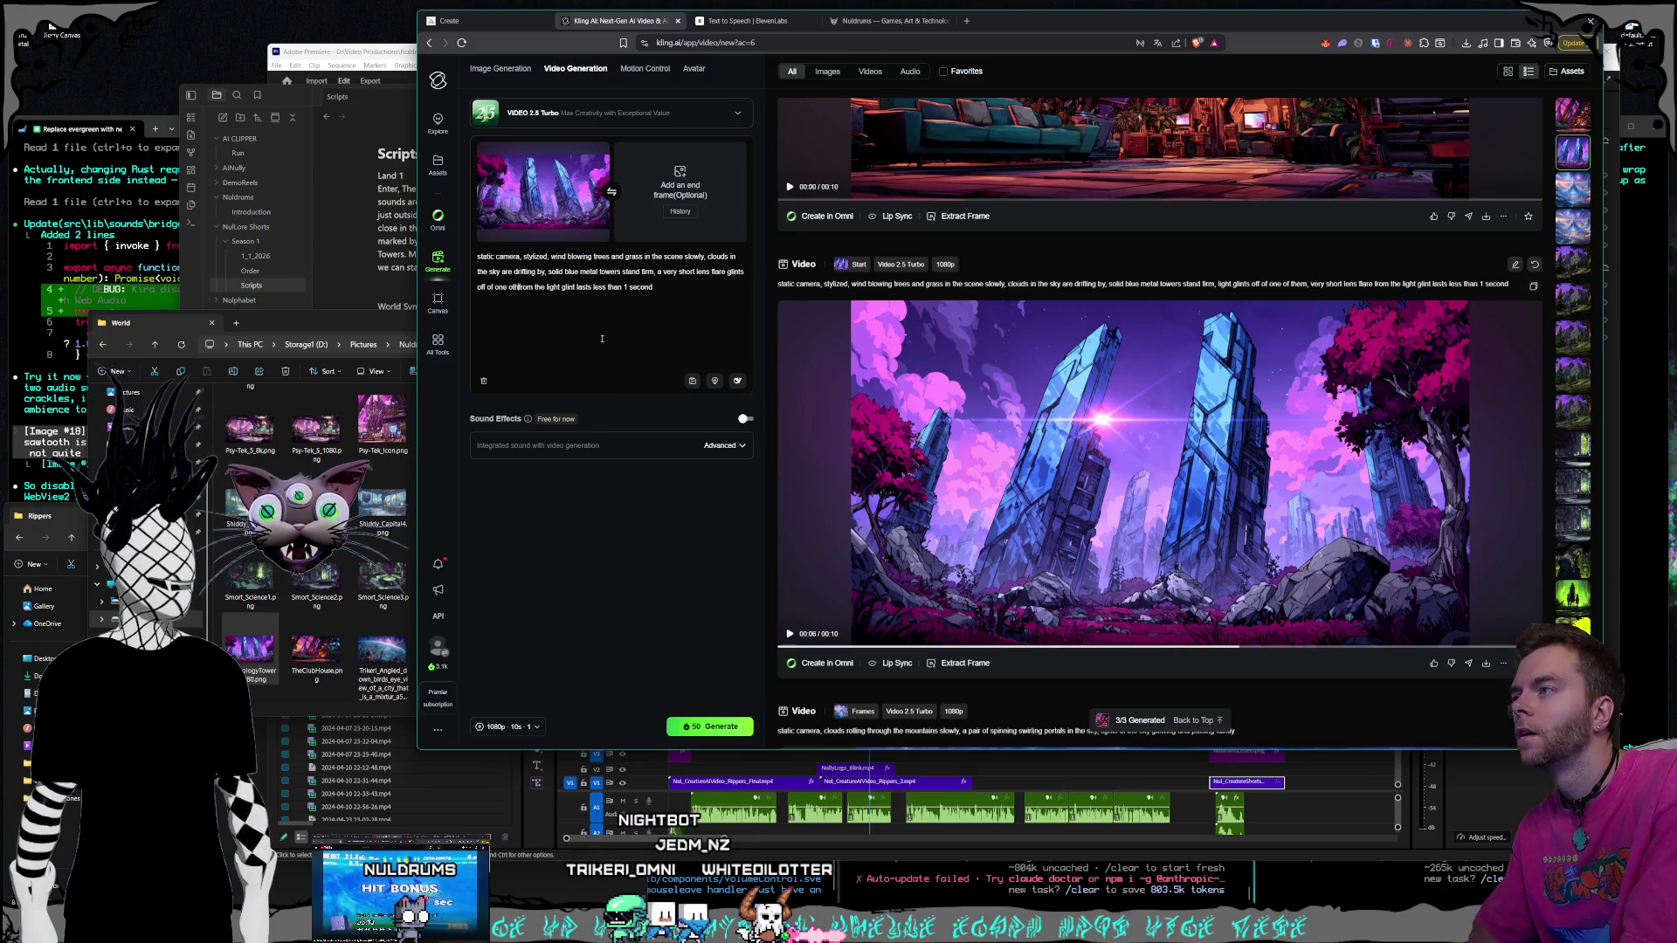
key("BackSpace")
key("BackSpace")
key("BackSpace")
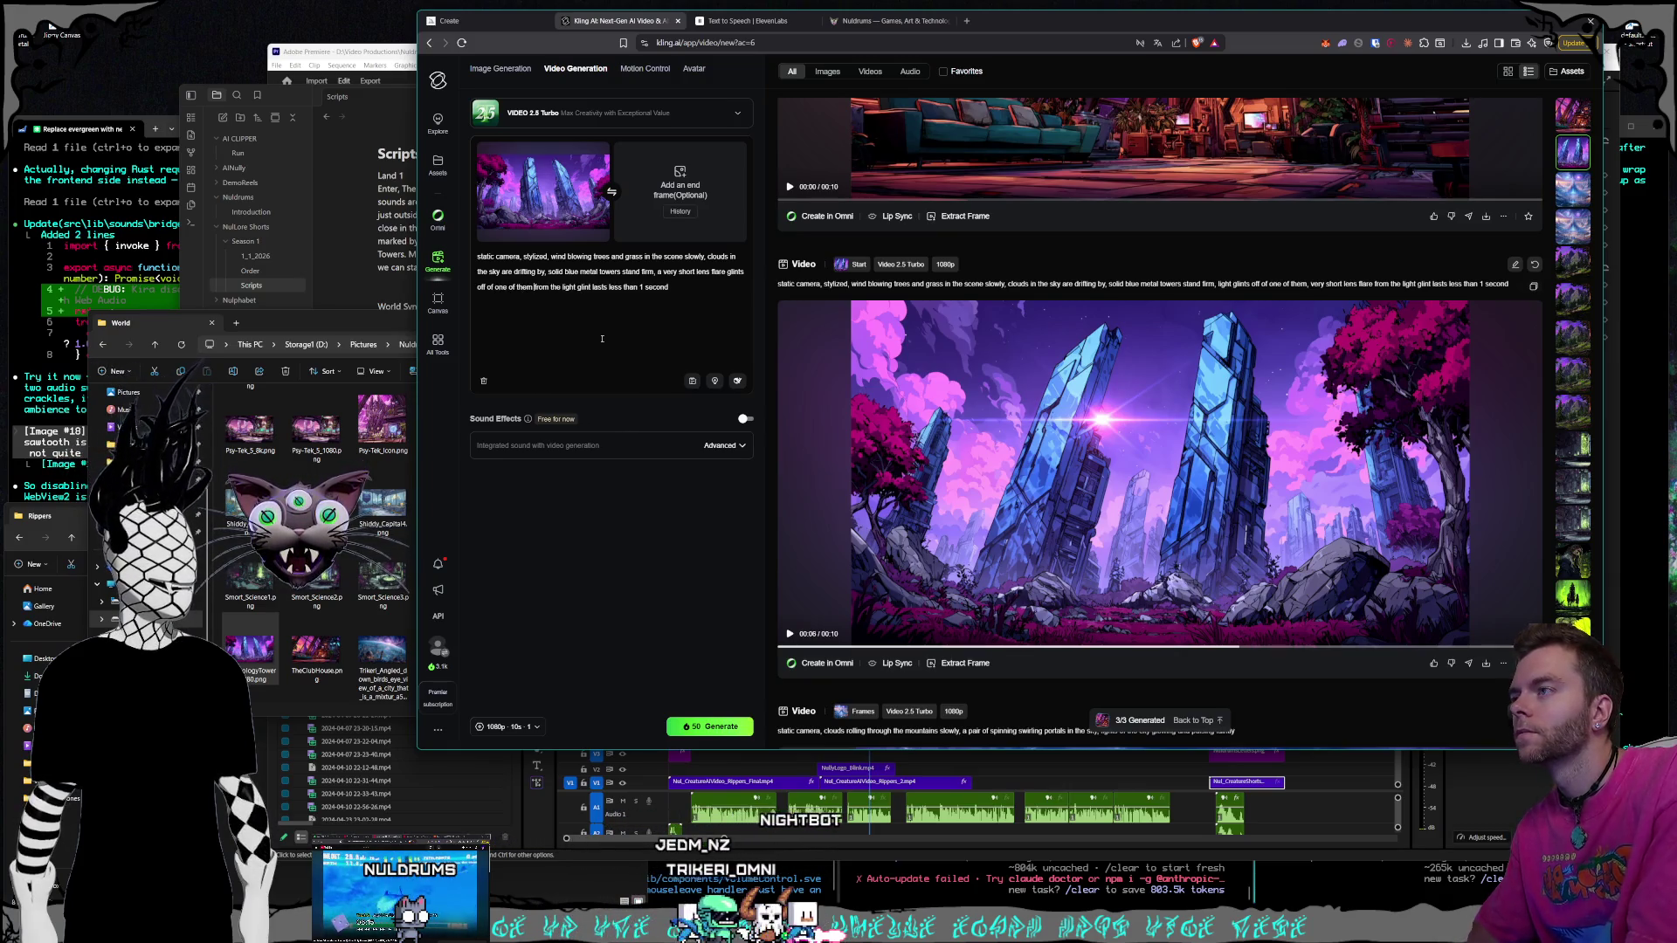
key("ctrl+Right")
key("ctrl+Right")
key("ctrl+Right")
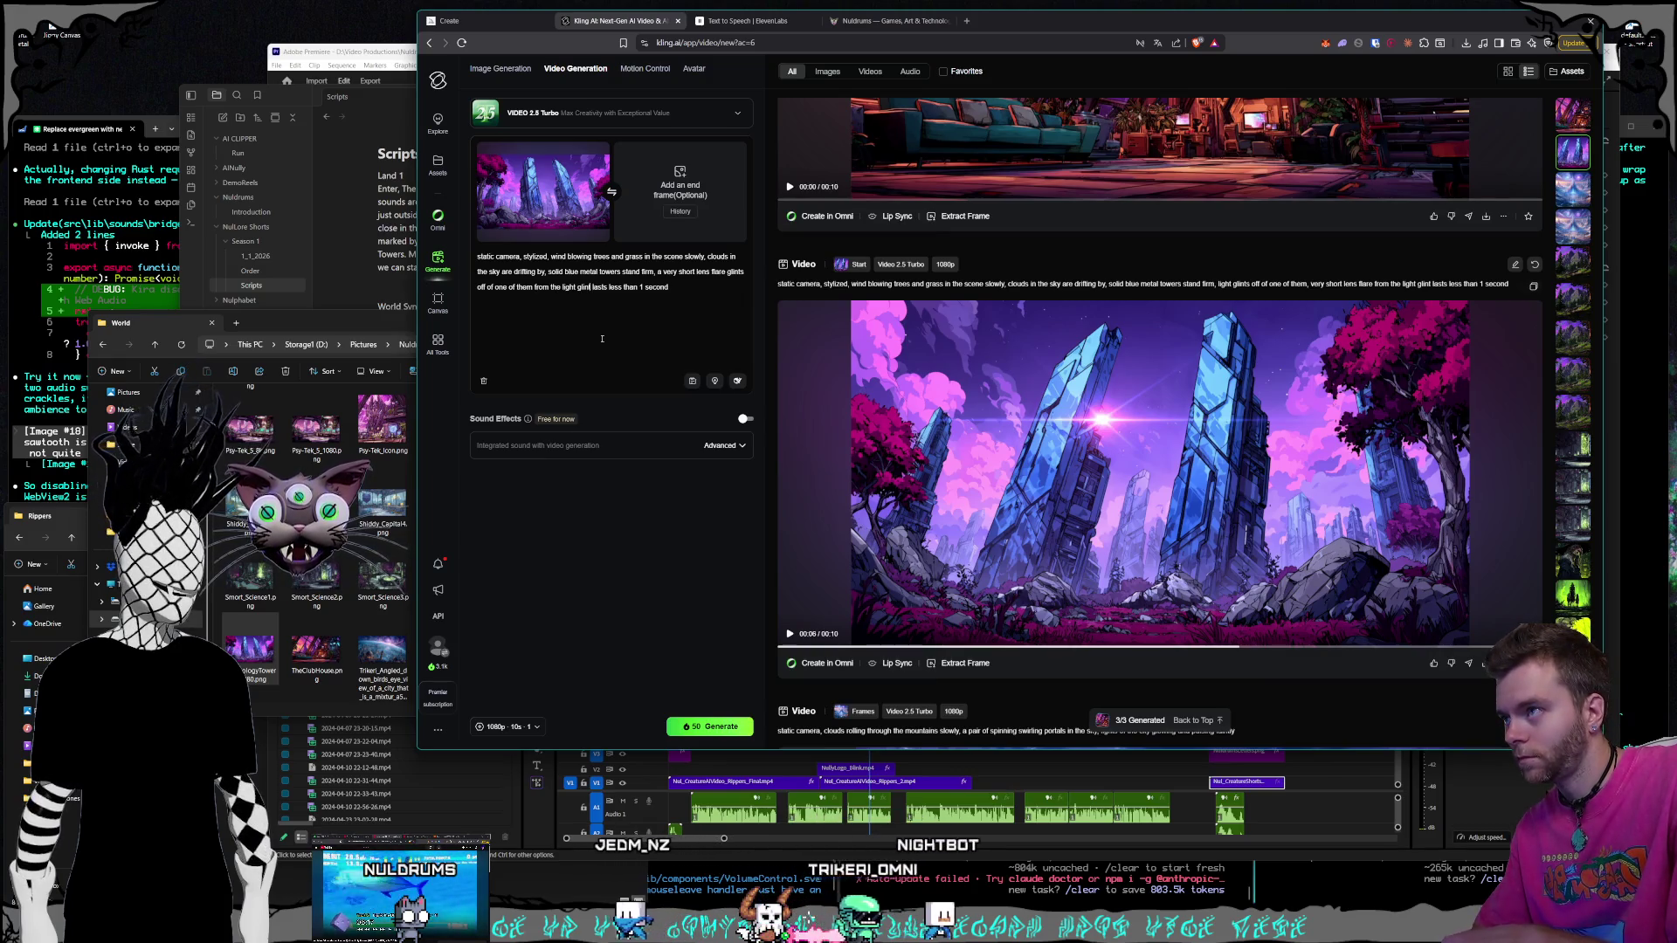
key("ctrl+BackSpace")
key("ctrl+BackSpace")
key("ctrl+BackSpace")
type("one time and las")
key("BackSpace")
key("BackSpace")
key("BackSpace")
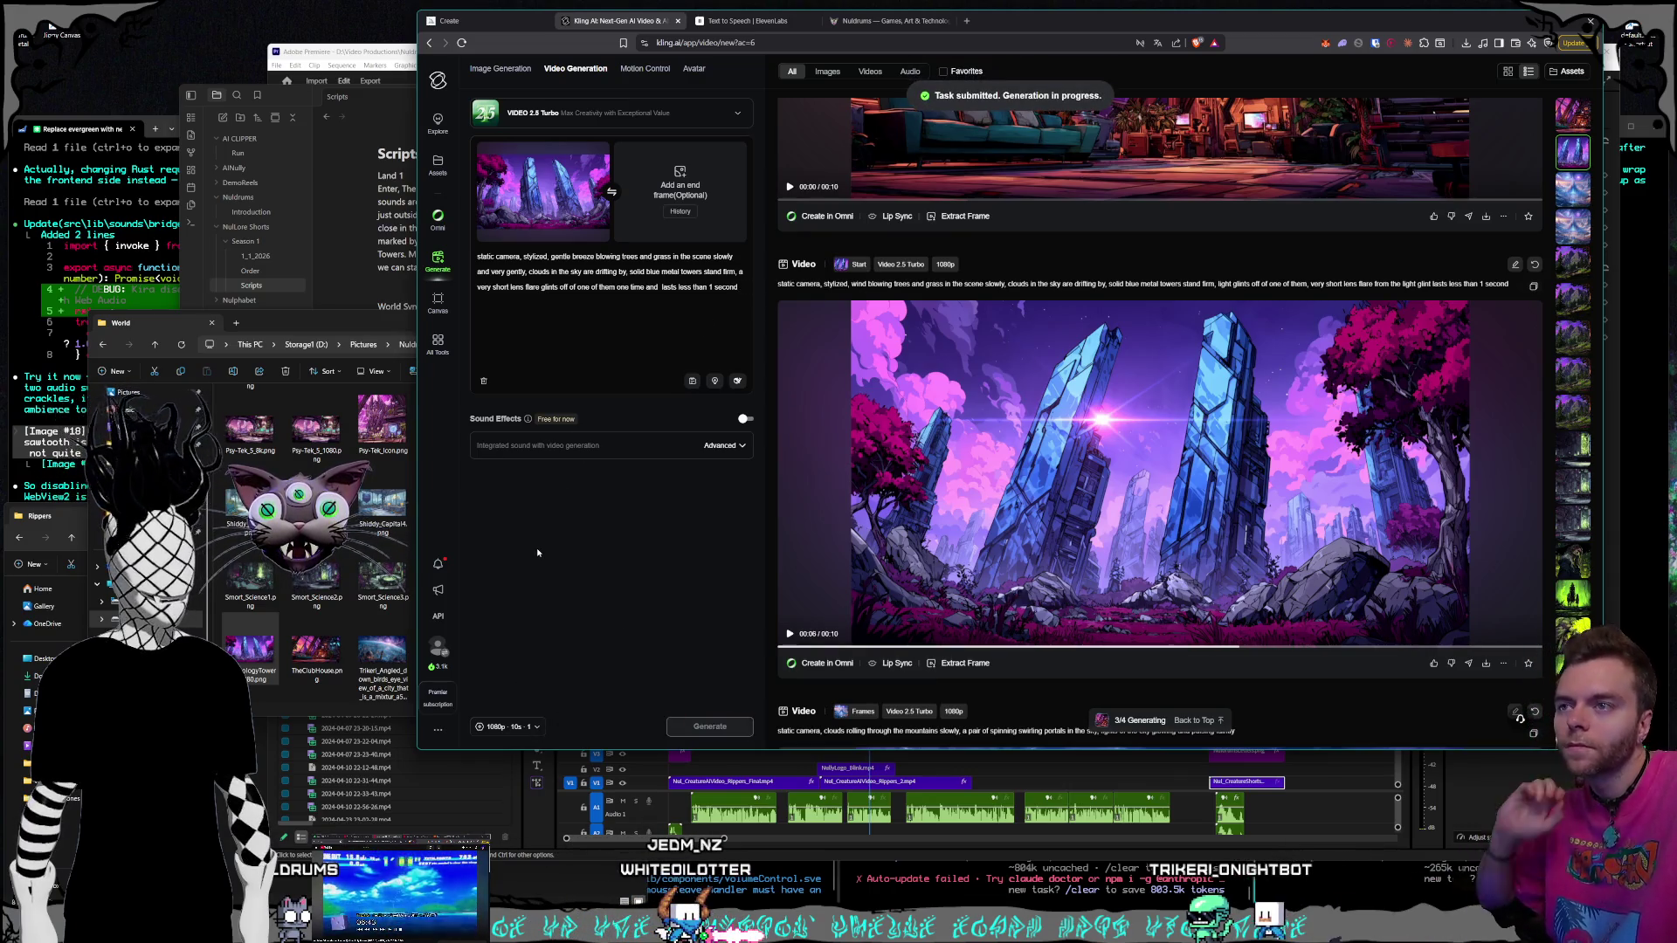
left_click(1128, 495)
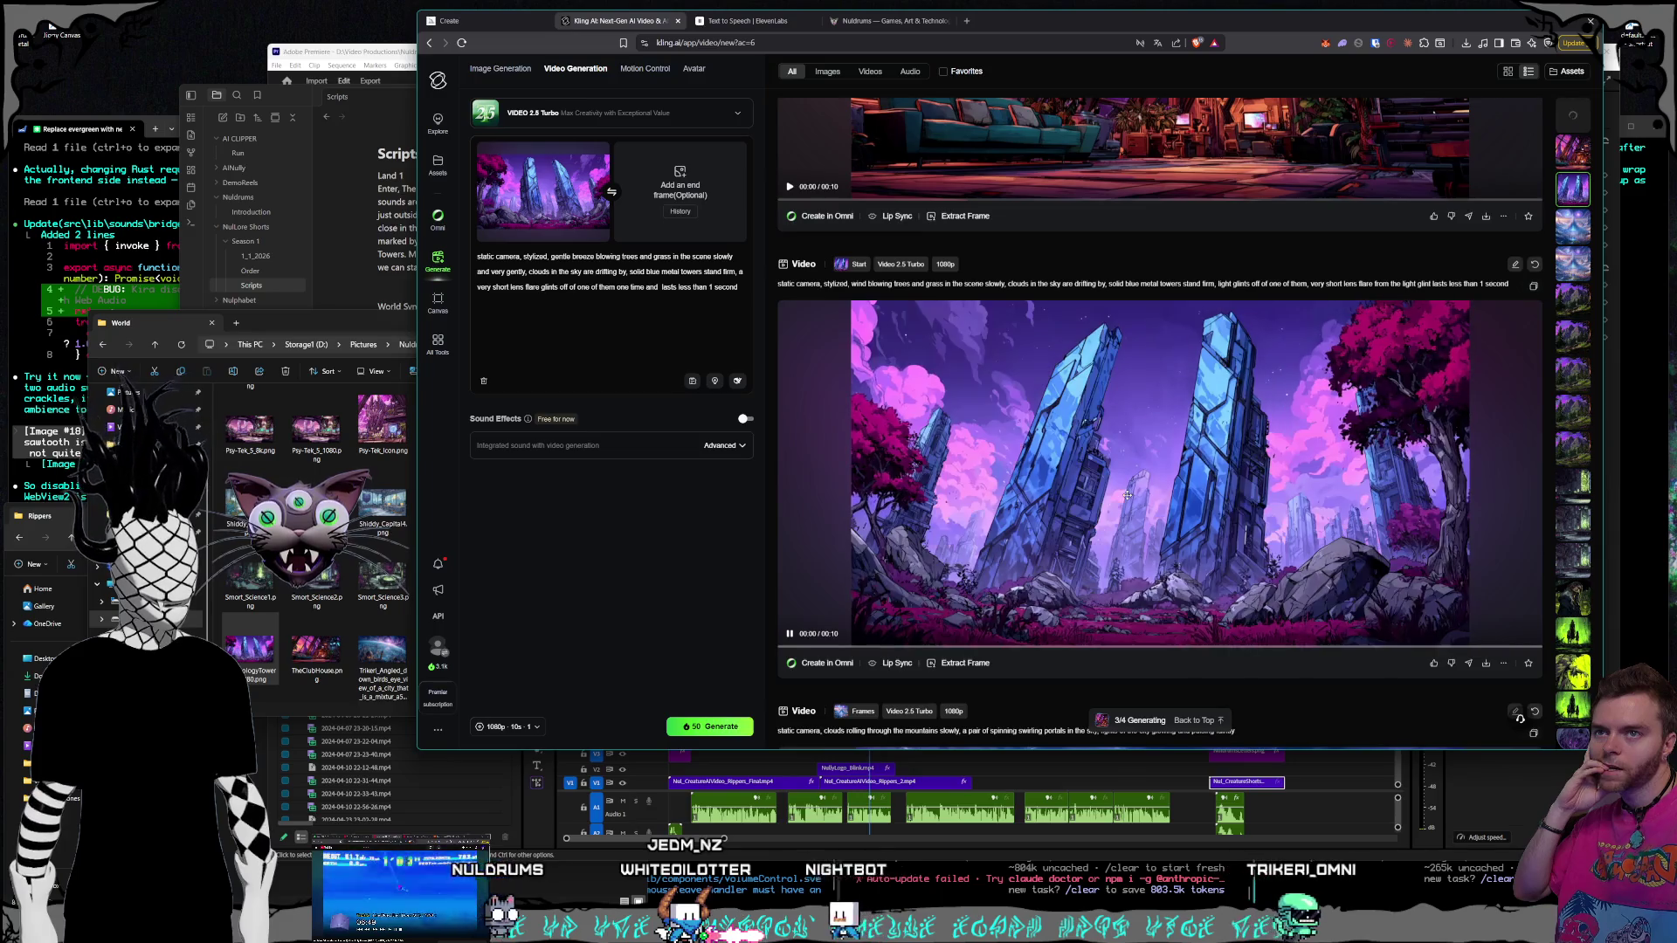
scroll(1128, 495, "up", 4)
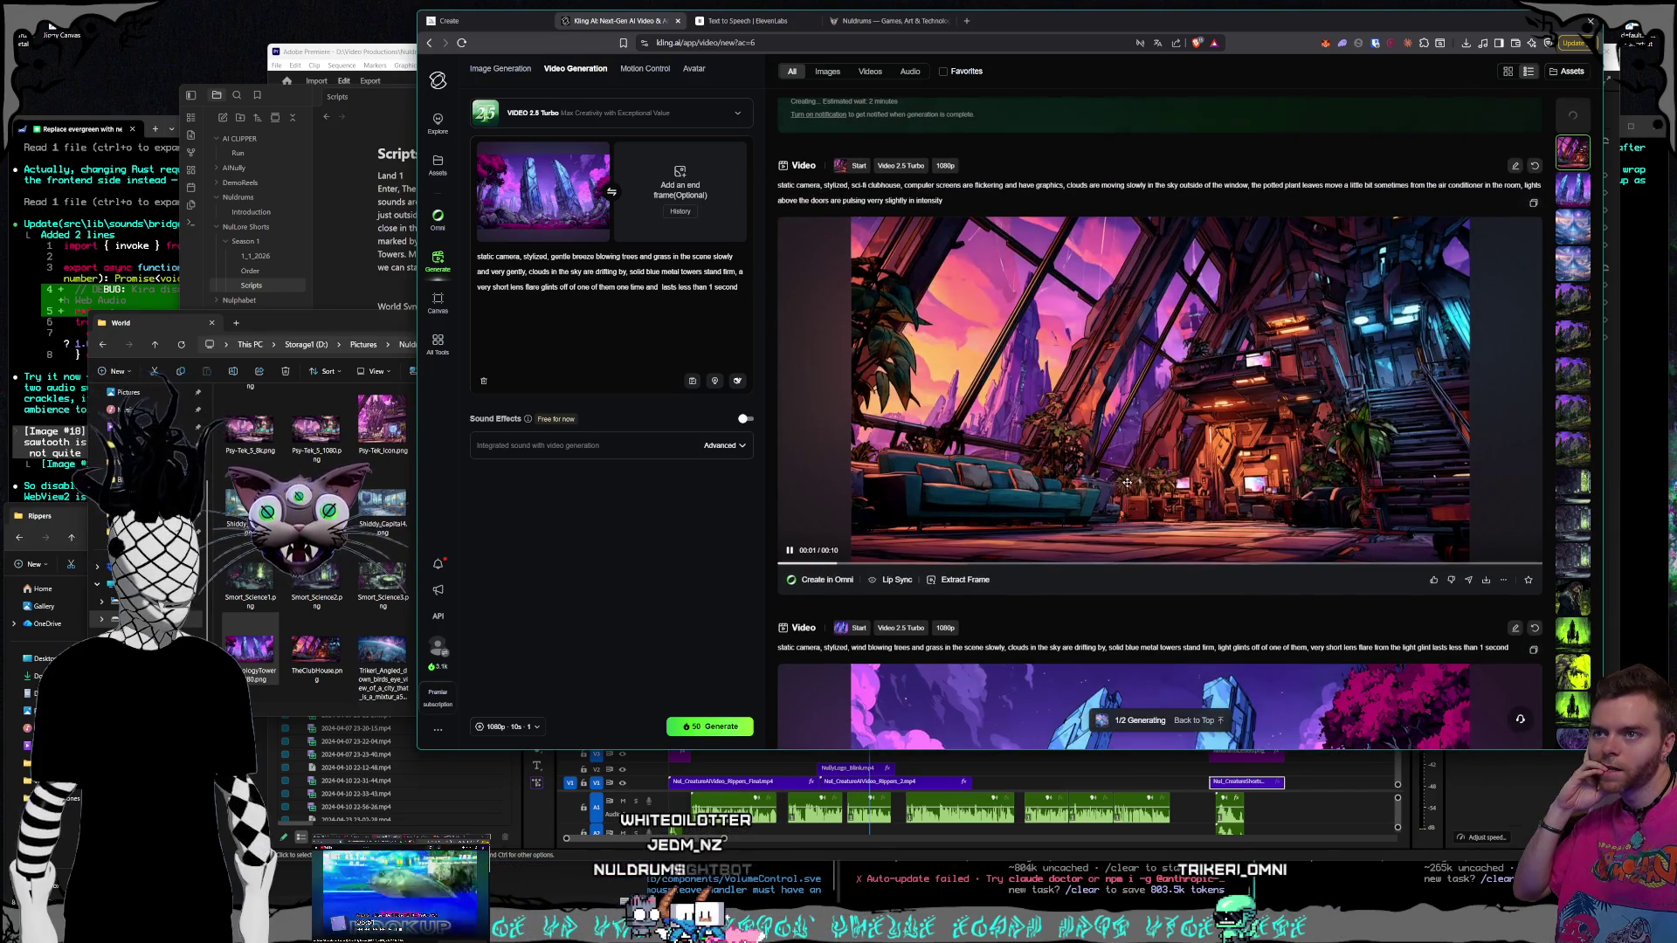
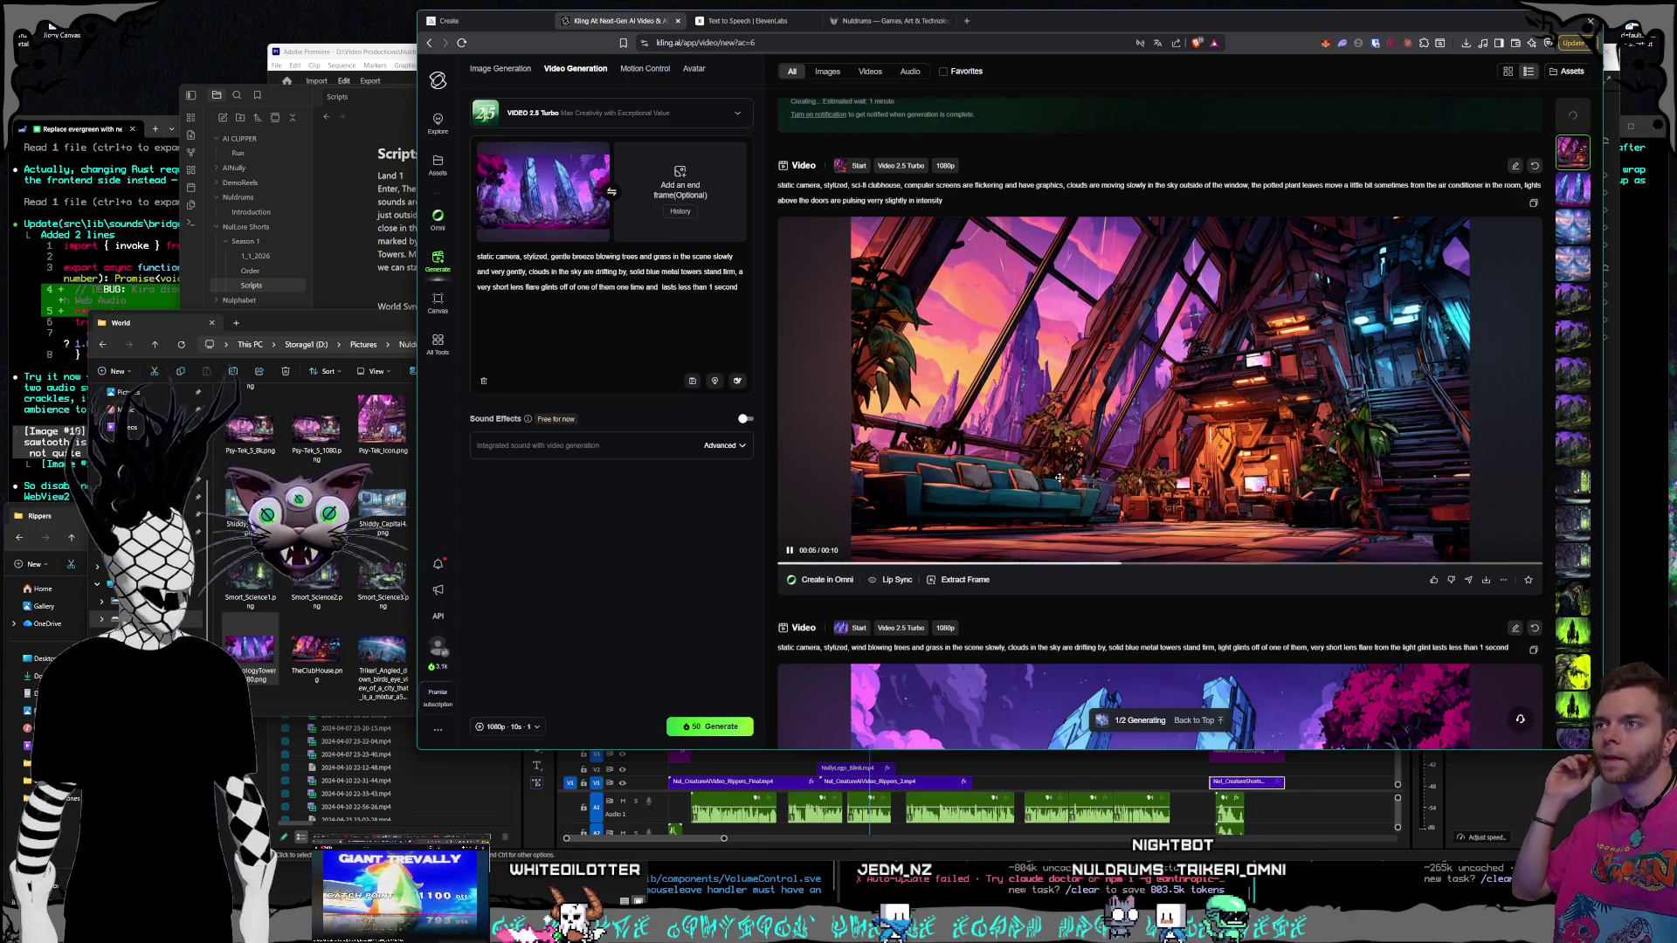
Drop the clubhouse PNG from the World folder into the start-frame box and select the clubhouse card's prompt text
scroll(1067, 474, "down", 3)
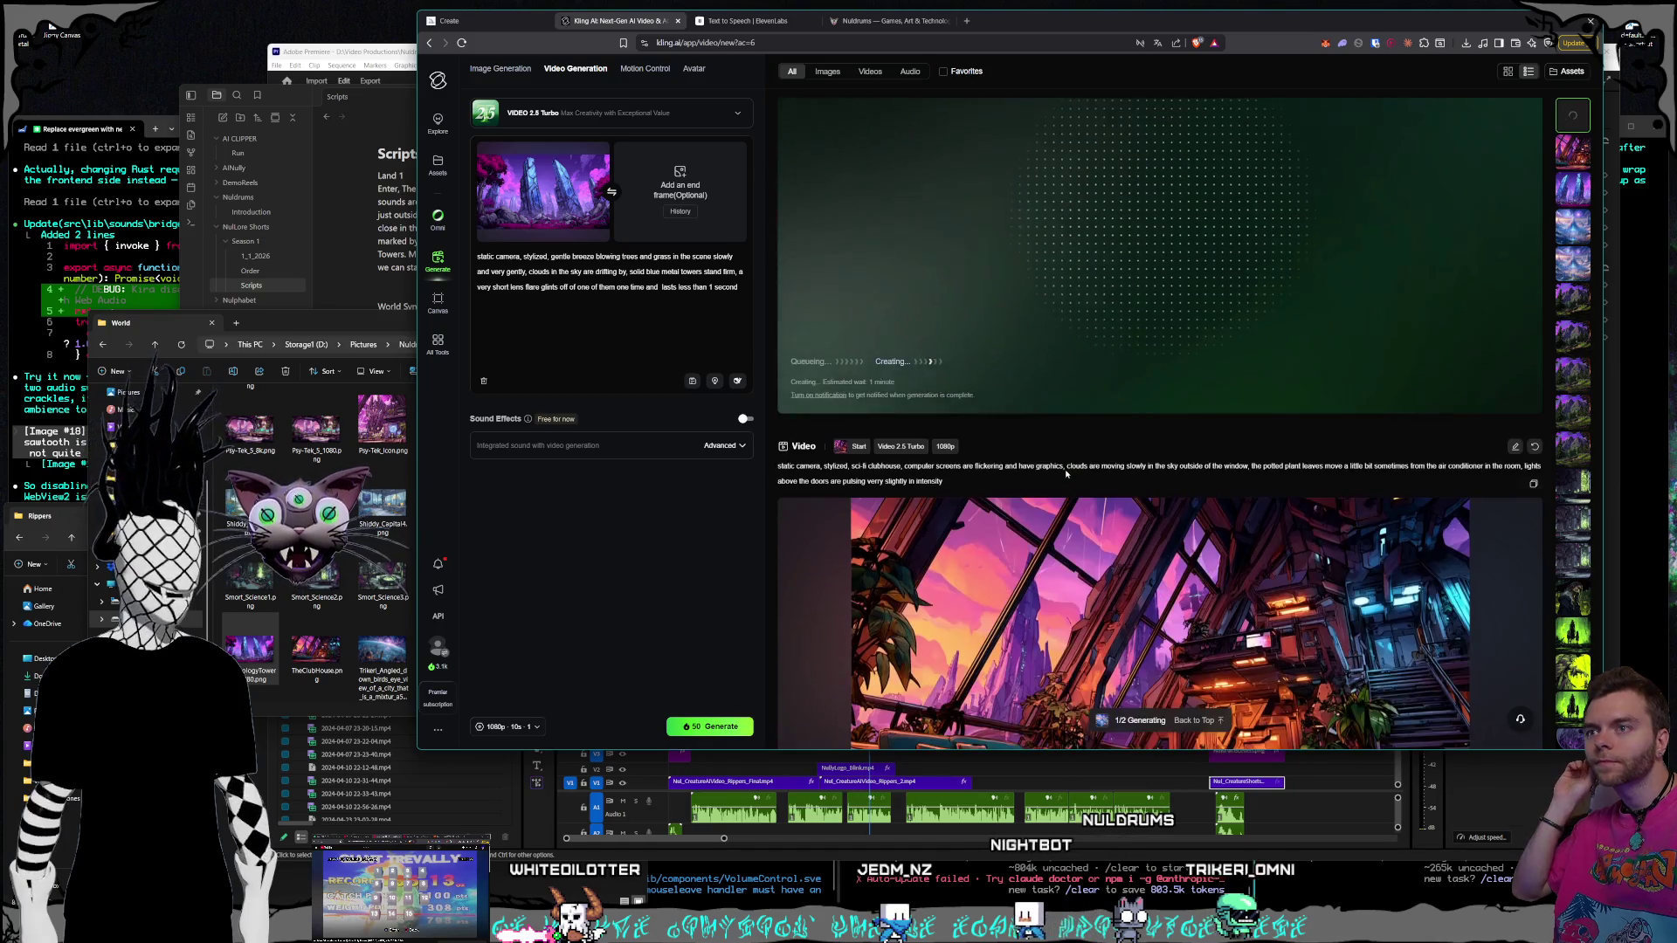
left_click(316, 651)
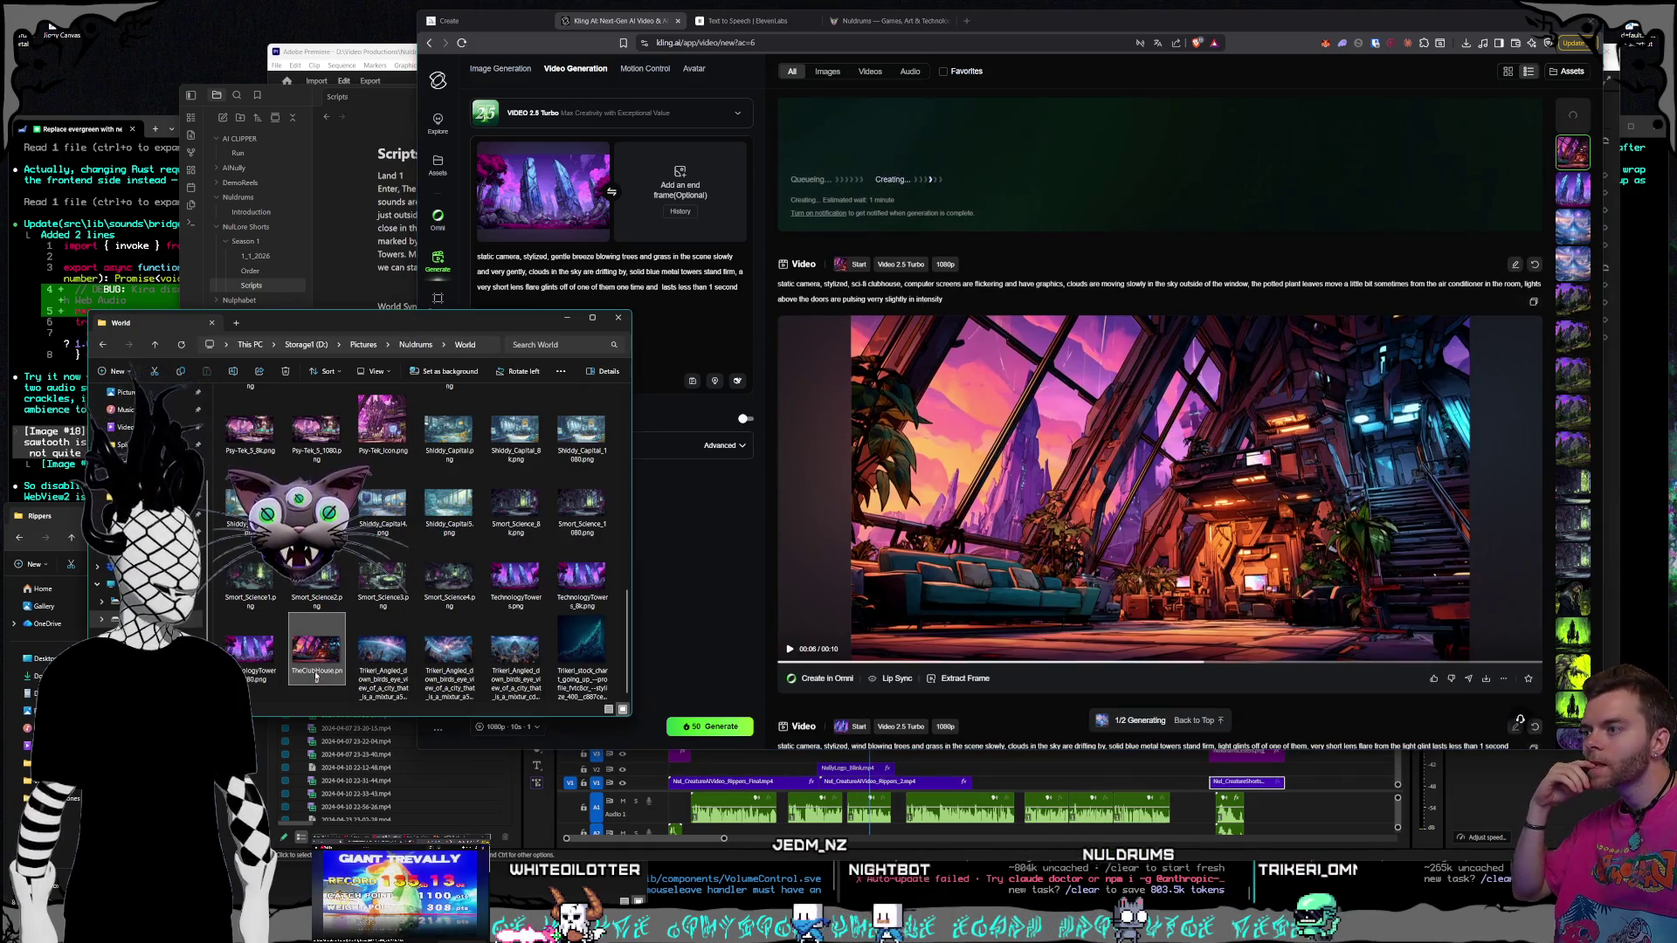
scroll(442, 635, "up", 5)
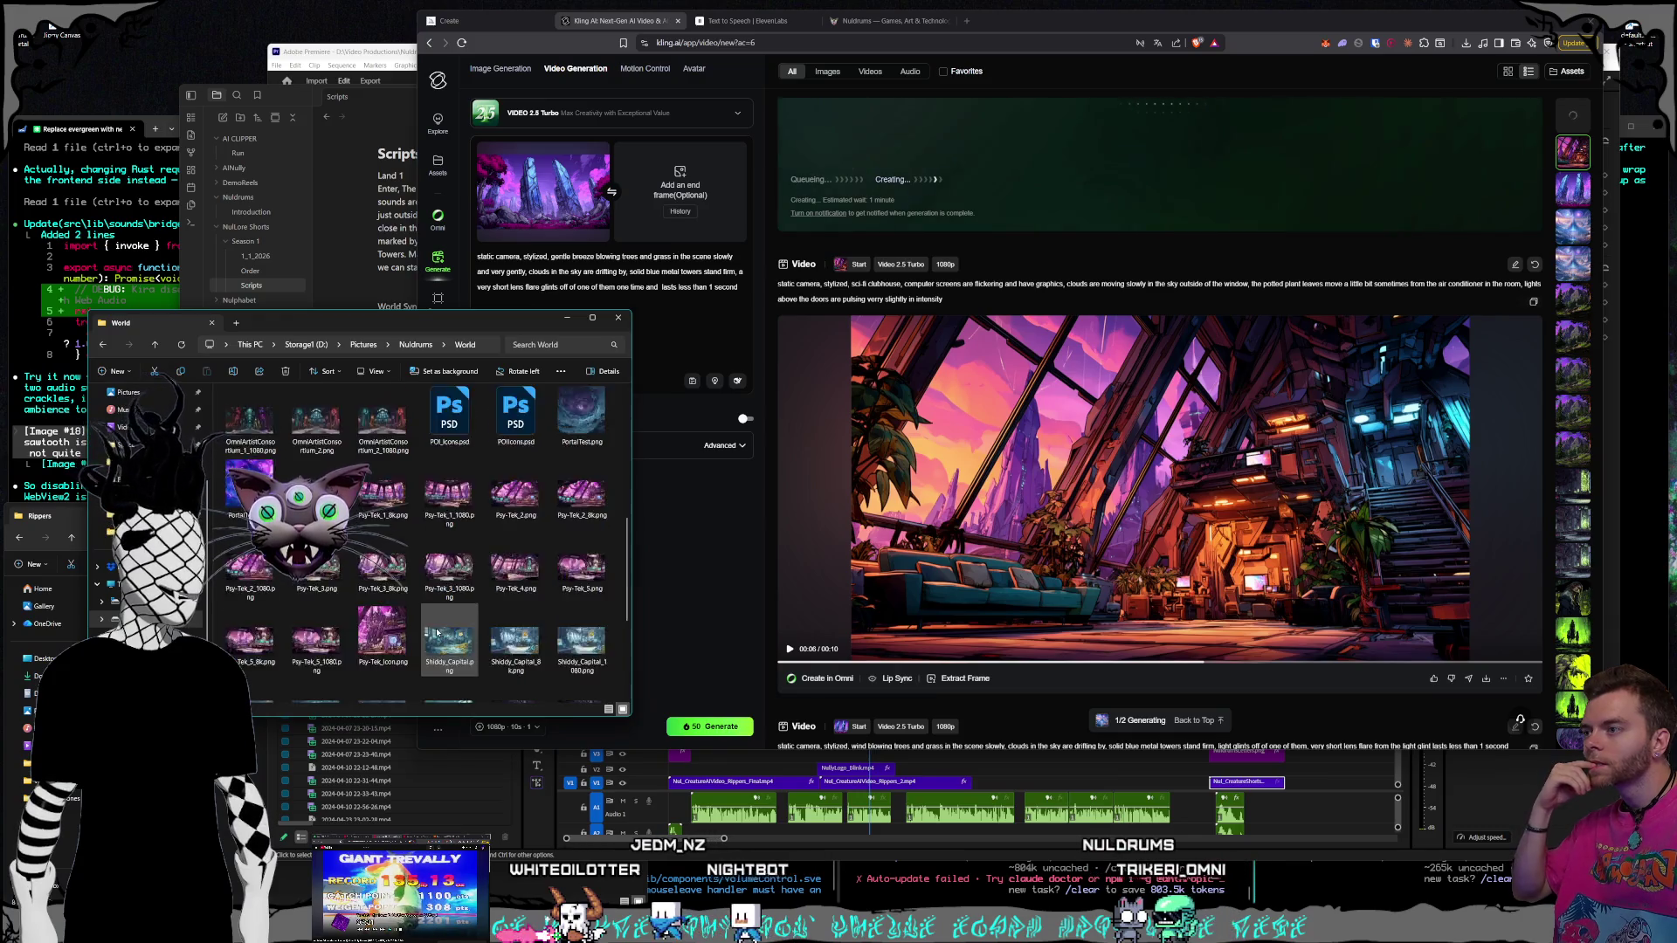
left_click_drag(439, 612, 538, 188)
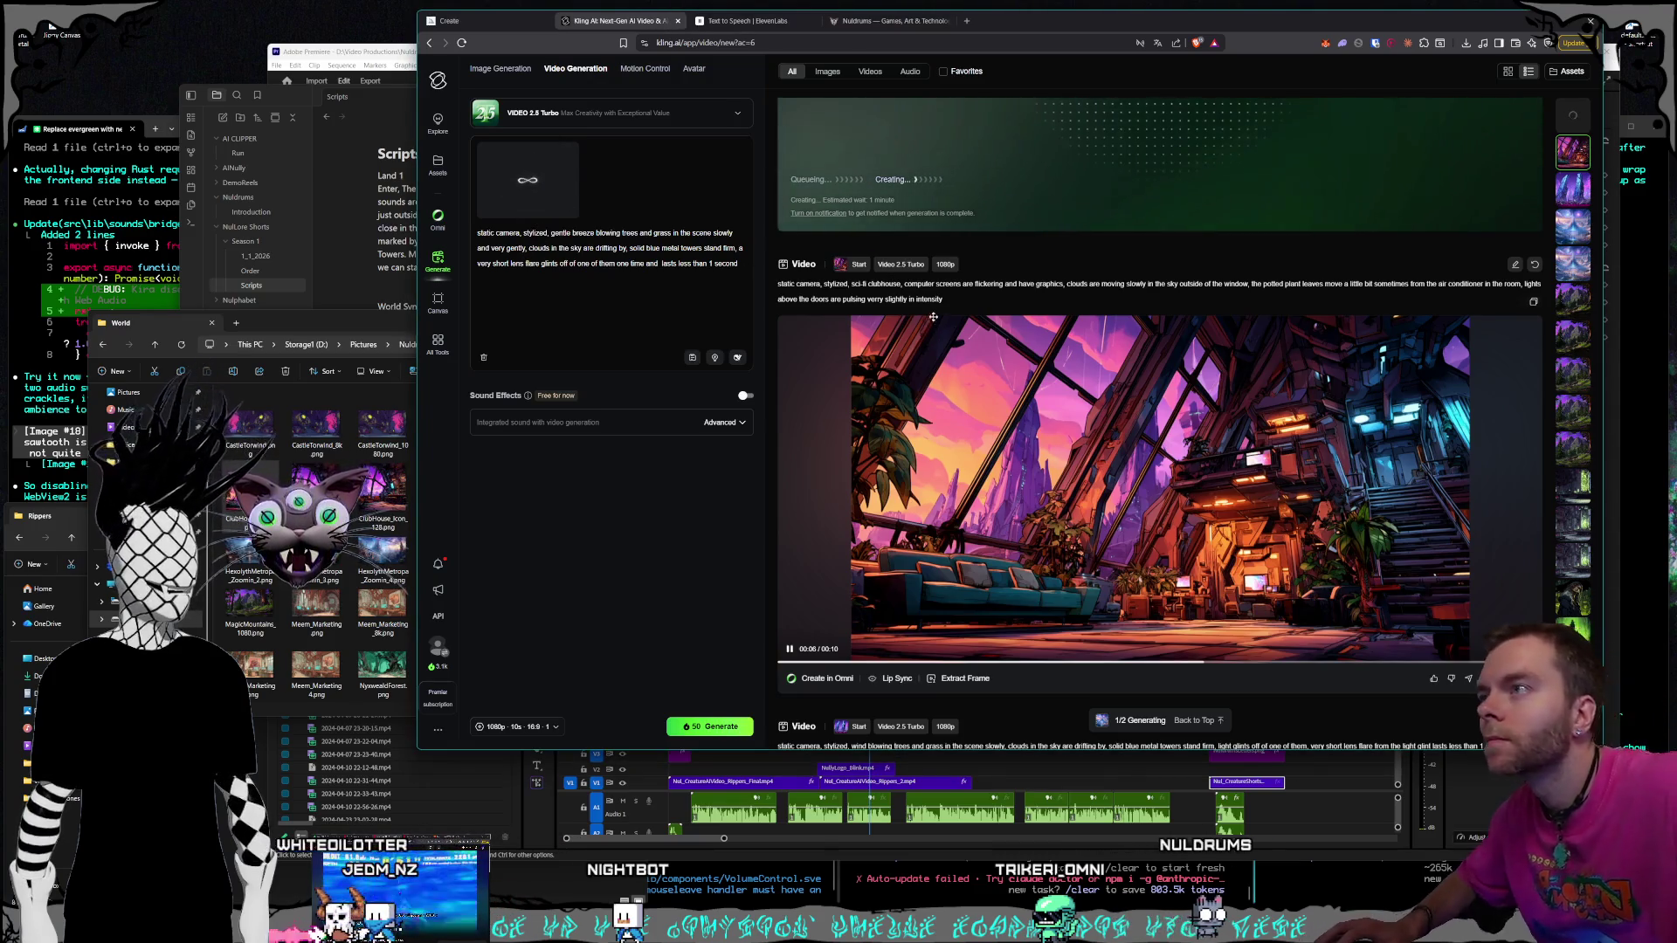
left_click_drag(943, 300, 780, 284)
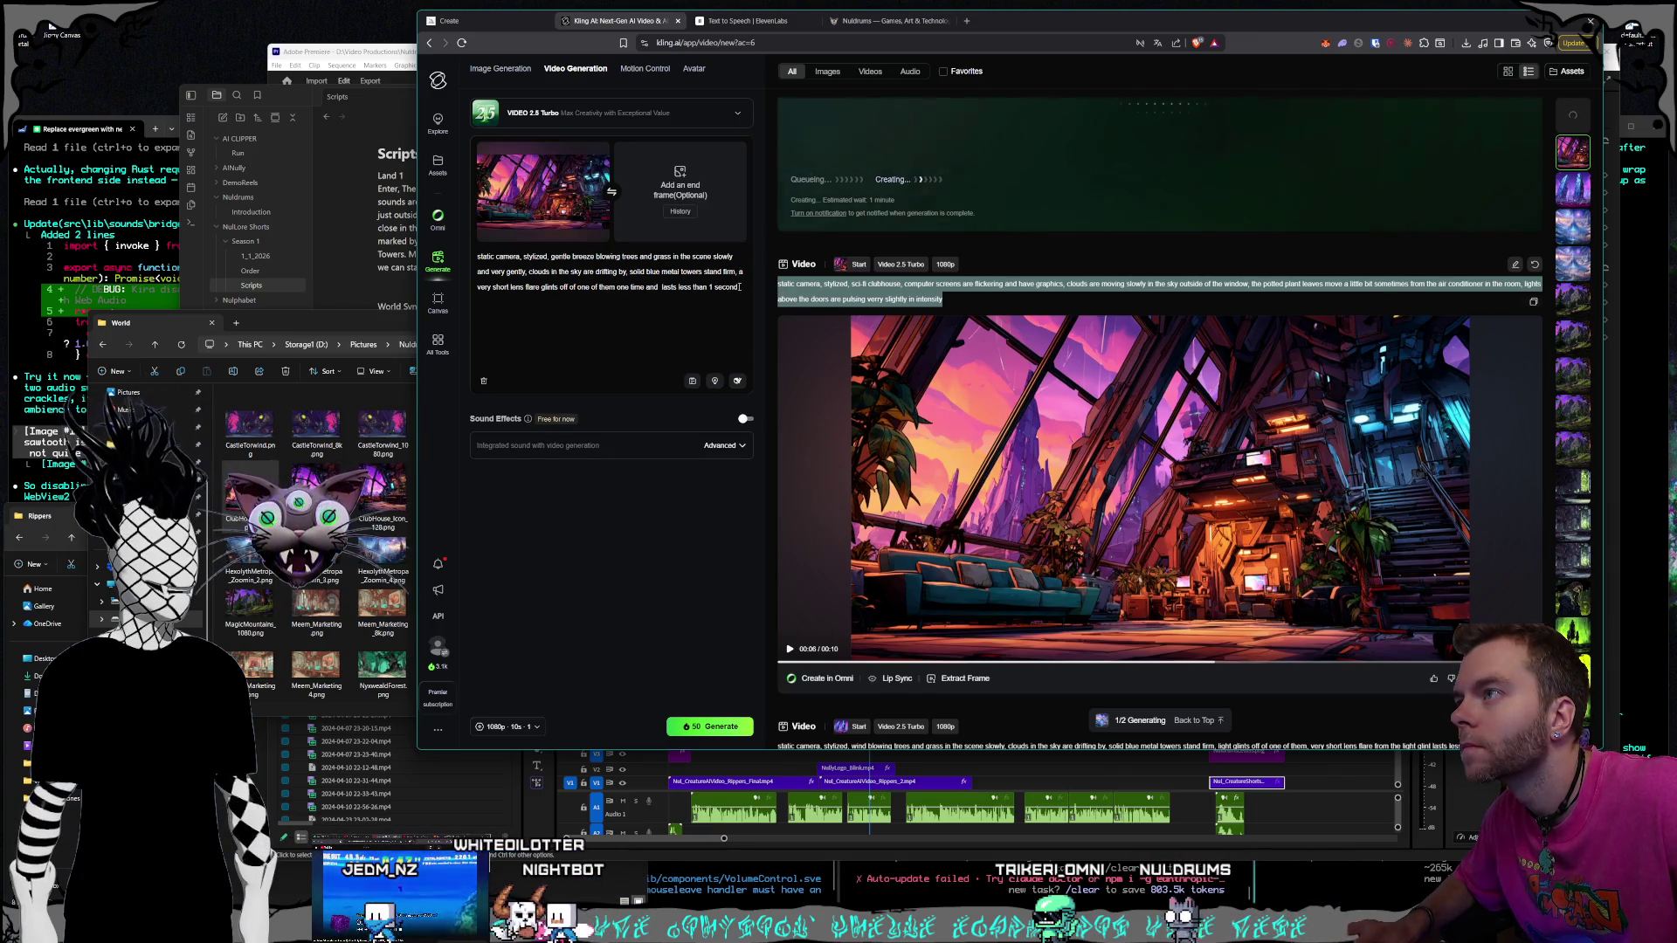
Replace the prompt box contents with the copied clubhouse prompt
key("ctrl+c")
left_click(575, 305)
key("ctrl+a")
key("ctrl+v")
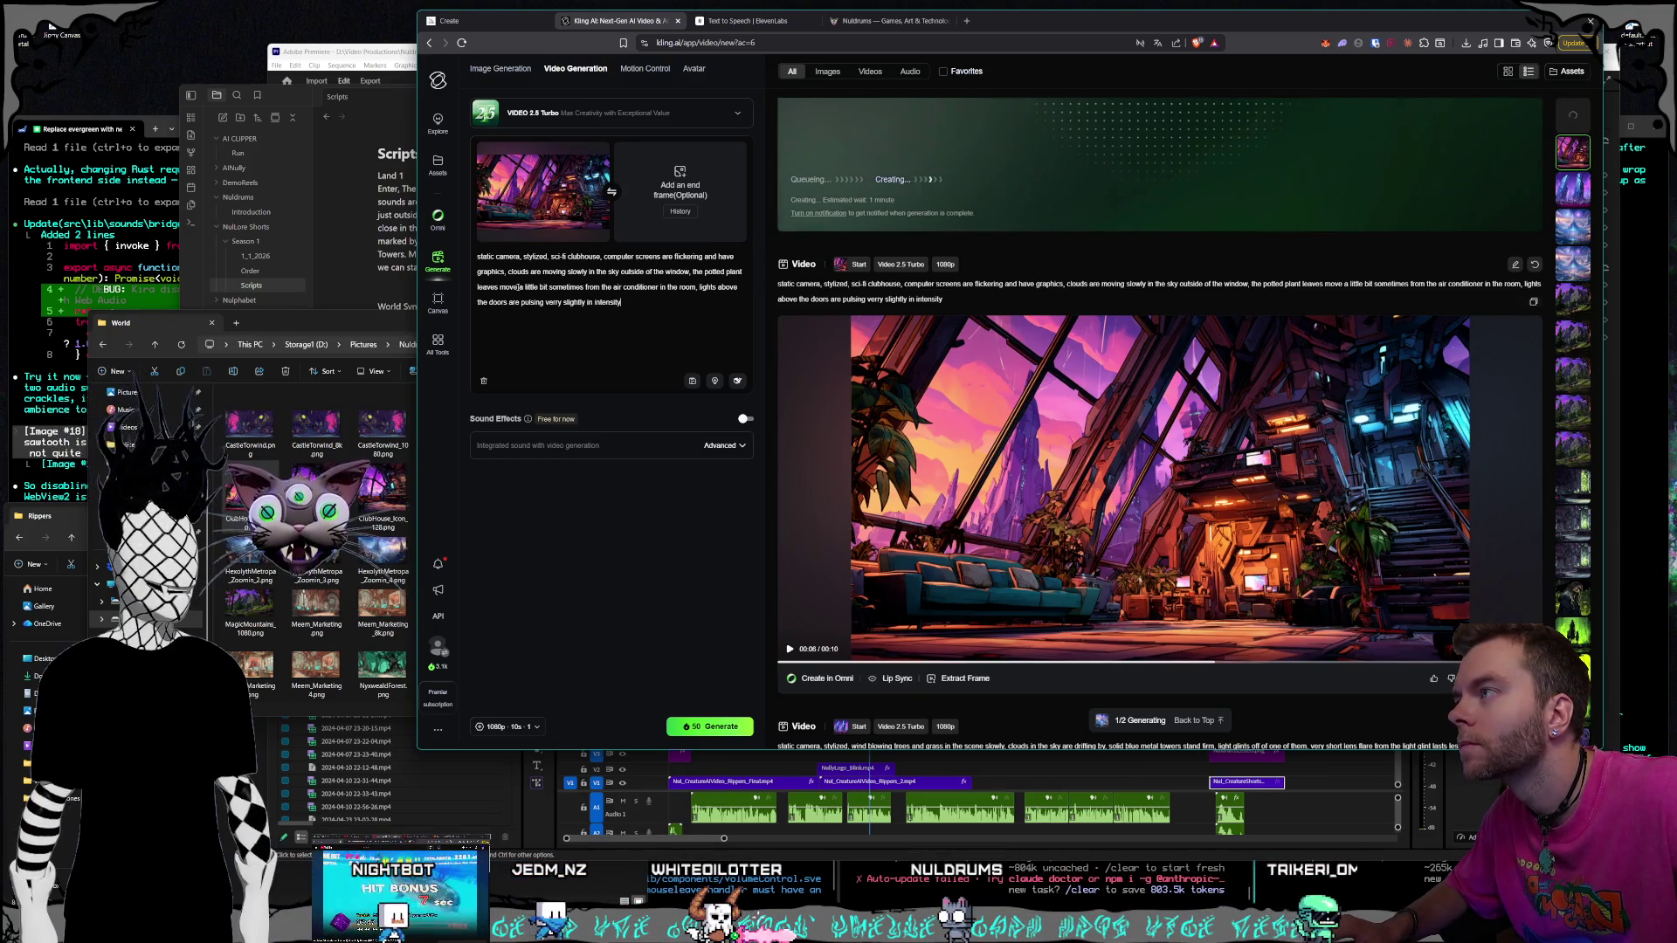
Reword the plant lines to mention a breeze, cut the air-conditioner wording, and generate the video
left_click_drag(524, 287, 548, 288)
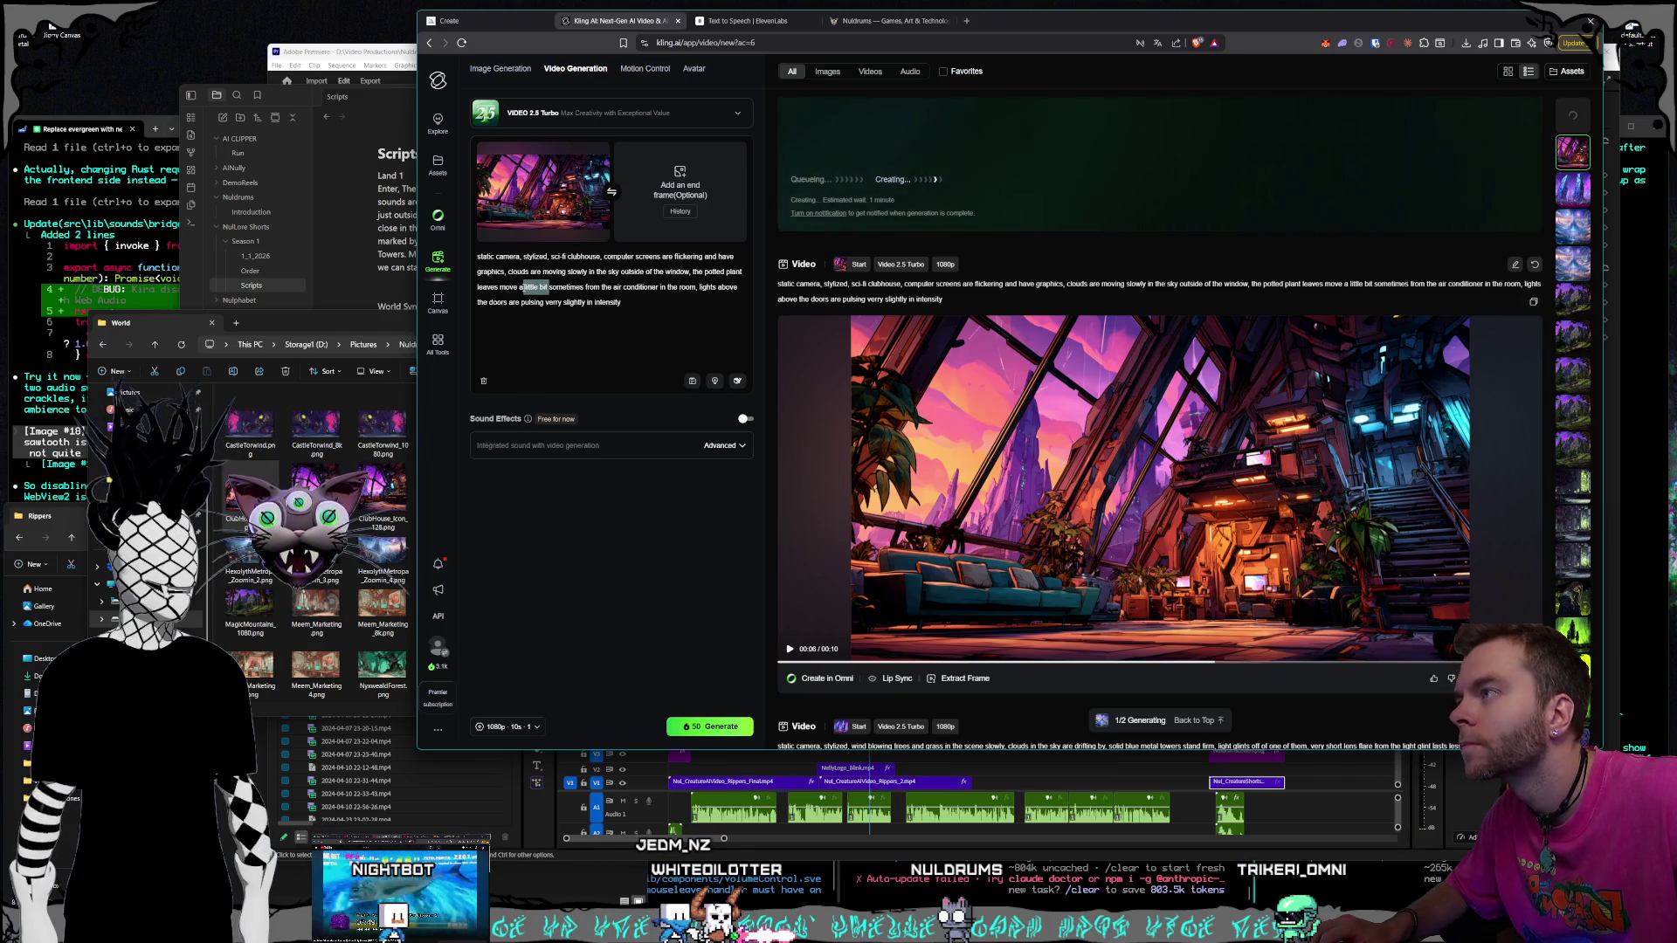
key("BackSpace")
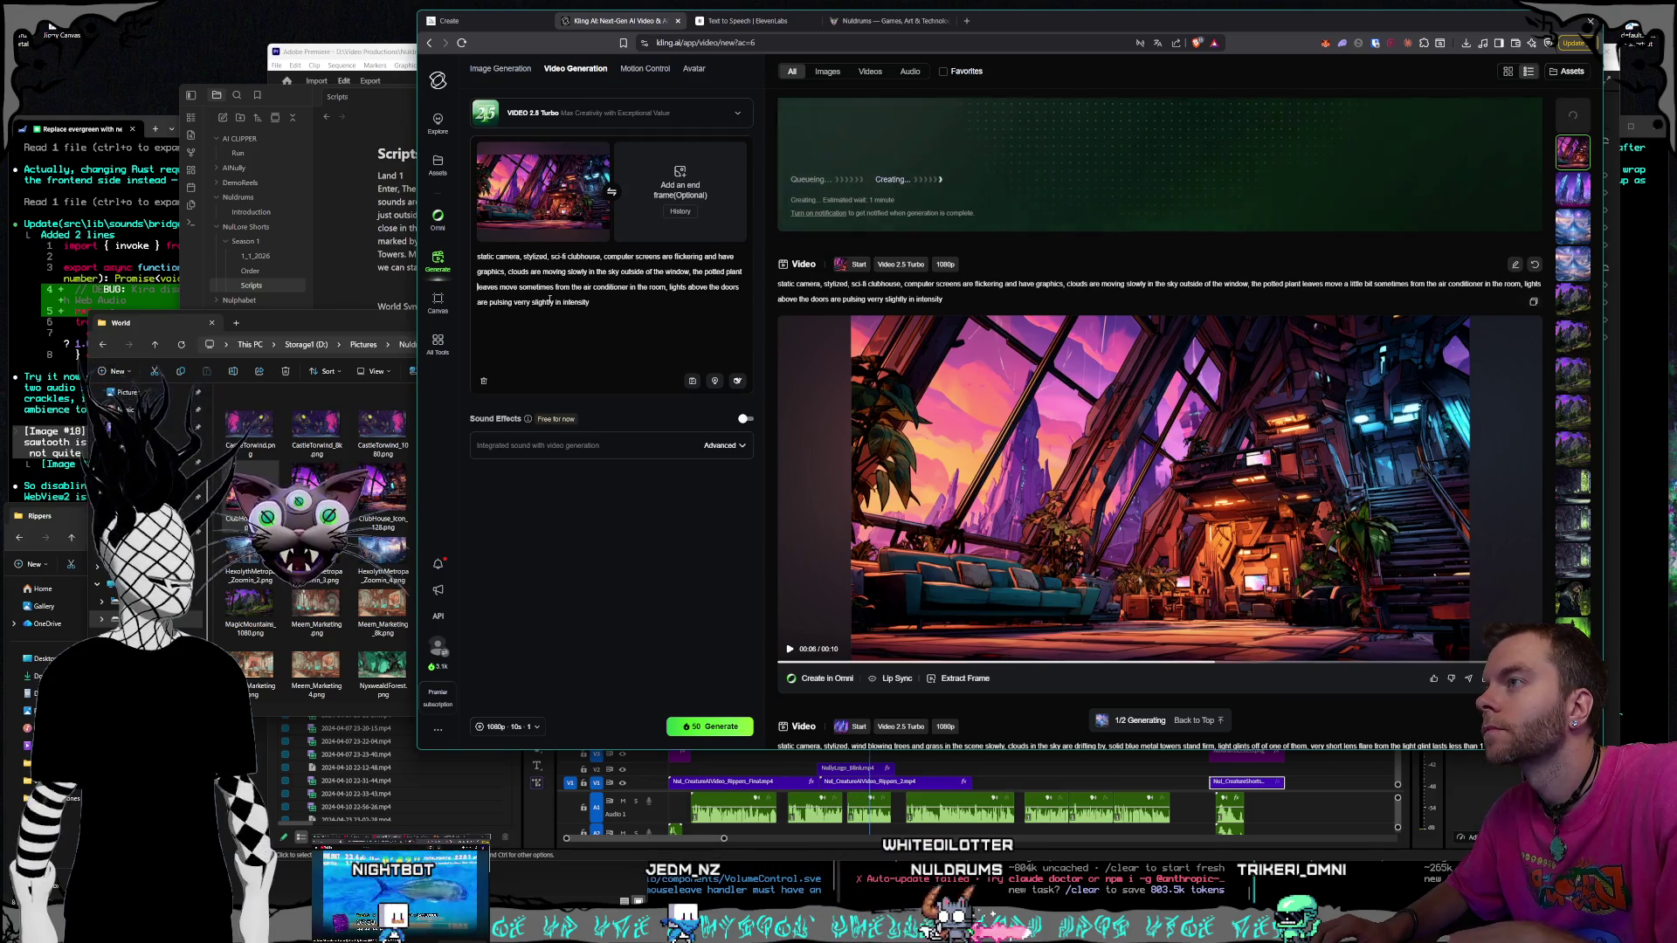
key("BackSpace")
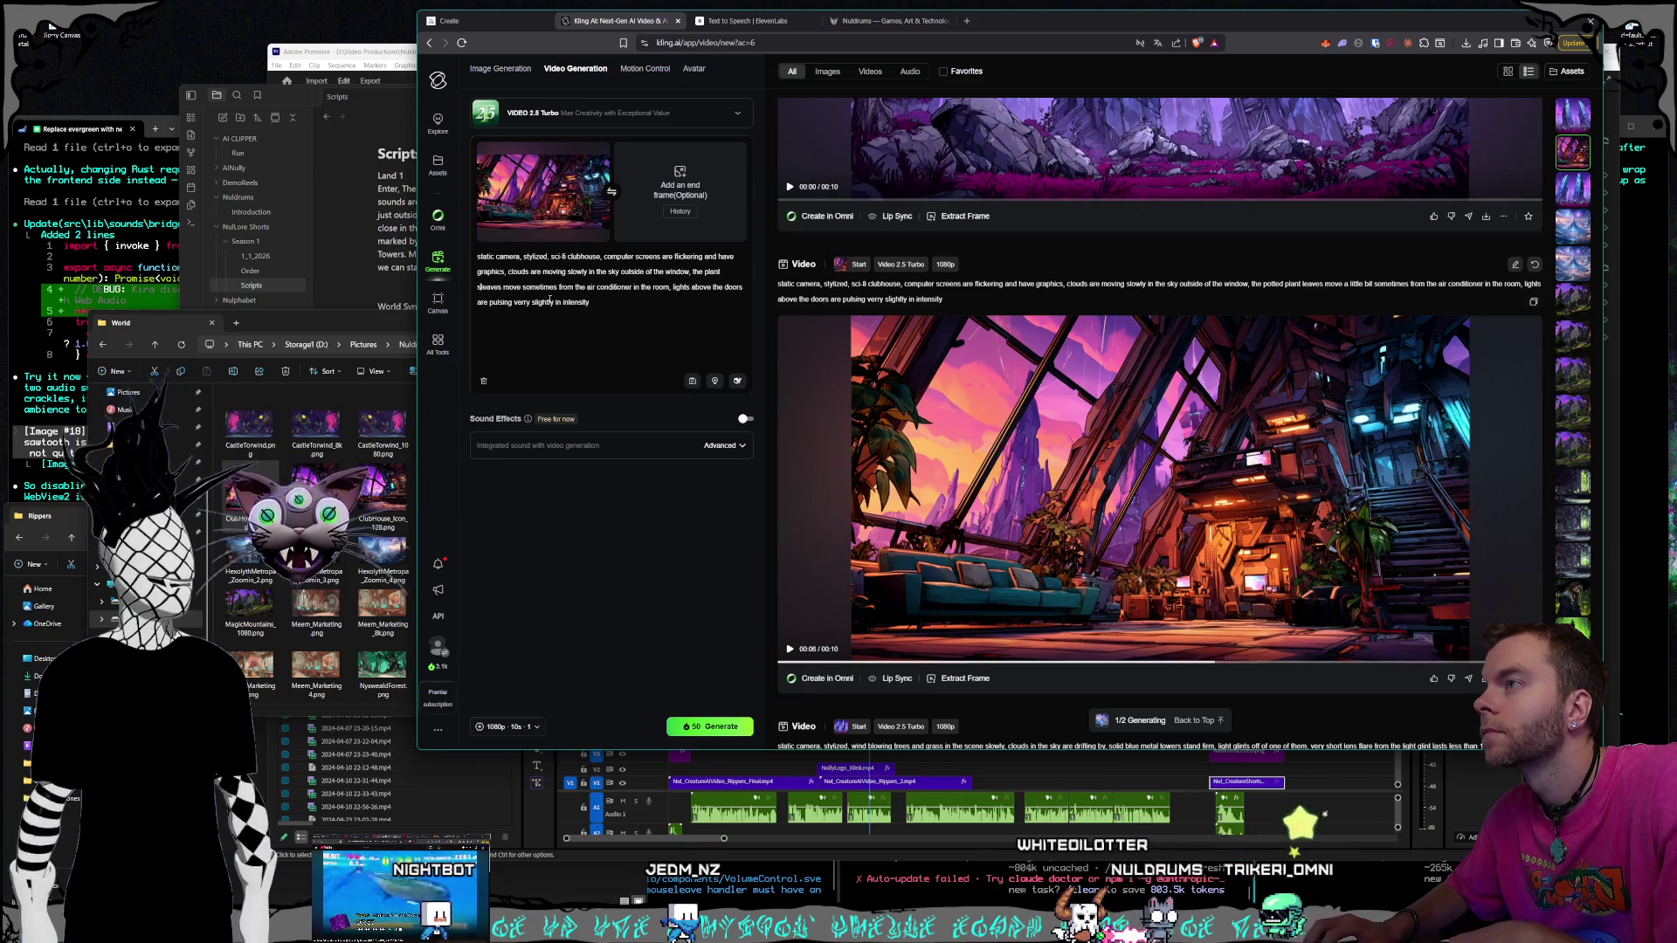
key("BackSpace")
key("Right")
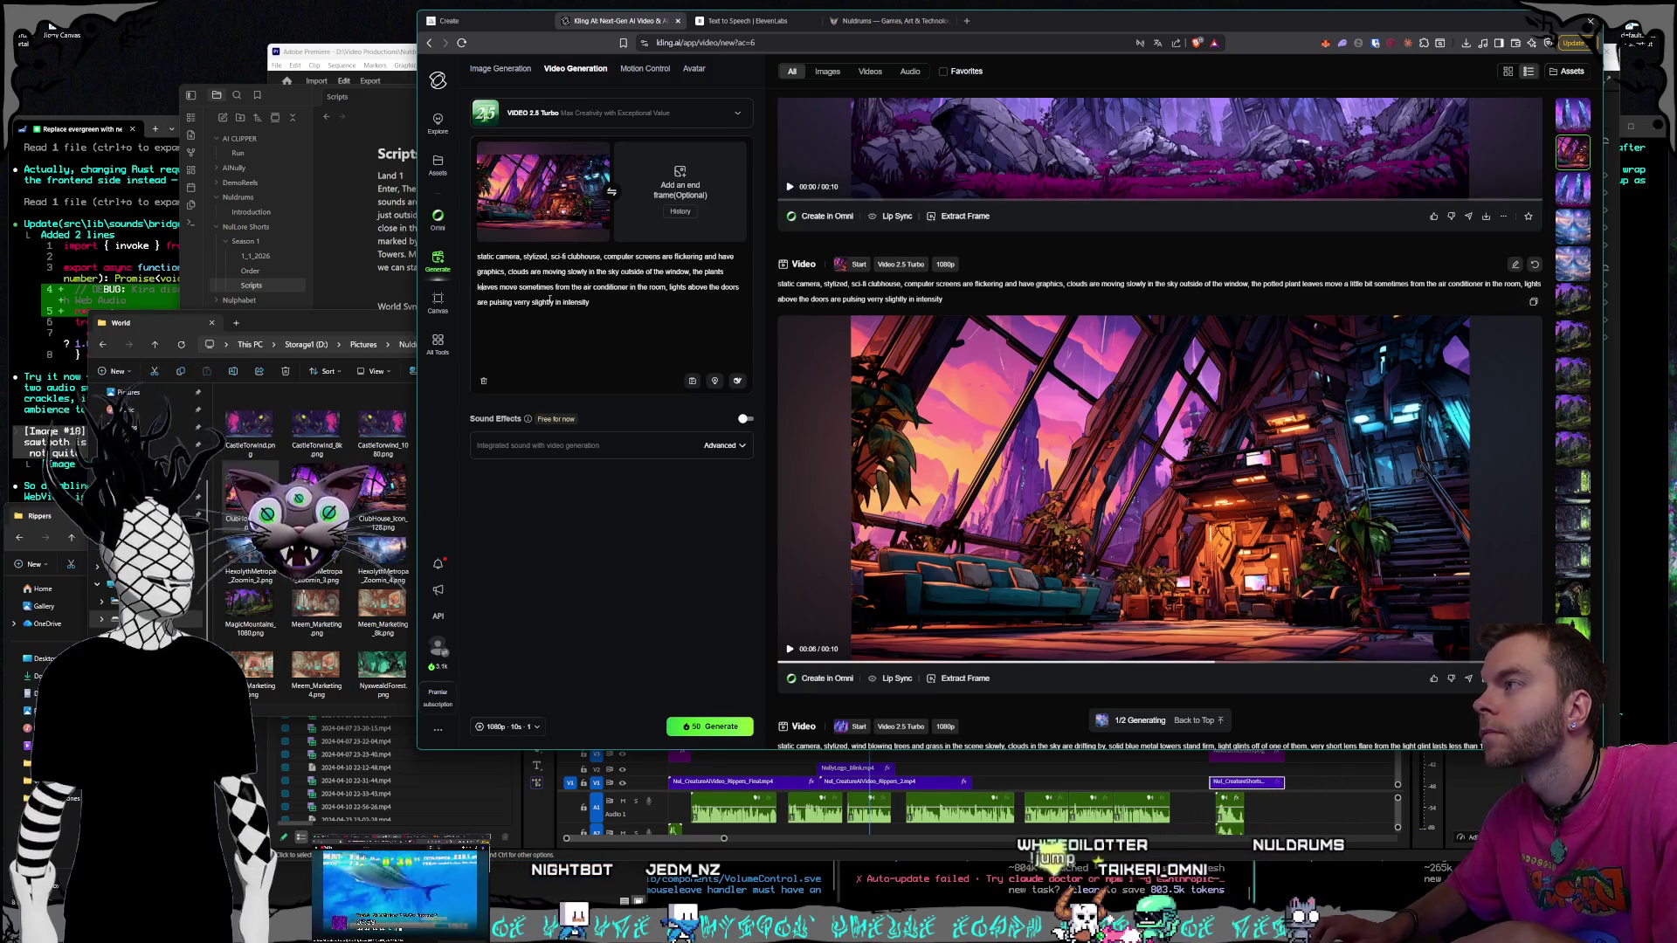
key("ctrl+Delete")
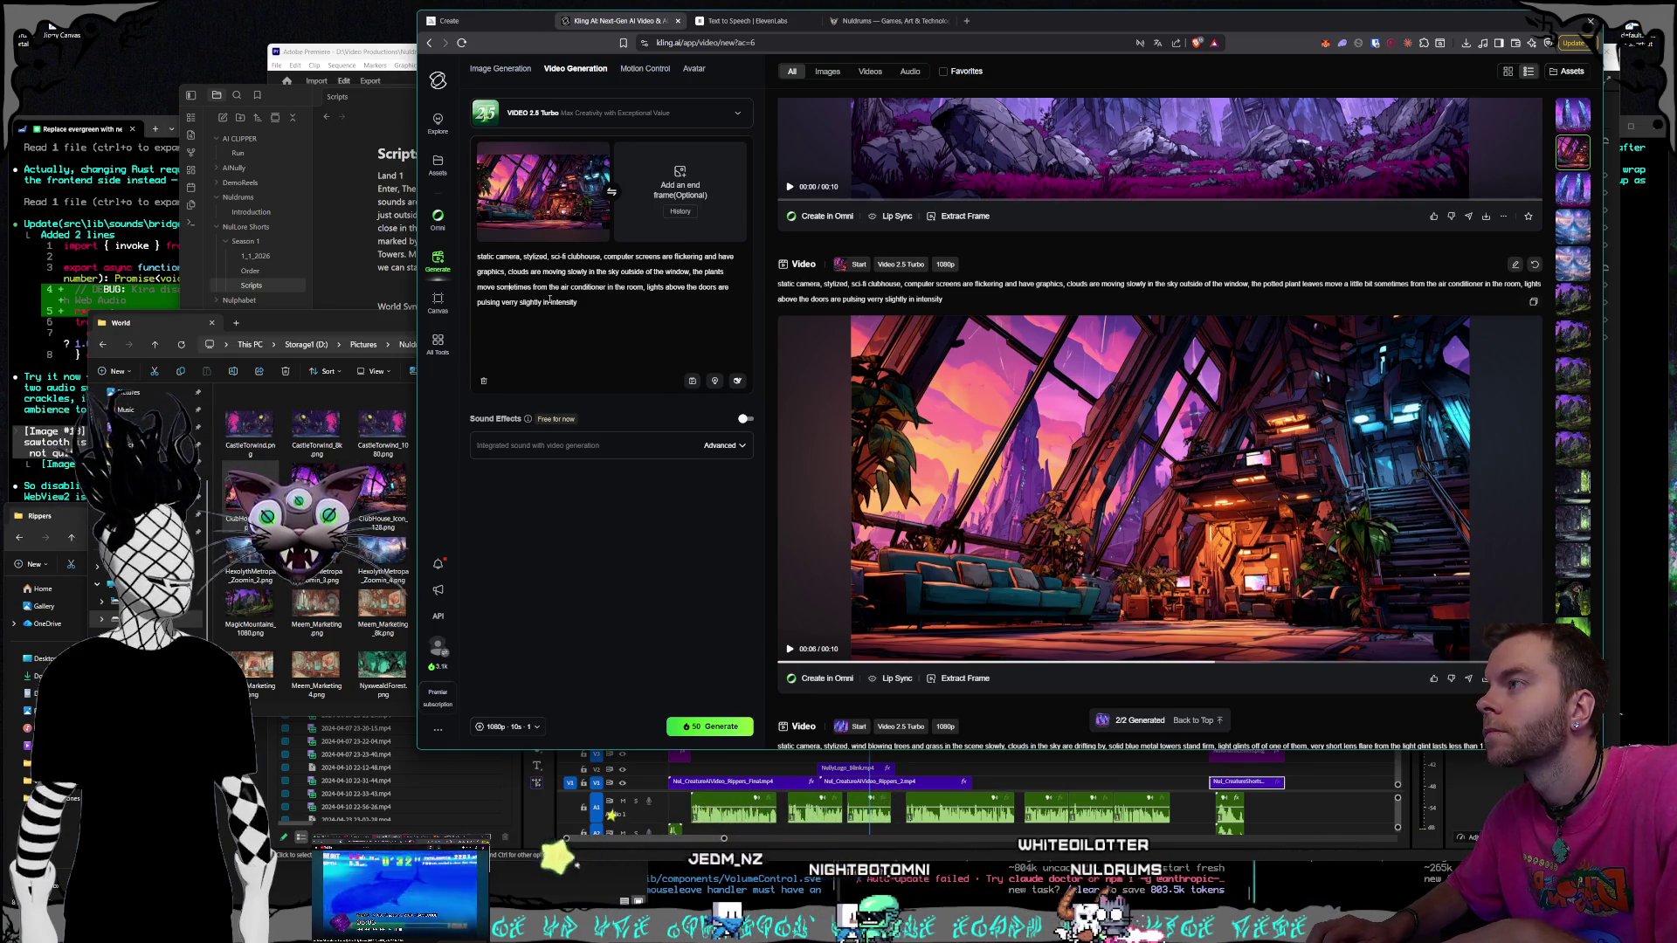
key("ctrl+Right")
key("ctrl+Right")
key("ctrl+Right")
key("BackSpace")
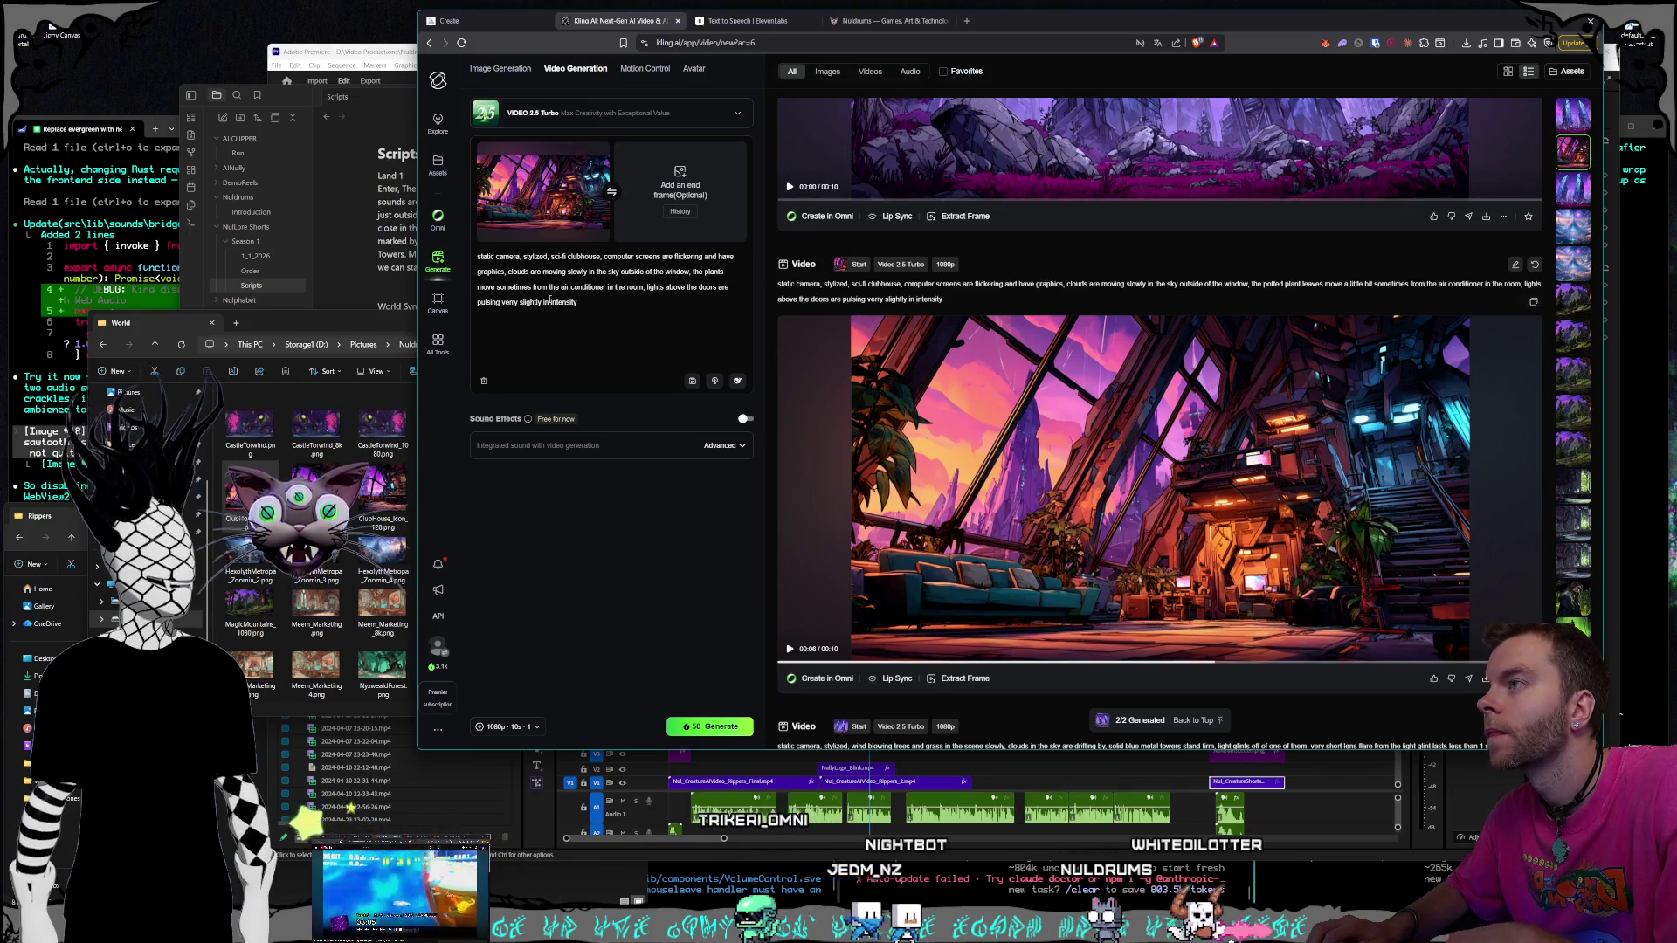
key("BackSpace")
key("BackSpace")
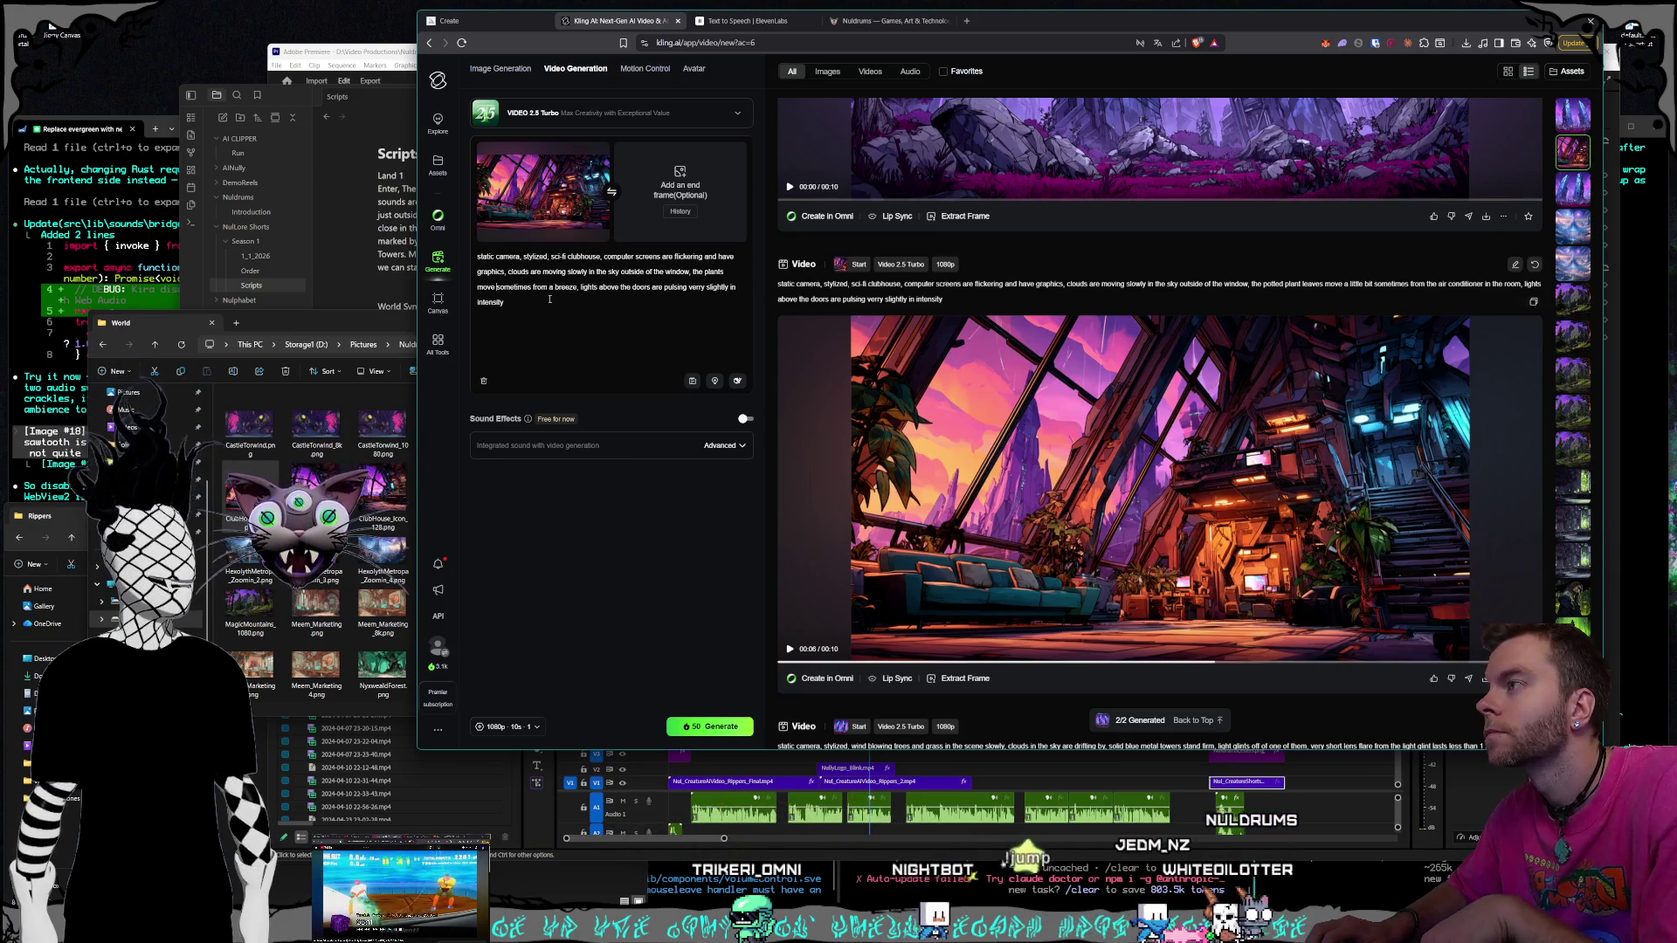
type("a little bit")
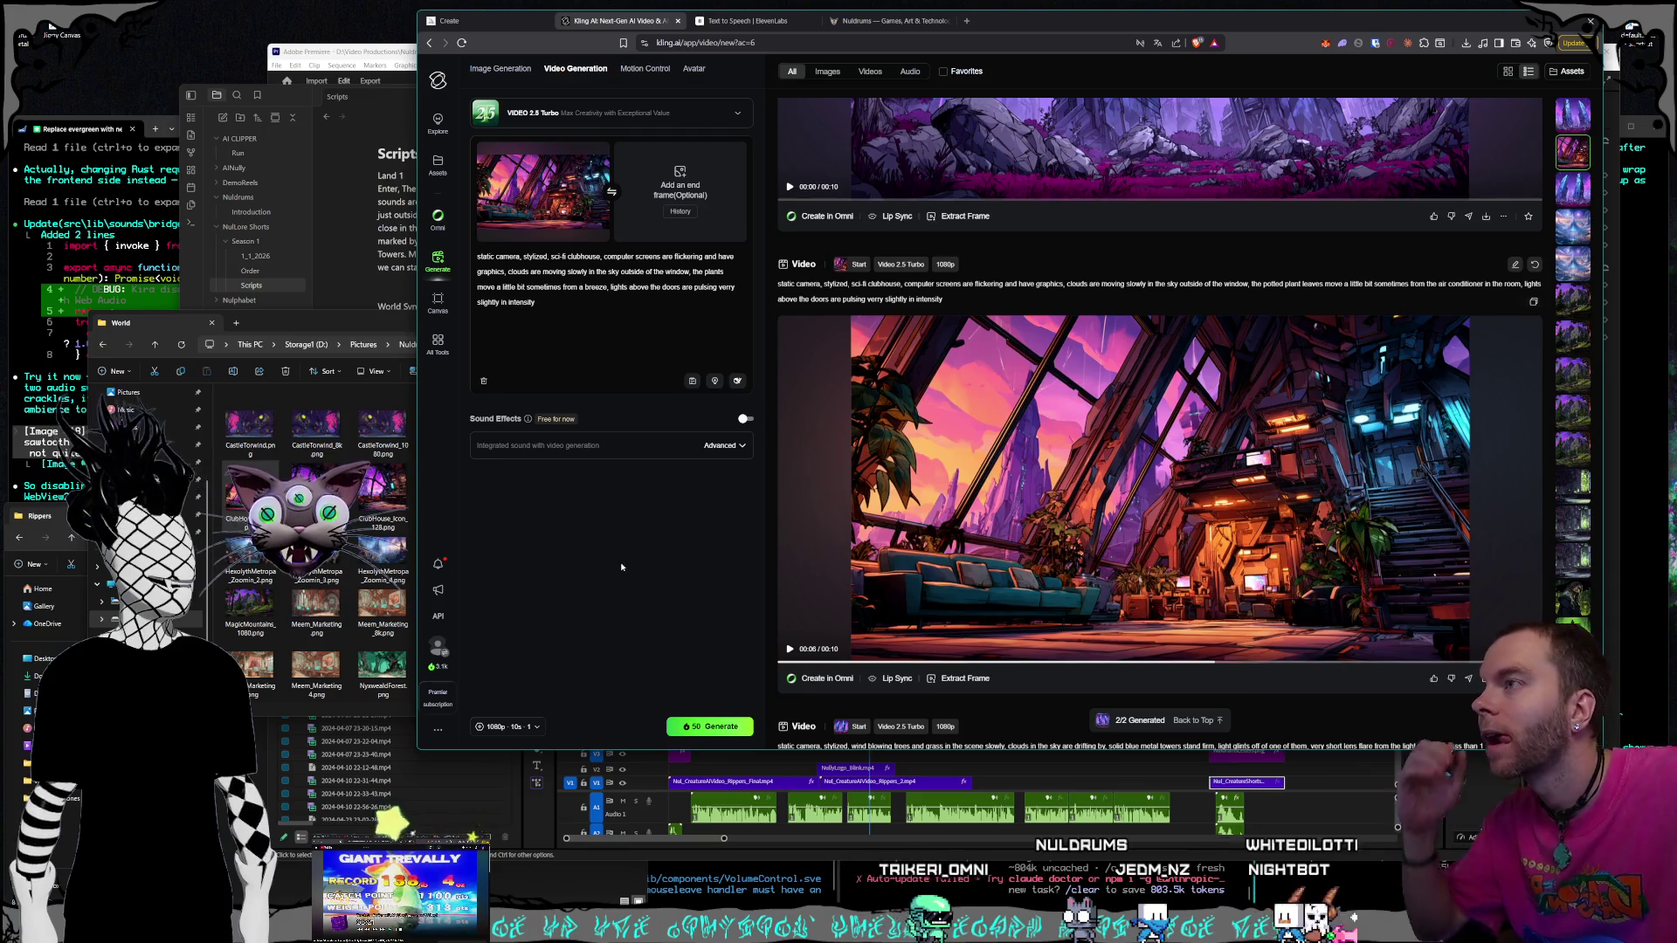
left_click(709, 725)
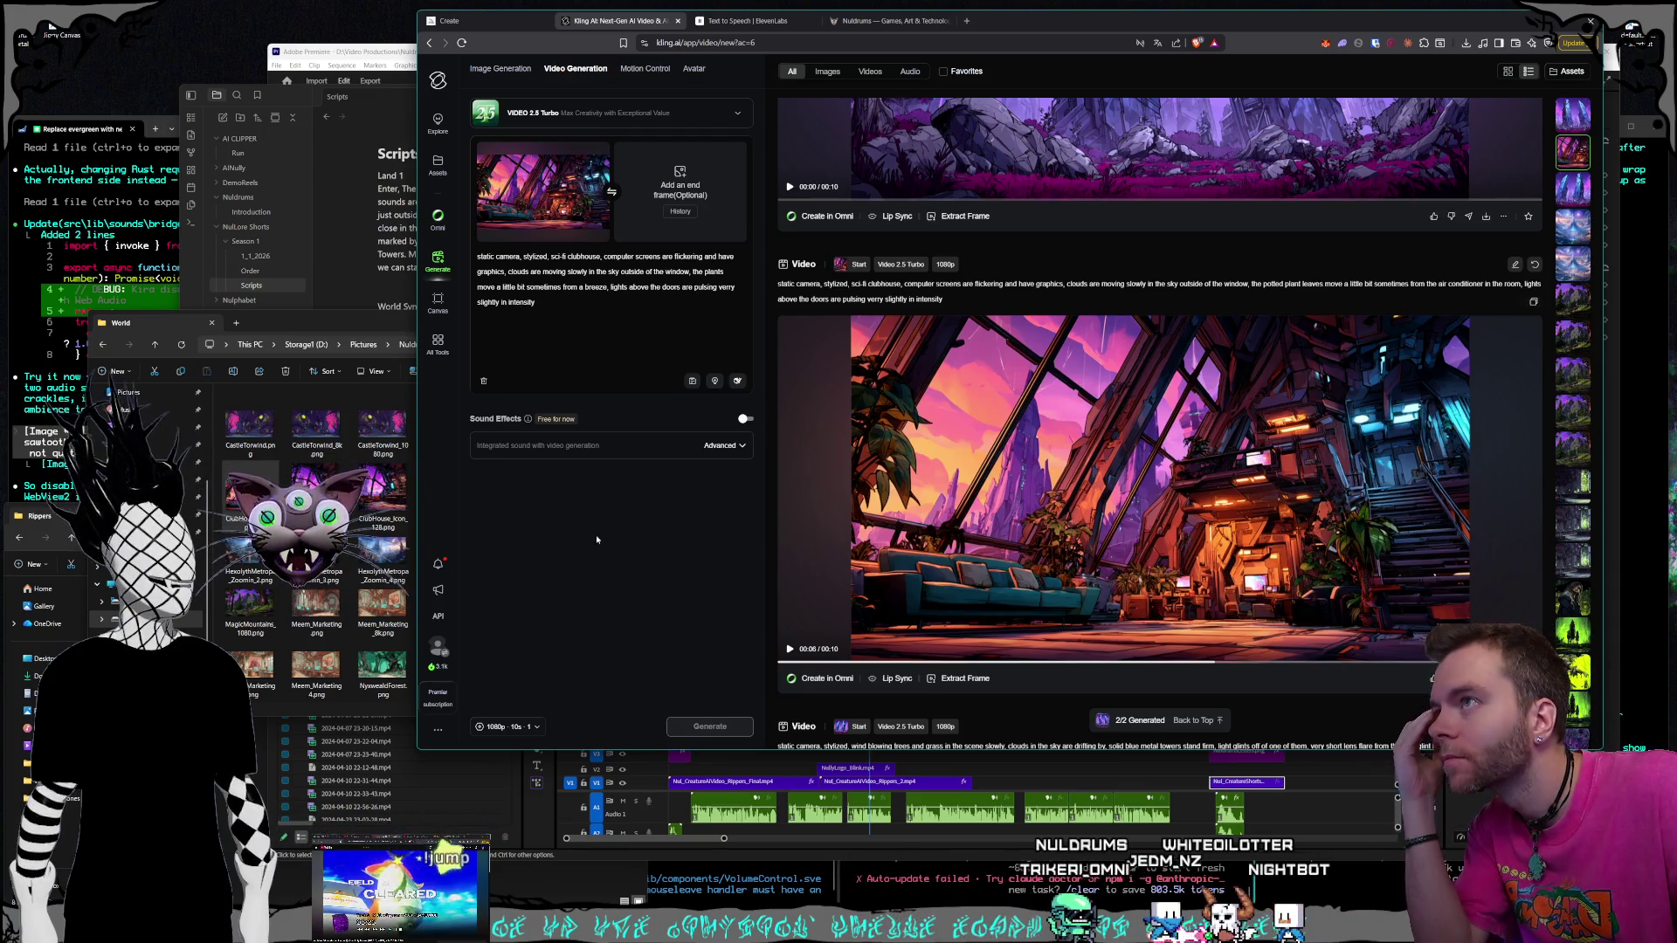
scroll(1012, 527, "up", 2)
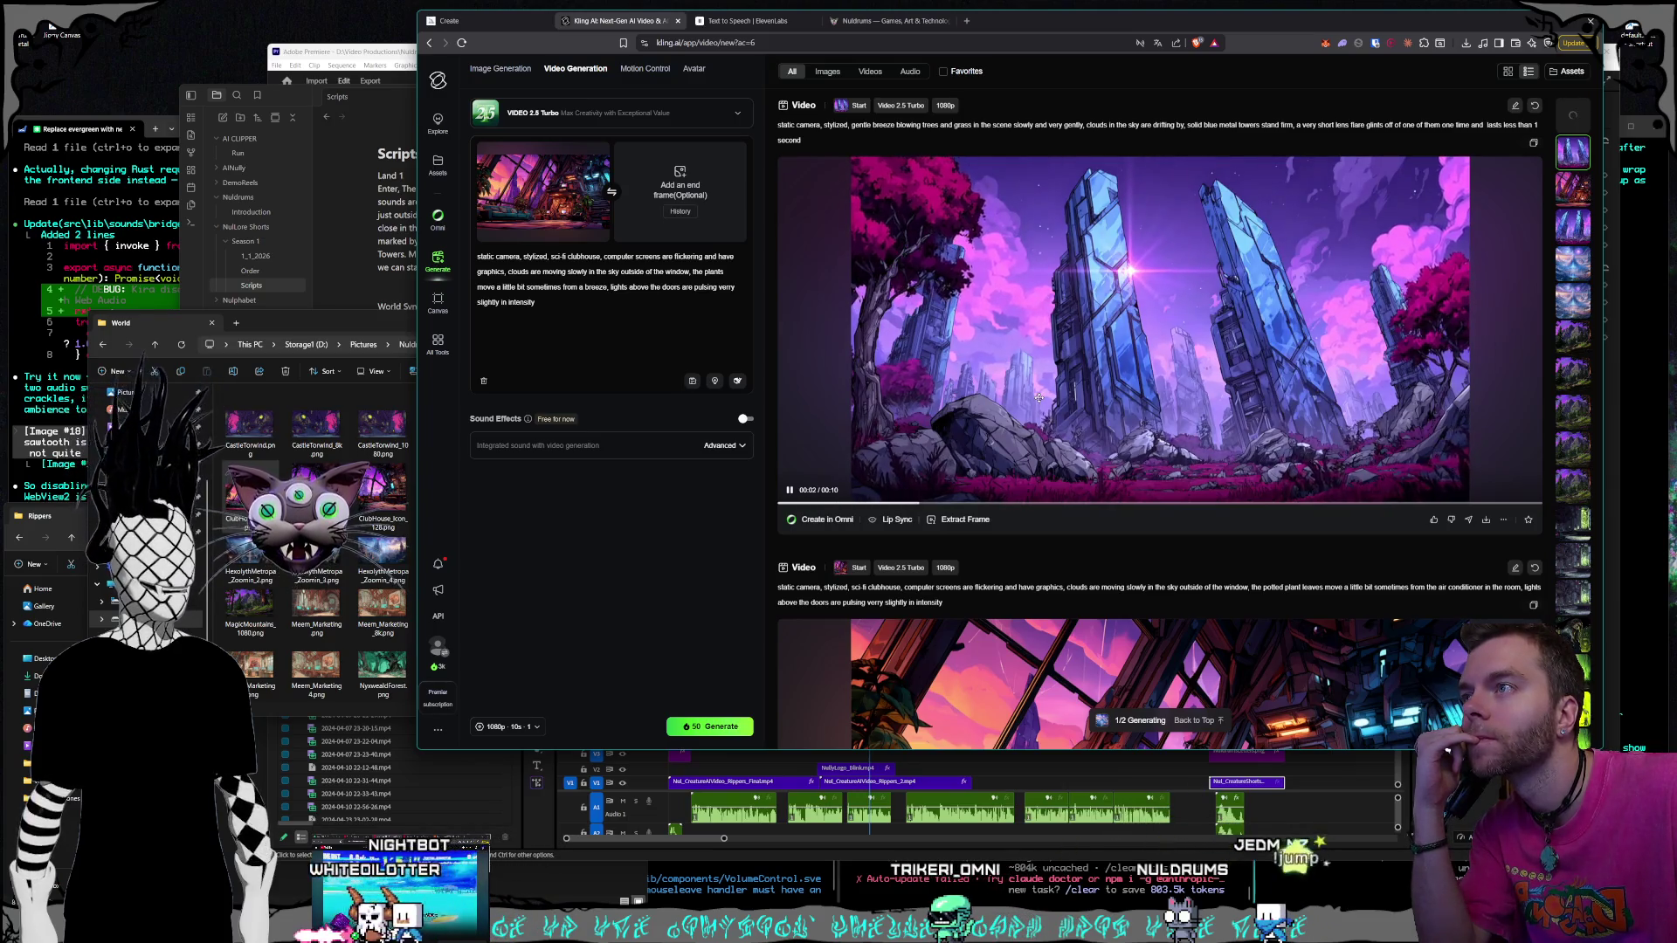
scroll(1039, 398, "down", 8)
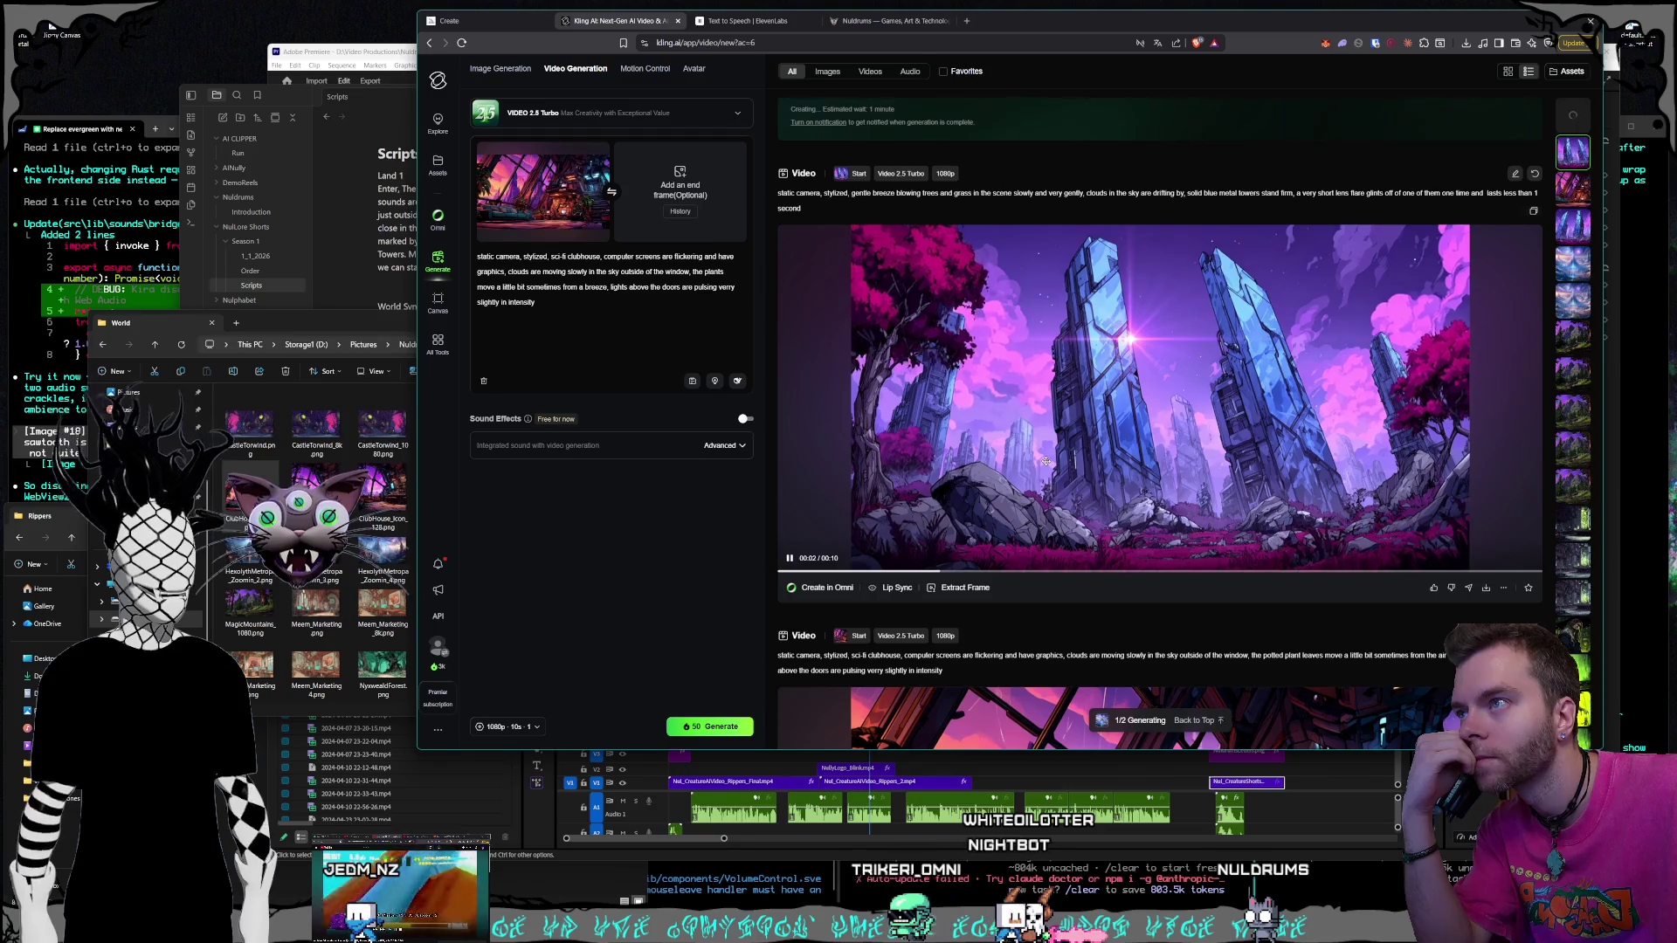
Swap the clubhouse start frame for the crystal towers illustration
left_click(362, 340)
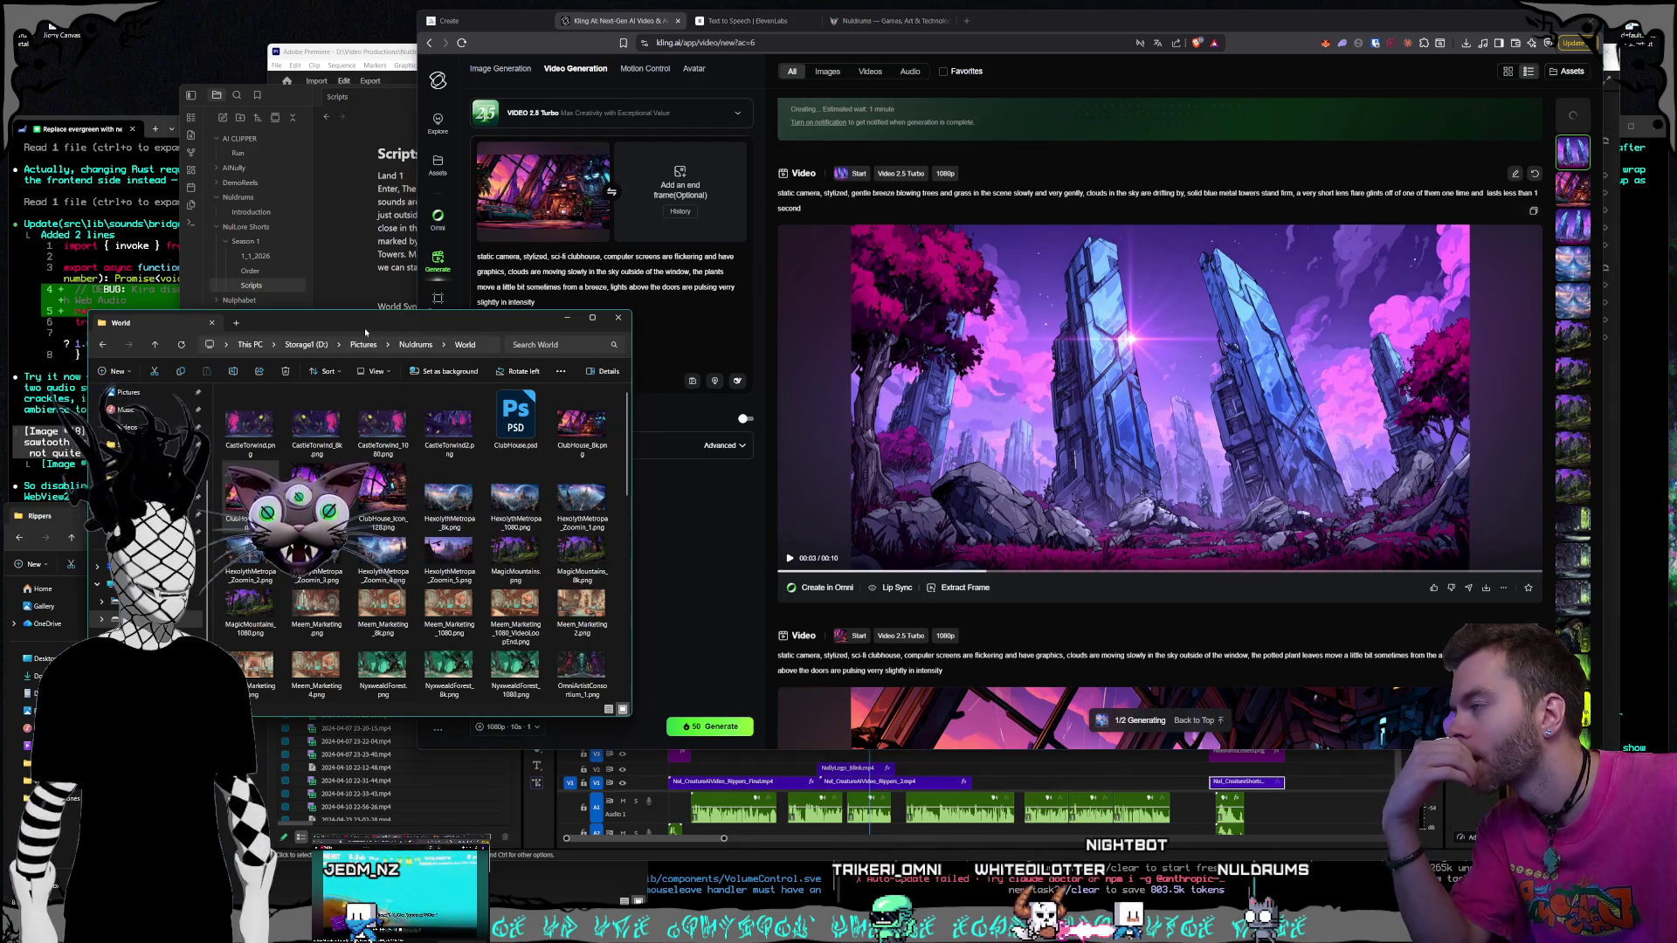
scroll(460, 510, "down", 5)
scroll(460, 510, "up", 5)
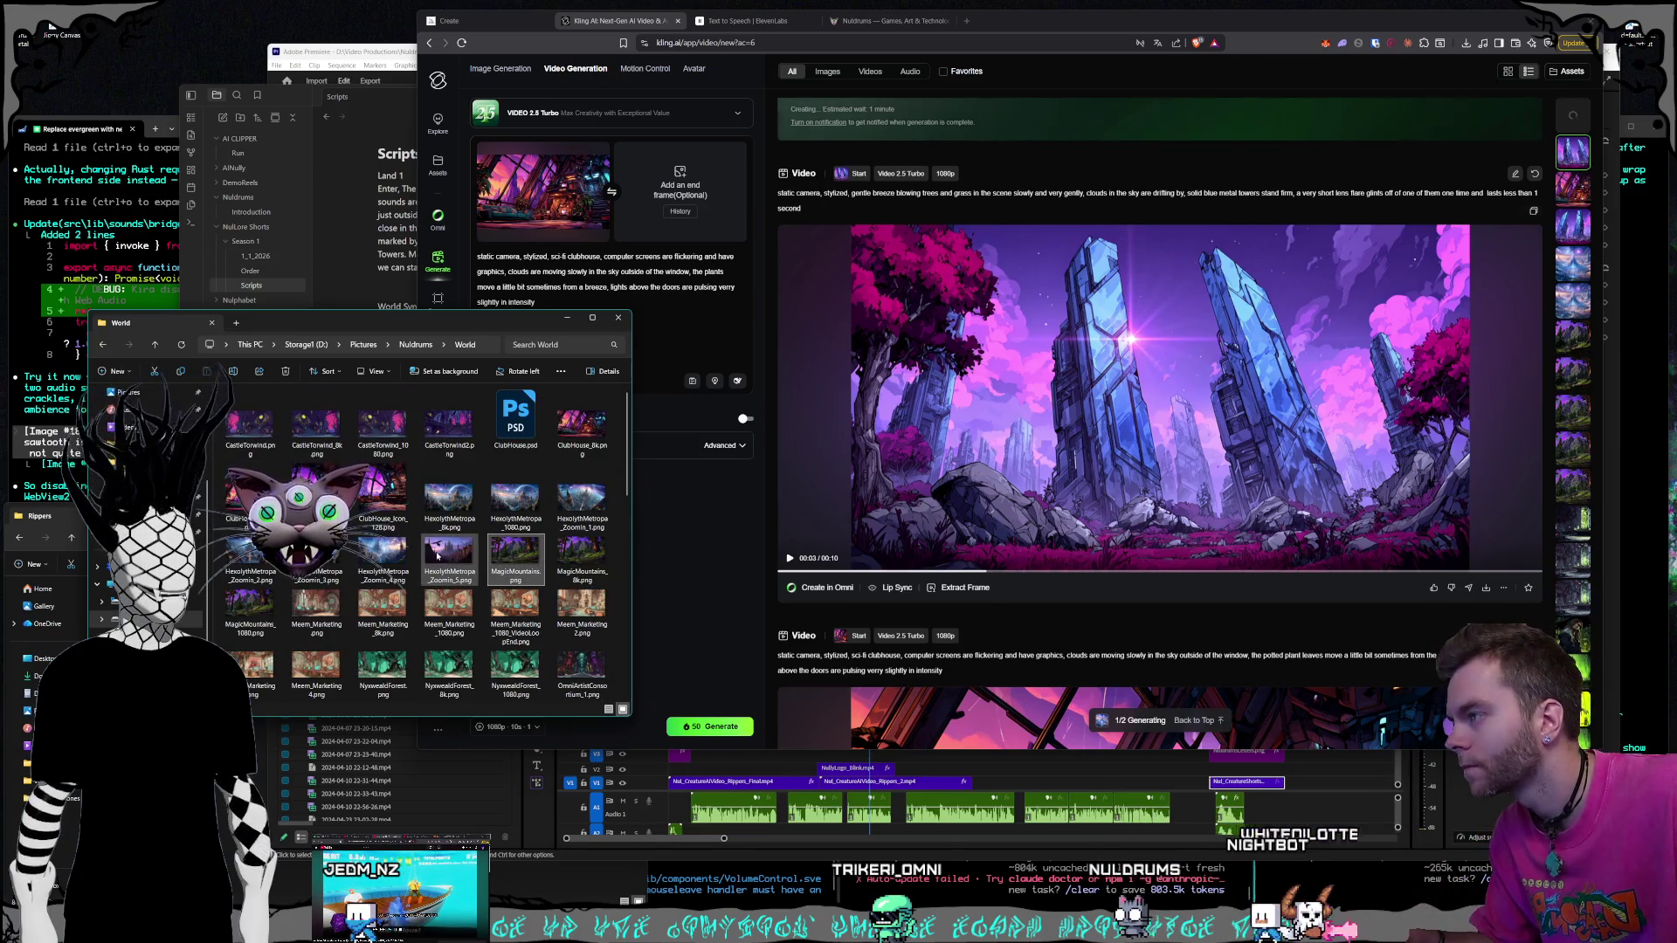
scroll(484, 518, "down", 6)
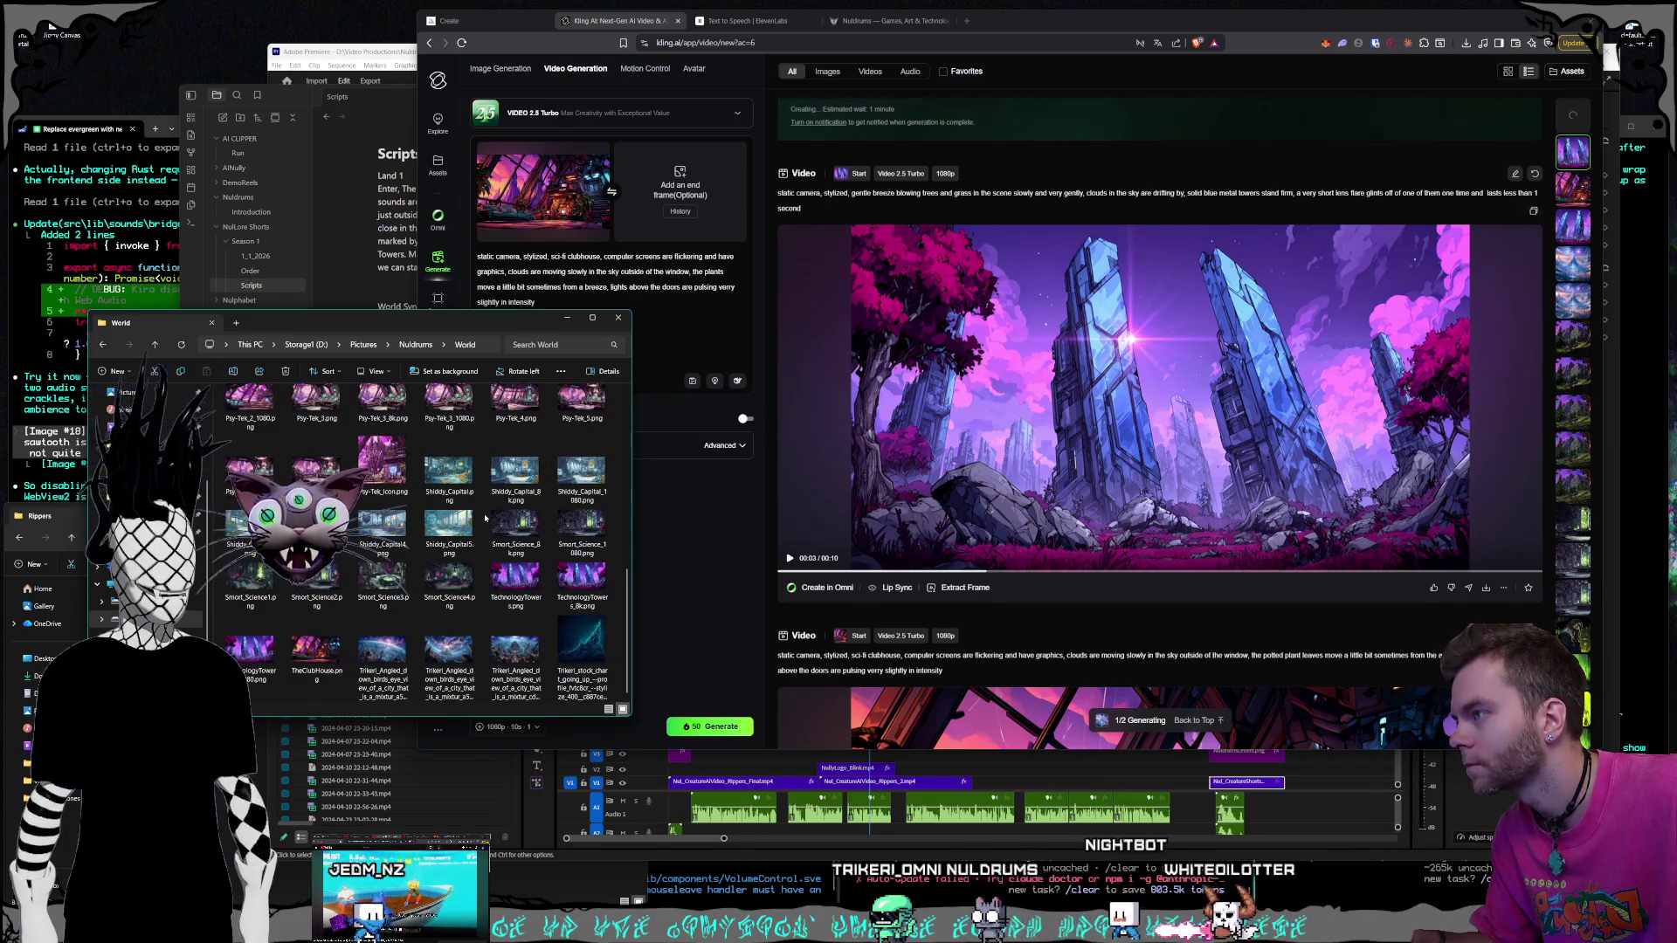
left_click(681, 421)
left_click(601, 151)
mouse_move(343, 554)
left_mouse_down()
mouse_move(454, 367)
mouse_move(533, 174)
mouse_move(578, 228)
left_mouse_up()
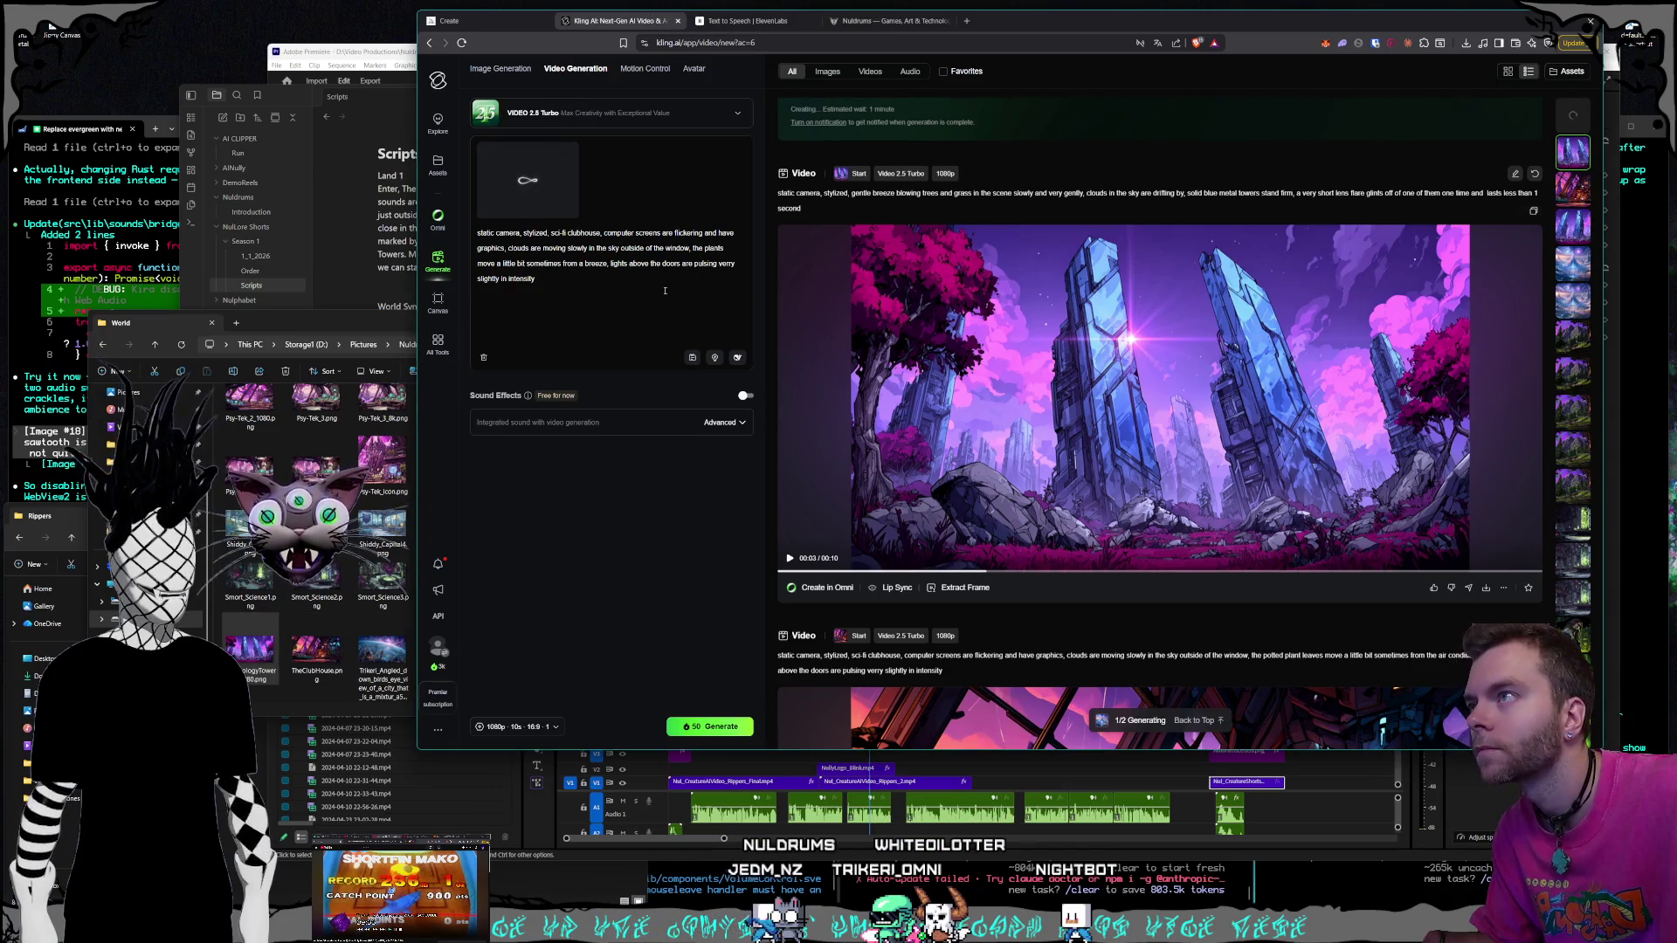
Paste the crystal towers card's prompt in and delete the leftover clubhouse text
left_click_drag(816, 209, 768, 187)
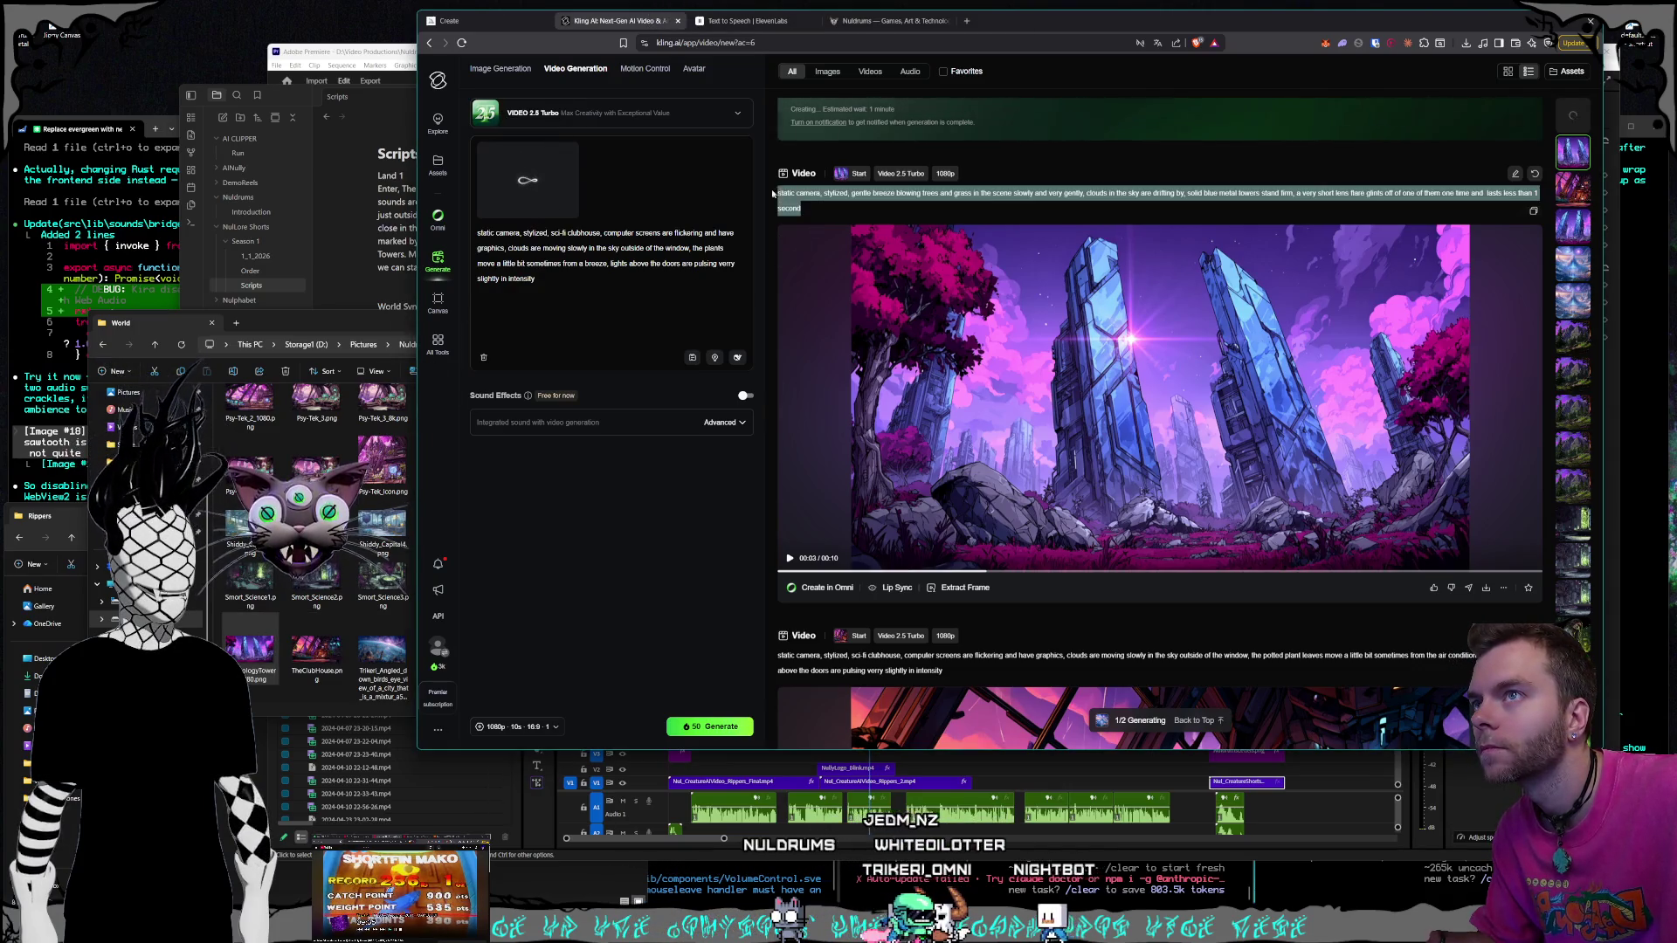
key("ctrl+c")
left_click(545, 282)
key("ctrl+v")
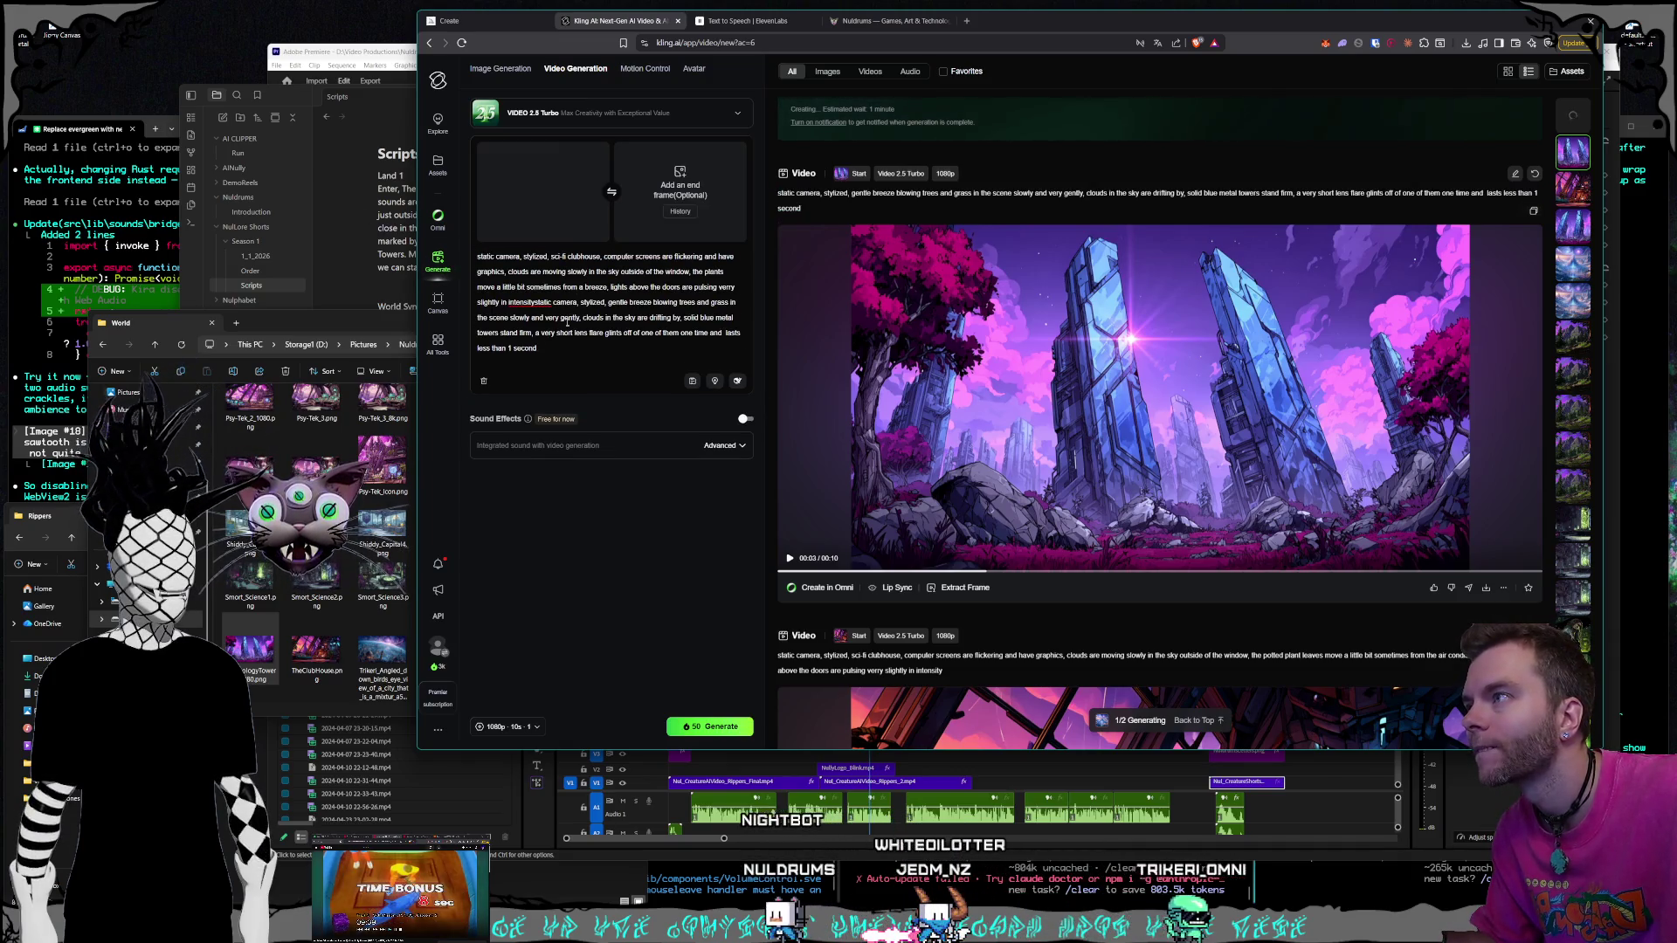
left_click_drag(531, 302, 478, 257)
key("BackSpace")
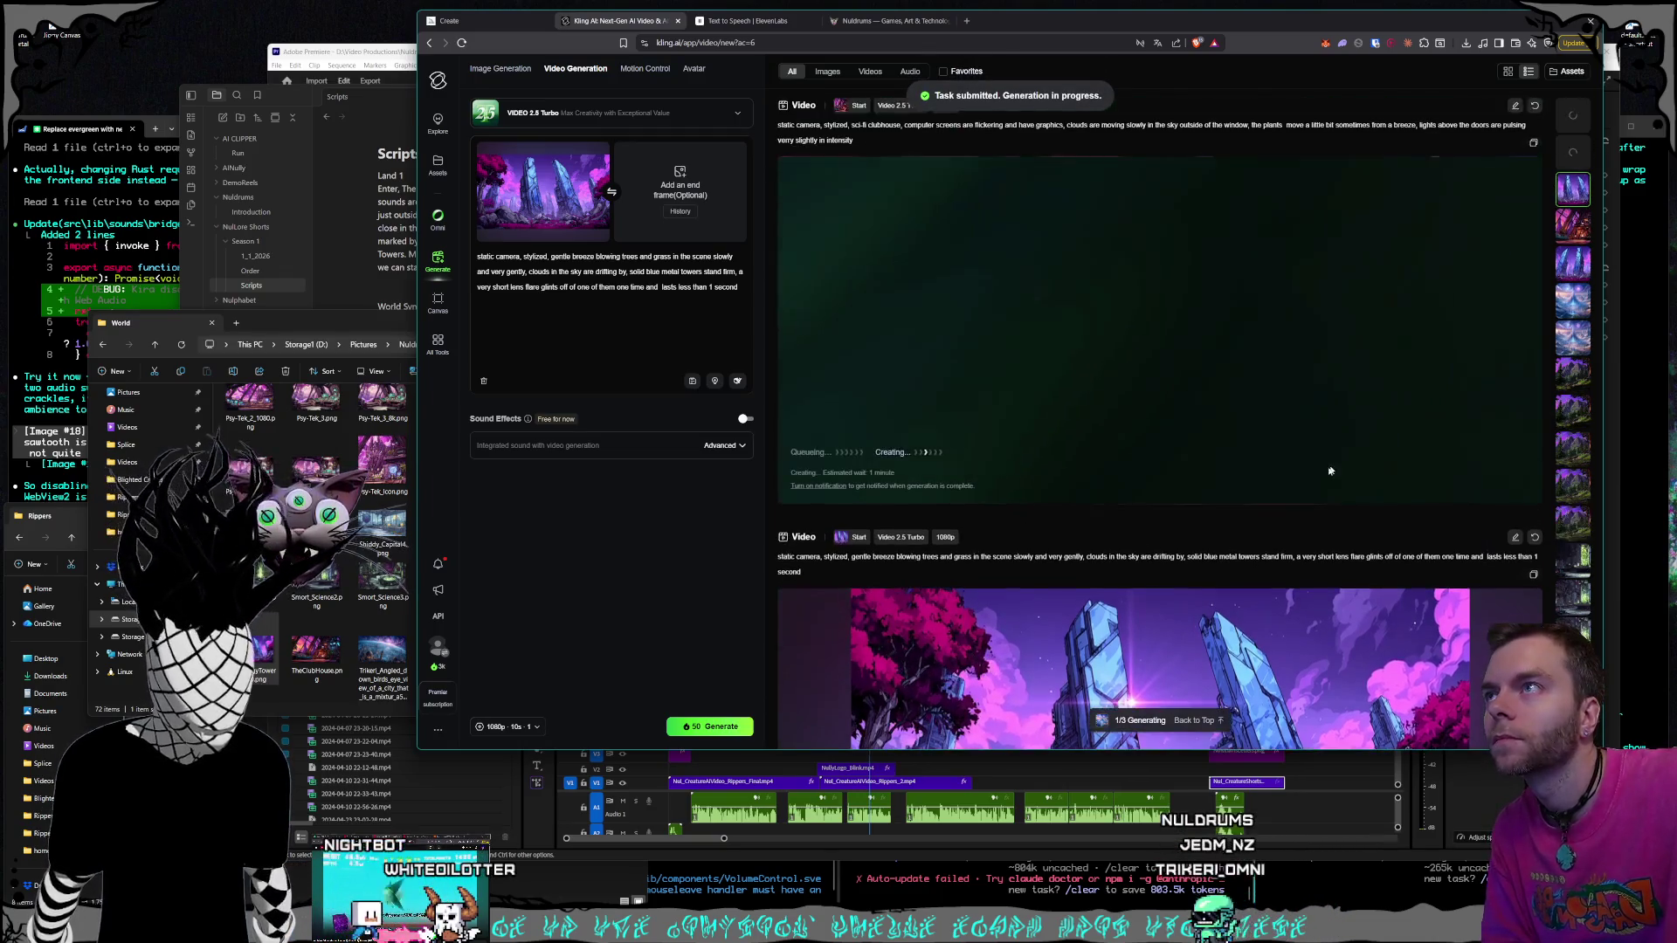
Remove the crystal towers image from the start-frame box
scroll(1328, 467, "down", 5)
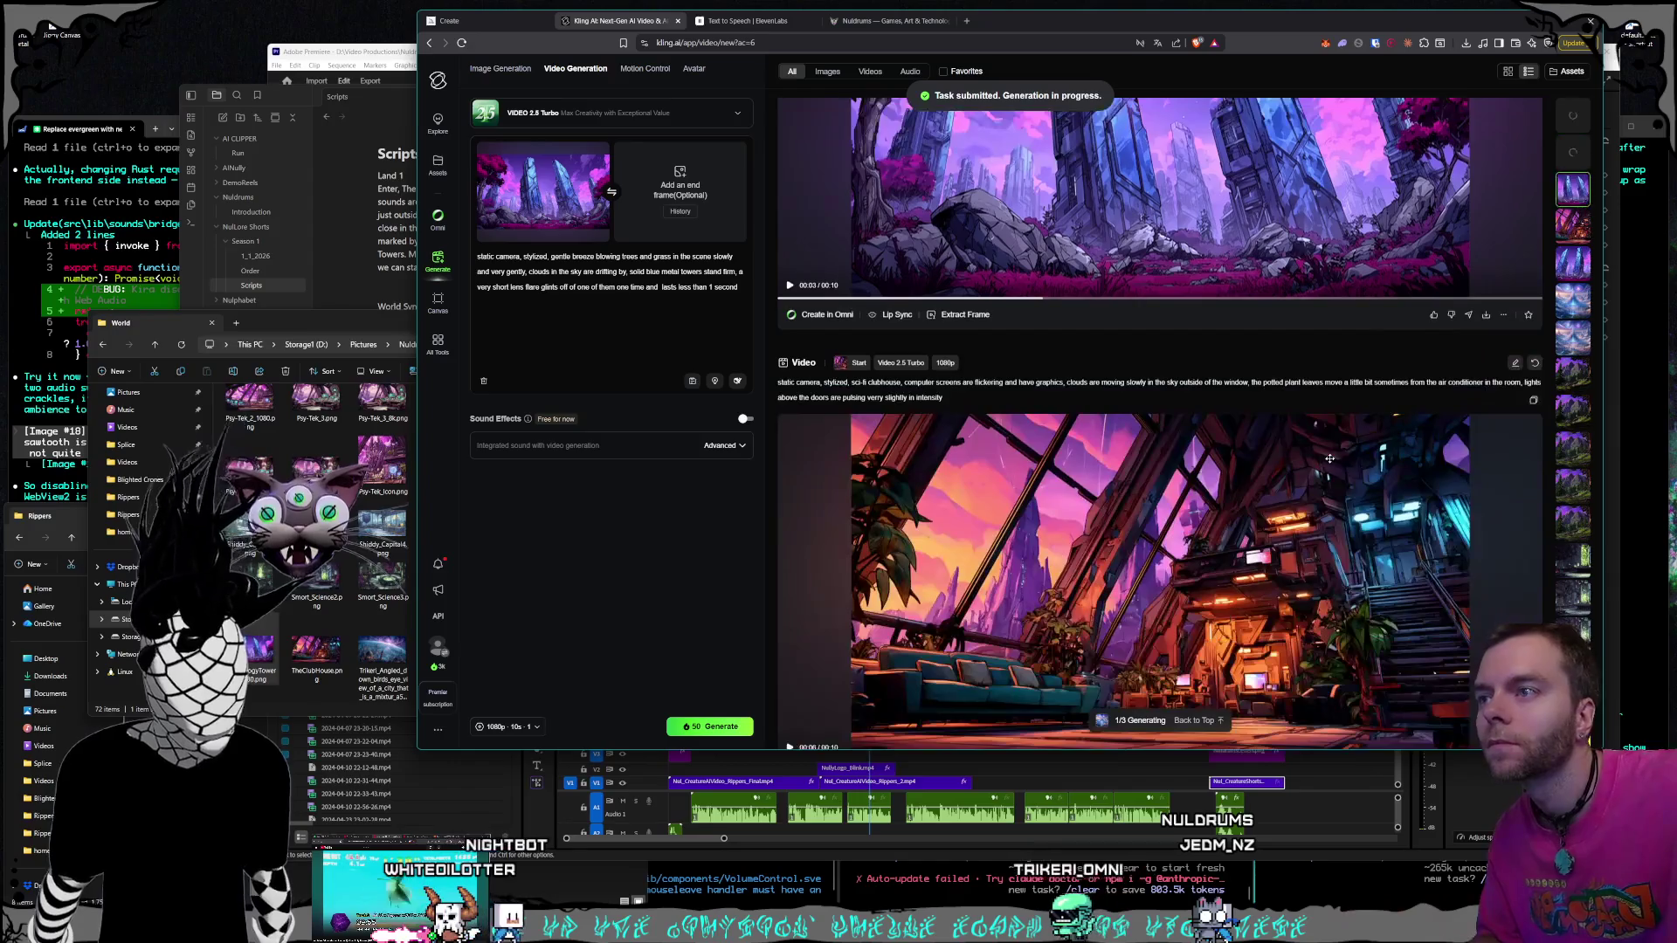
scroll(1329, 461, "up", 5)
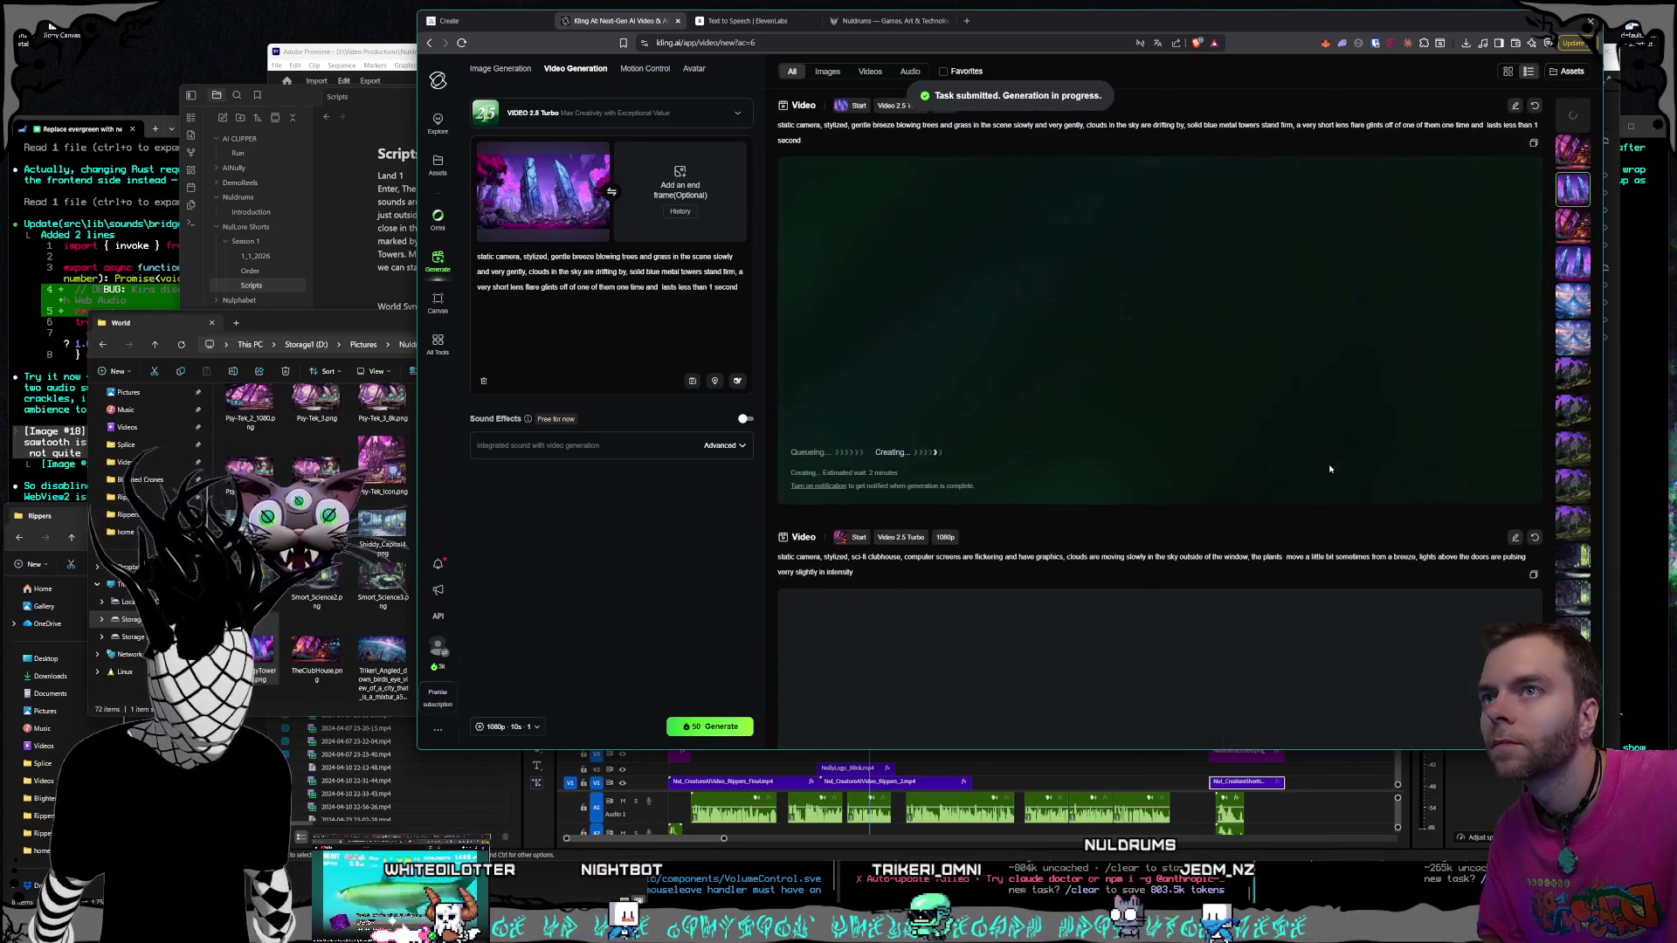
scroll(1331, 467, "down", 3)
scroll(1332, 467, "up", 3)
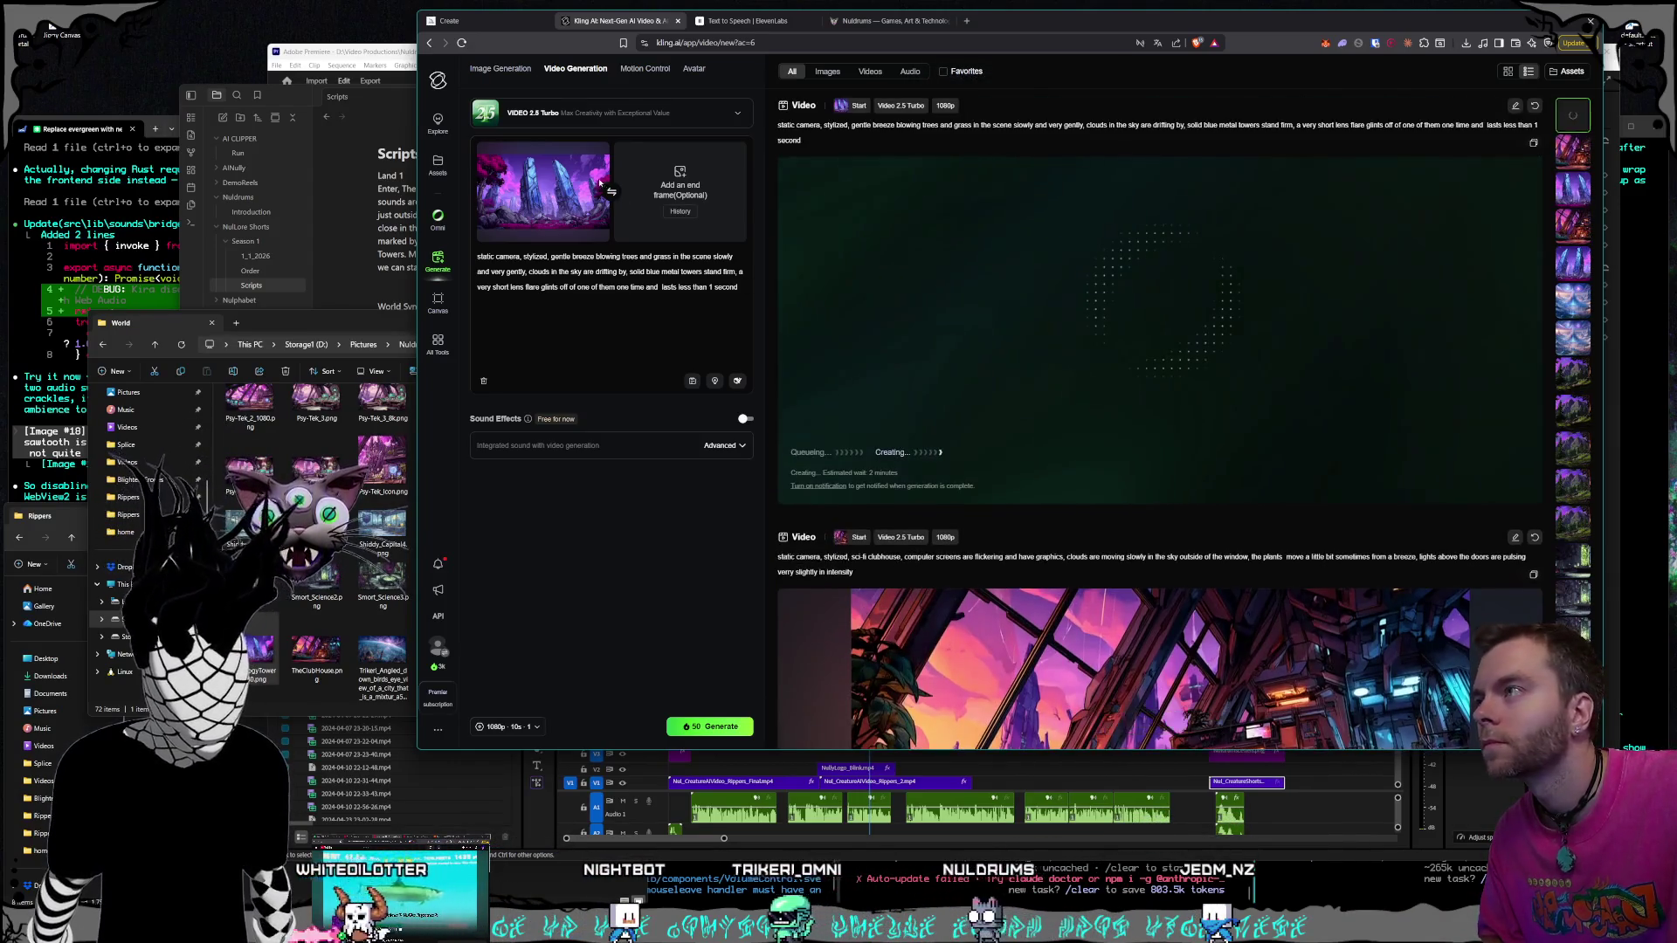
left_click(594, 155)
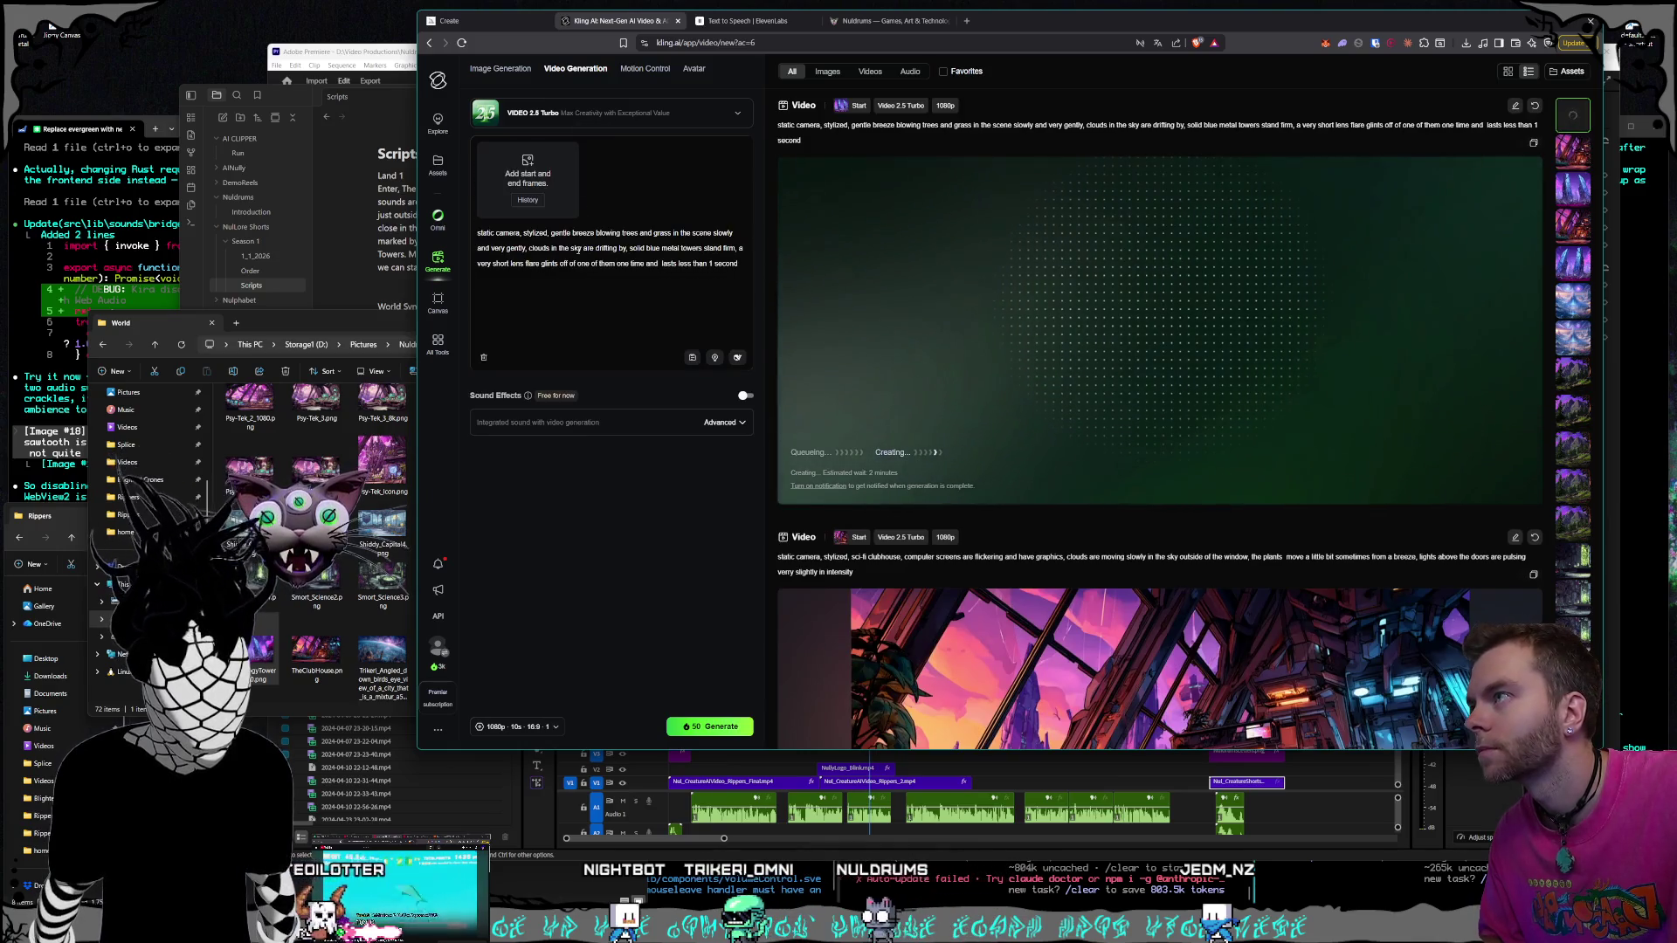
Add CastleTorwind_1080.png as the start frame and bring up the portal-city mountain video
left_click(374, 365)
scroll(423, 570, "up", 5)
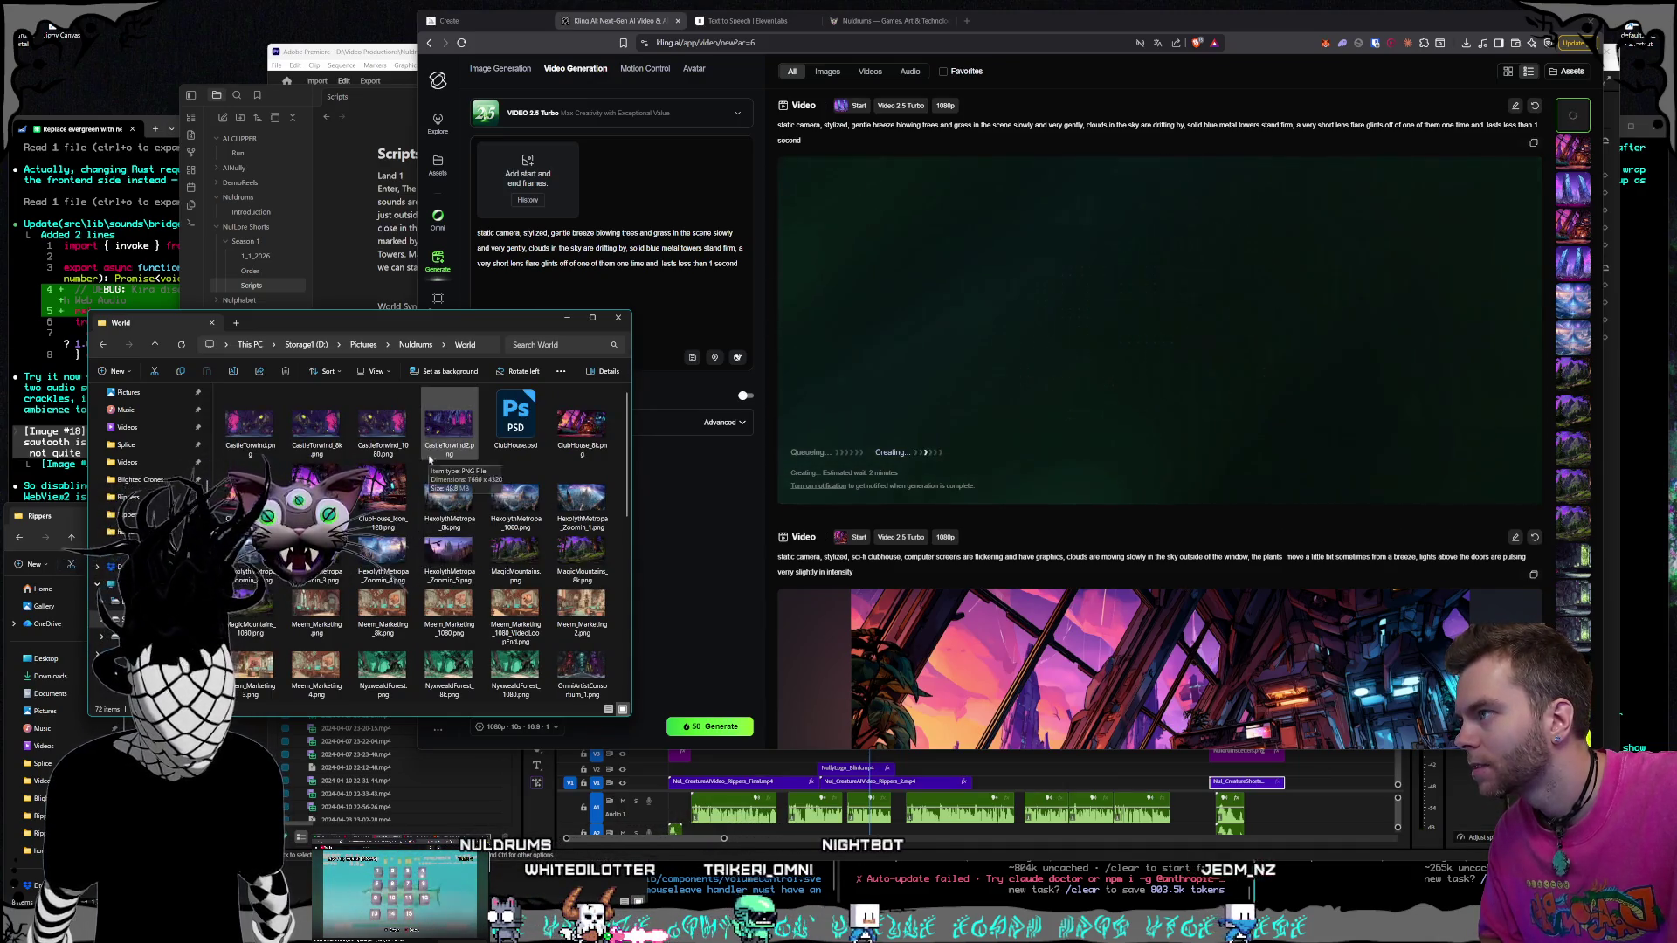
double_click(385, 451)
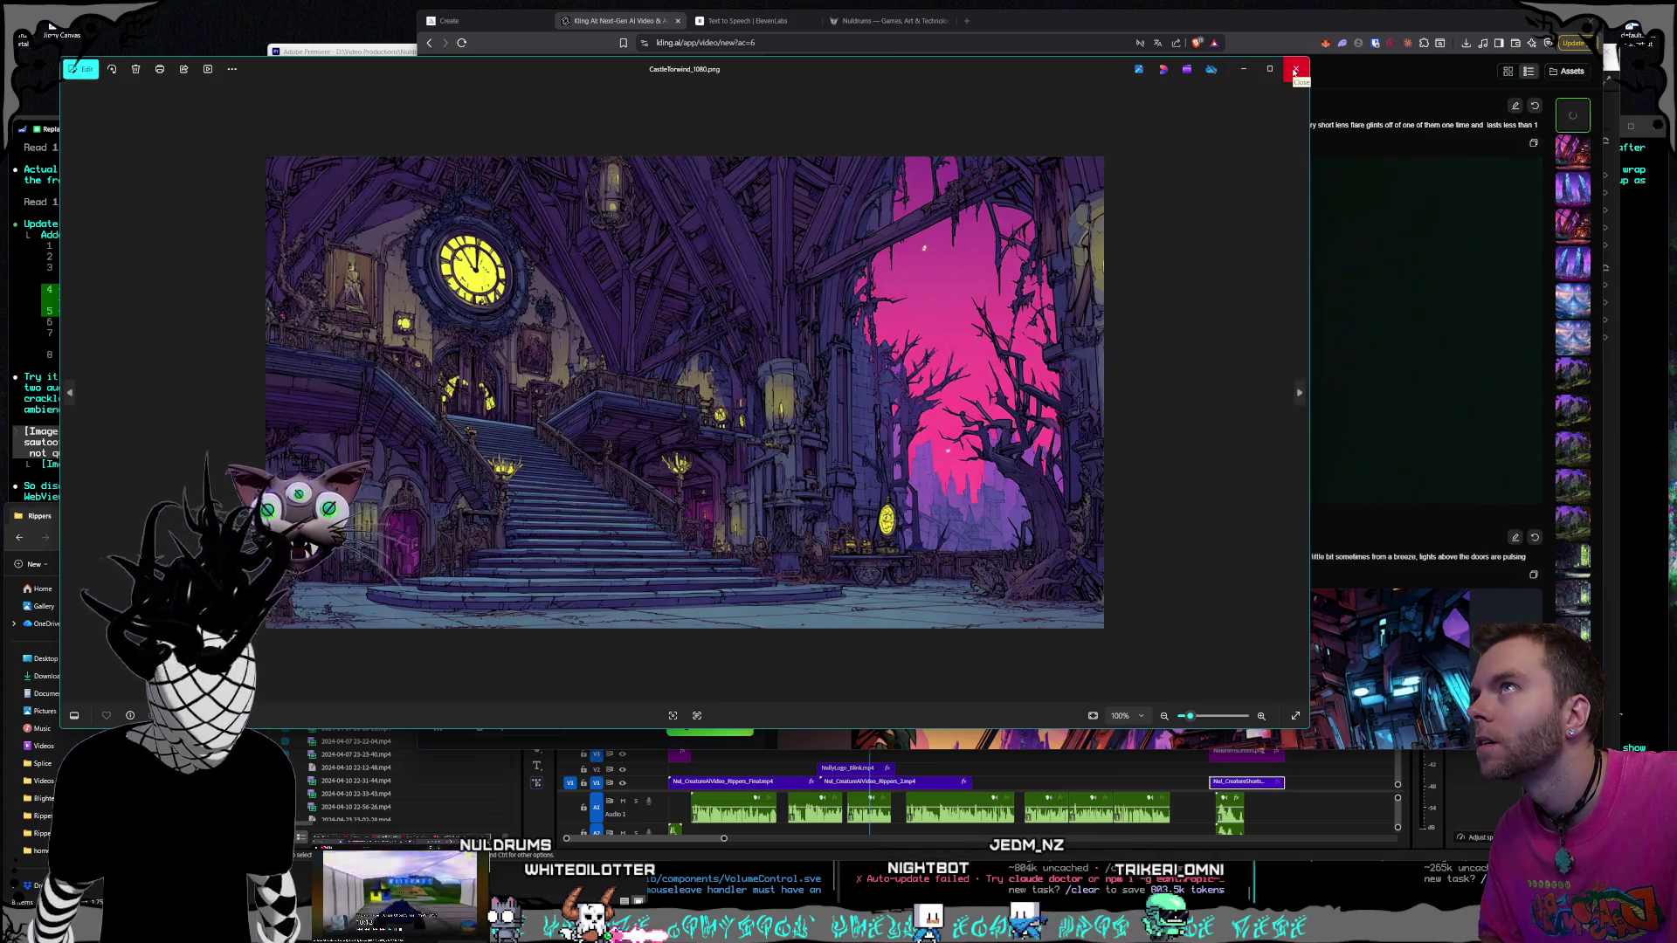
left_click(1295, 70)
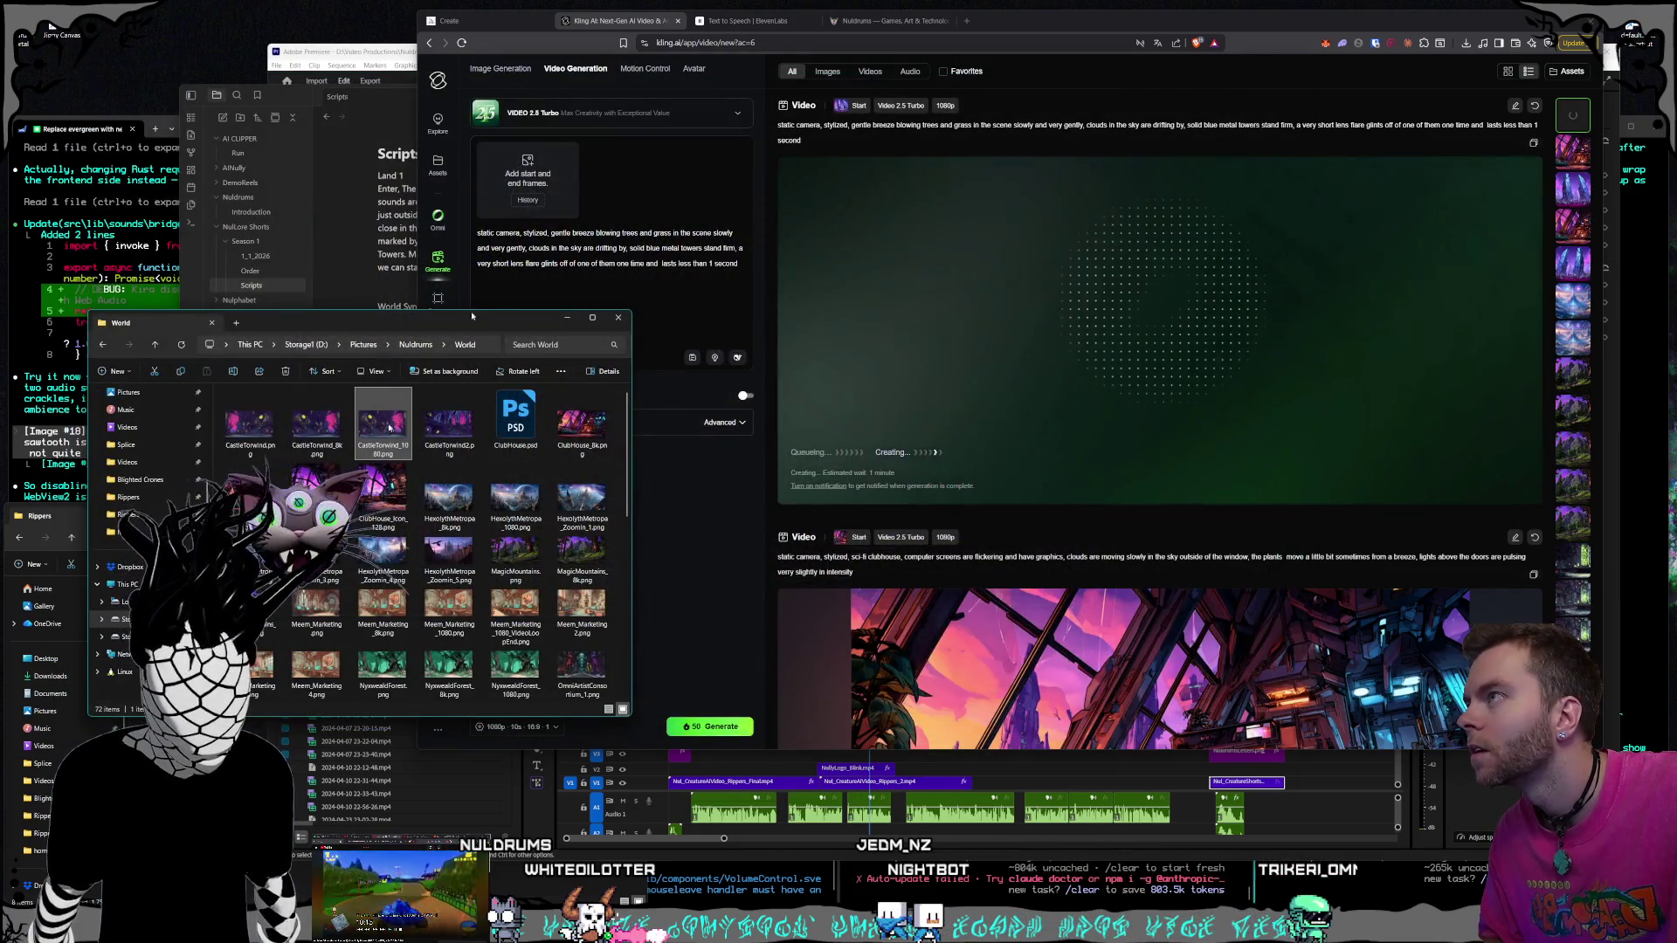
left_click(531, 202)
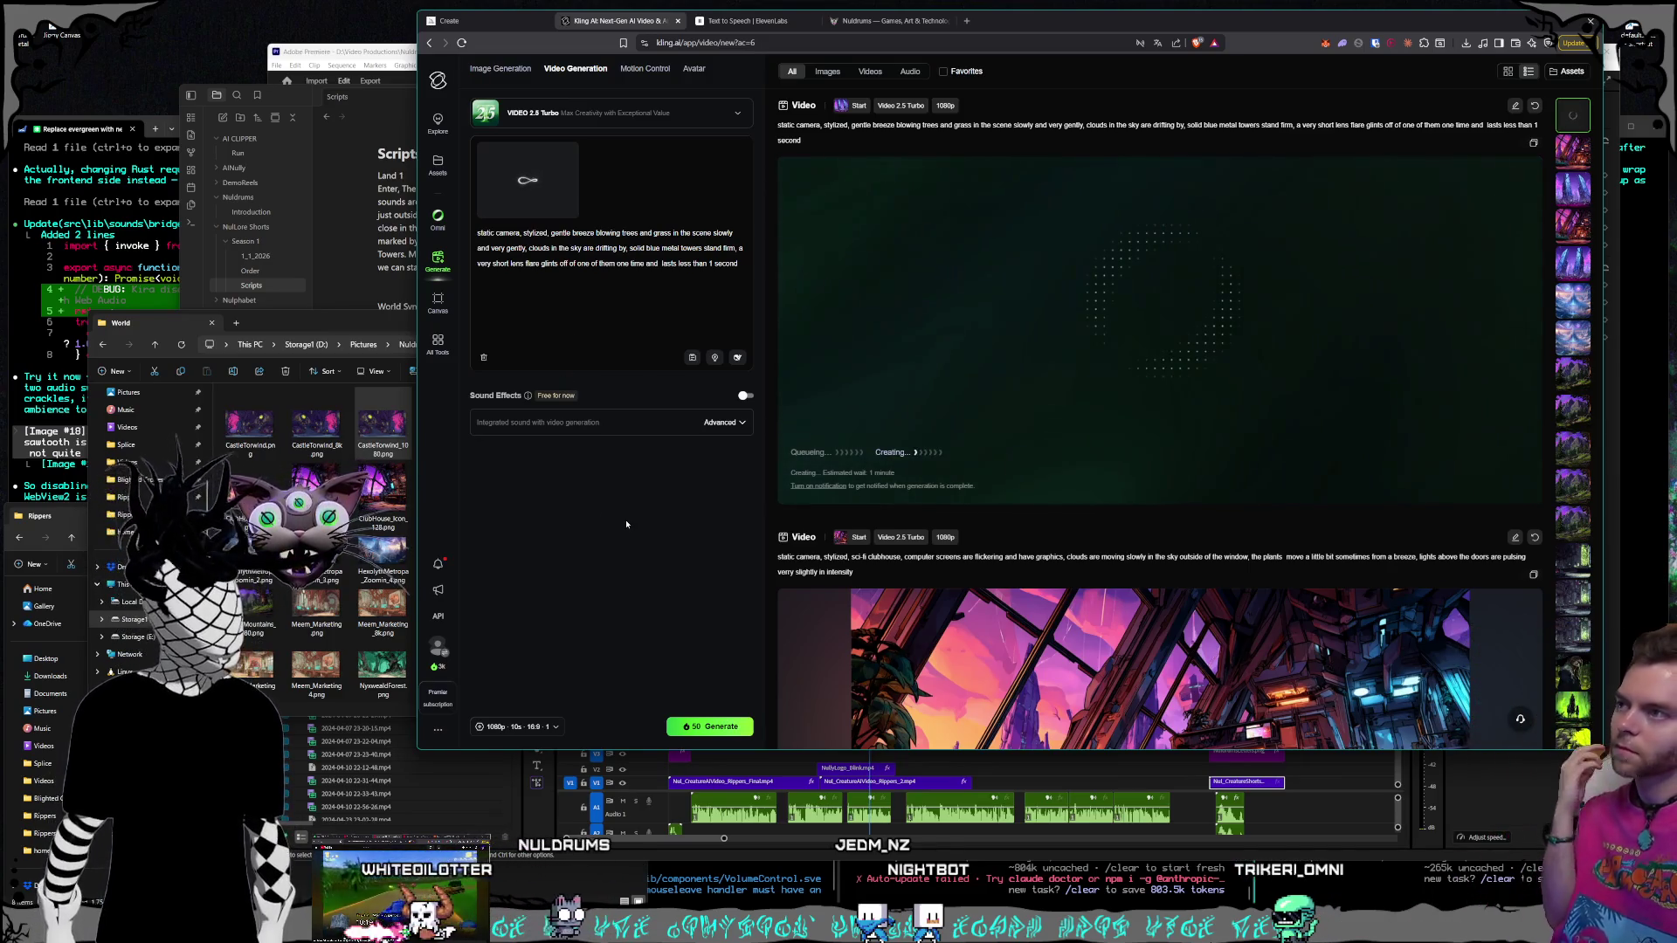
left_click(1585, 341)
scroll(1193, 476, "up", 1)
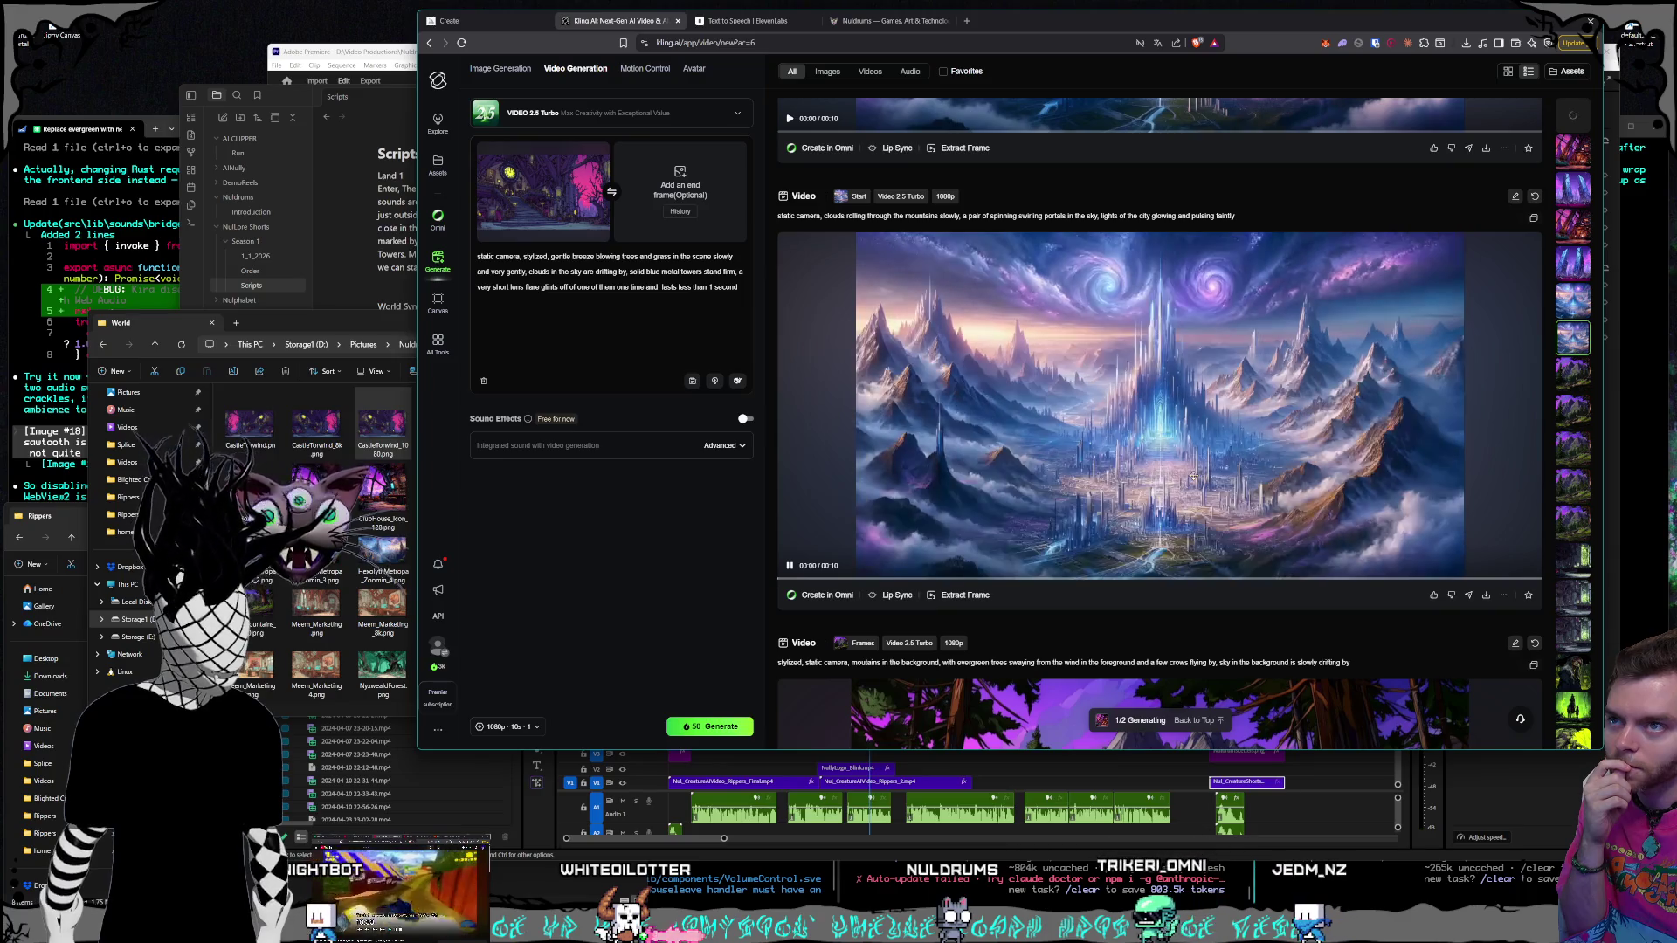
Scroll the results feed while the castle start frame finishes uploading
scroll(1223, 463, "up", 1)
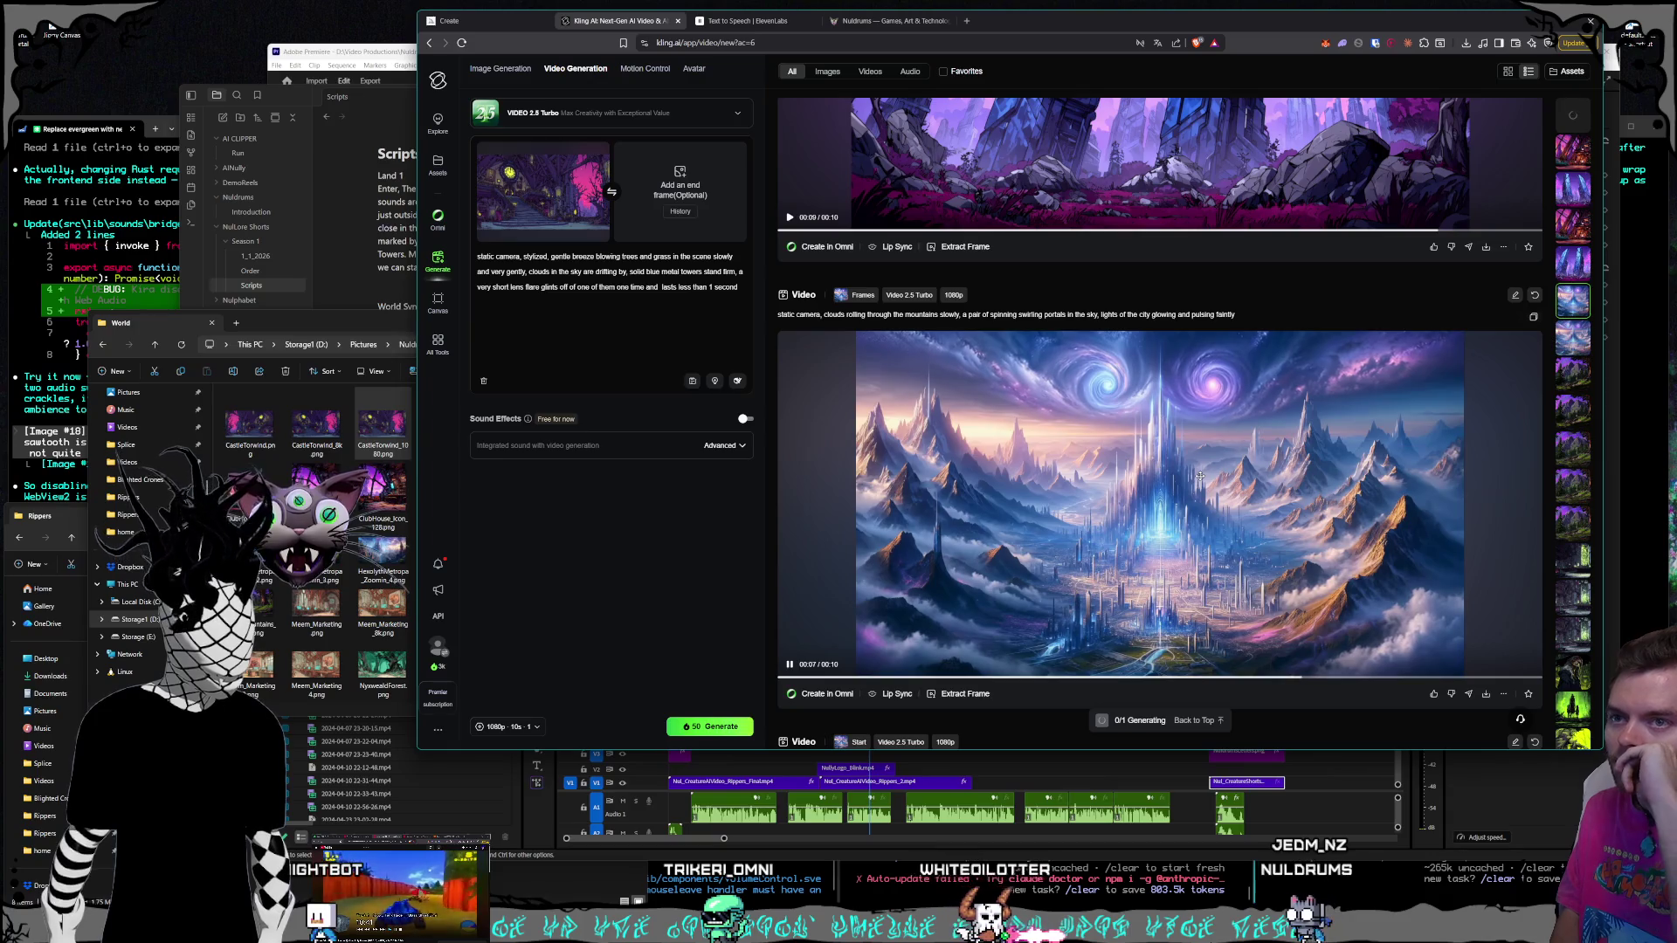
Open Website/NulSite_BackgroundLoop.prproj in Premiere Pro and delete both clips from Sequence 01's V1 track
left_click(276, 66)
left_click(279, 70)
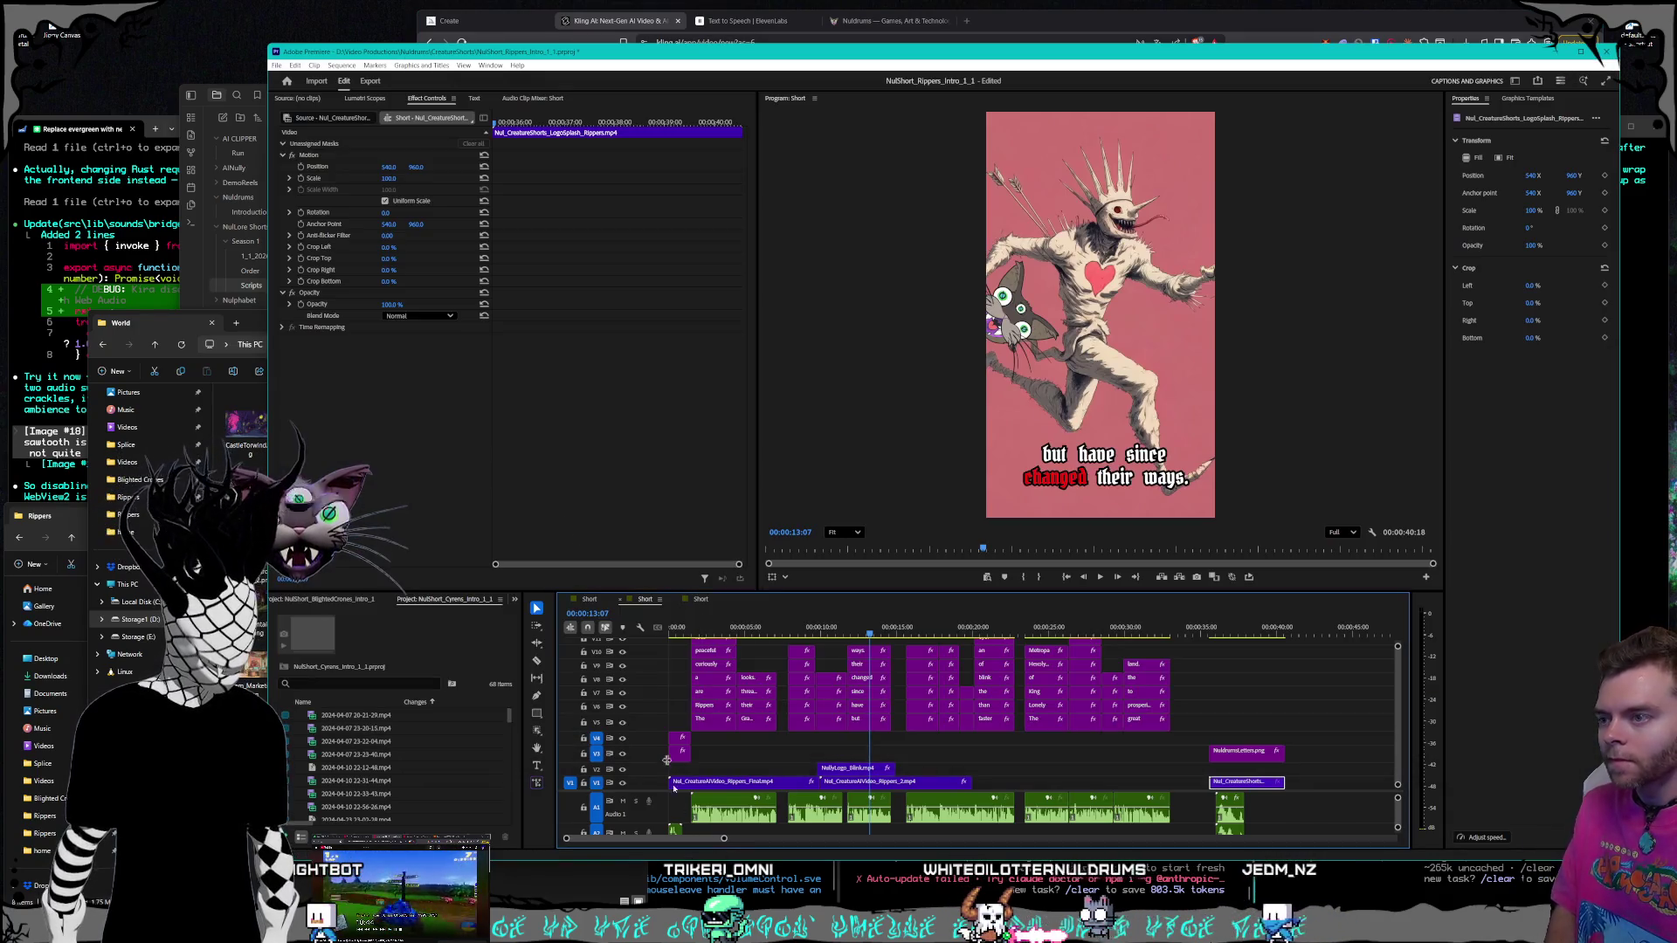
left_click(278, 66)
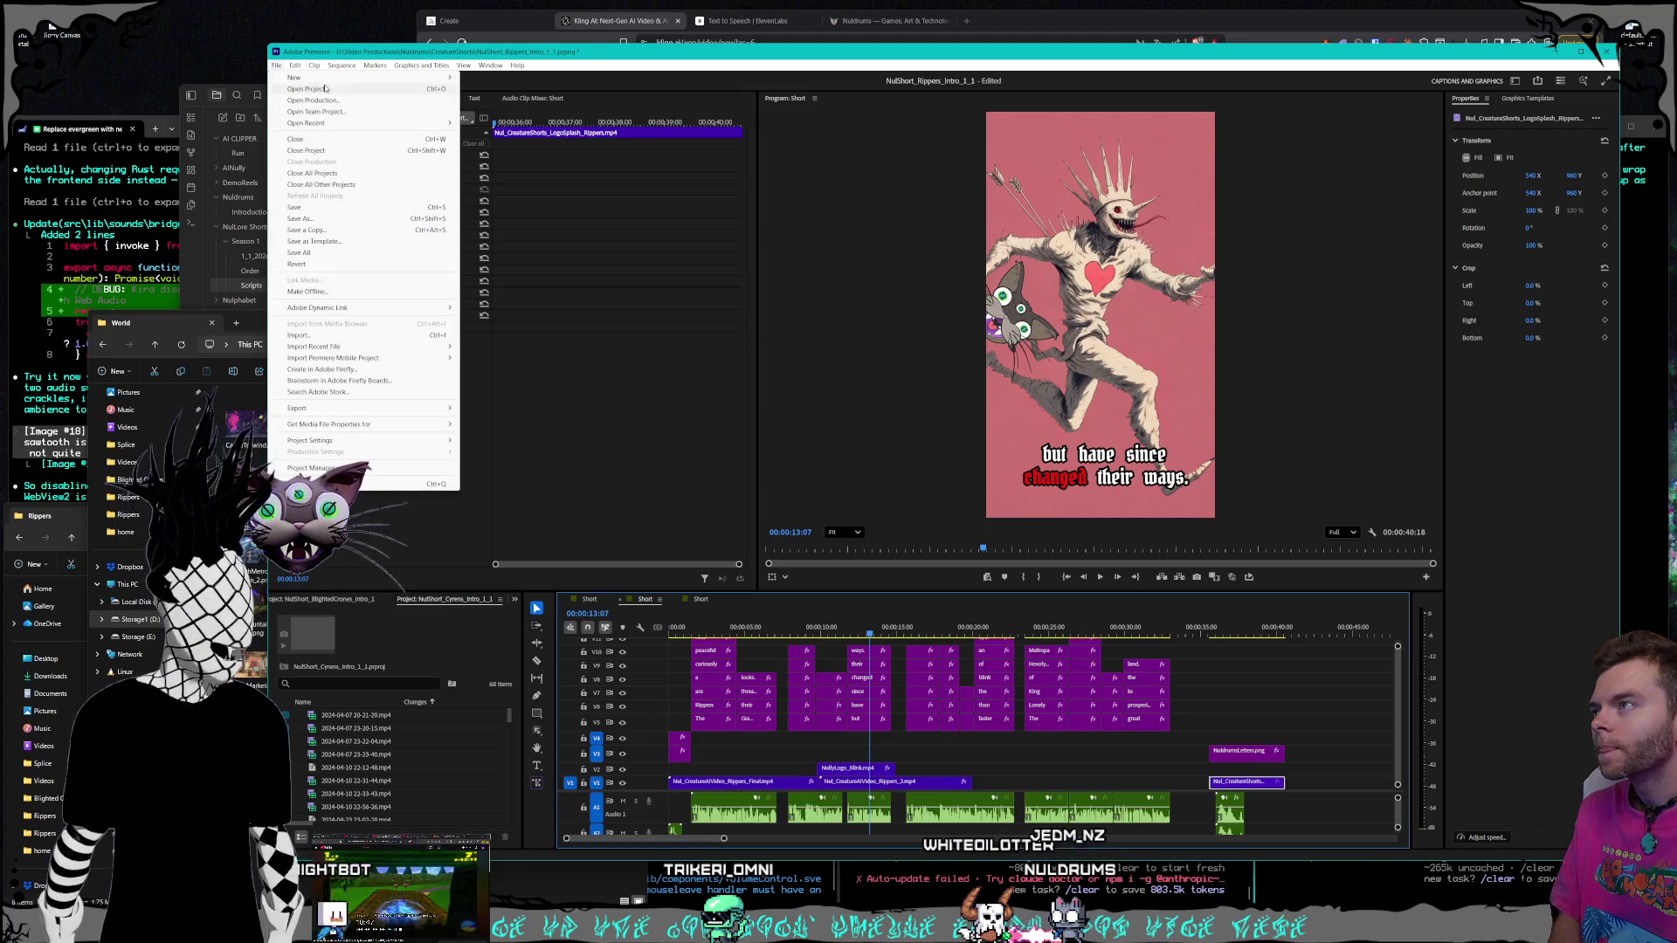
left_click(324, 88)
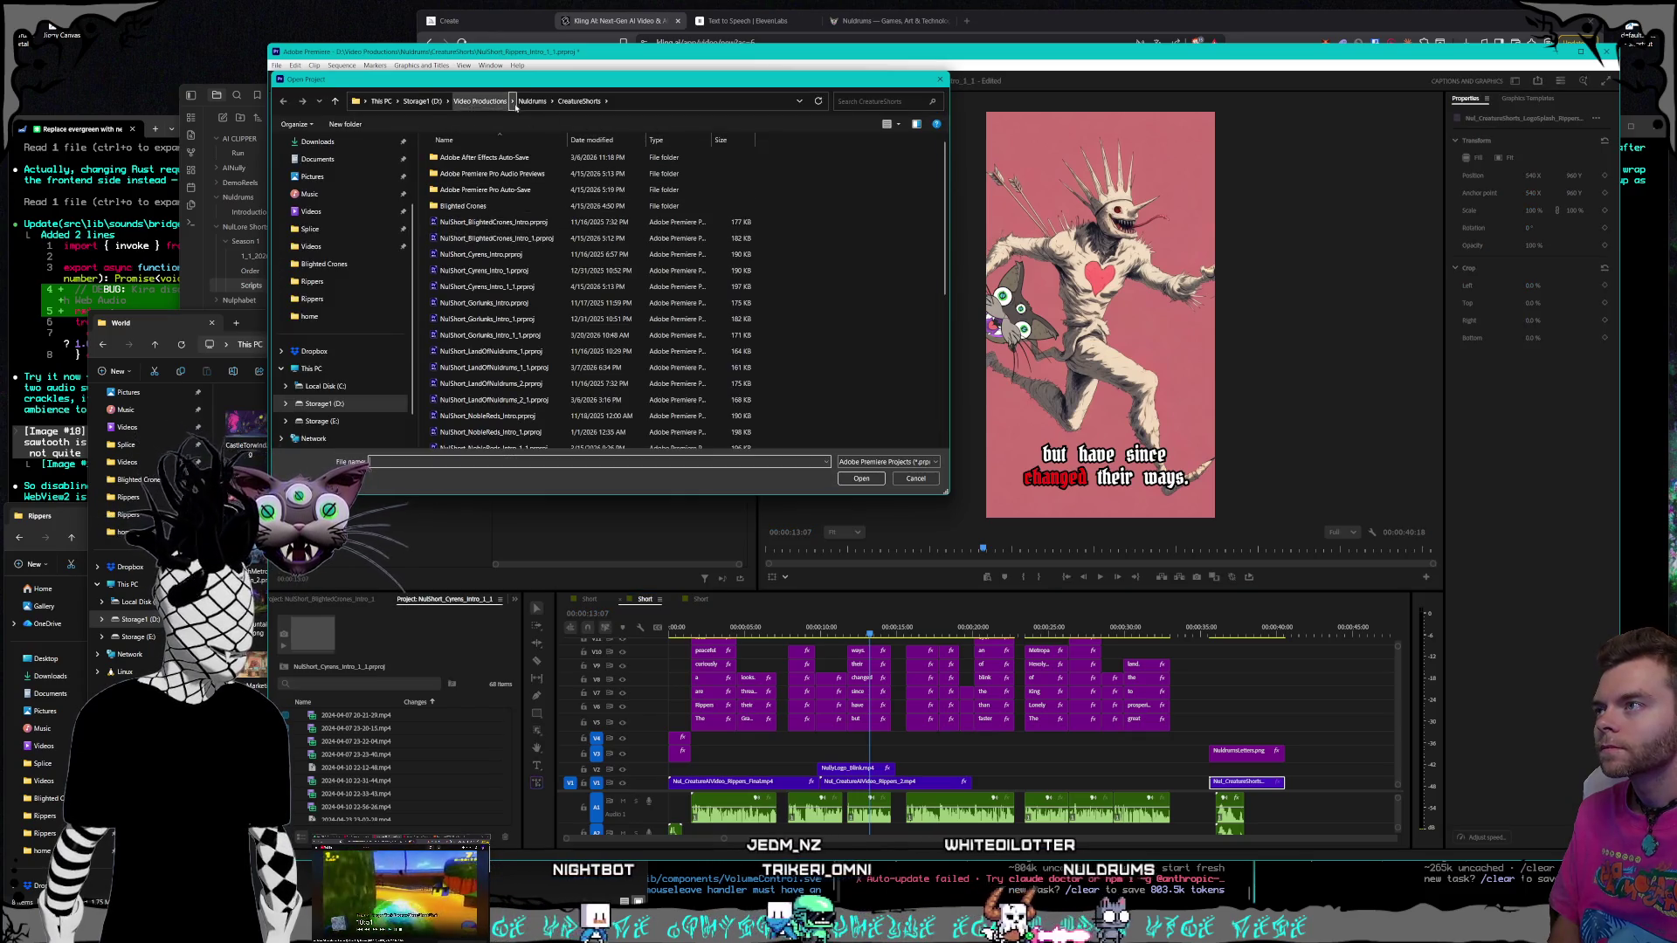
left_click(532, 101)
double_click(507, 255)
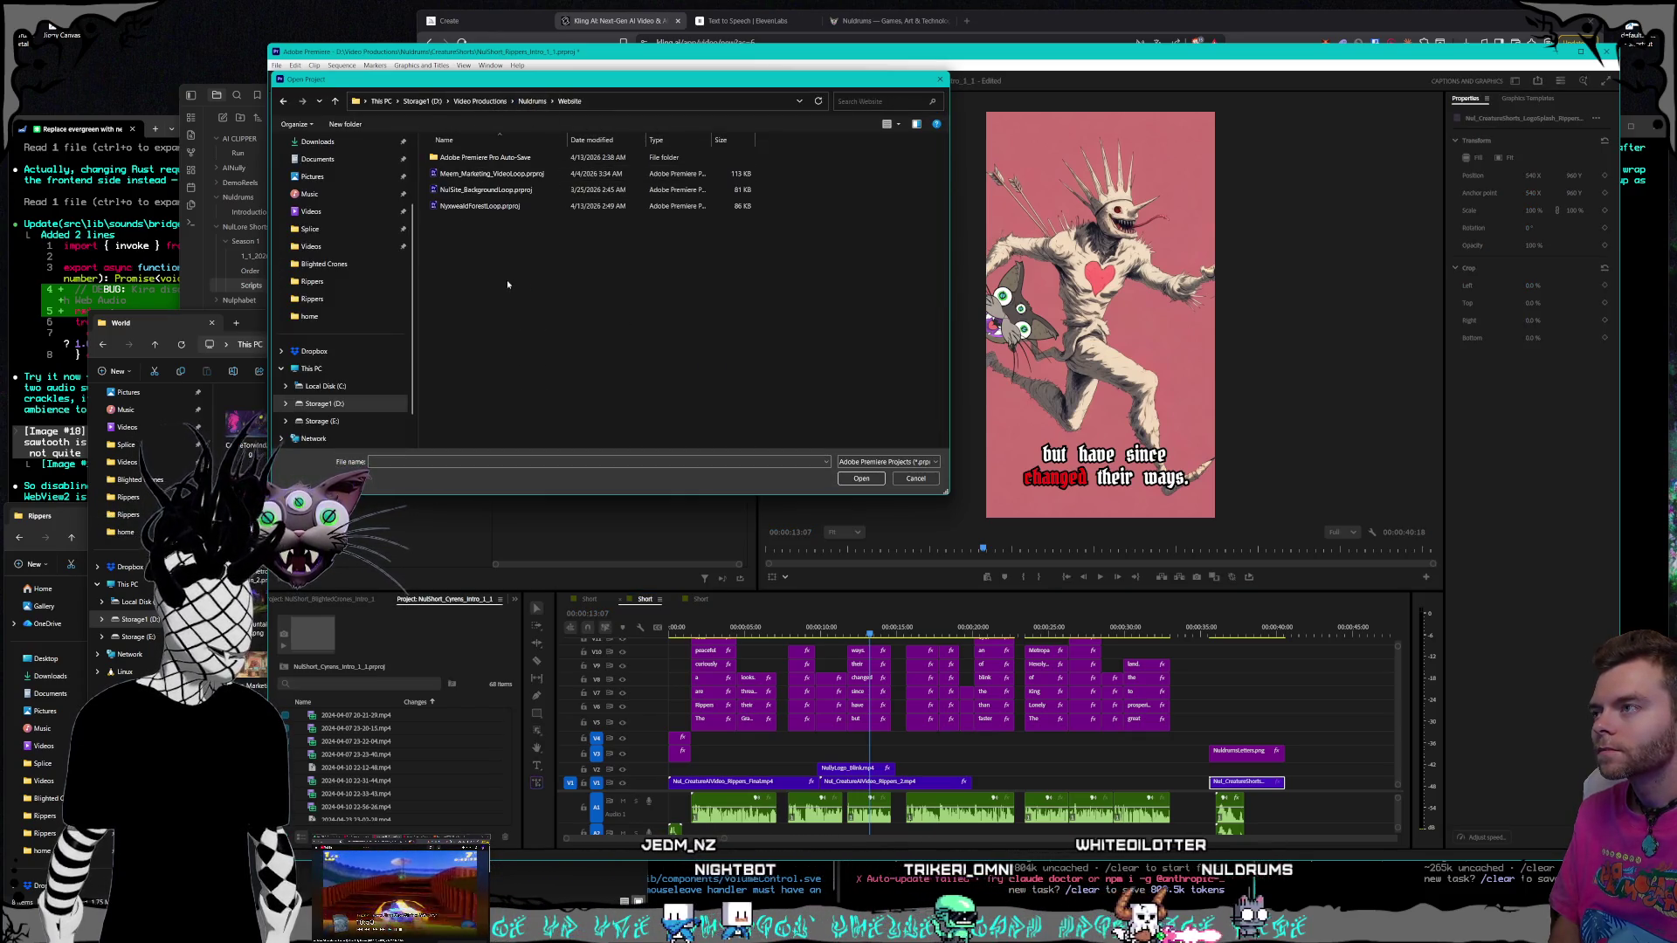
left_click(521, 192)
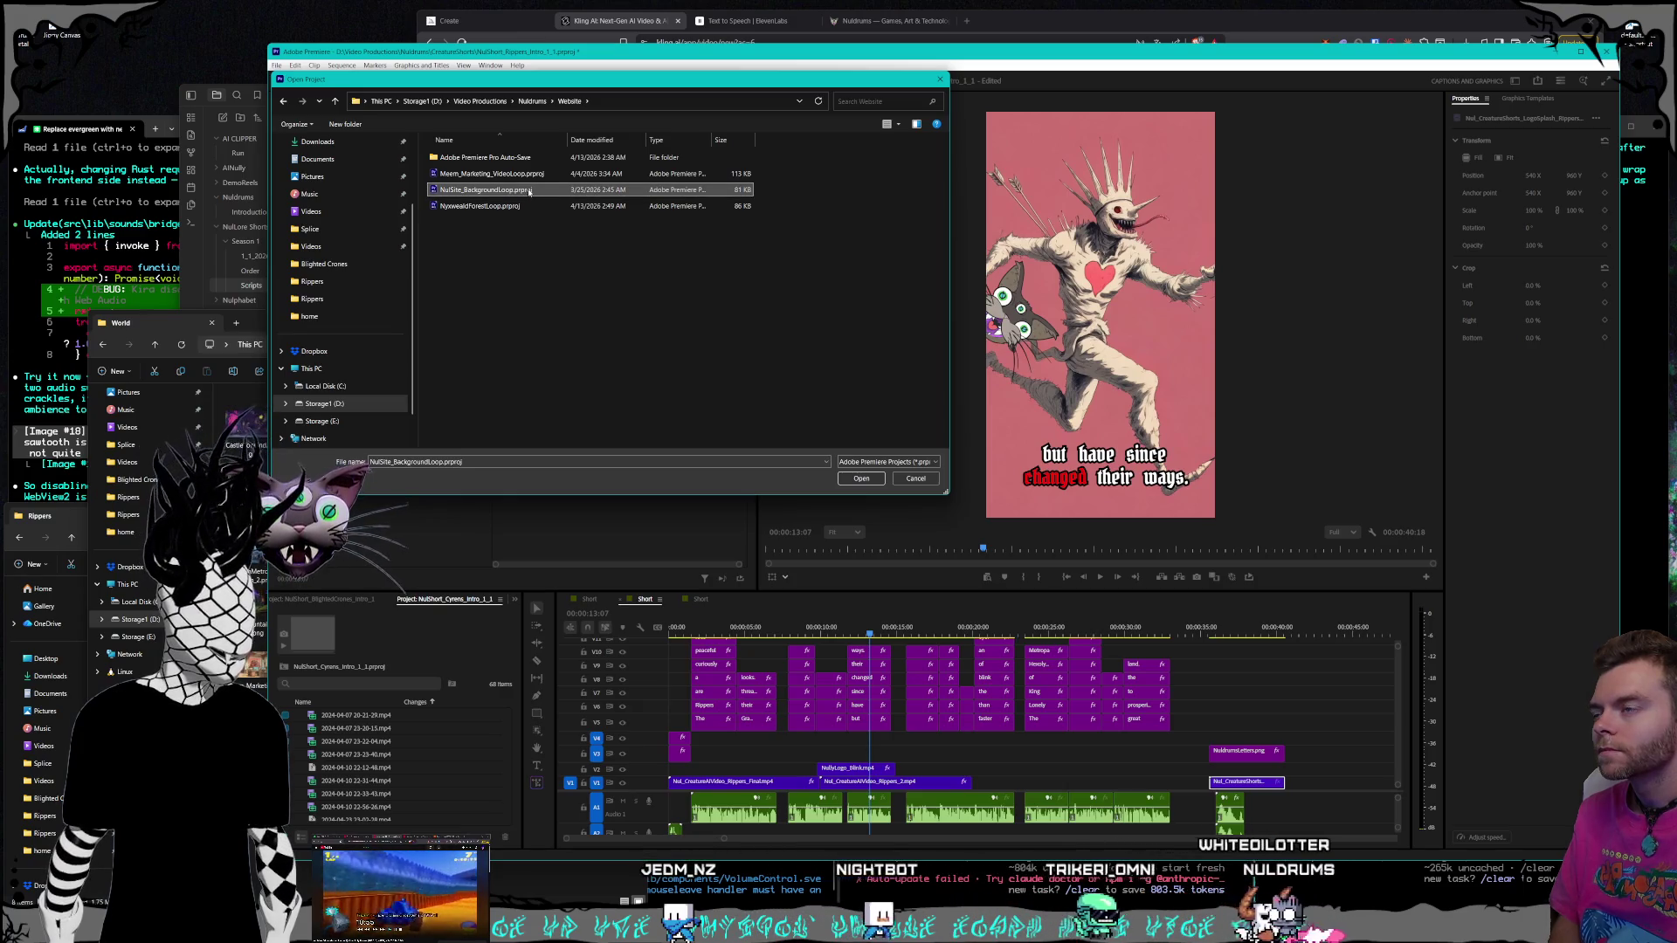
left_click(861, 478)
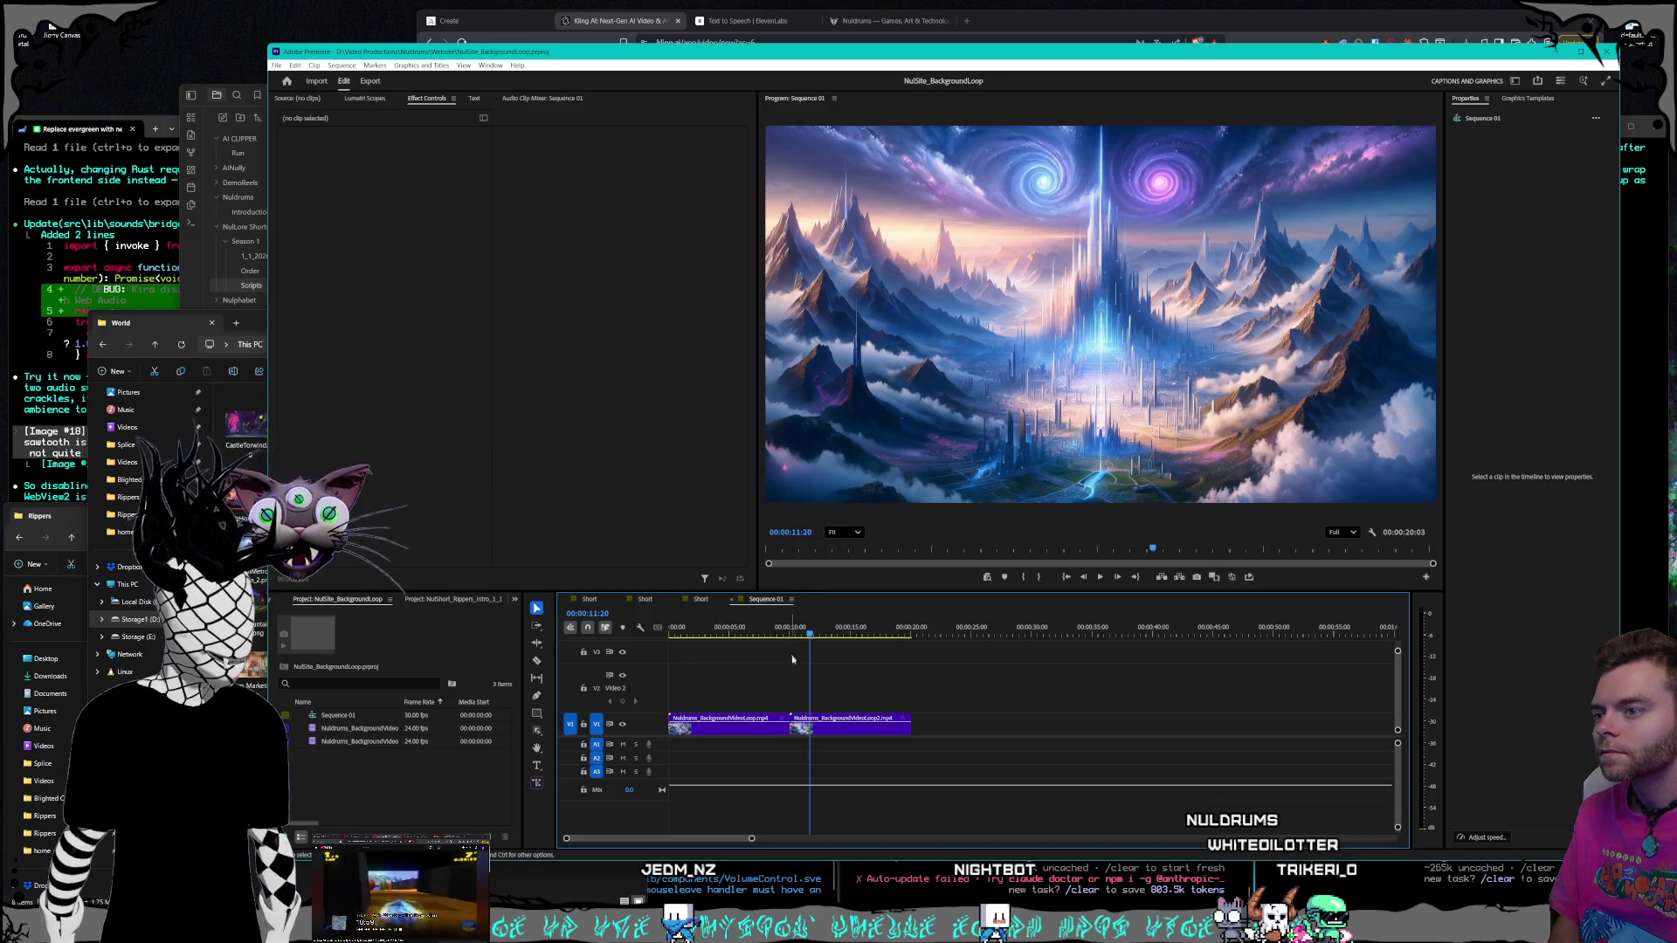
left_click_drag(856, 697, 647, 774)
key("Delete")
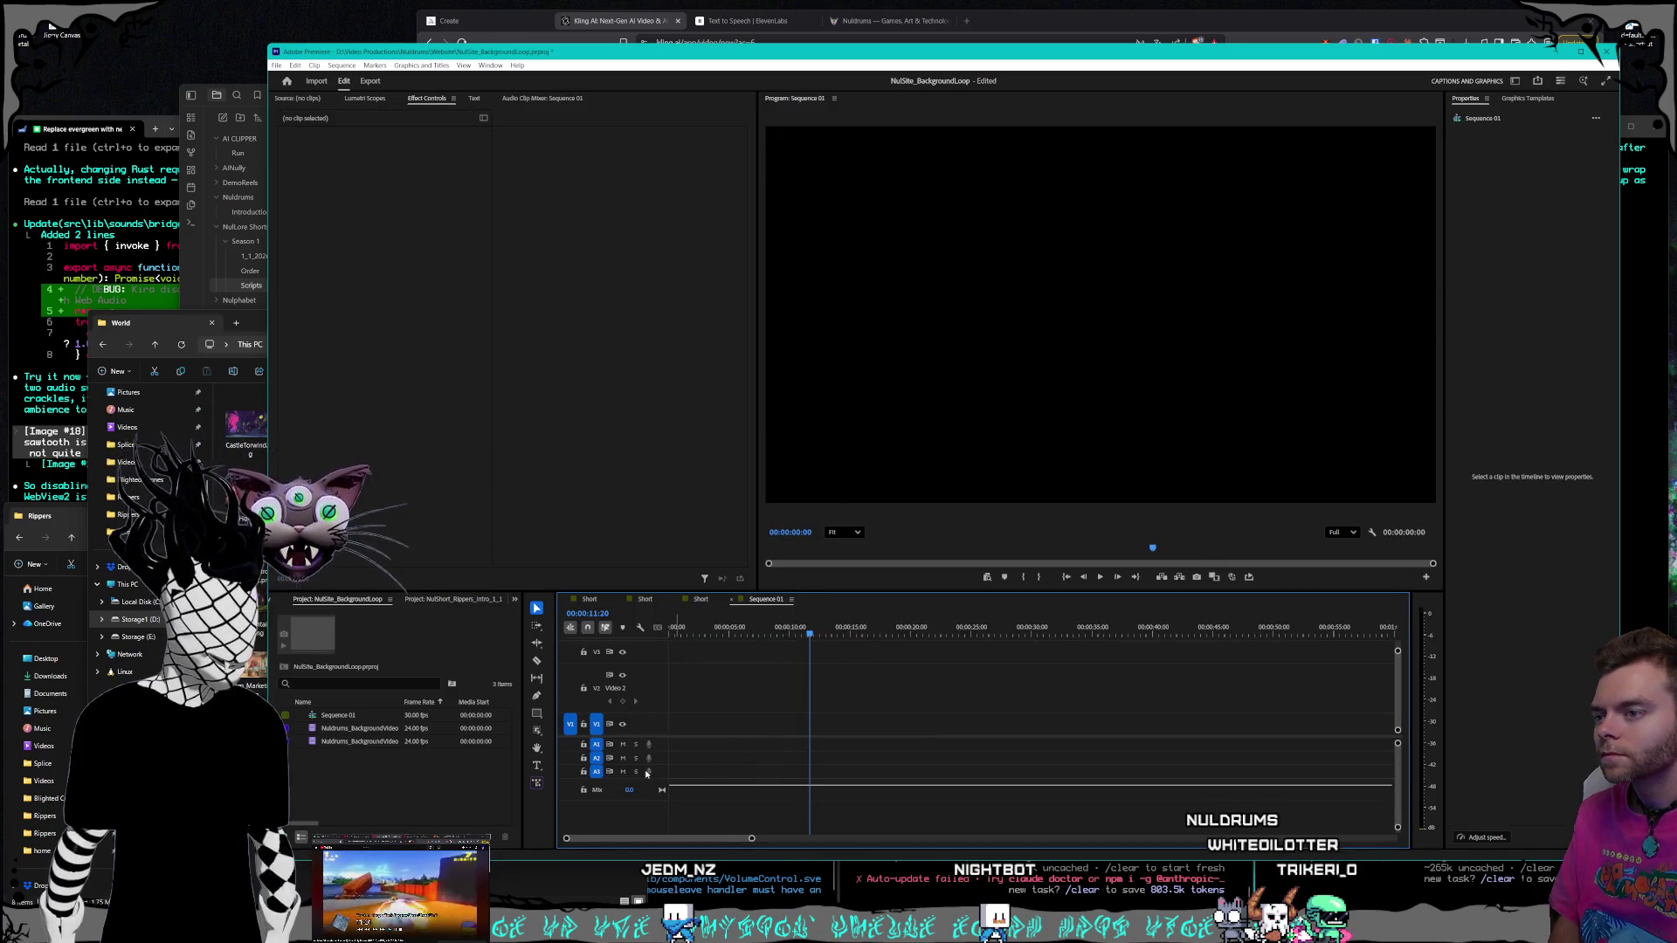
Download the first portal-city video as NuldrumsBackground_VideoLoop_1stHalf.mp4 in the Website folder
left_click(637, 3)
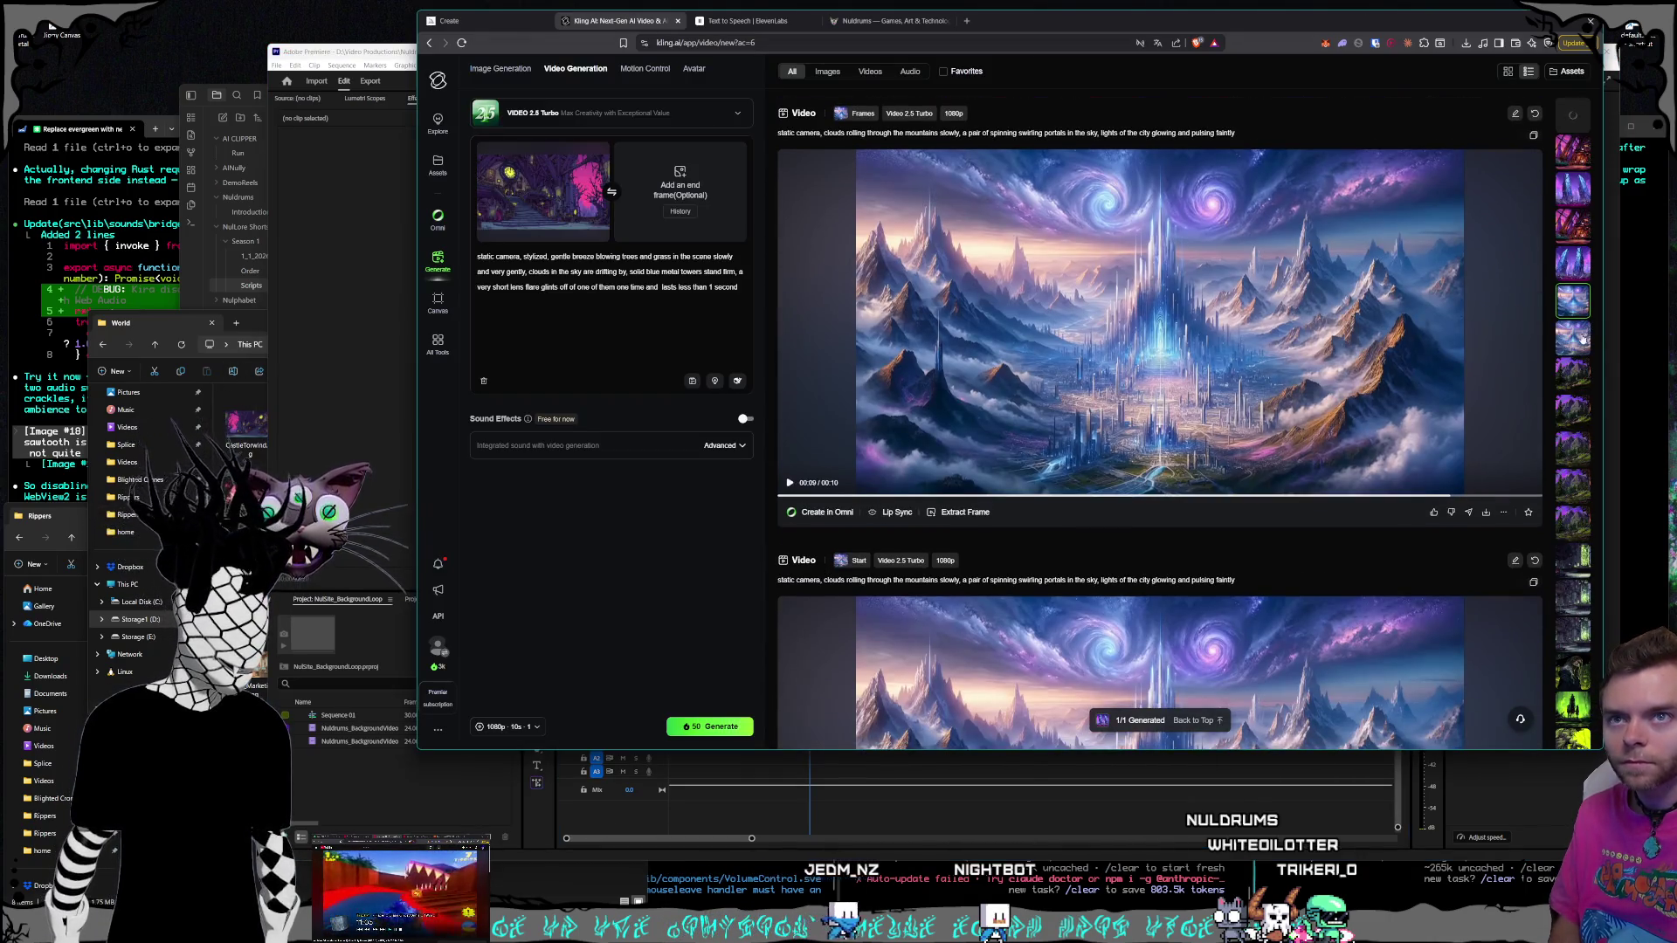
left_click(1577, 339)
mouse_move(1492, 597)
left_click(1485, 563)
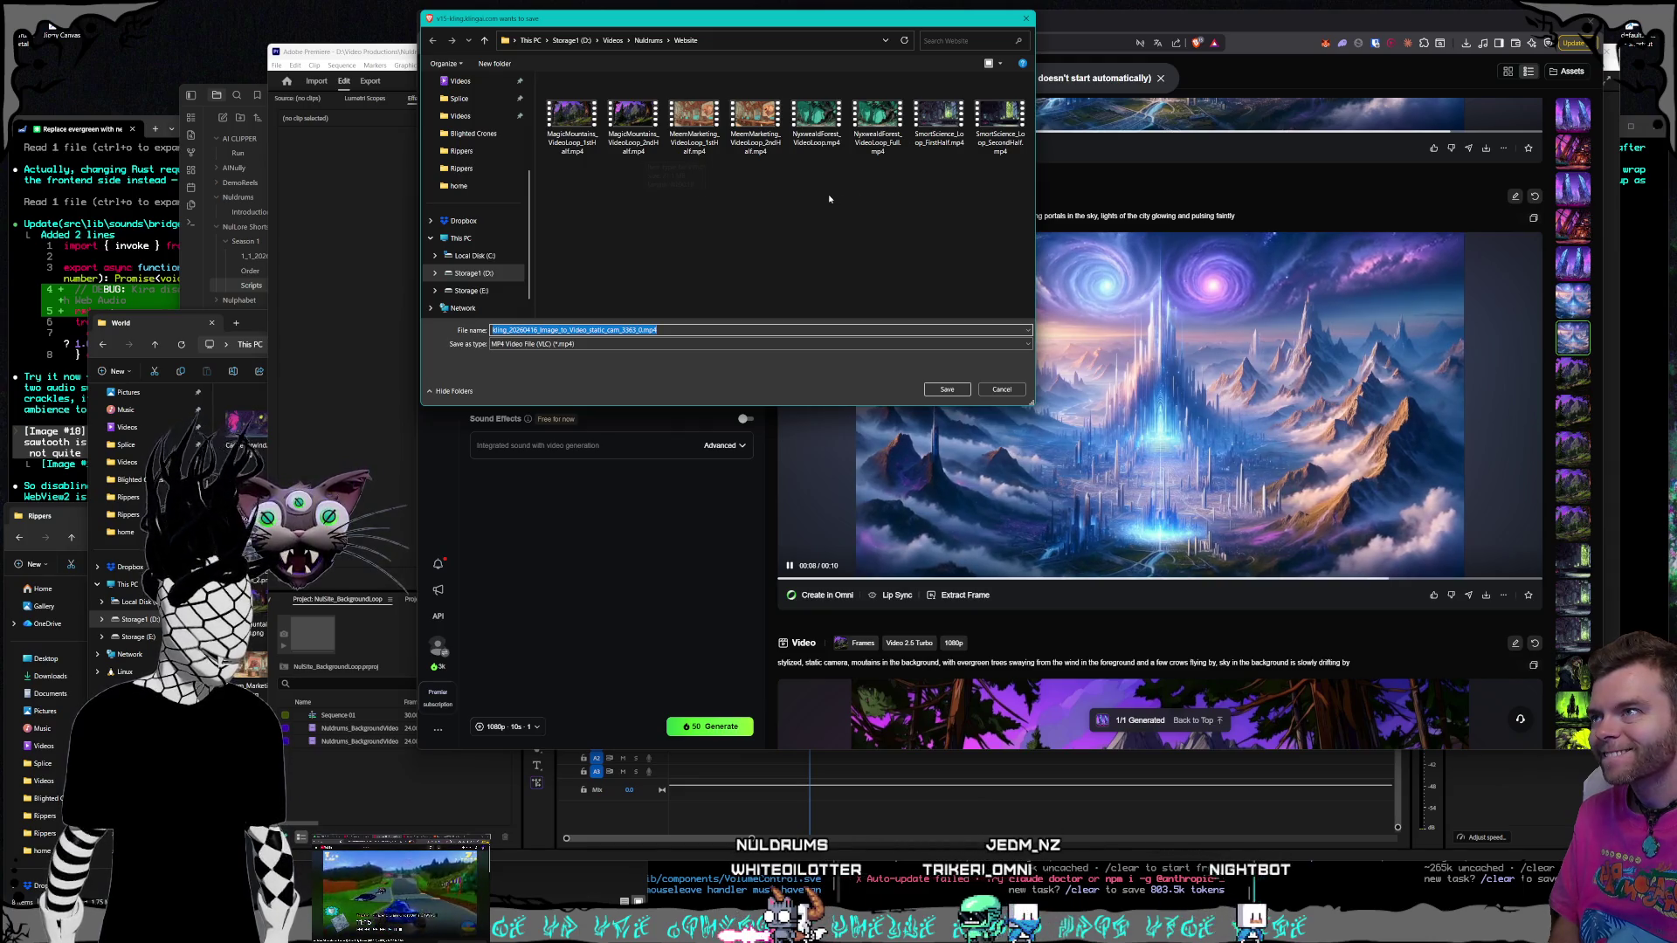
left_click(758, 148)
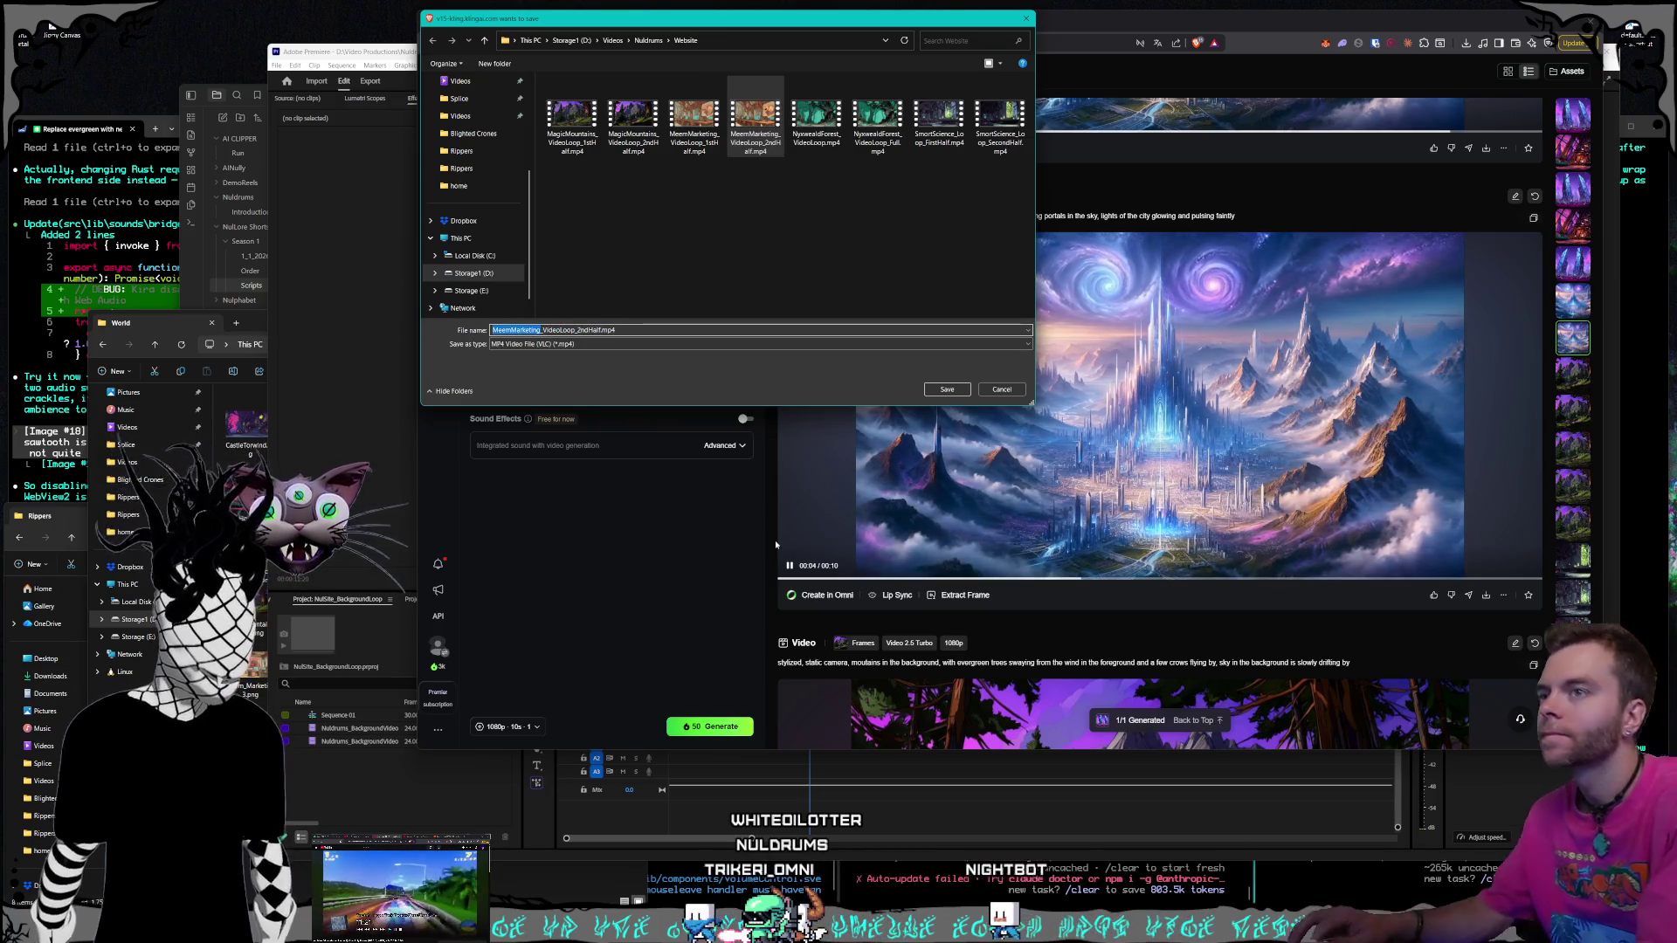
type("NuldrumsBackground")
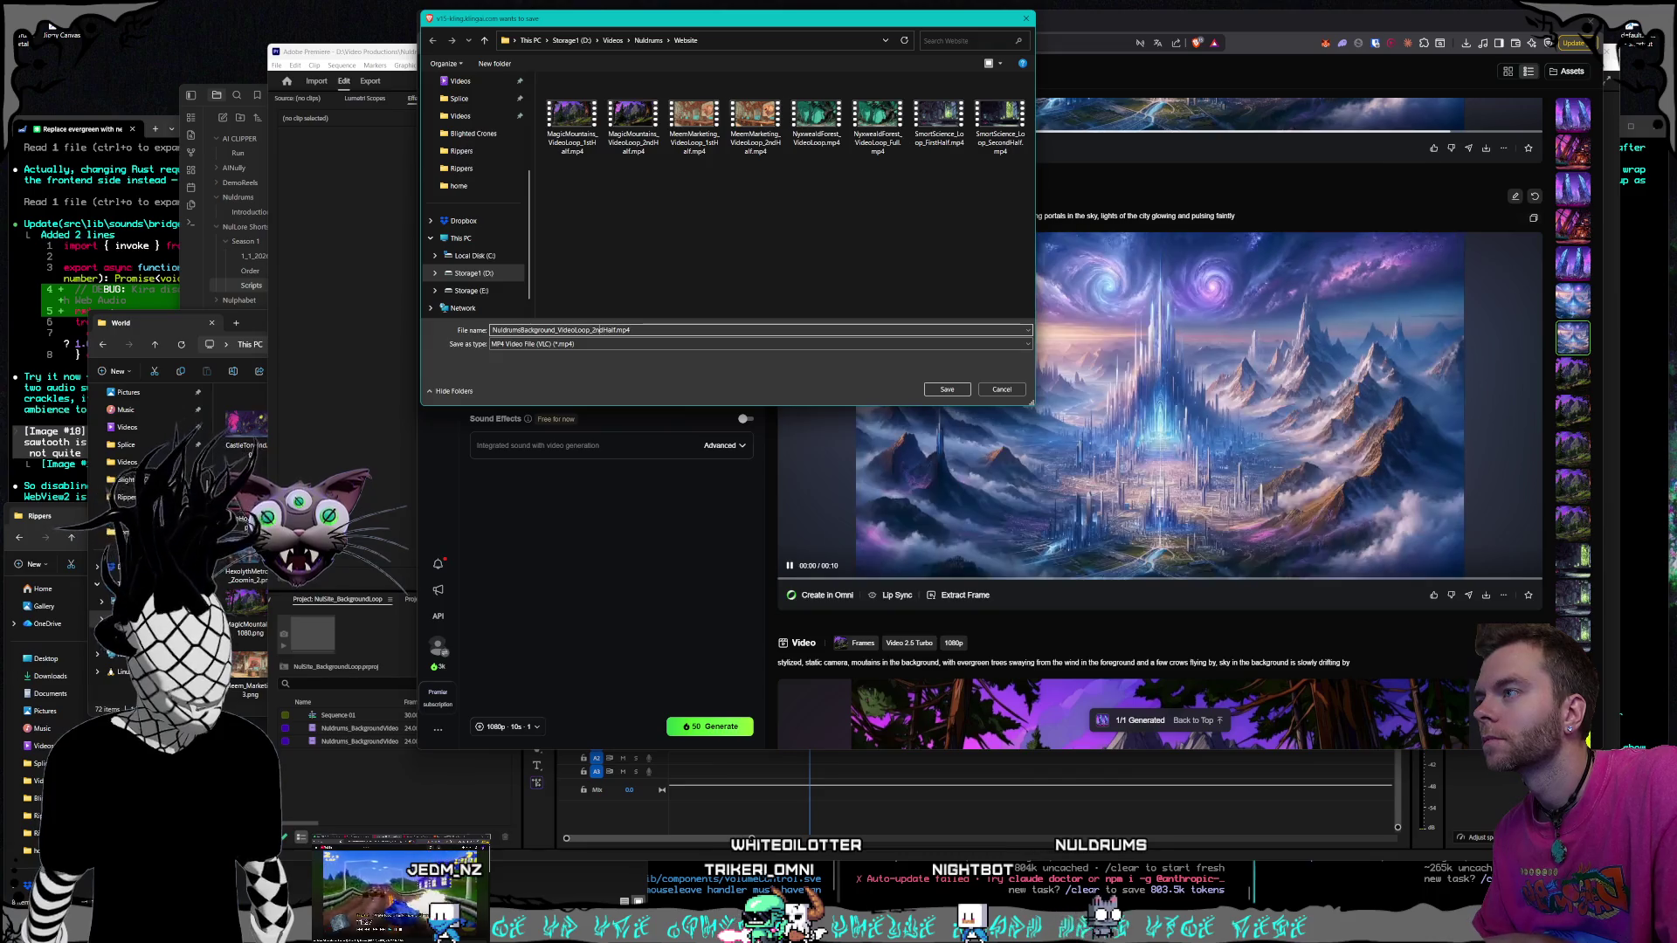
key("Return")
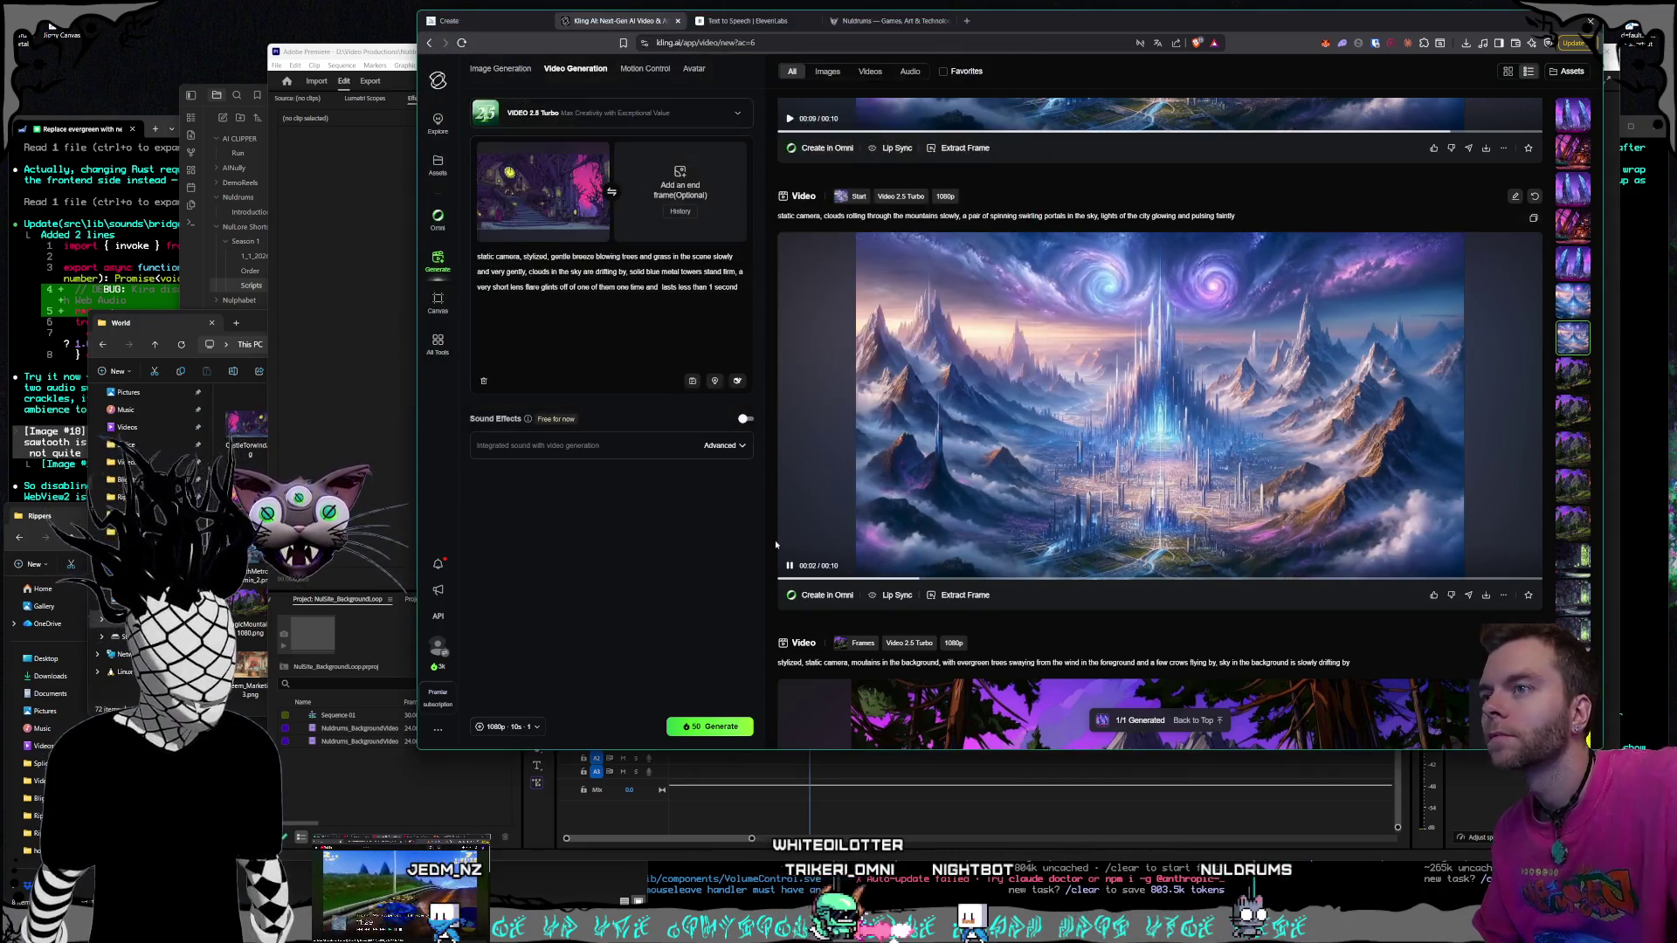
Save the second portal-city video as NuldrumsBackground_VideoLoop_2ndHalf.mp4
scroll(1335, 511, "up", 4)
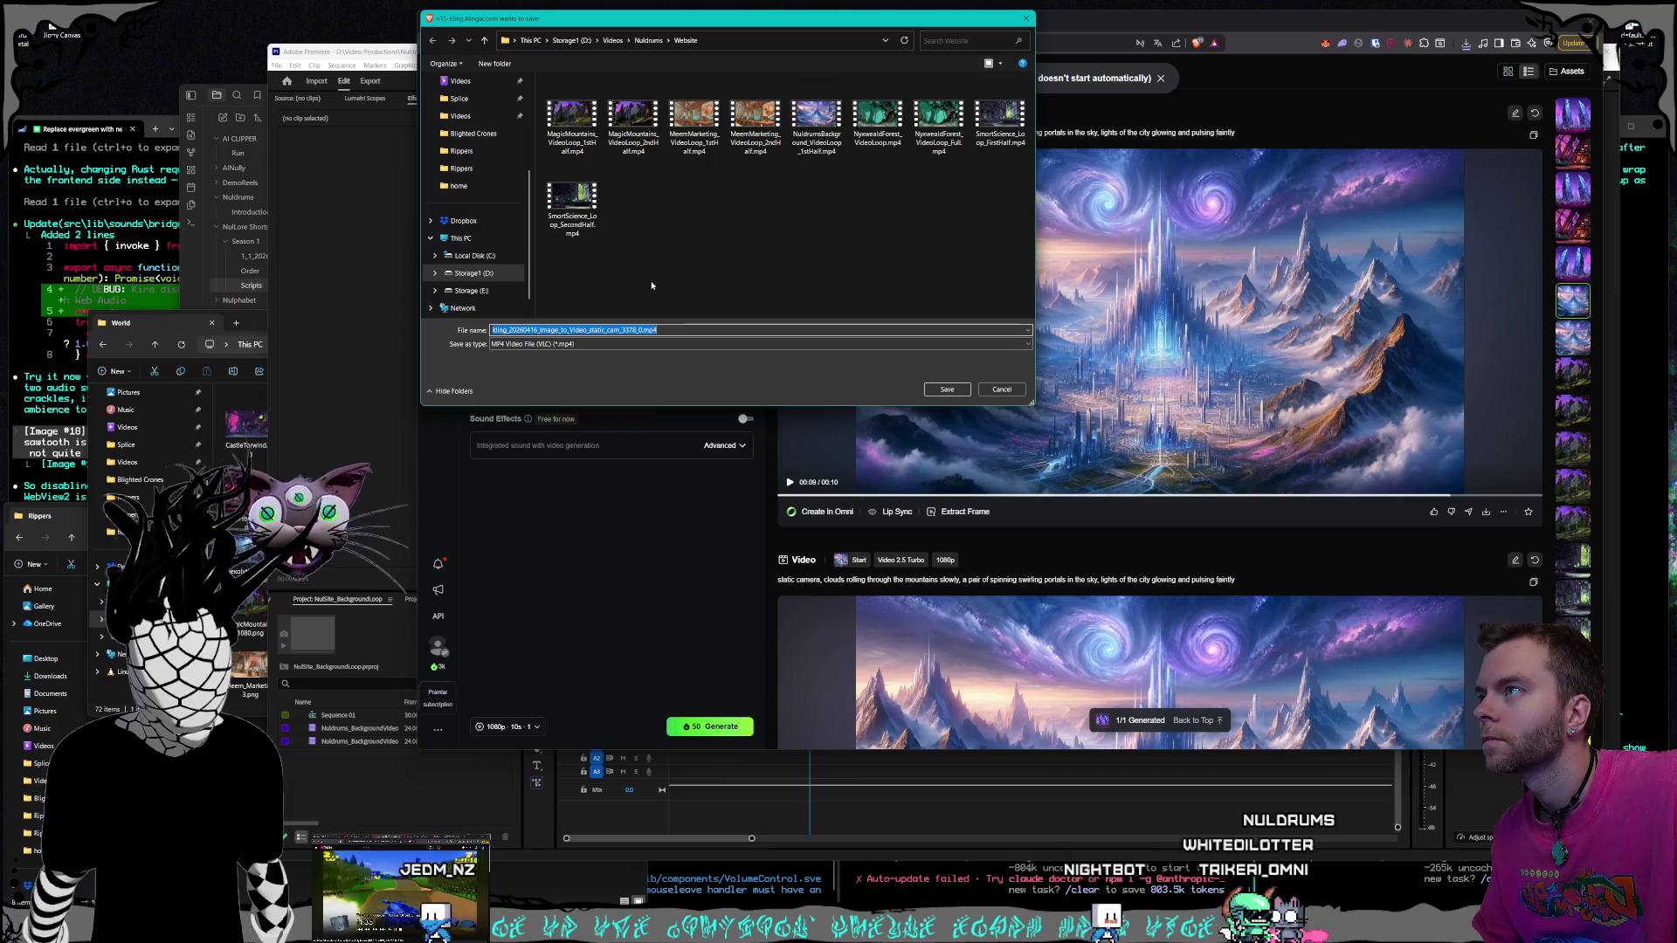
left_click(817, 118)
left_click(601, 330)
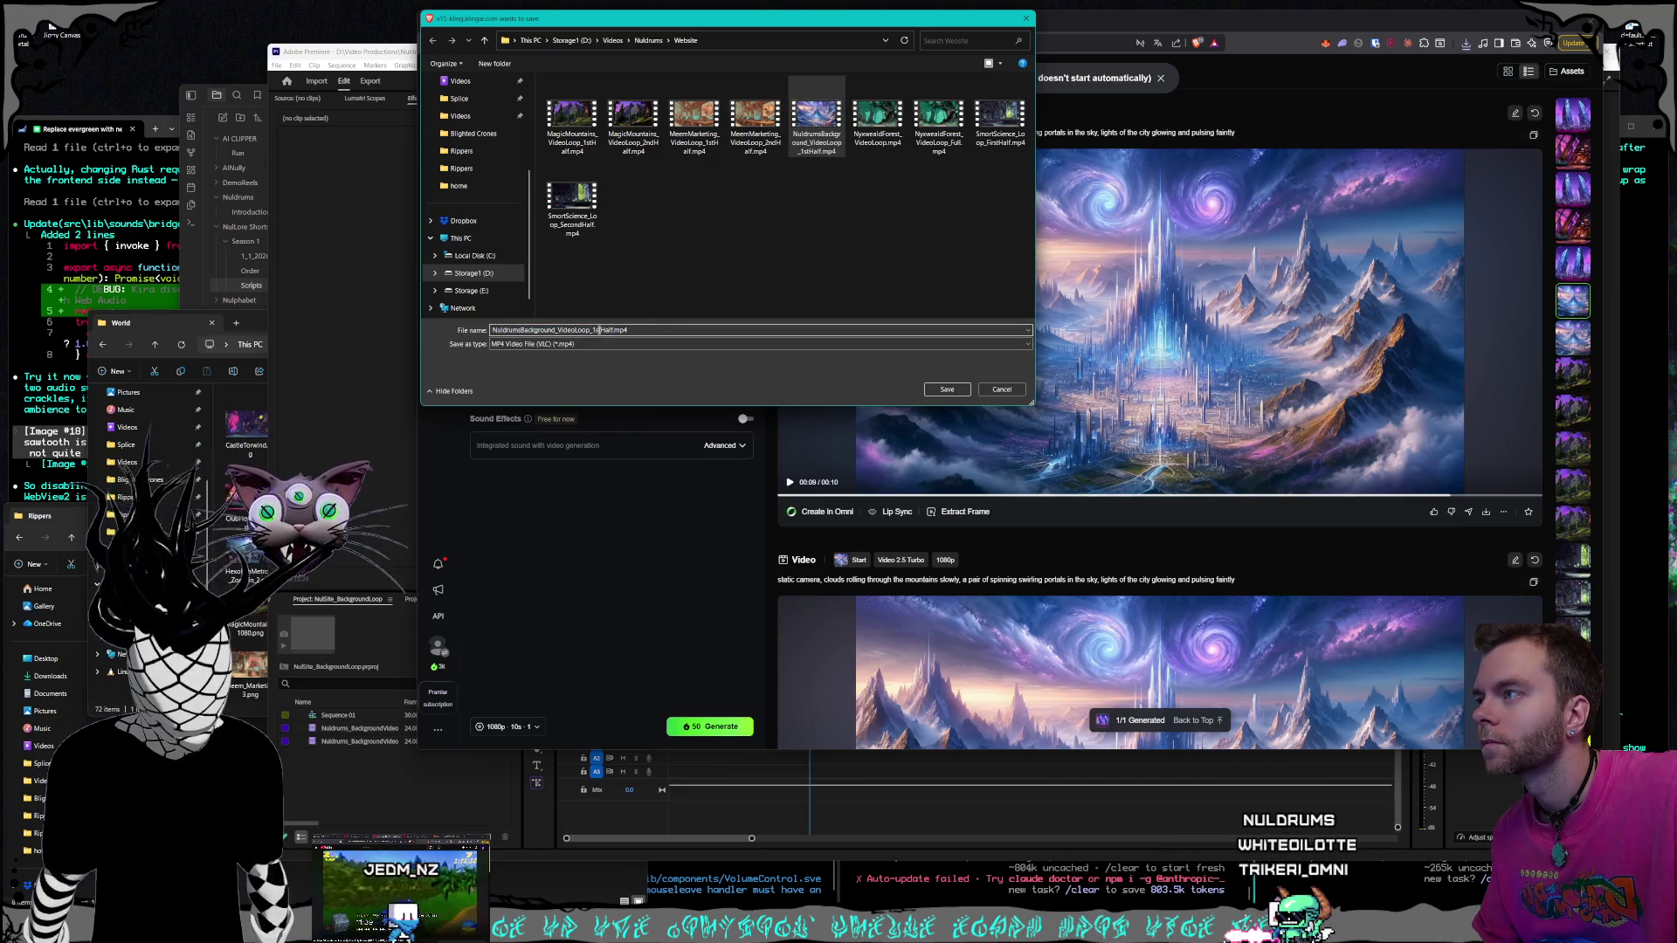
type("nd")
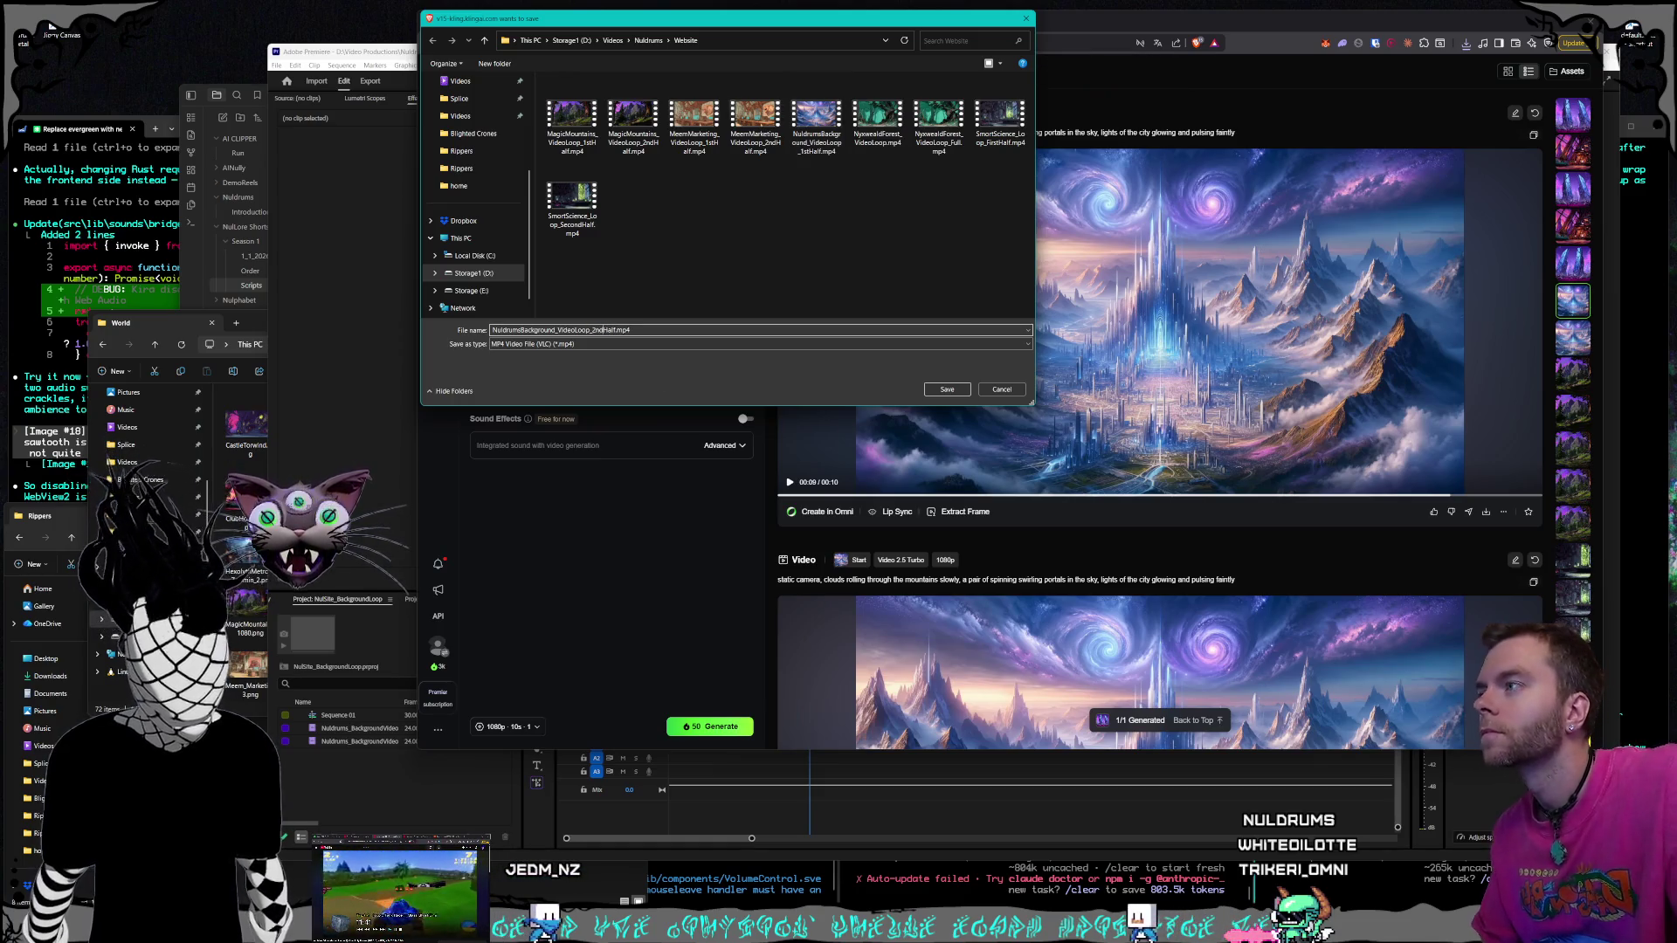
left_click(945, 389)
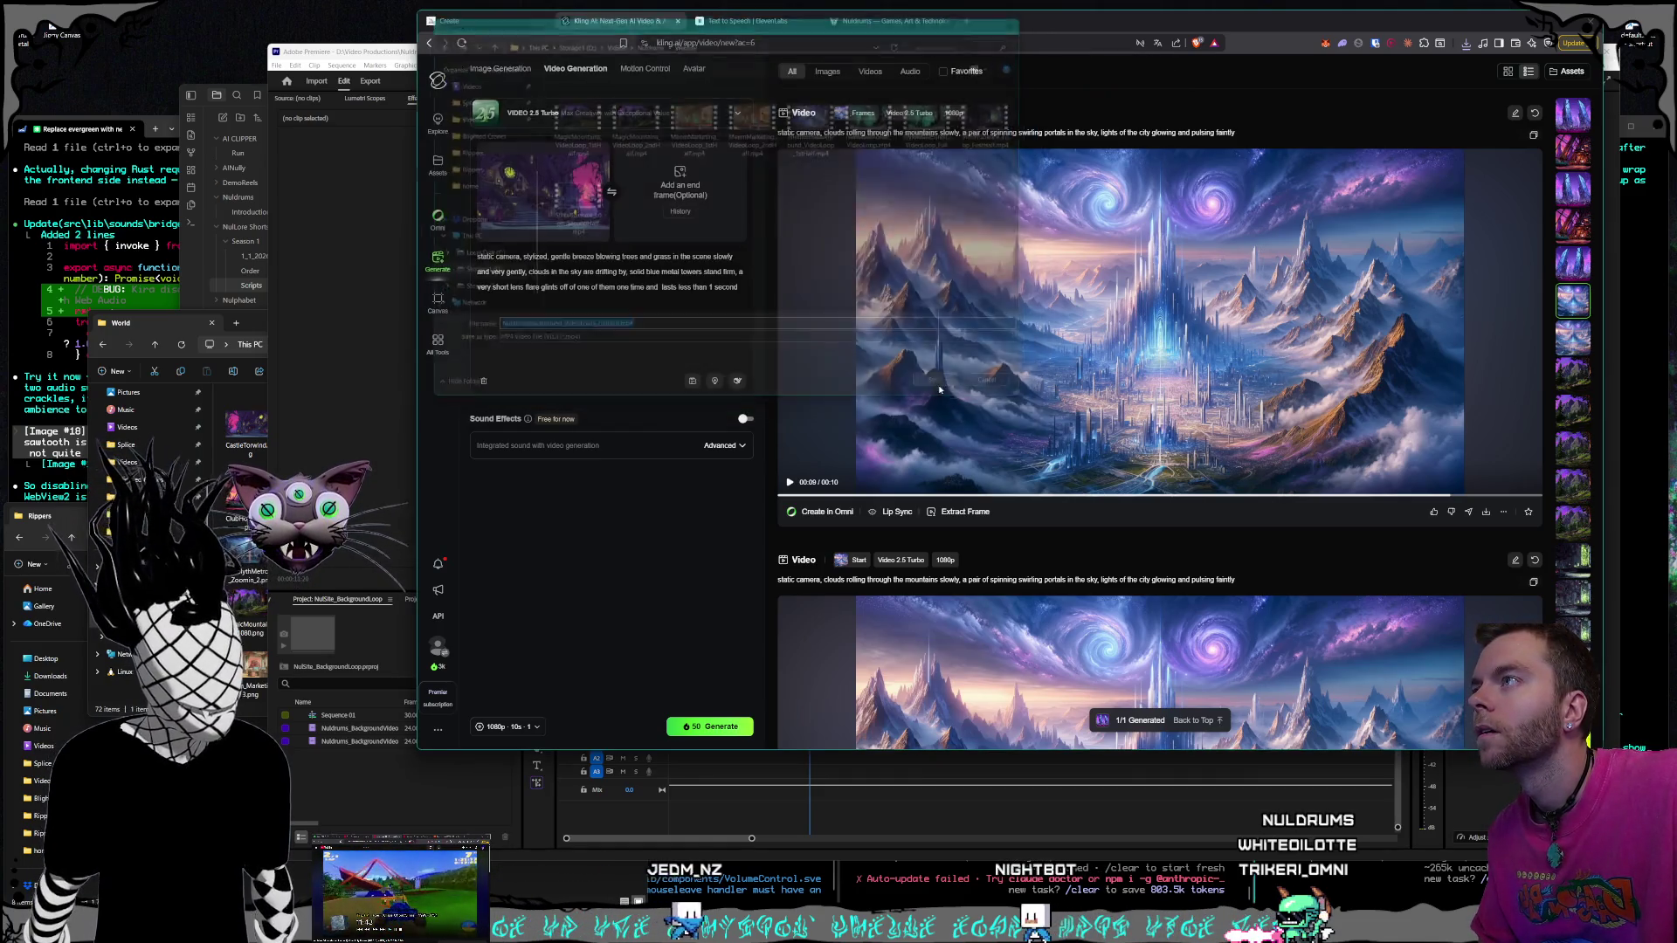
Save the science-lab clip over the existing SmartScience_Loop_FirstHalf file name, confirming the replacement
scroll(1117, 434, "up", 4)
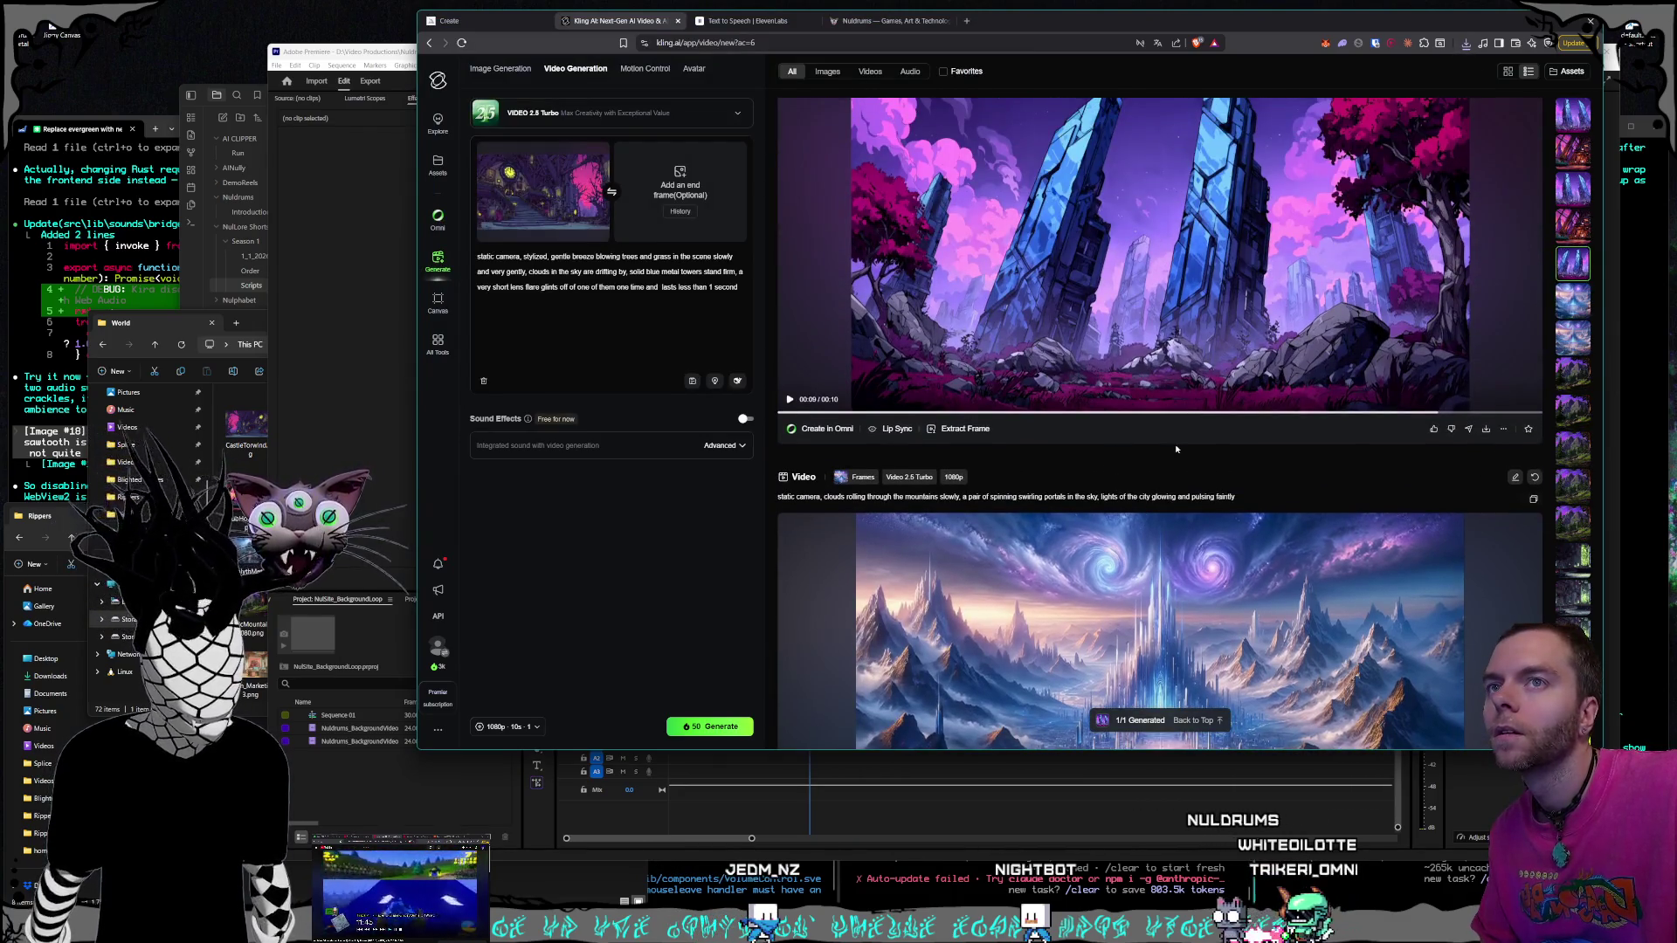
scroll(1176, 449, "down", 4)
left_click(1570, 531)
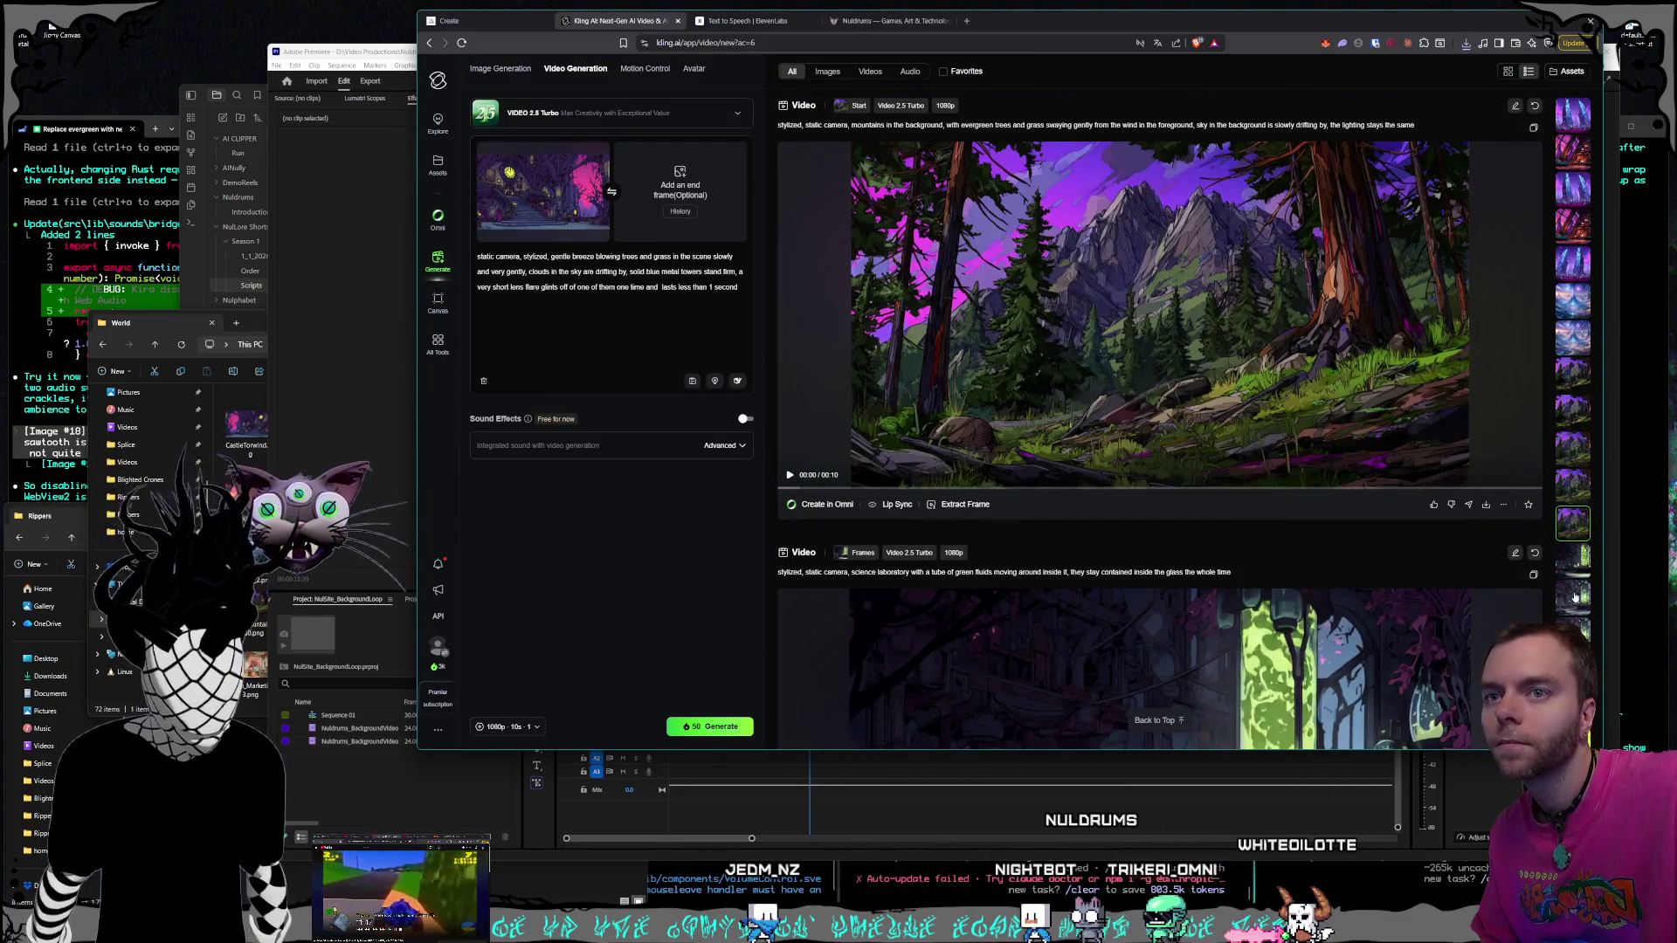
left_click(1575, 597)
scroll(1206, 498, "up", 2)
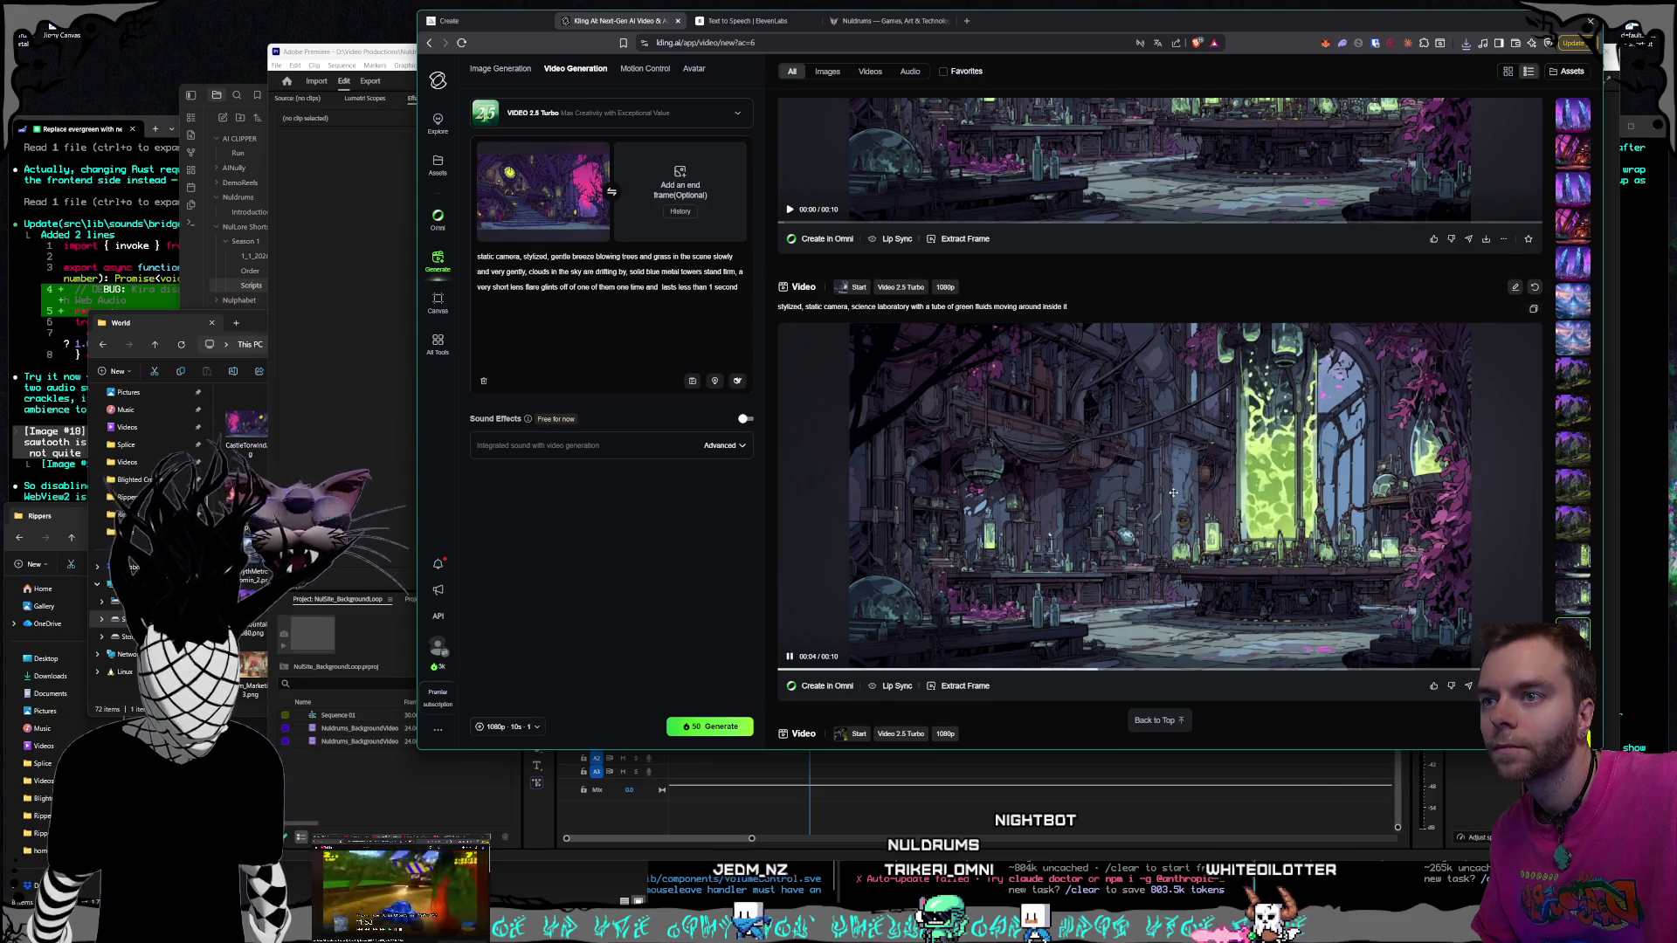
scroll(1170, 489, "up", 4)
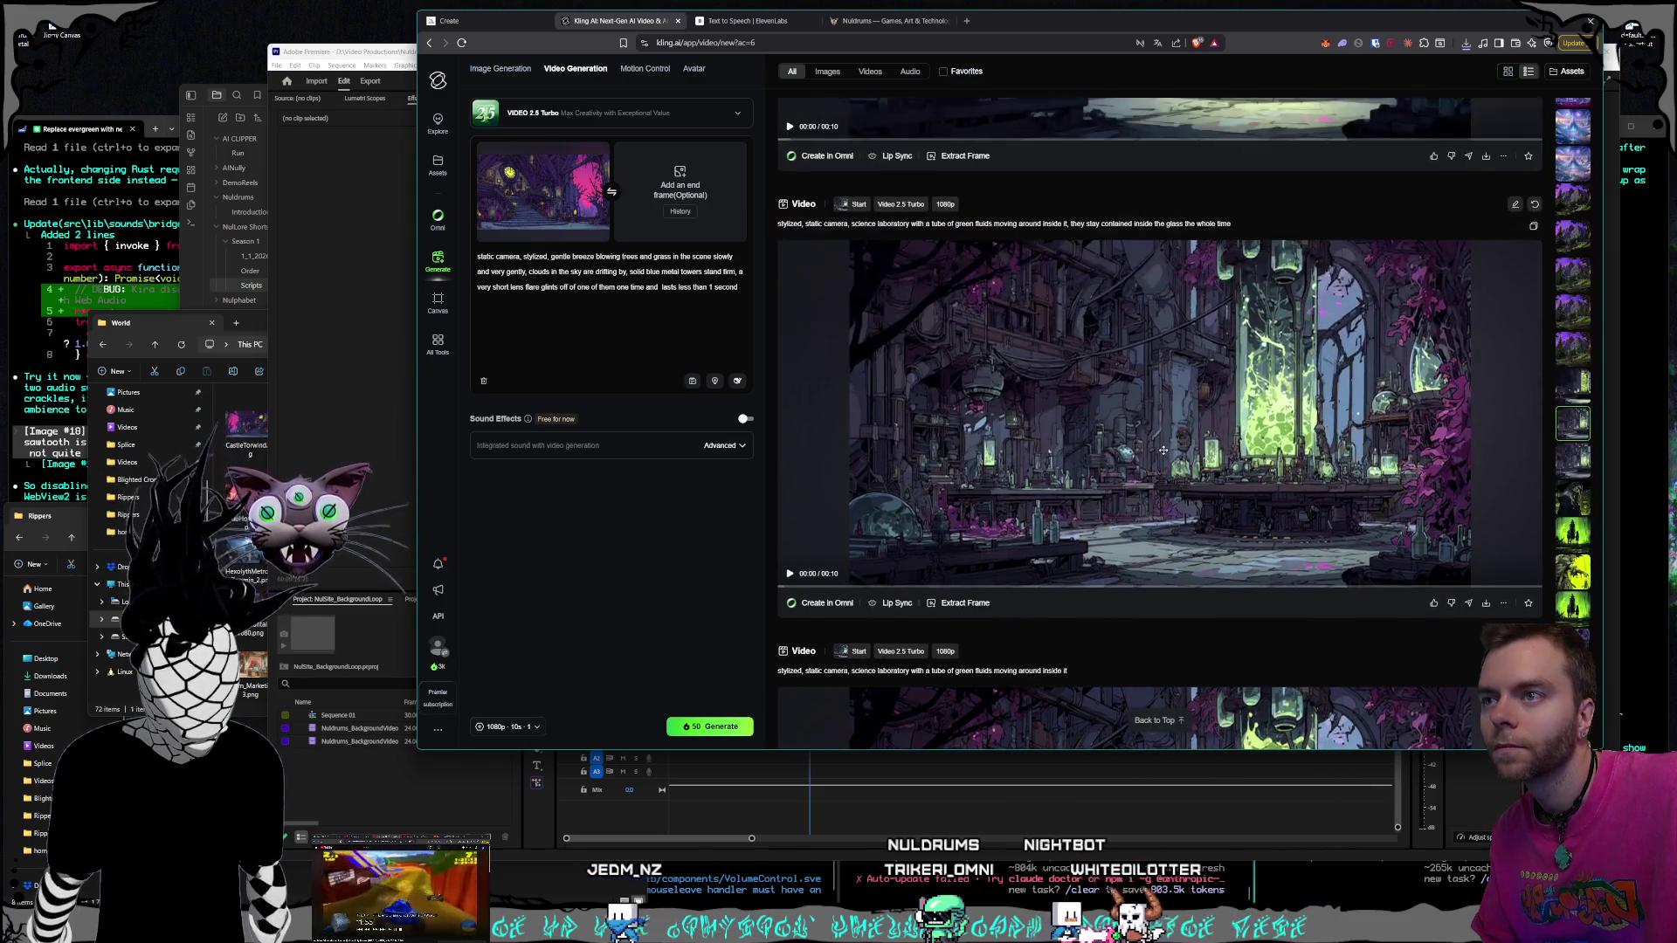
scroll(1162, 450, "up", 1)
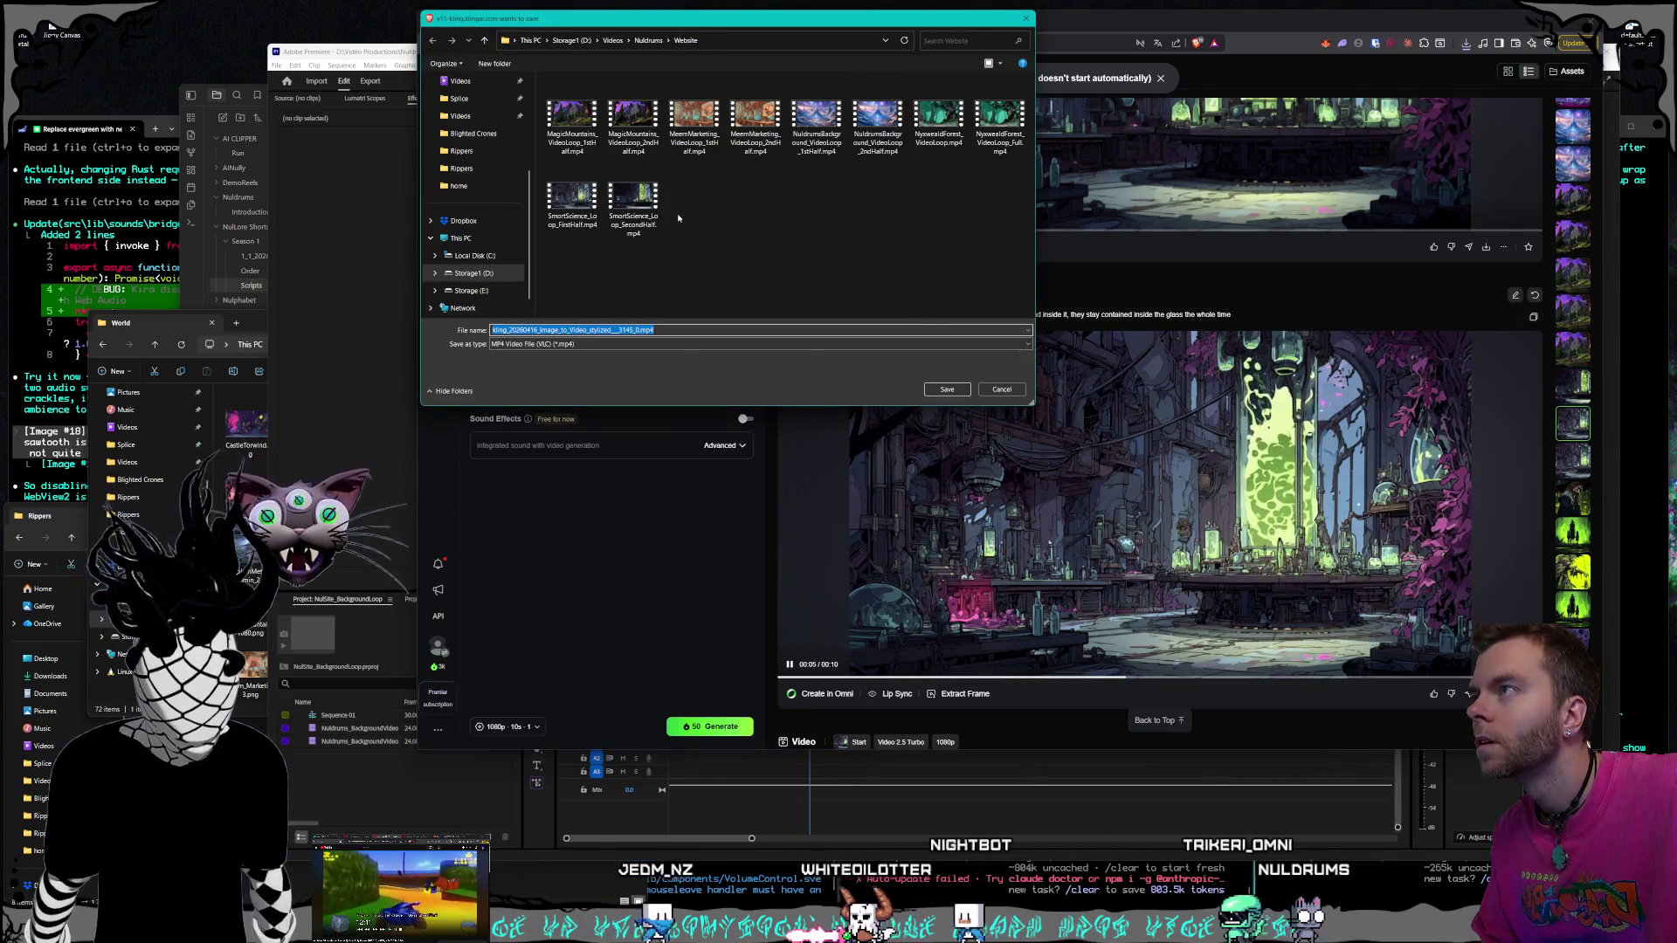
left_click(561, 219)
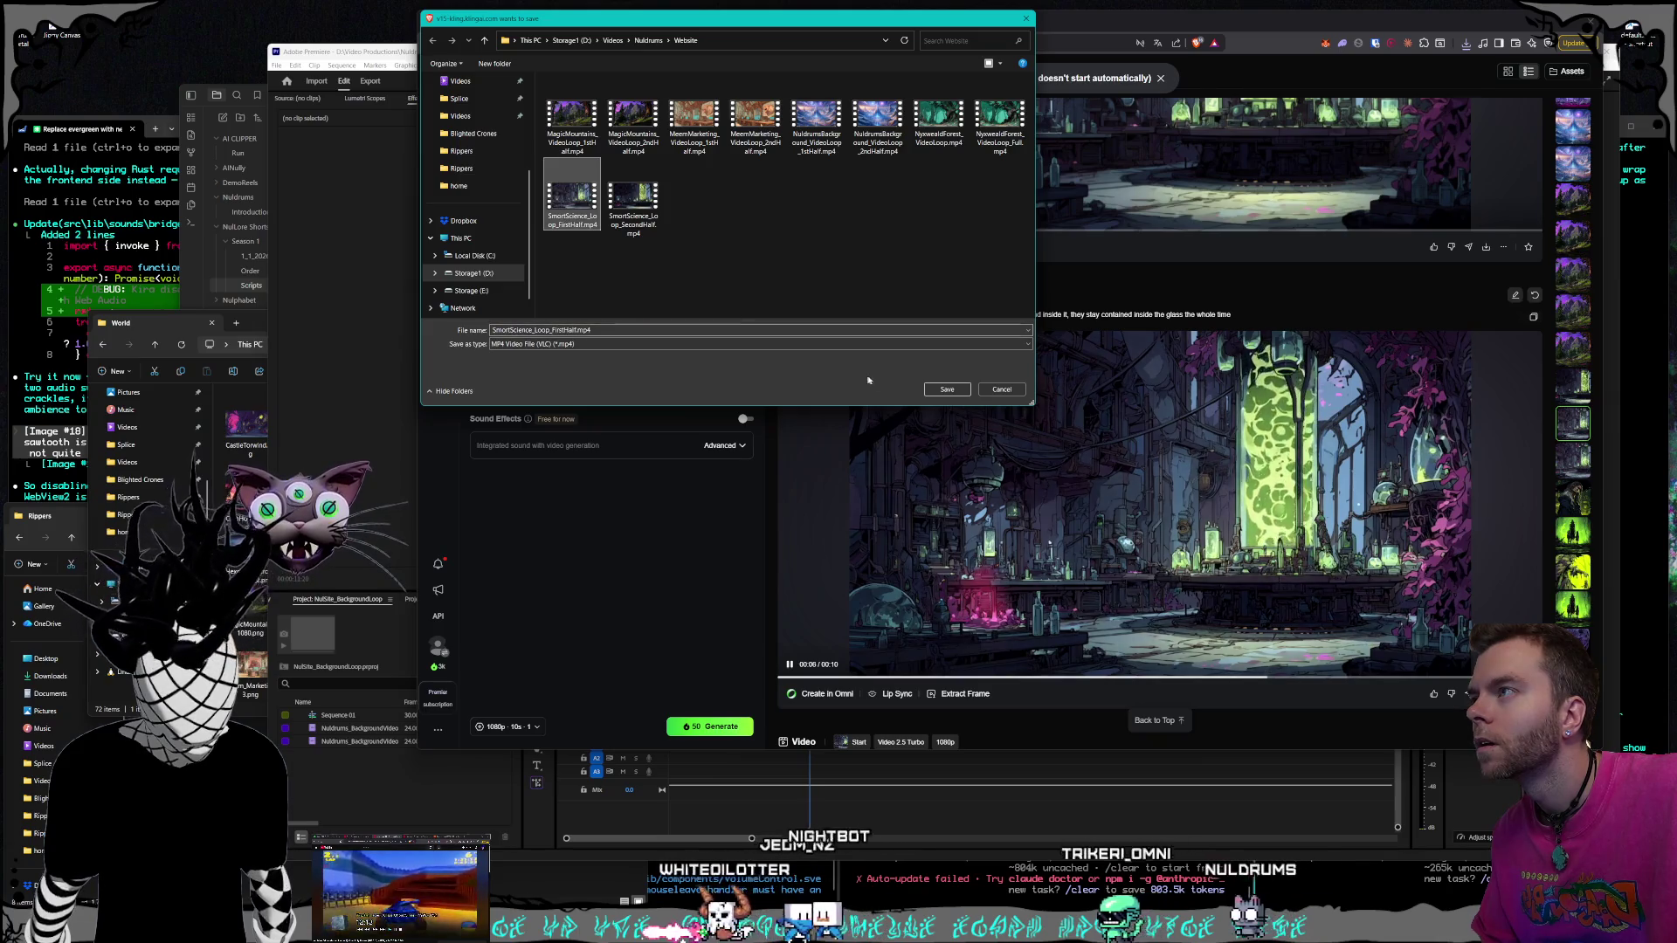
left_click(947, 388)
left_click(858, 465)
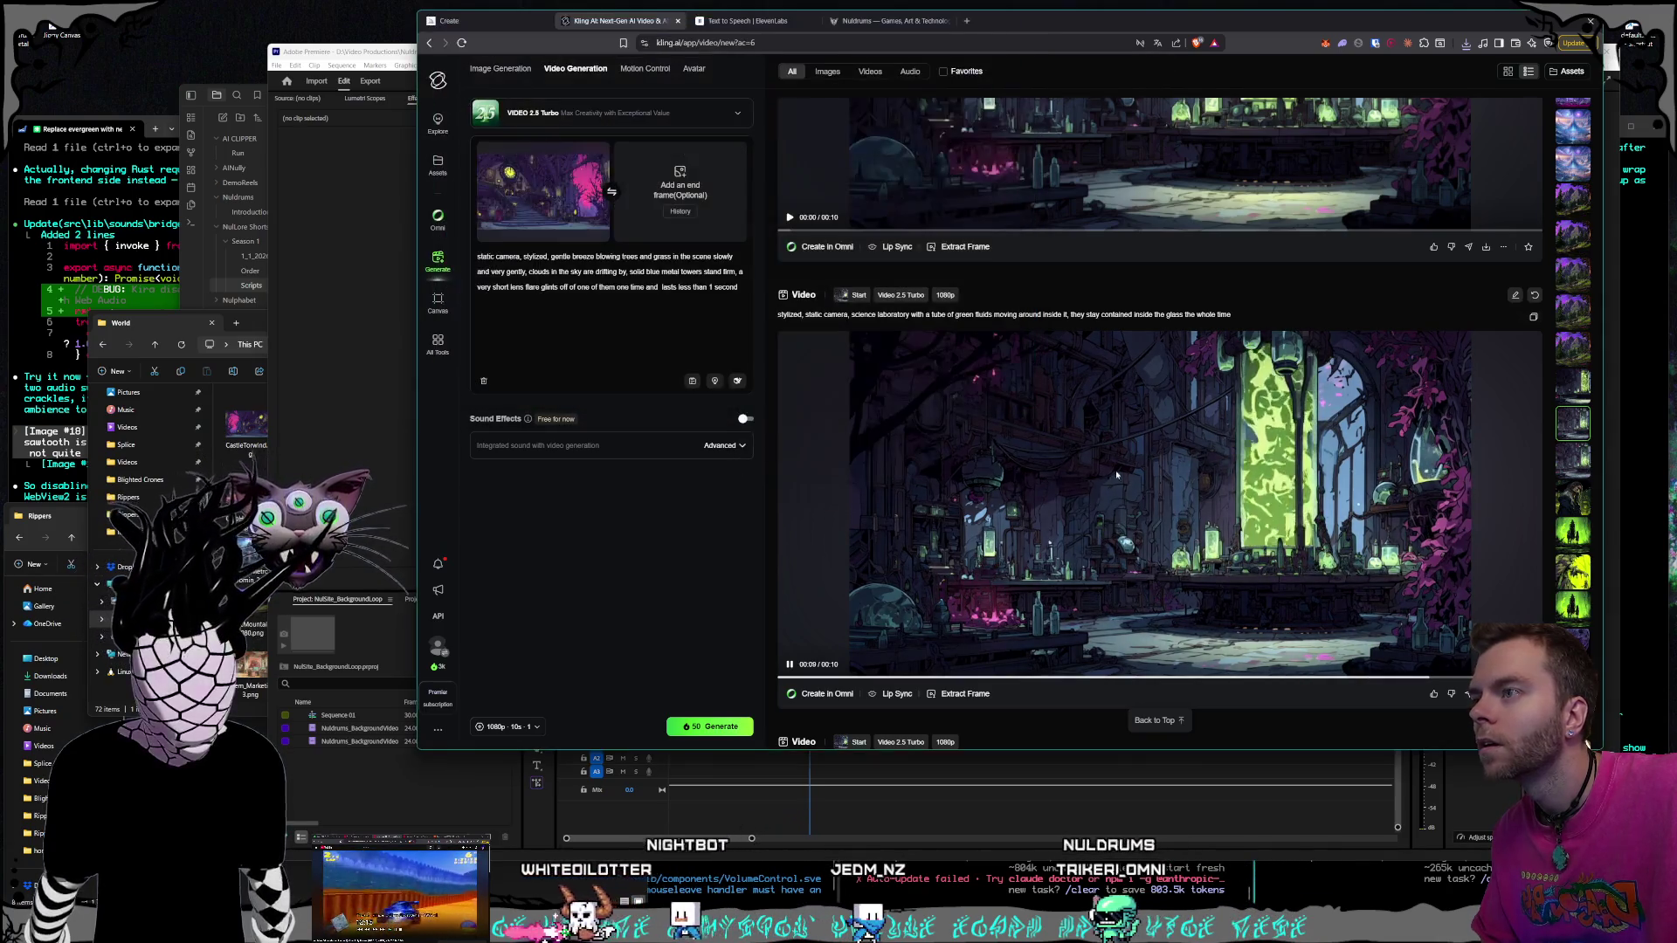
Download the lab clip again as SmortScience_Loop_SecondHalf.mp4, replacing the older copy
scroll(1441, 643, "down", 1)
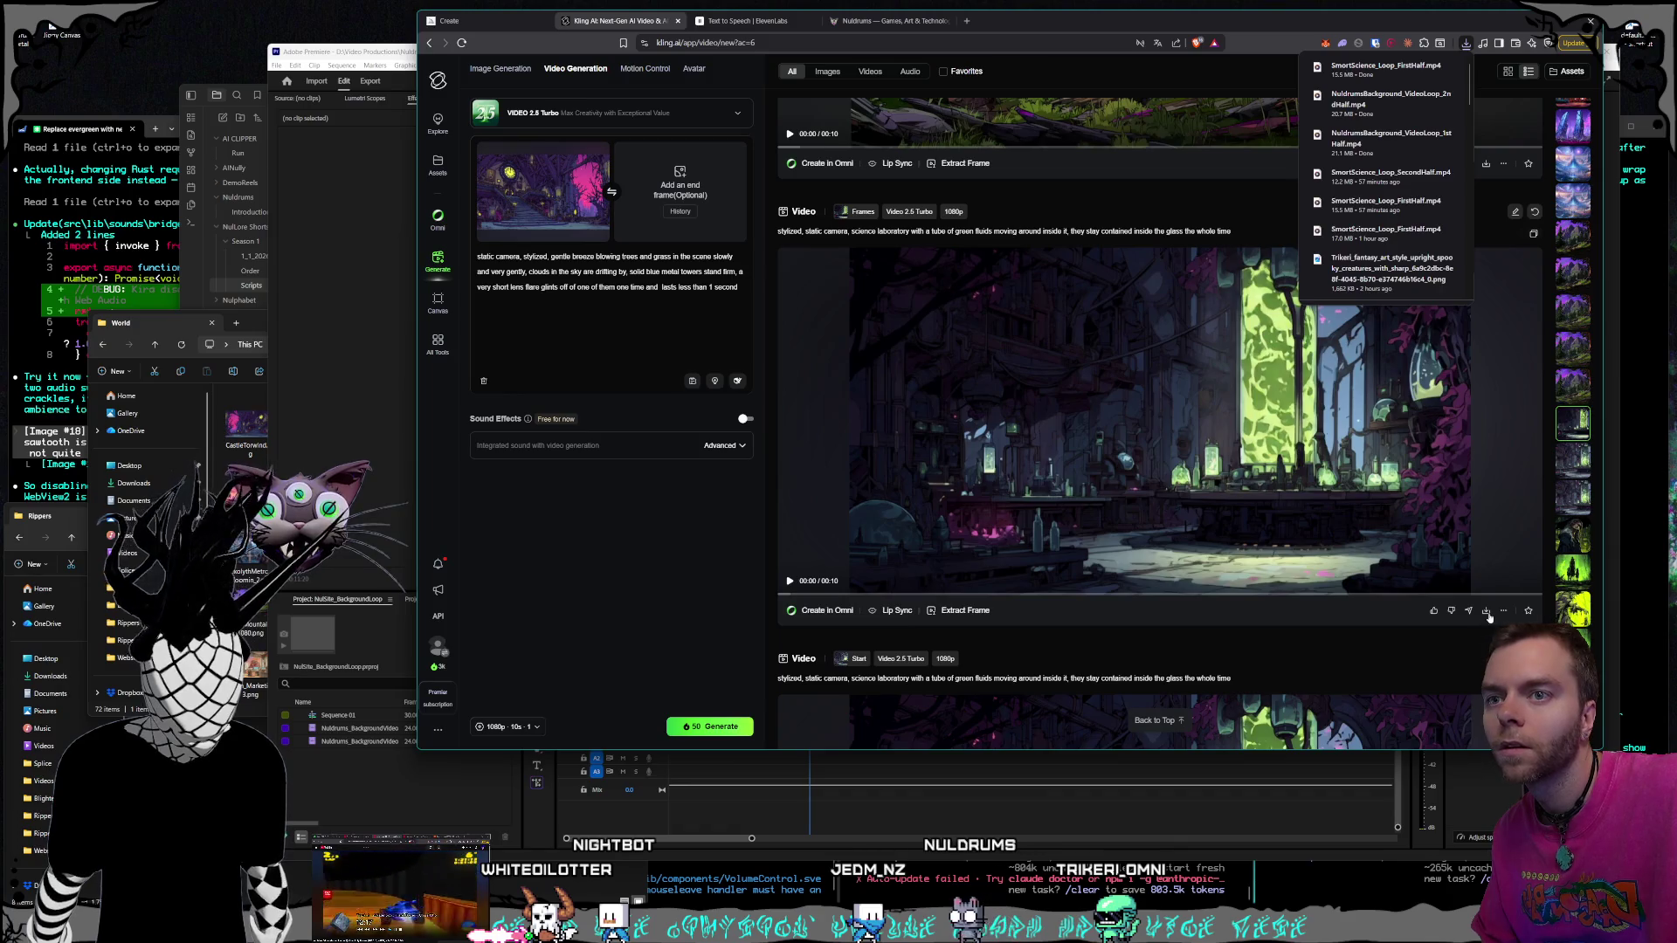
left_click(1486, 611)
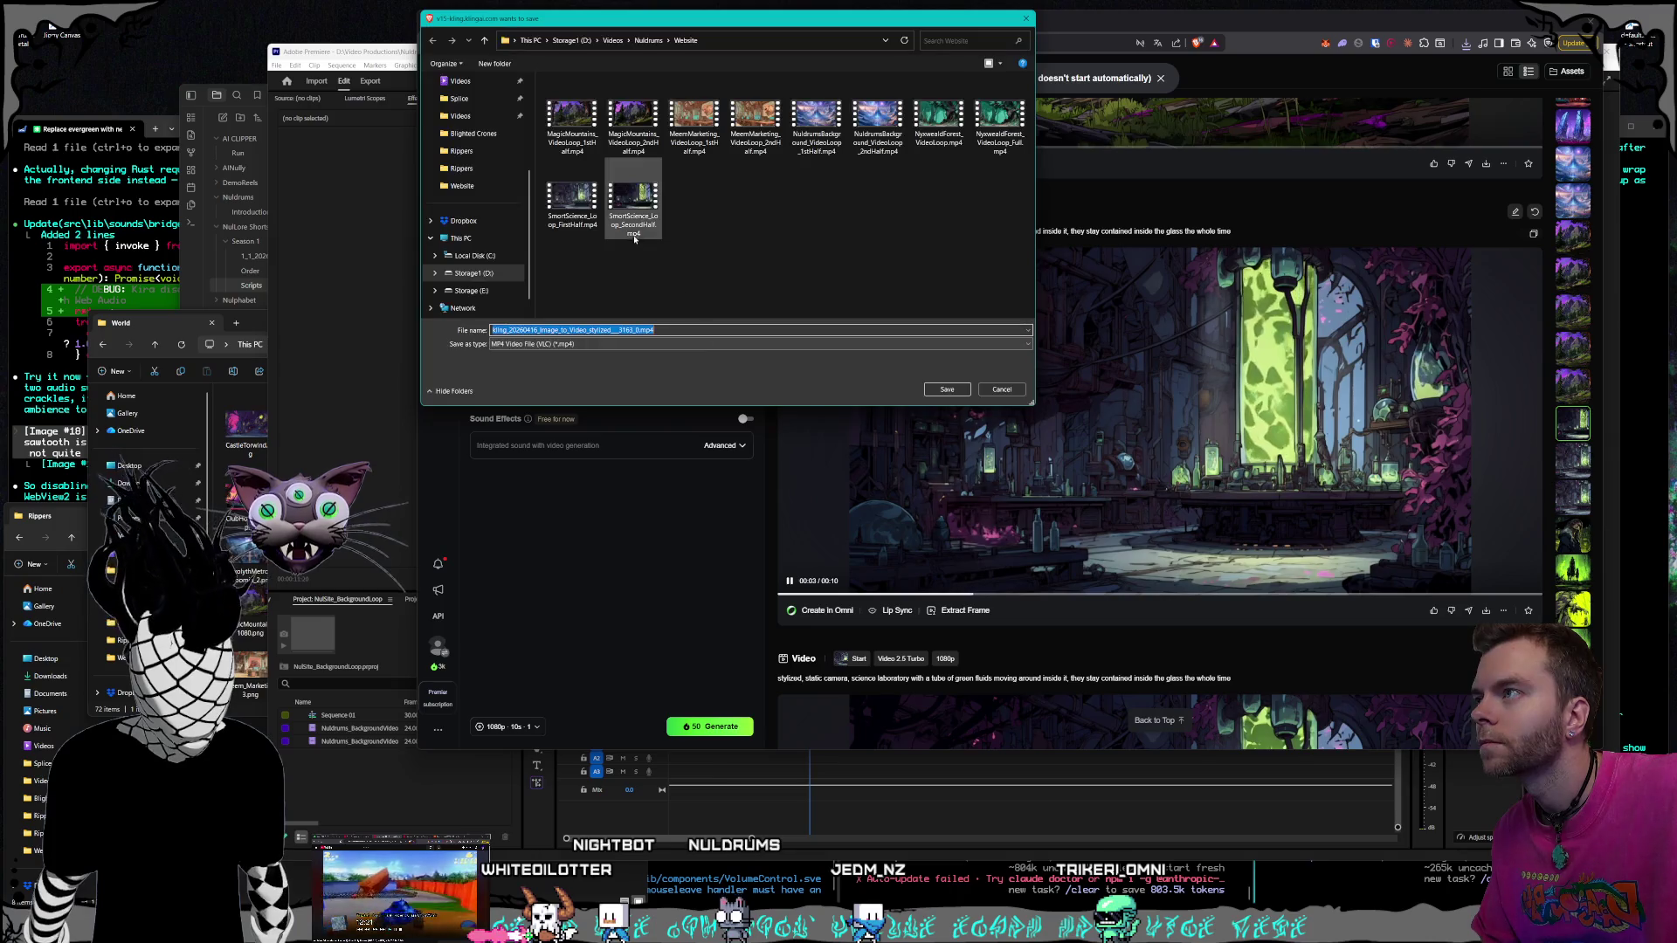
left_click(948, 389)
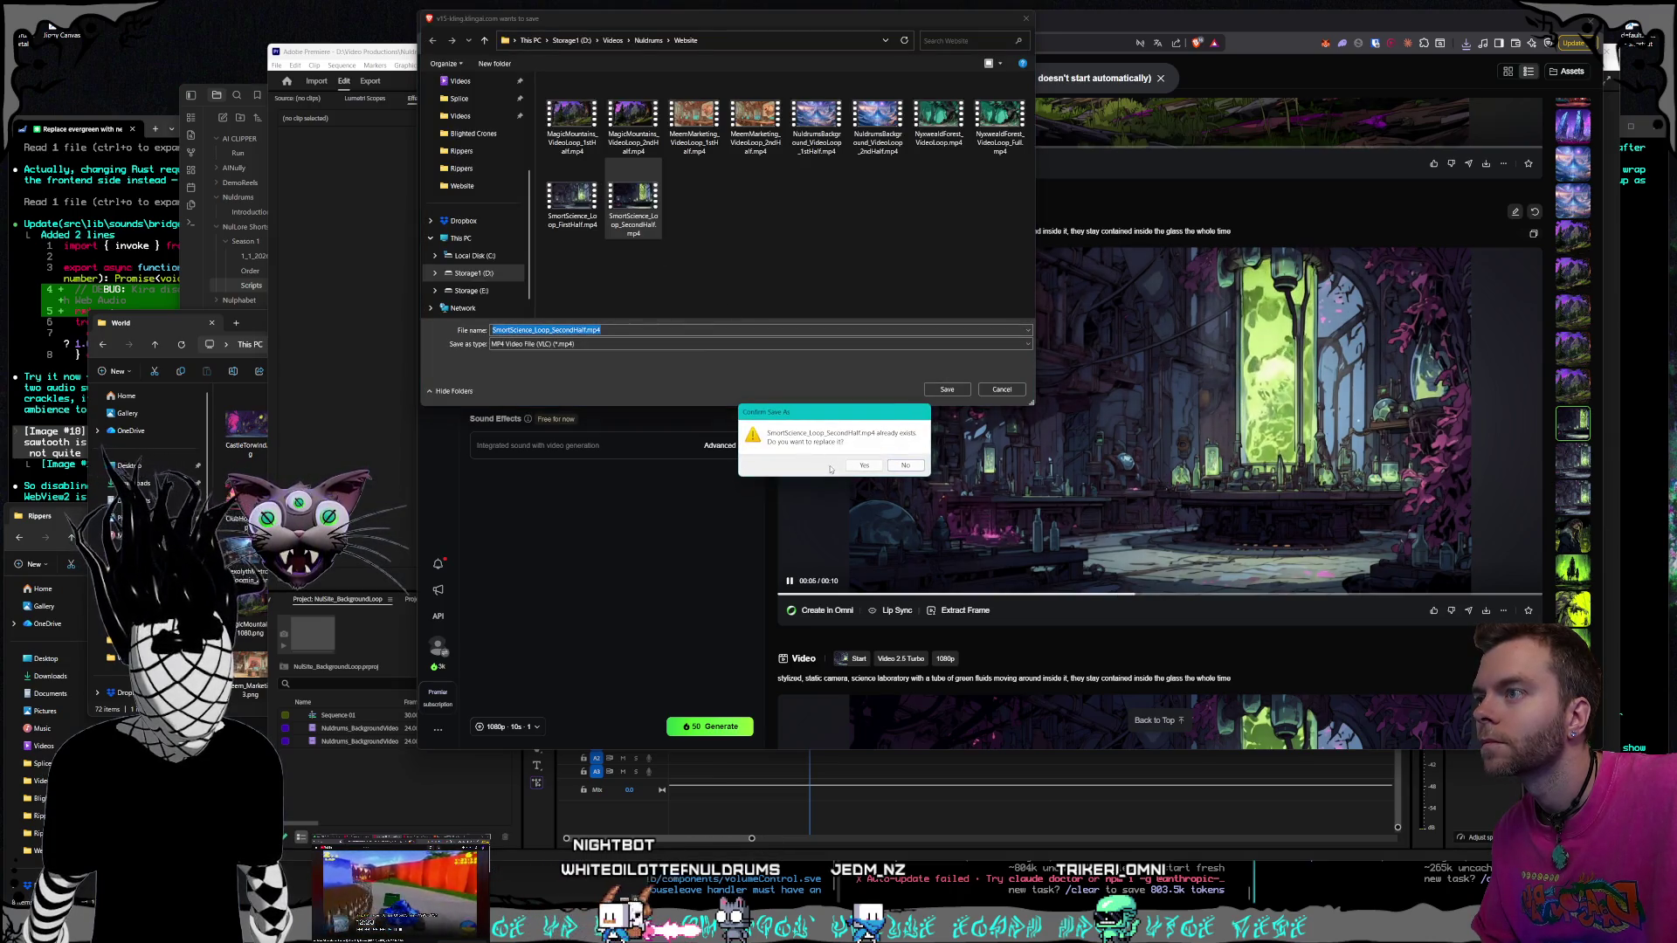
left_click(858, 465)
scroll(1226, 545, "down", 8)
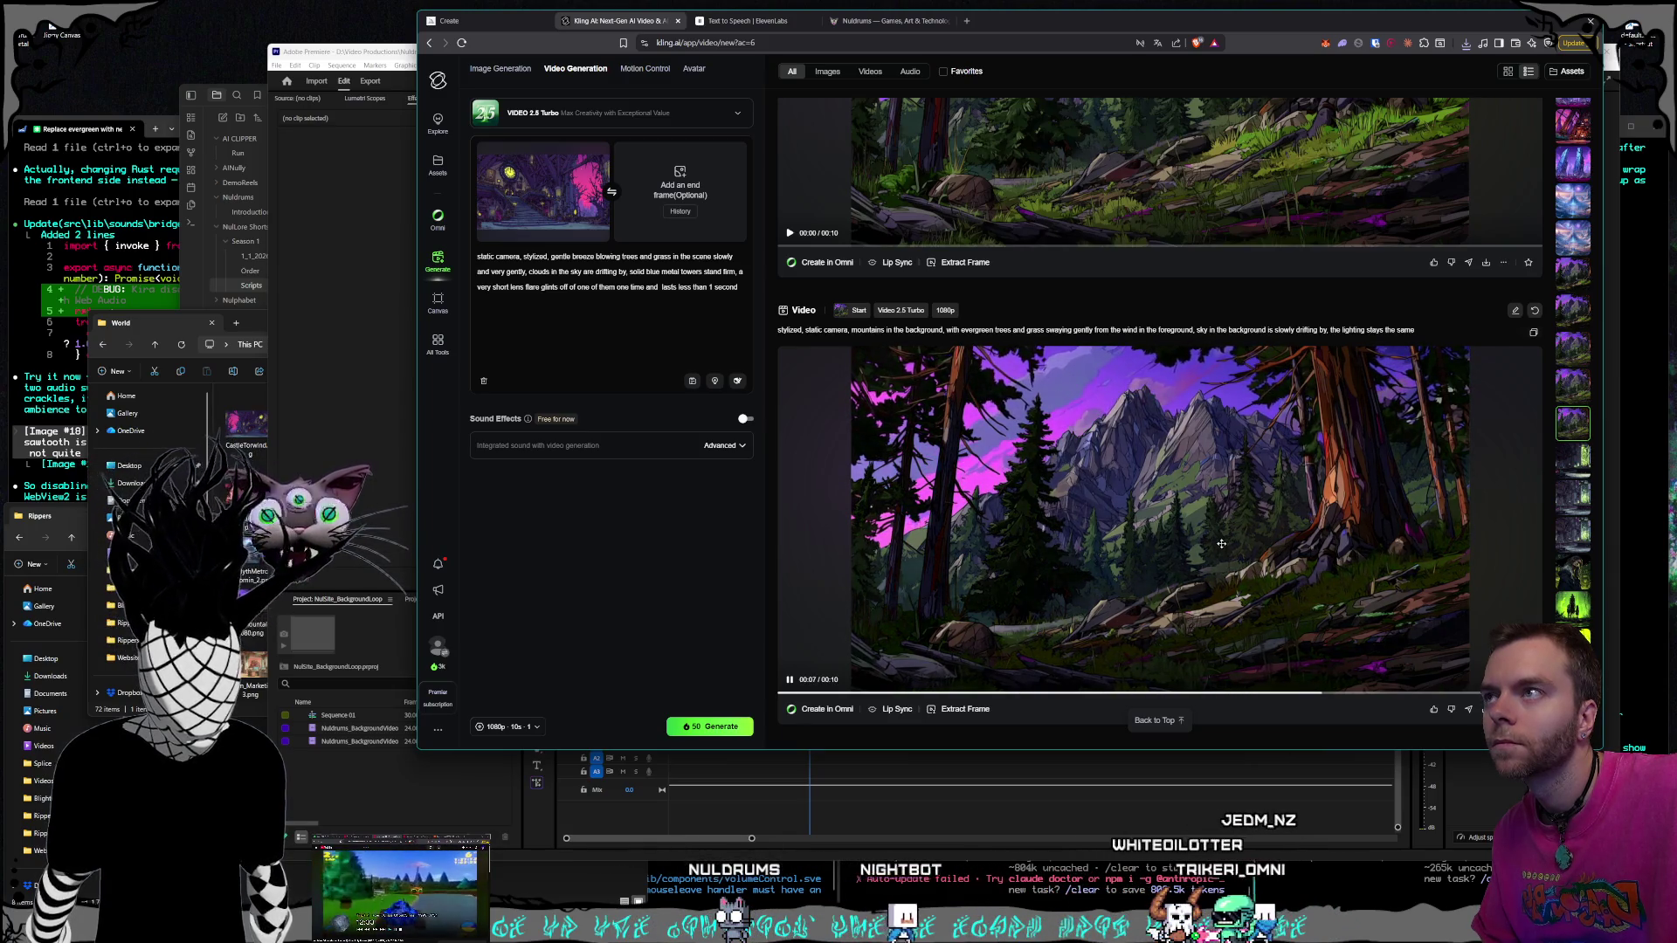
Save the first mountain forest clip over MagicMountains_VideoLoop_2ndHalf.mp4
scroll(1222, 543, "up", 5)
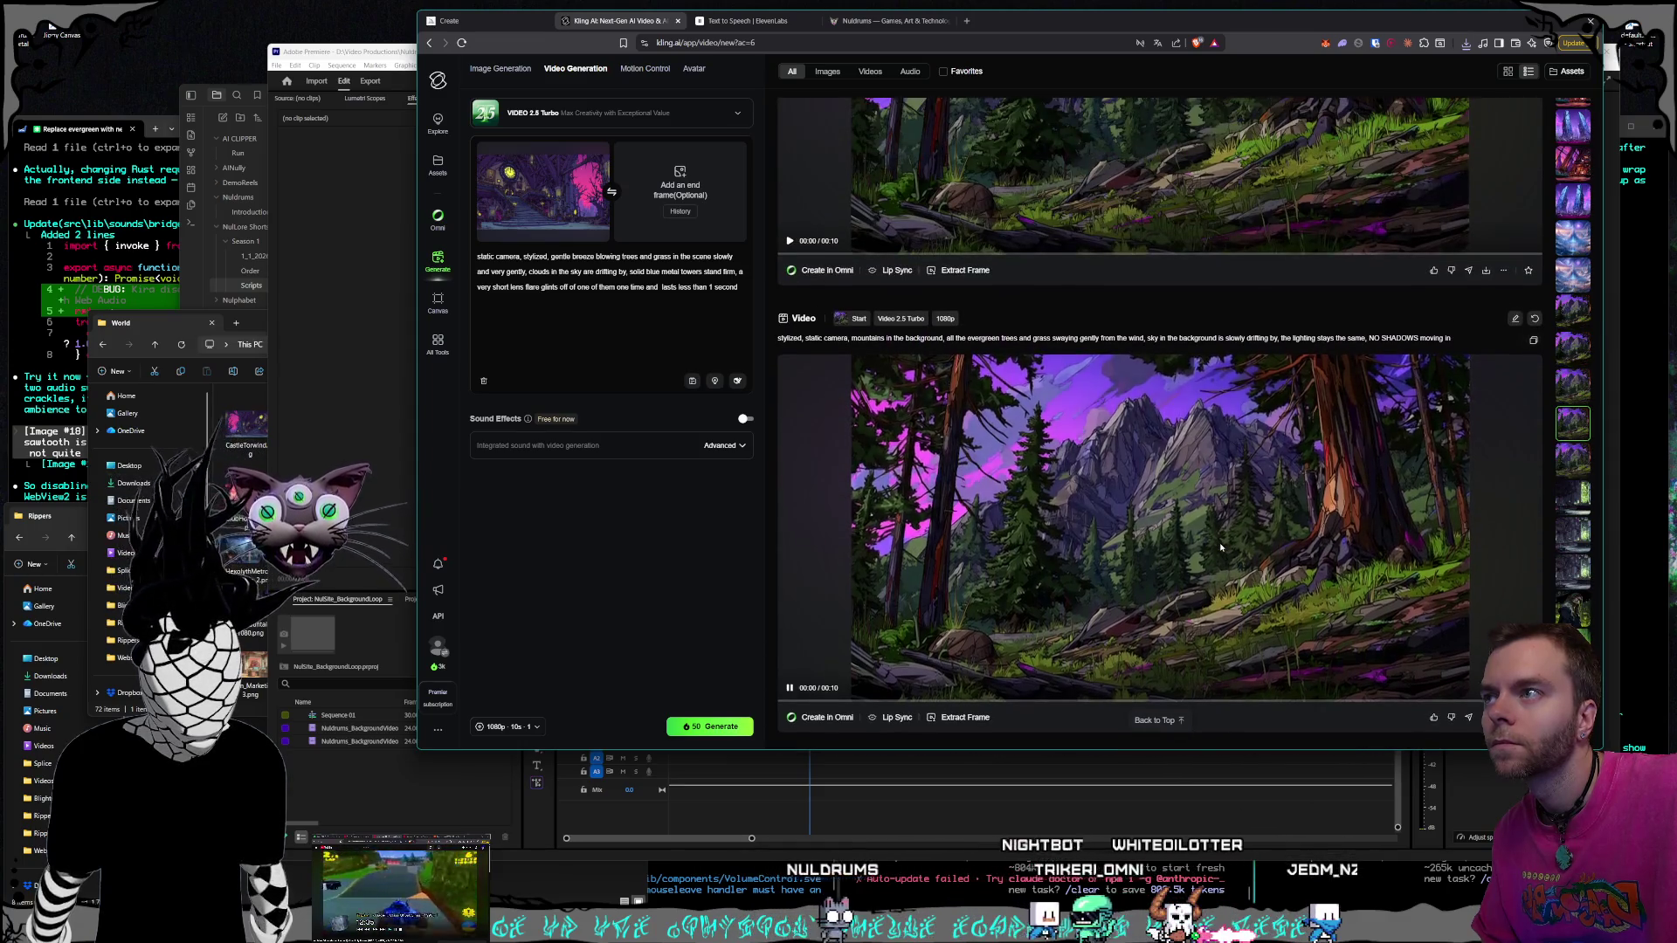
scroll(1222, 547, "up", 1)
scroll(1222, 547, "up", 5)
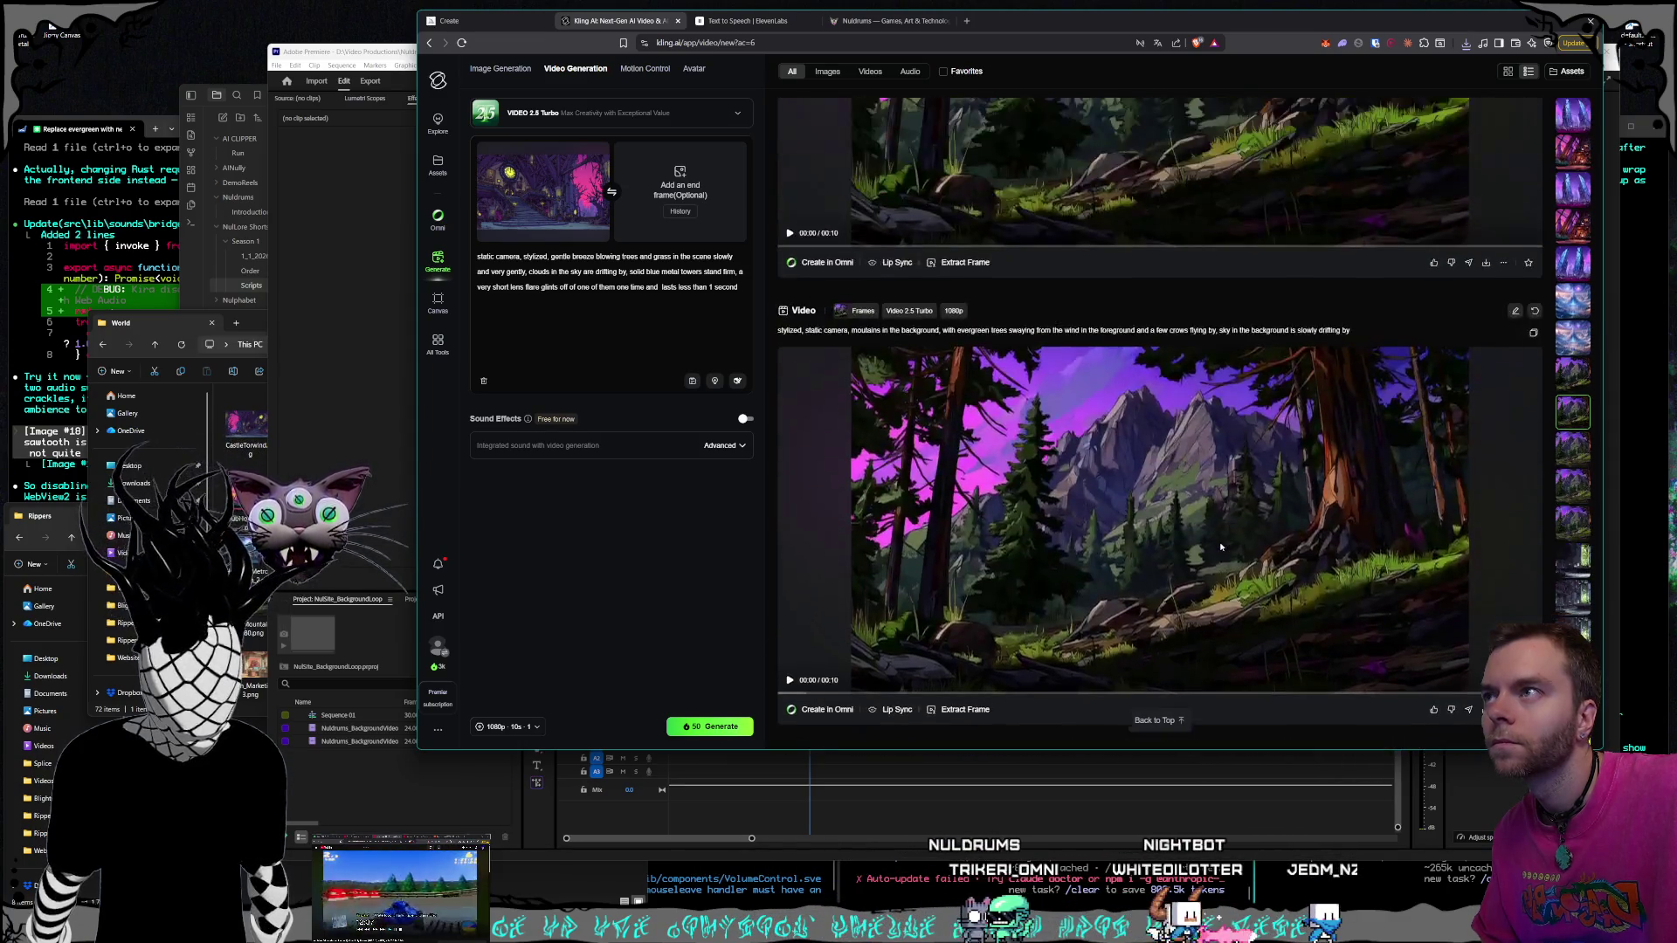
scroll(1221, 547, "up", 5)
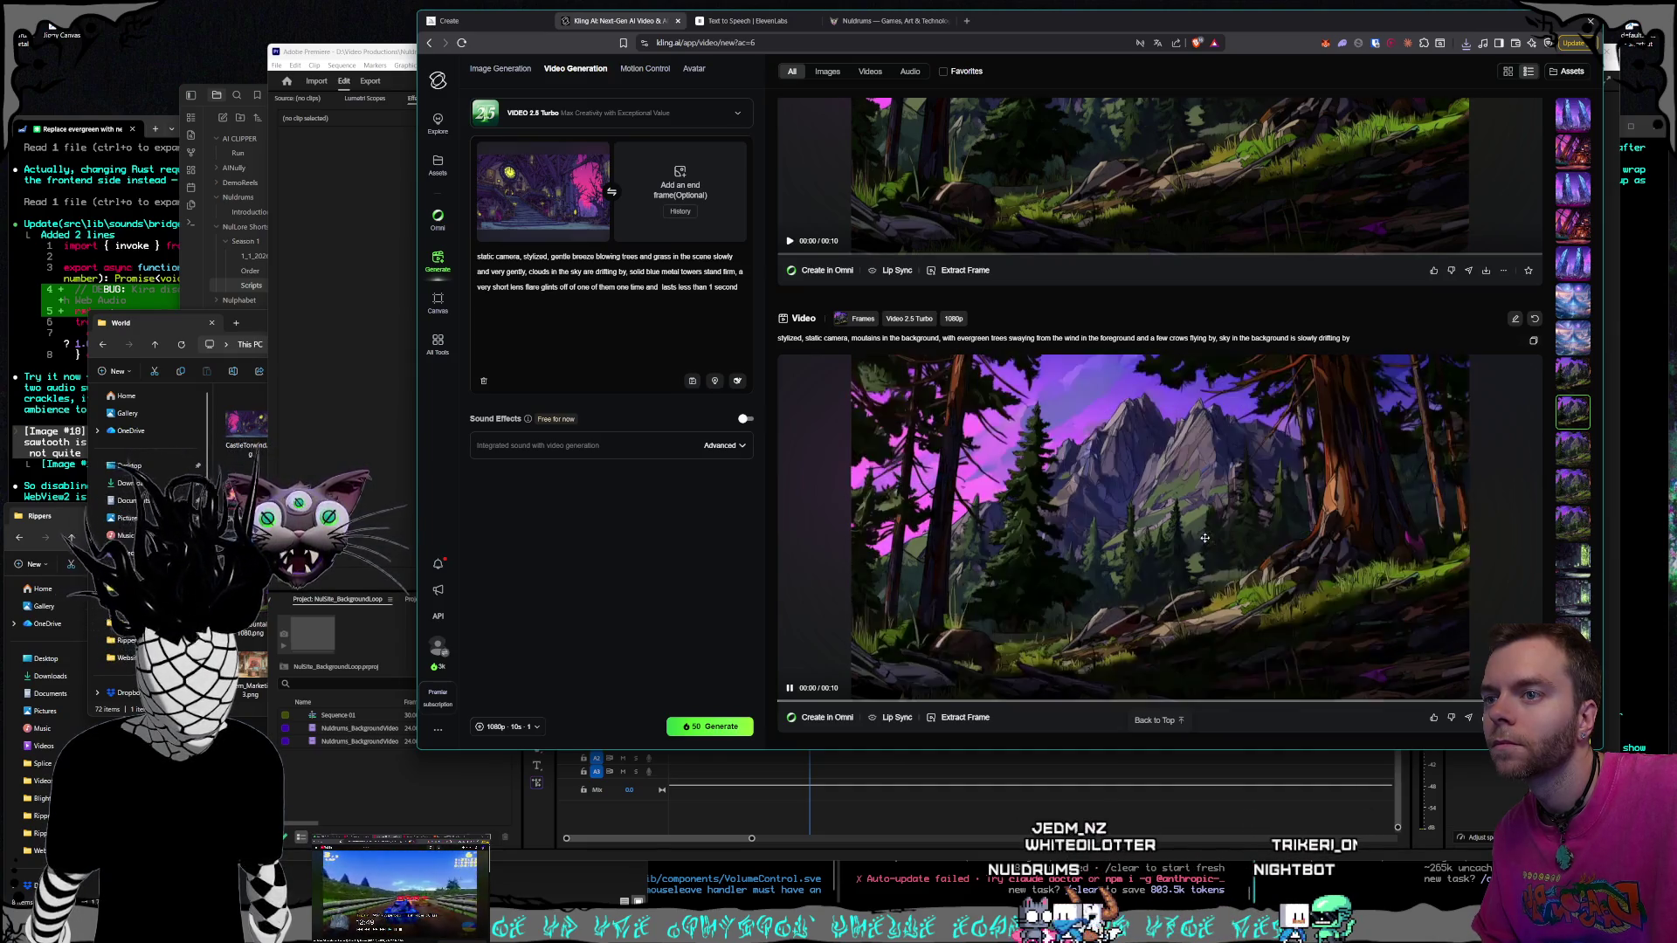
scroll(1204, 533, "down", 1)
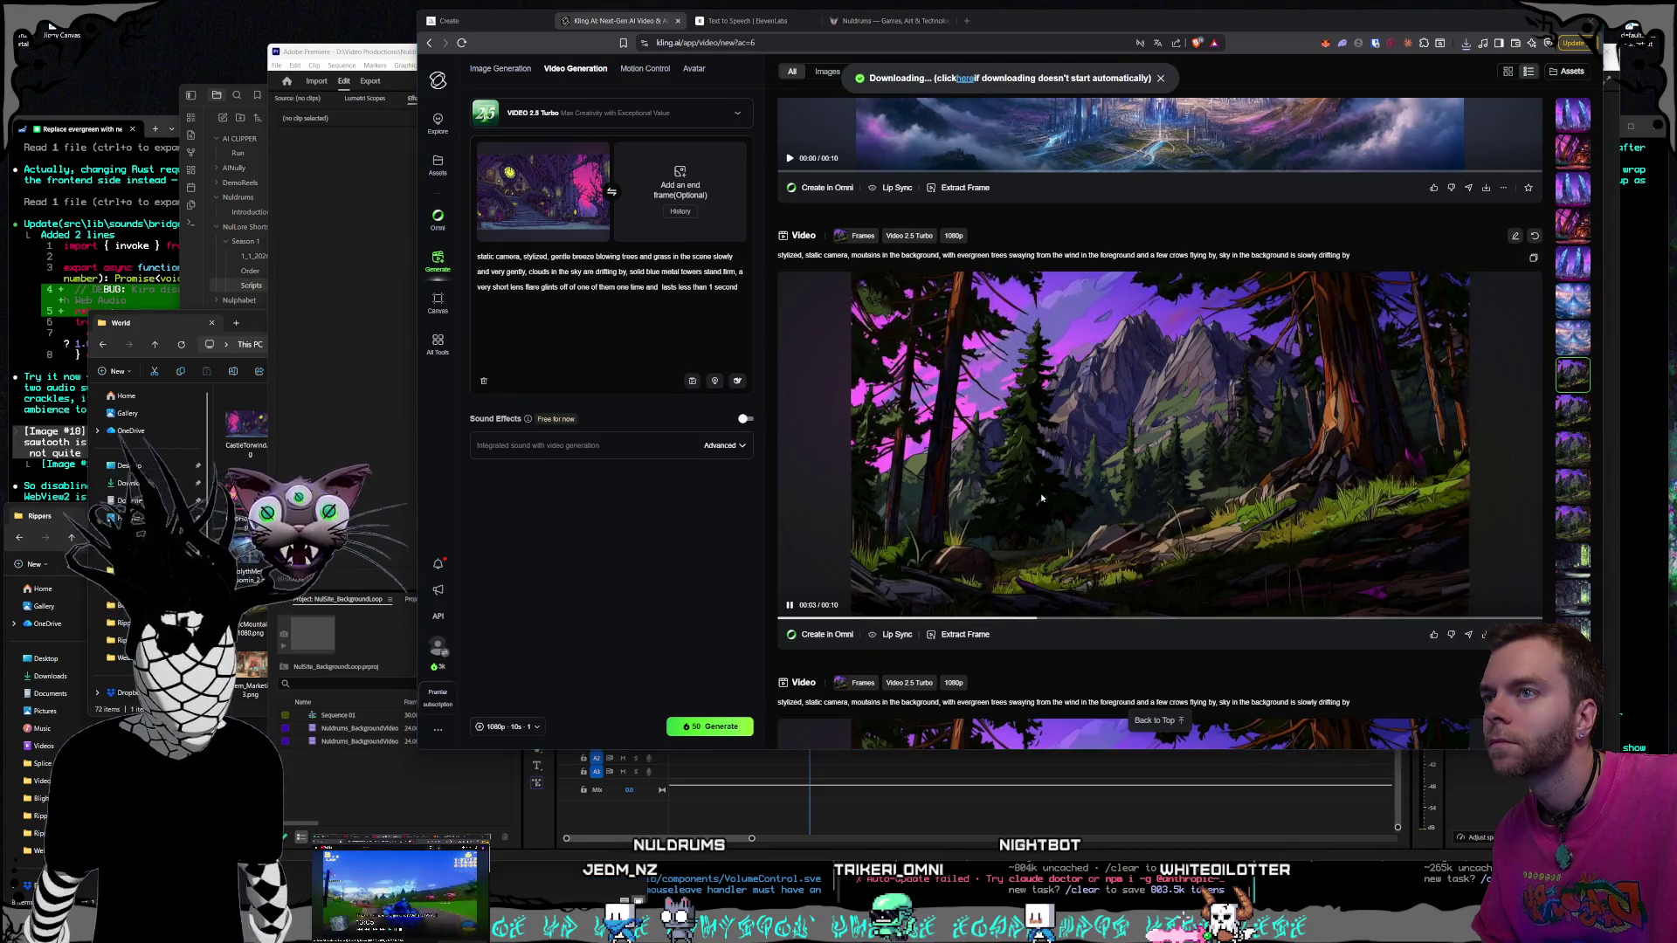
left_click(633, 118)
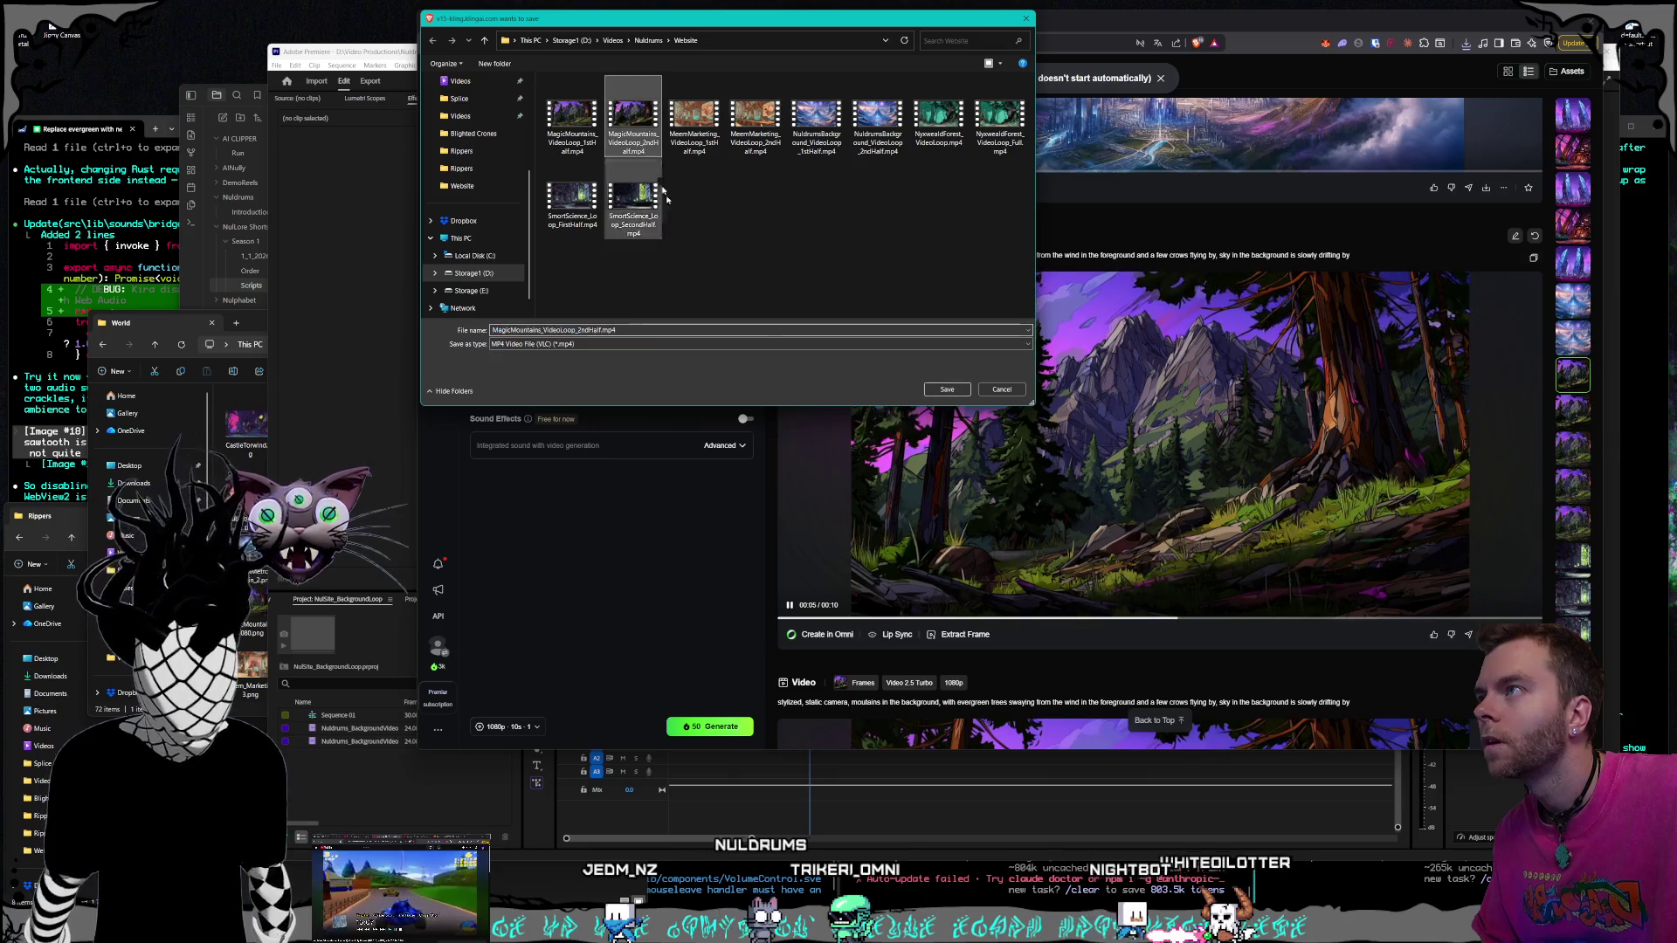
left_click(944, 389)
left_click(875, 464)
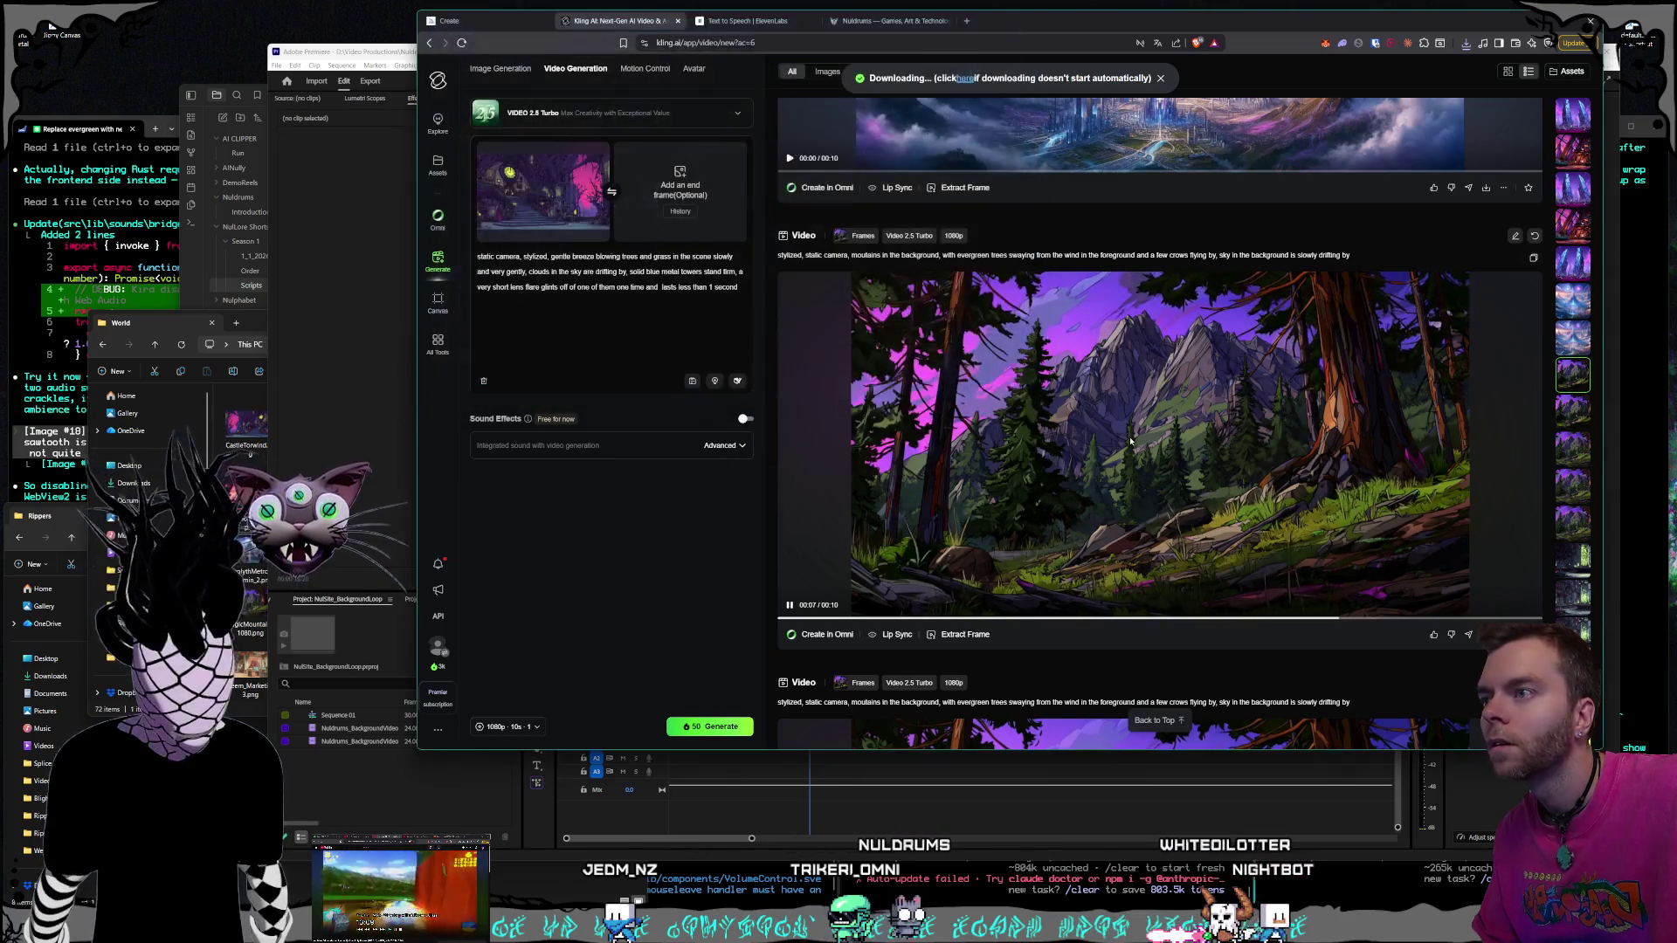
Save the other mountain forest clip over MagicMountains_VideoLoop_1stHalf.mp4, then show the blue monolith video
scroll(1570, 457, "down", 10)
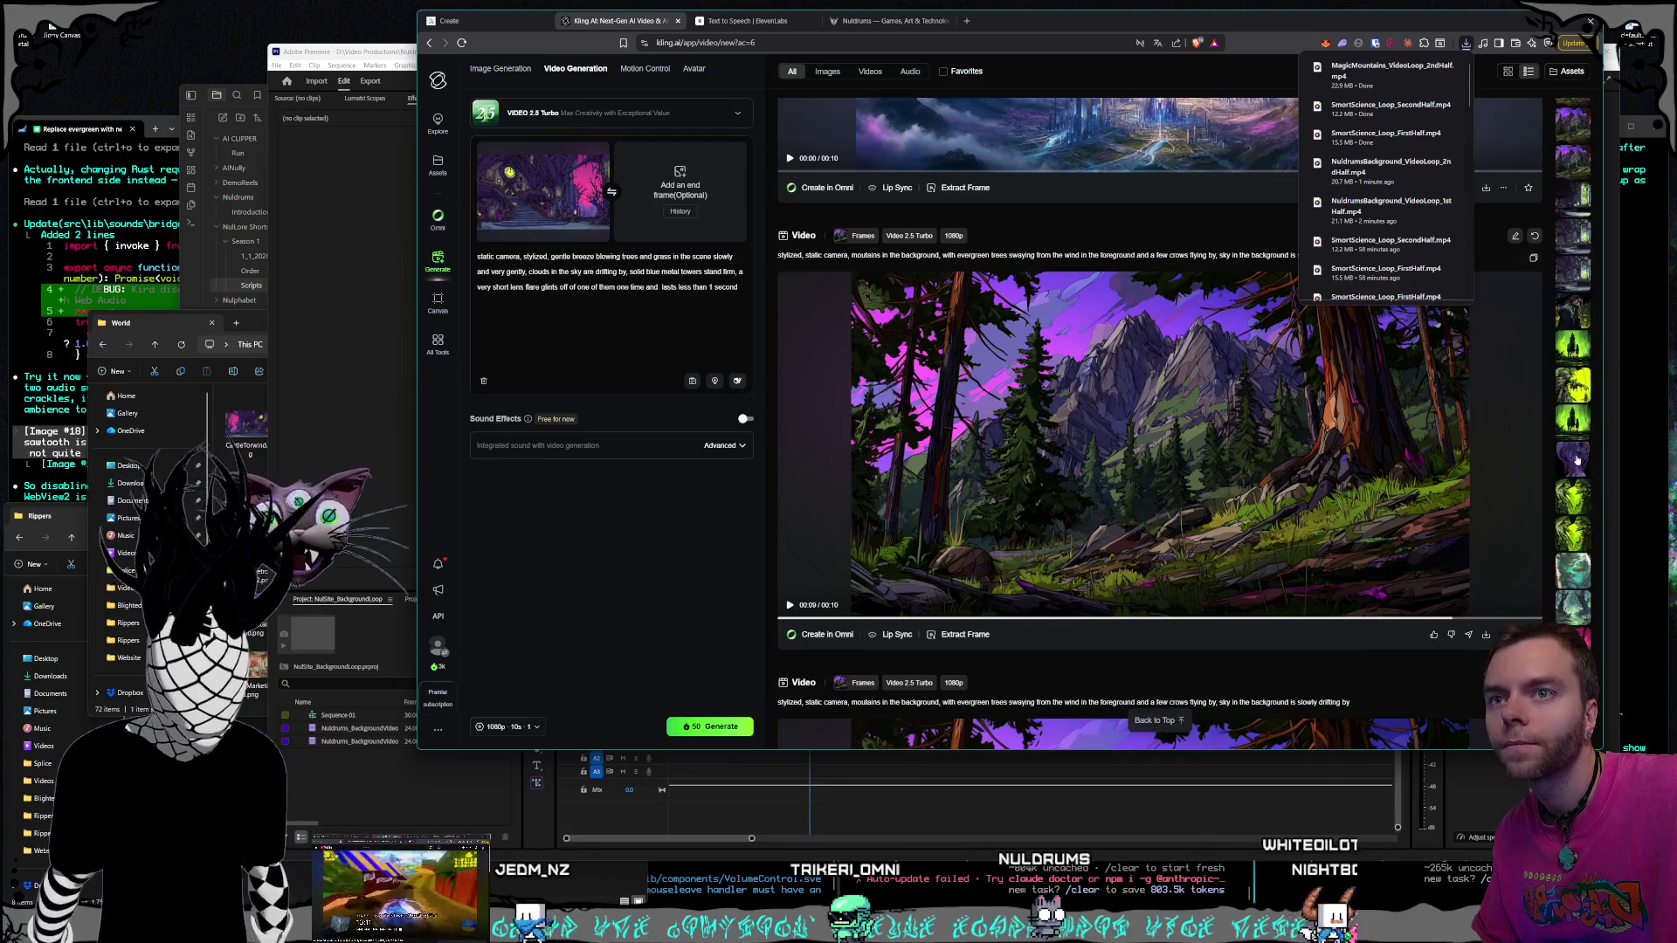
scroll(1572, 463, "down", 5)
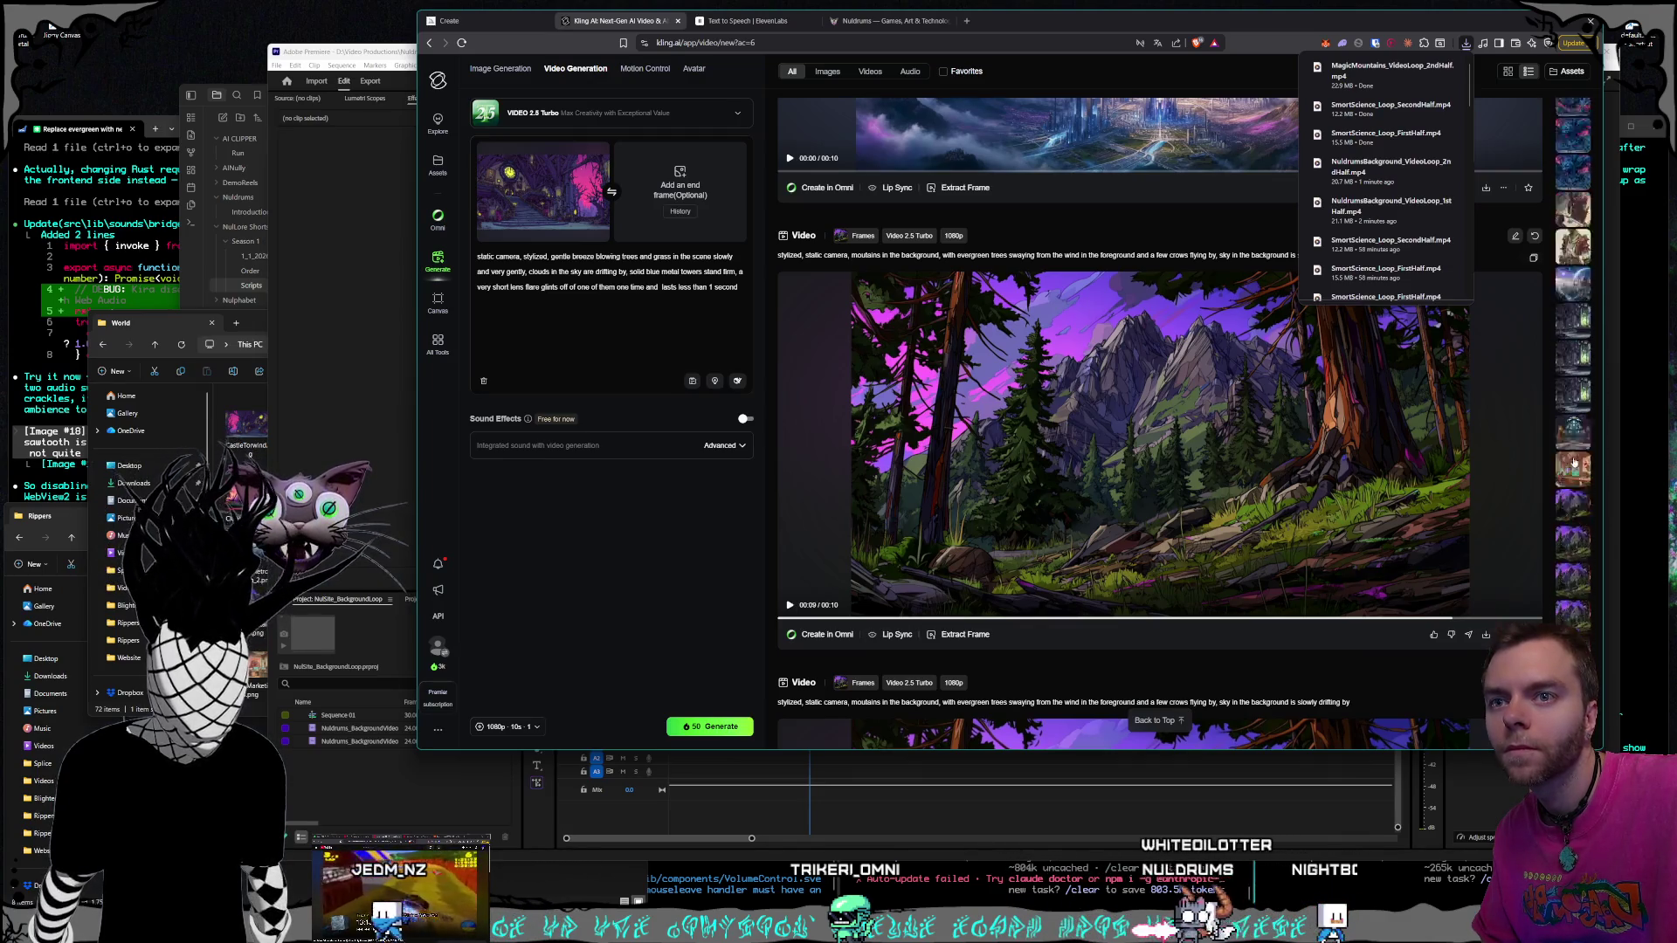
left_click(1574, 437)
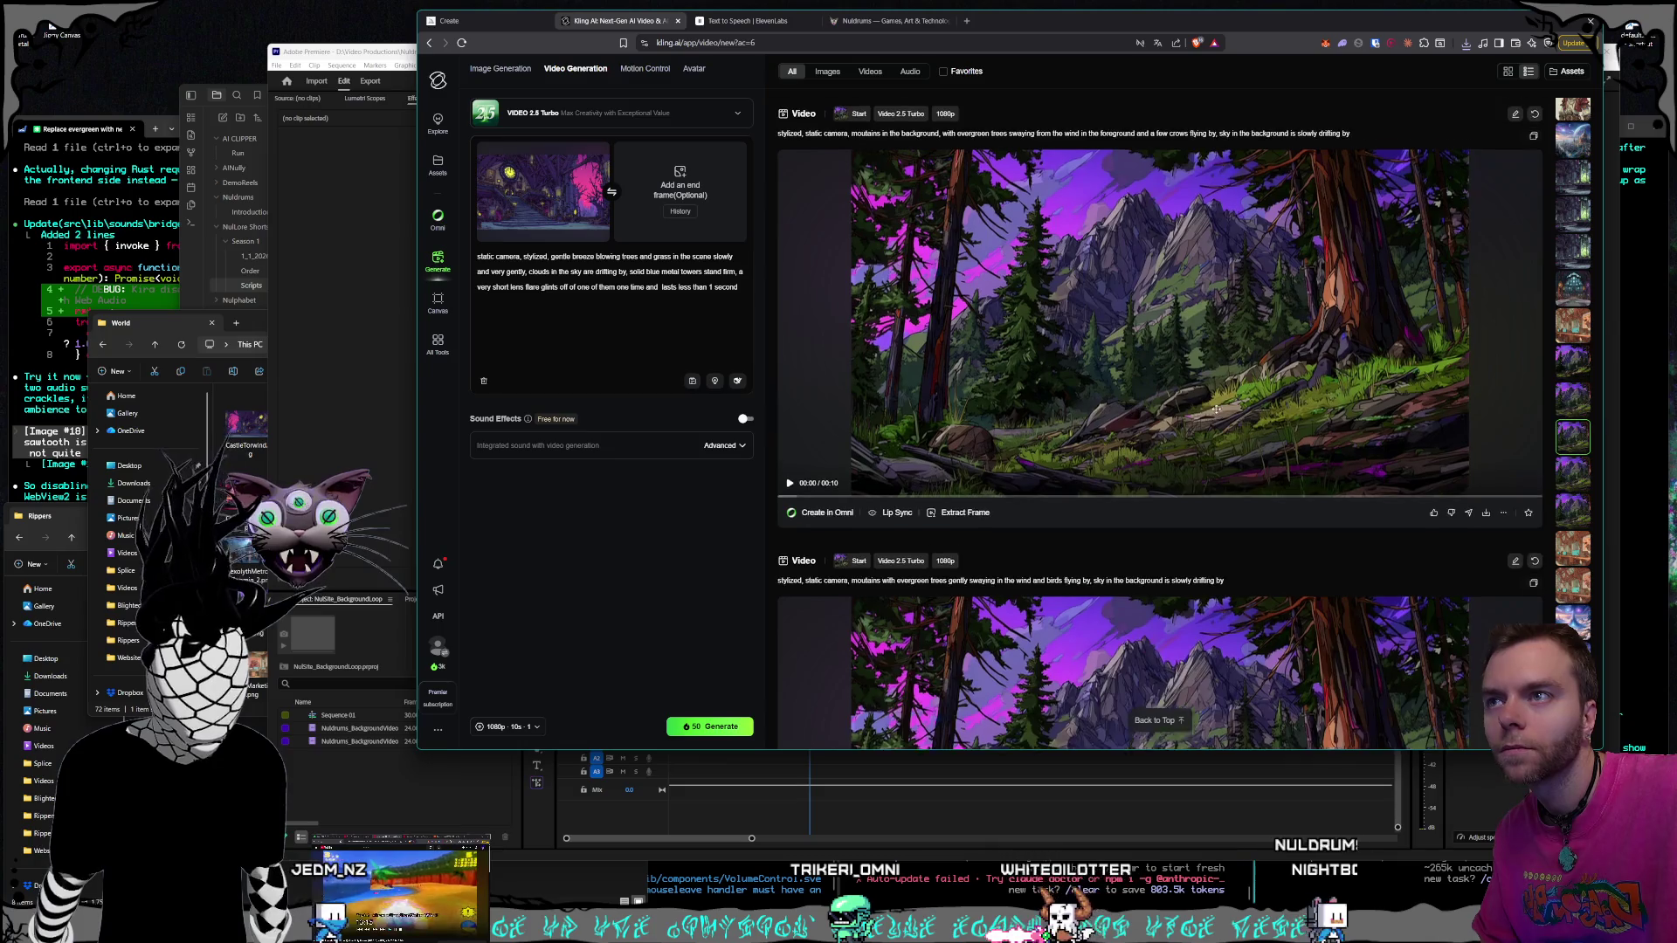
scroll(1208, 448, "up", 1)
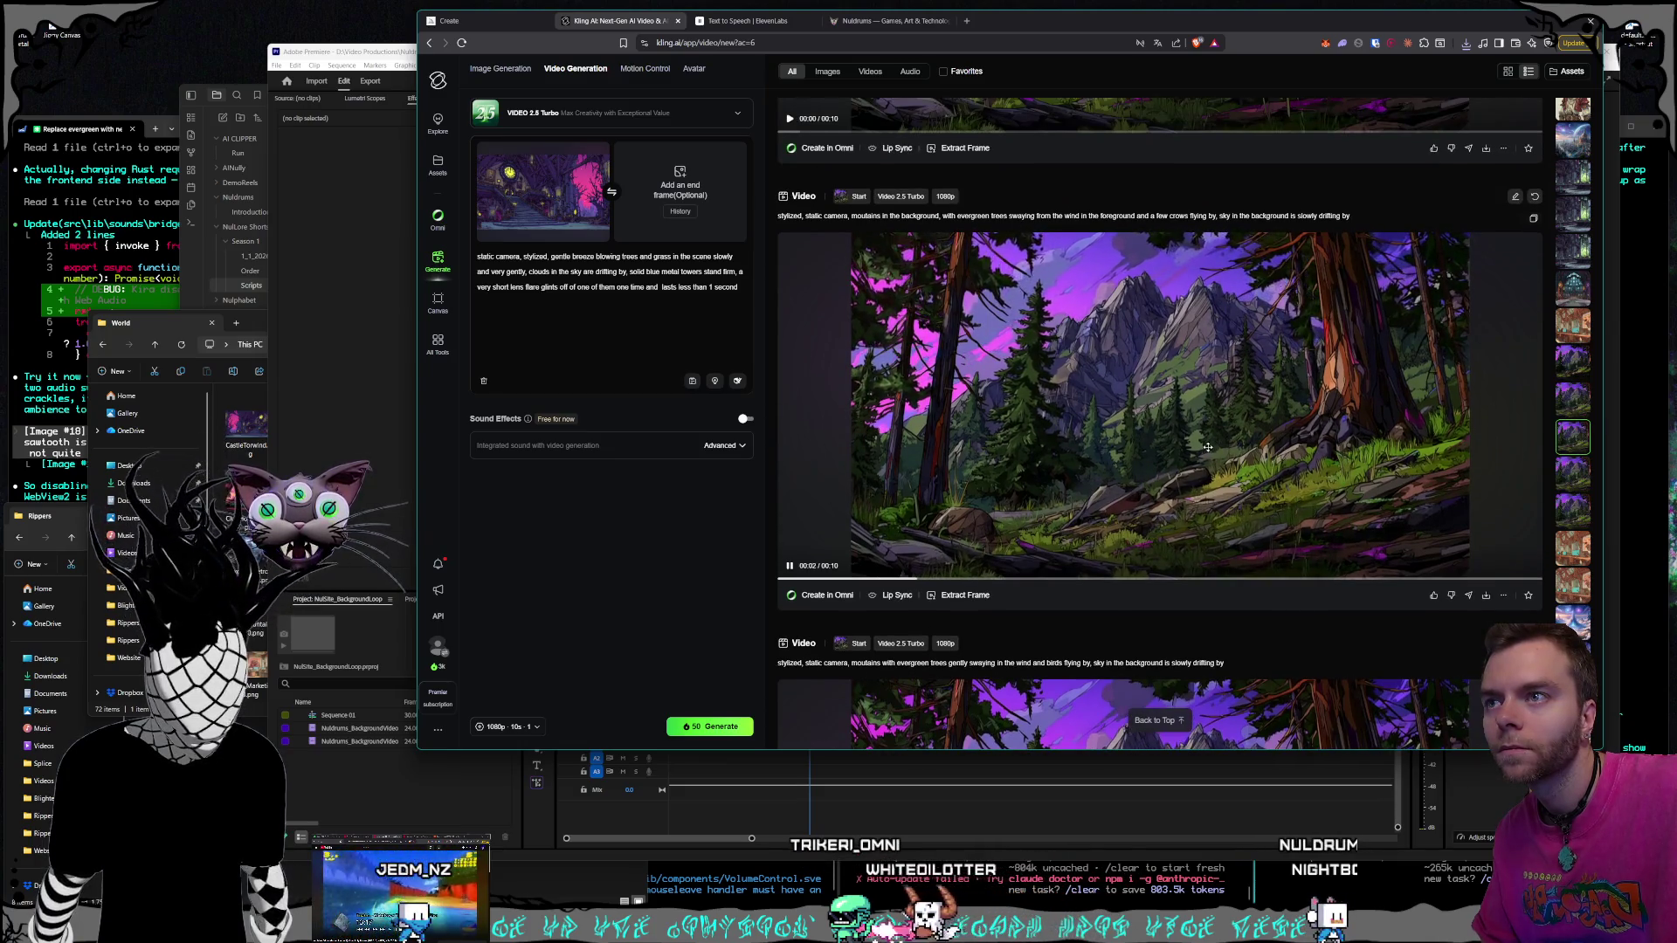
scroll(1206, 449, "up", 1)
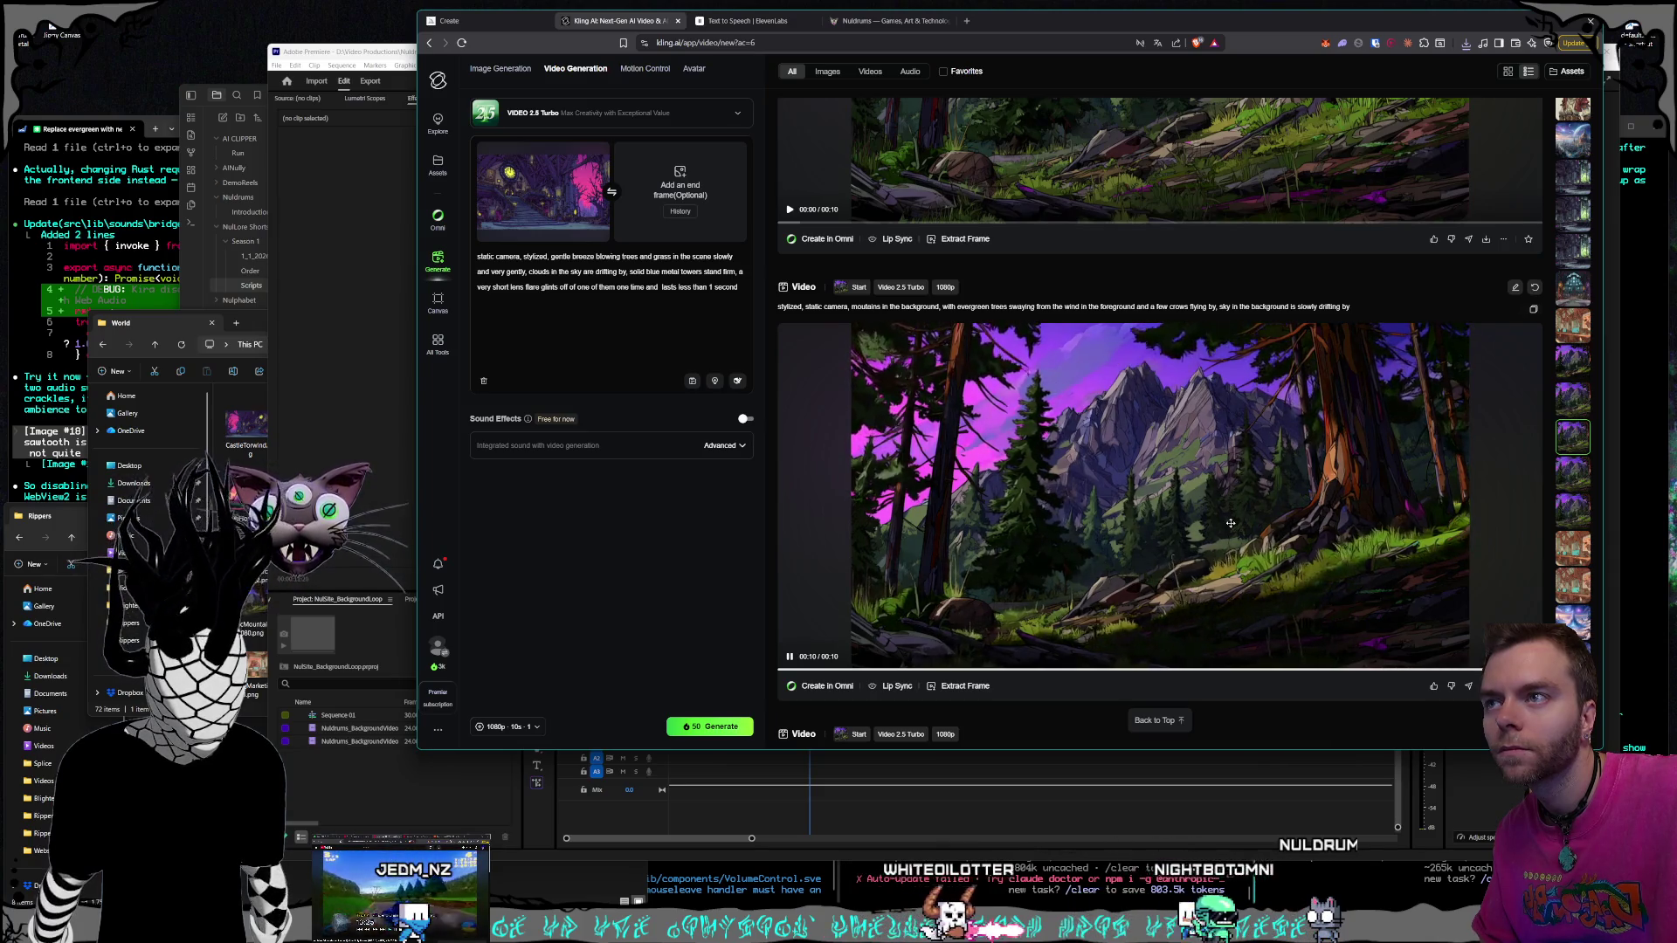
scroll(1191, 423, "down", 5)
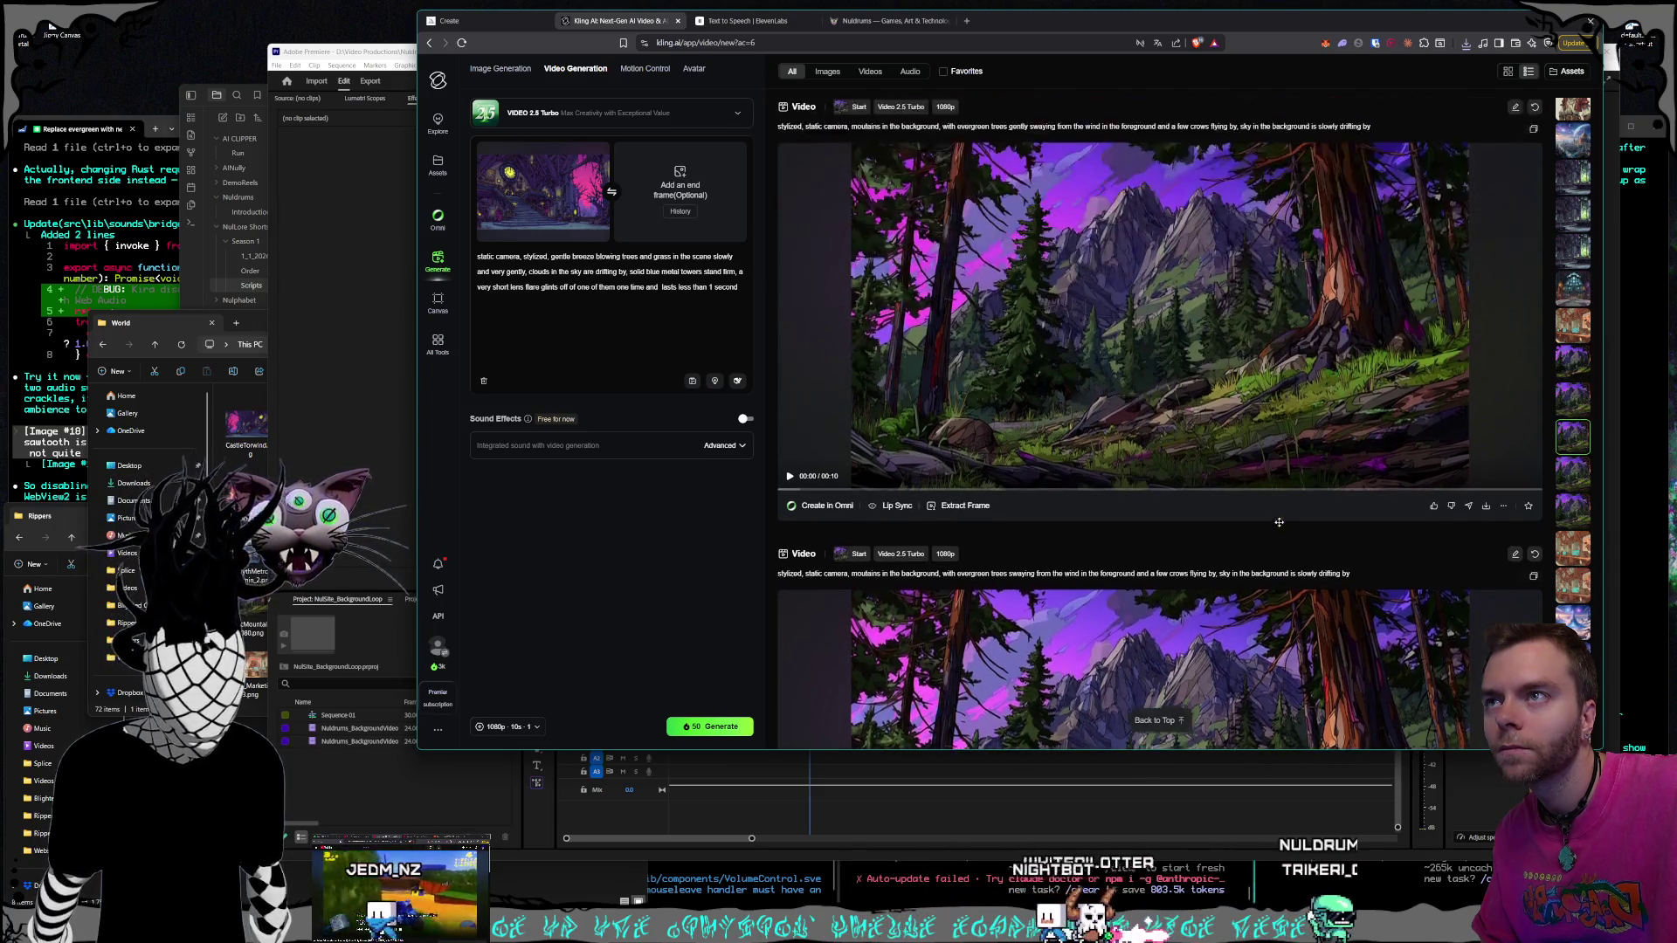
scroll(1189, 449, "up", 3)
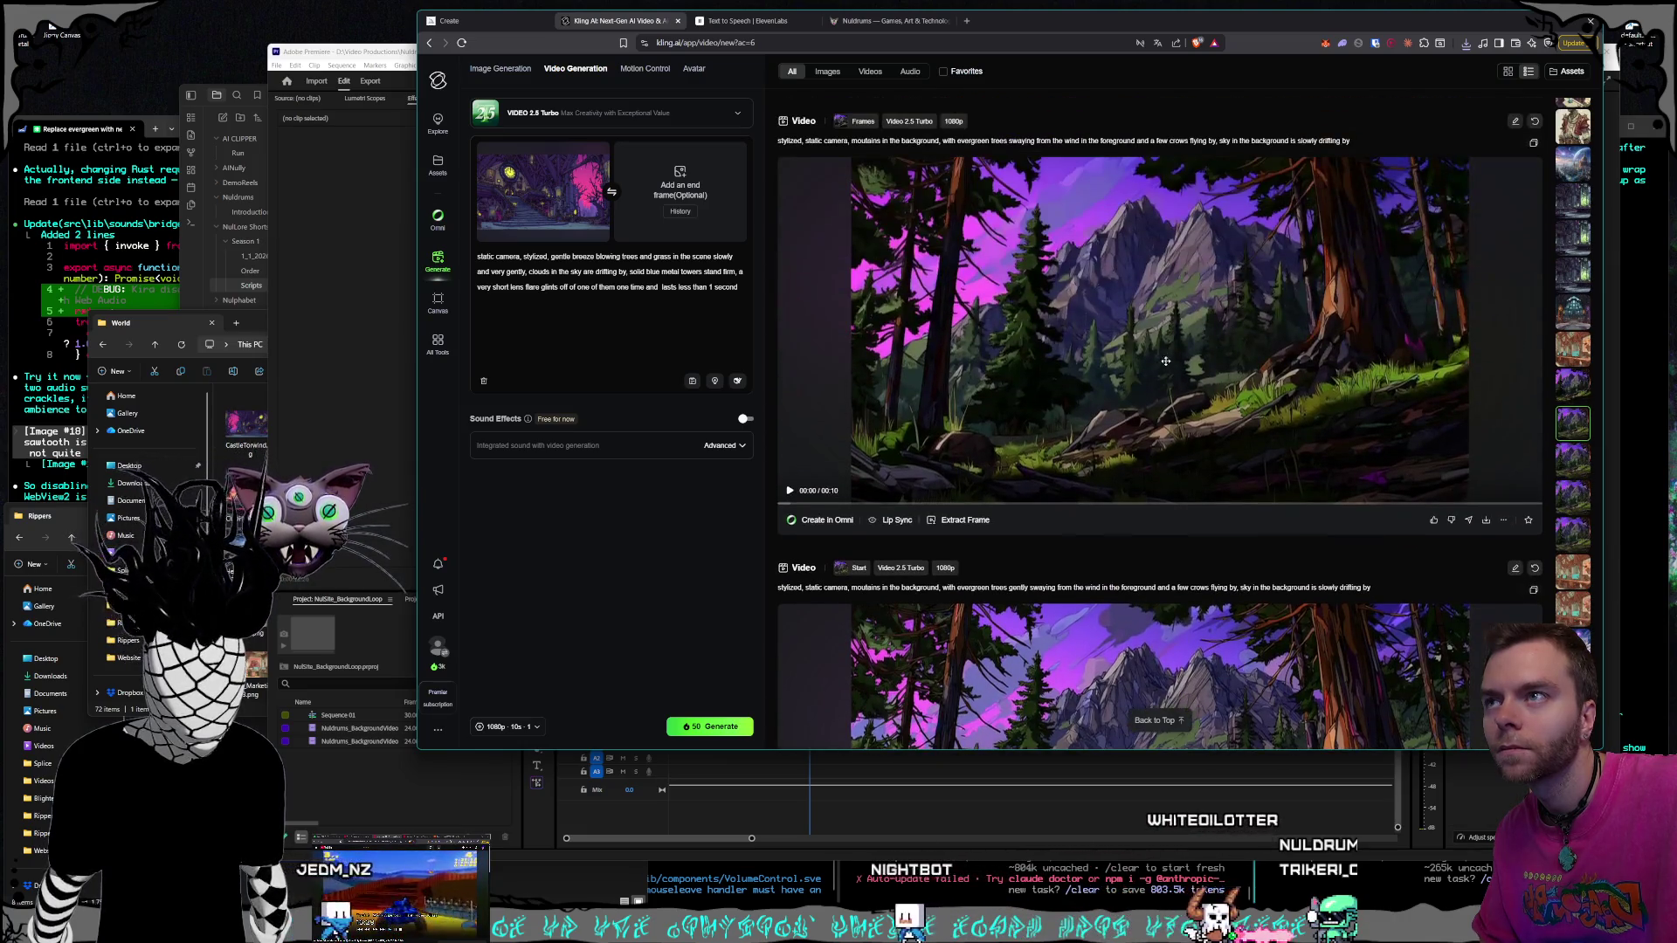
scroll(1162, 367, "down", 4)
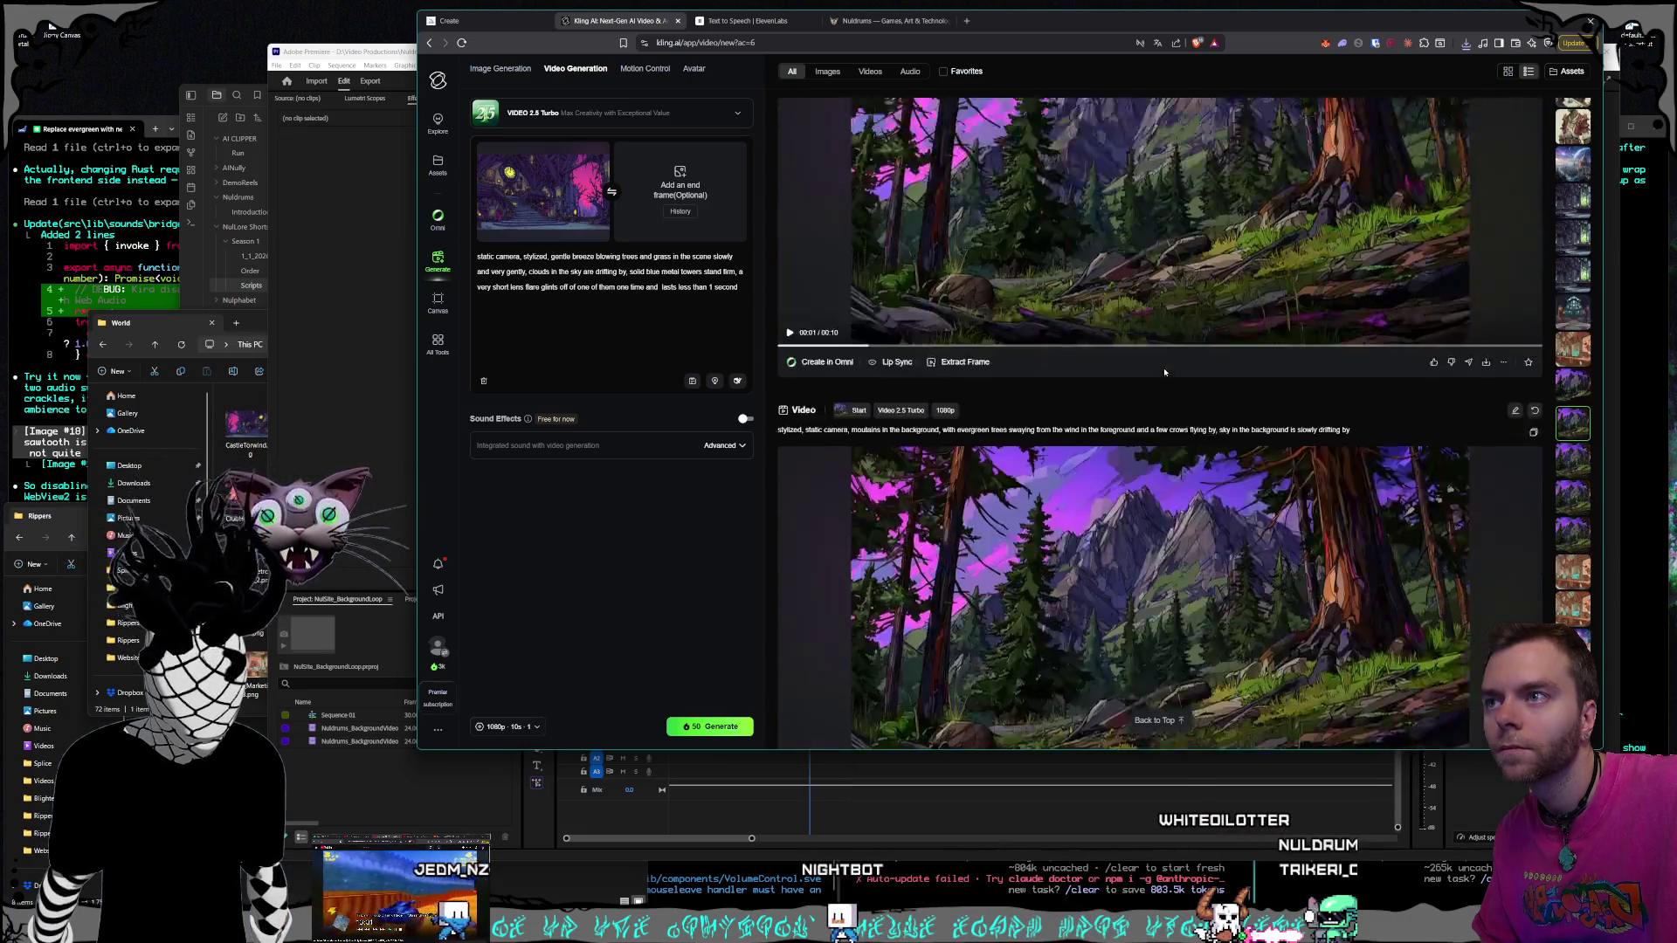
left_click(1486, 595)
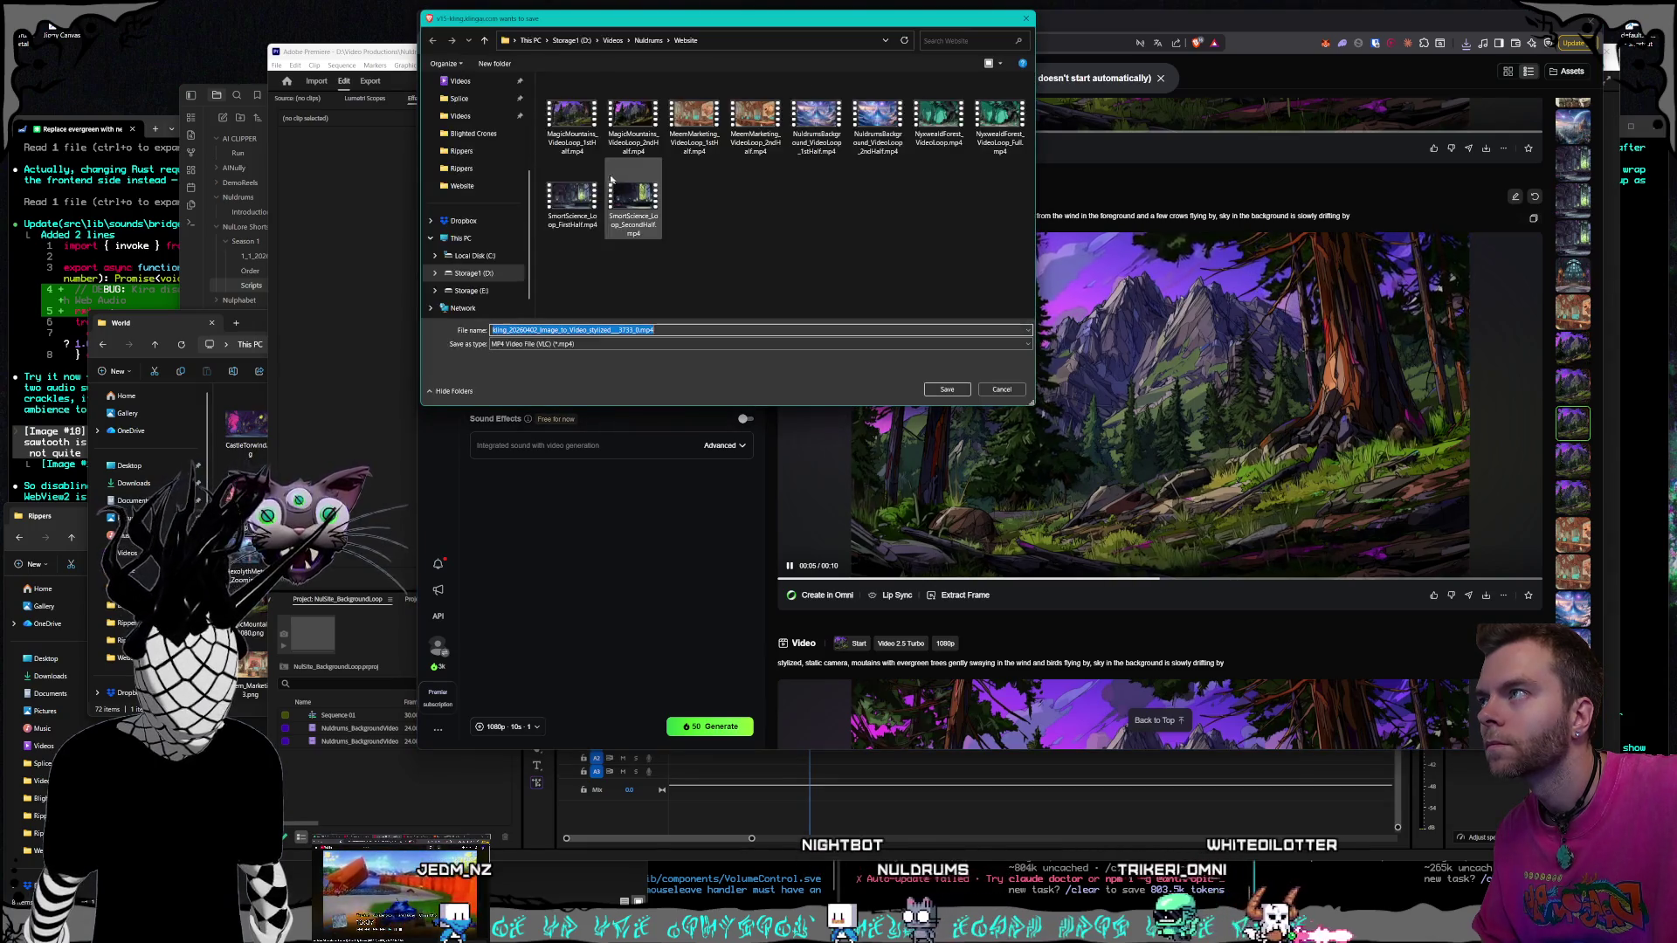
left_click(573, 140)
double_click(573, 139)
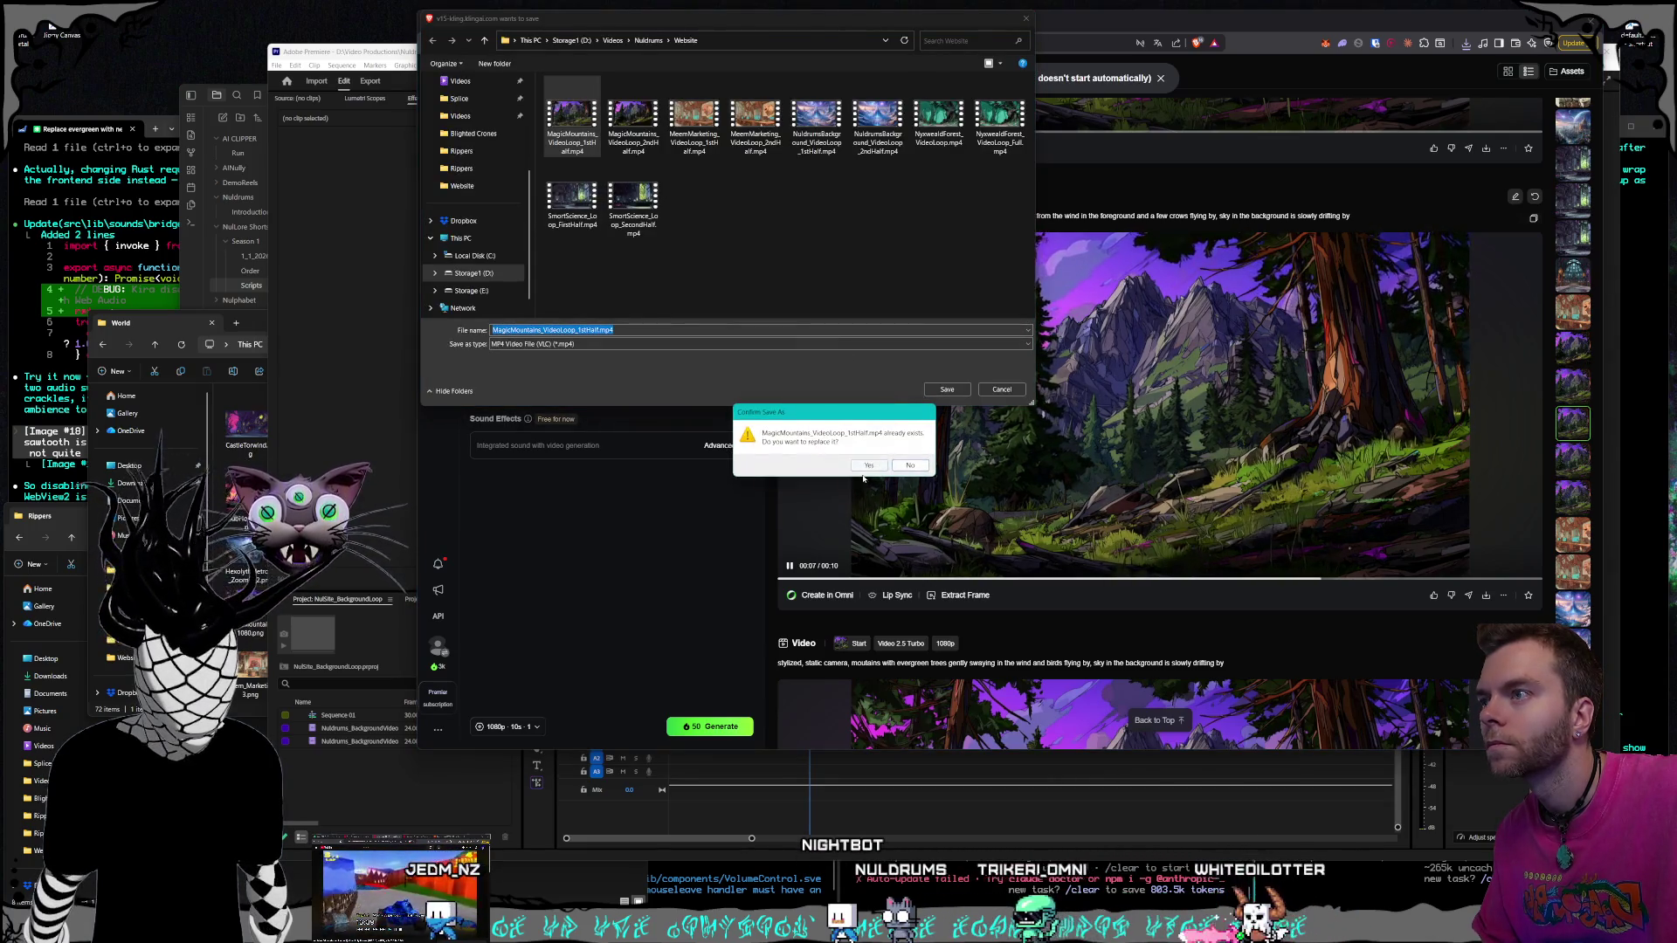
left_click(876, 479)
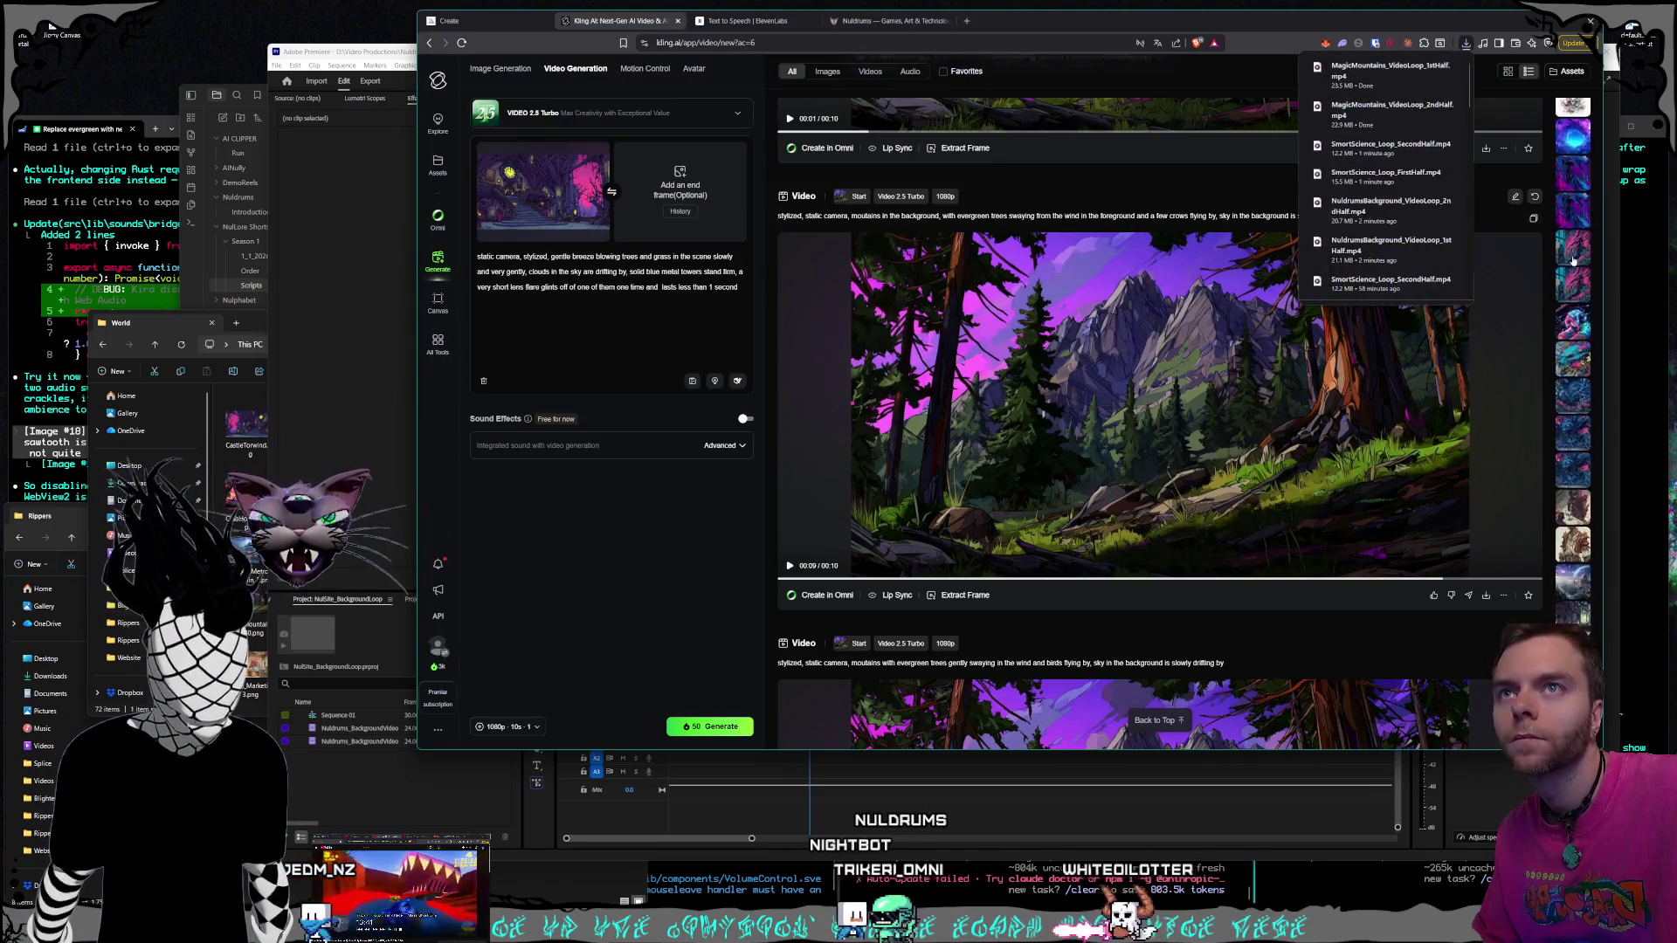
scroll(1568, 262, "up", 10)
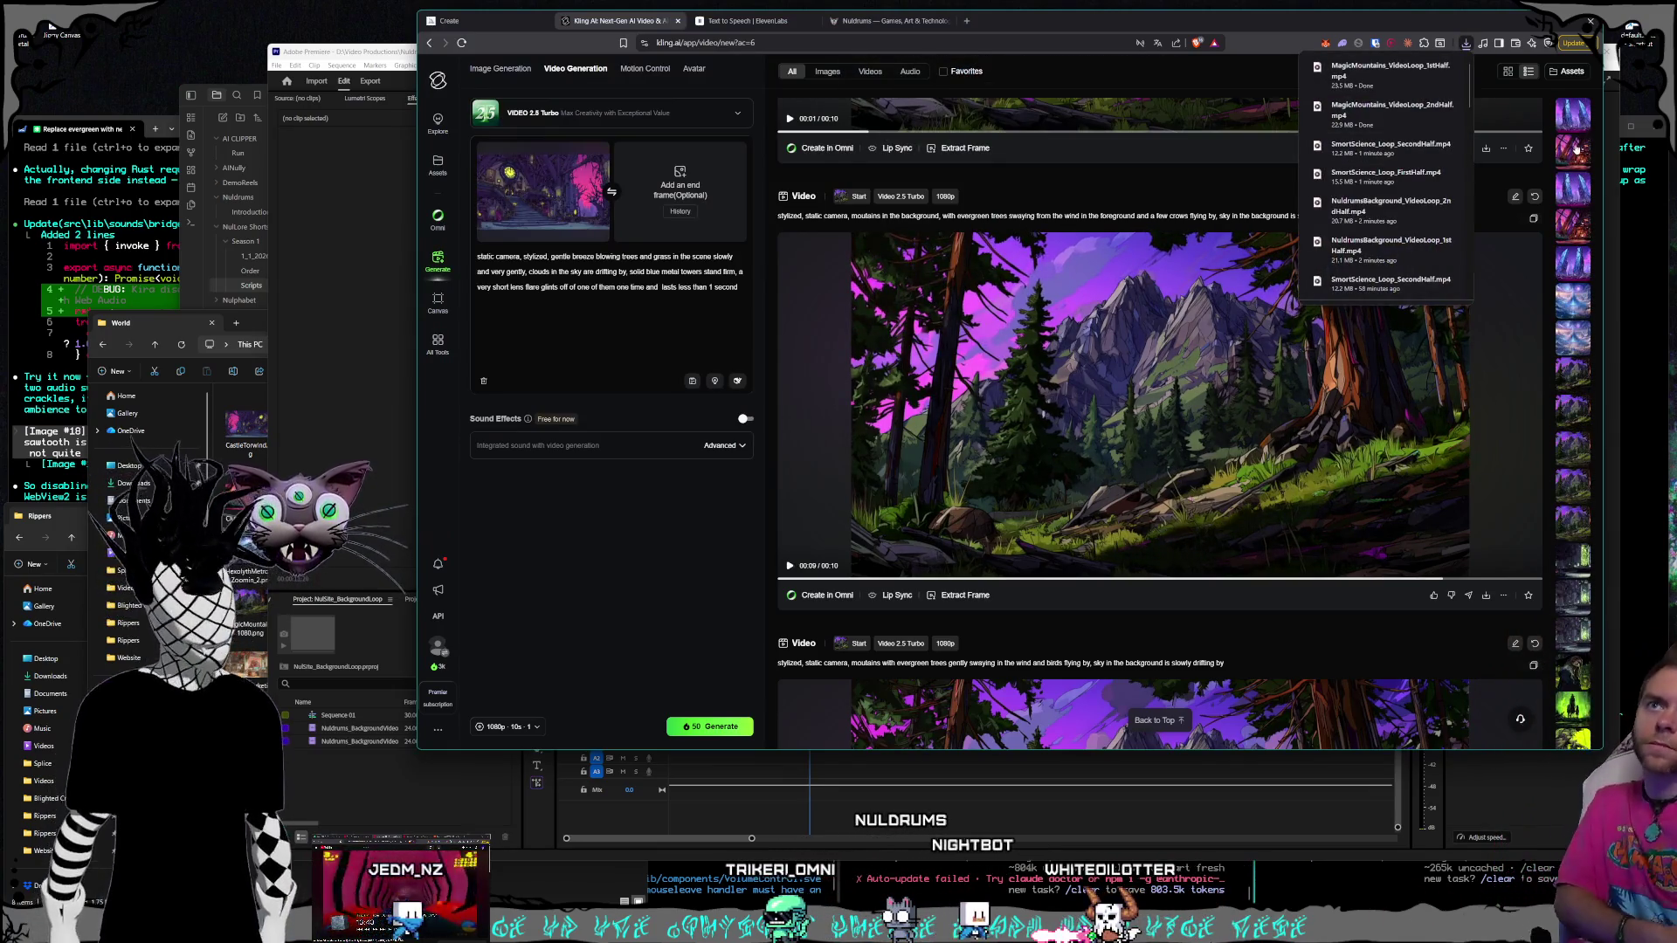
left_click(1575, 122)
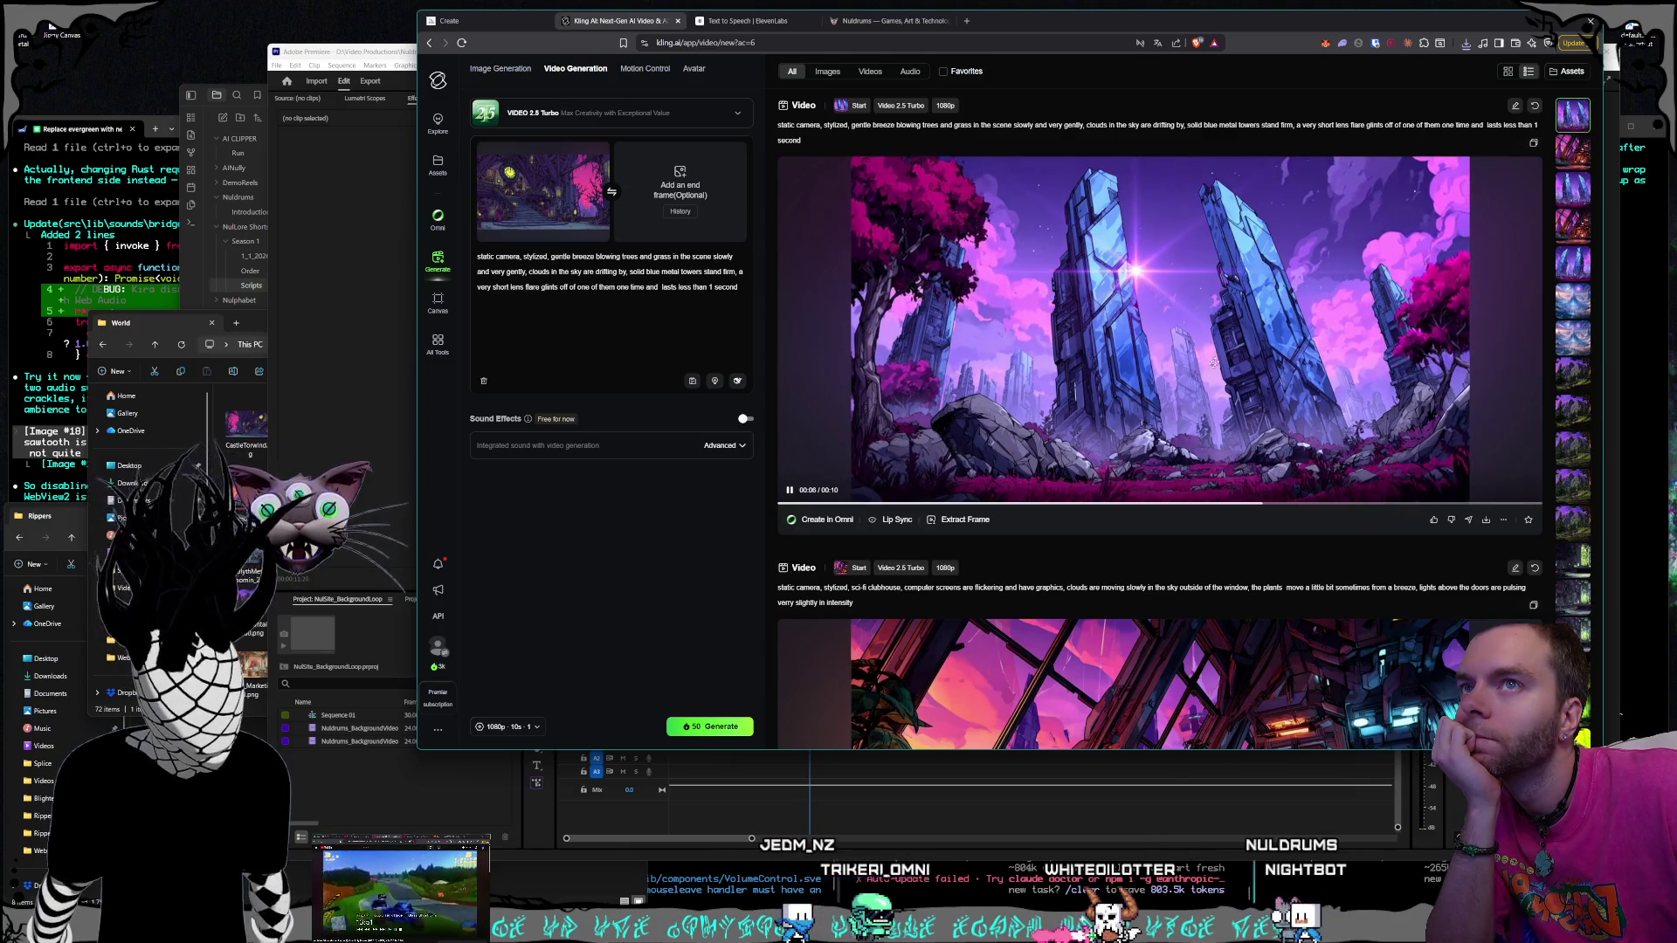
Extract a still frame from the sci-fi clubhouse video and capture it as the start frame
left_click(1581, 273)
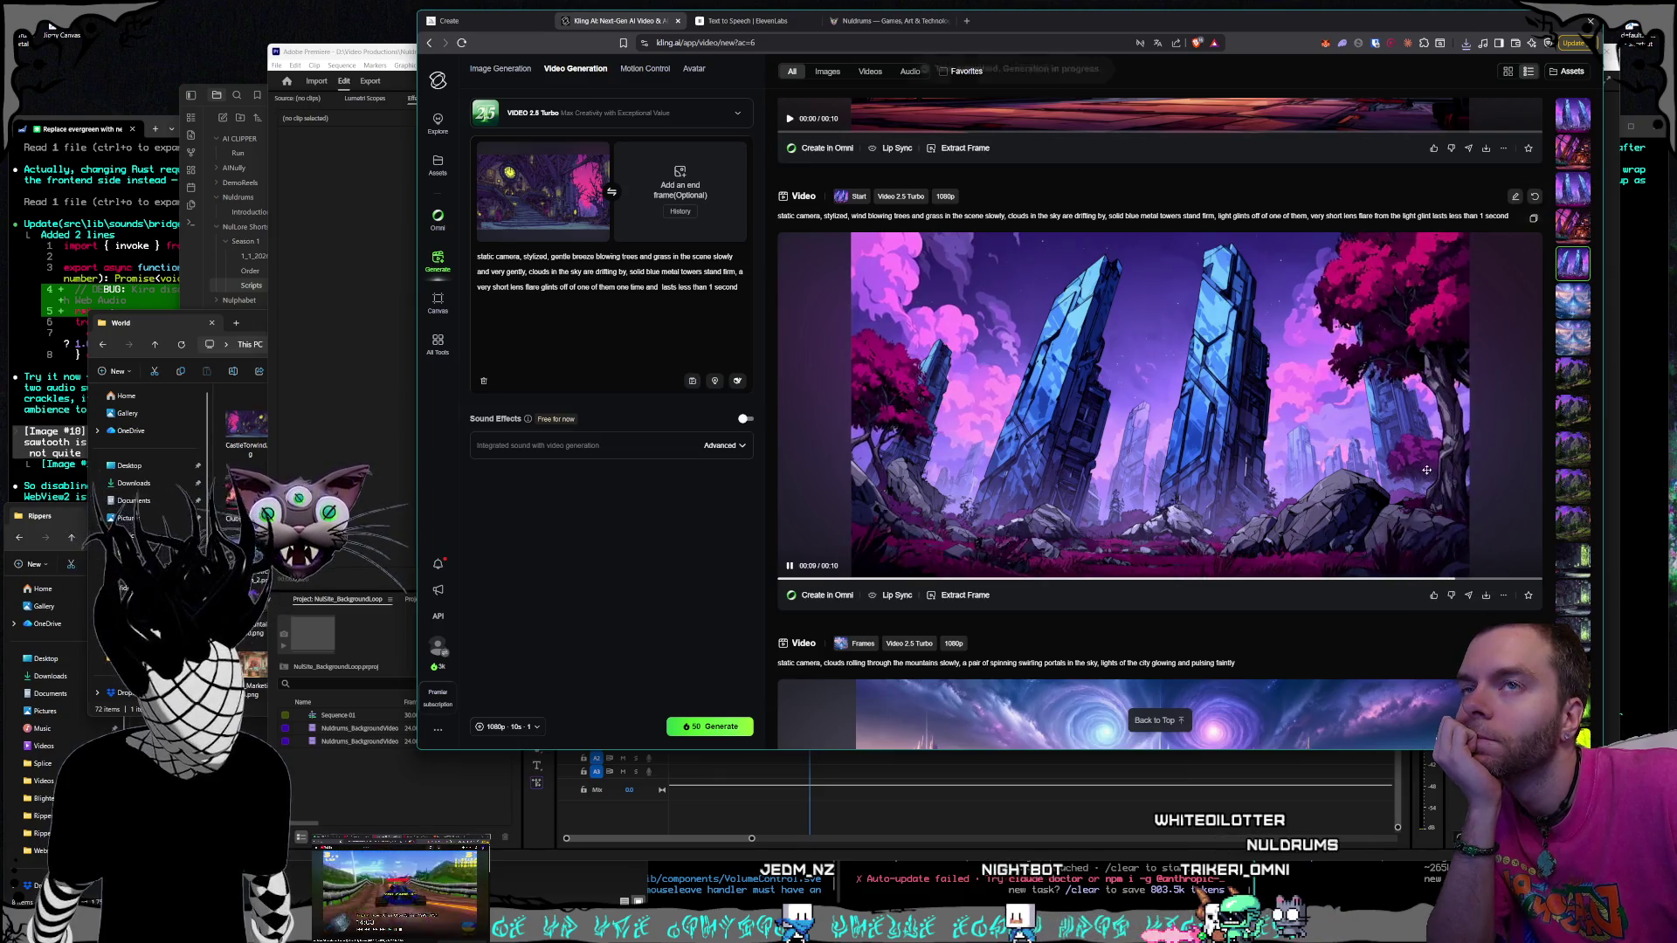
scroll(1299, 444, "up", 4)
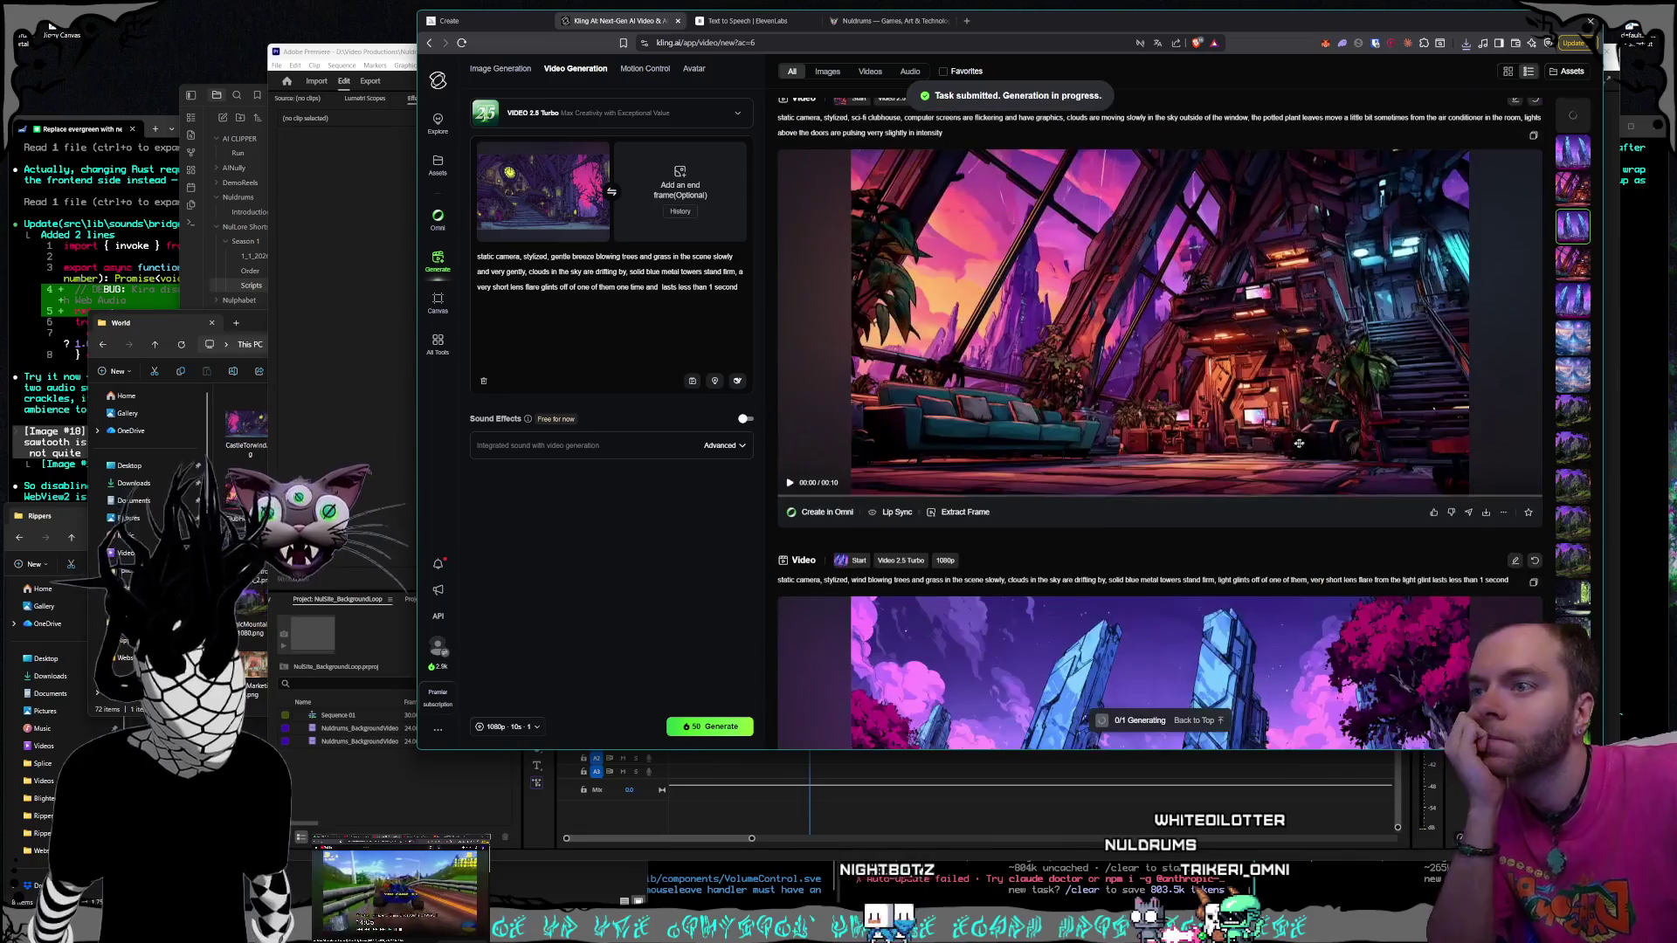
scroll(1197, 456, "up", 1)
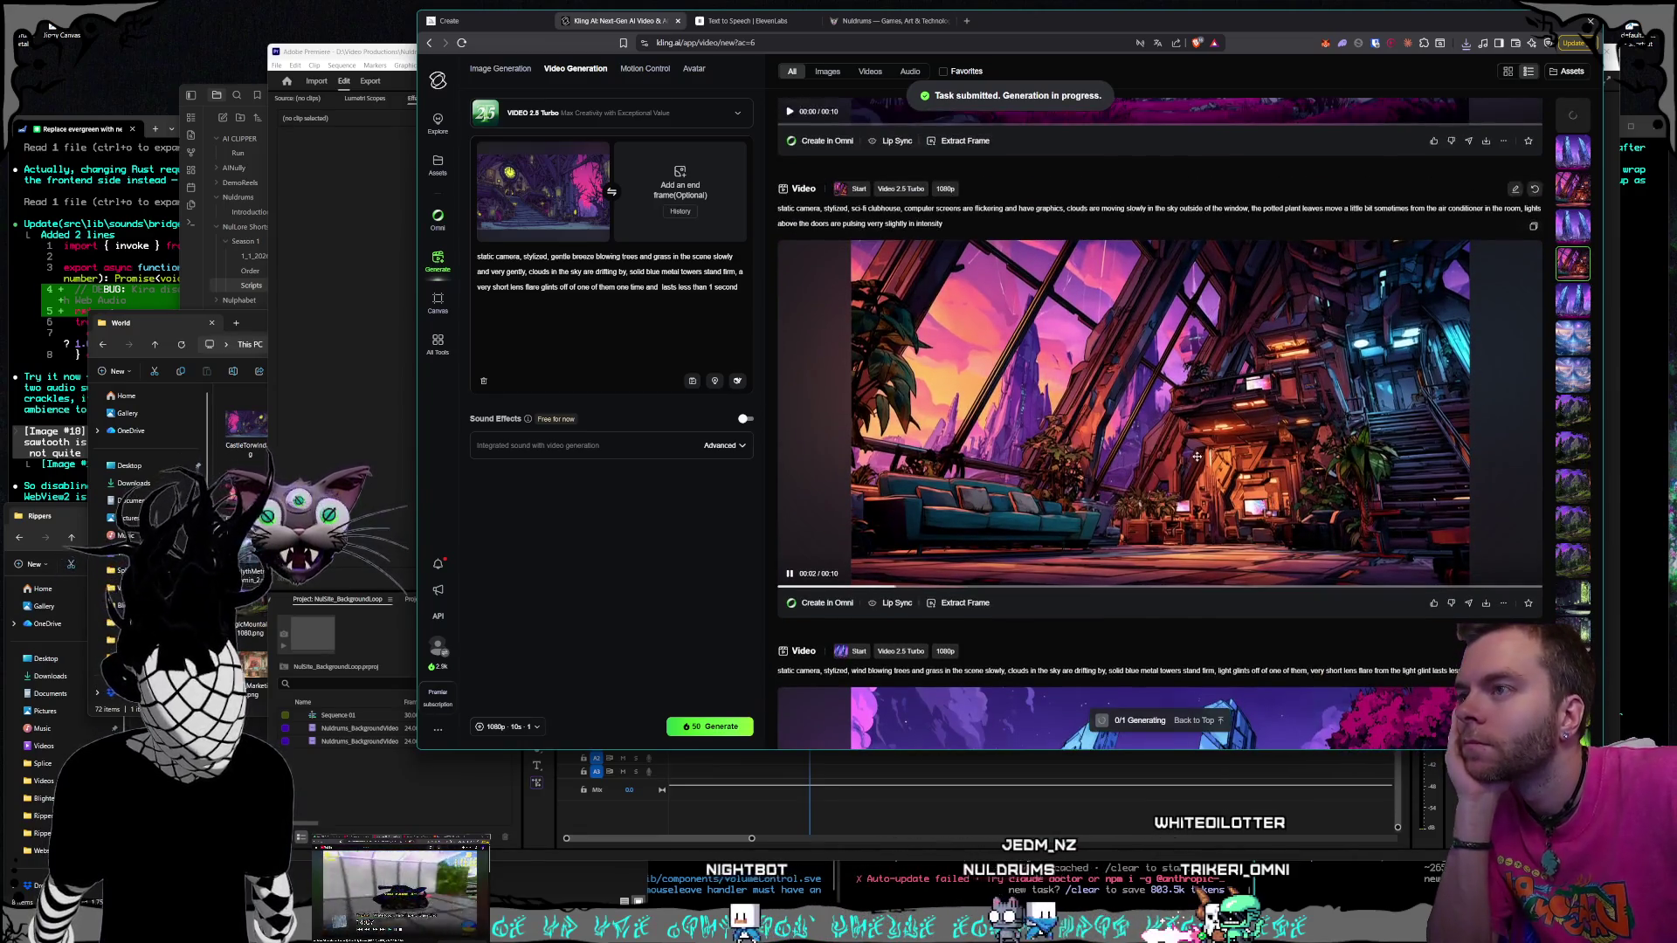
scroll(1193, 461, "down", 4)
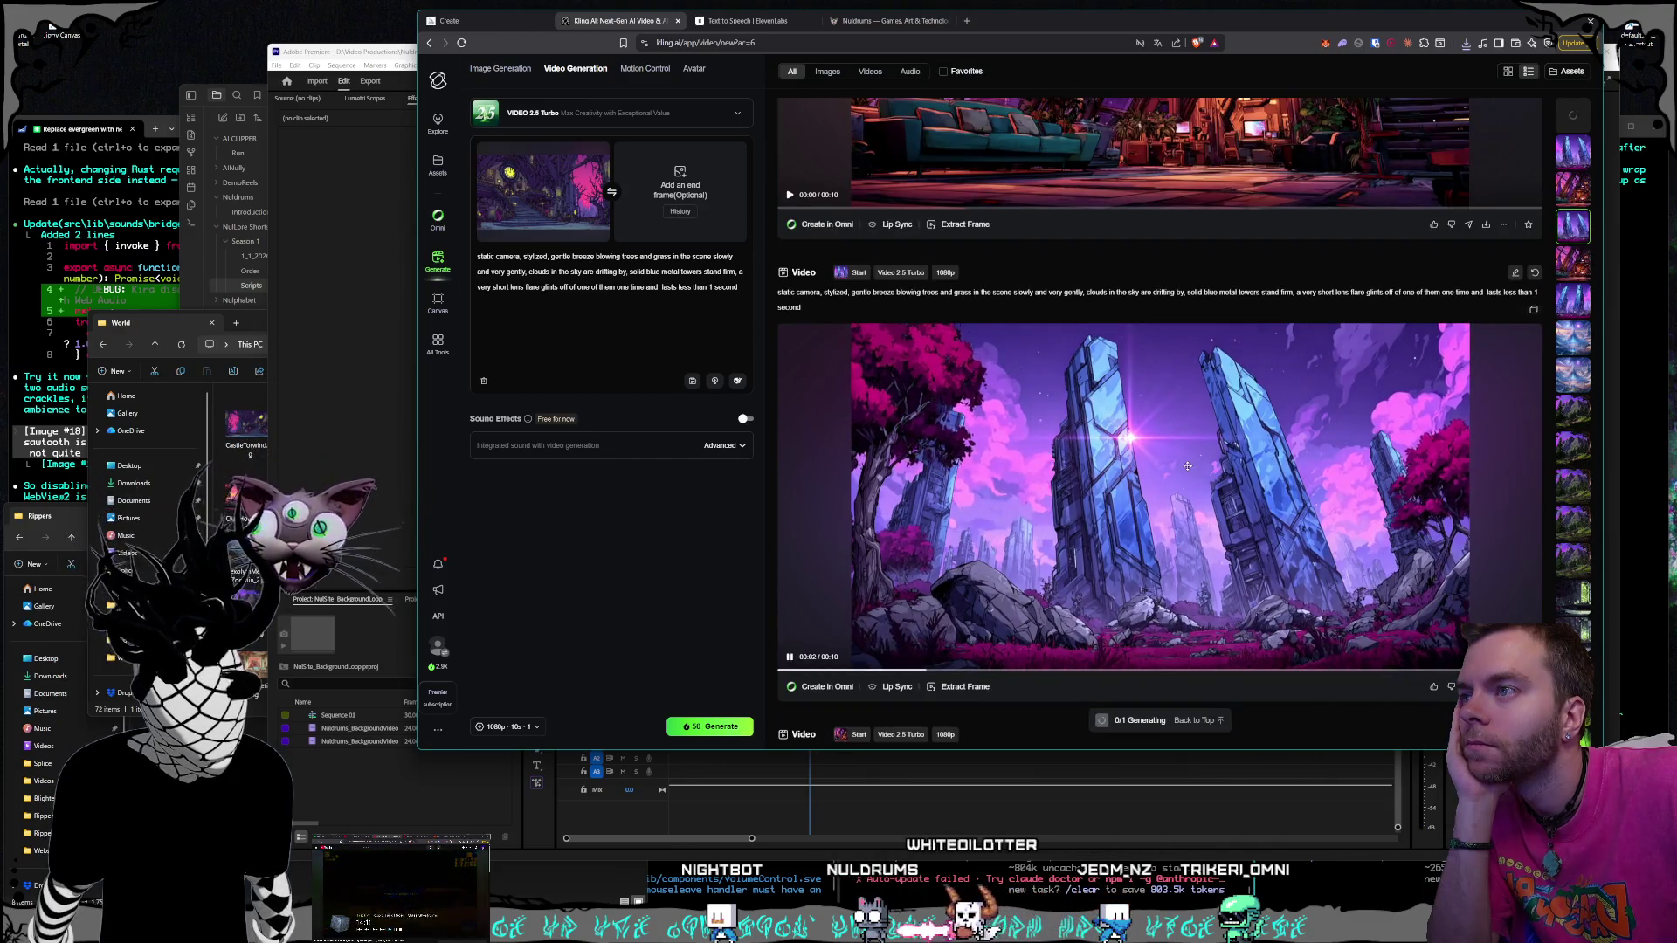
scroll(1187, 467, "up", 4)
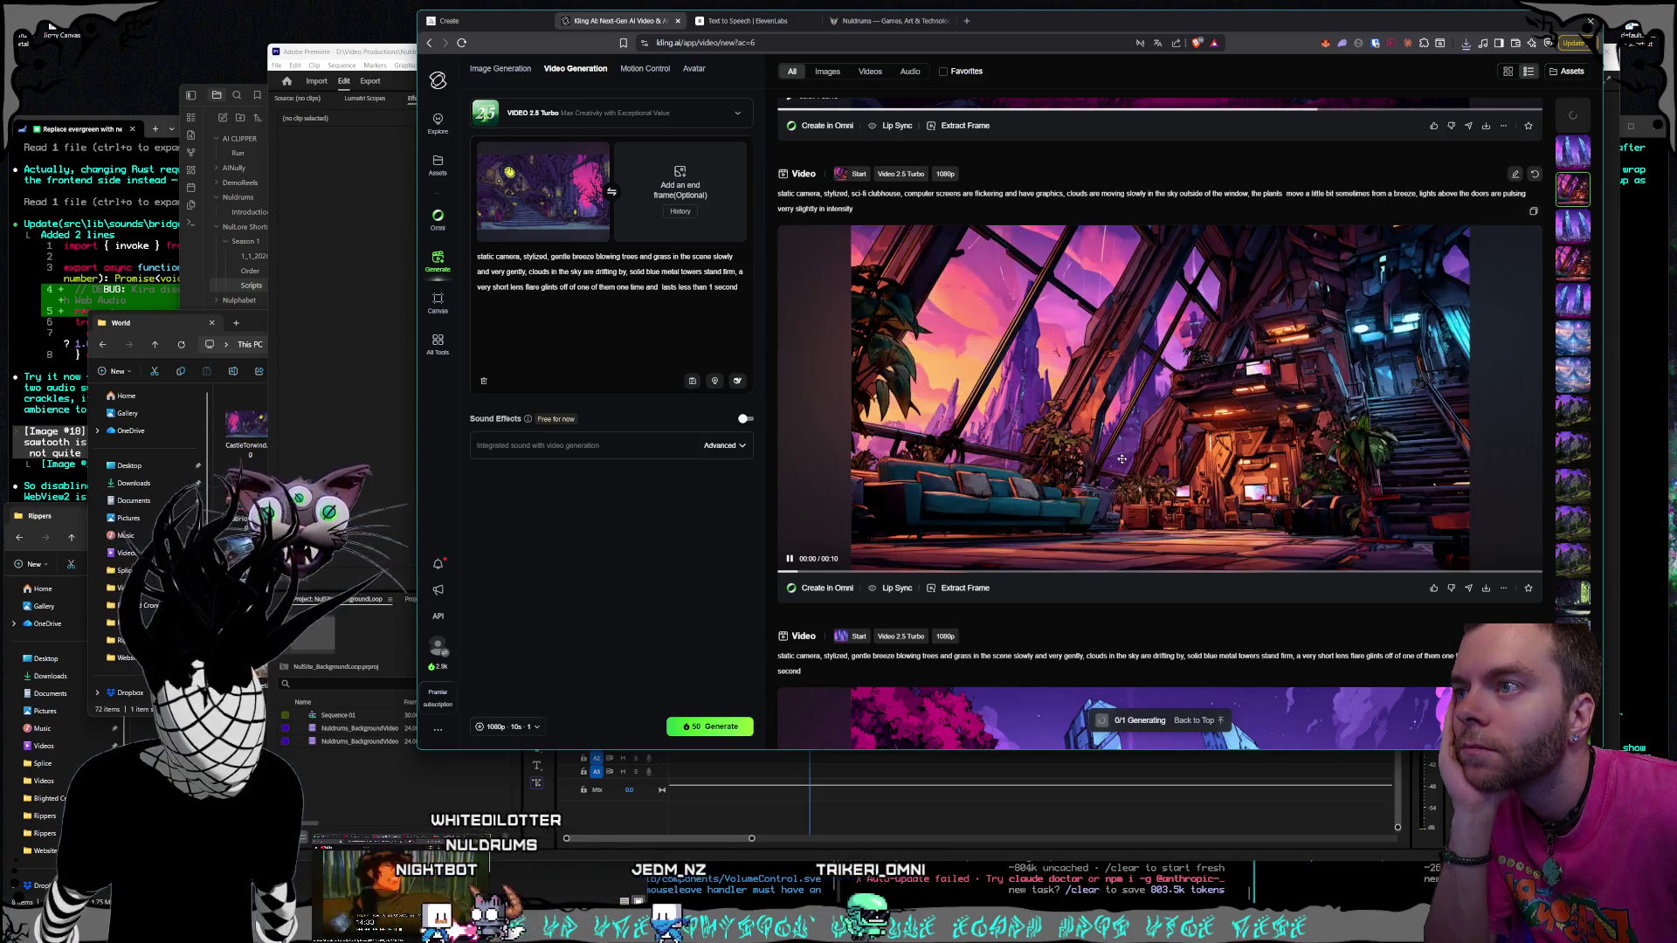
scroll(1122, 458, "down", 5)
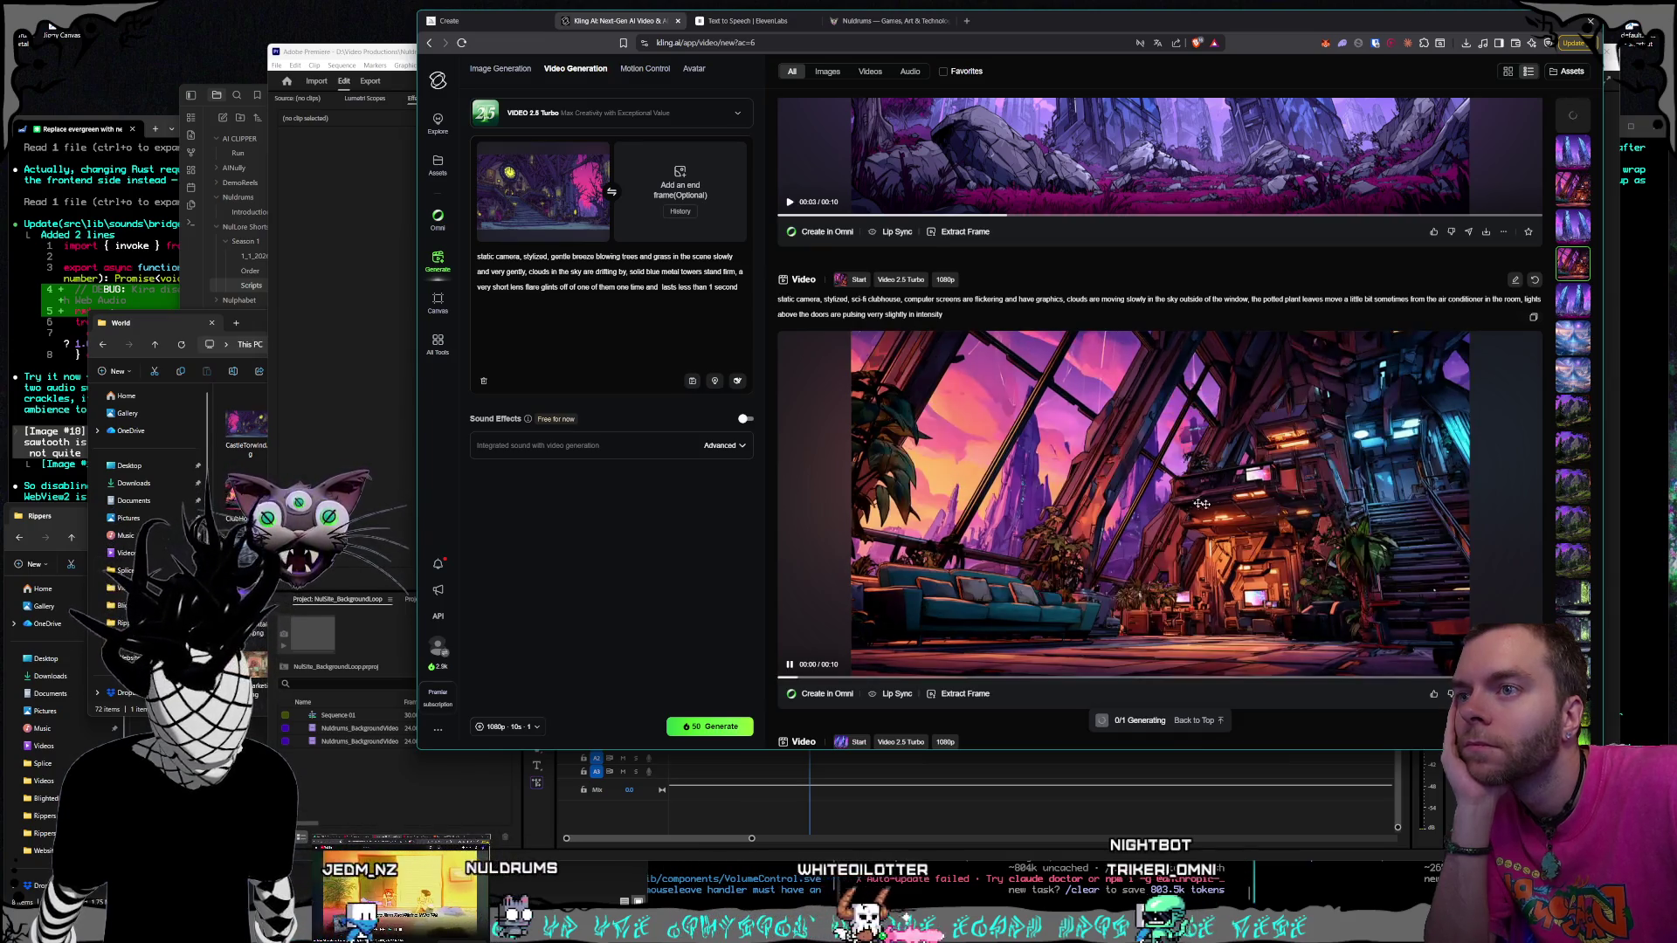
left_click(959, 695)
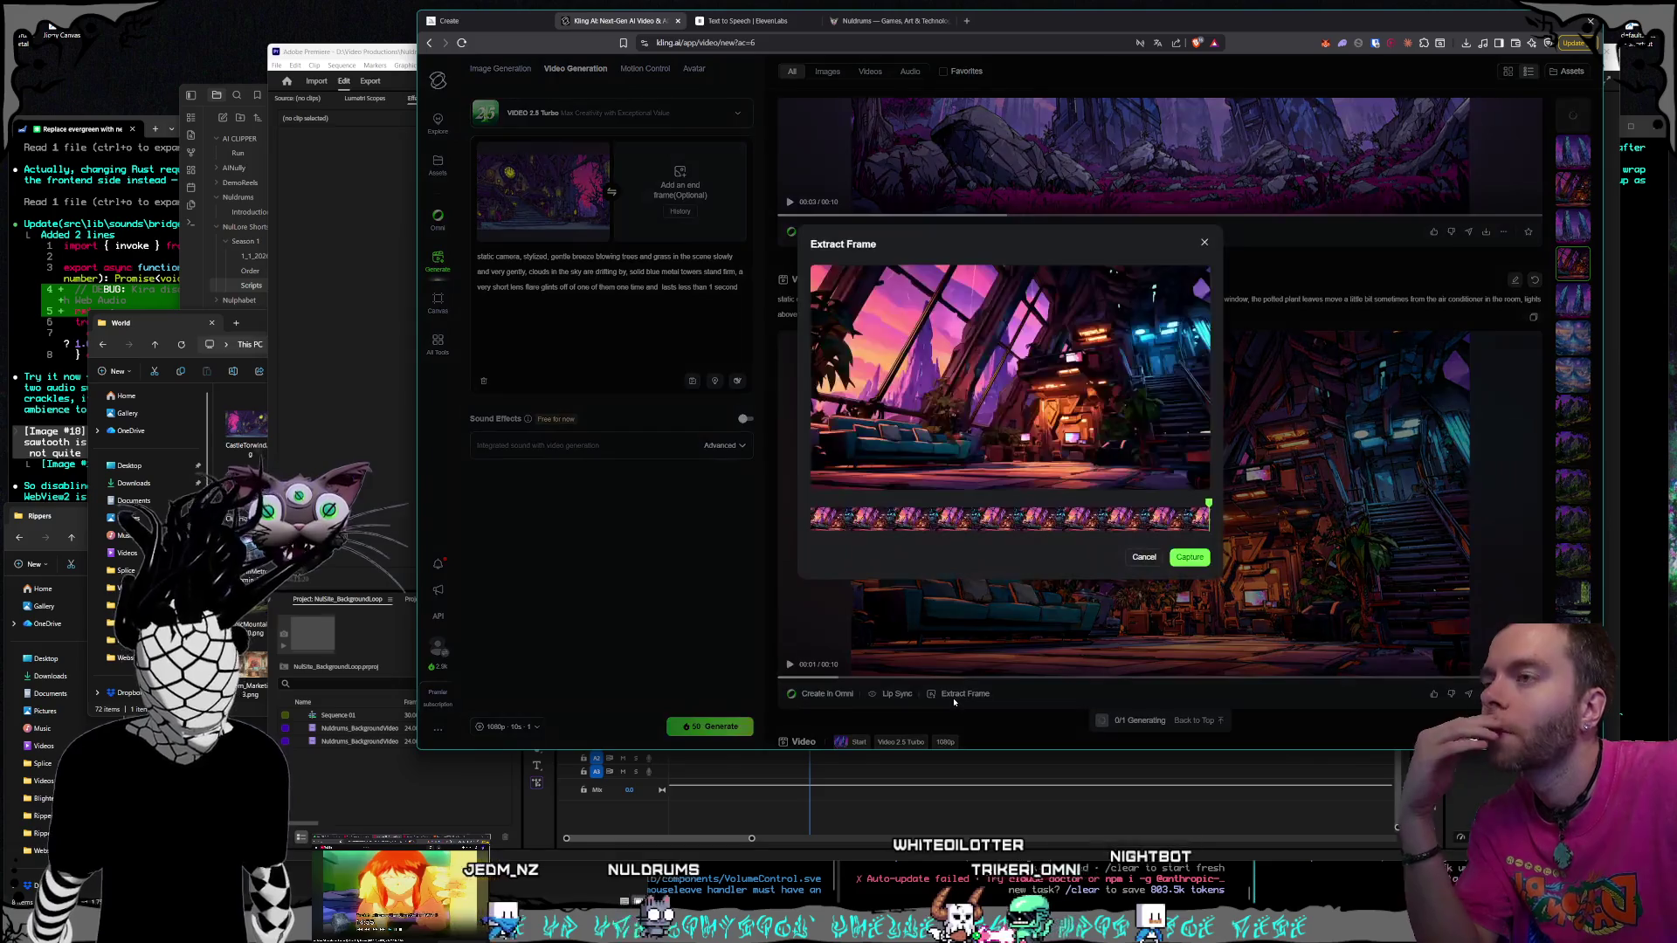
left_click(1188, 559)
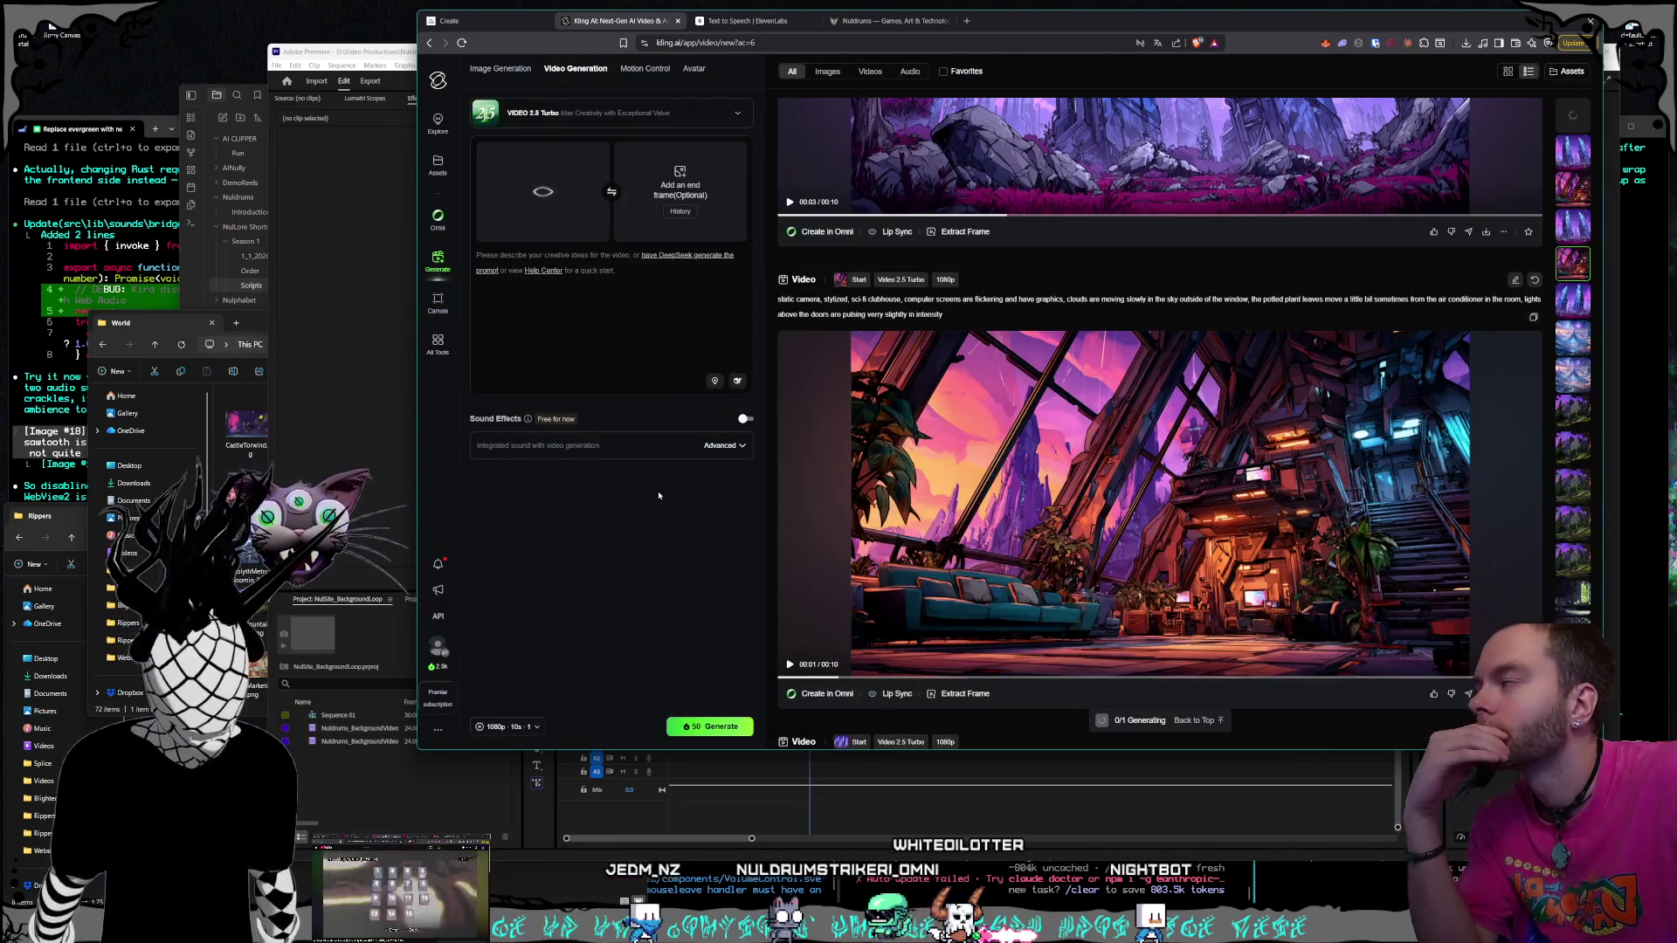
Paste the sci-fi clubhouse prompt into the prompt box and delete the older prompt text above it
left_click(255, 325)
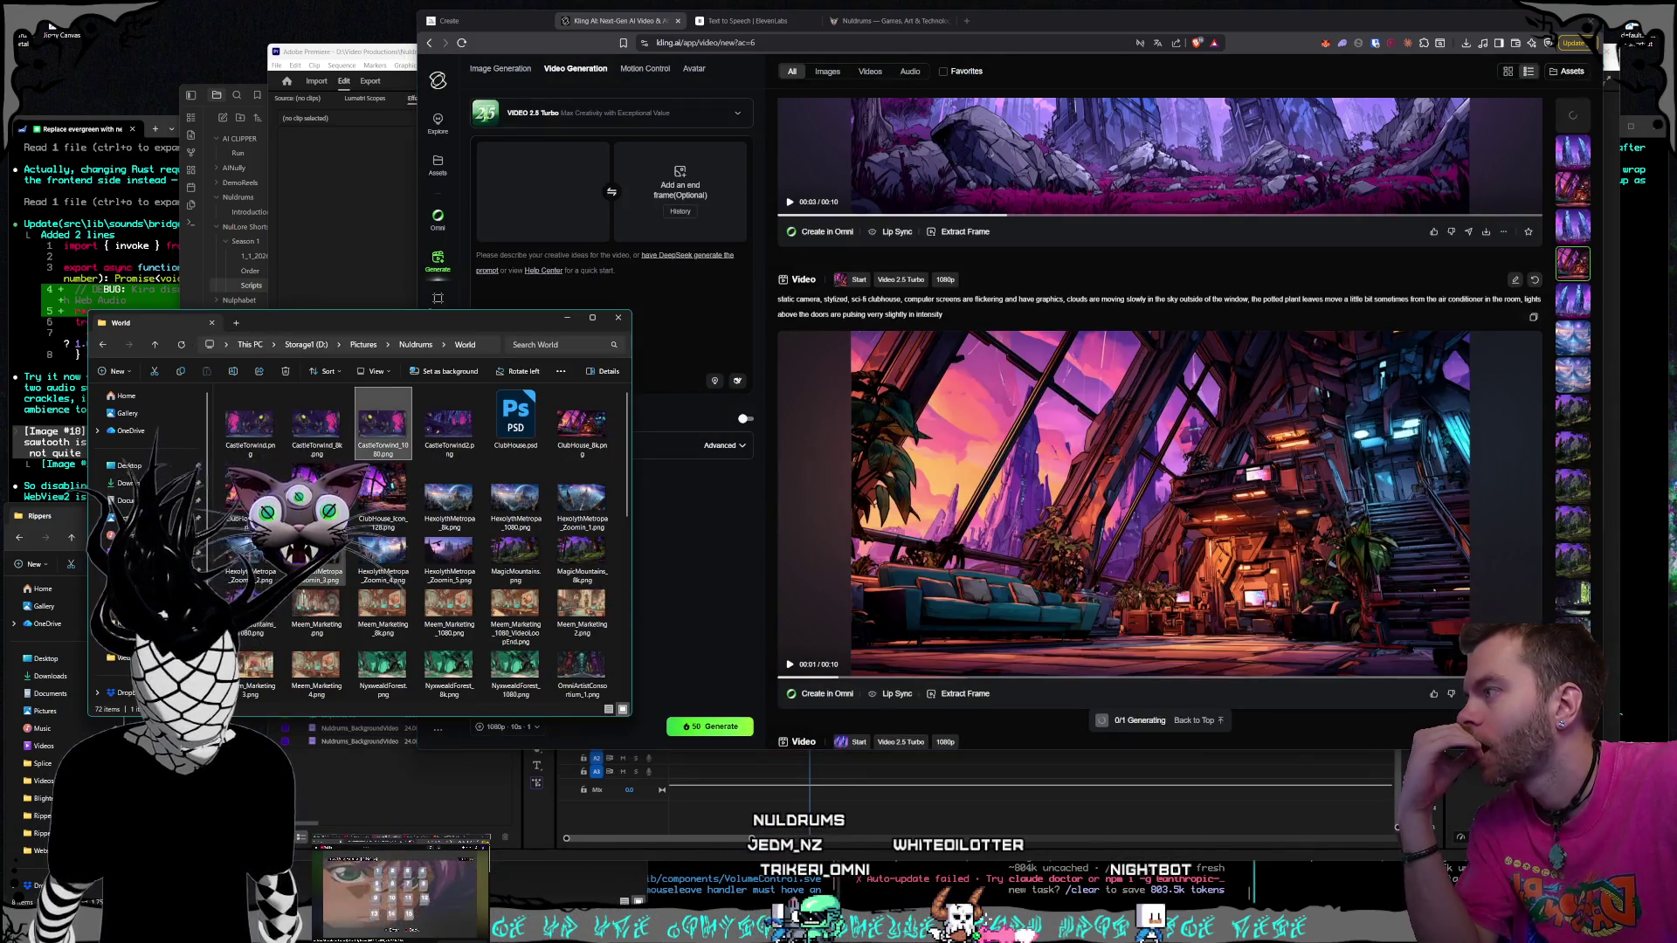
left_click(675, 325)
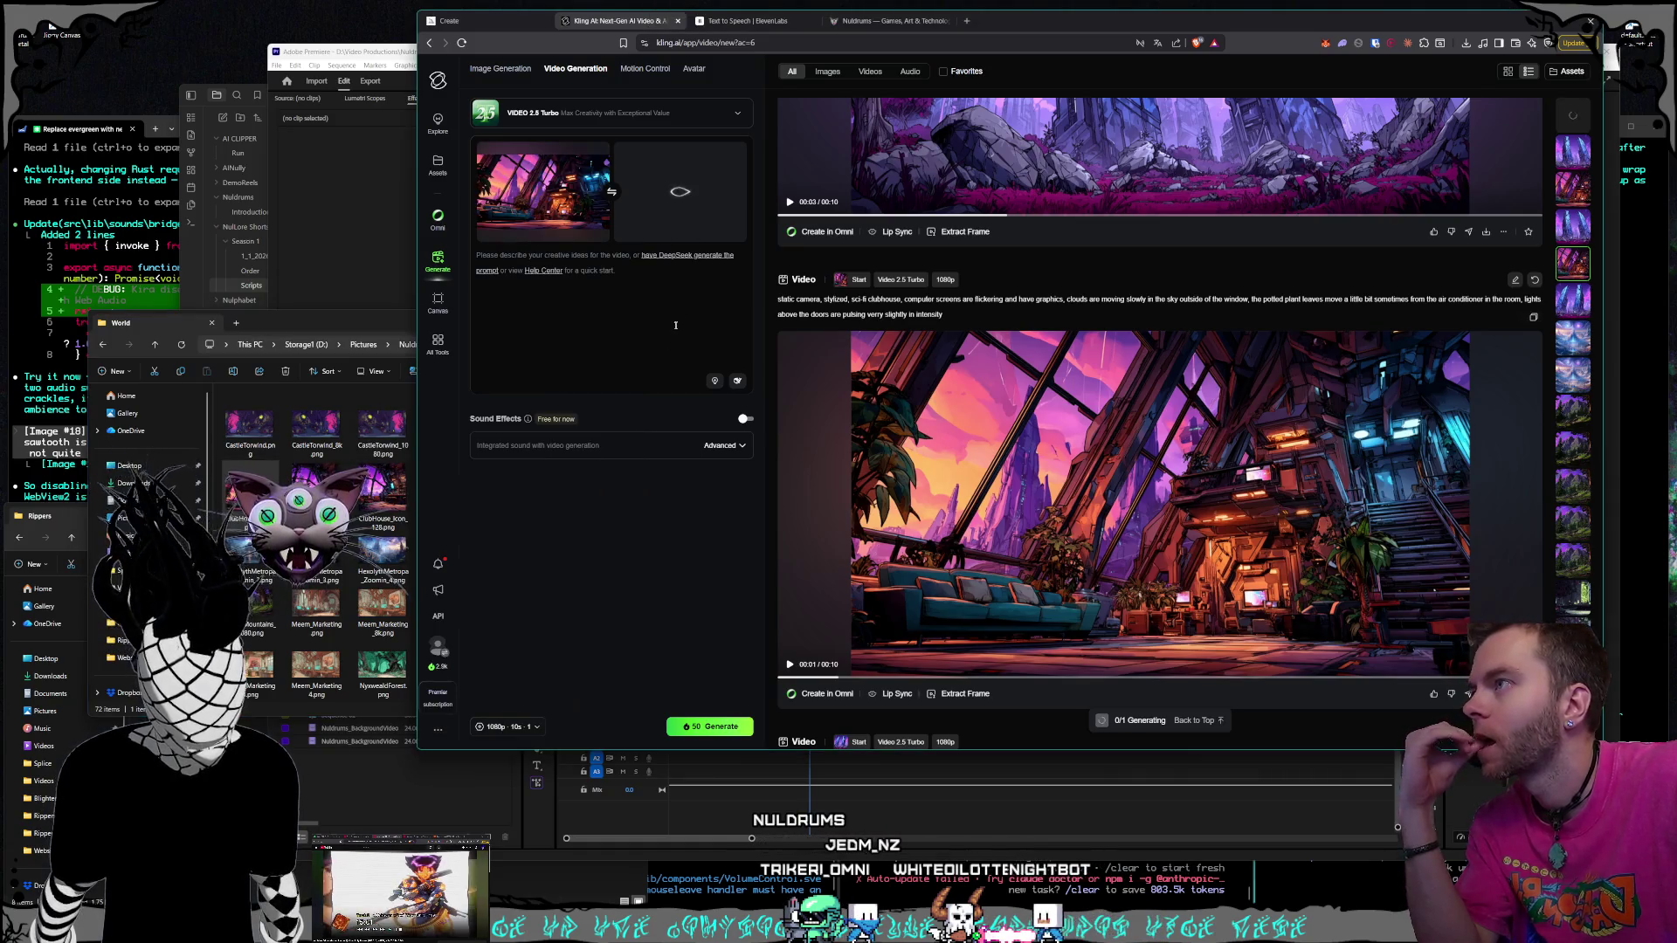
left_click_drag(946, 315, 761, 297)
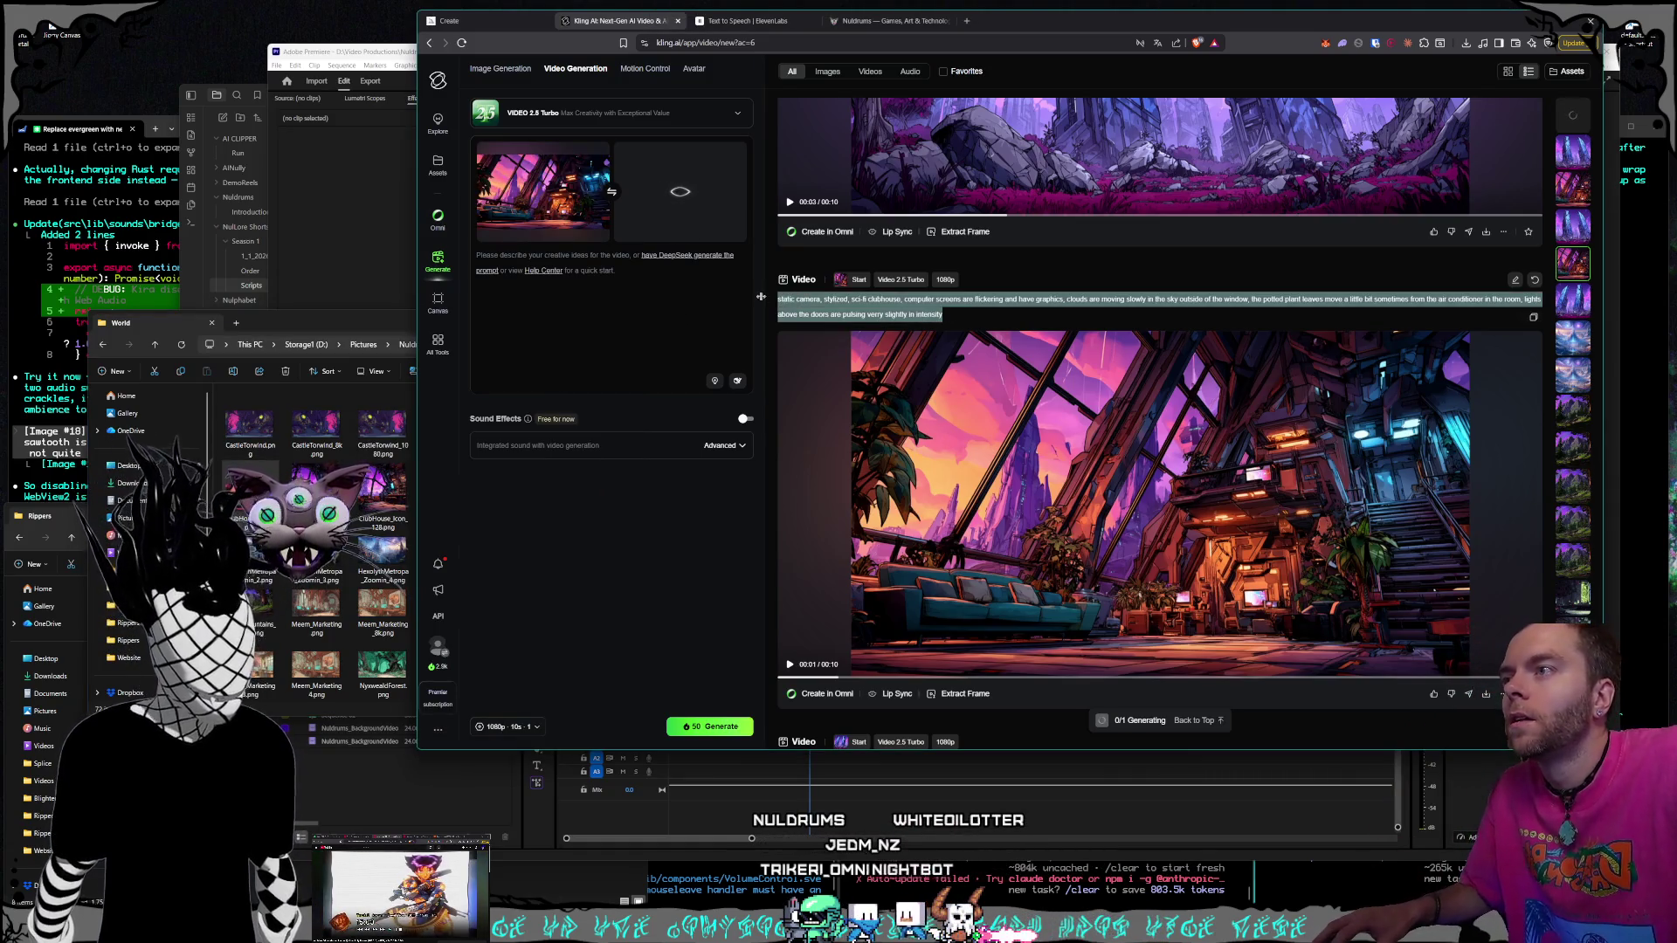
left_click(618, 288)
key("ctrl+v")
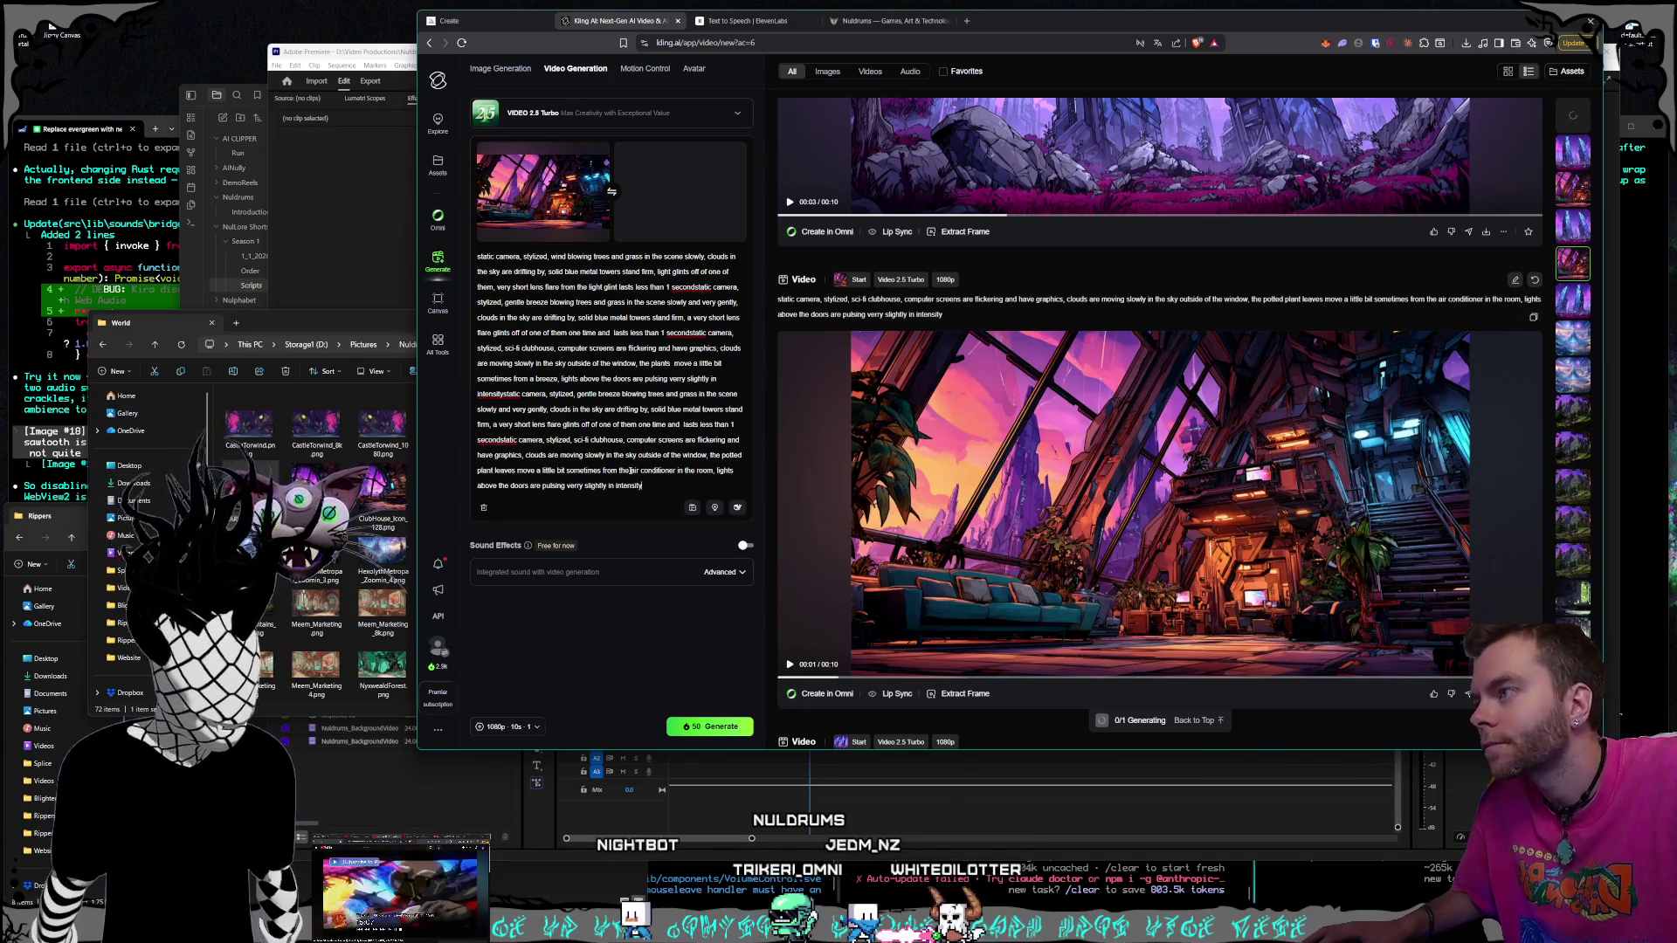
left_click_drag(518, 440, 477, 255)
key("BackSpace")
left_click(712, 310)
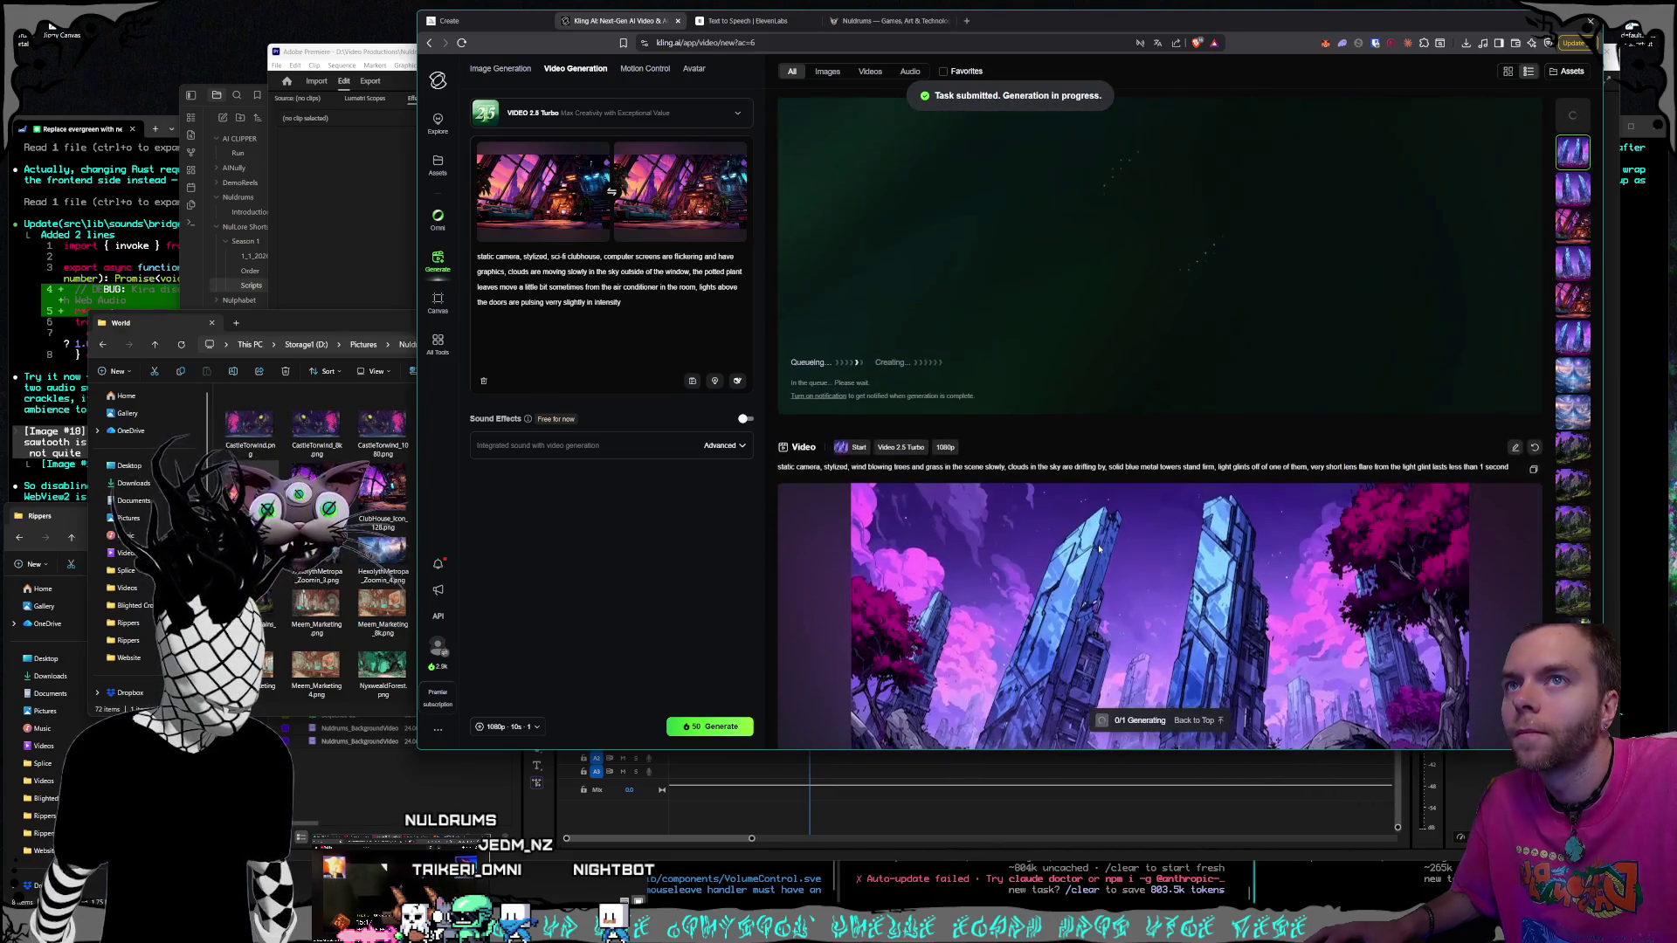
scroll(1099, 549, "down", 2)
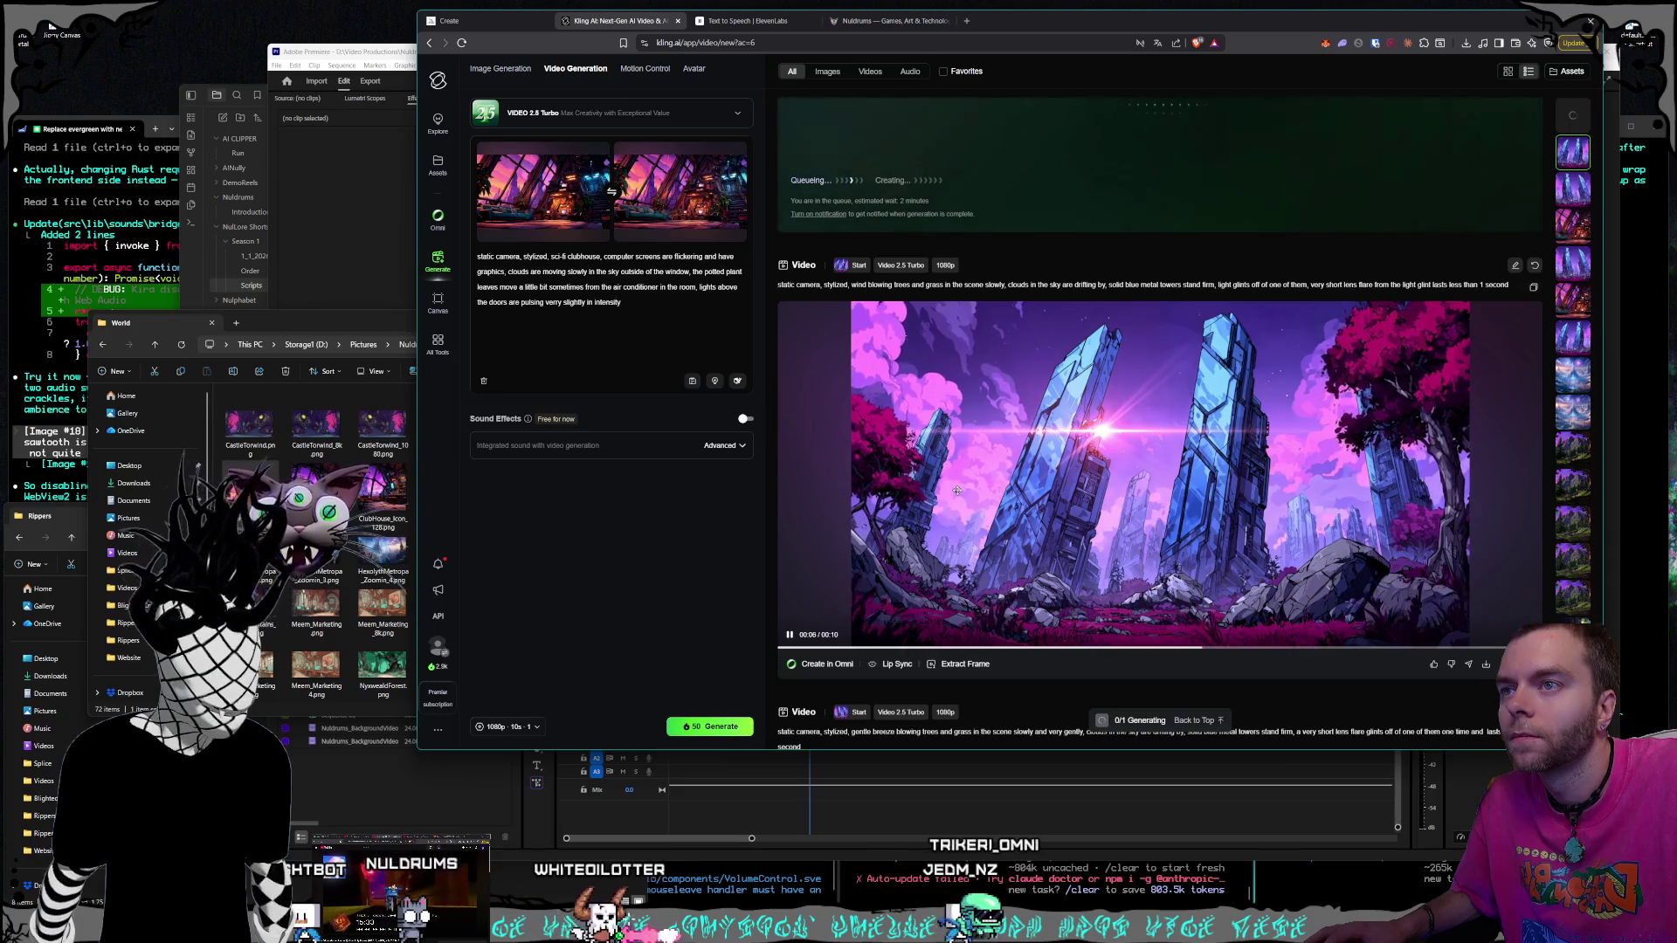
Extract and capture a still from the blue-tower video into the start-frame slot
left_click(966, 665)
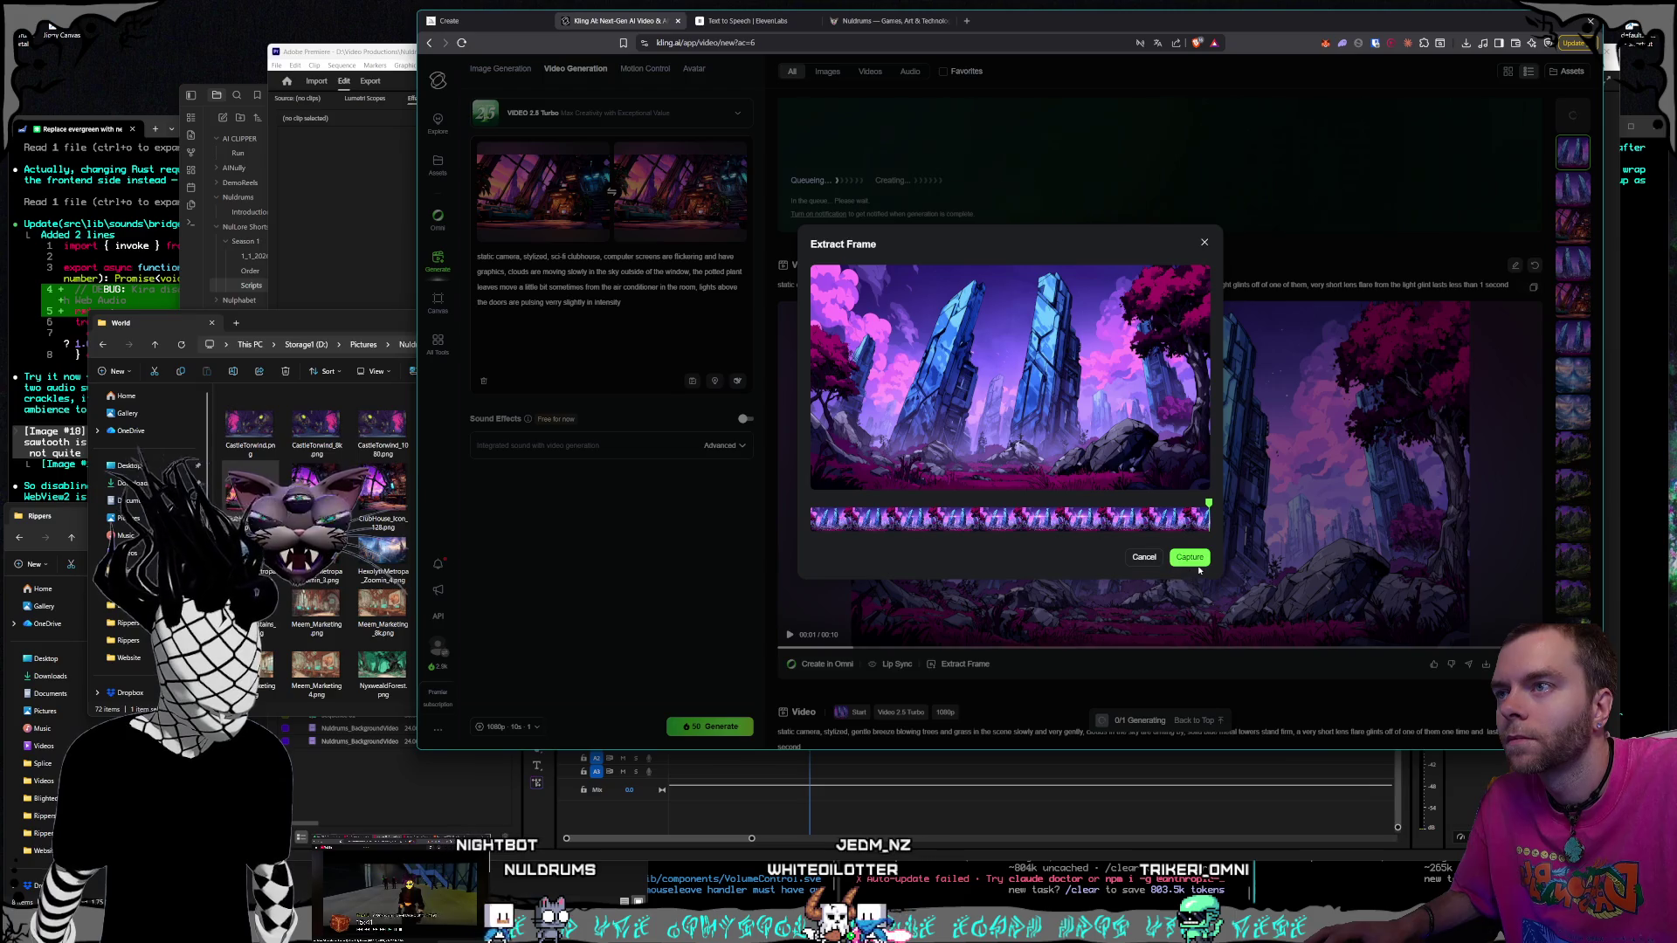
left_click(1193, 560)
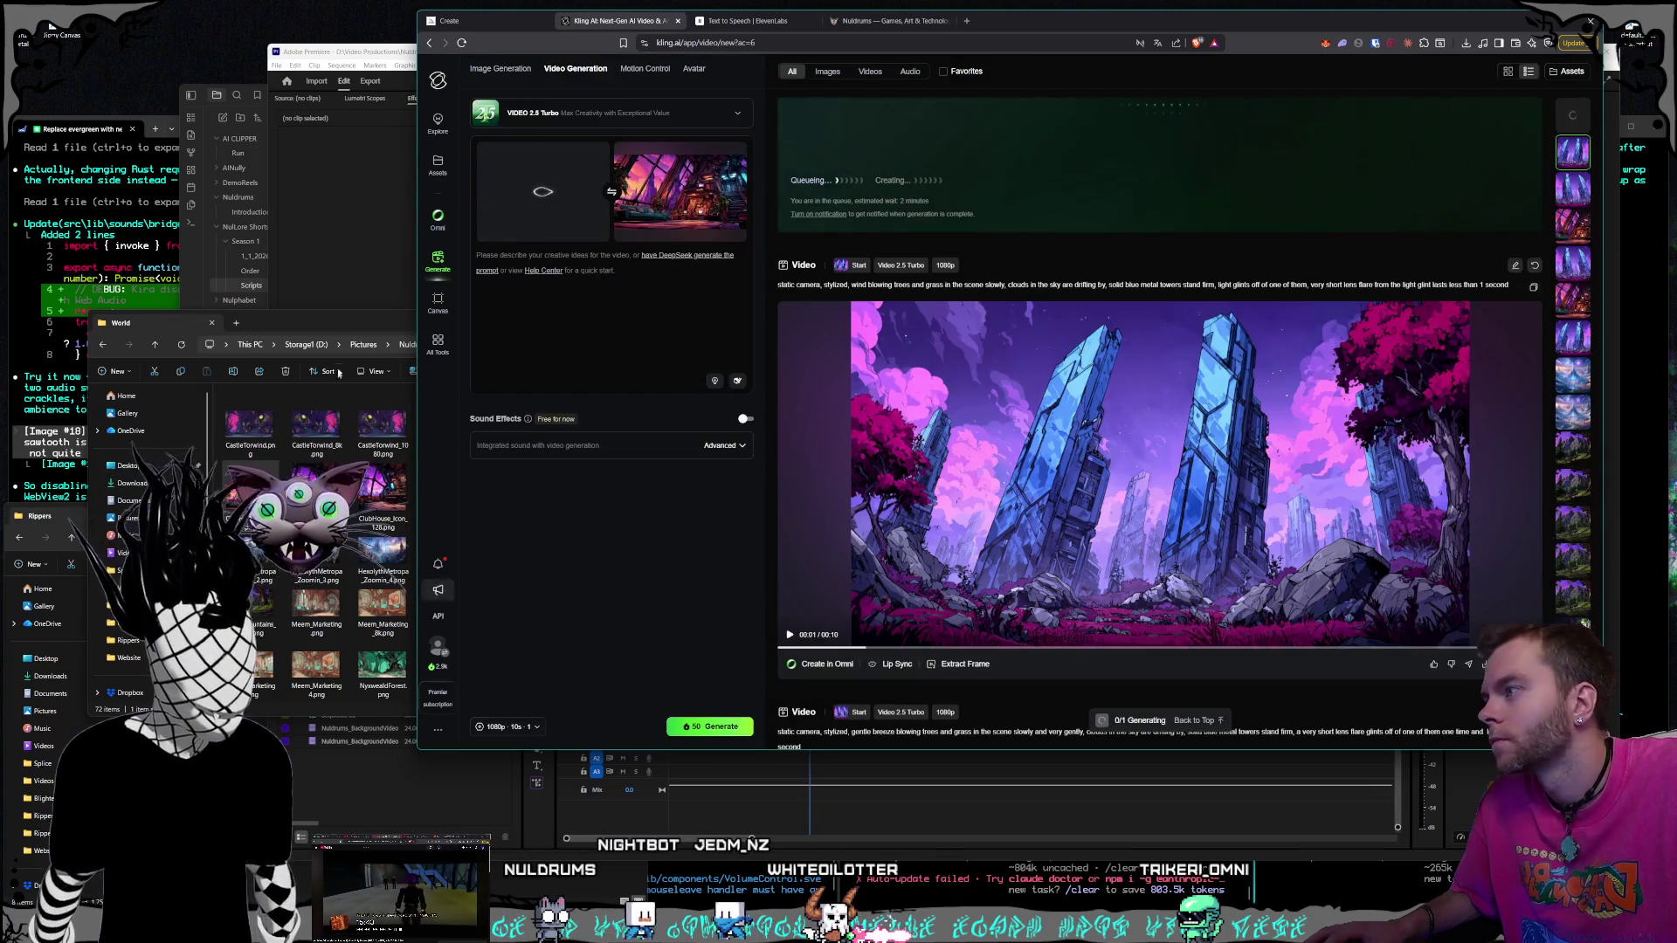
left_click(339, 325)
scroll(425, 611, "down", 10)
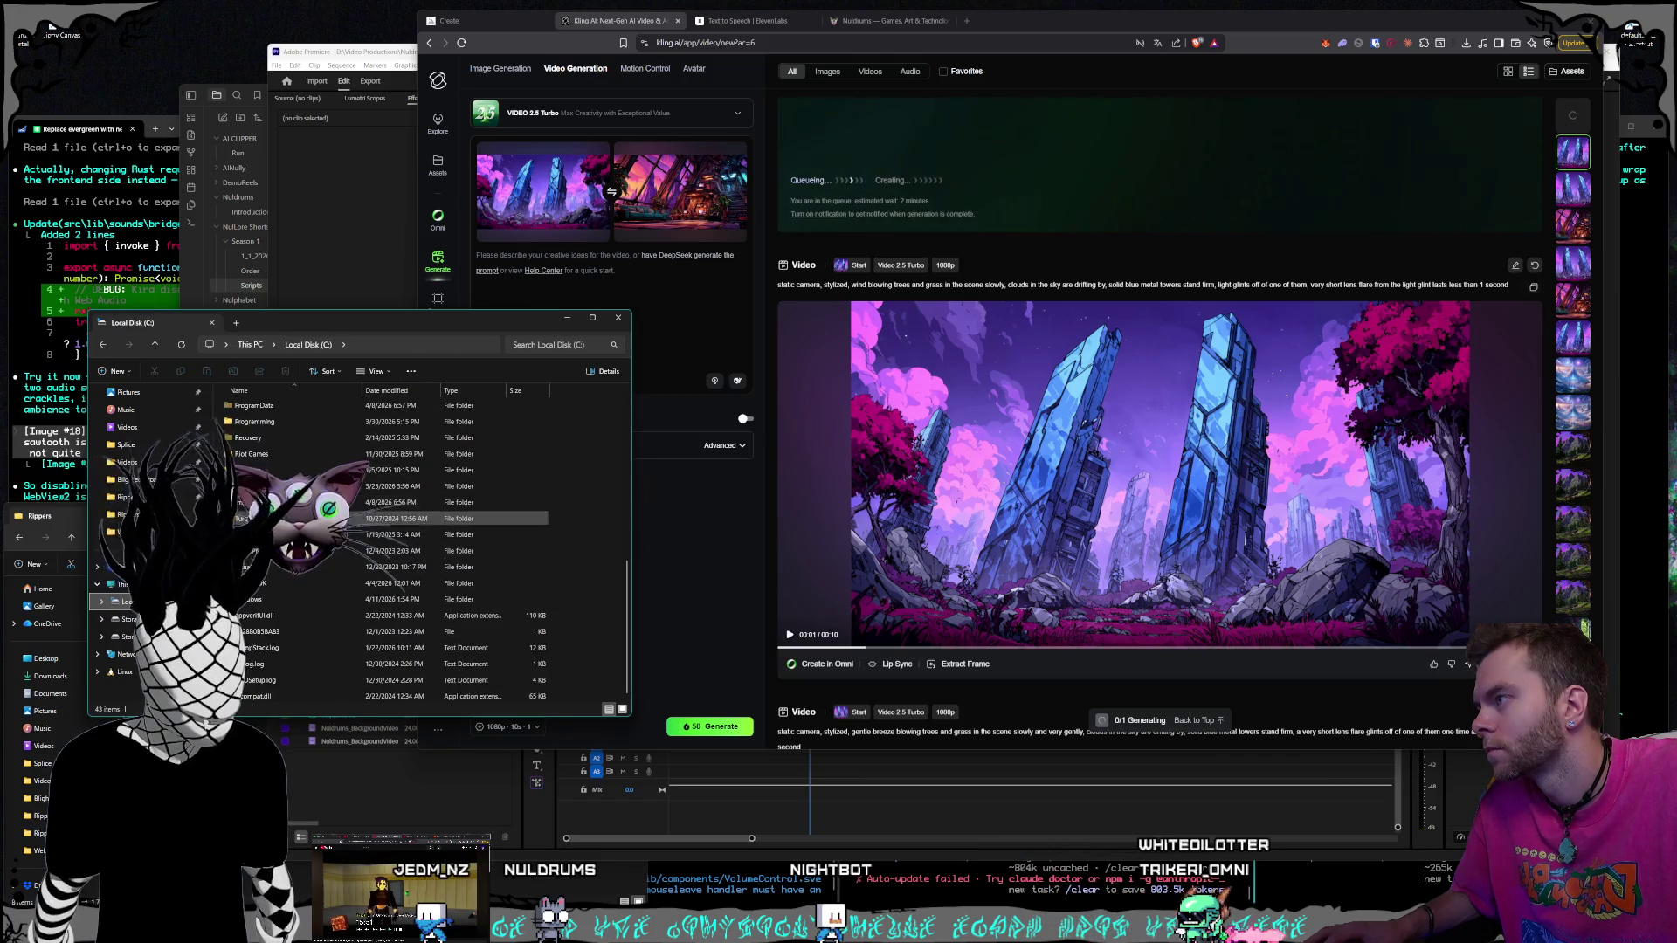
Browse Documents > Nuldrums > Nuldrums_Website_Svelte down to the src > lib folder
double_click(286, 452)
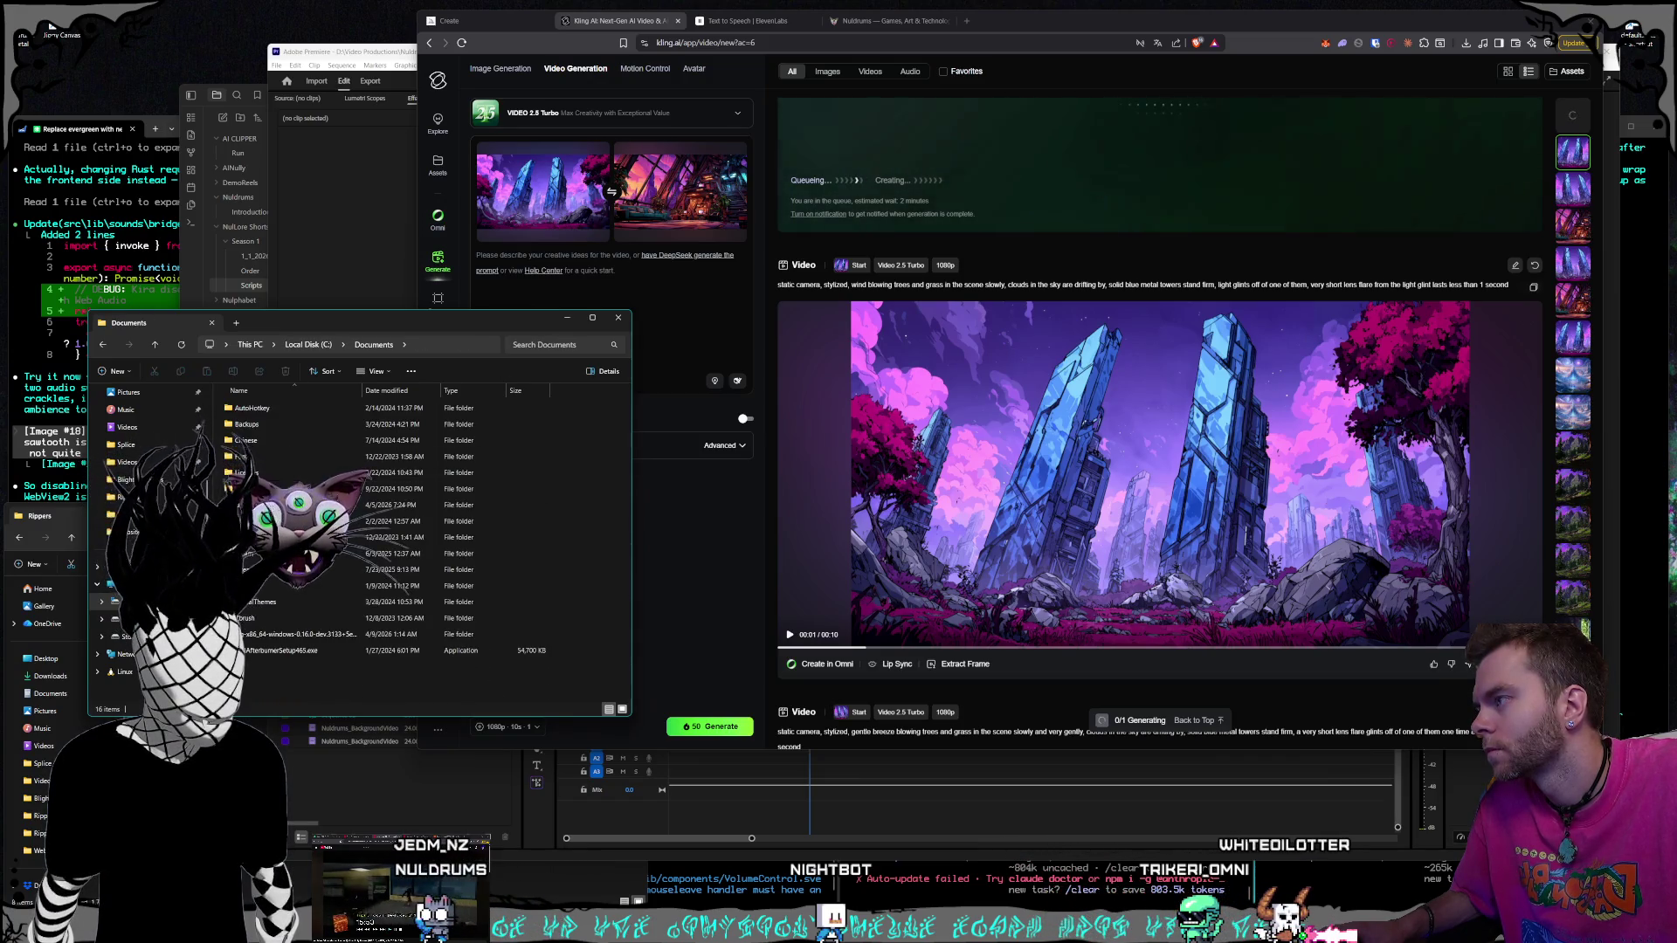
double_click(262, 505)
left_click(296, 427)
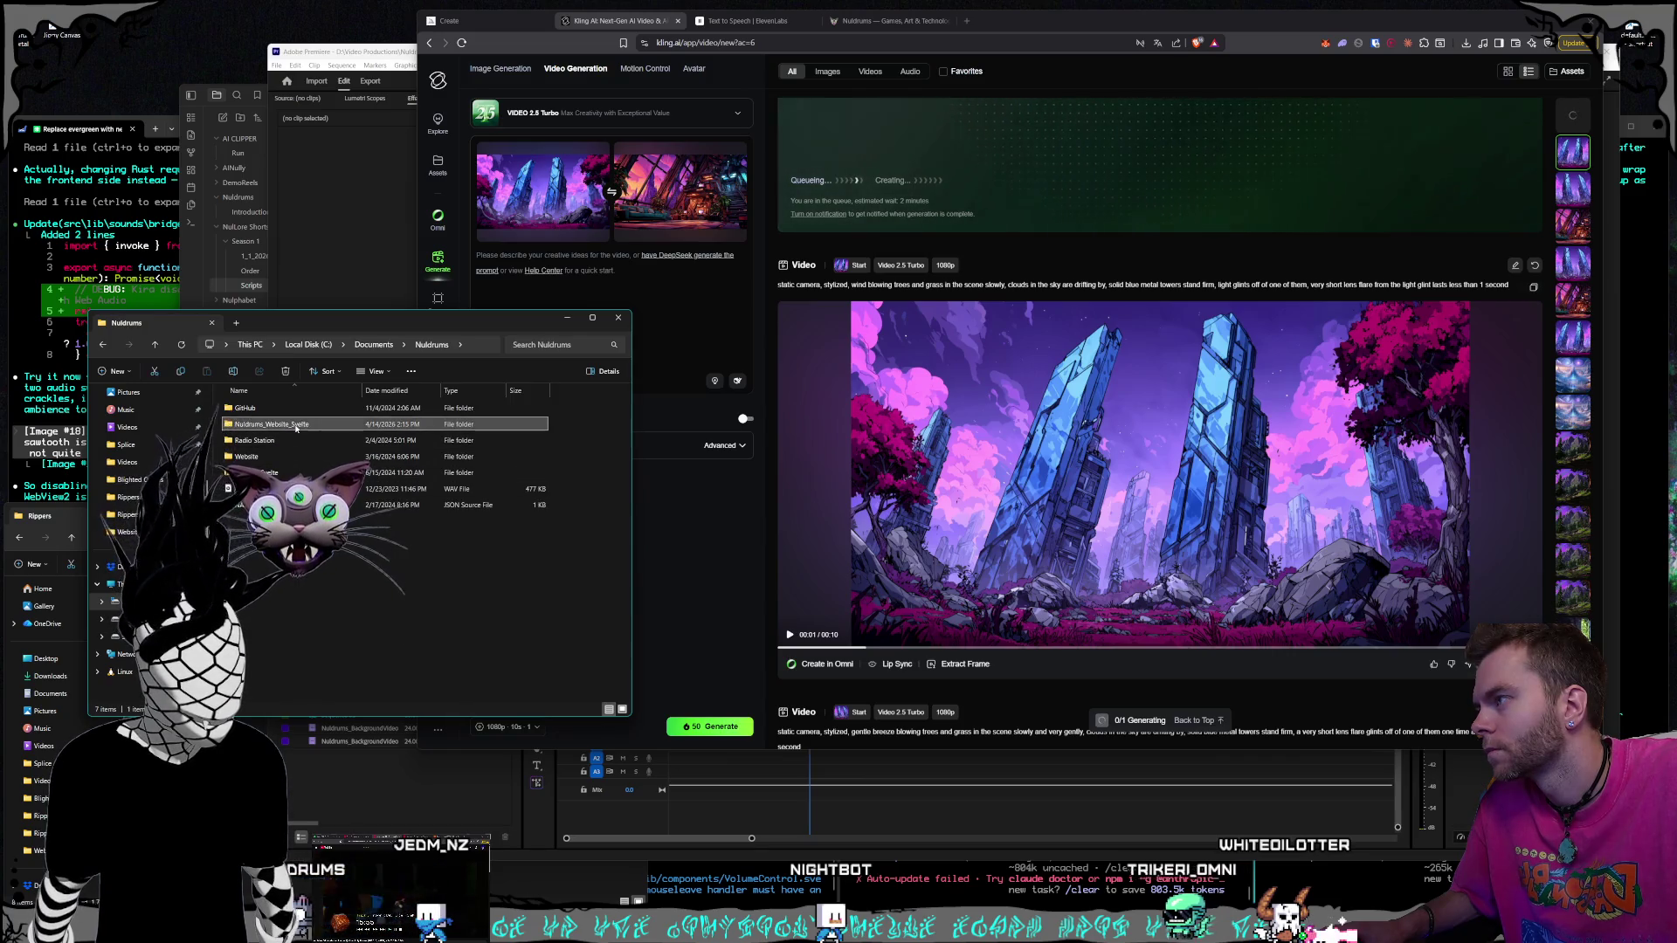
double_click(296, 427)
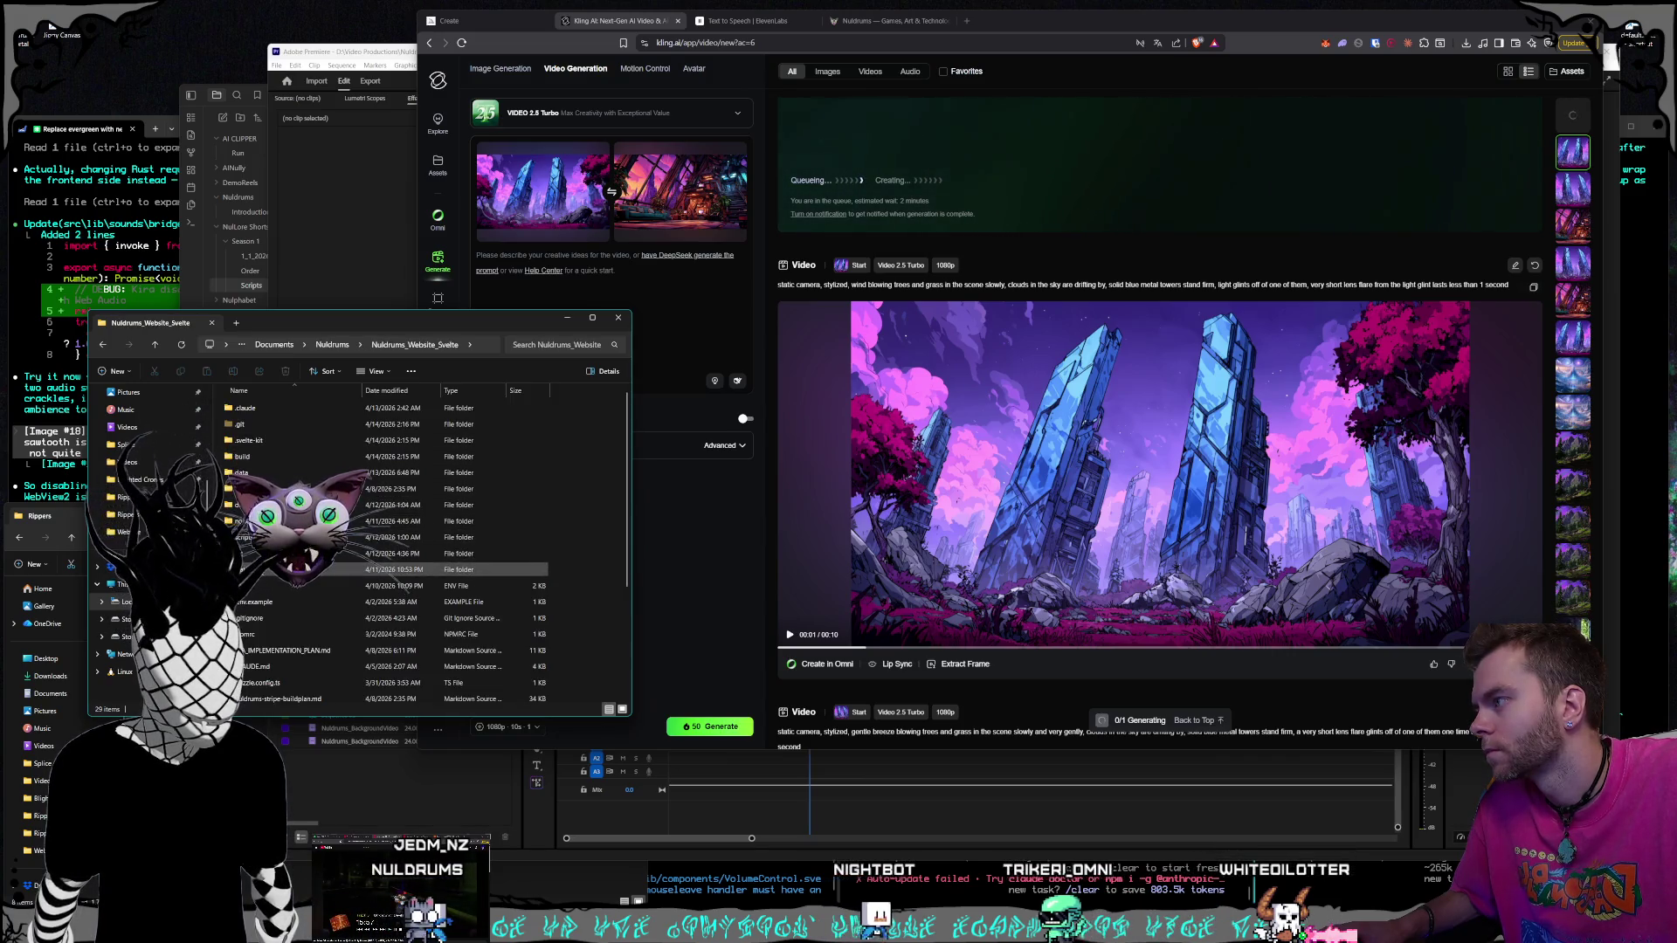
double_click(288, 569)
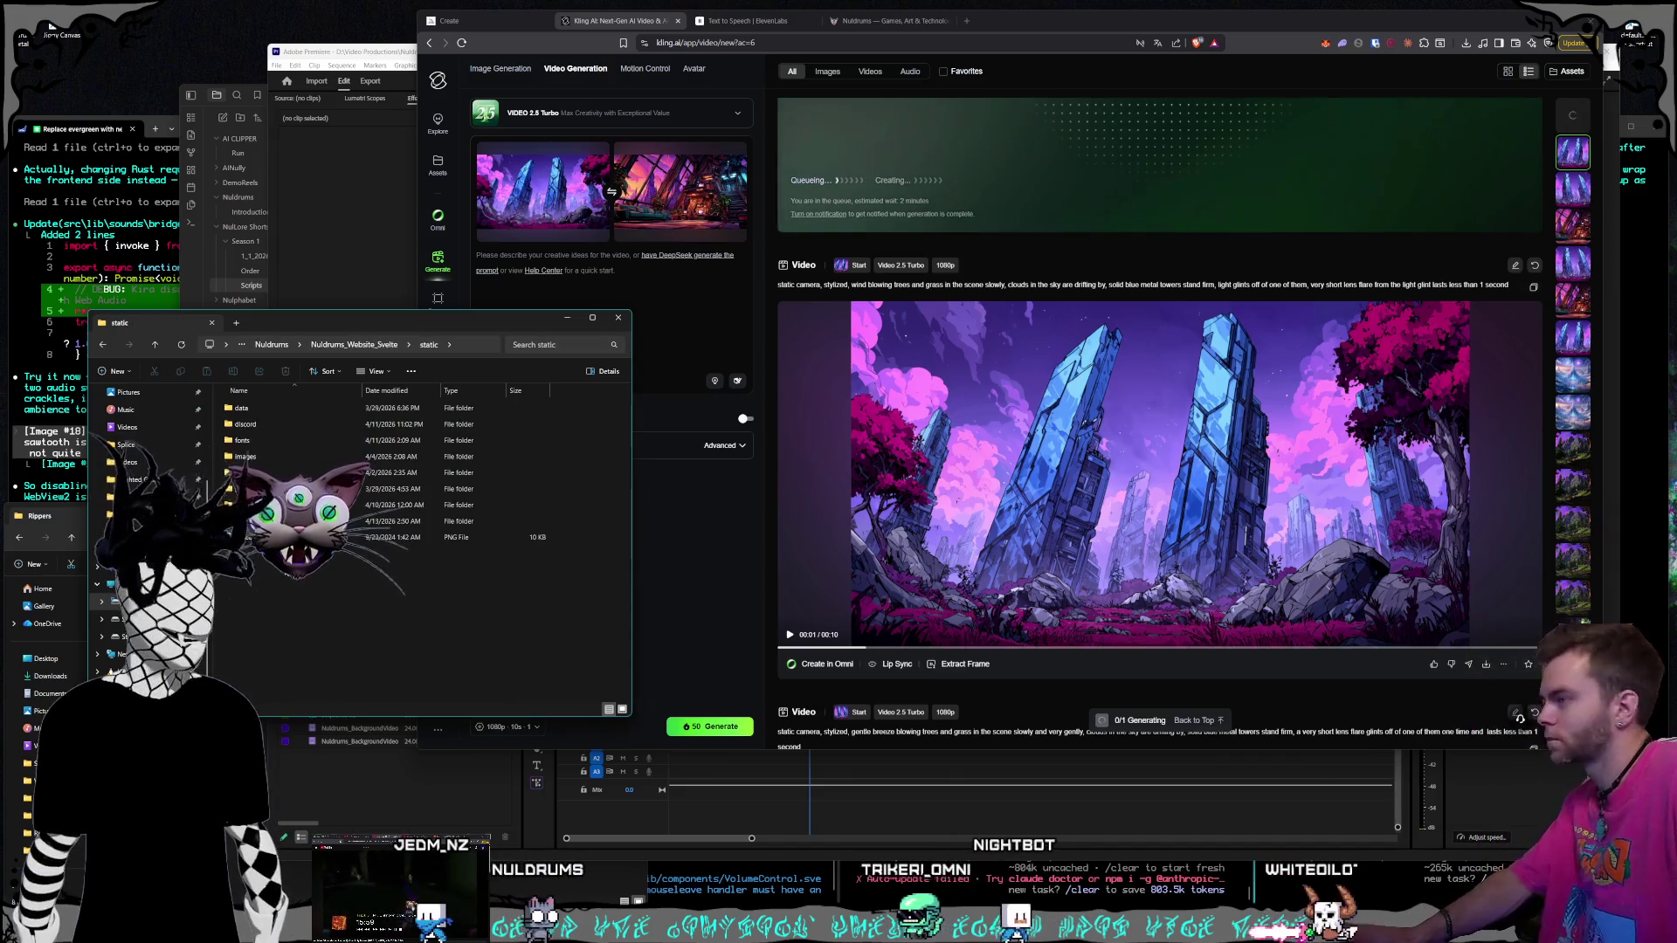
double_click(266, 456)
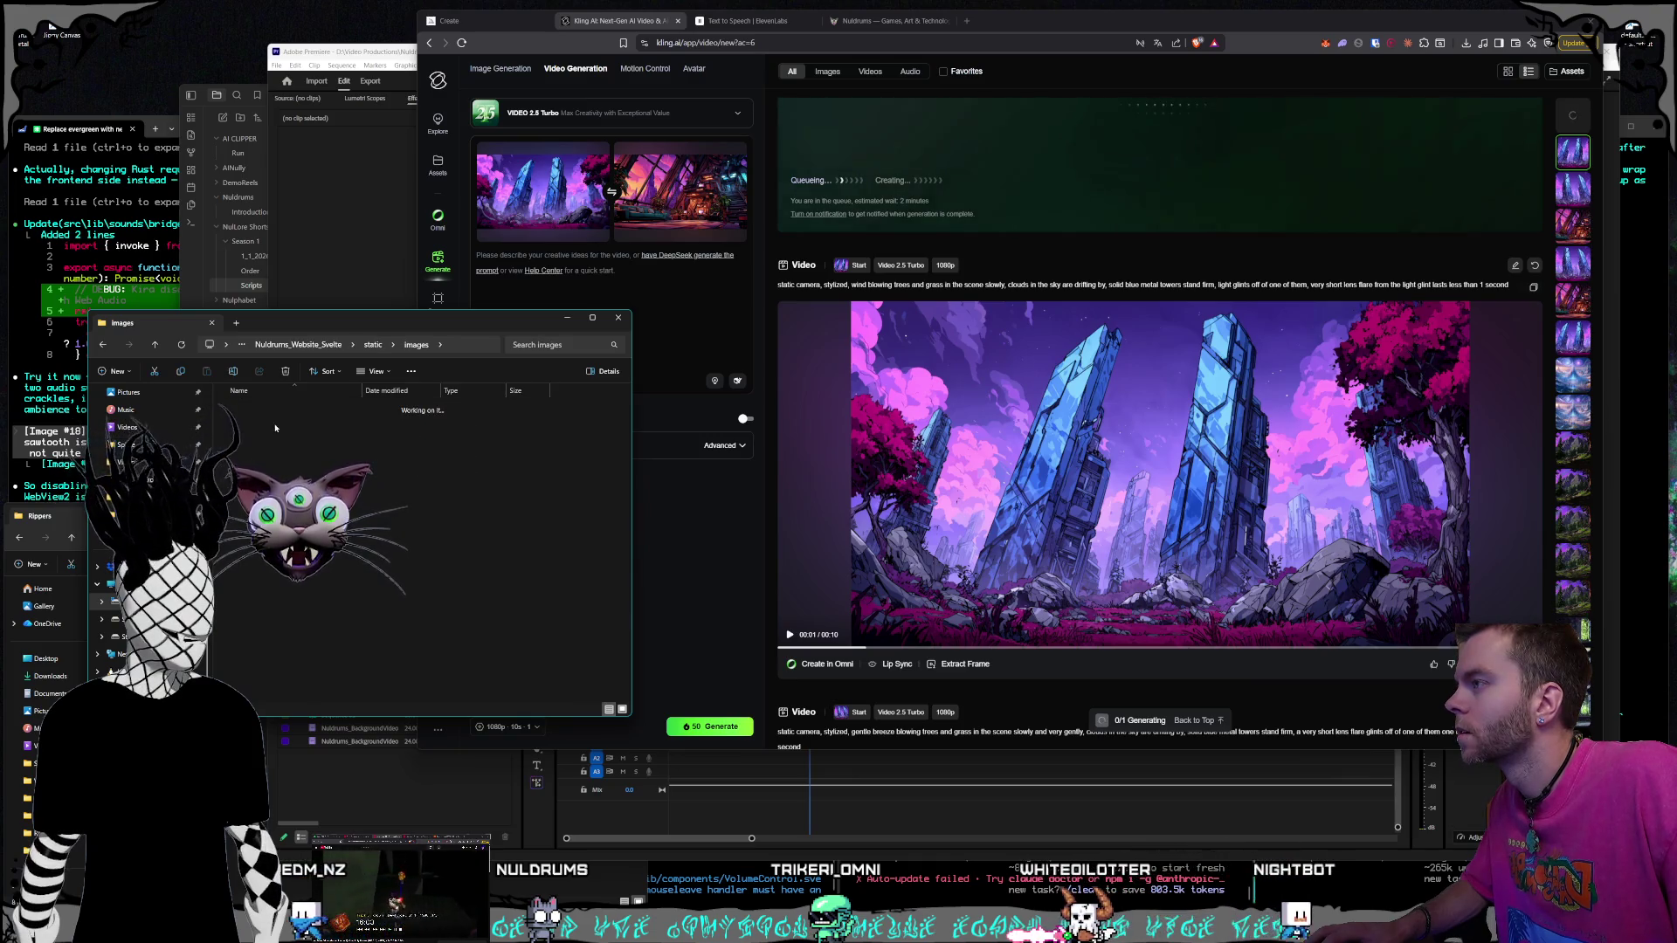
key("BackSpace")
key("BackSpace")
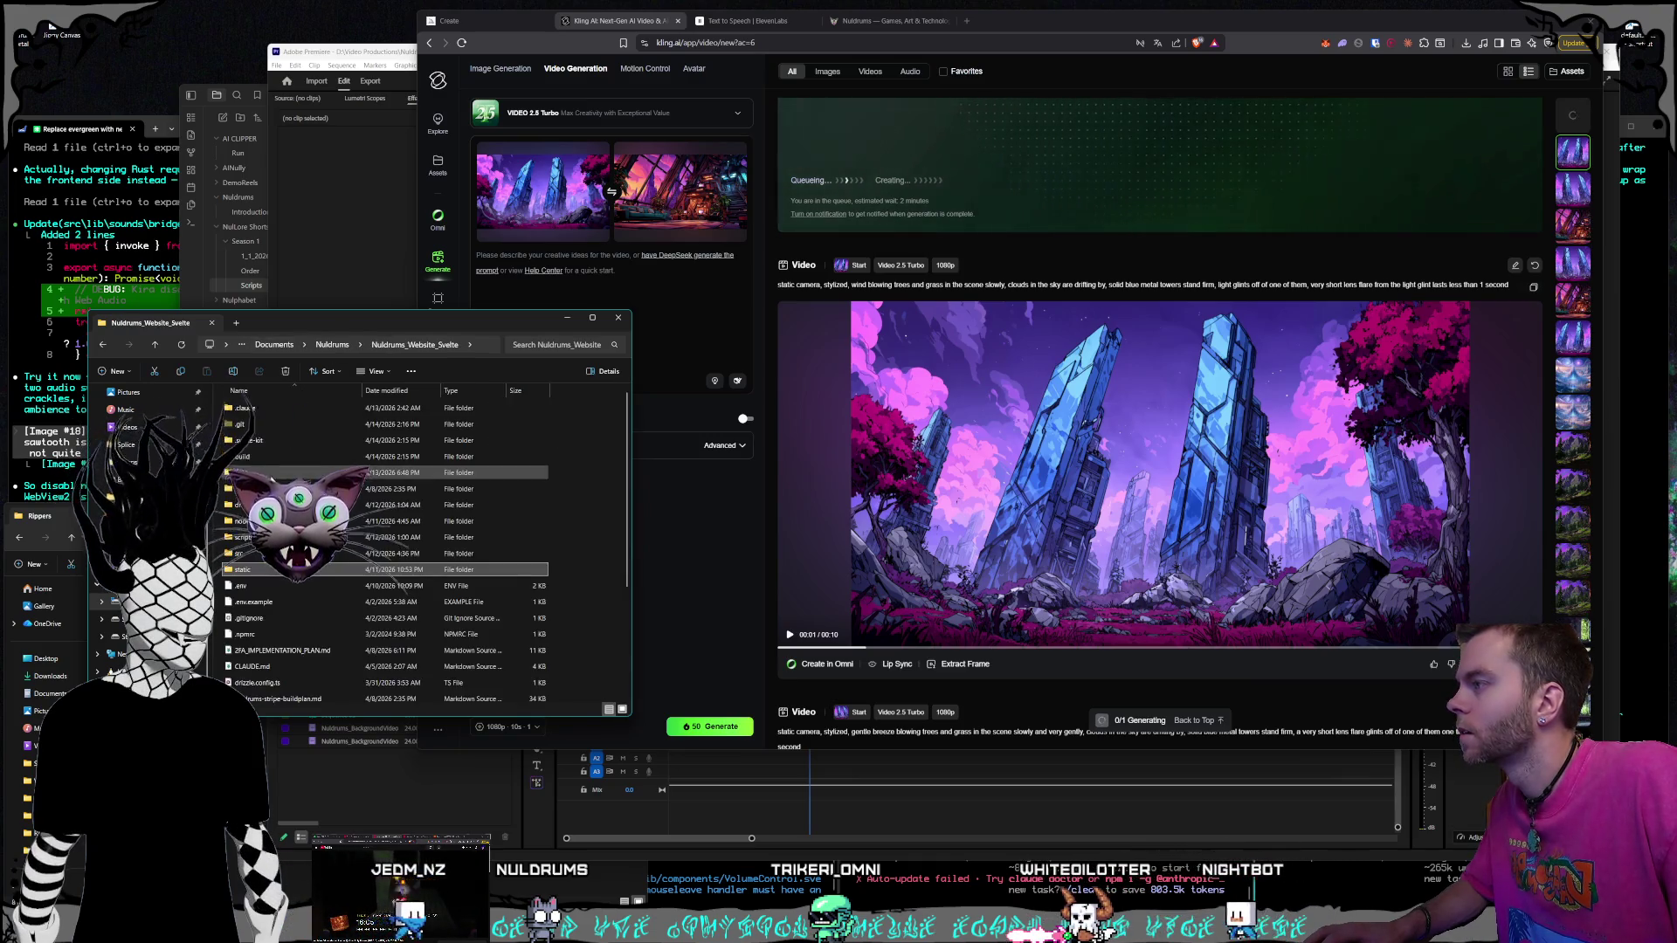
double_click(254, 553)
double_click(268, 411)
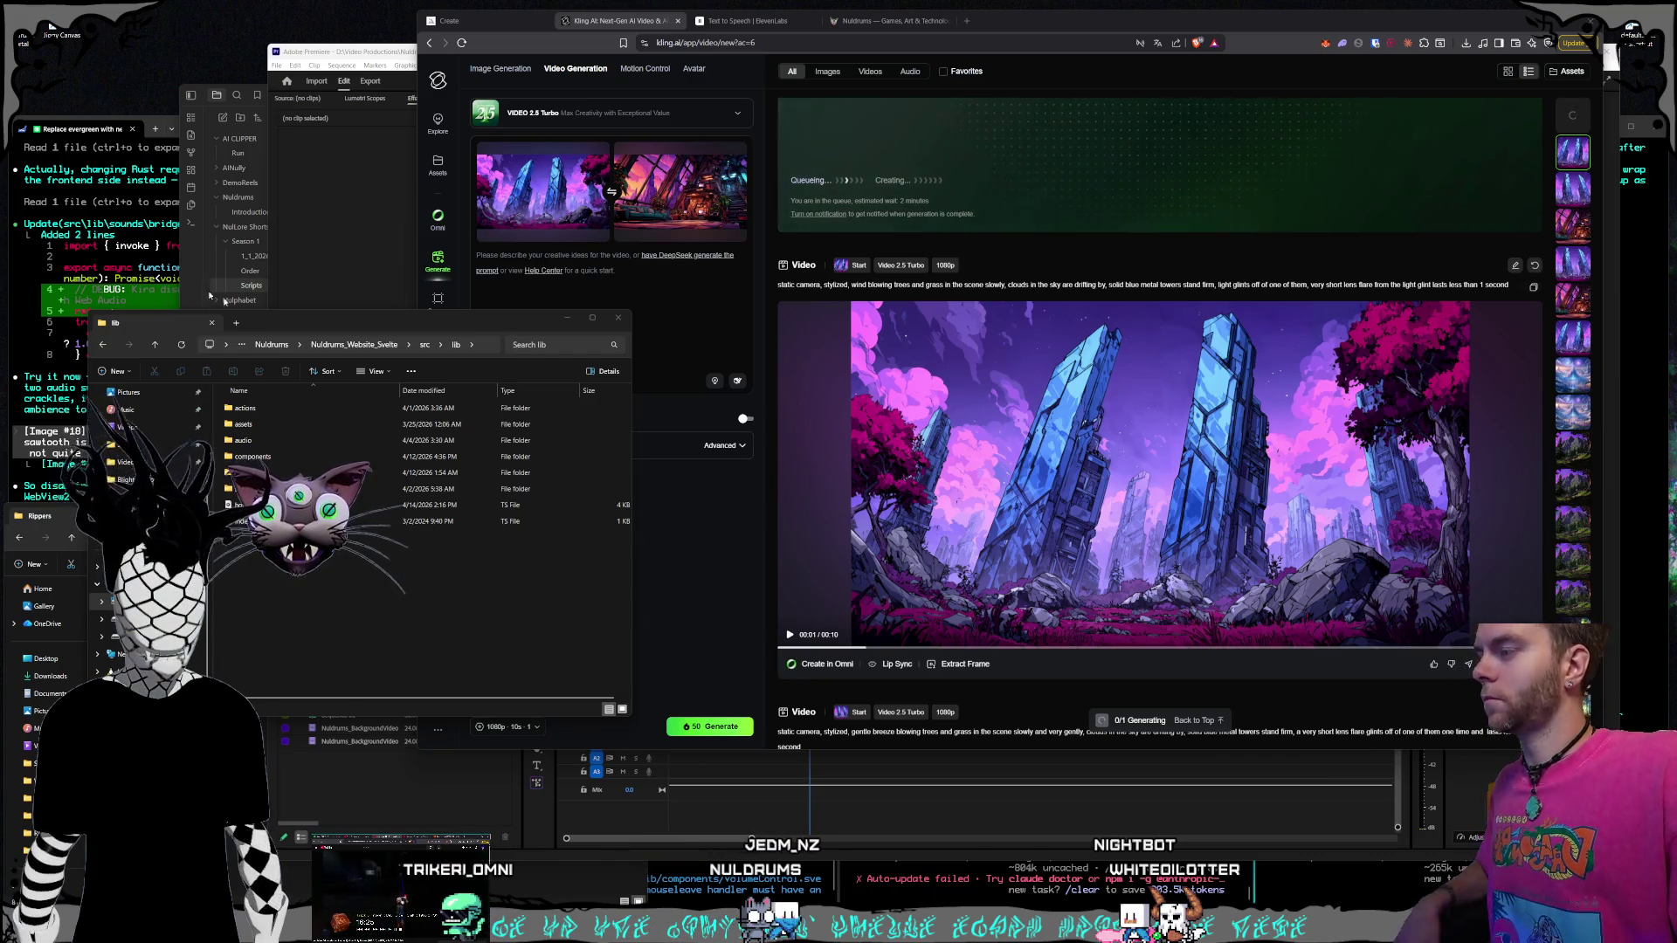
Open assets > home and drag the tower illustration onto Kling's frame slot
left_click(414, 607)
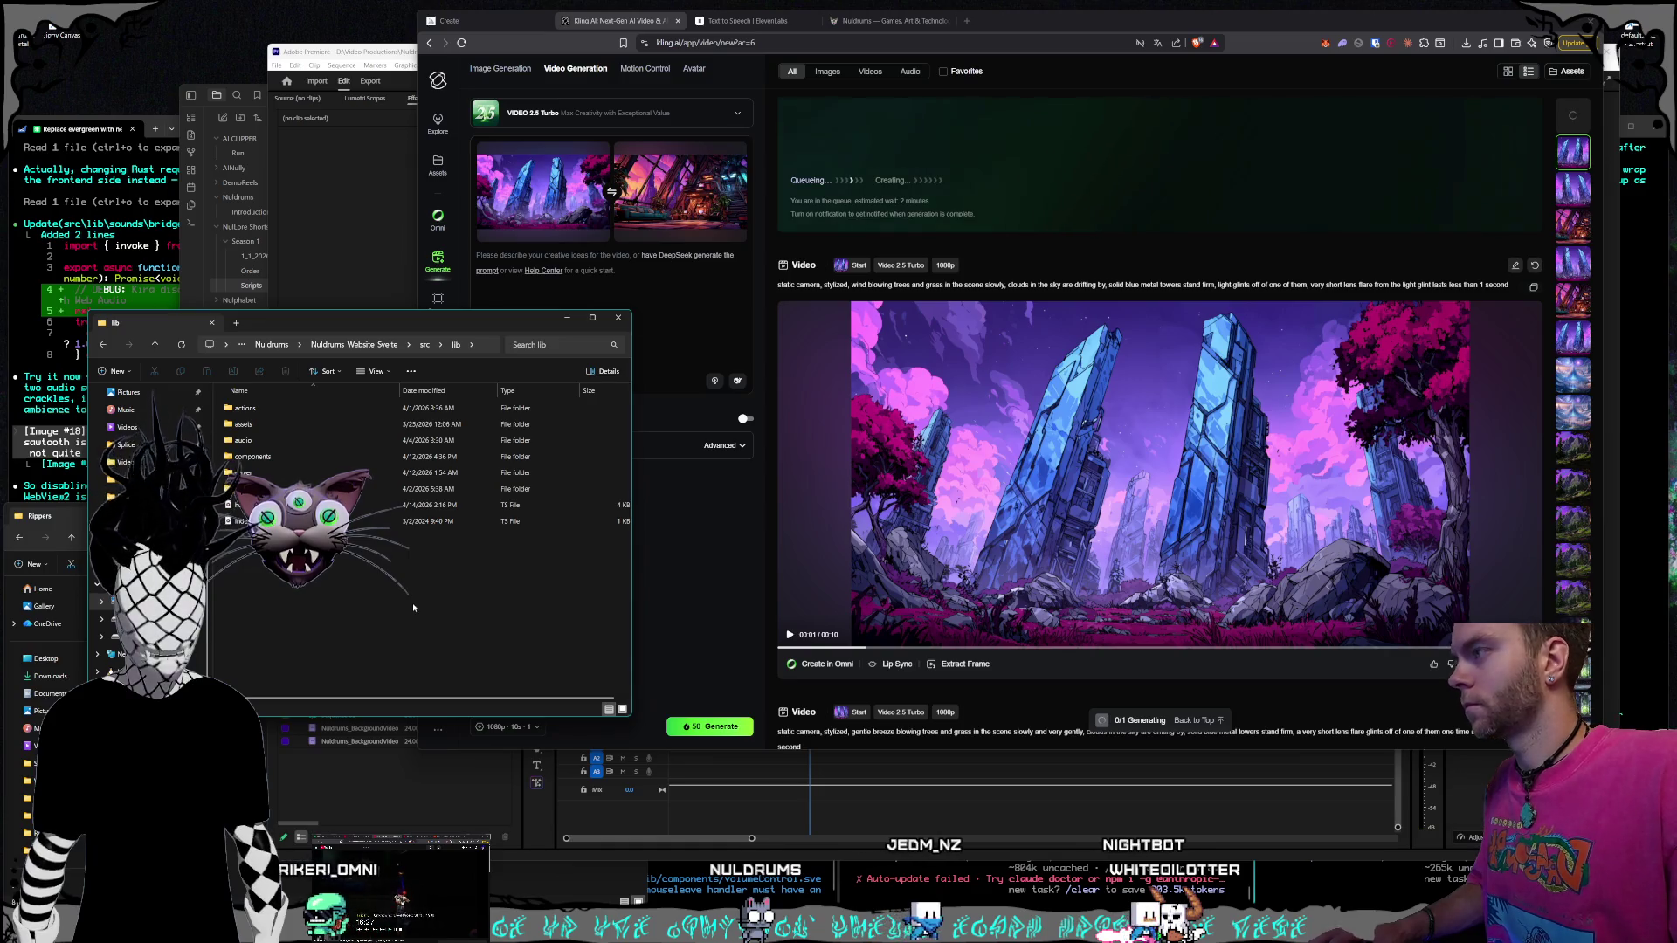
left_click(250, 426)
double_click(250, 425)
double_click(250, 425)
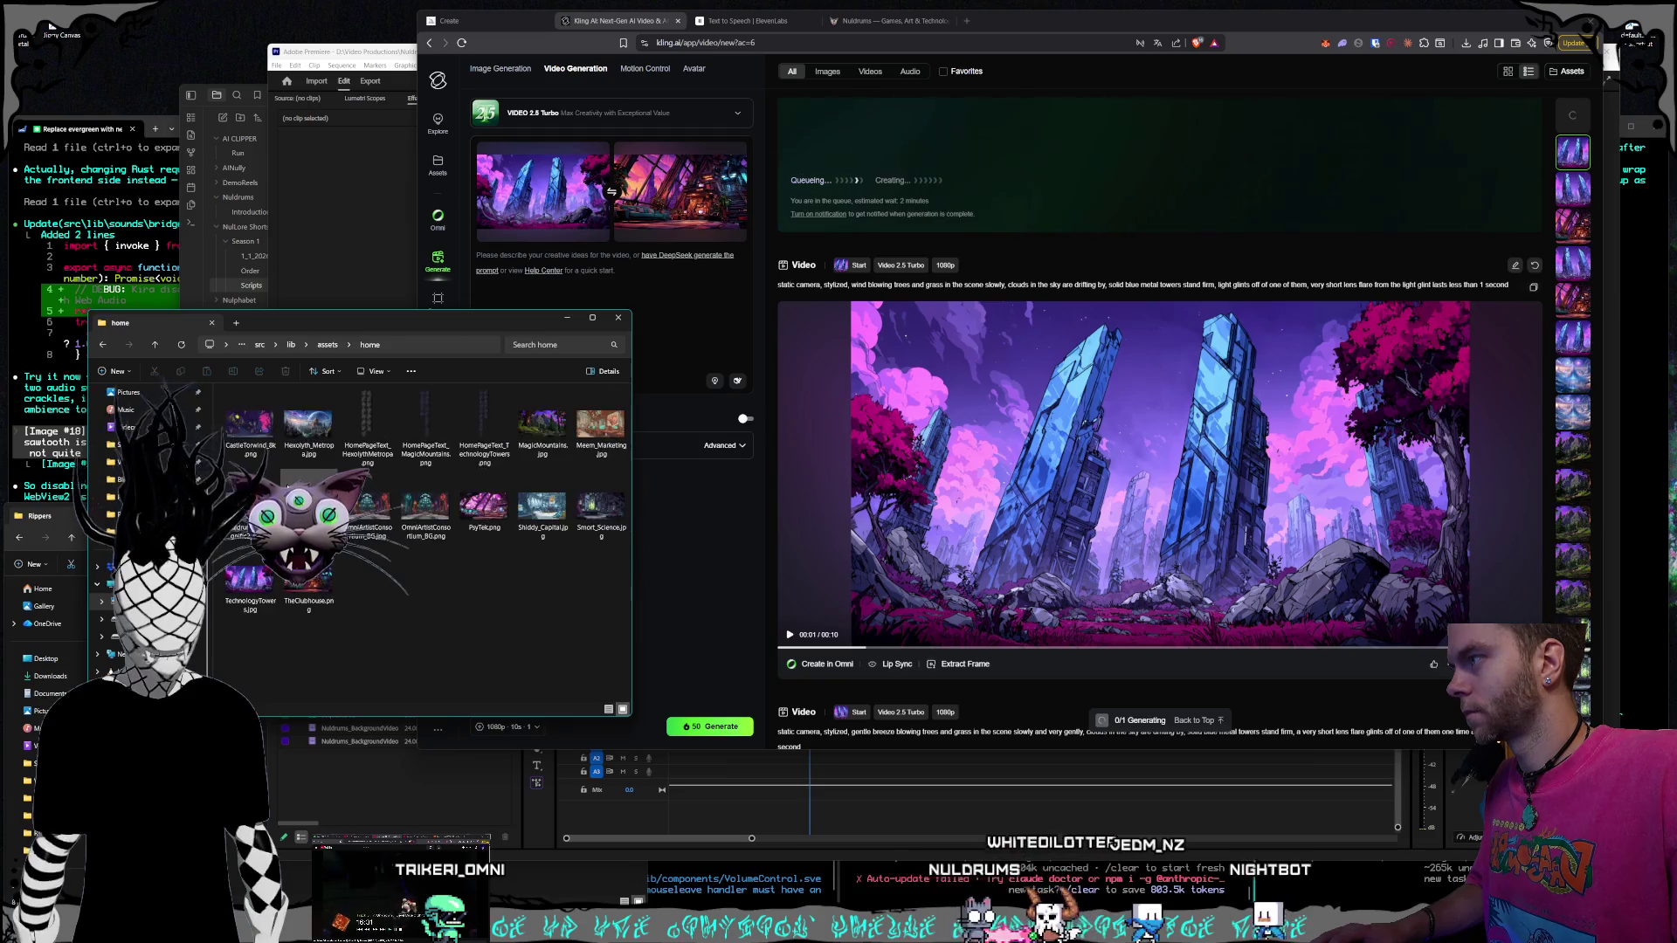
left_click(327, 453)
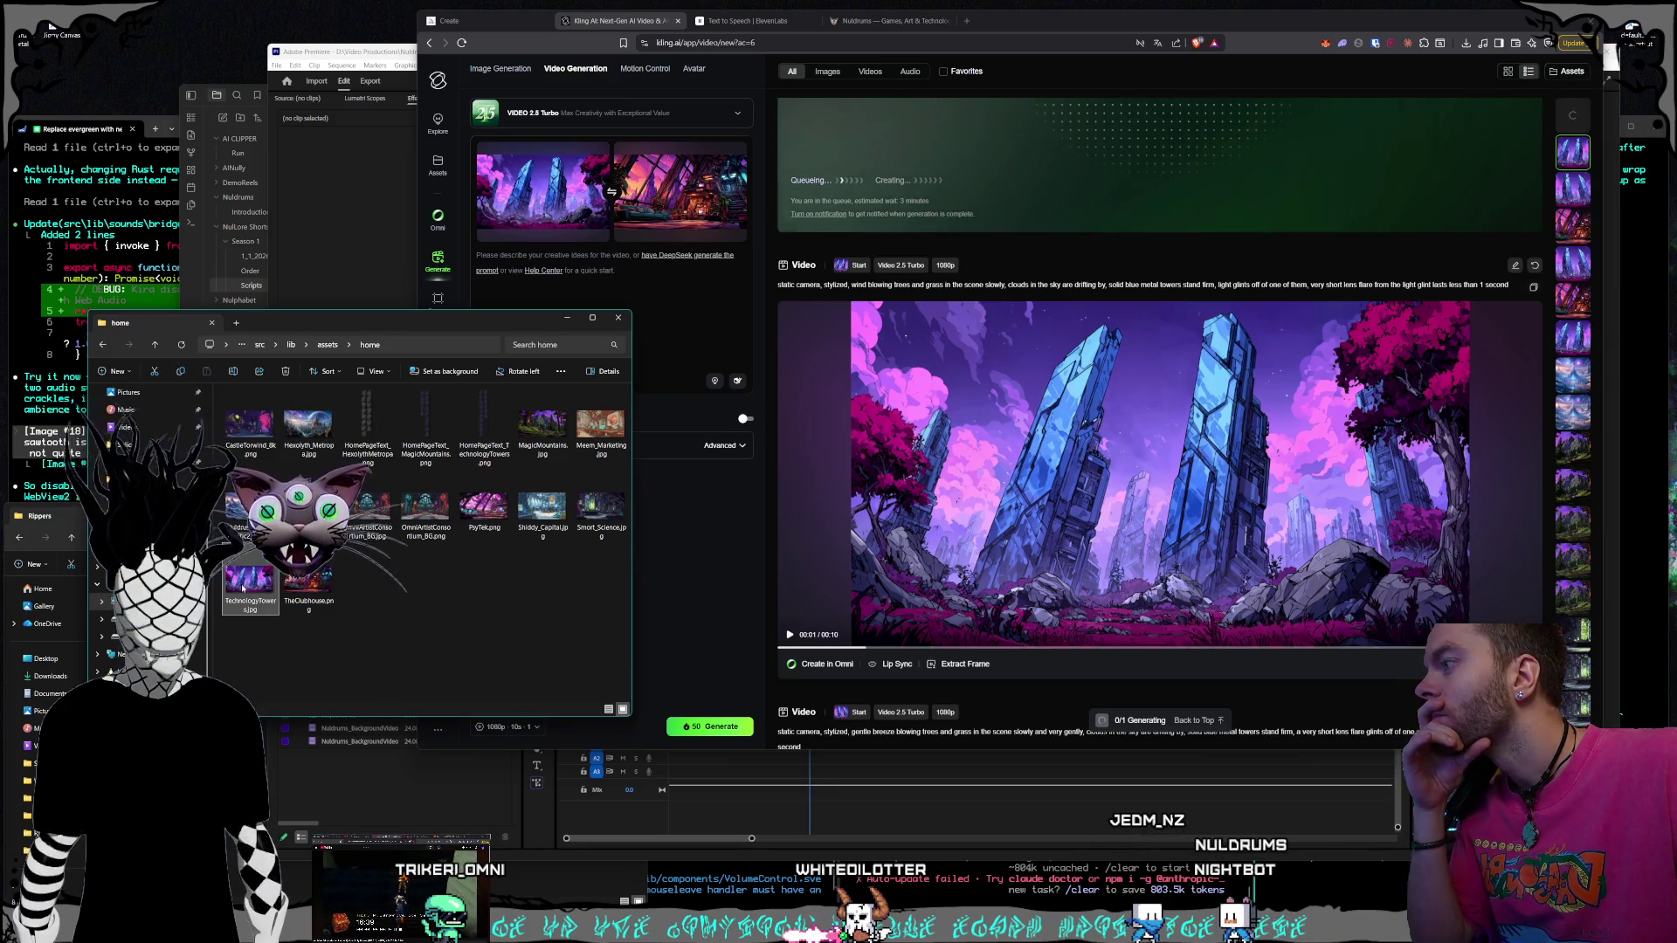
left_click_drag(609, 390, 672, 198)
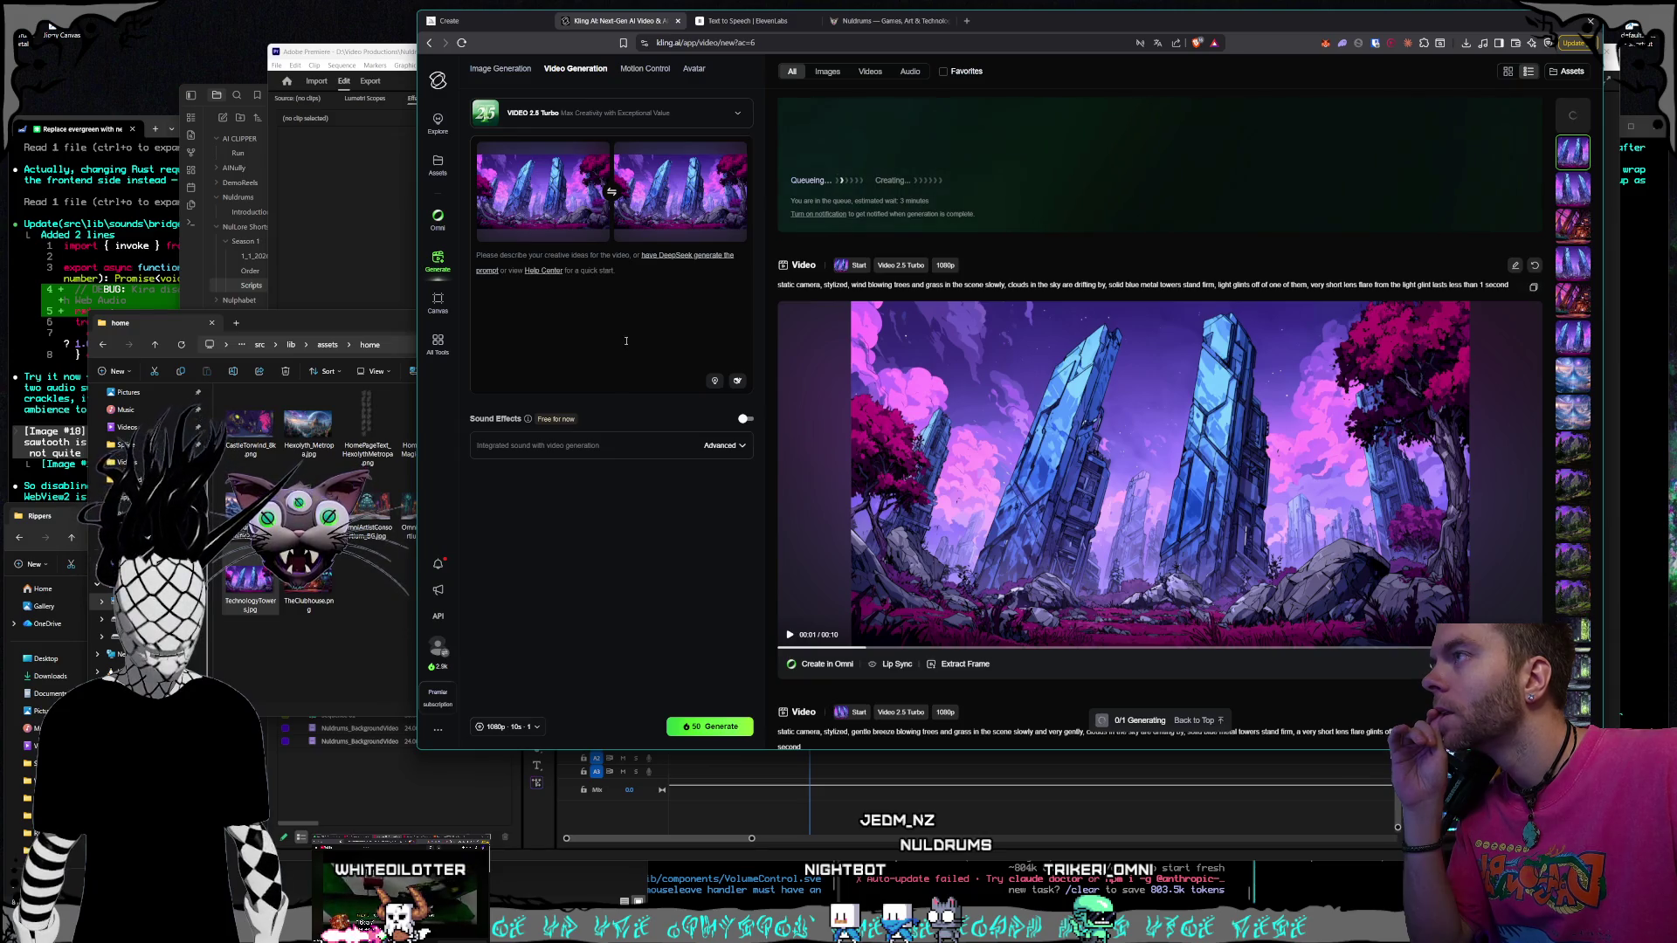
Play the tower video and capture a fresh frame from it into the start slot
left_click(1076, 537)
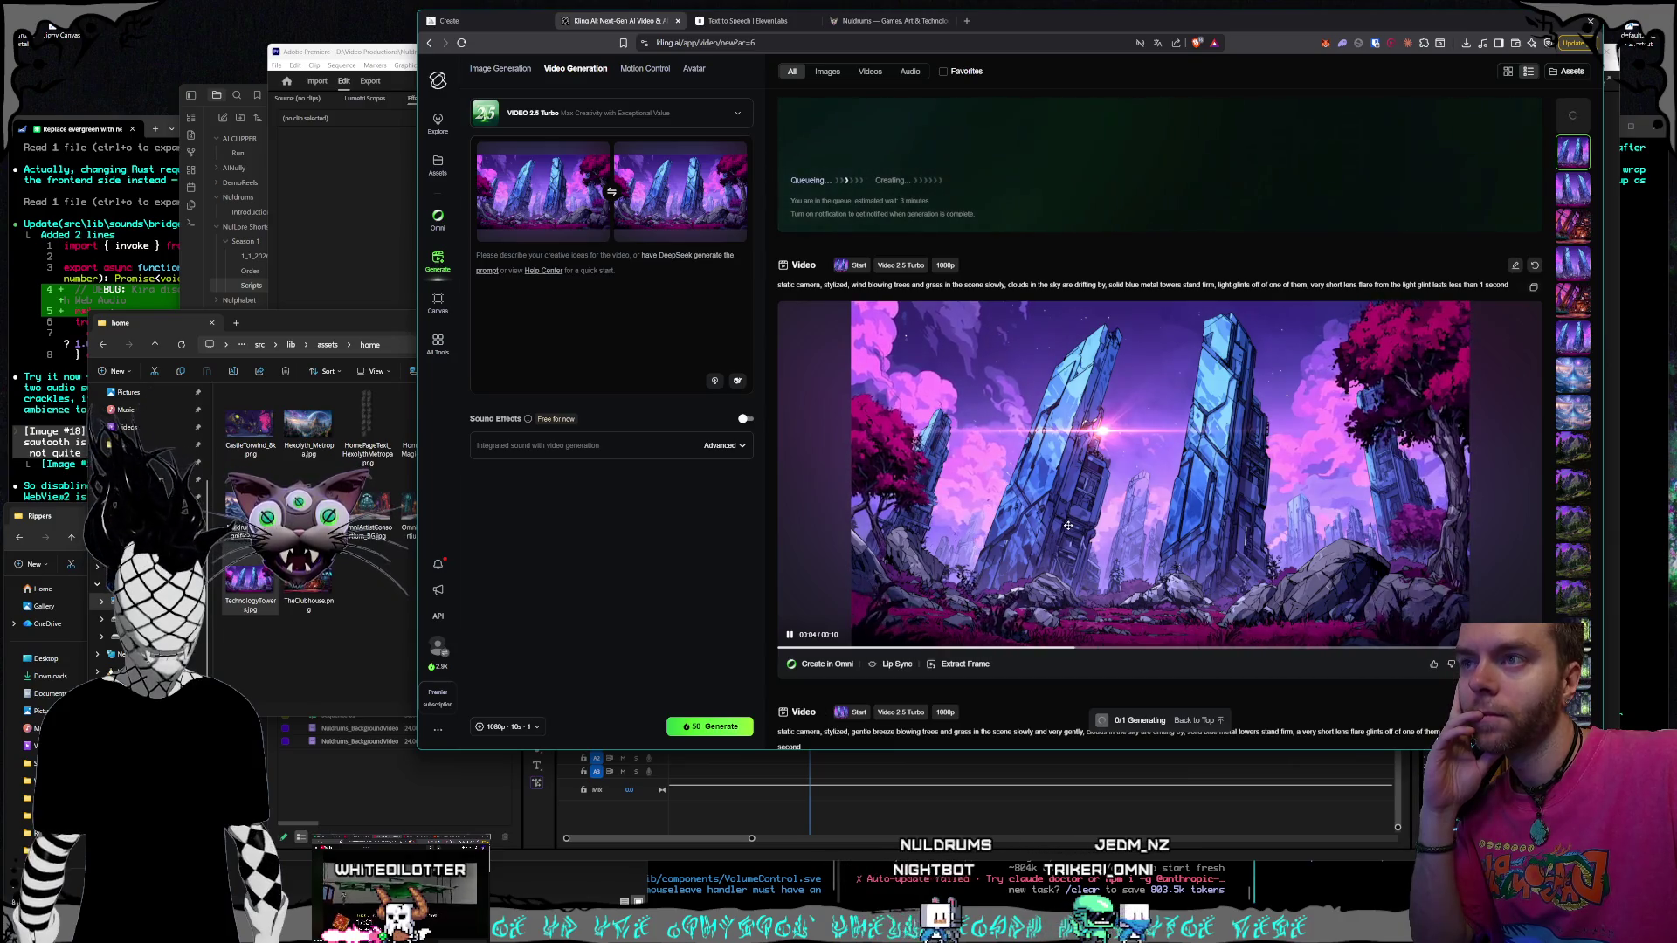
scroll(1161, 397, "down", 2)
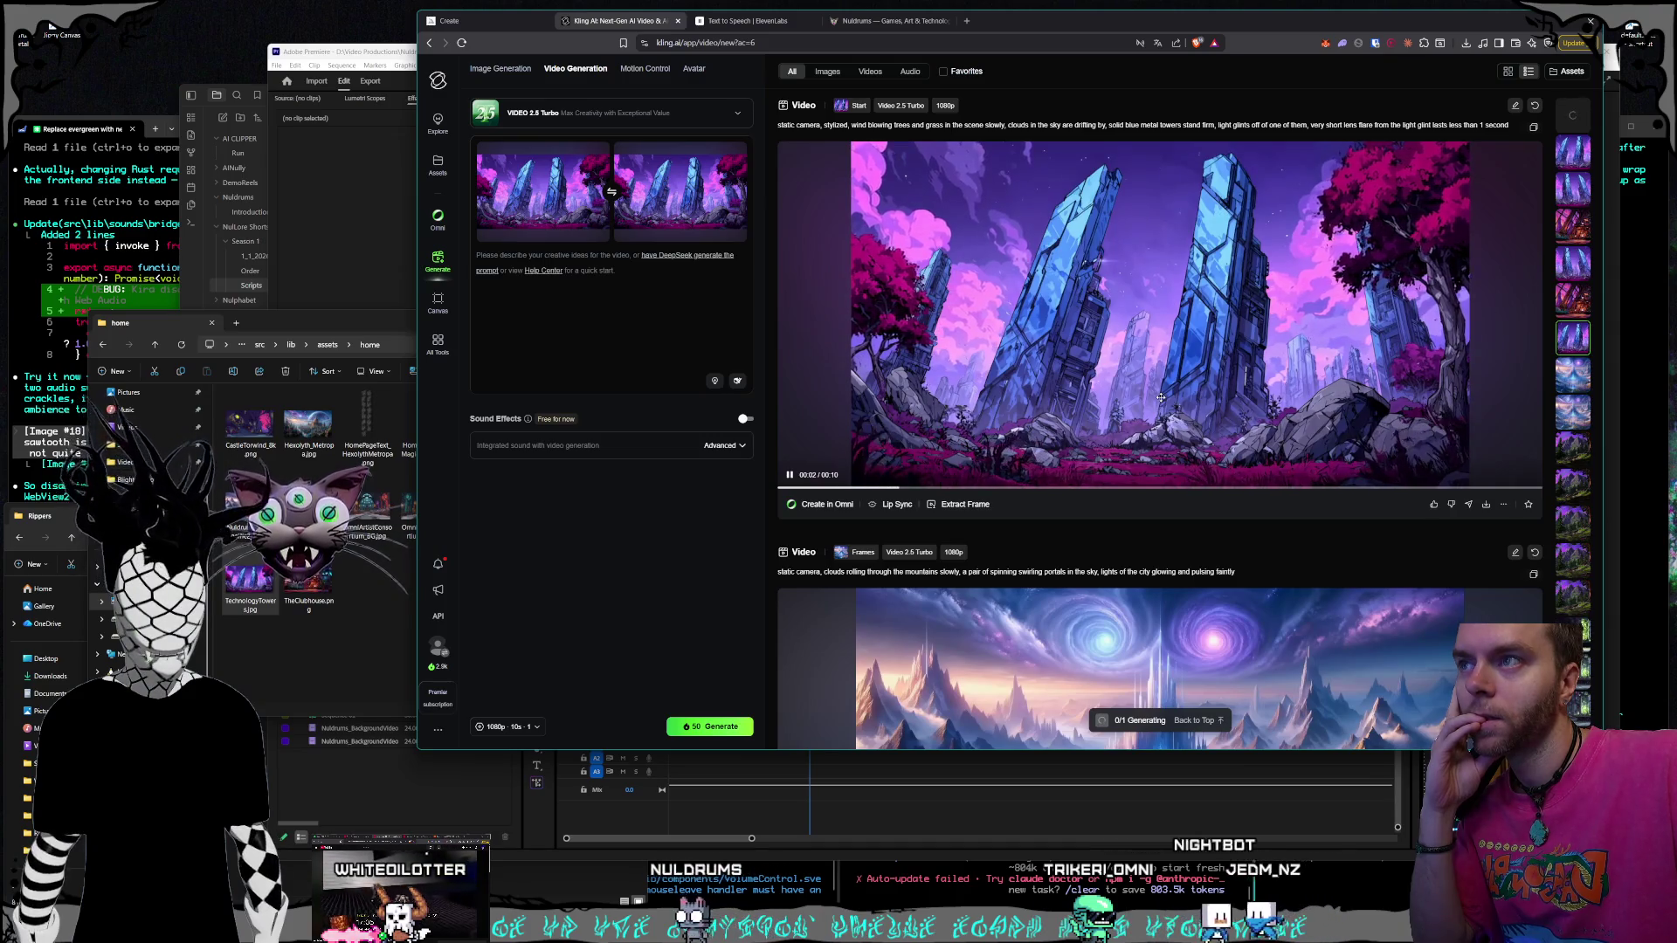
left_click(961, 504)
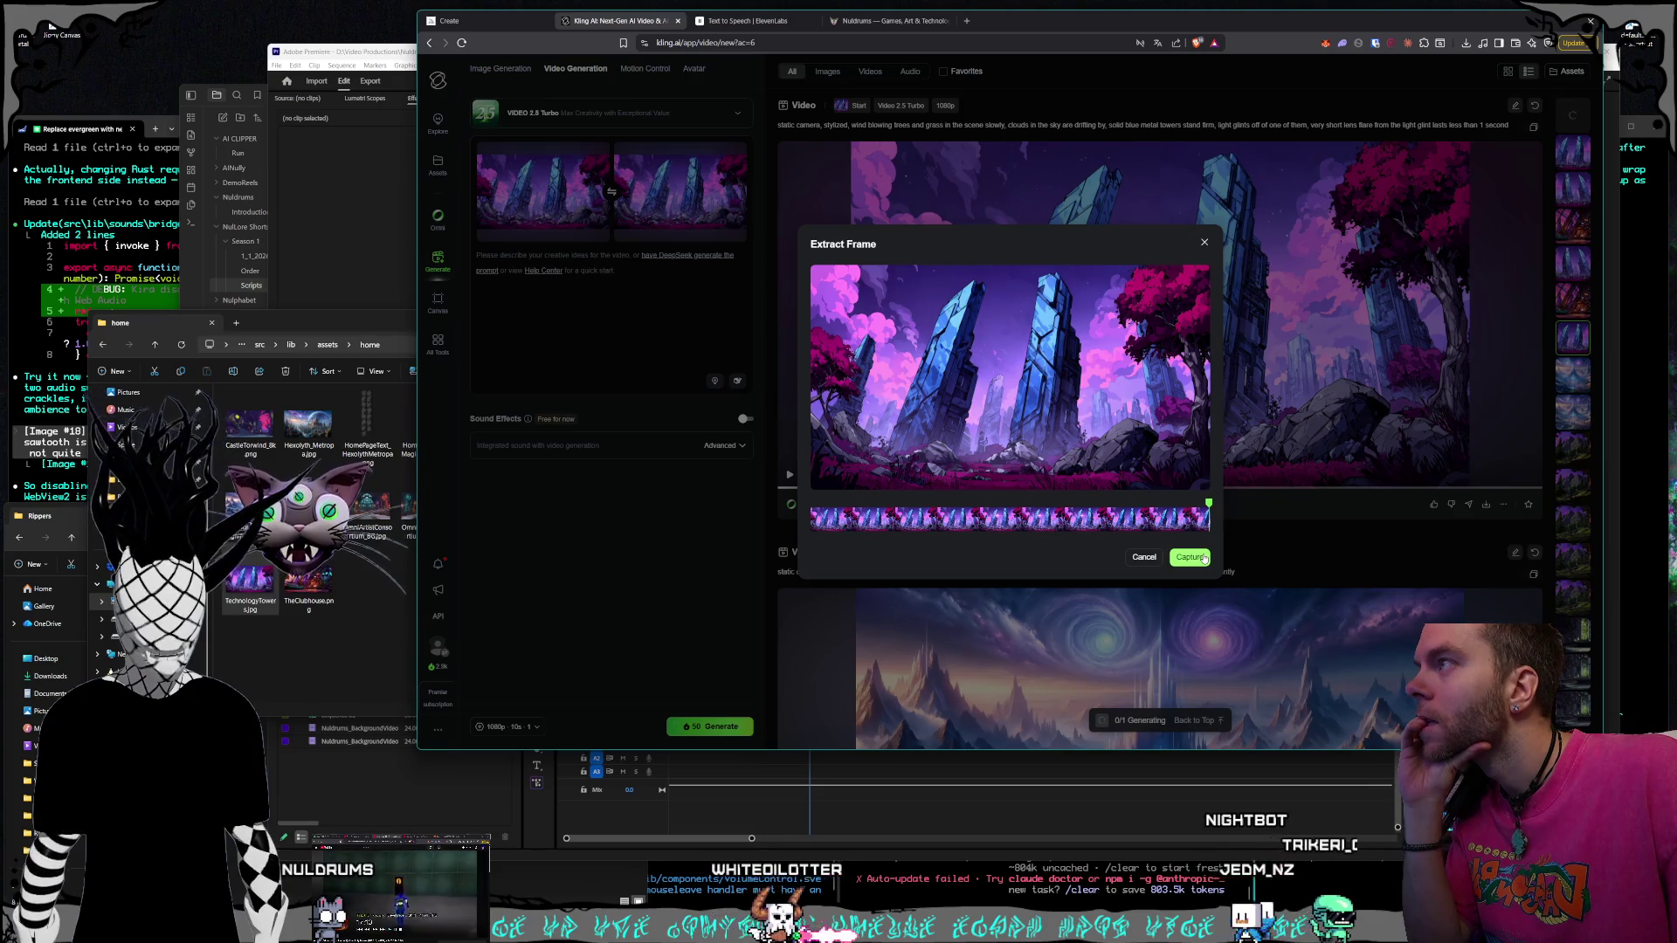
left_click(1203, 557)
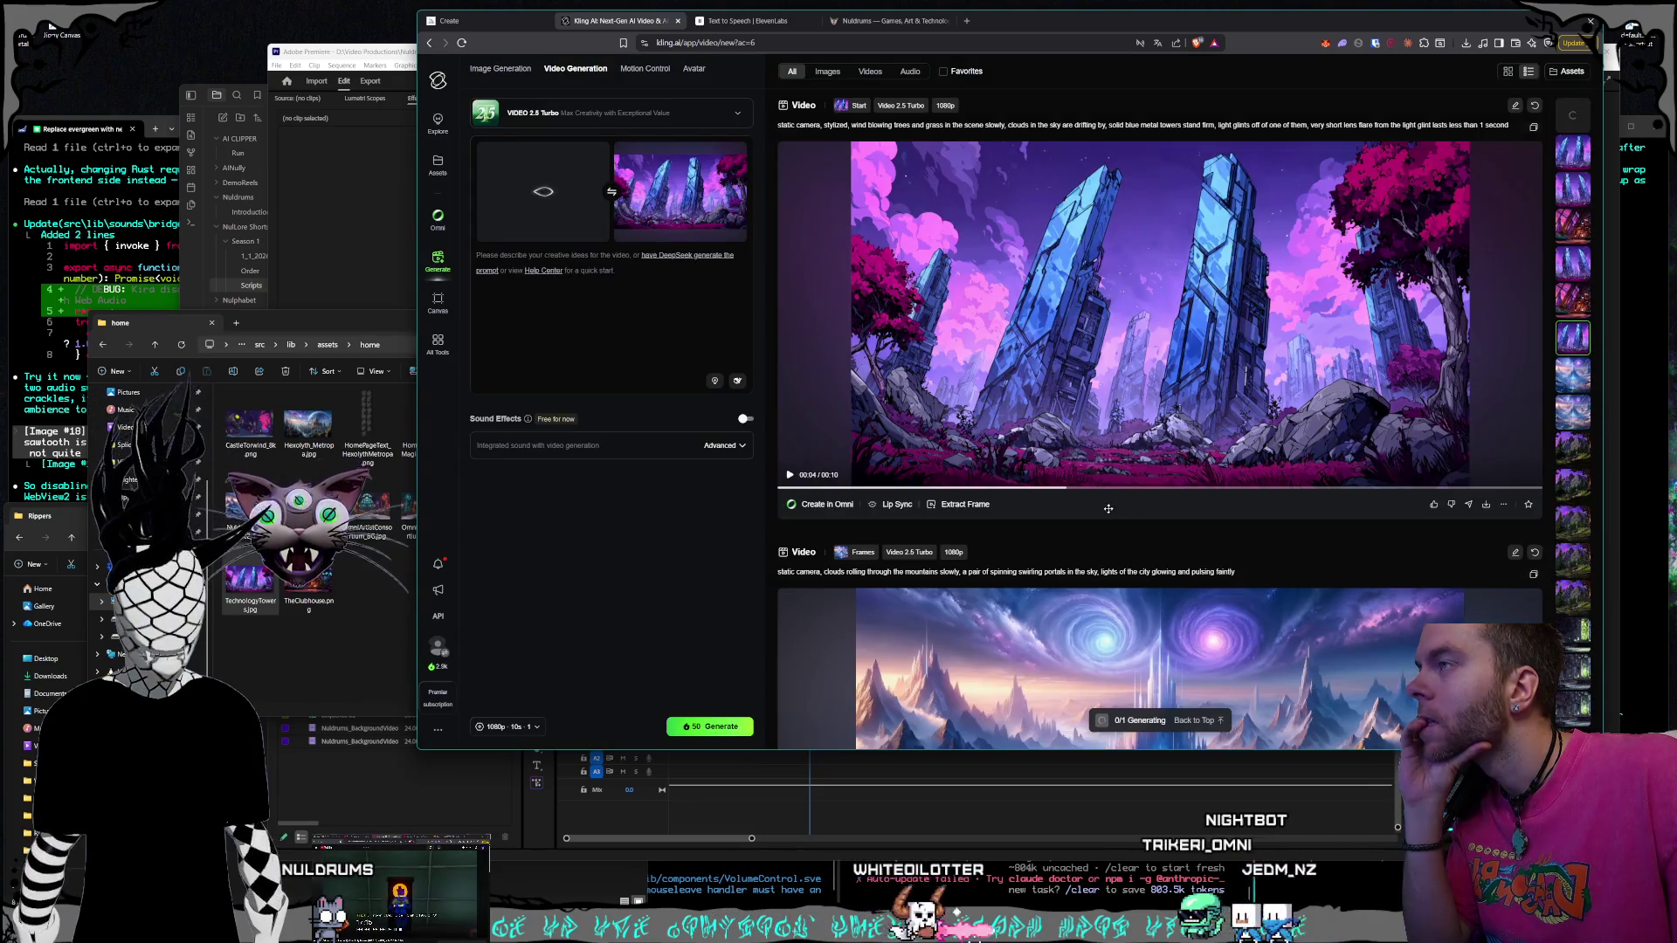
left_click(874, 430)
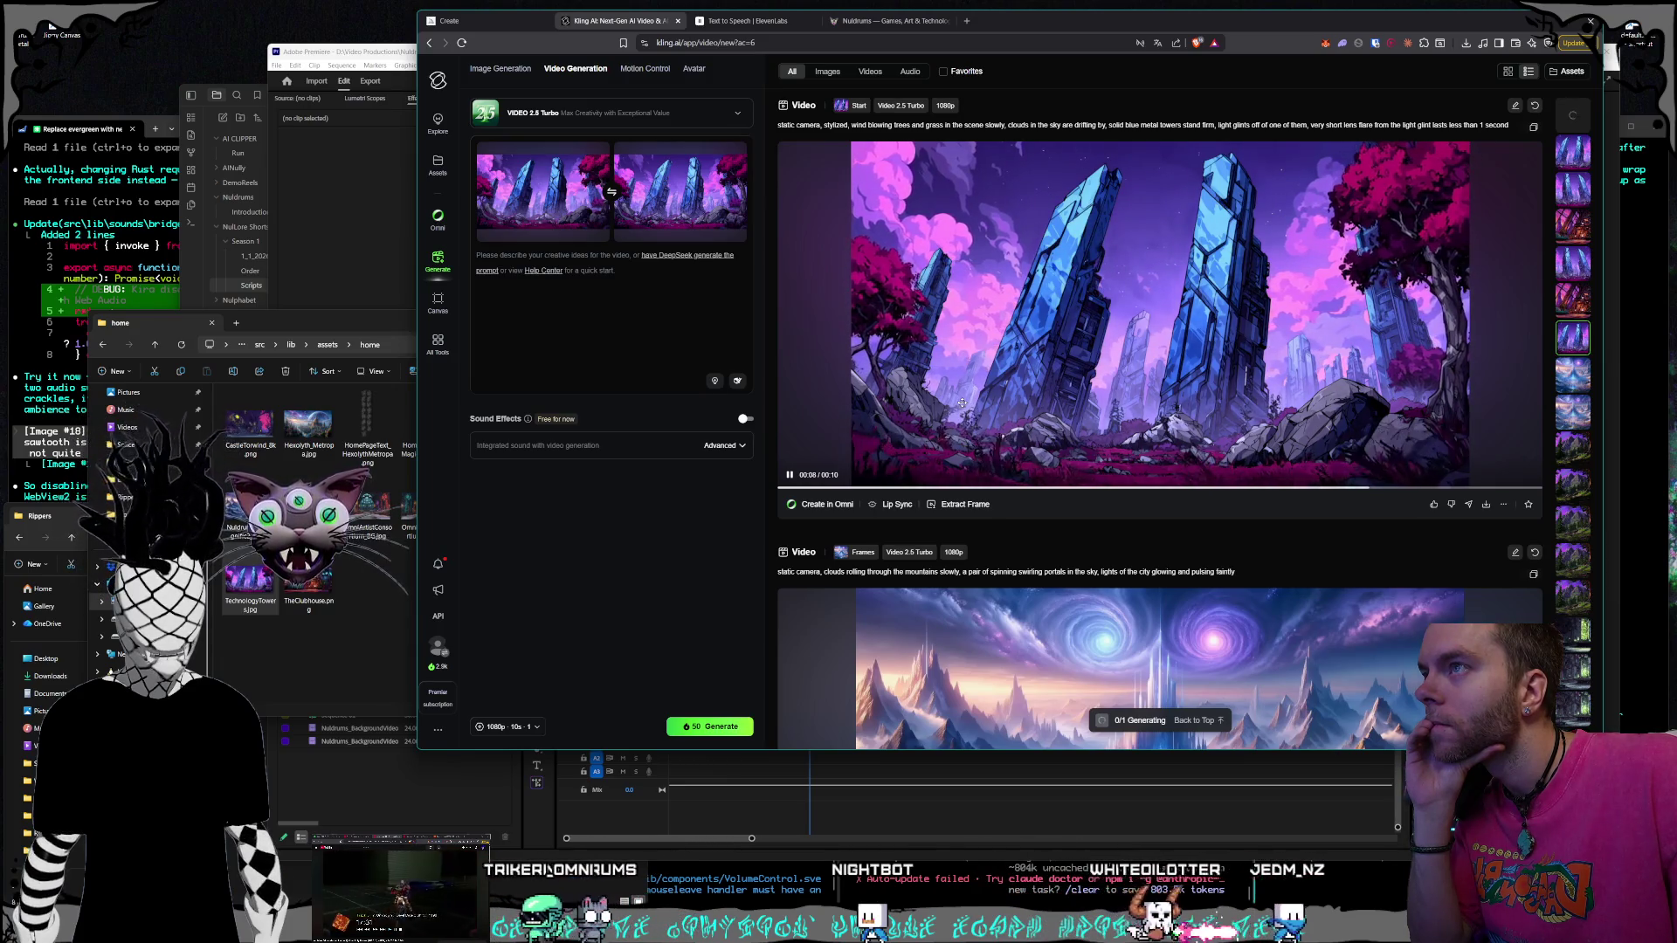
scroll(874, 437, "up", 3)
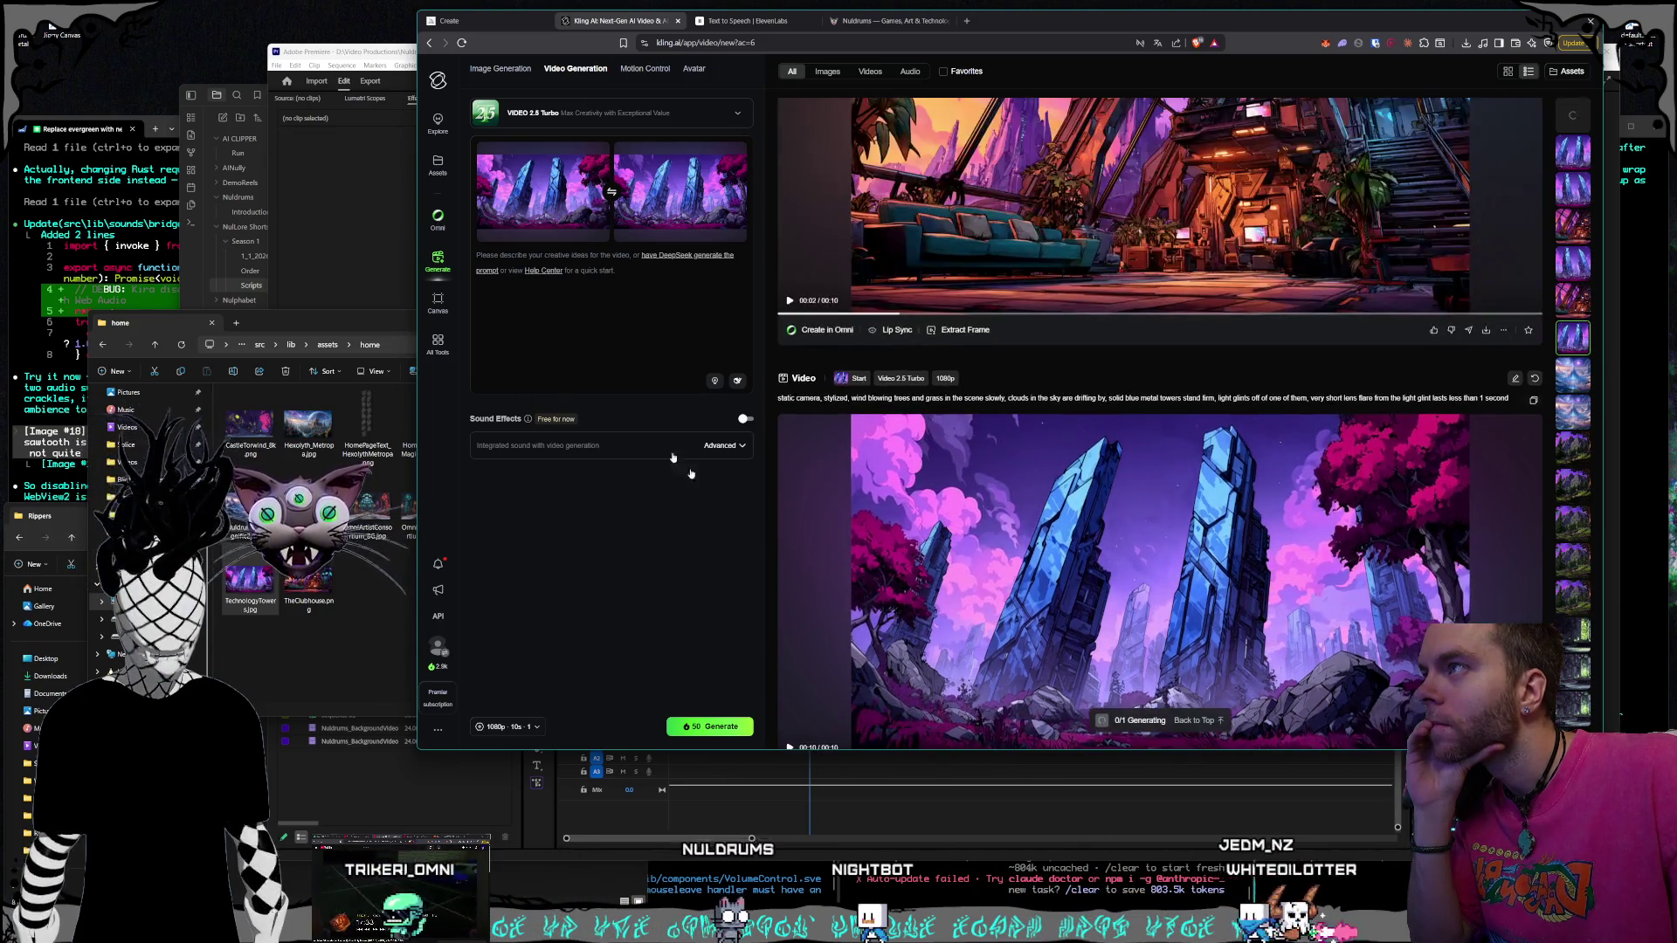
Paste the tower video's prompt into the prompt box and add 'and gently,' after 'slowly'
left_click(649, 315)
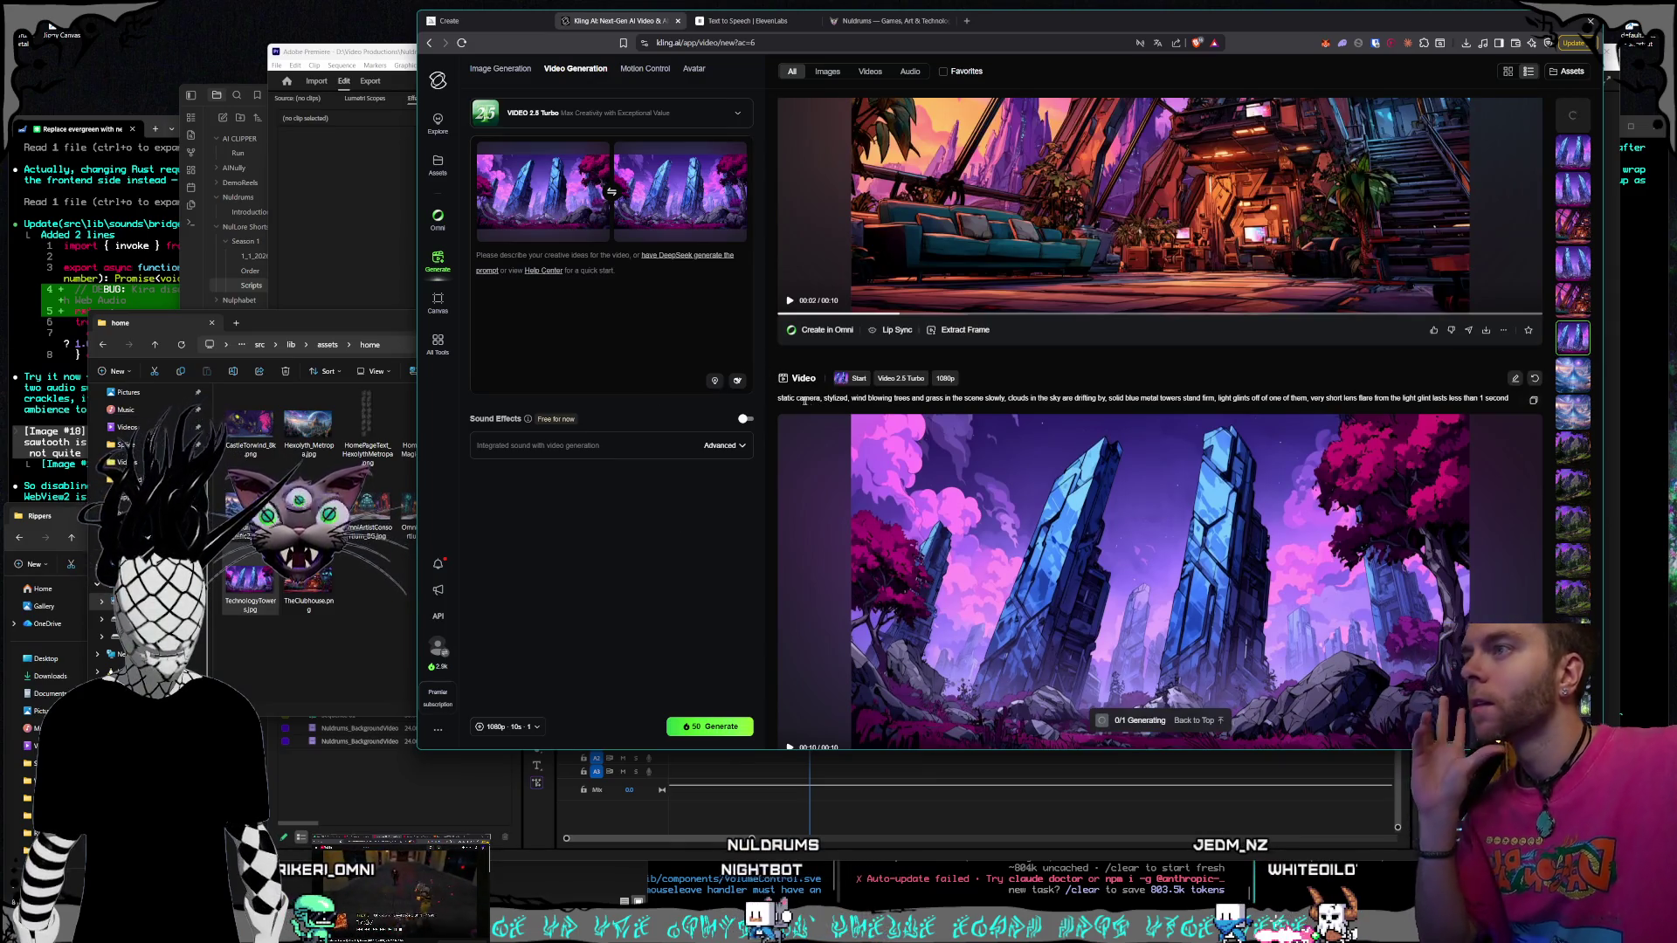
left_click_drag(777, 399, 1506, 398)
key("ctrl+c")
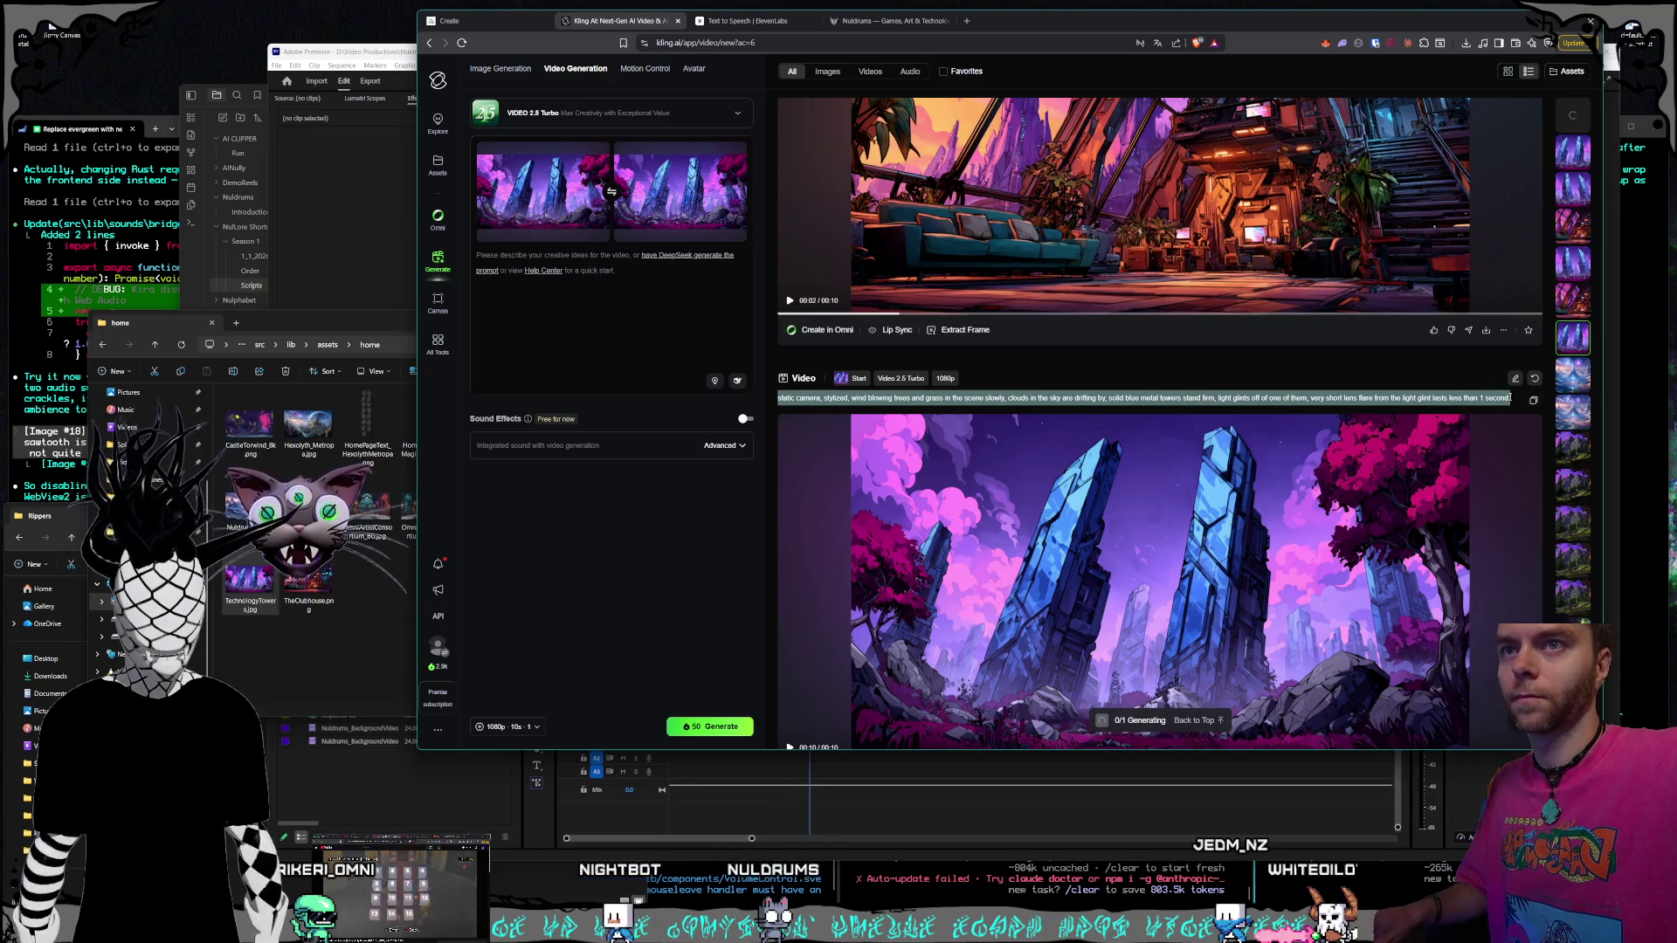
left_click(669, 301)
key("ctrl+v")
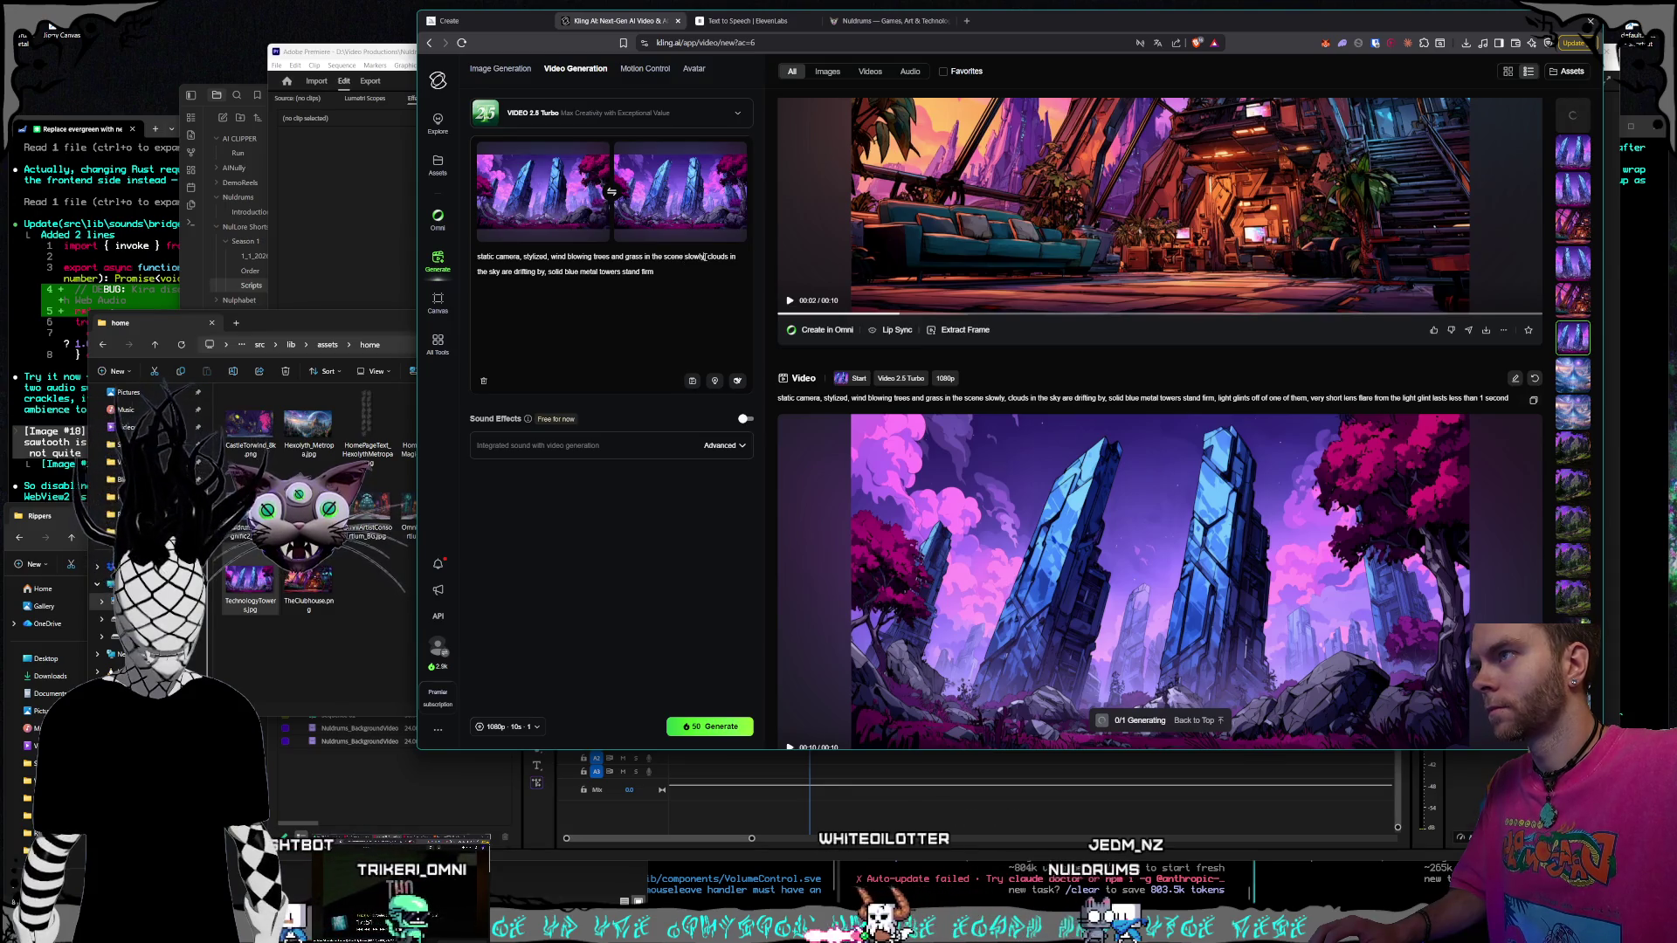
mouse_move(811, 313)
type("and gently")
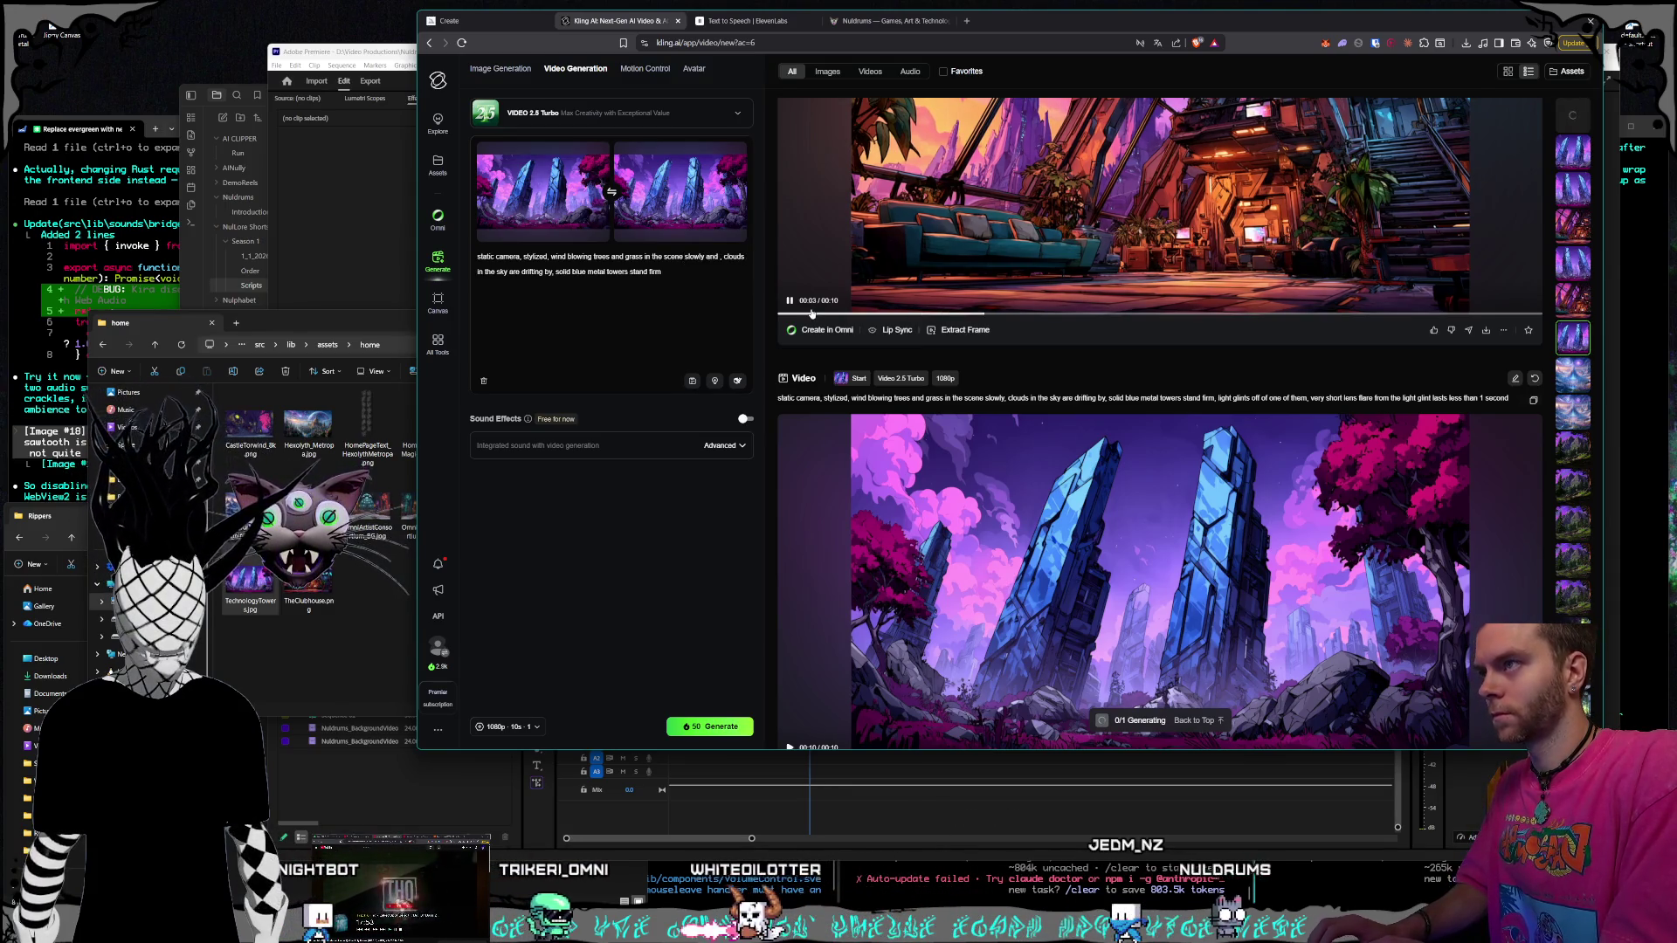
type(",")
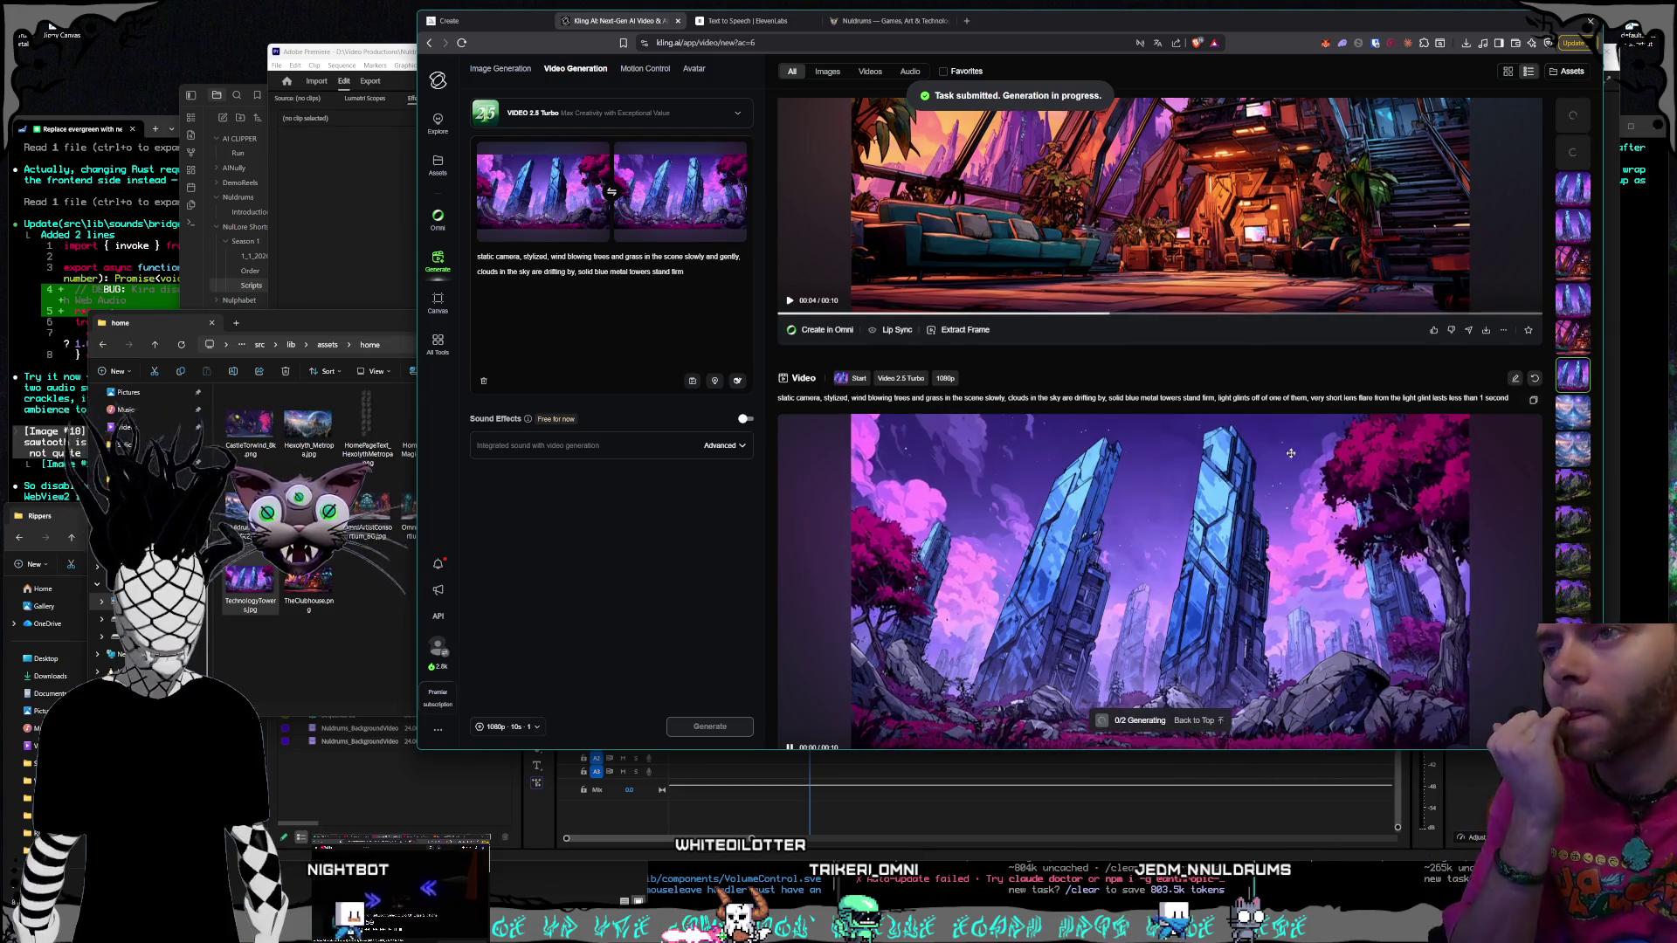
scroll(1291, 471, "down", 3)
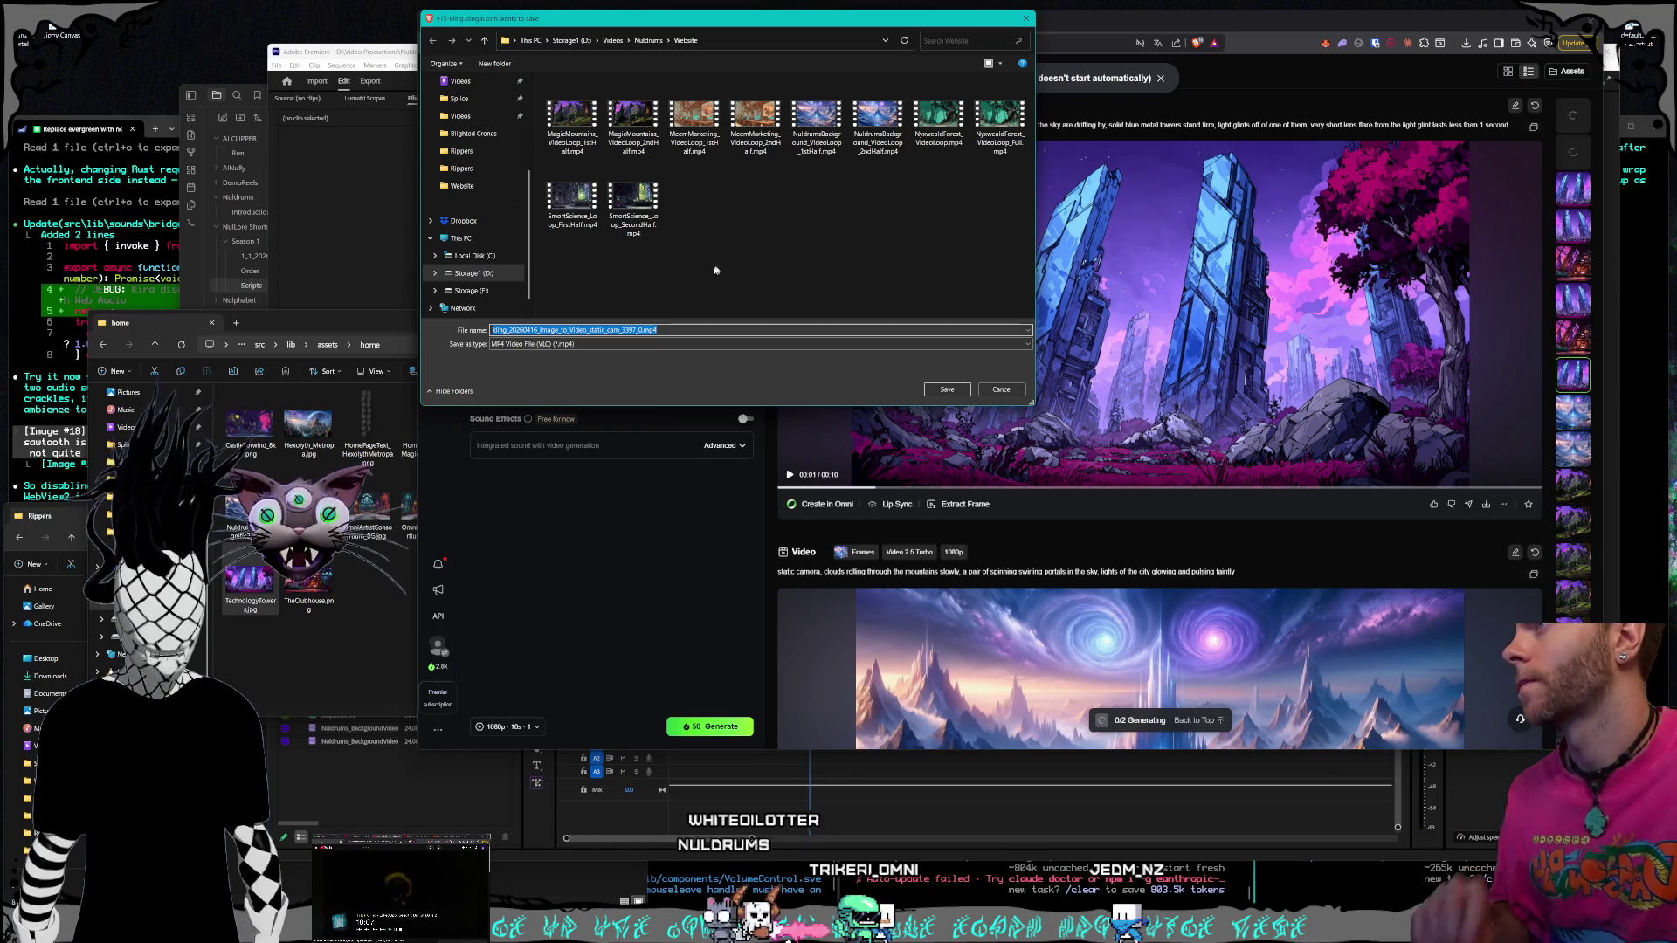
Save the crystal-tower video as TechnologyTowers_Loop_FirstHalf.mp4 in the Website folder
left_click(633, 208)
left_click(534, 330)
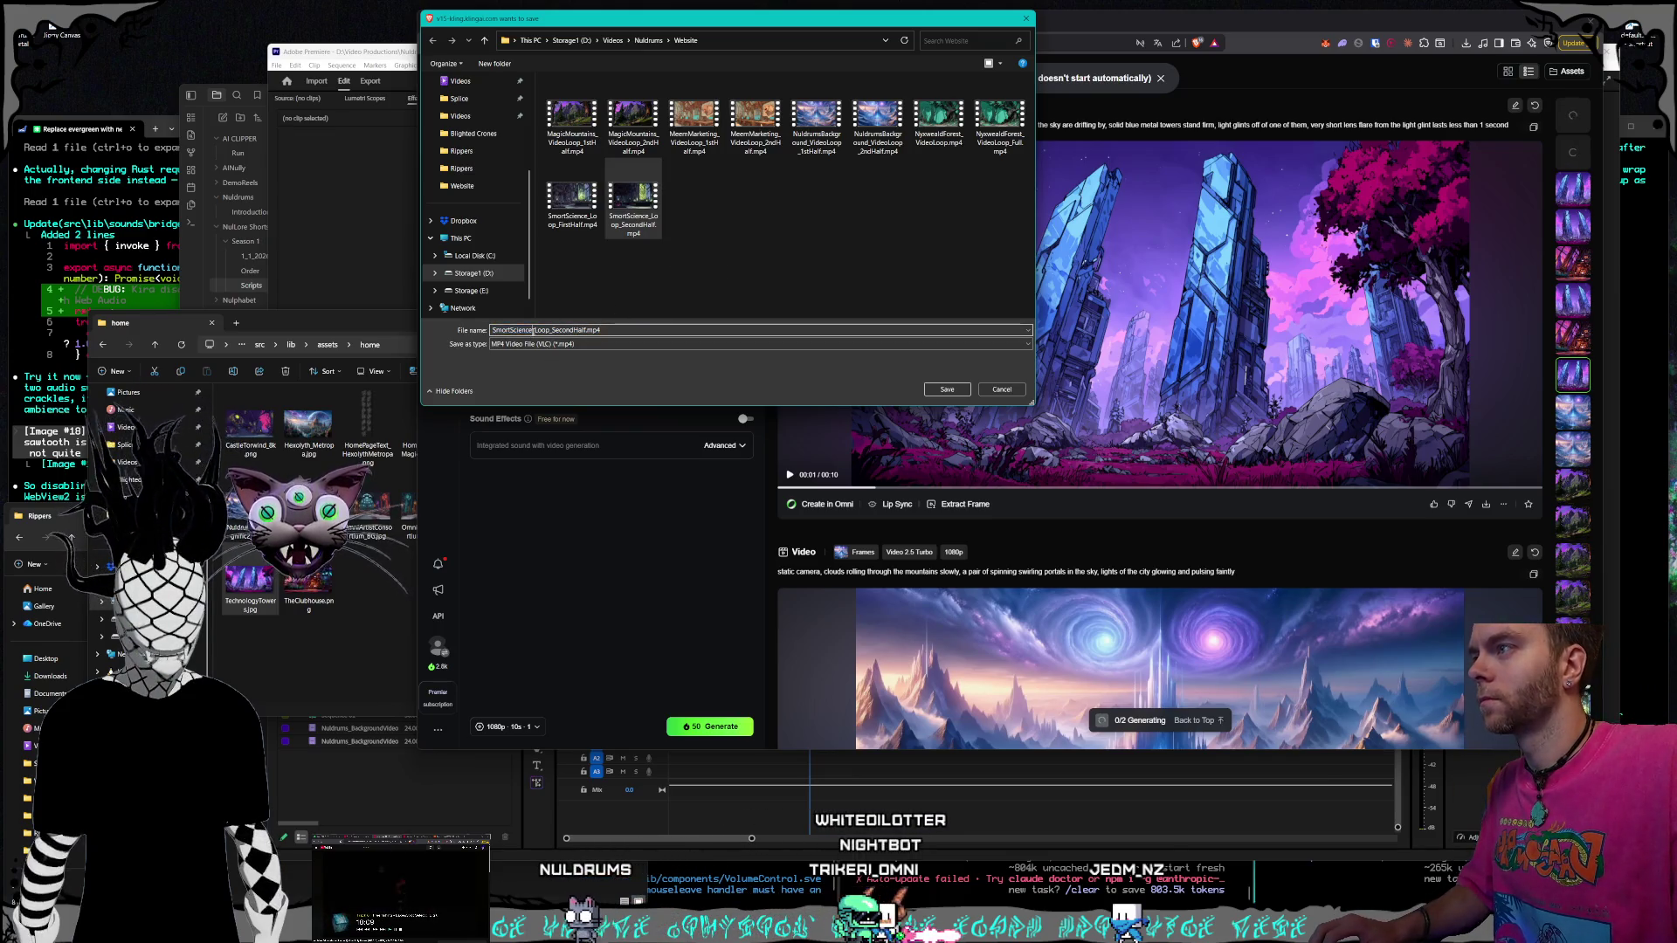
key("shift+Home")
type("TechnologyTowers")
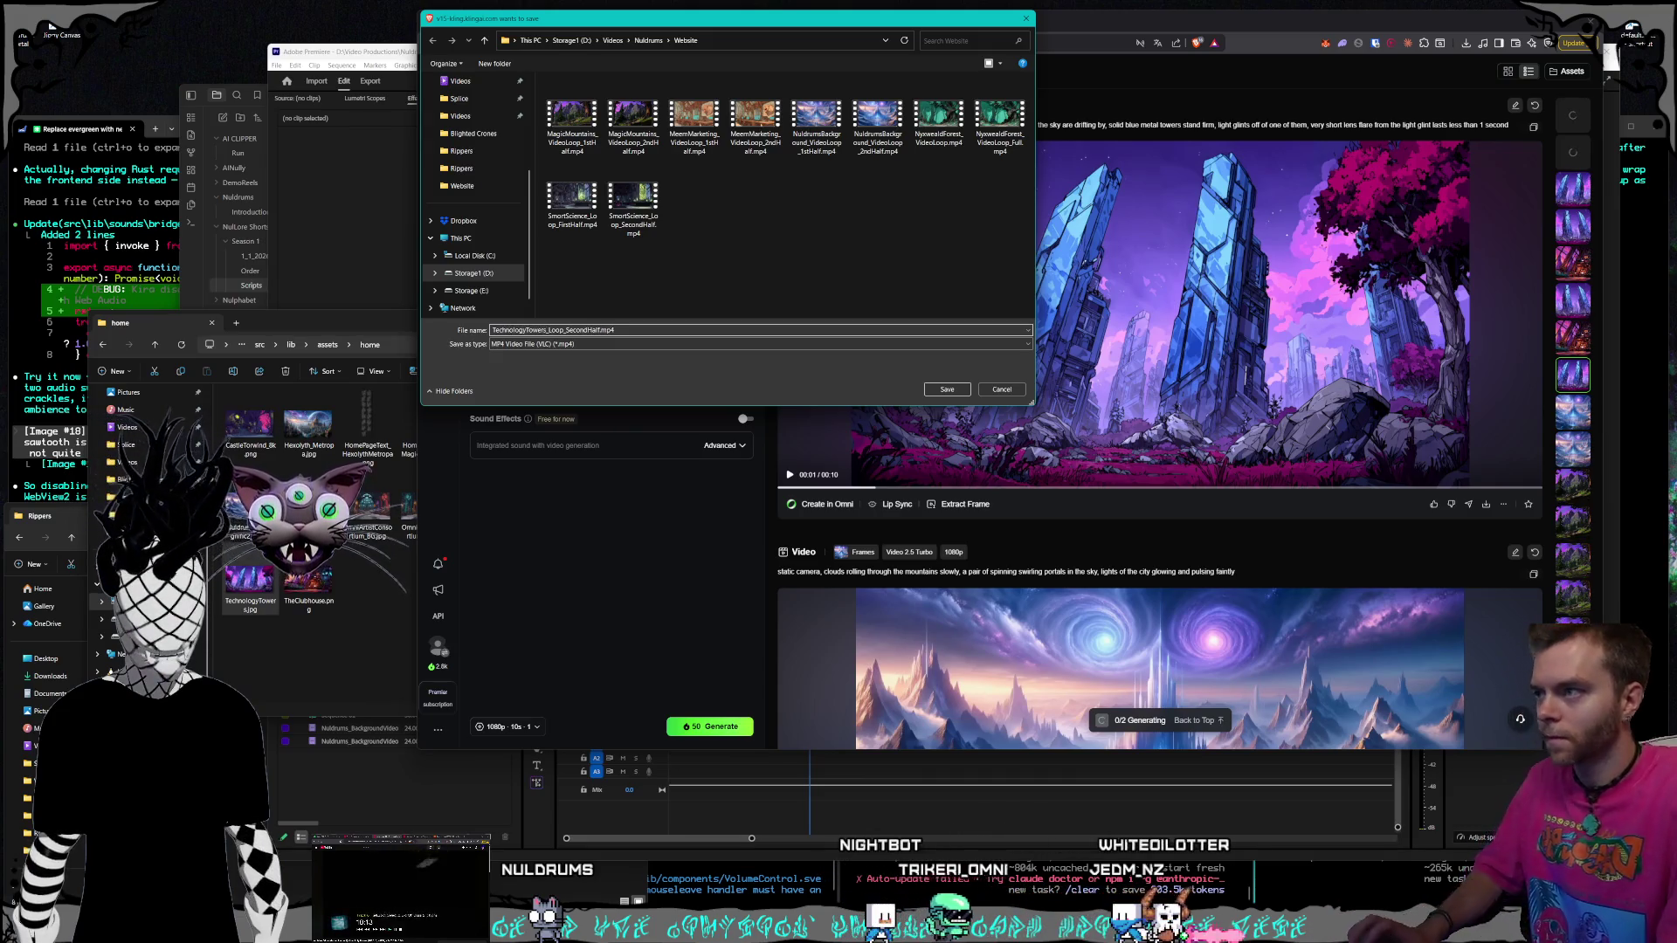
left_click(588, 331)
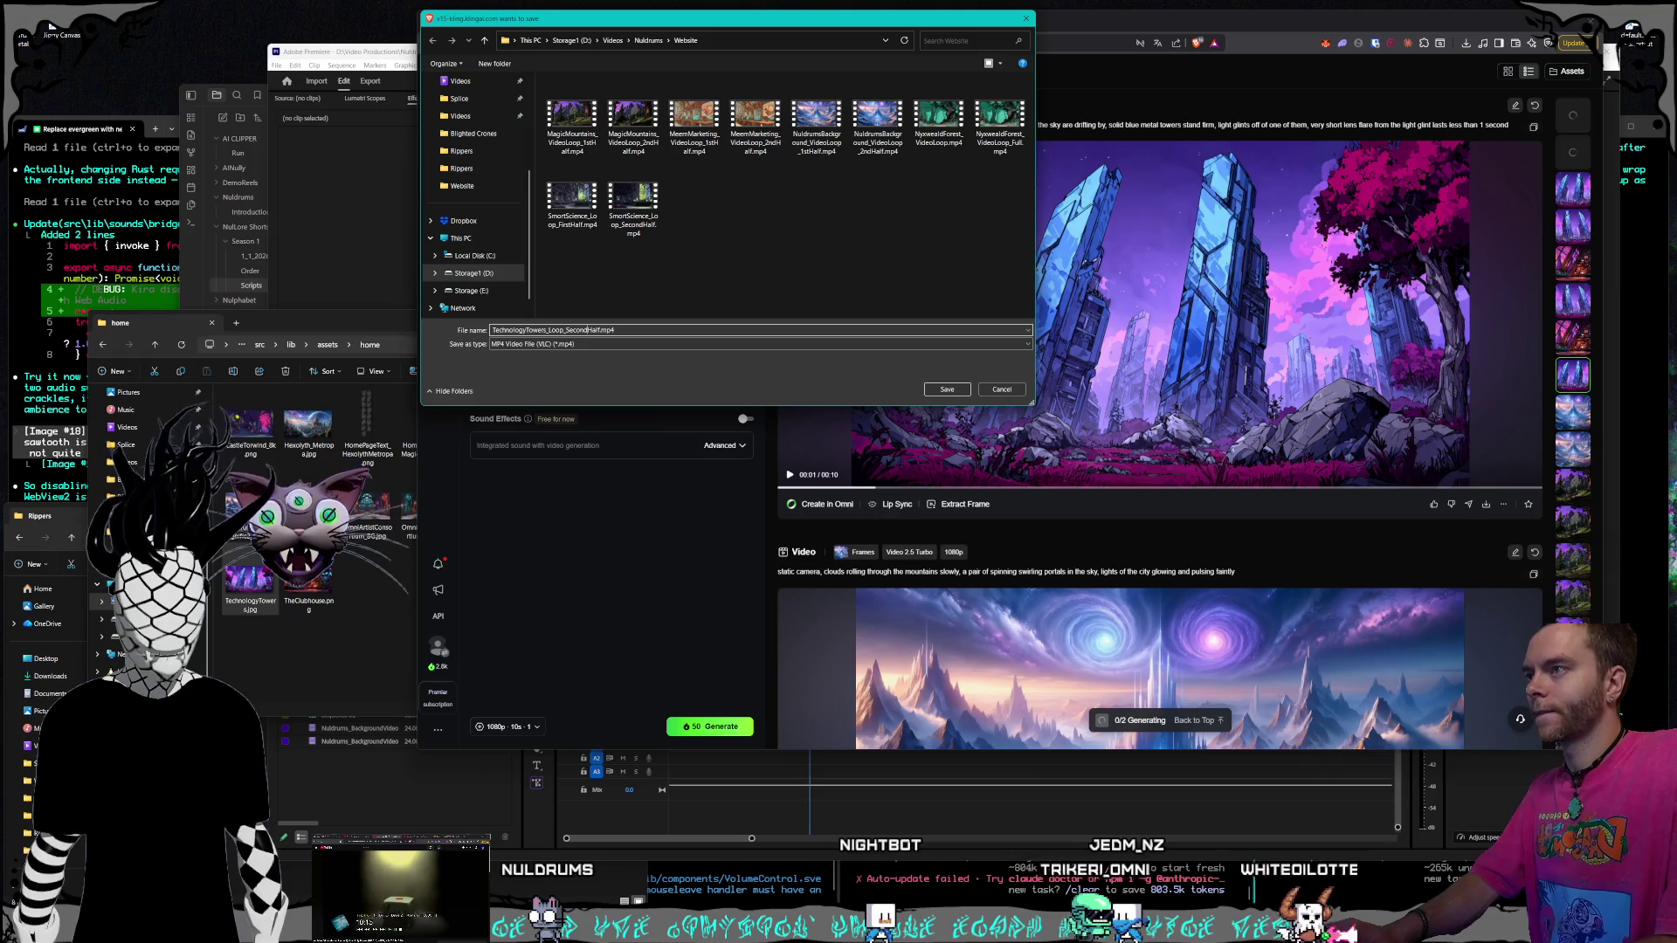
key("BackSpace")
key("BackSpace")
key("BackSpace")
type("First")
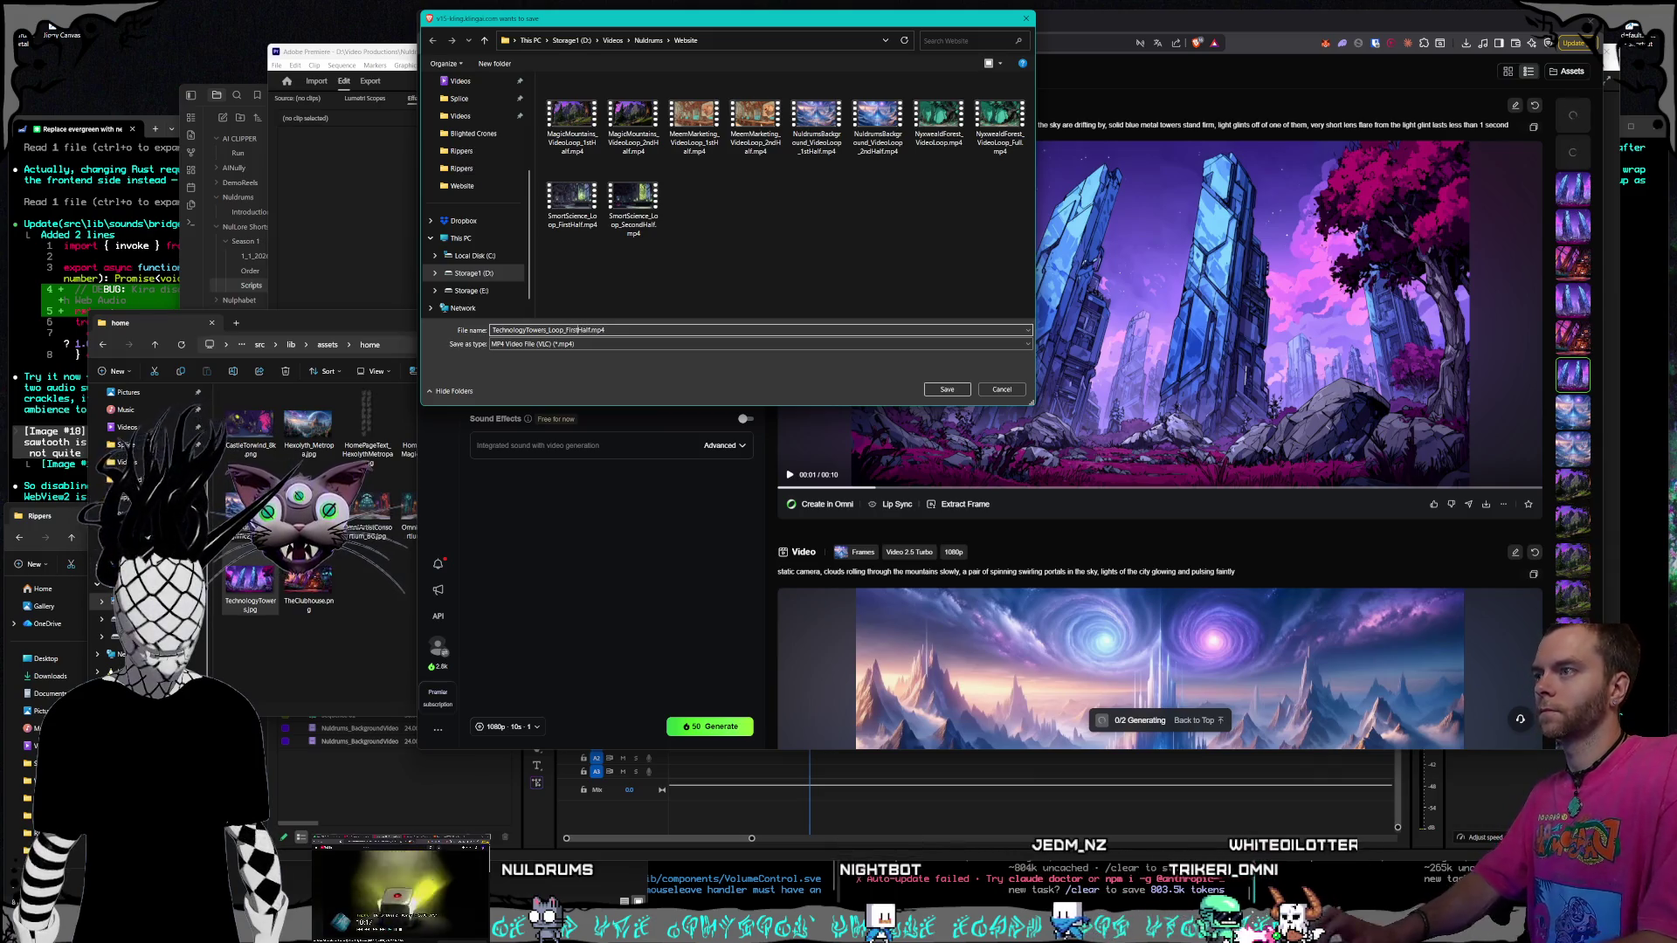
key("Return")
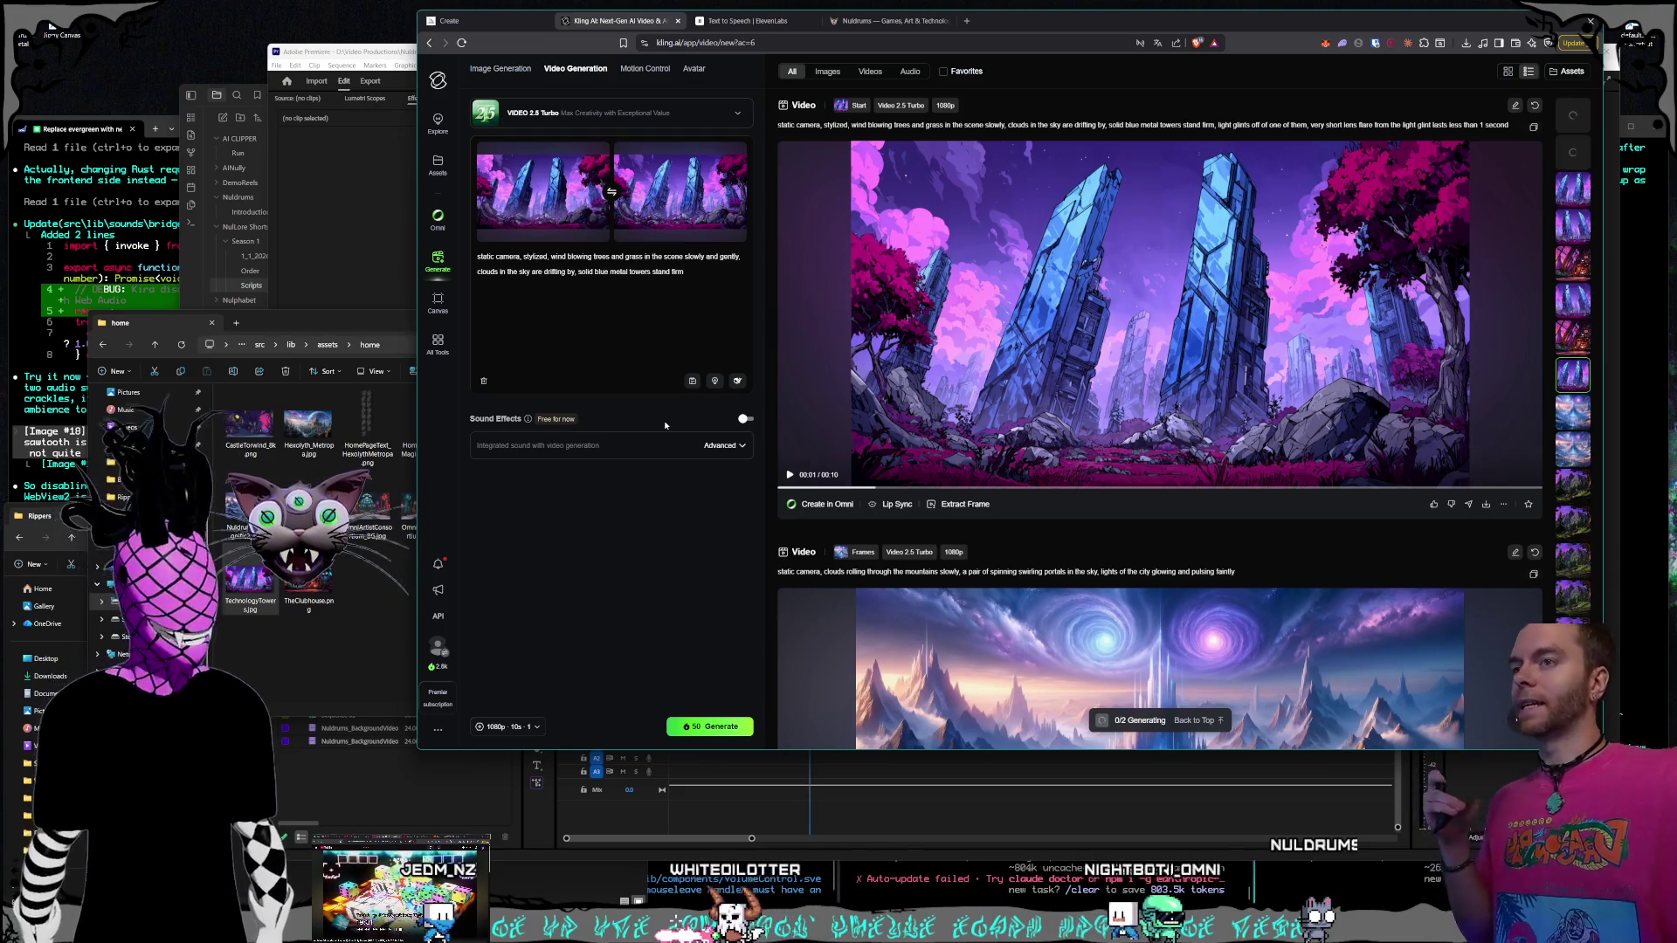
Play the top crystal-towers clip in the feed to review it
left_click(977, 384)
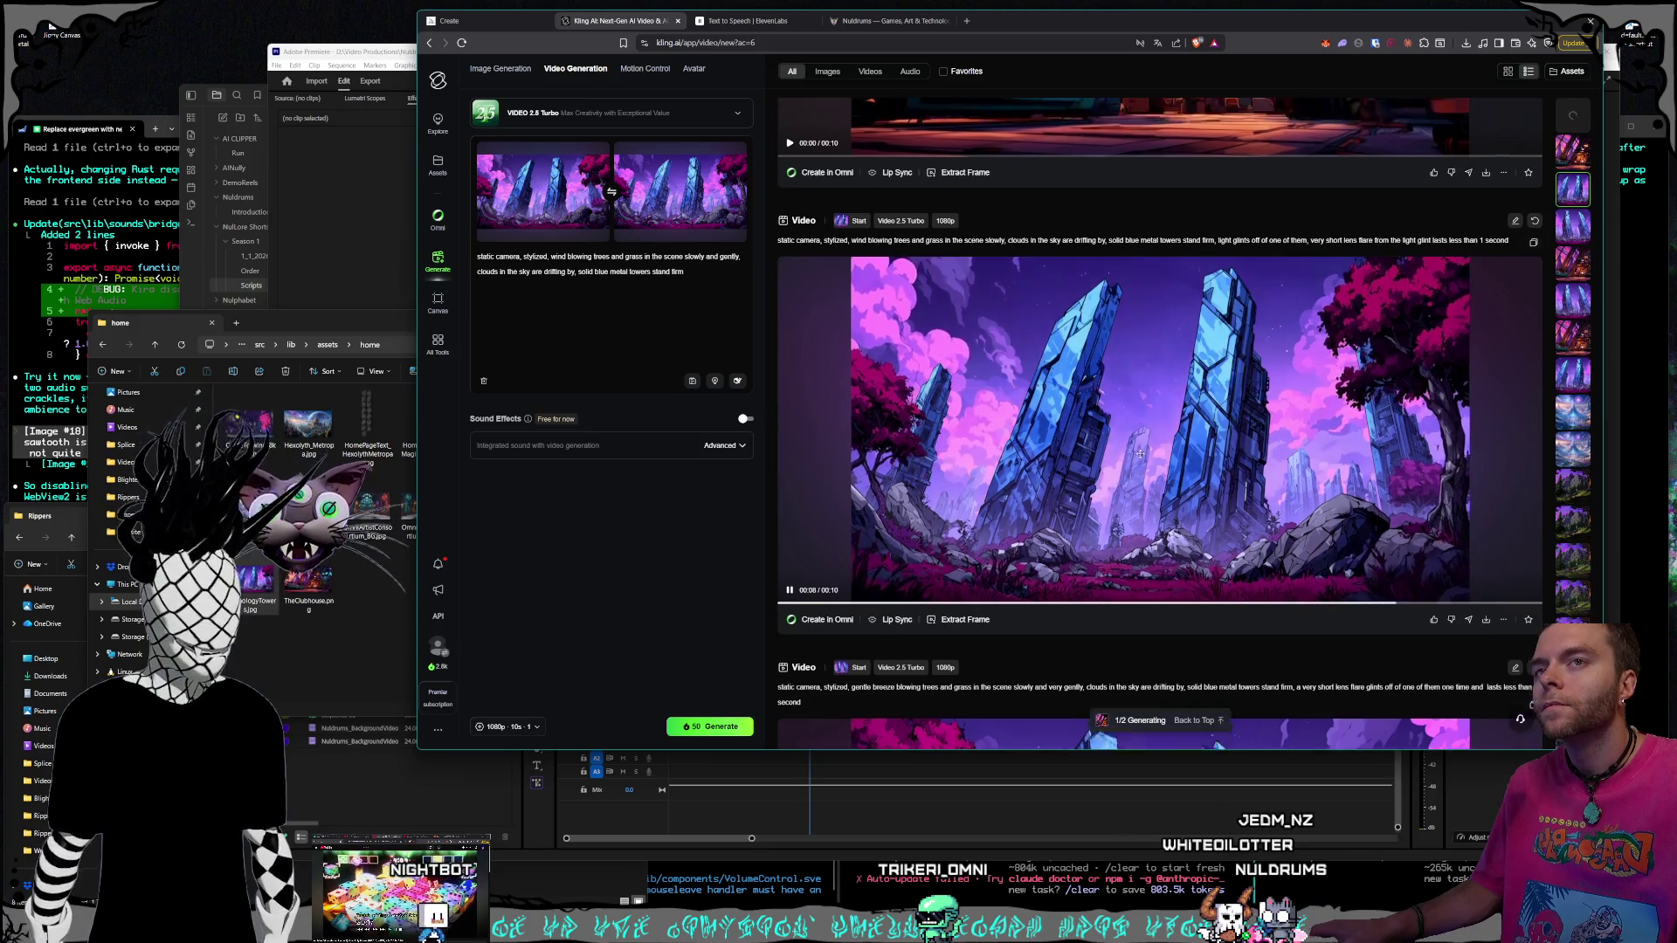
Scroll back up the feed to the sci-fi clubhouse video and download it
left_click(1560, 383)
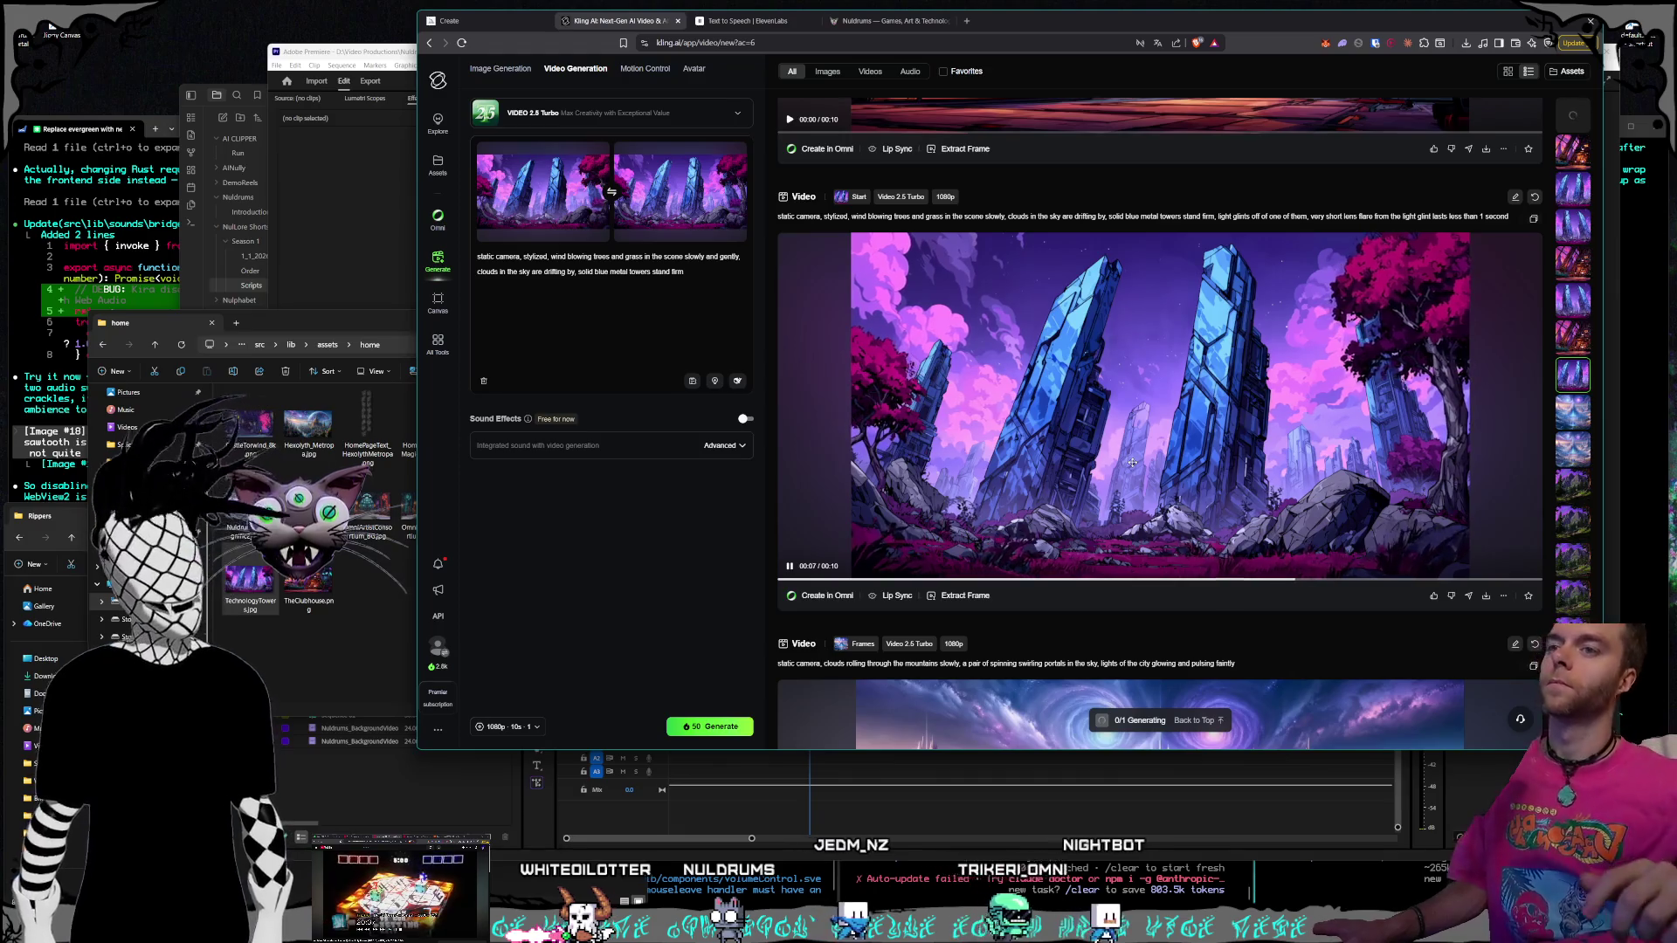
scroll(1223, 402, "up", 10)
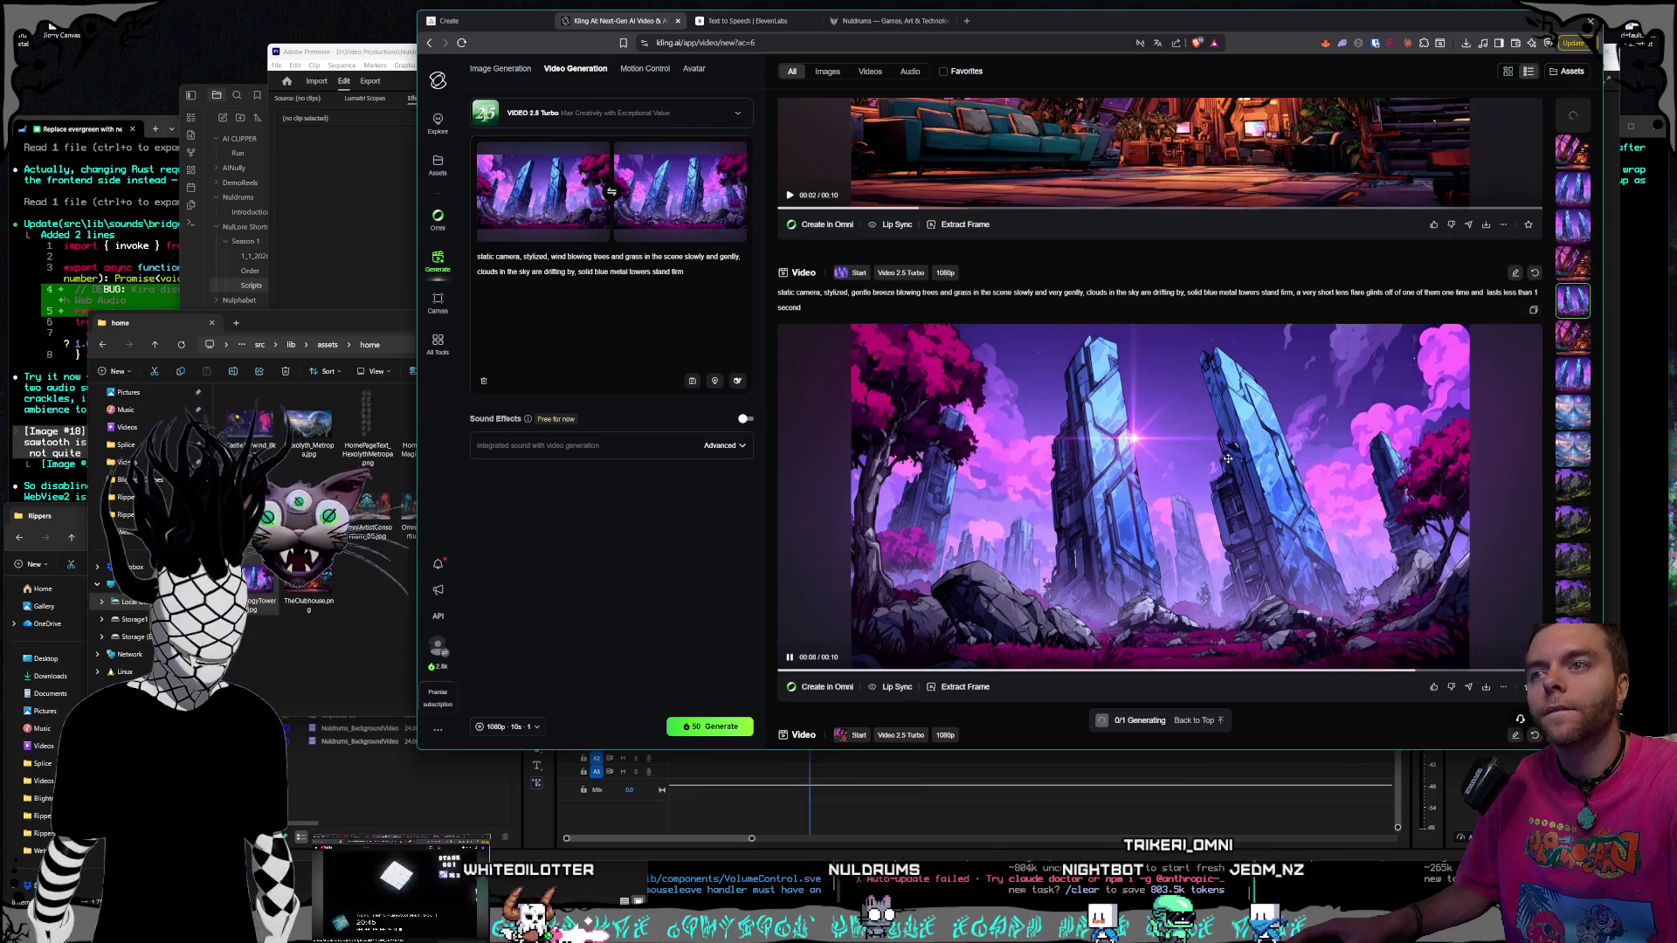
scroll(1228, 459, "up", 10)
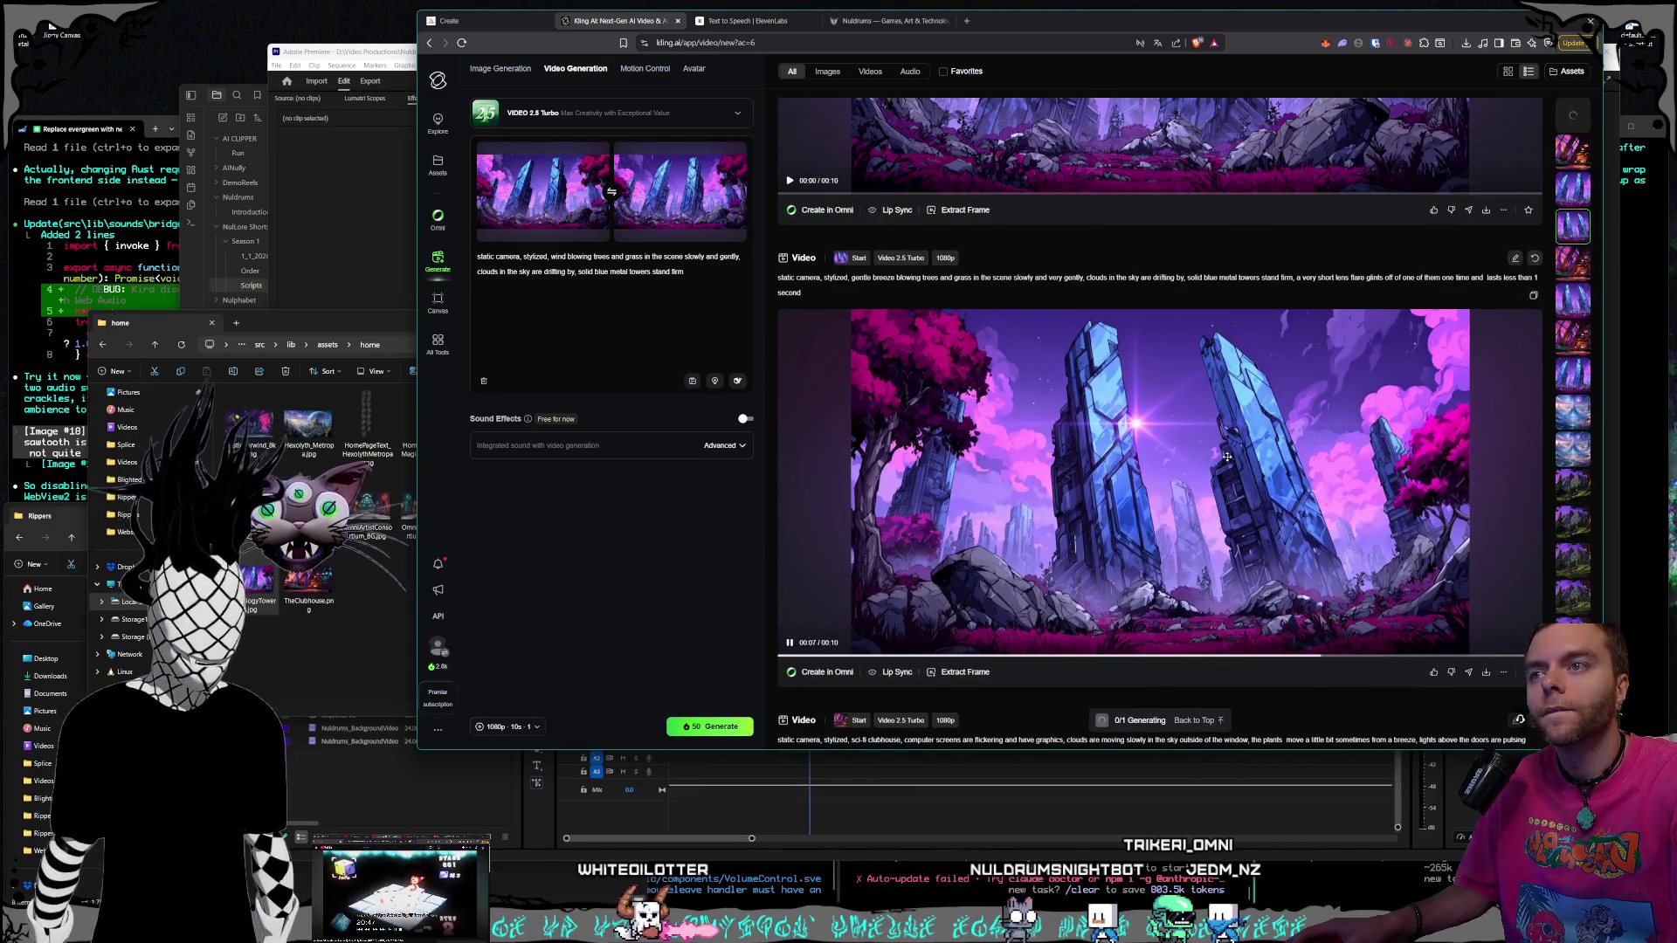
scroll(1227, 457, "up", 5)
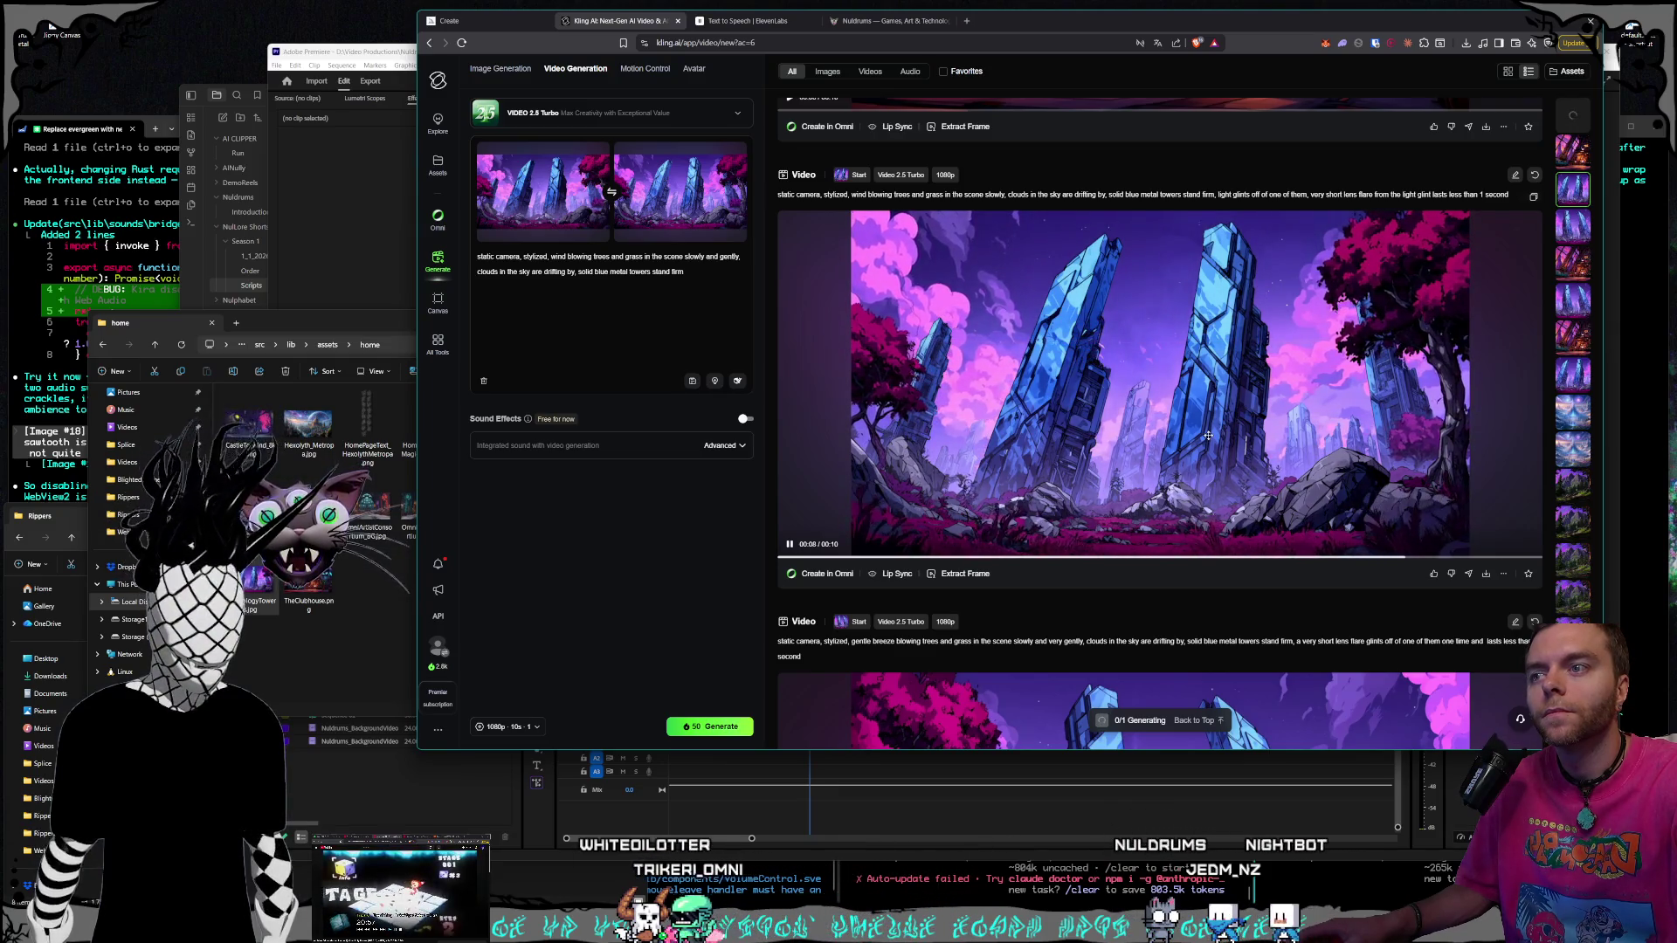
scroll(1290, 406, "up", 4)
scroll(1267, 409, "up", 1)
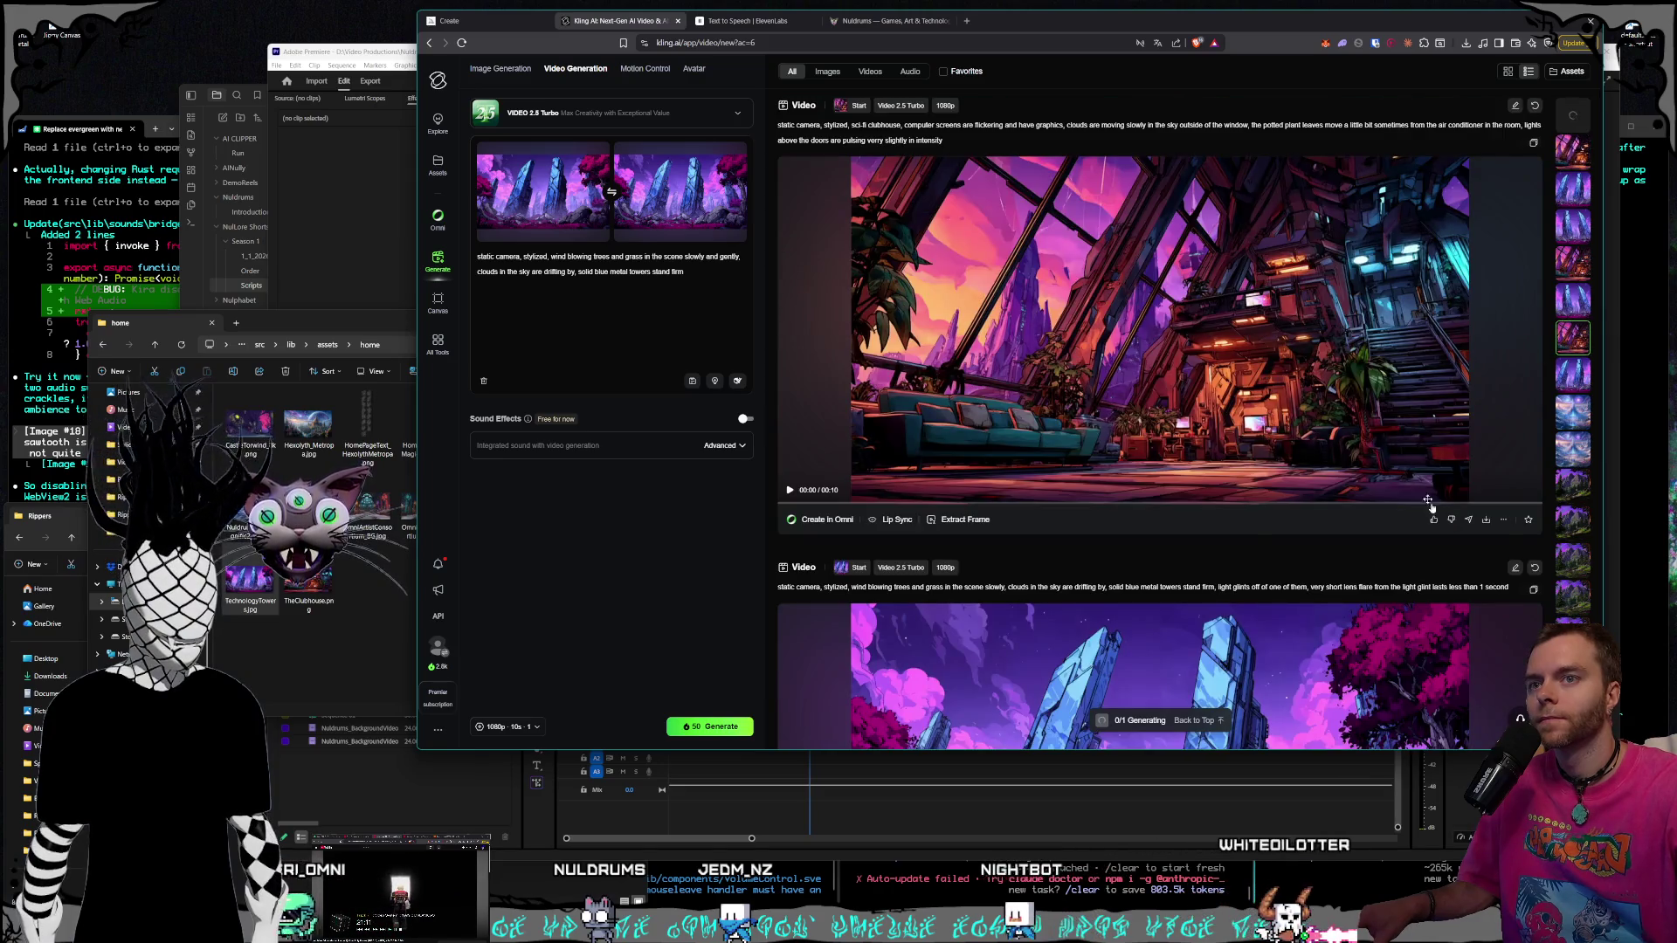
left_click(1486, 521)
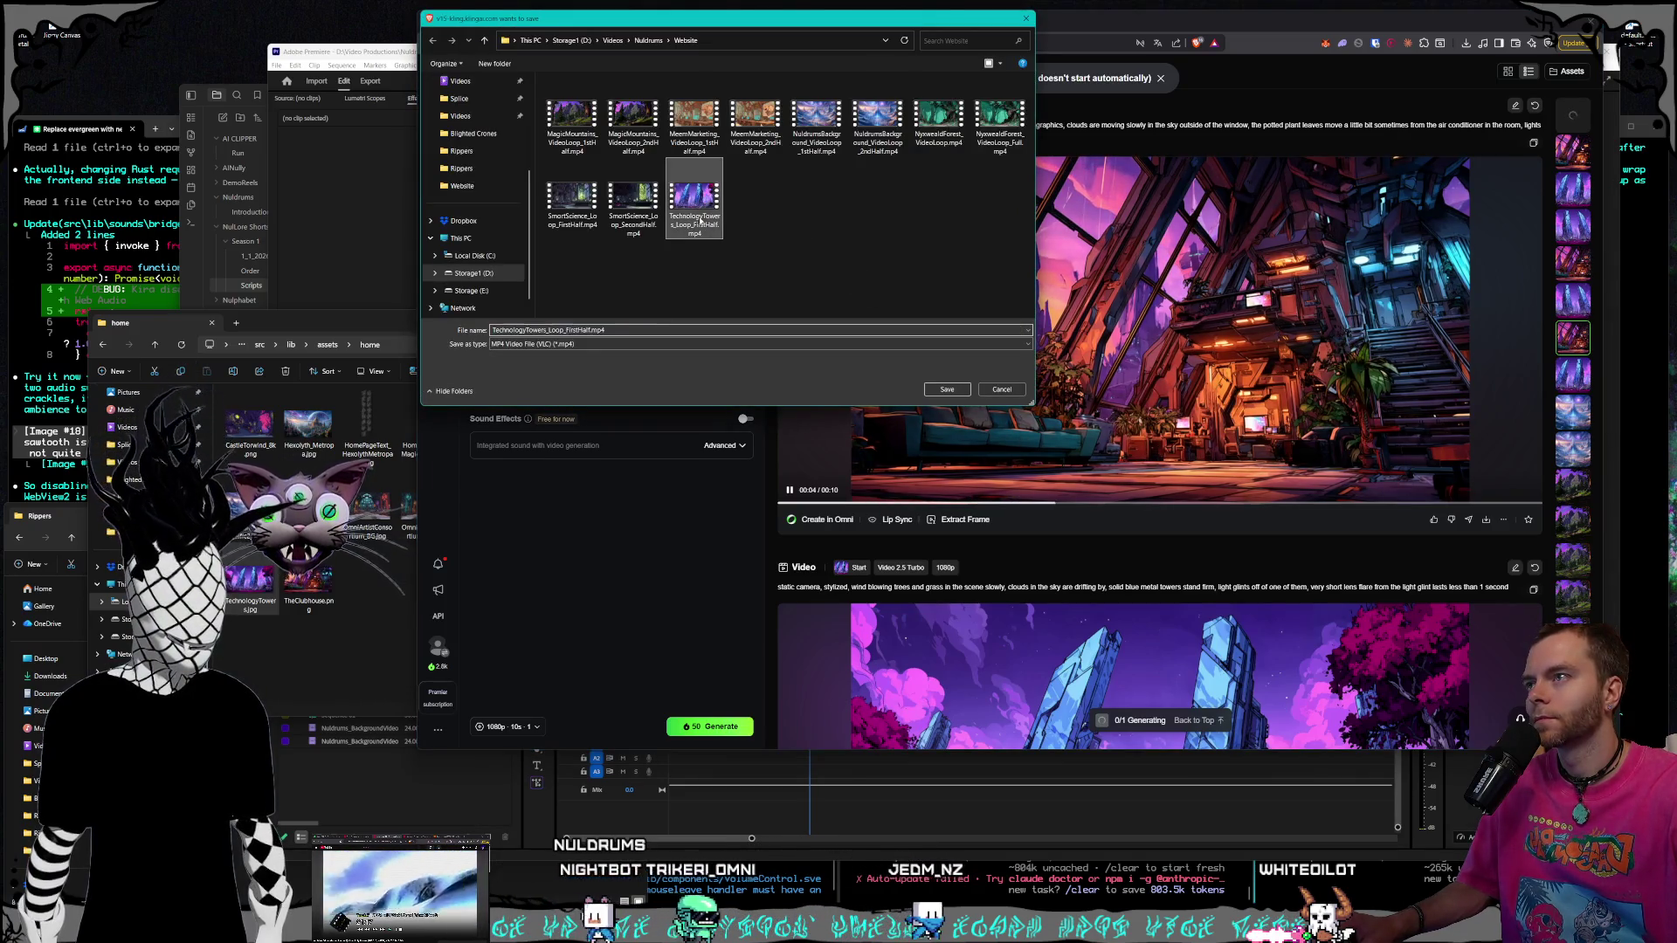
Save the clubhouse download as Clubhouse_Loop_FirstHalf.mp4
left_click(695, 205)
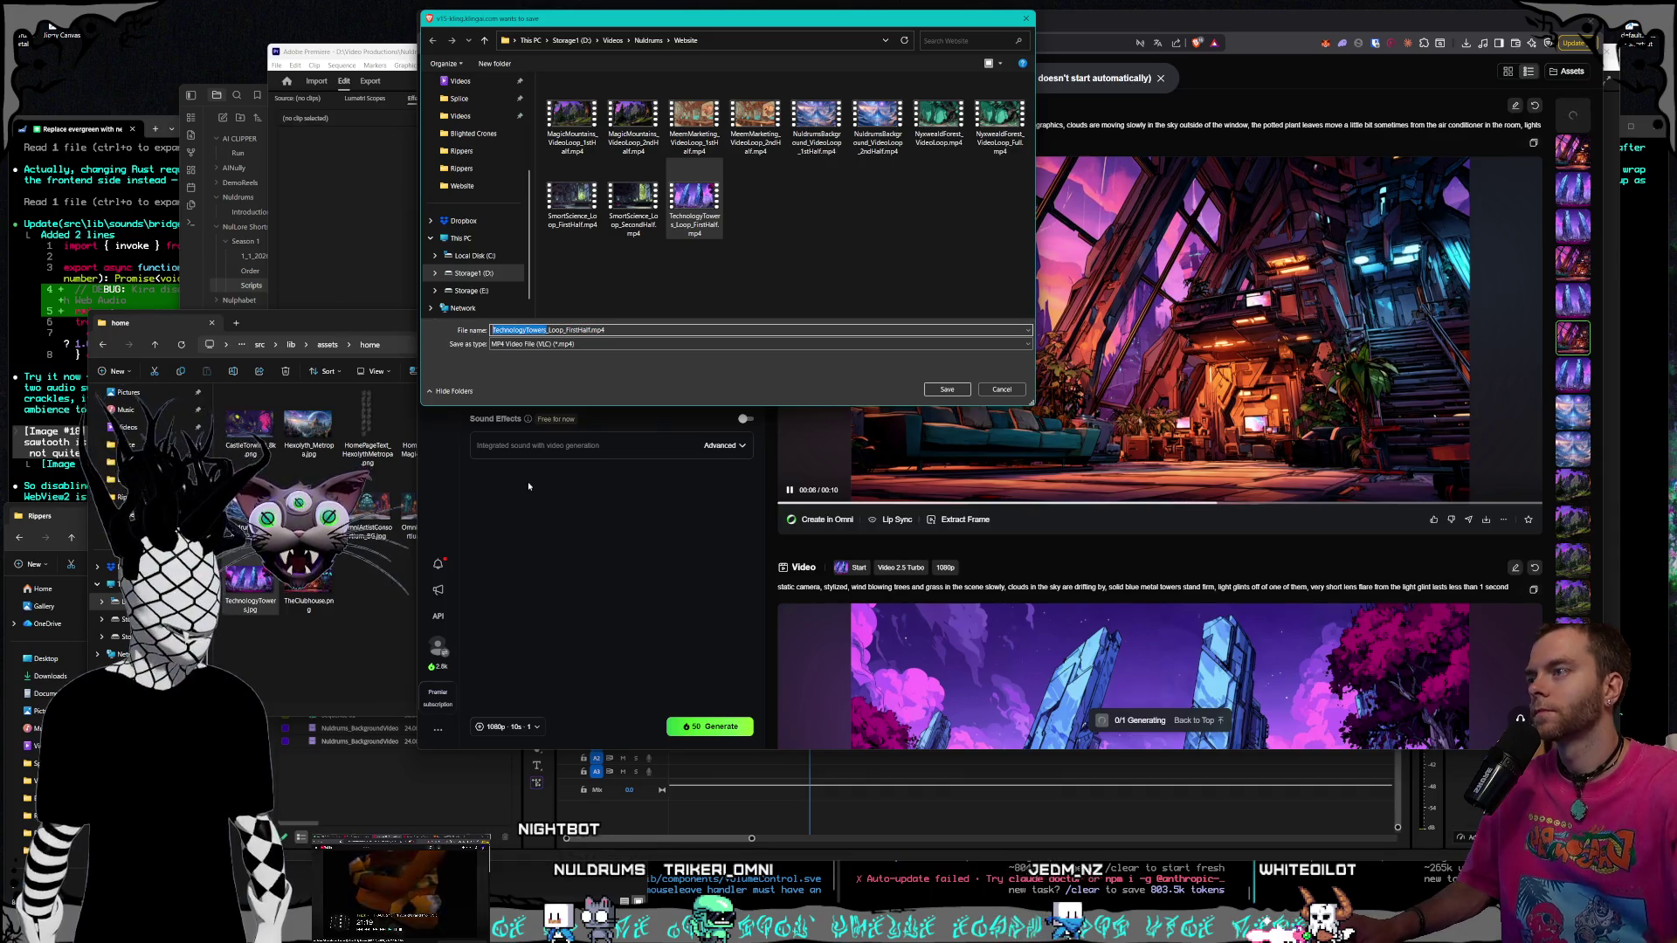
type("Clubhous")
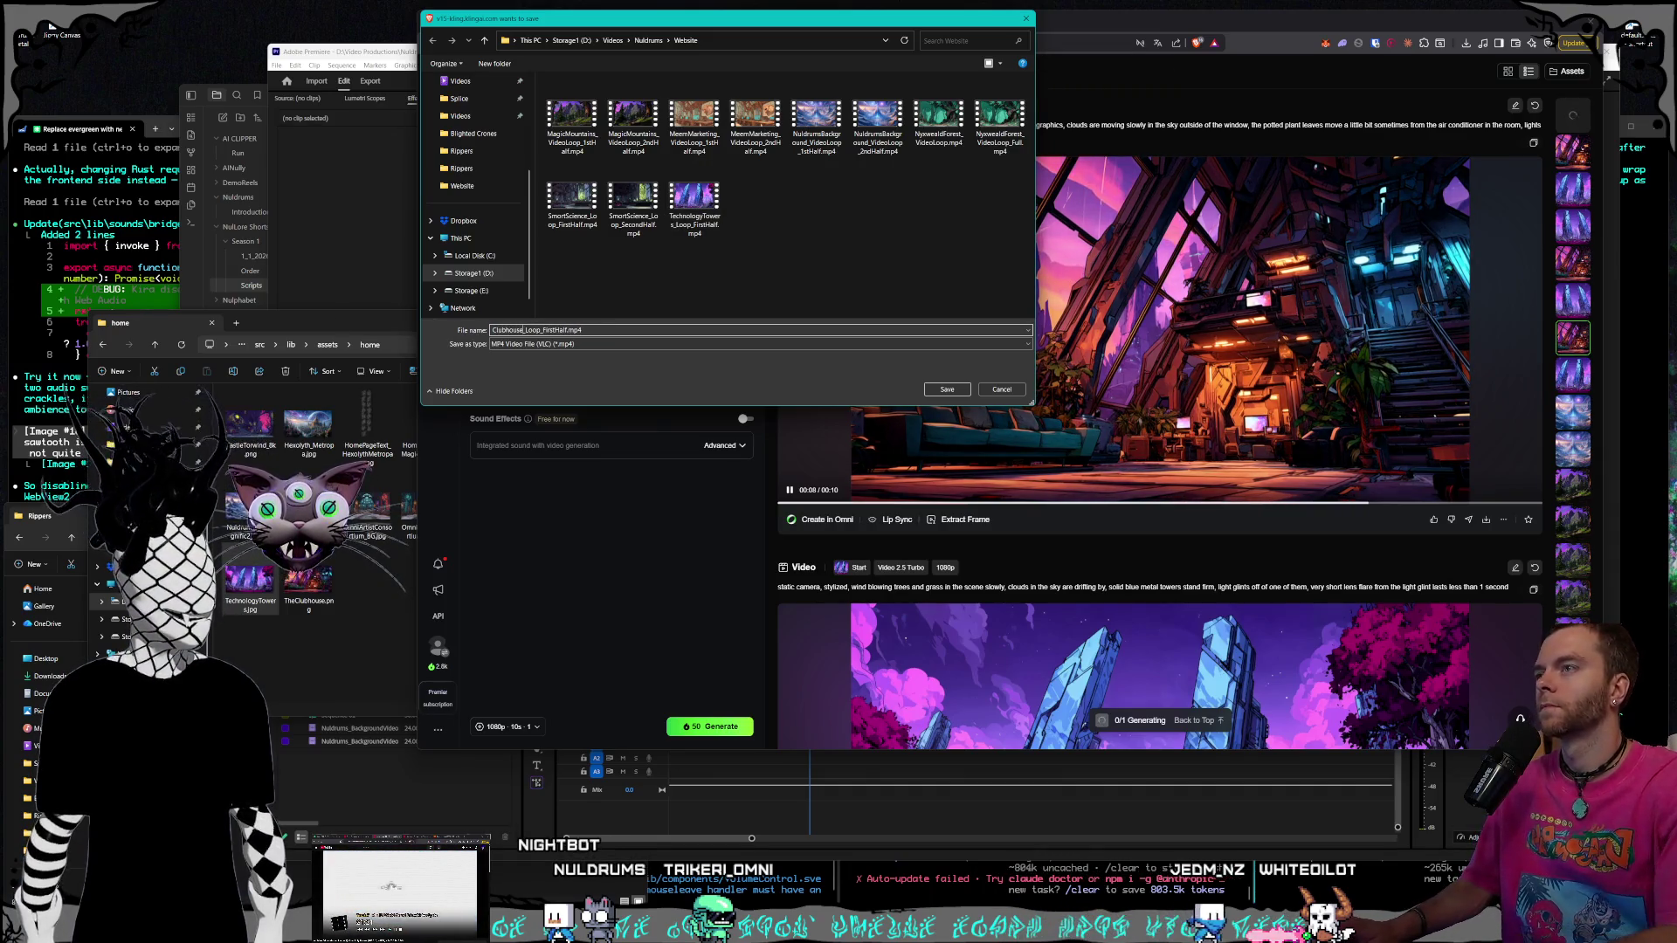
key("Return")
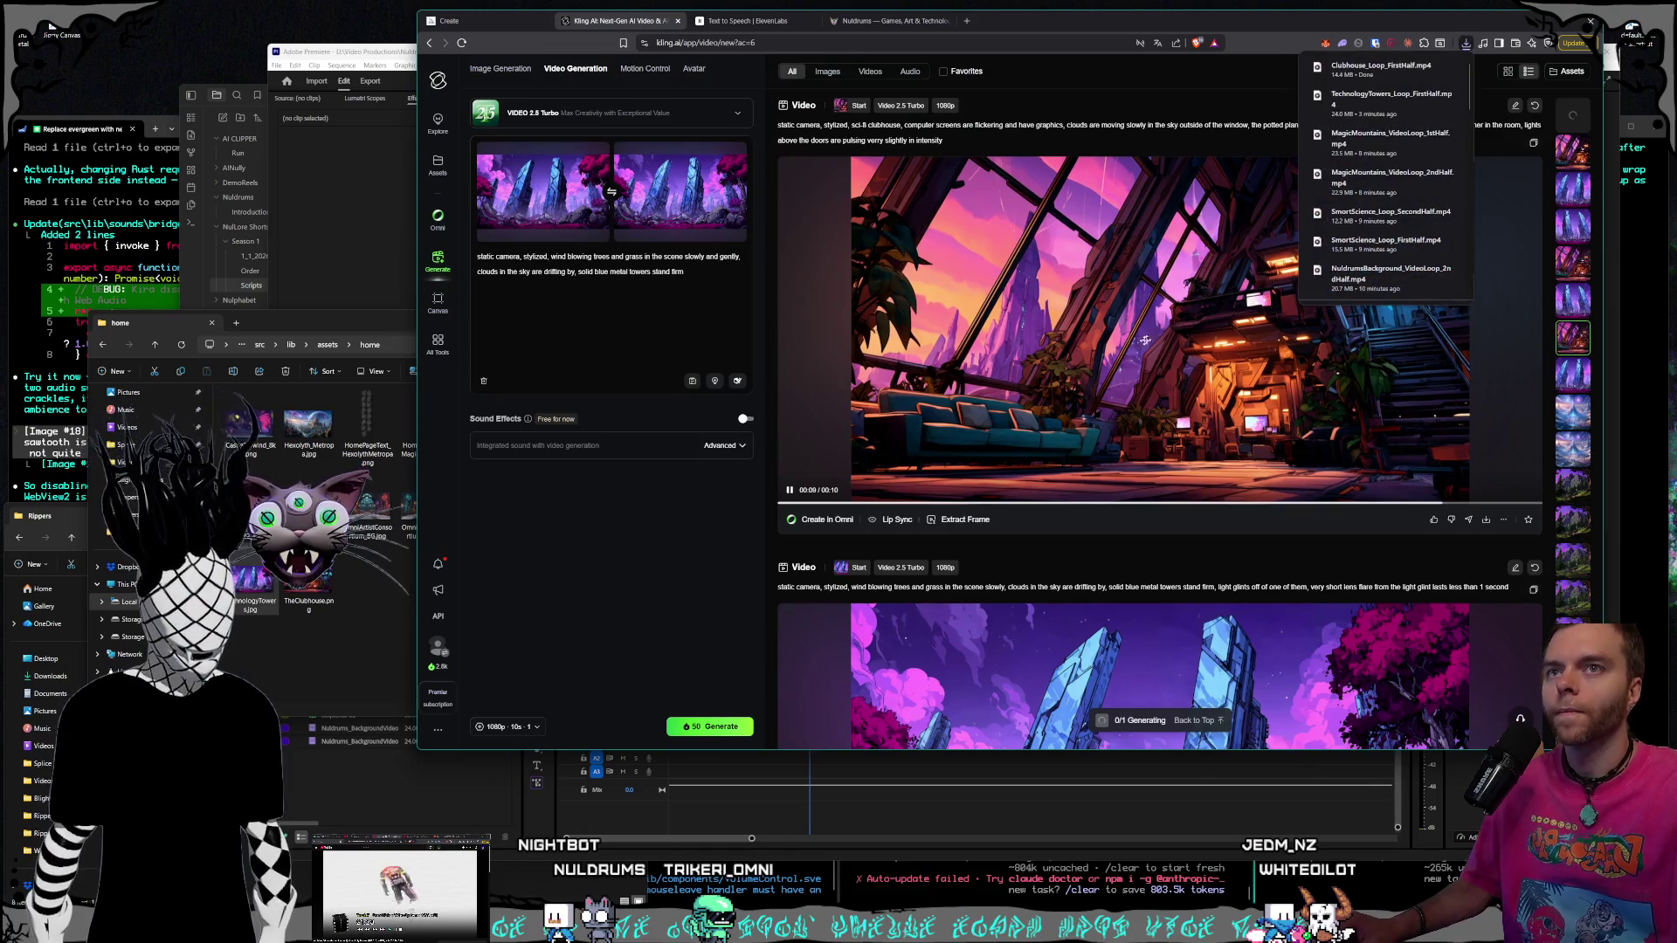
scroll(1144, 341, "down", 2)
scroll(1162, 437, "up", 7)
scroll(1167, 472, "up", 5)
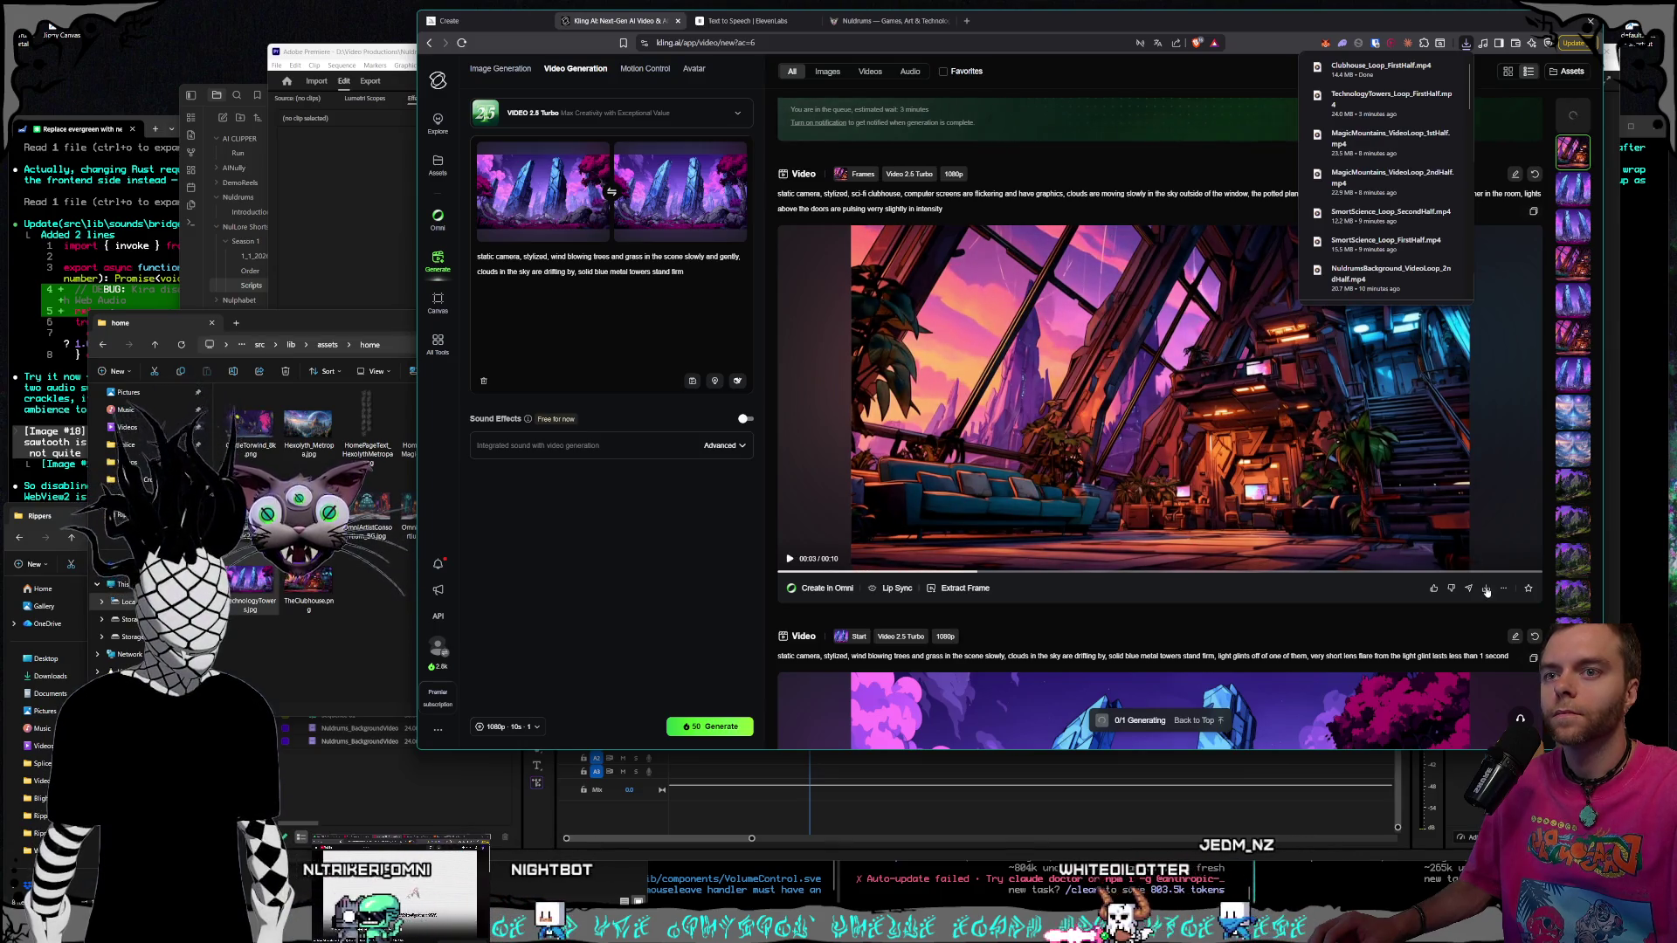
Download the clubhouse video again and save it as Clubhouse_Loop_SecondHalf.mp4
left_click(1135, 471)
left_click(1132, 467)
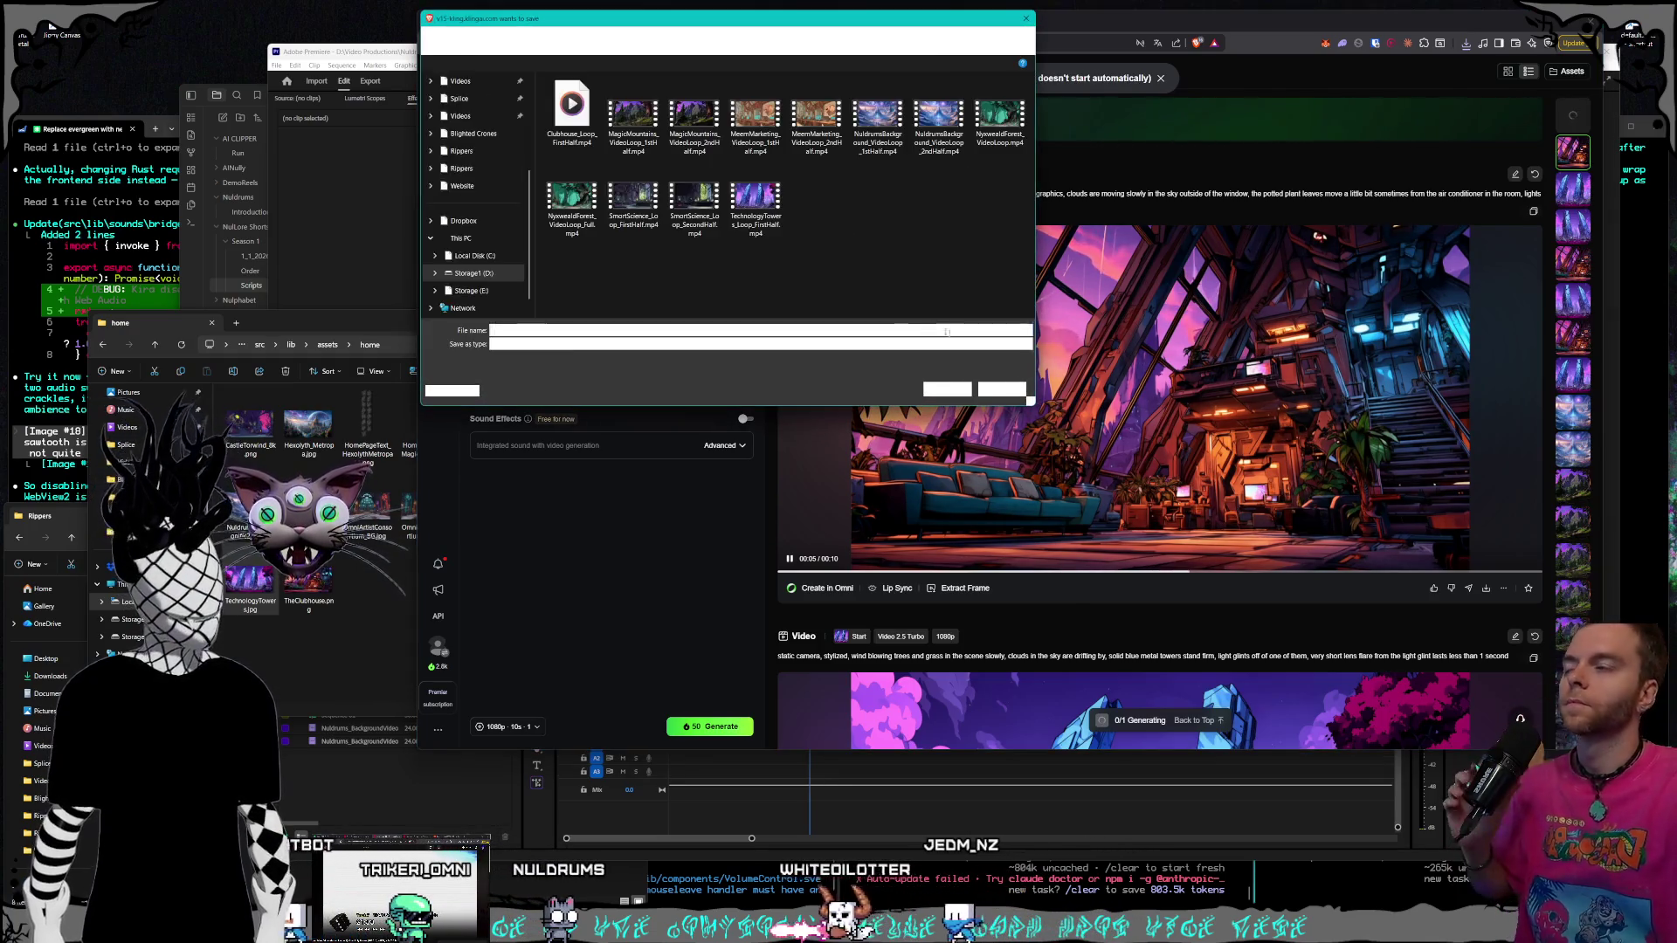
left_click(572, 118)
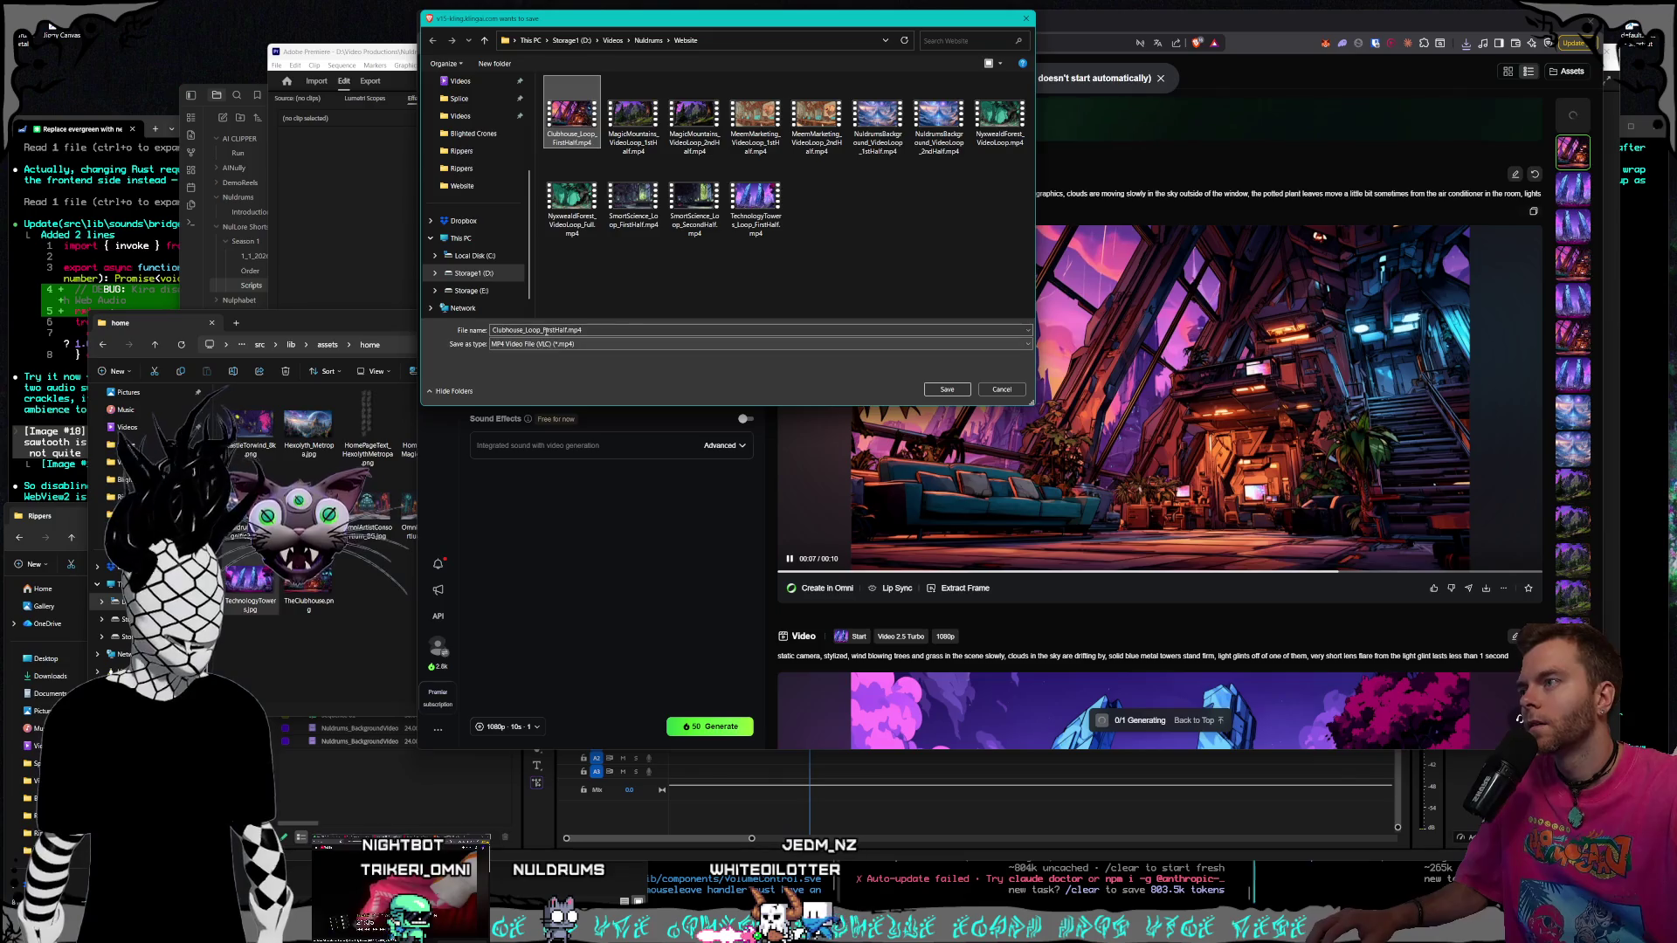
double_click(551, 330)
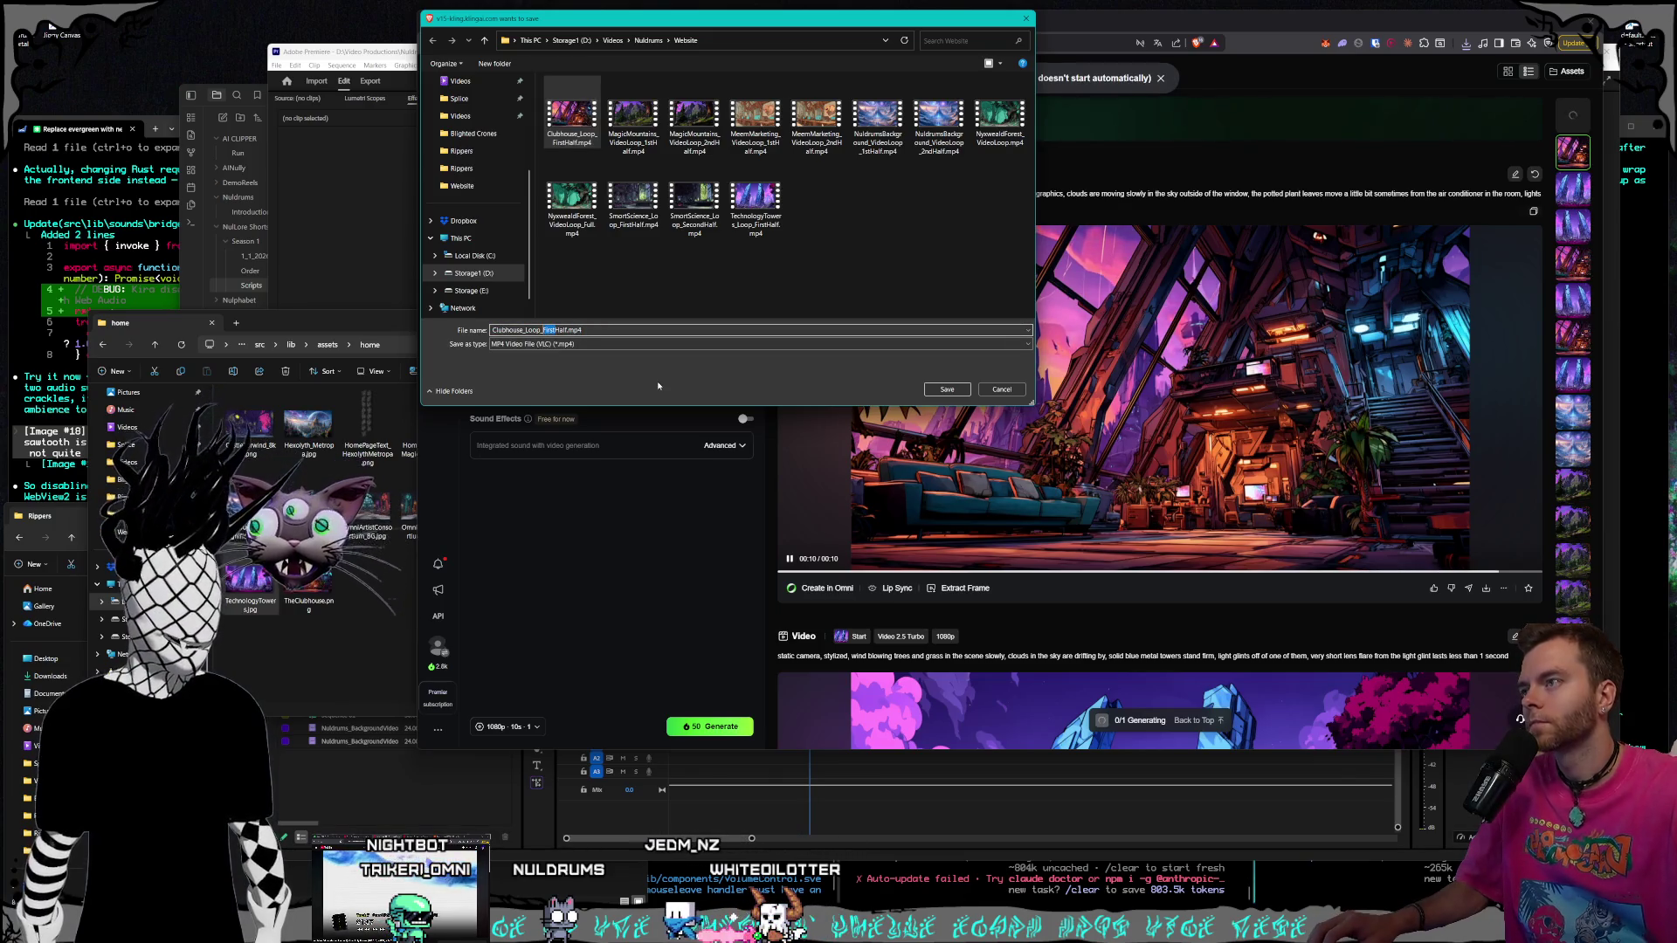
type("econd")
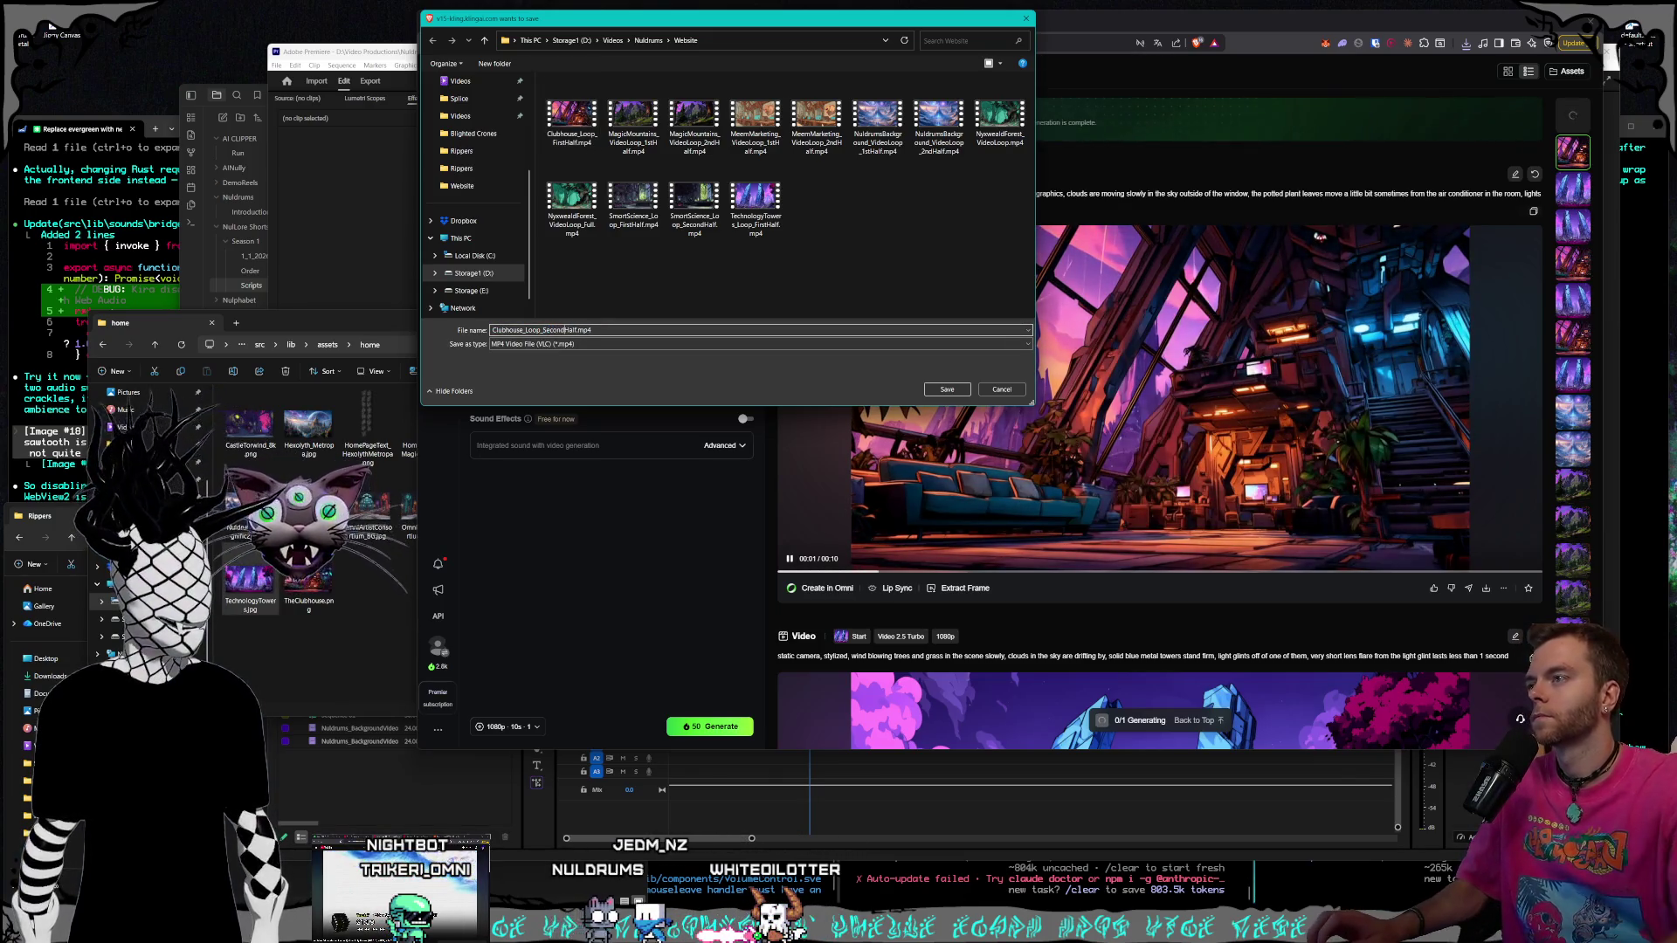
left_click(947, 390)
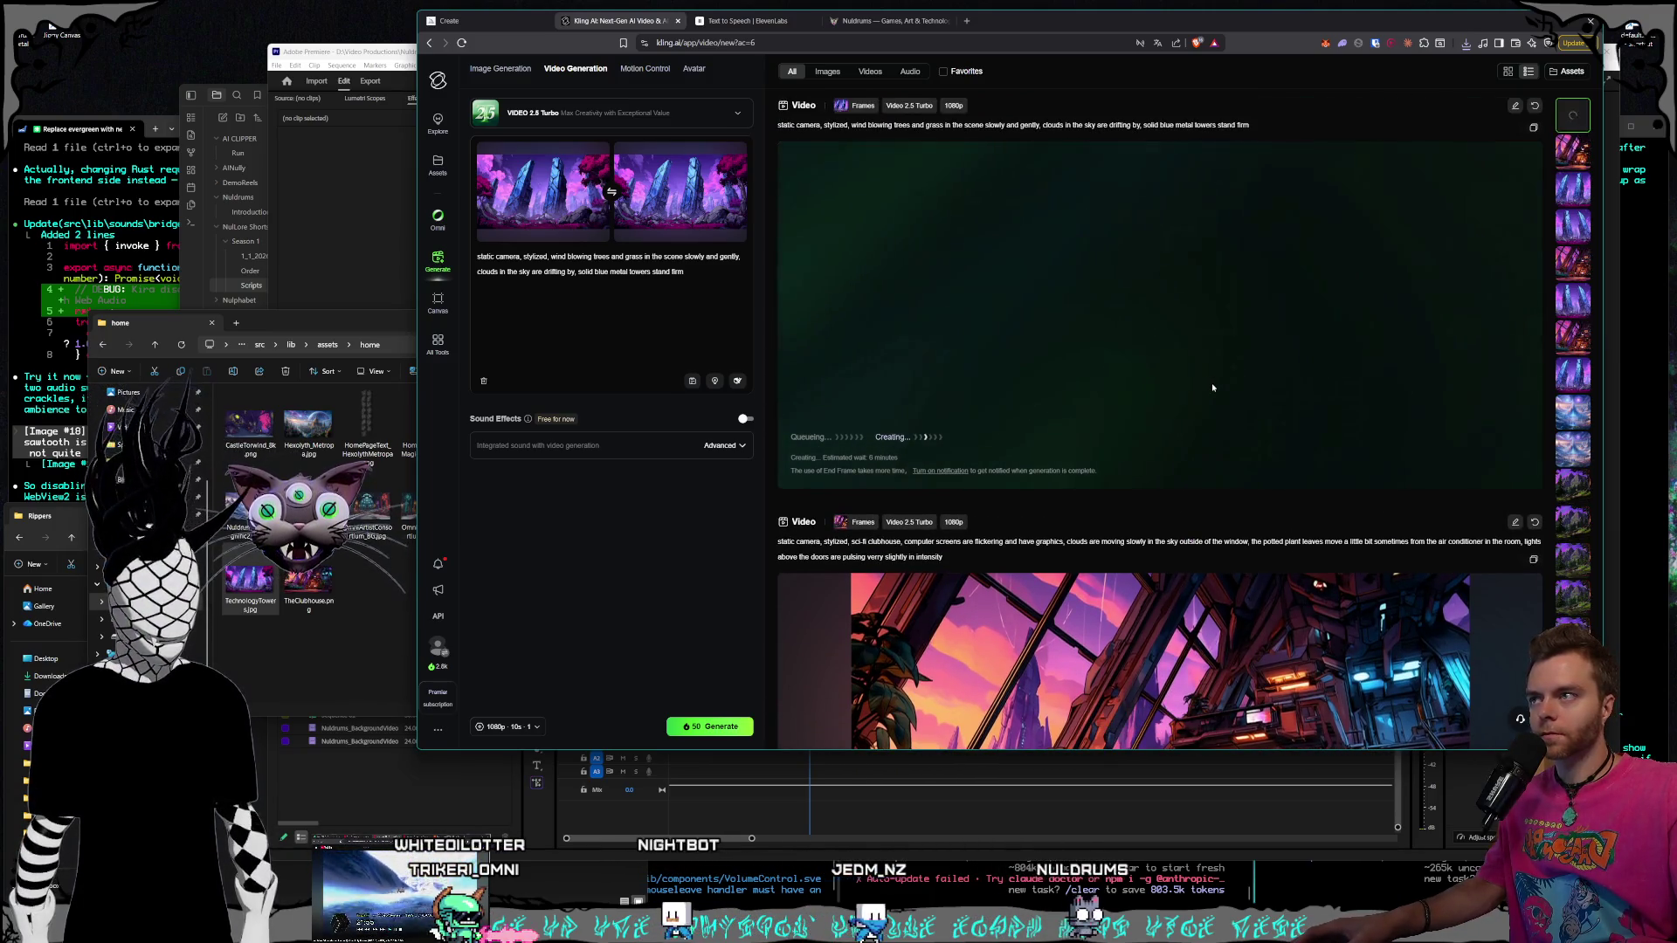
Capture a still from the earlier tower video as the new start frame
scroll(1213, 383, "down", 5)
scroll(1245, 372, "down", 5)
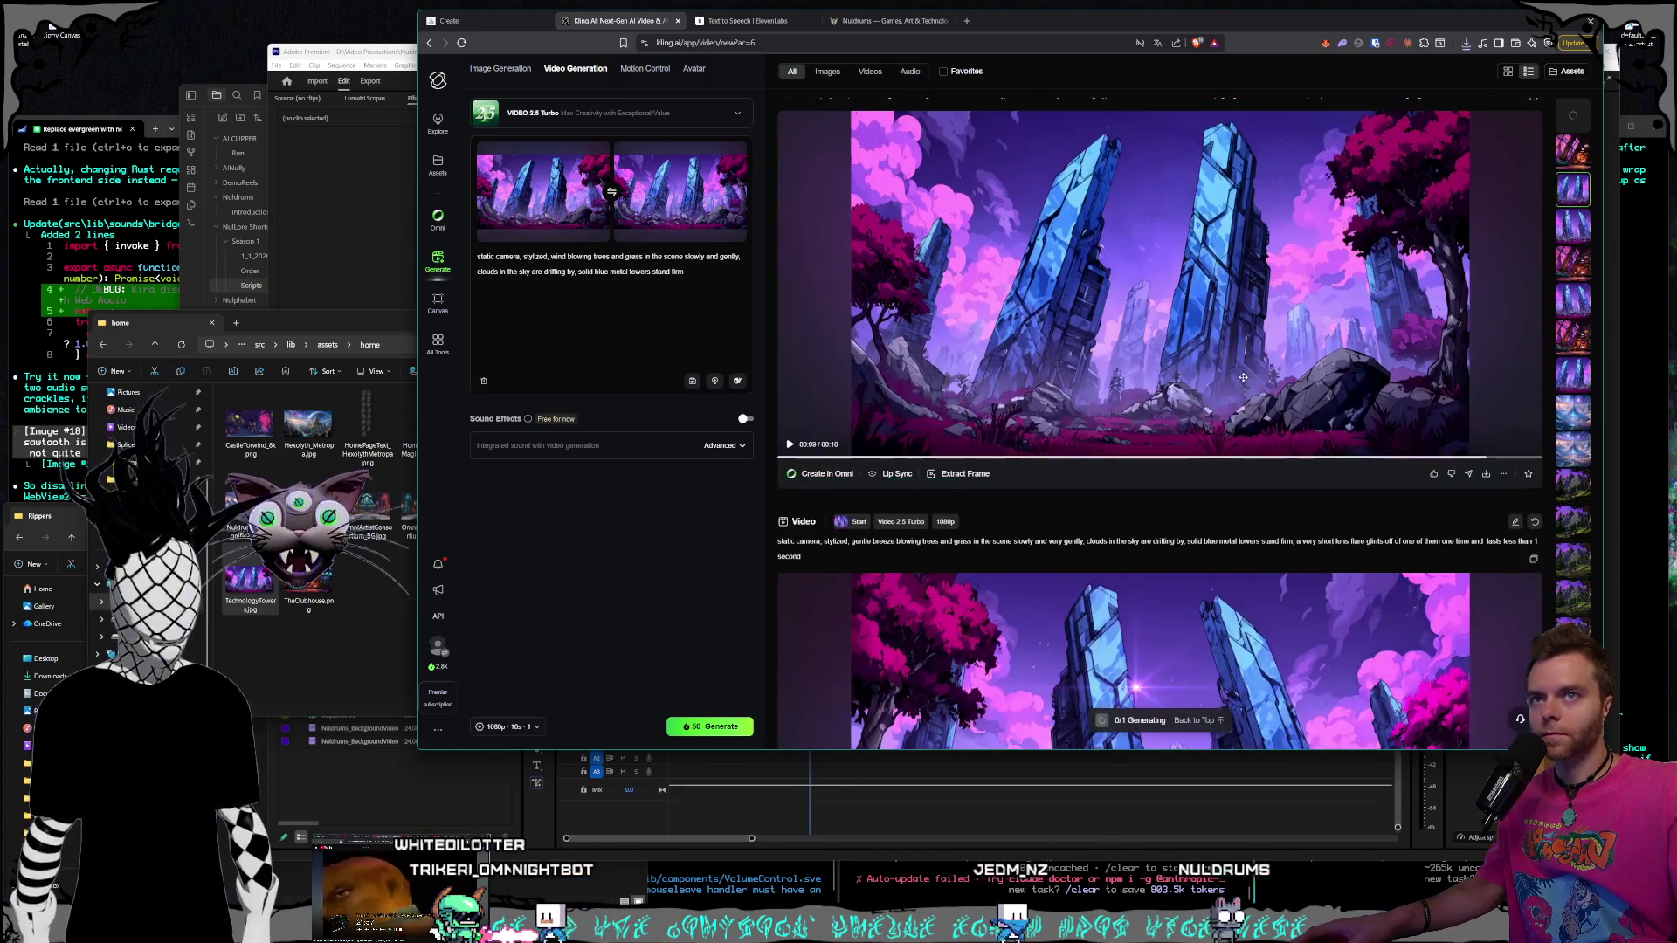
scroll(1191, 391, "up", 1)
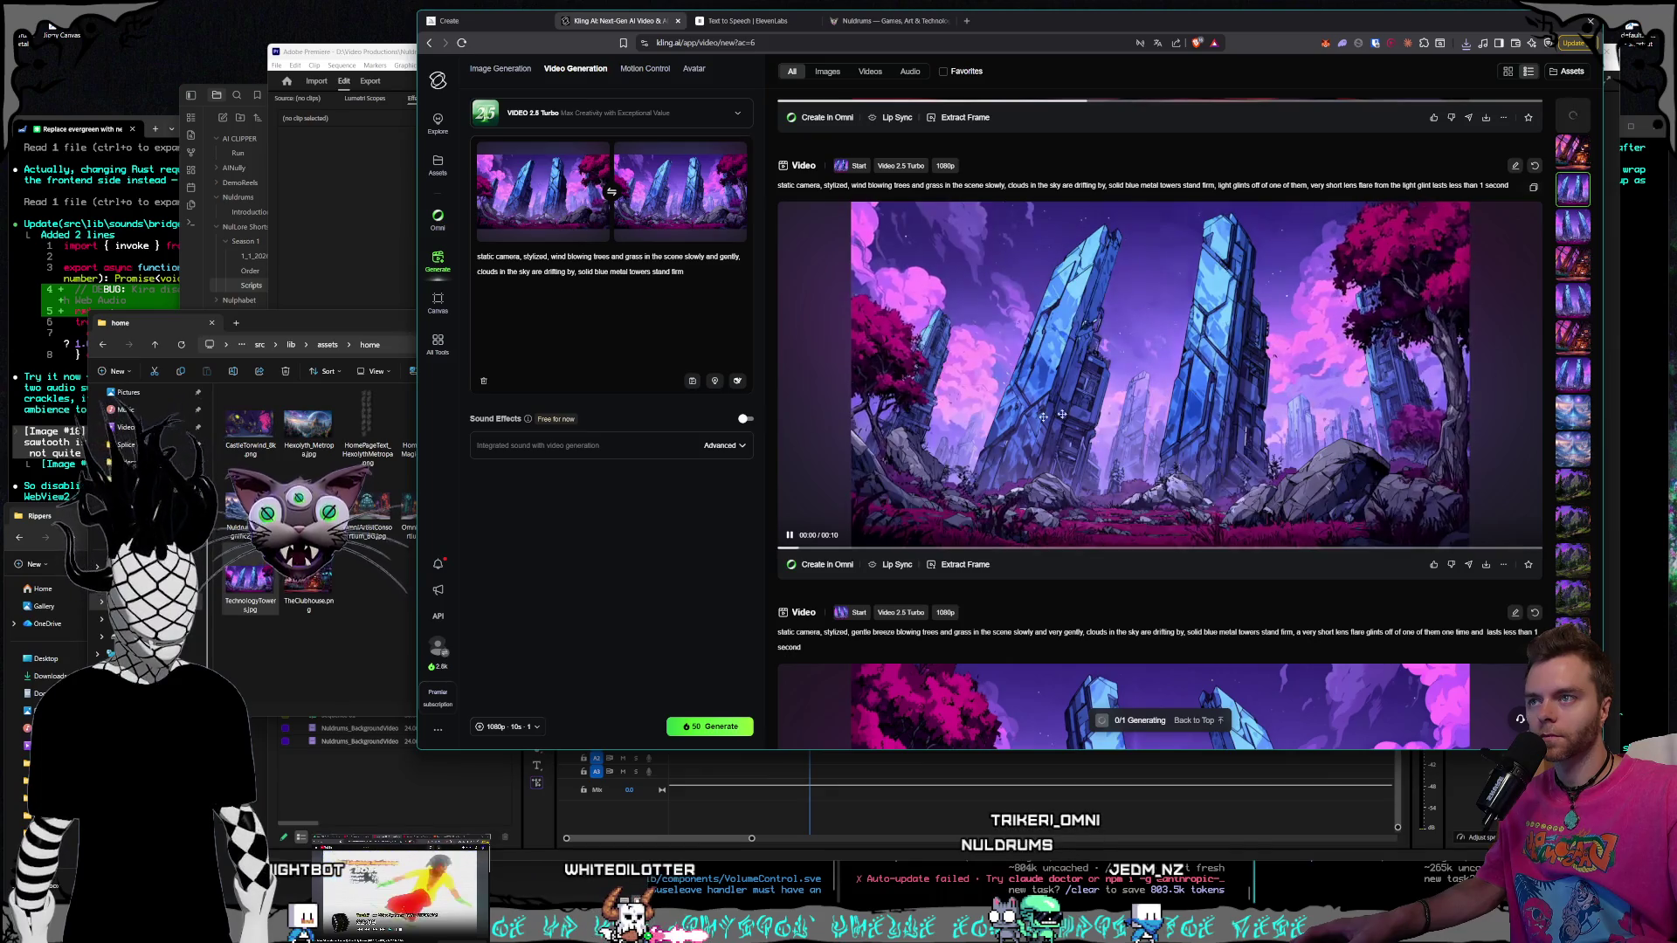
left_click(944, 566)
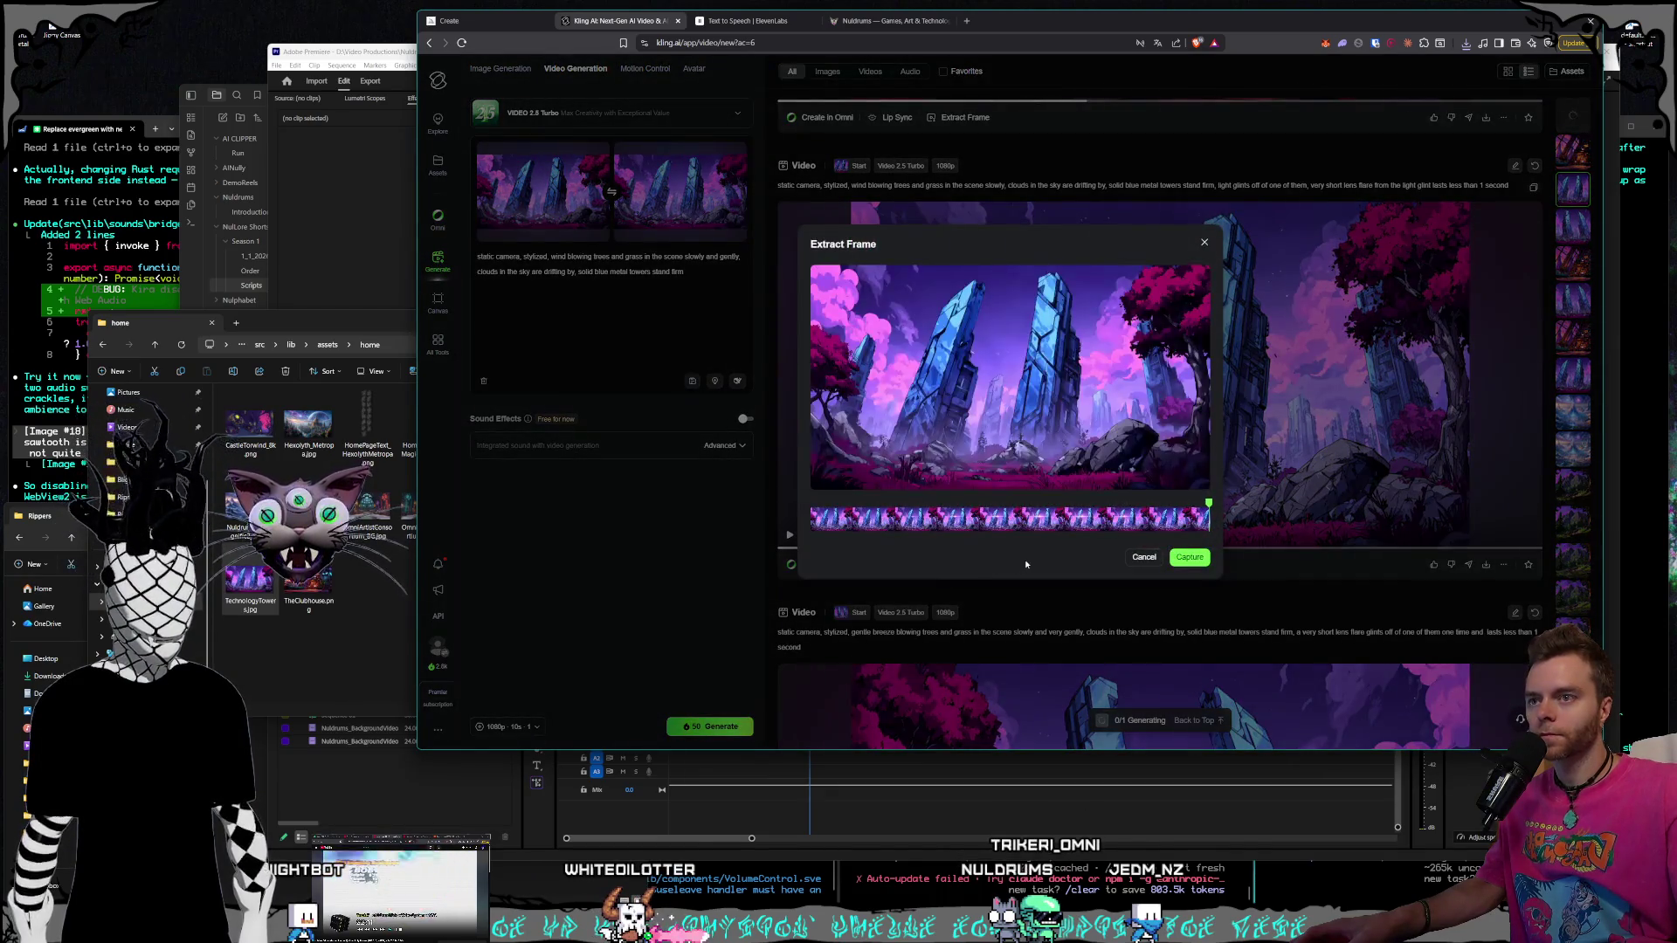
left_click(1189, 559)
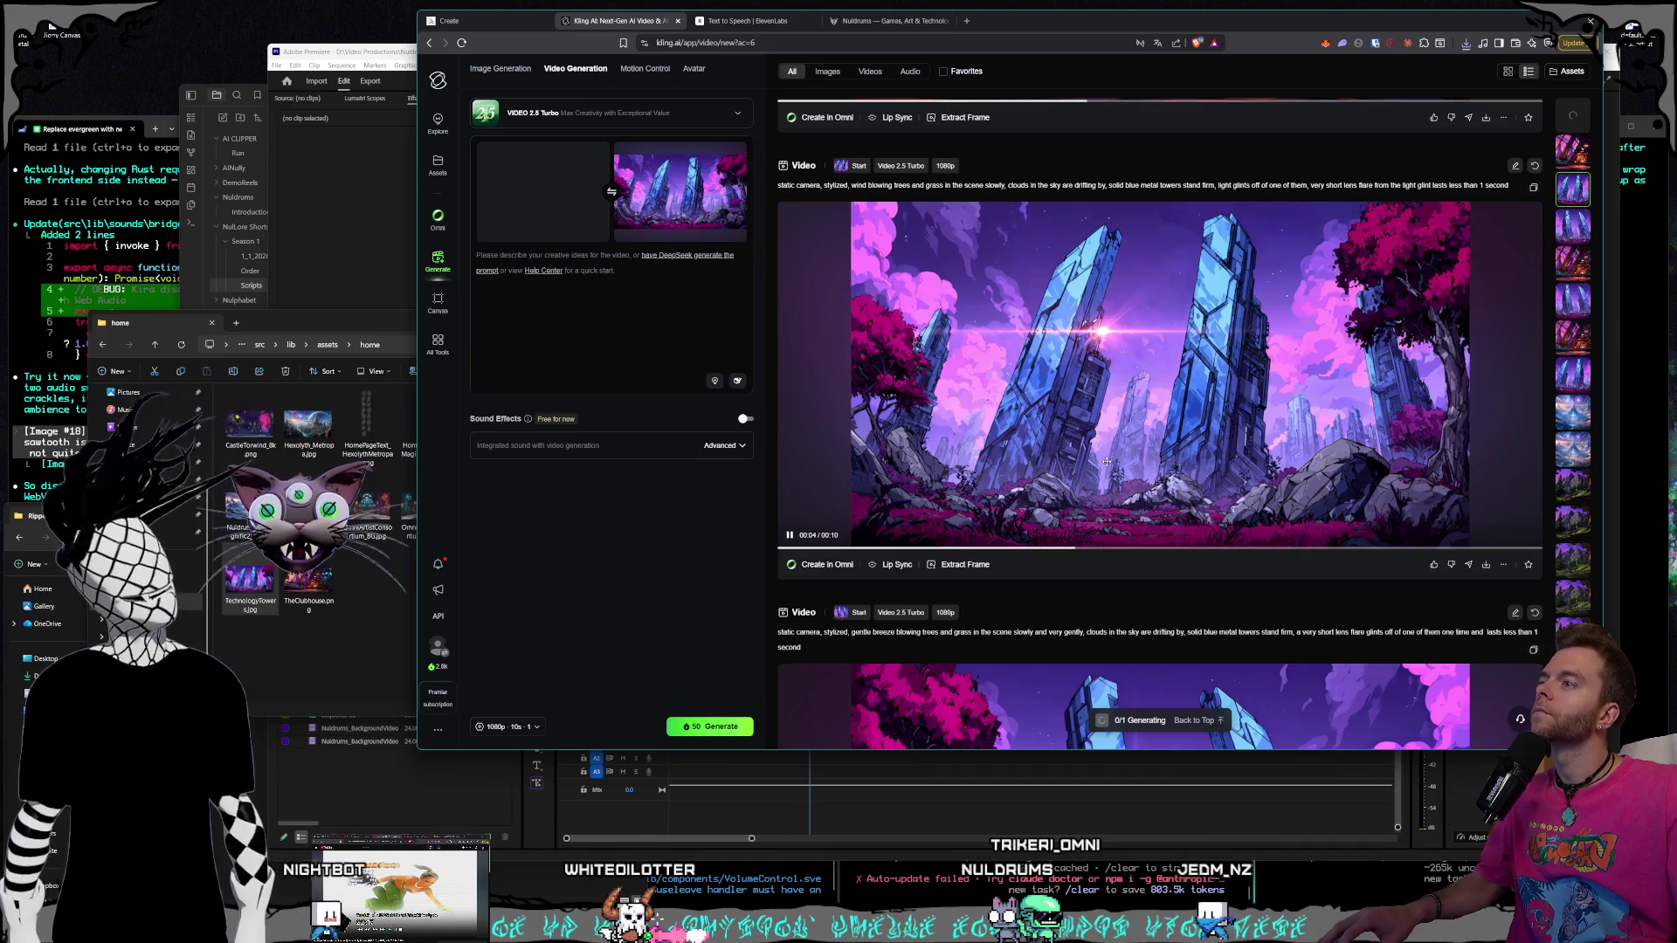
Paste that video's slow, gentle wind prompt into the prompt box and generate
scroll(1126, 487, "up", 8)
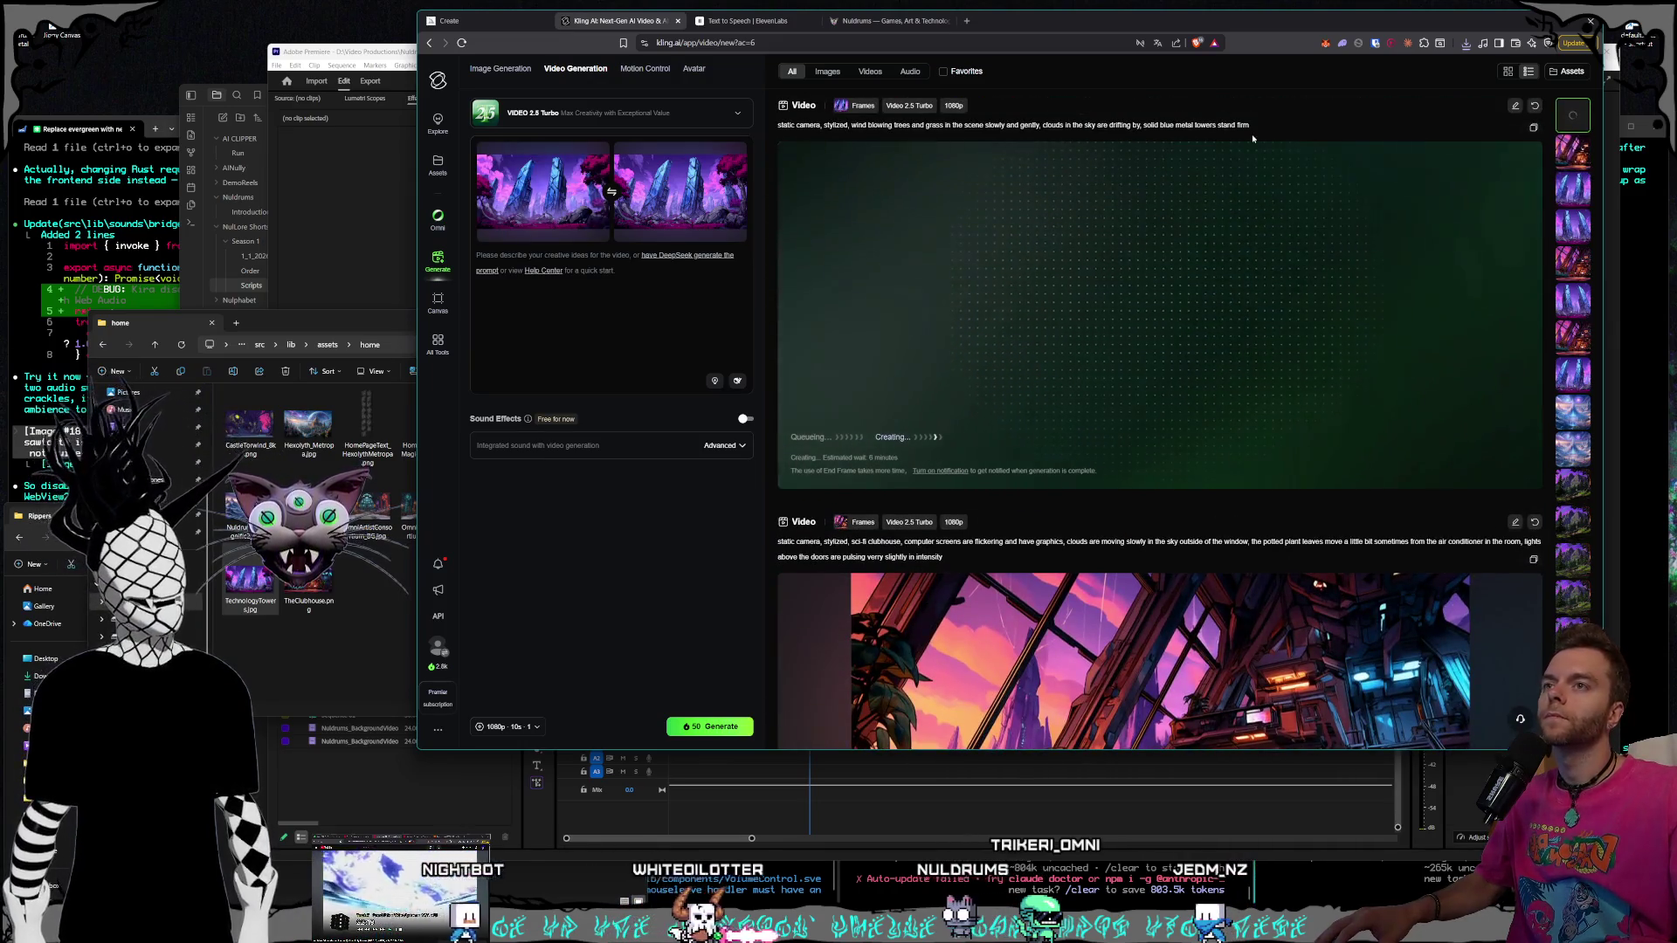
key("ctrl+c")
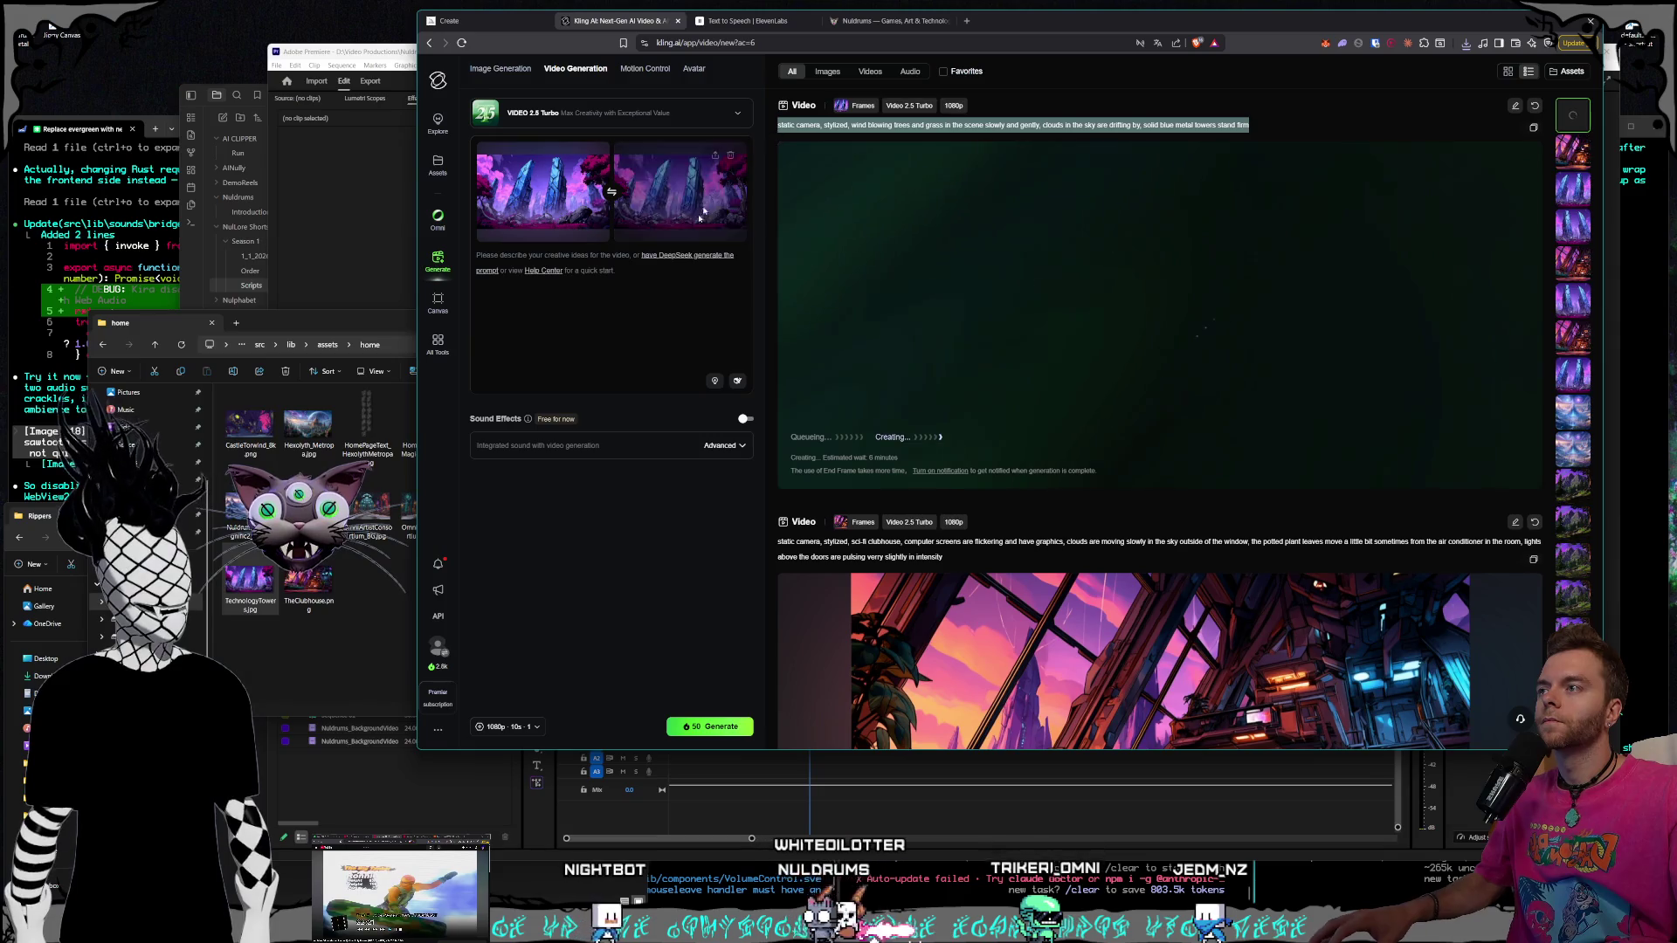
left_click(640, 289)
key("ctrl+v")
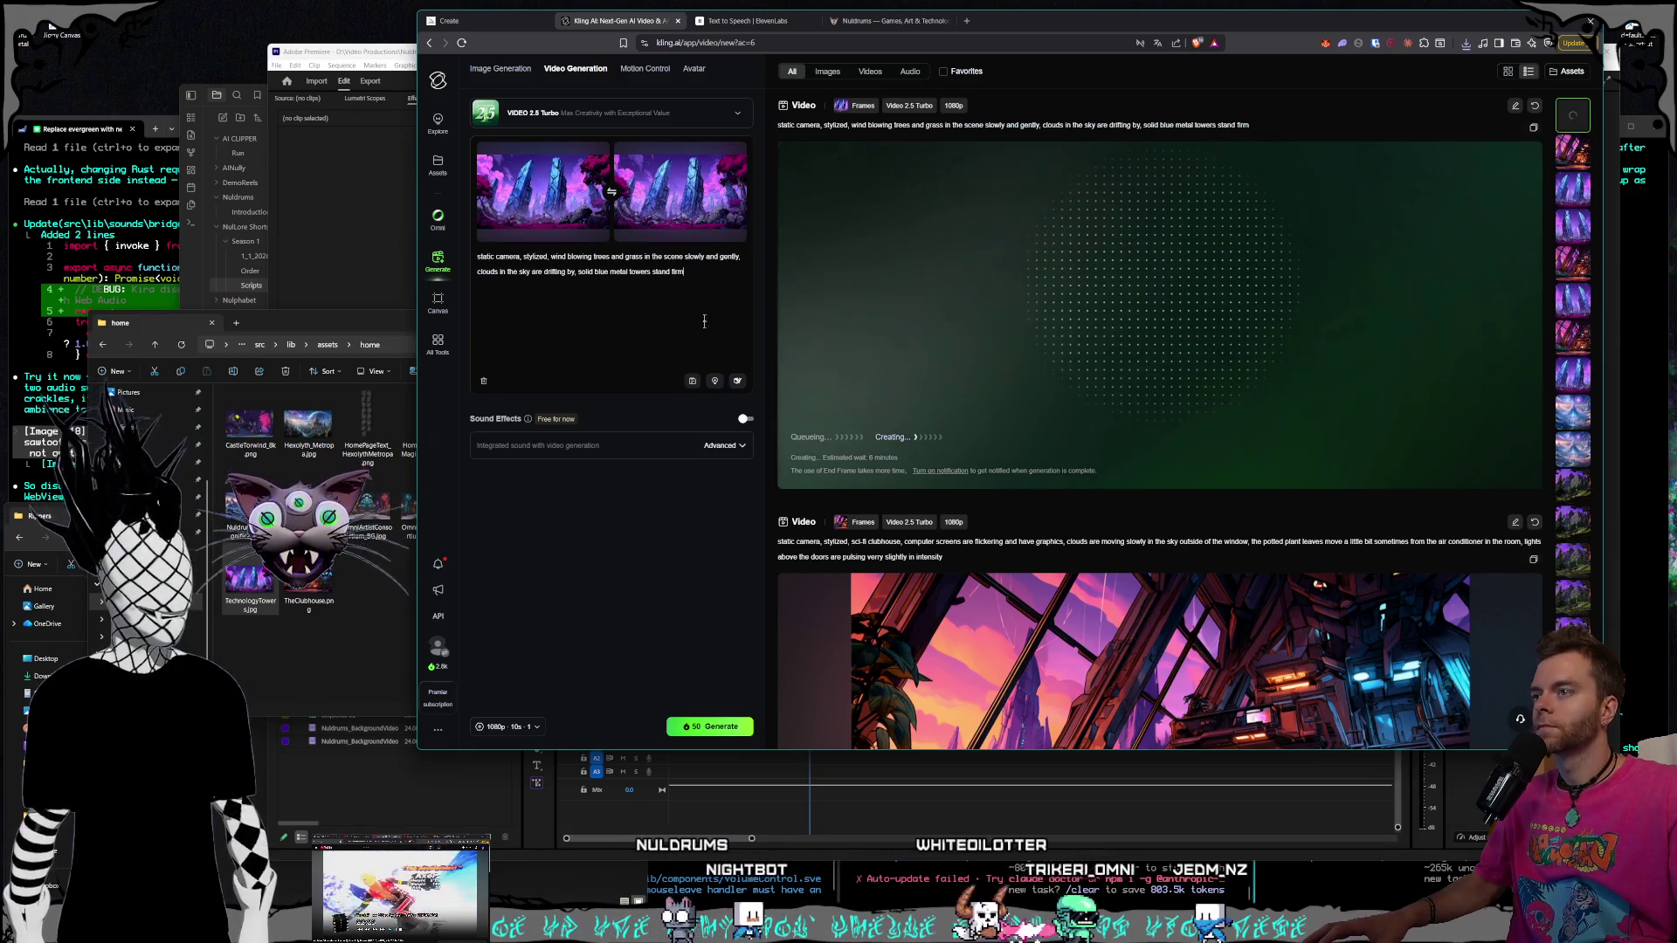
left_click(696, 729)
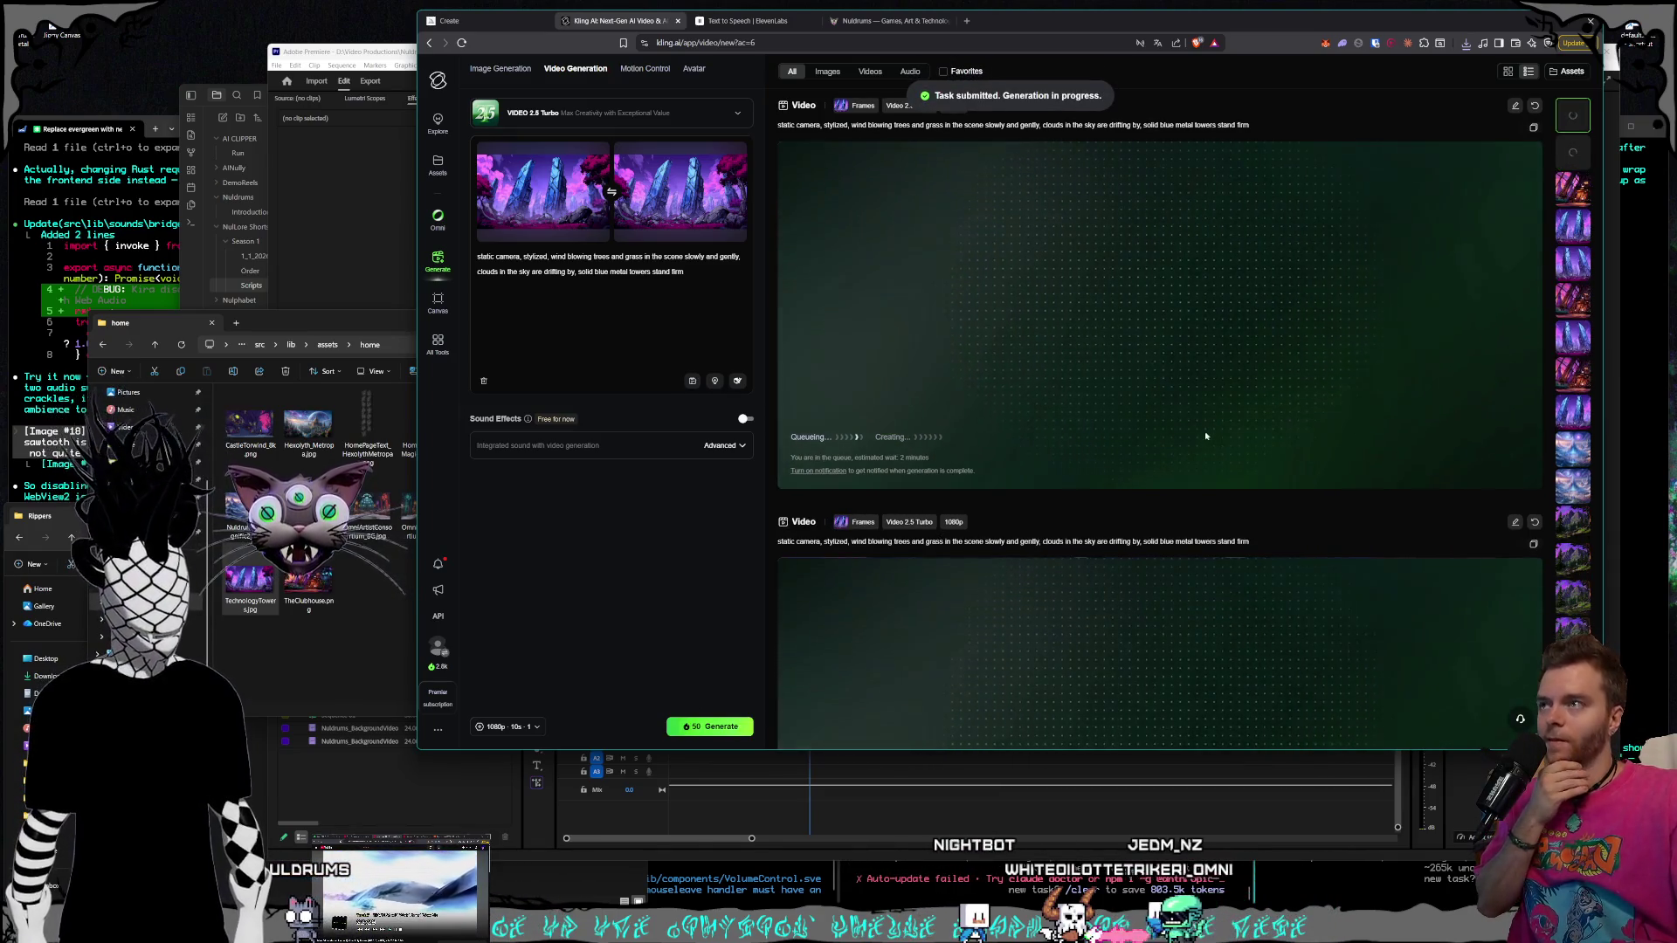
Remove the previous start and end frame images and clear the old prompt text
left_click(369, 611)
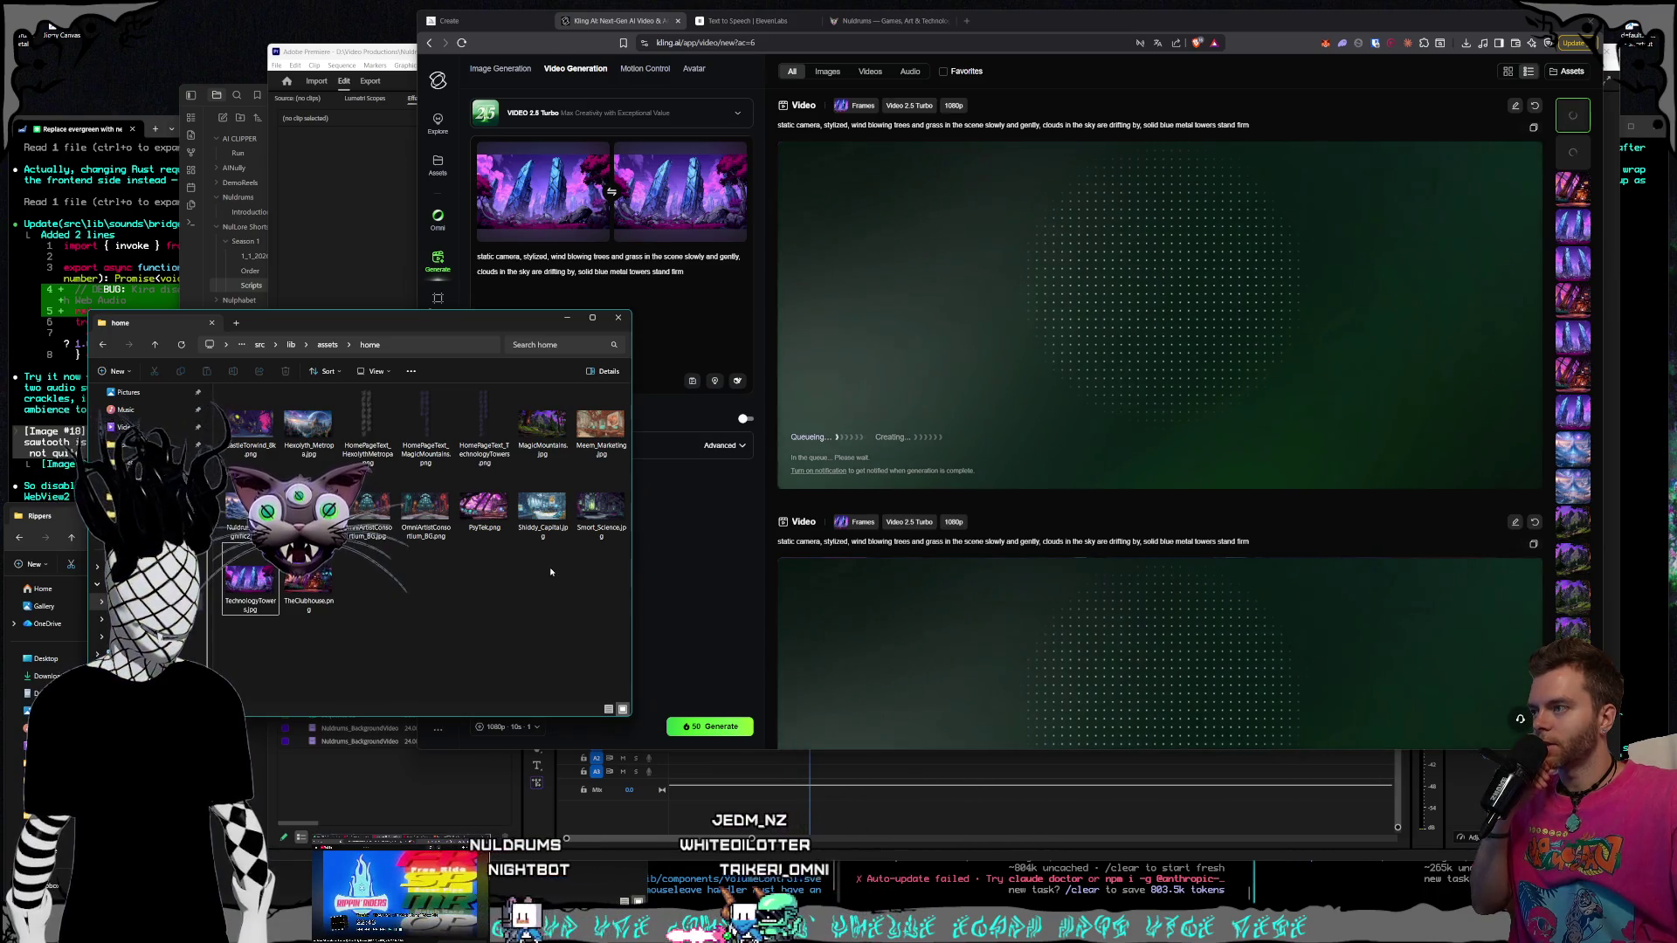
left_click(748, 546)
left_click(732, 156)
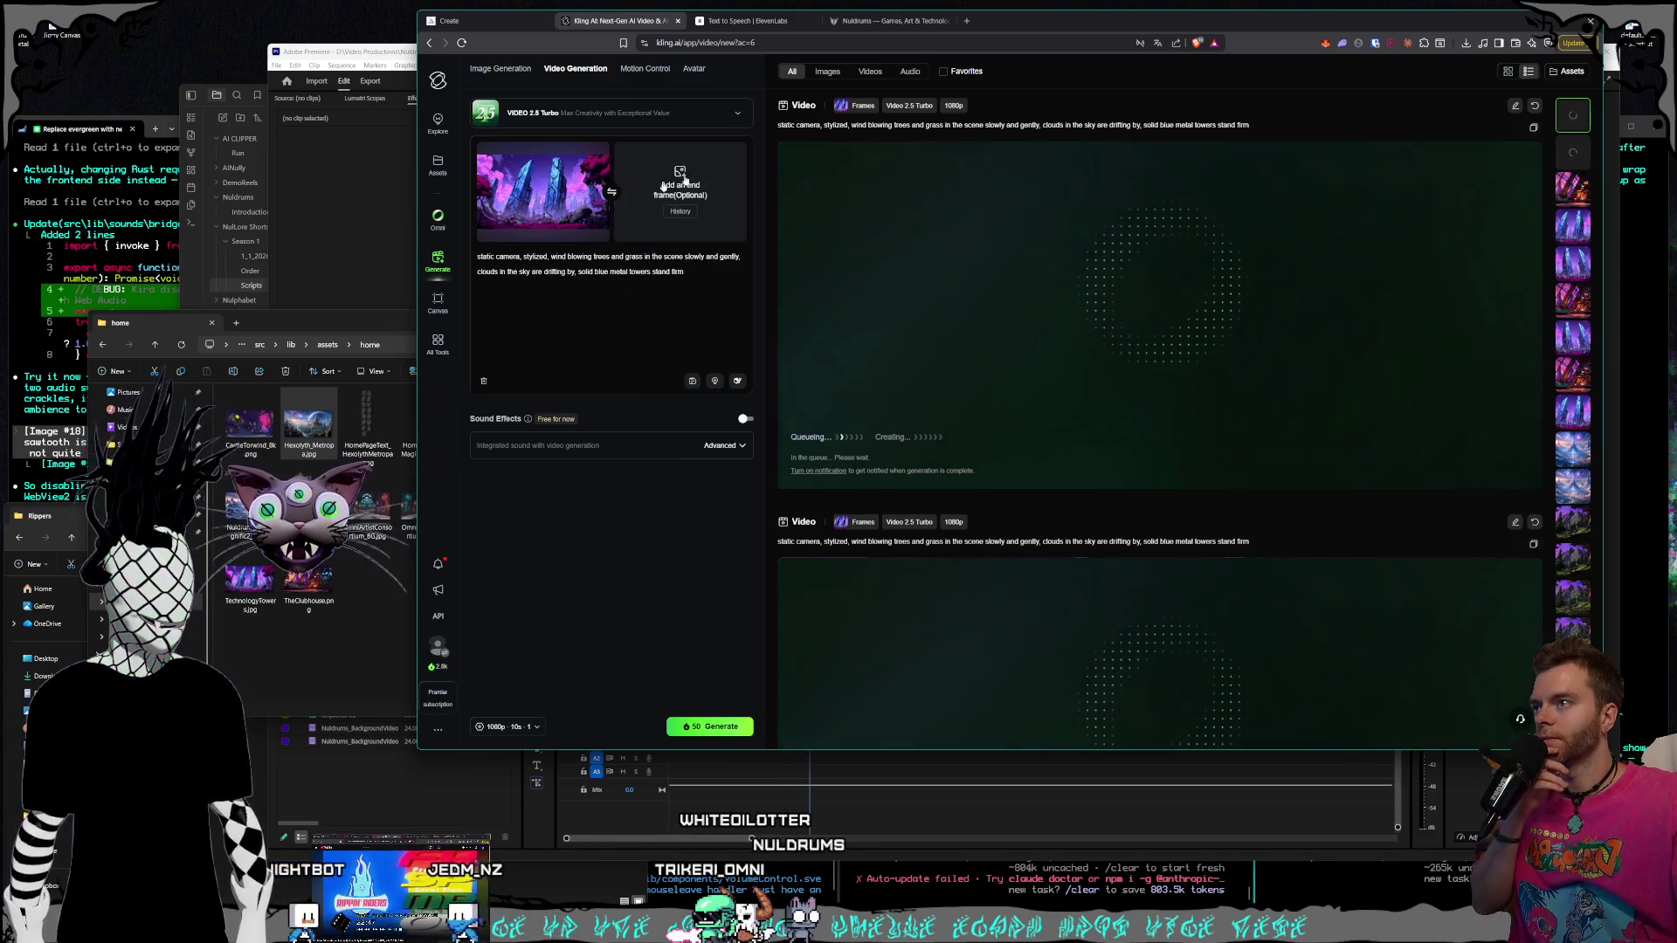
left_click(594, 155)
key("ctrl+a")
key("BackSpace")
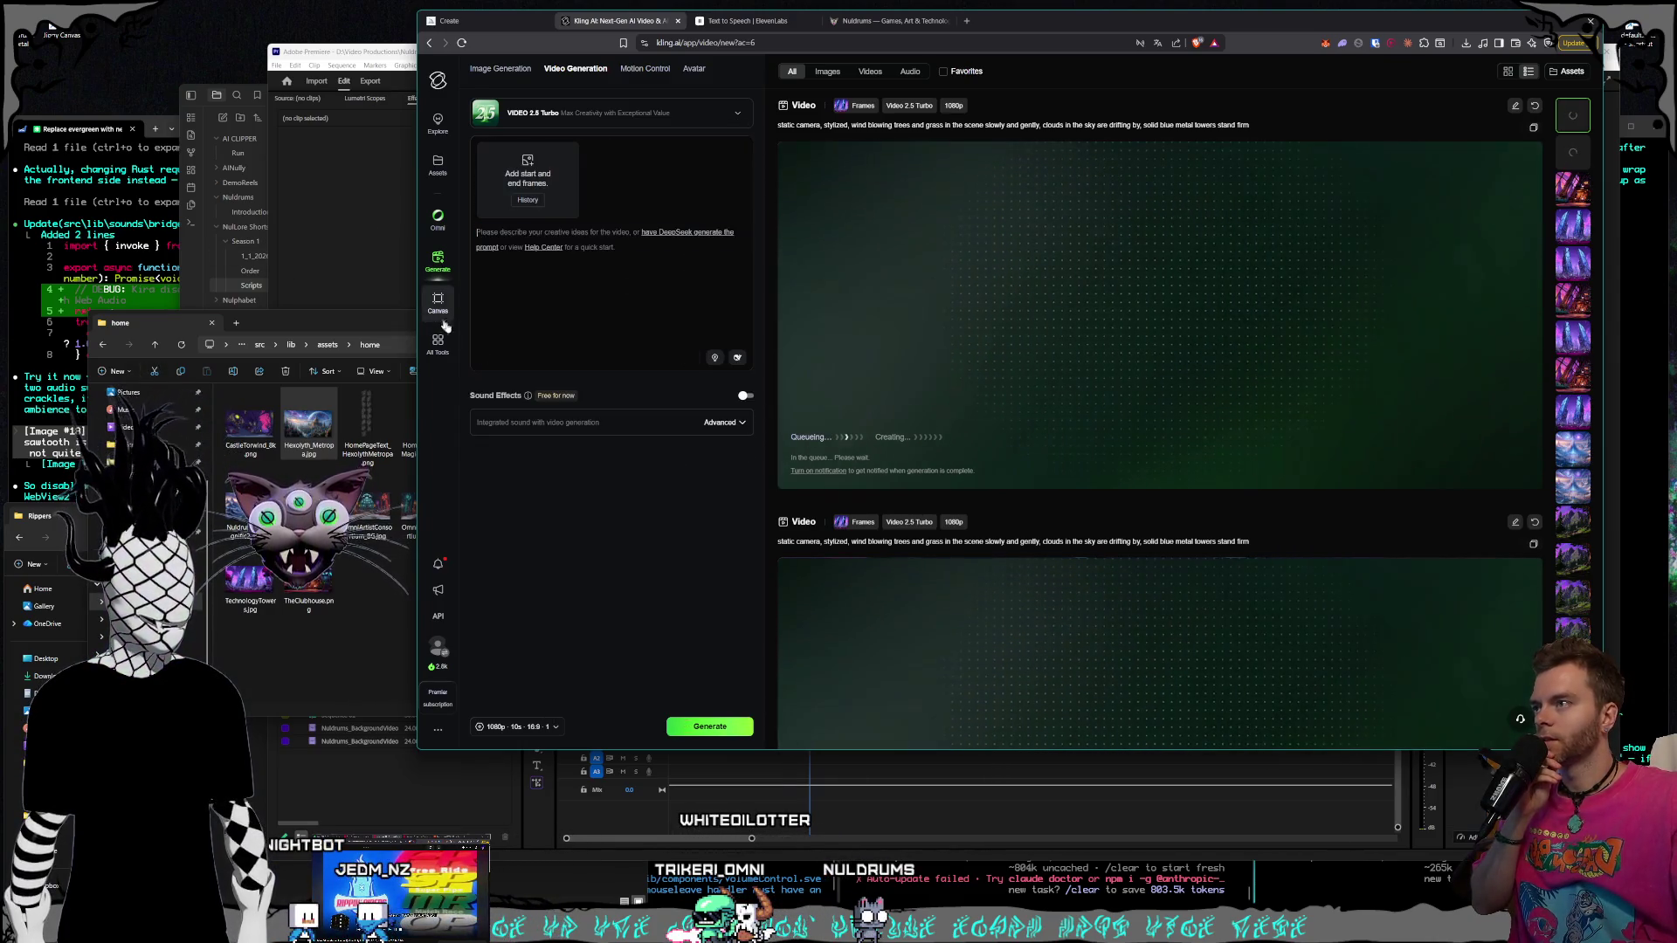
Set Hexolyth_Metropolis.jpg as the start frame, then scroll to the earlier city video
left_click_drag(295, 435, 571, 284)
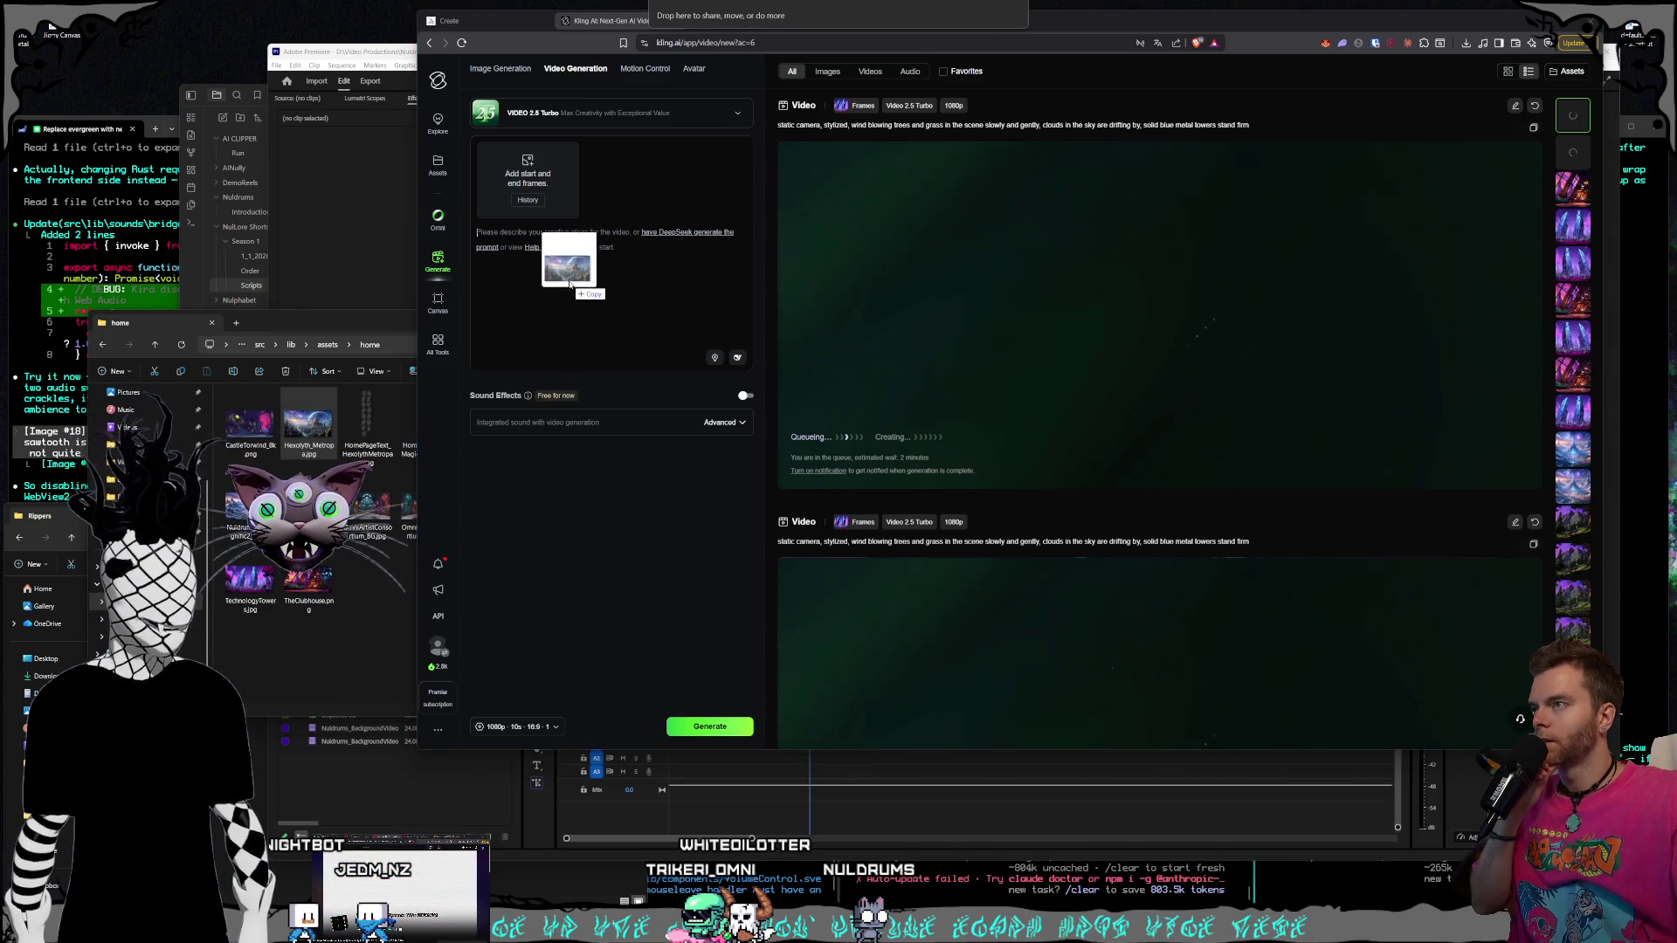
left_click_drag(277, 432, 527, 179)
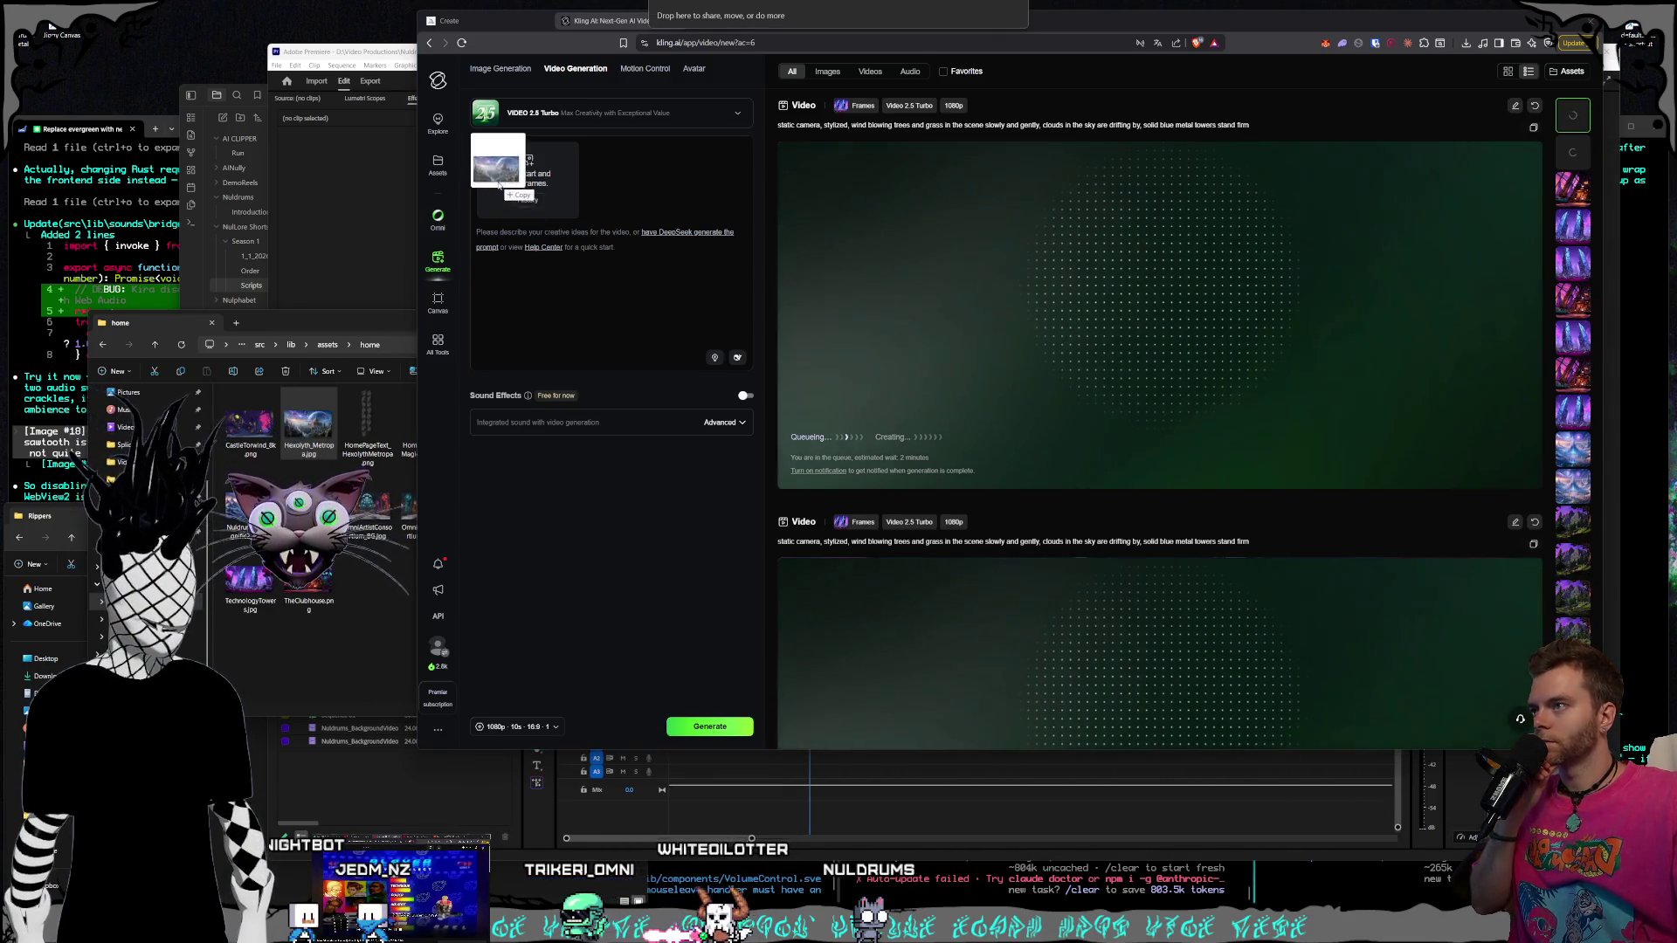
scroll(1577, 410, "down", 5)
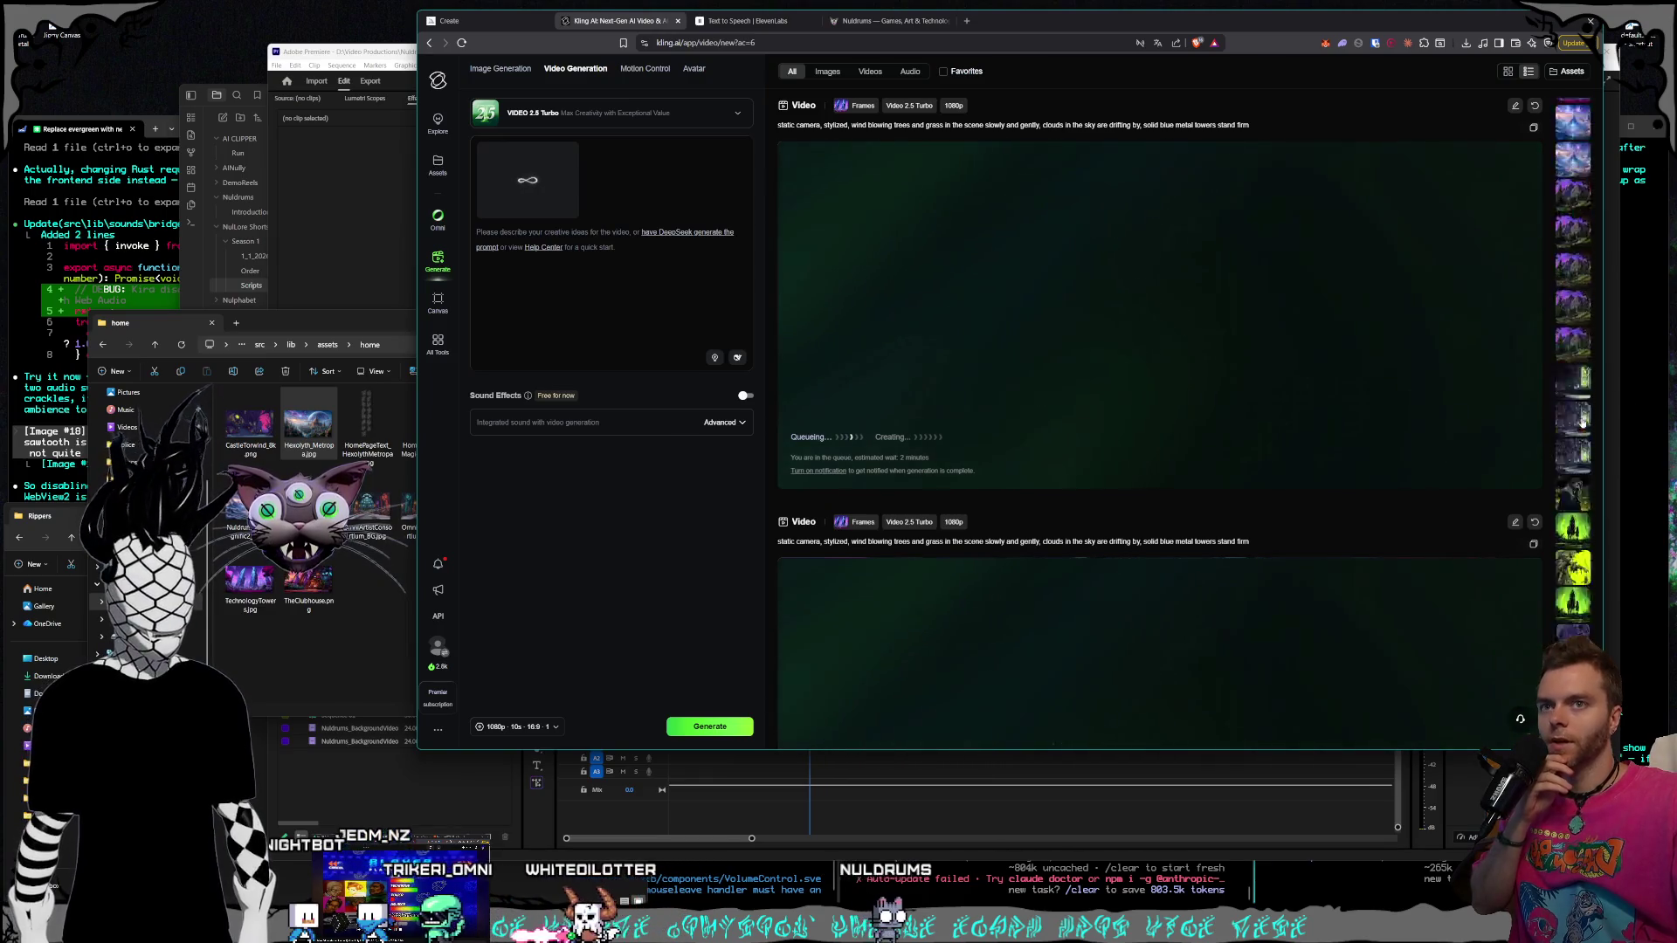
scroll(1583, 419, "down", 5)
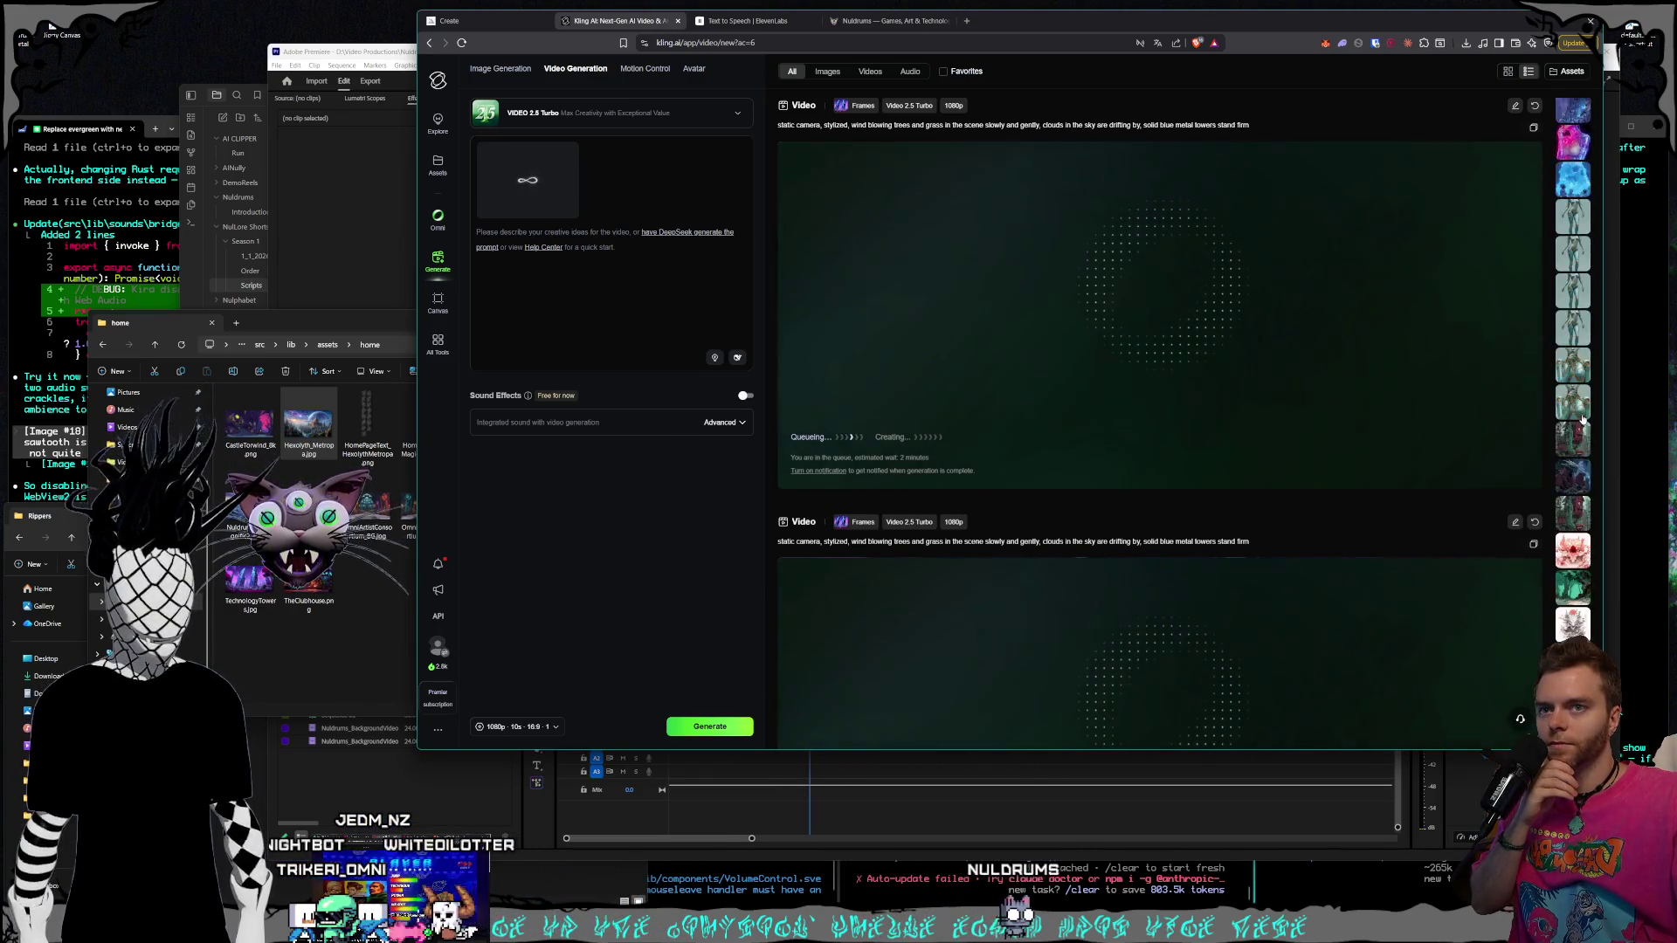
scroll(1581, 421, "down", 8)
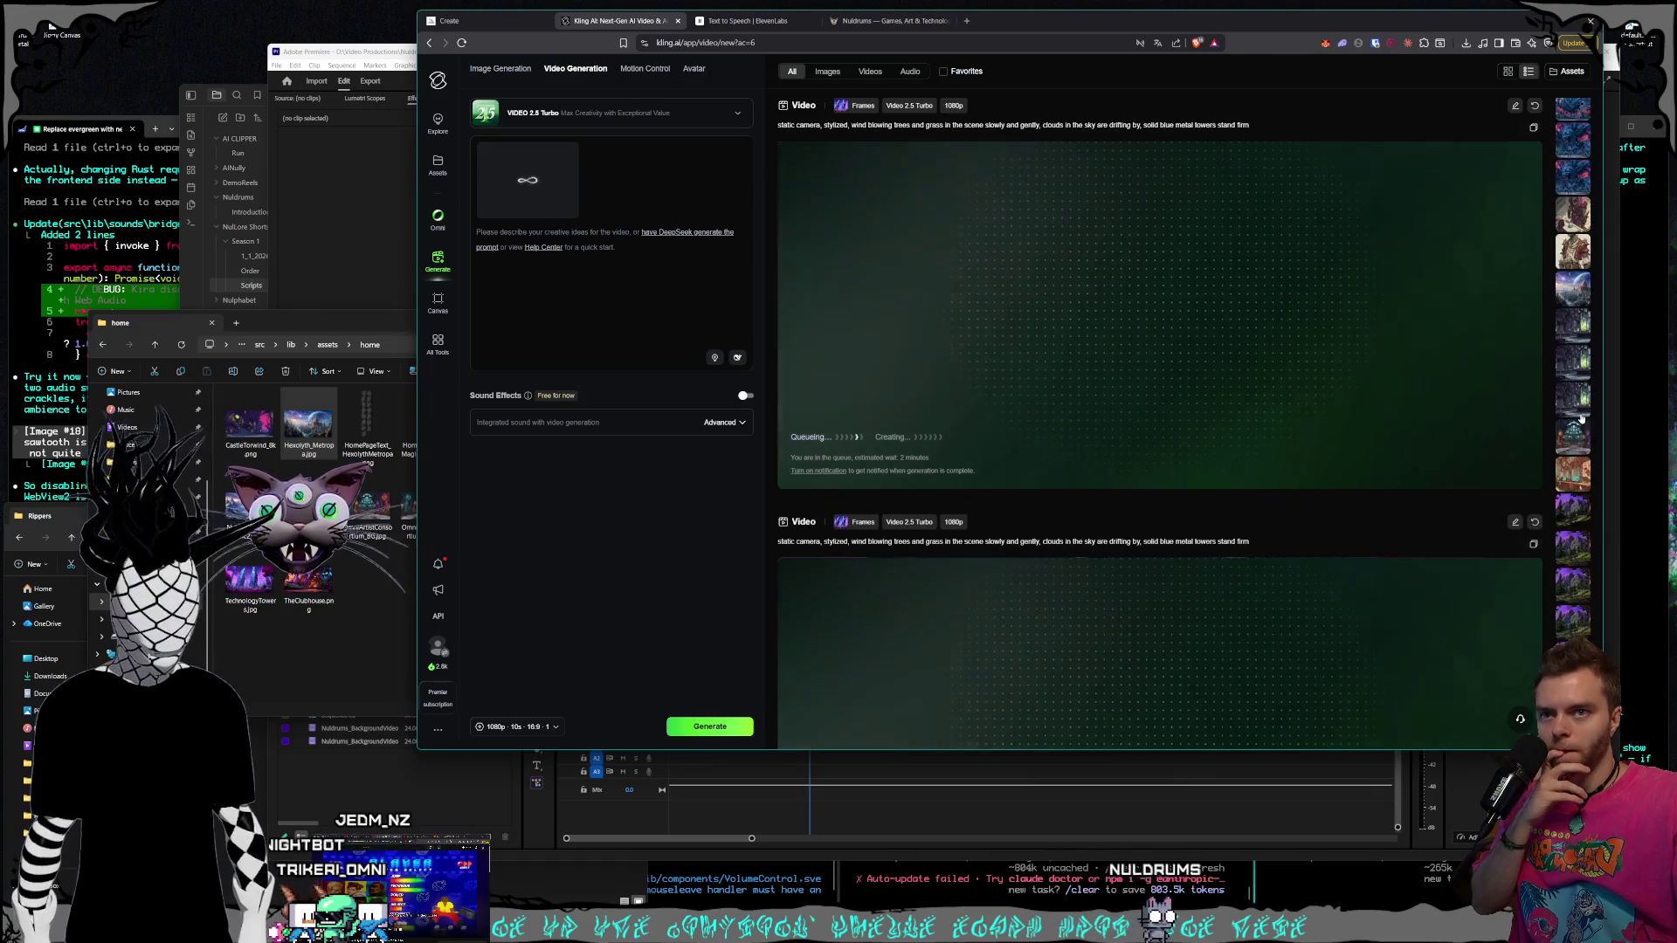
scroll(1581, 420, "down", 8)
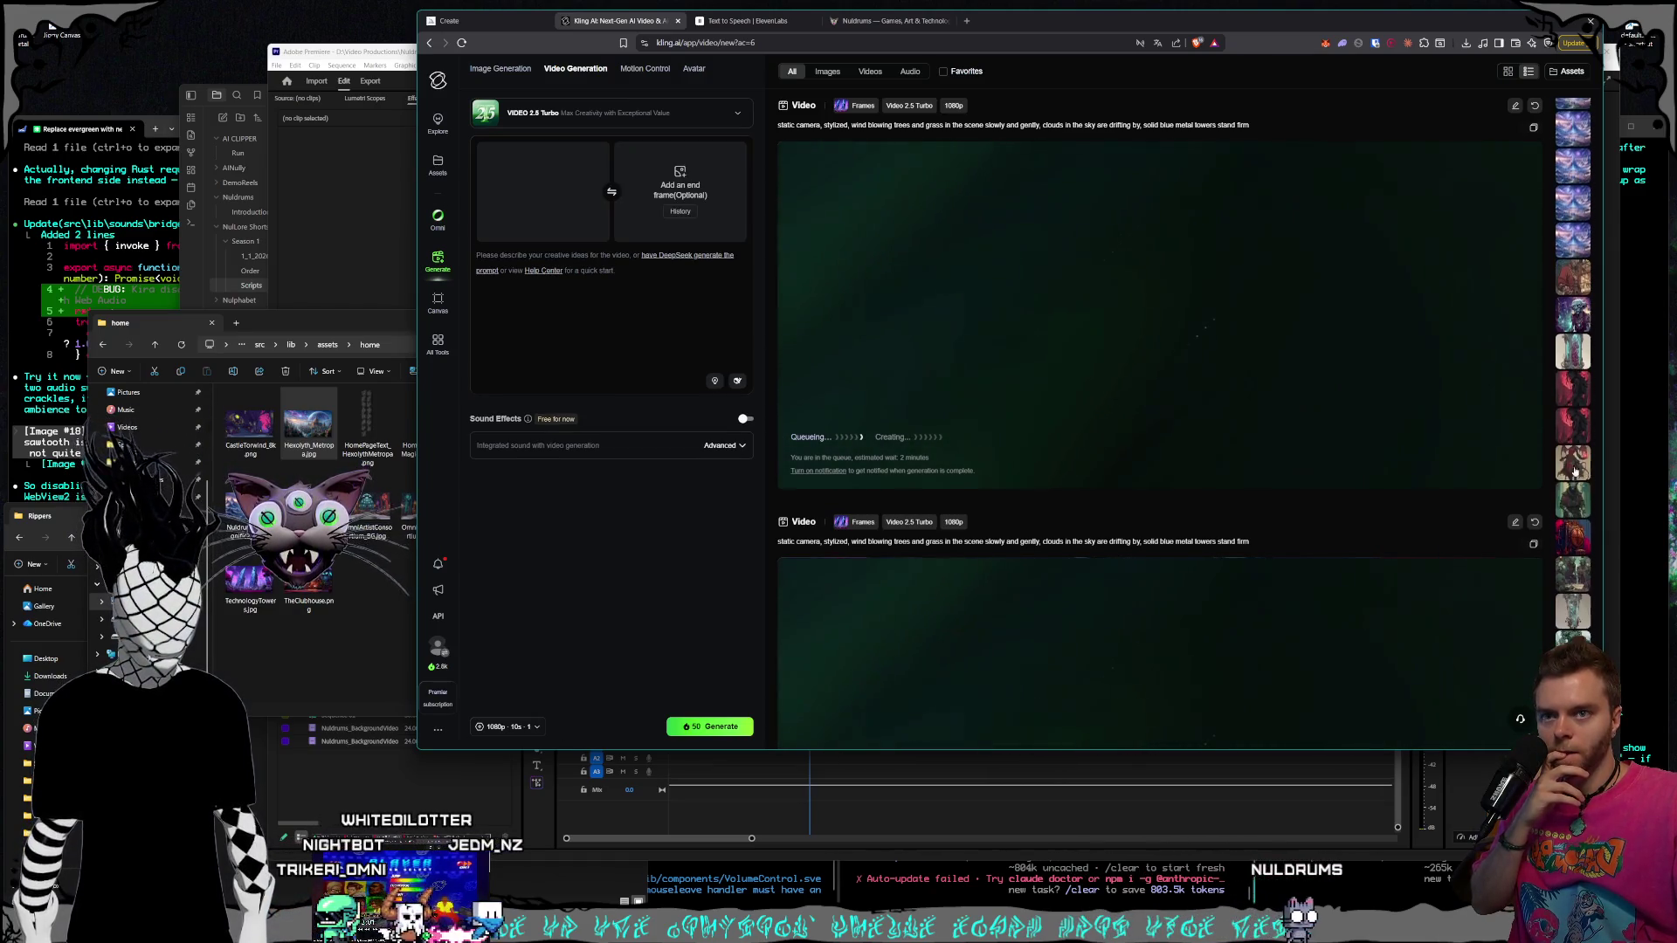
scroll(1574, 467, "down", 8)
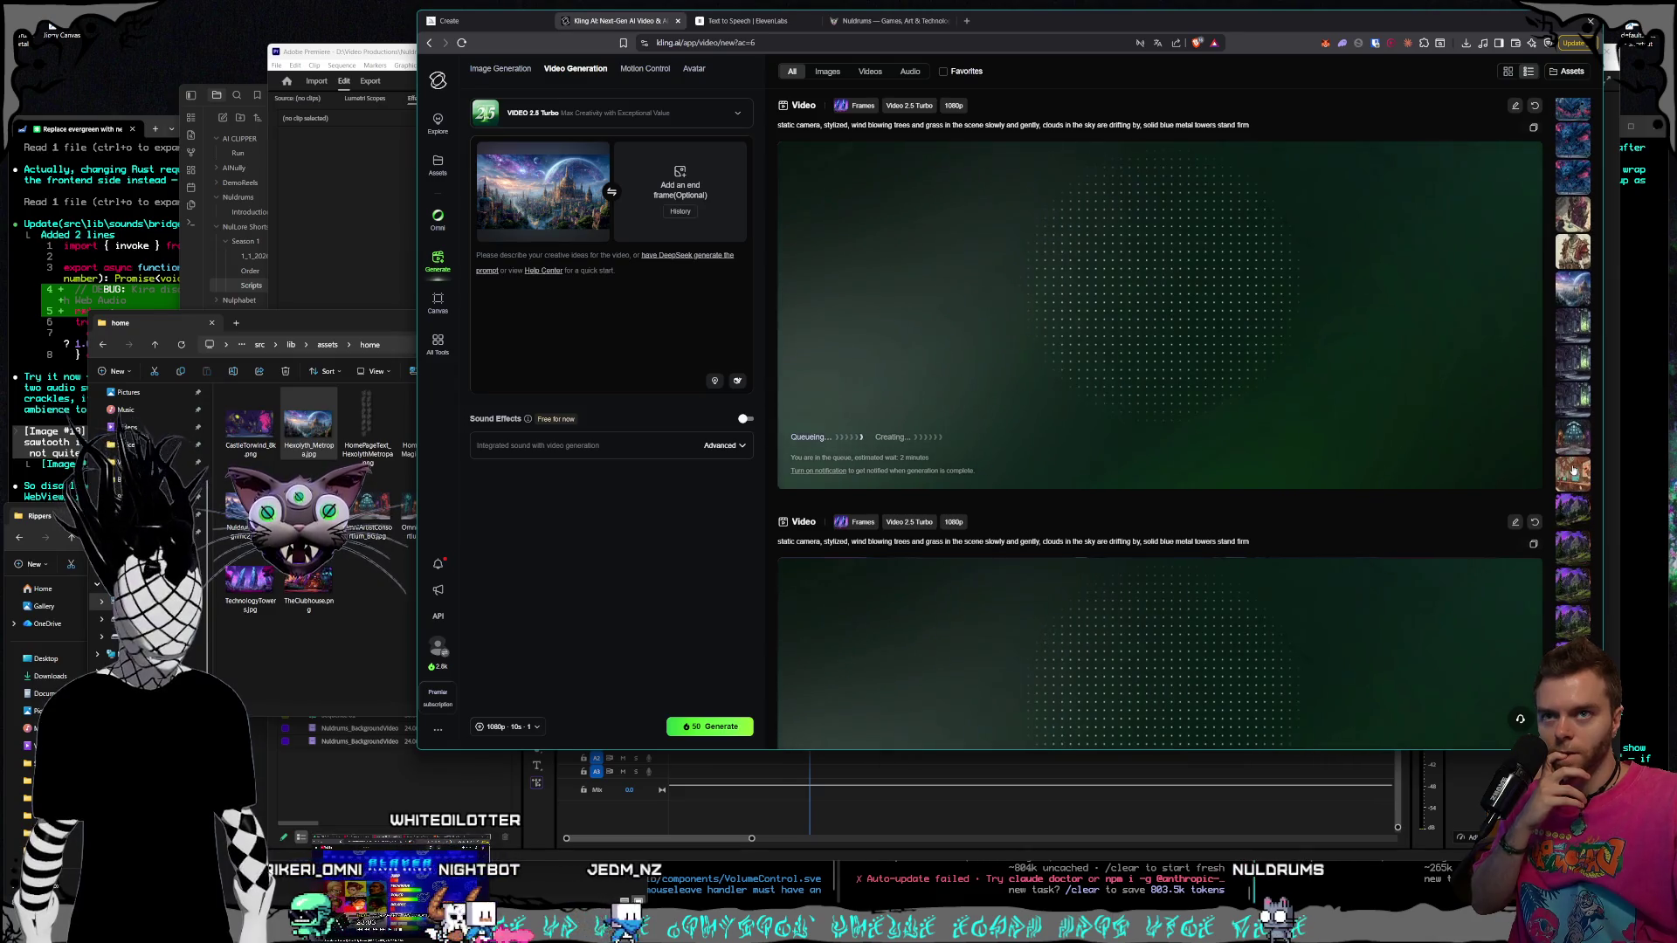
left_click(1573, 378)
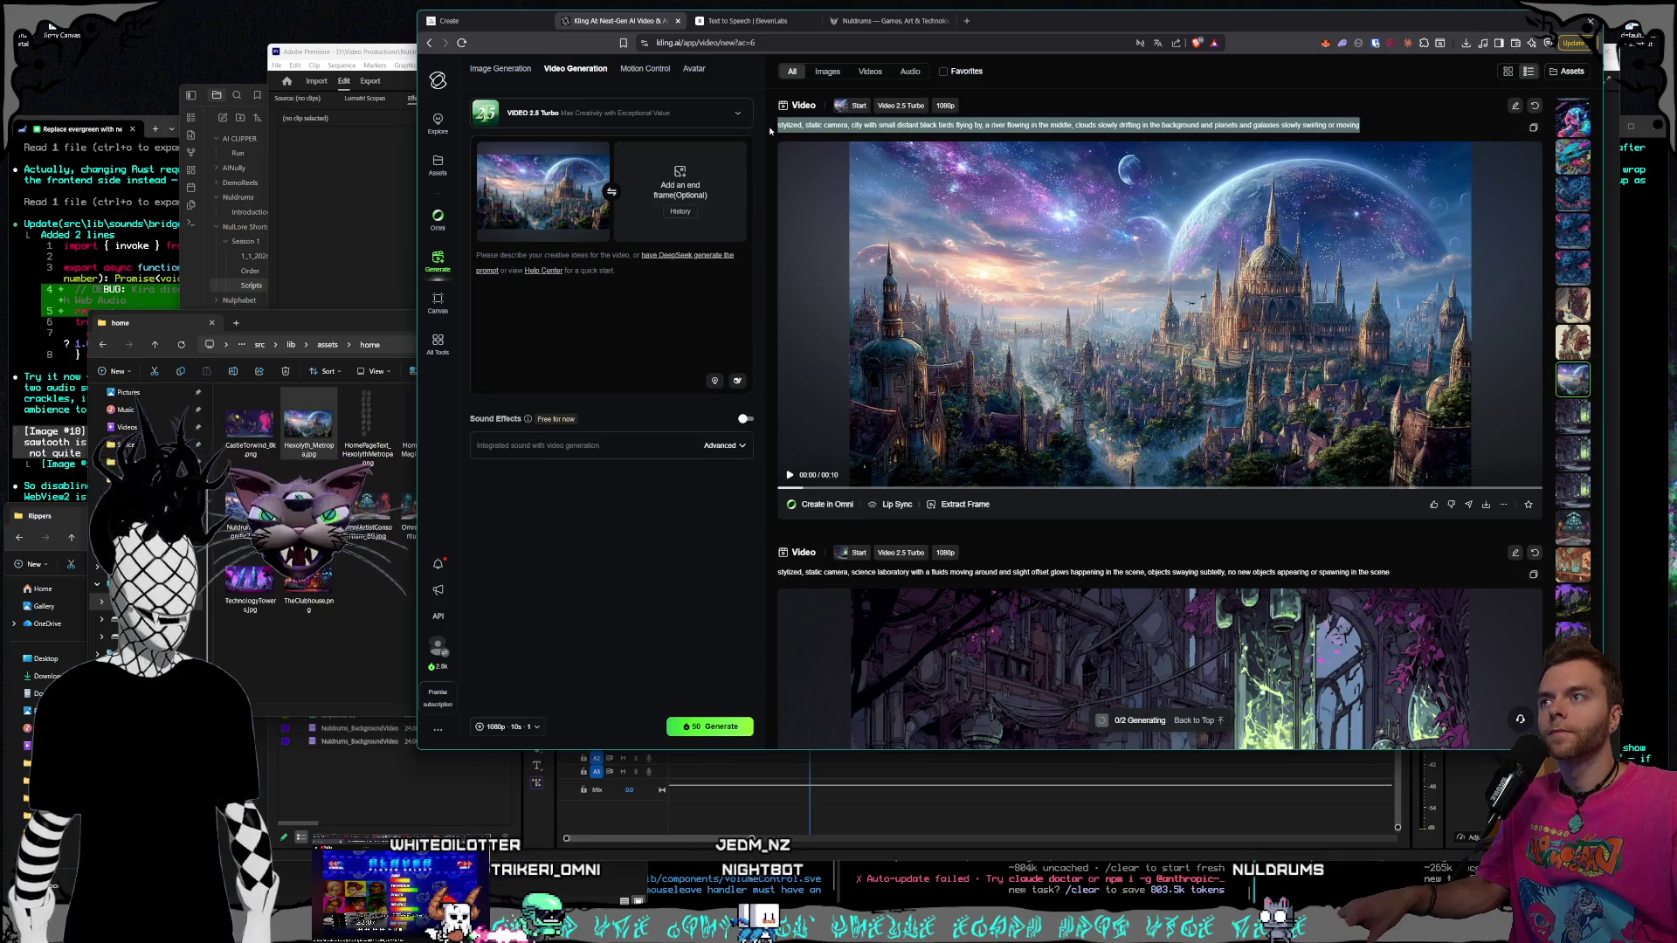
Reuse the earlier city video's prompt, keeping only its last prompt
left_click(653, 305)
key("ctrl+v")
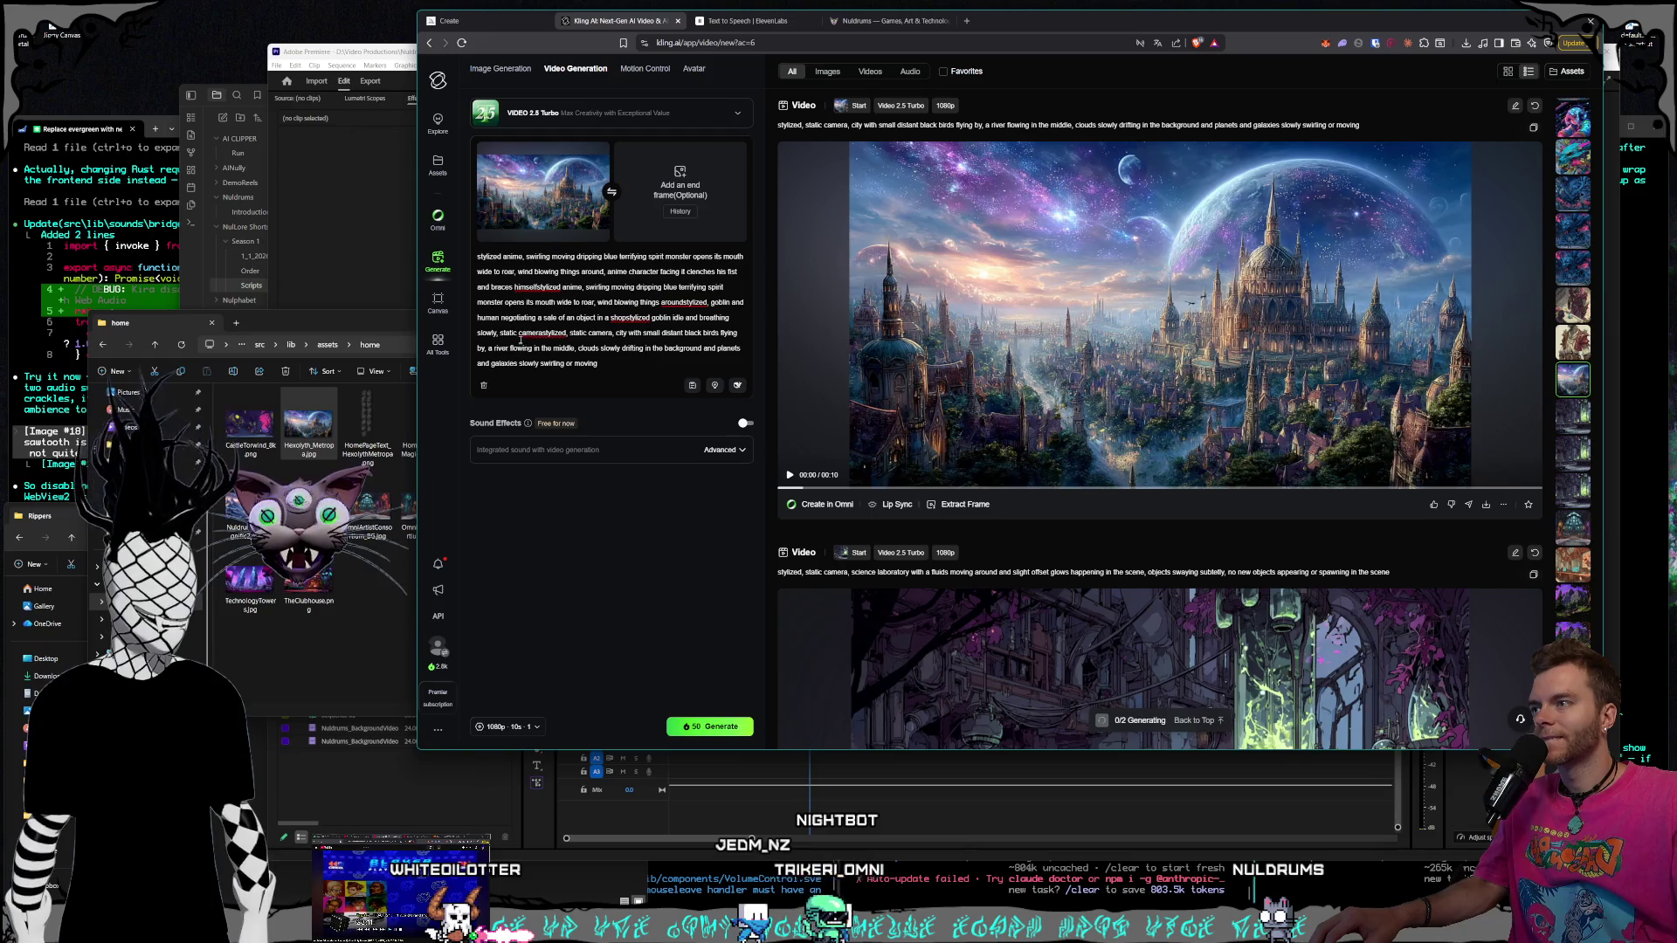
left_click_drag(545, 332, 477, 256)
key("BackSpace")
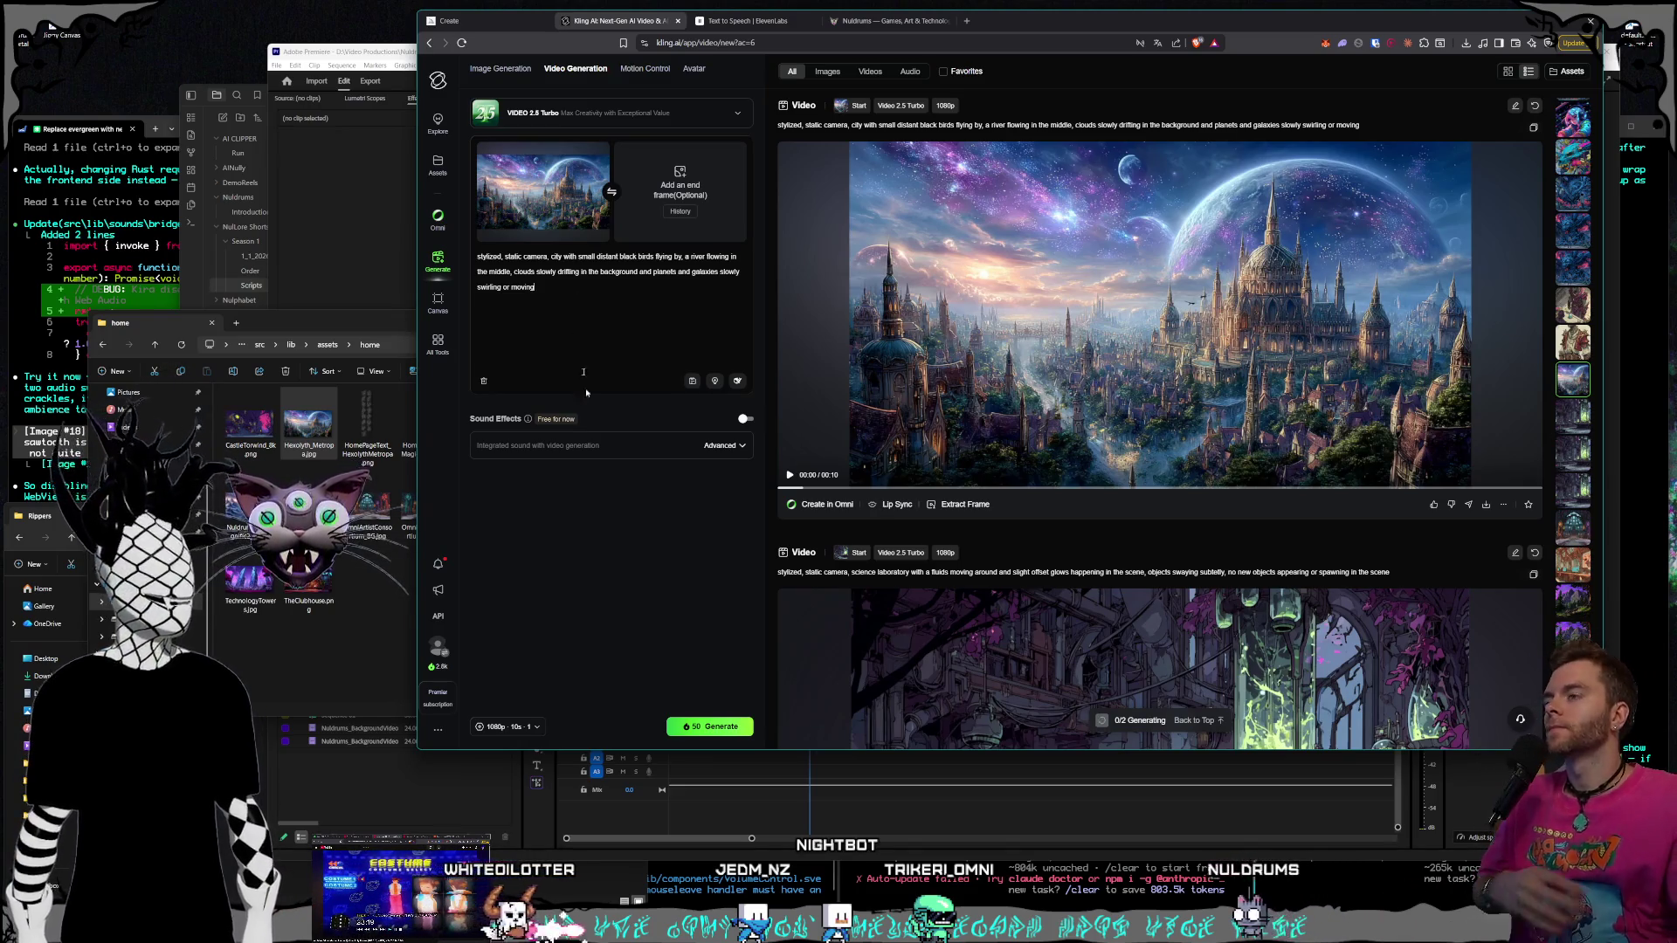
Swap the black birds for slowly spinning planets at constant size, and generate
left_click(610, 300)
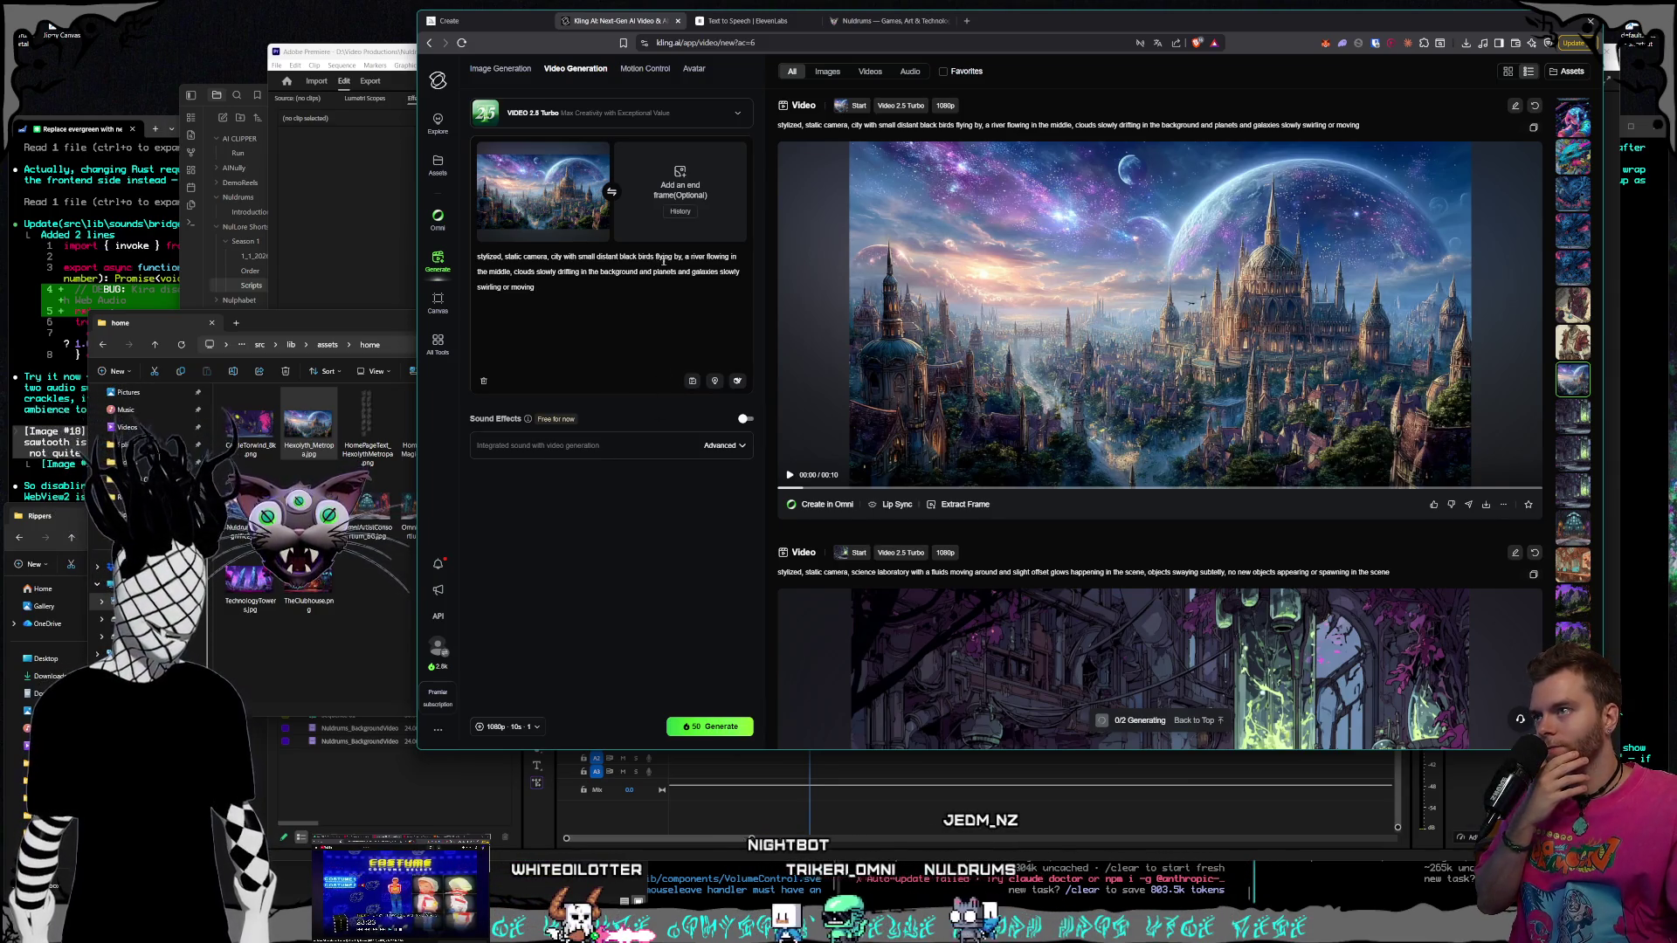
left_click_drag(599, 259, 576, 259)
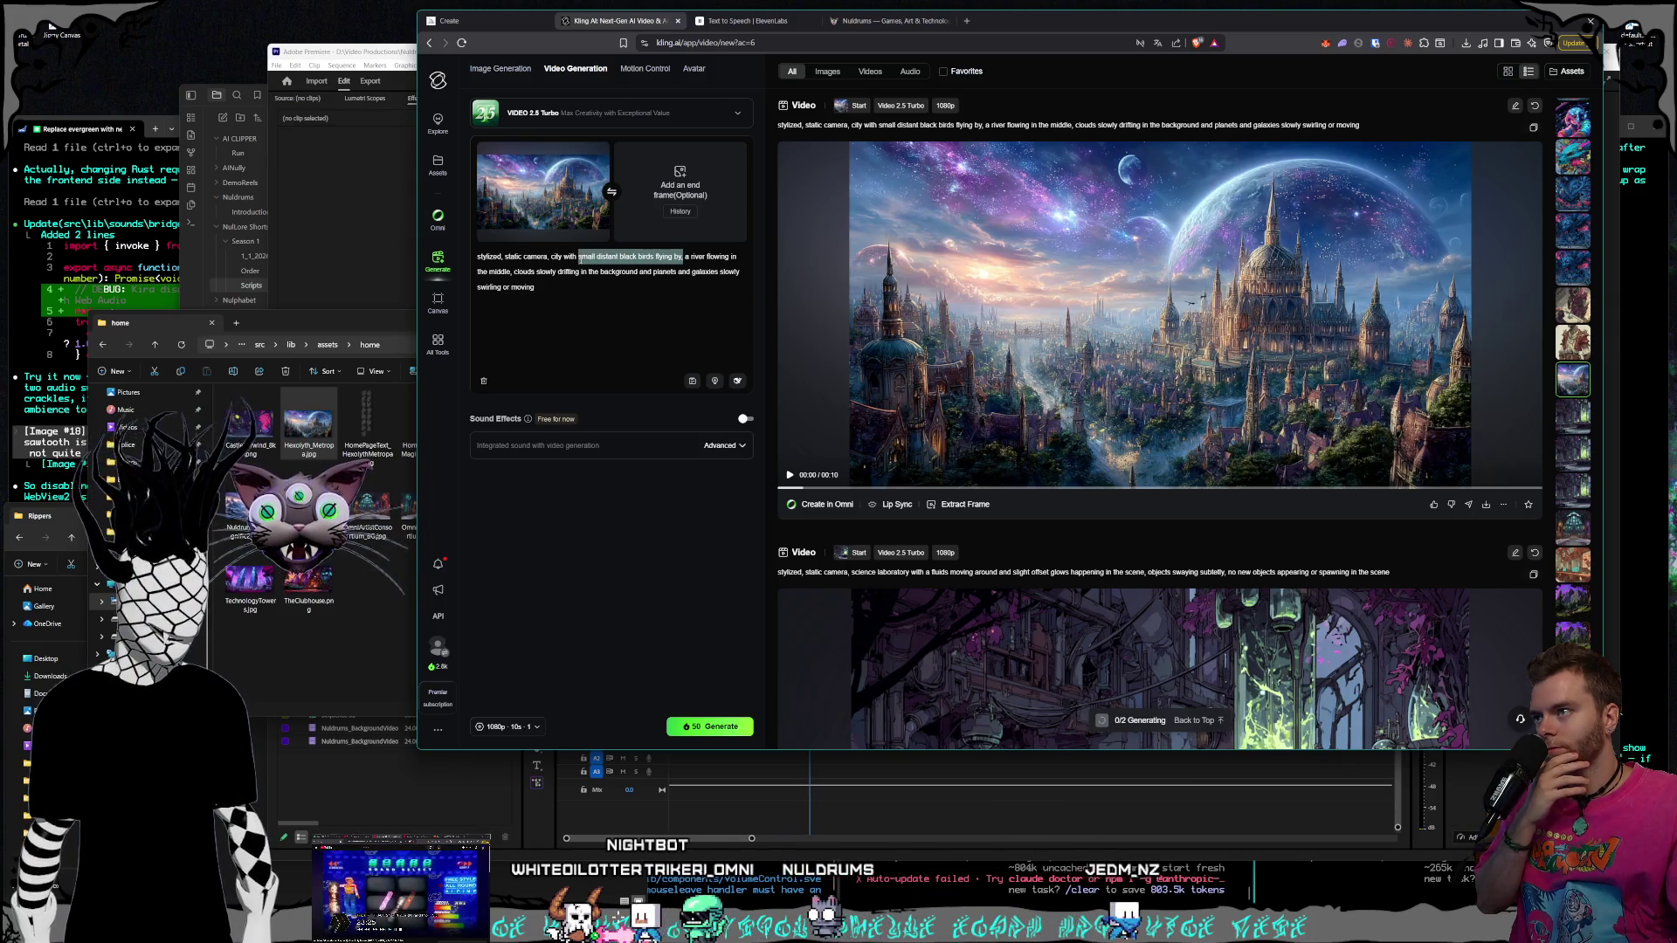
key("BackSpace")
type("planets slowly spinning, keep the")
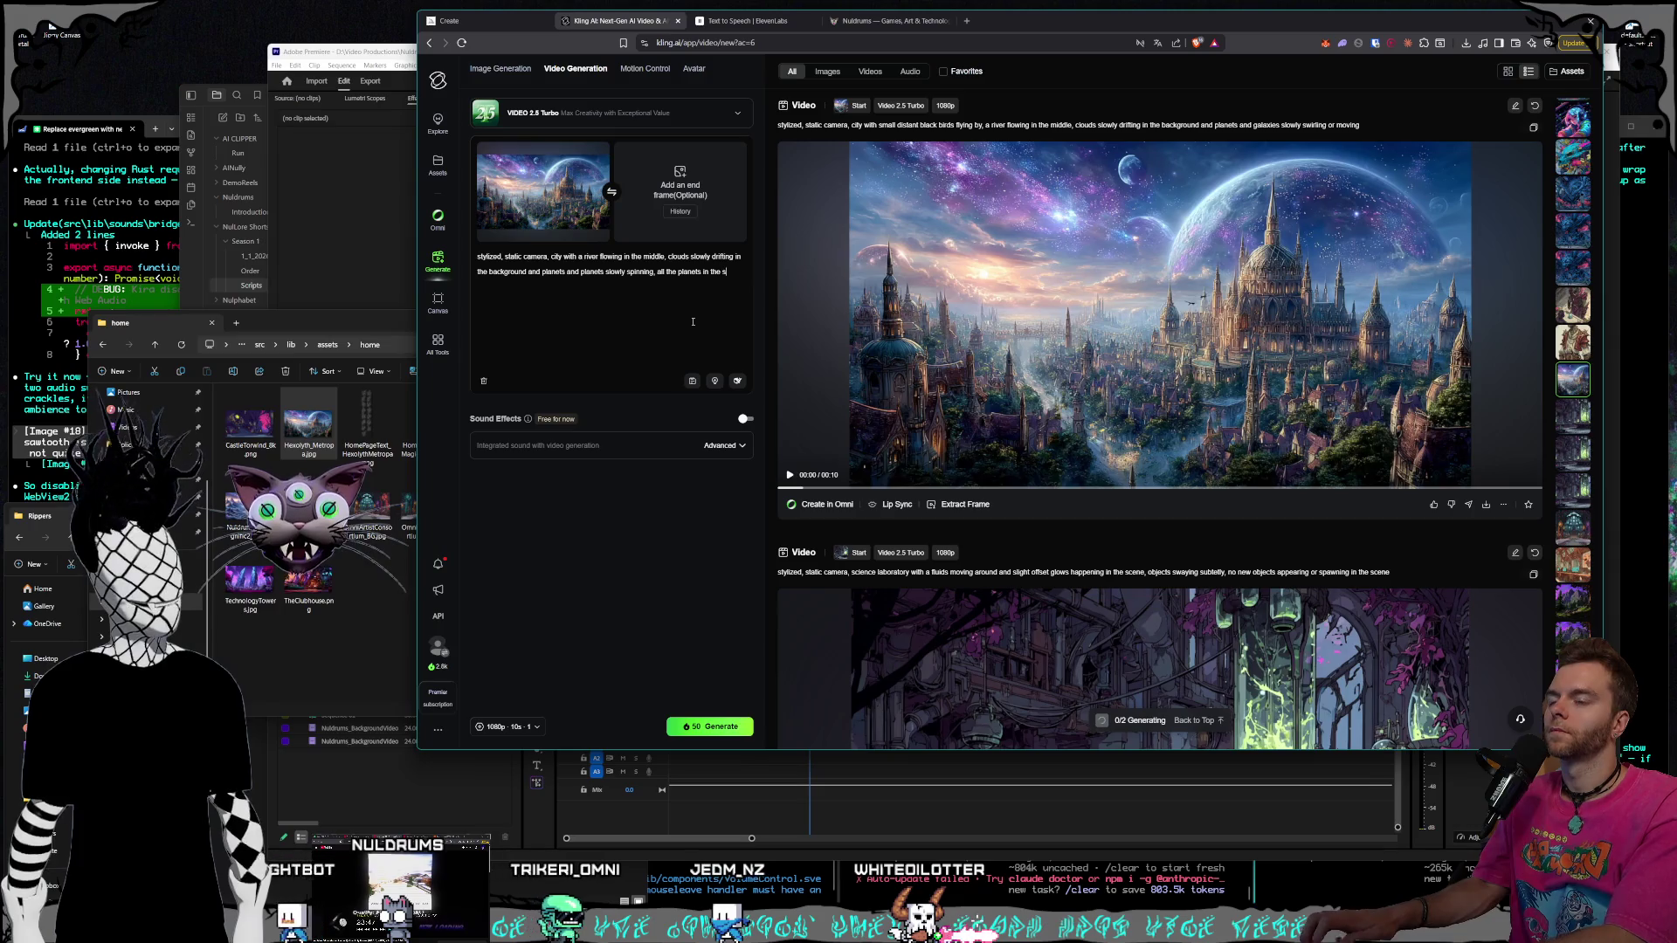
type(" keep their")
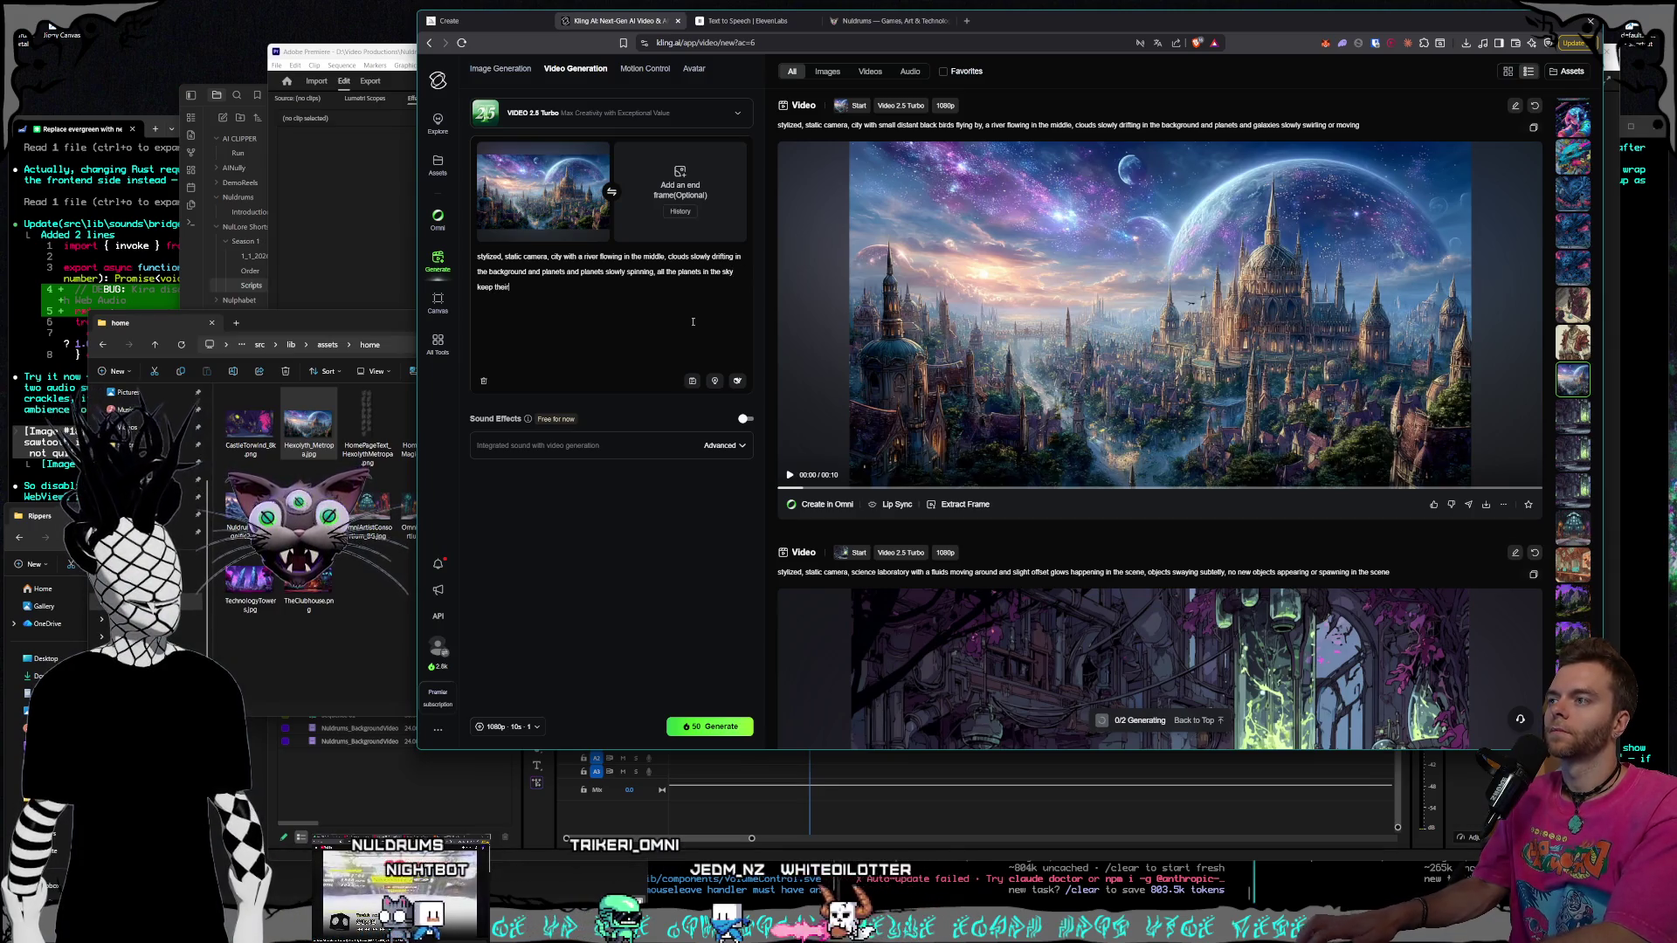
type("s")
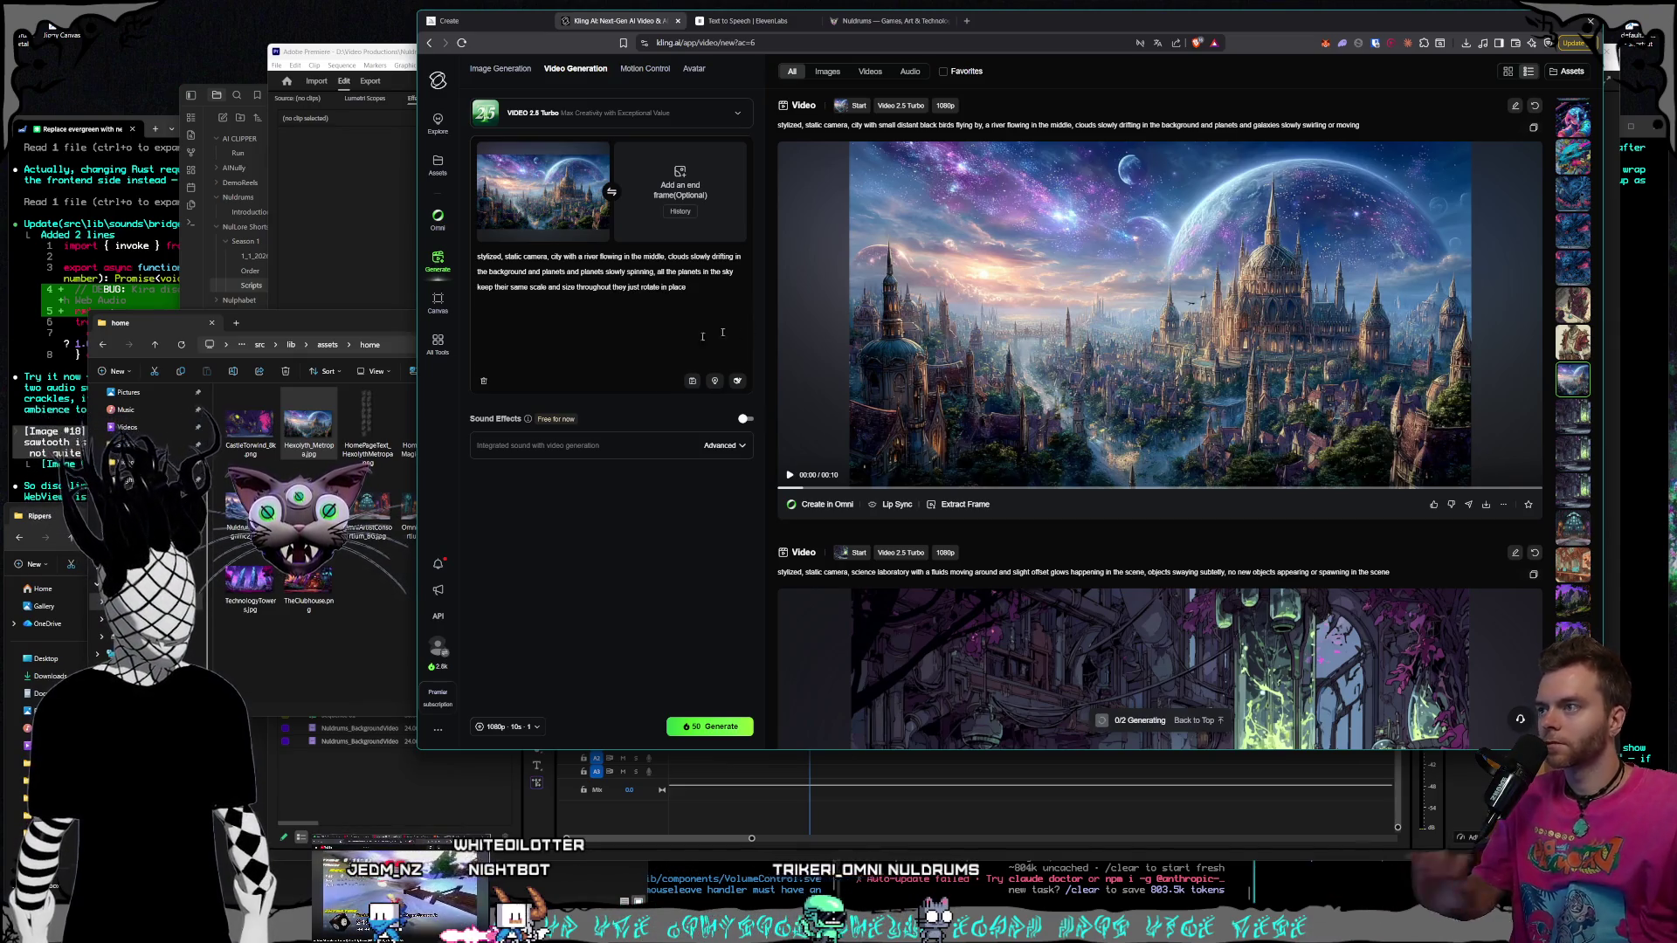
left_click(710, 726)
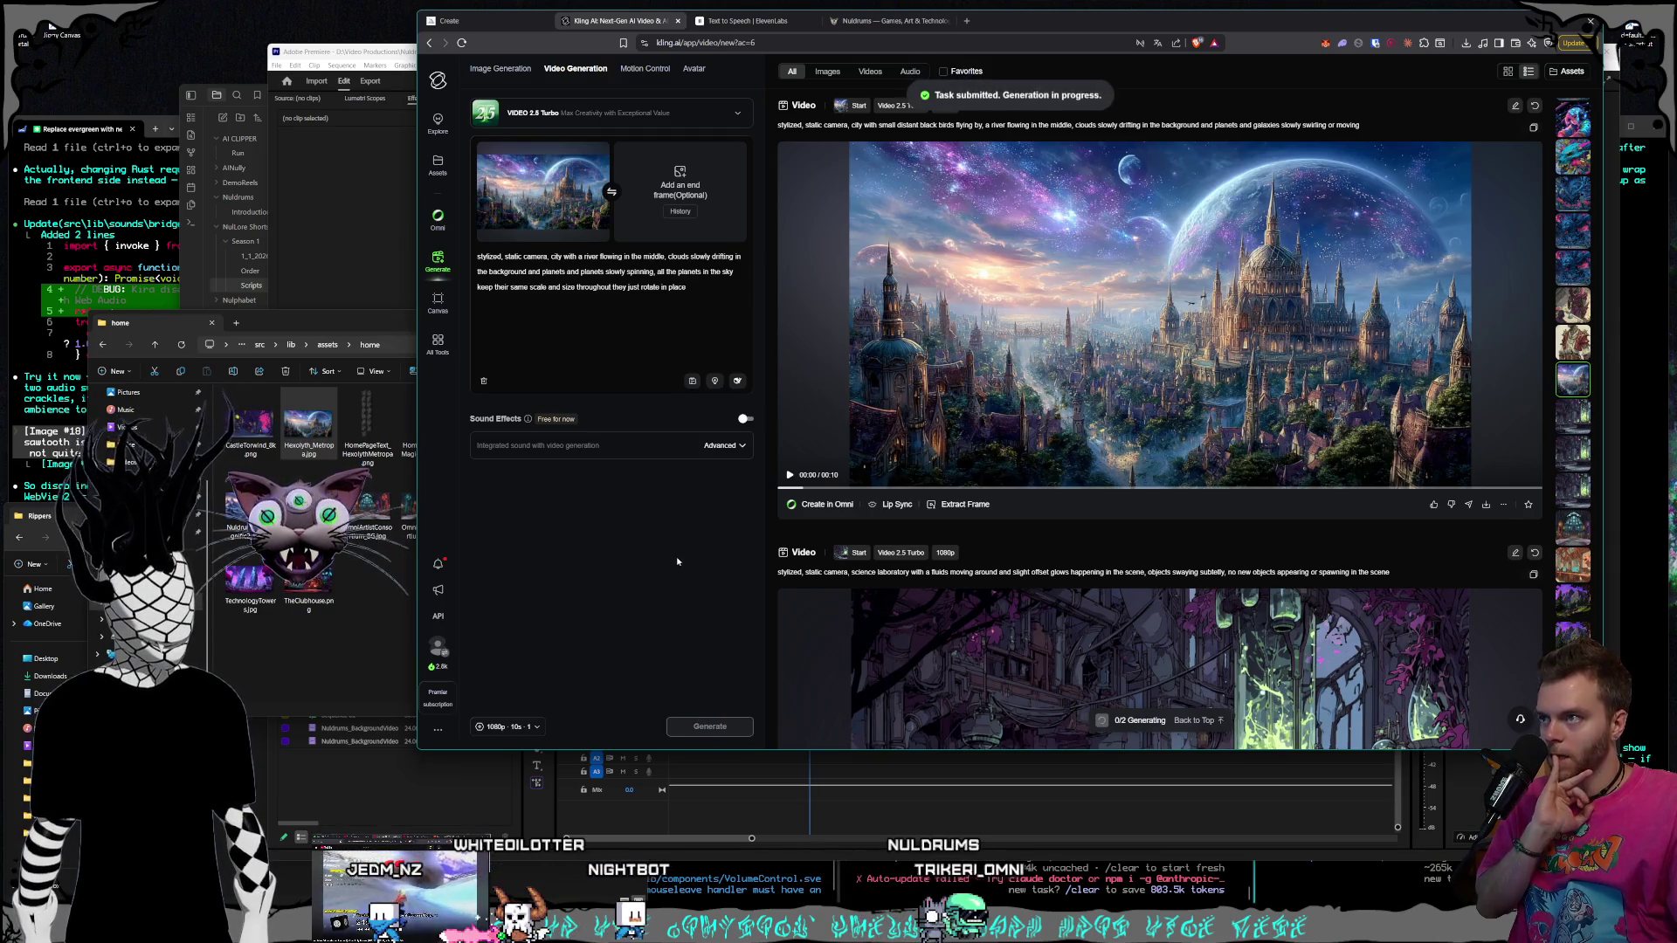
Scroll up the results feed and jump to the finished sci-fi clubhouse video
scroll(1396, 495, "up", 20)
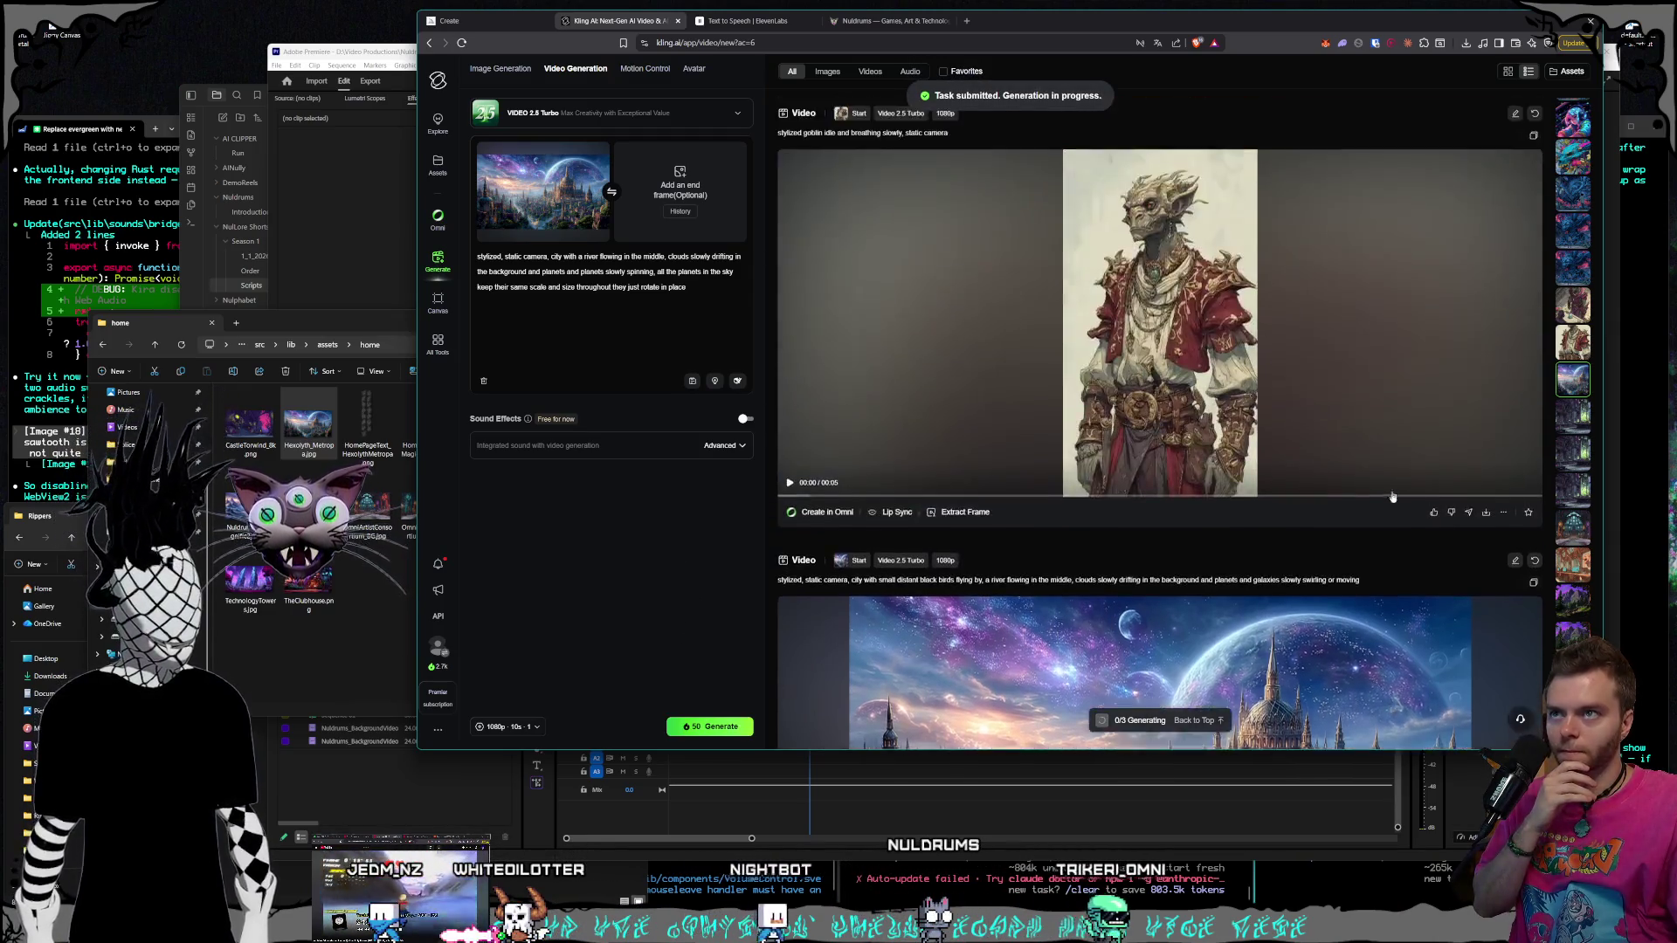
scroll(1392, 498, "up", 10)
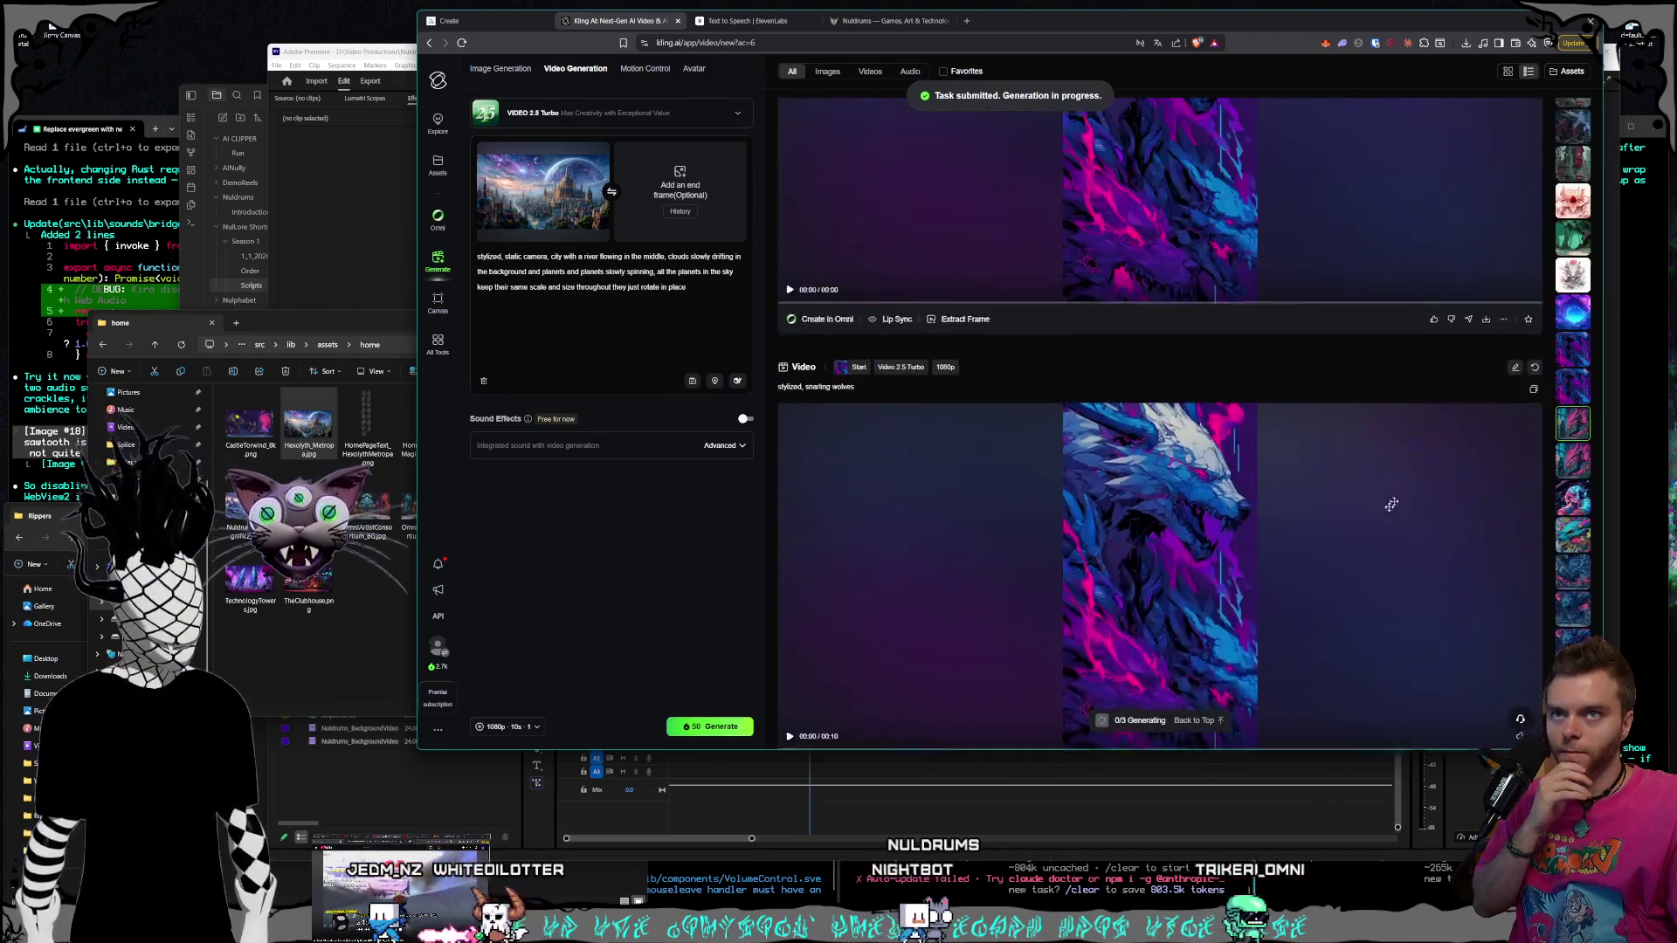
scroll(1570, 401, "up", 10)
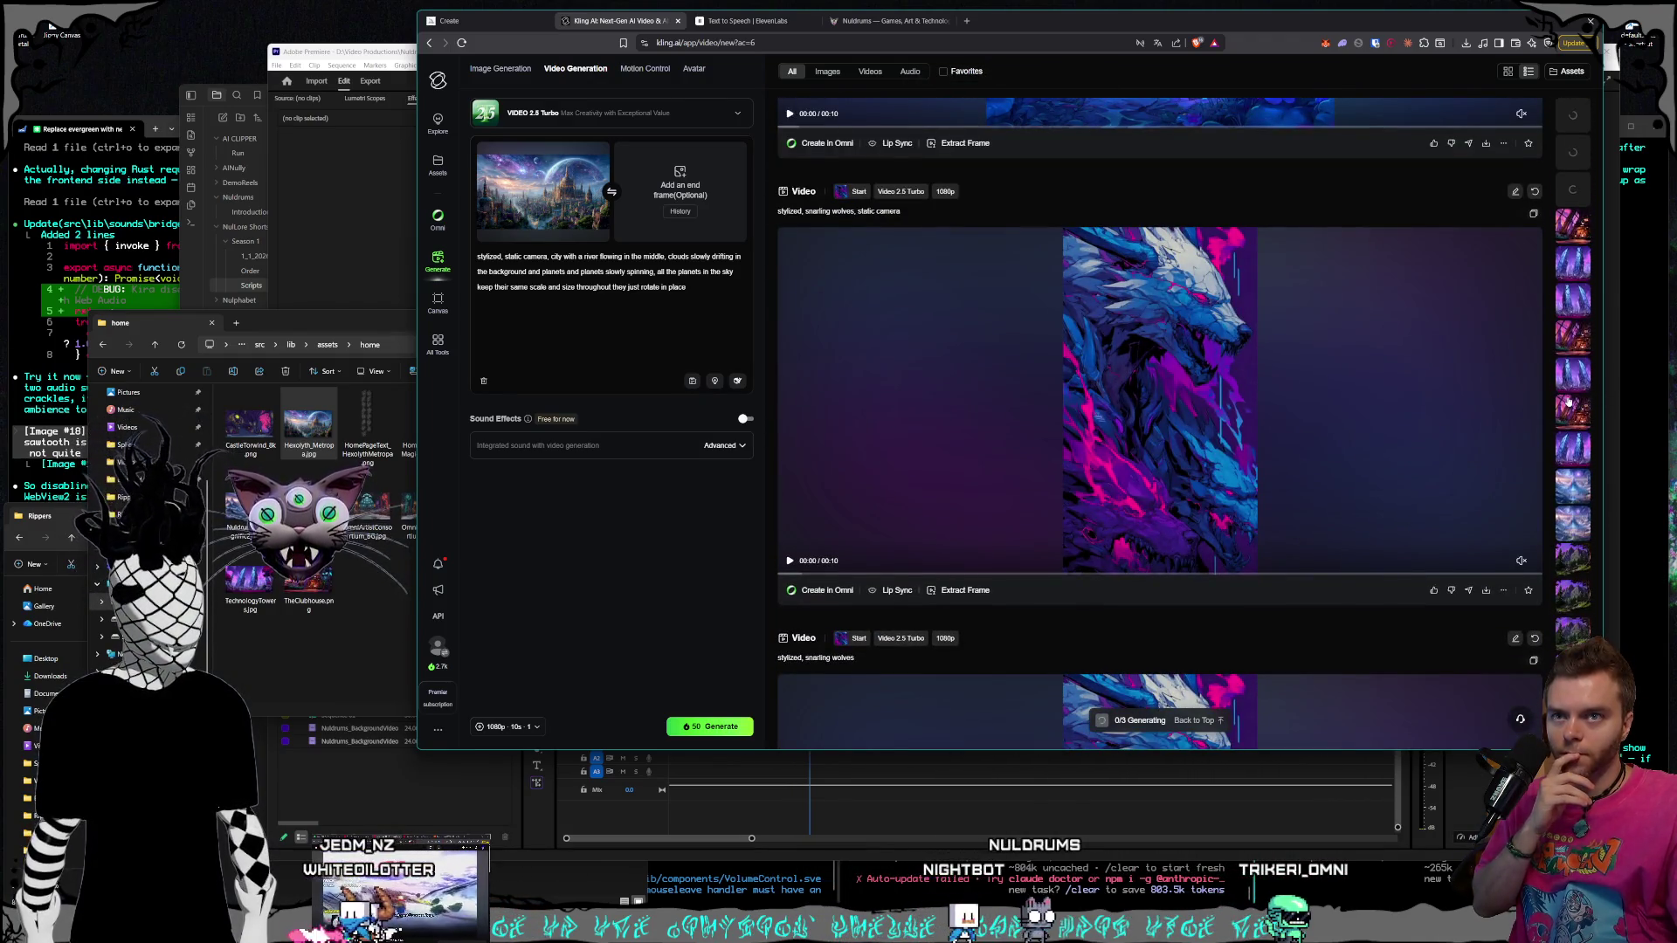
left_click(1572, 229)
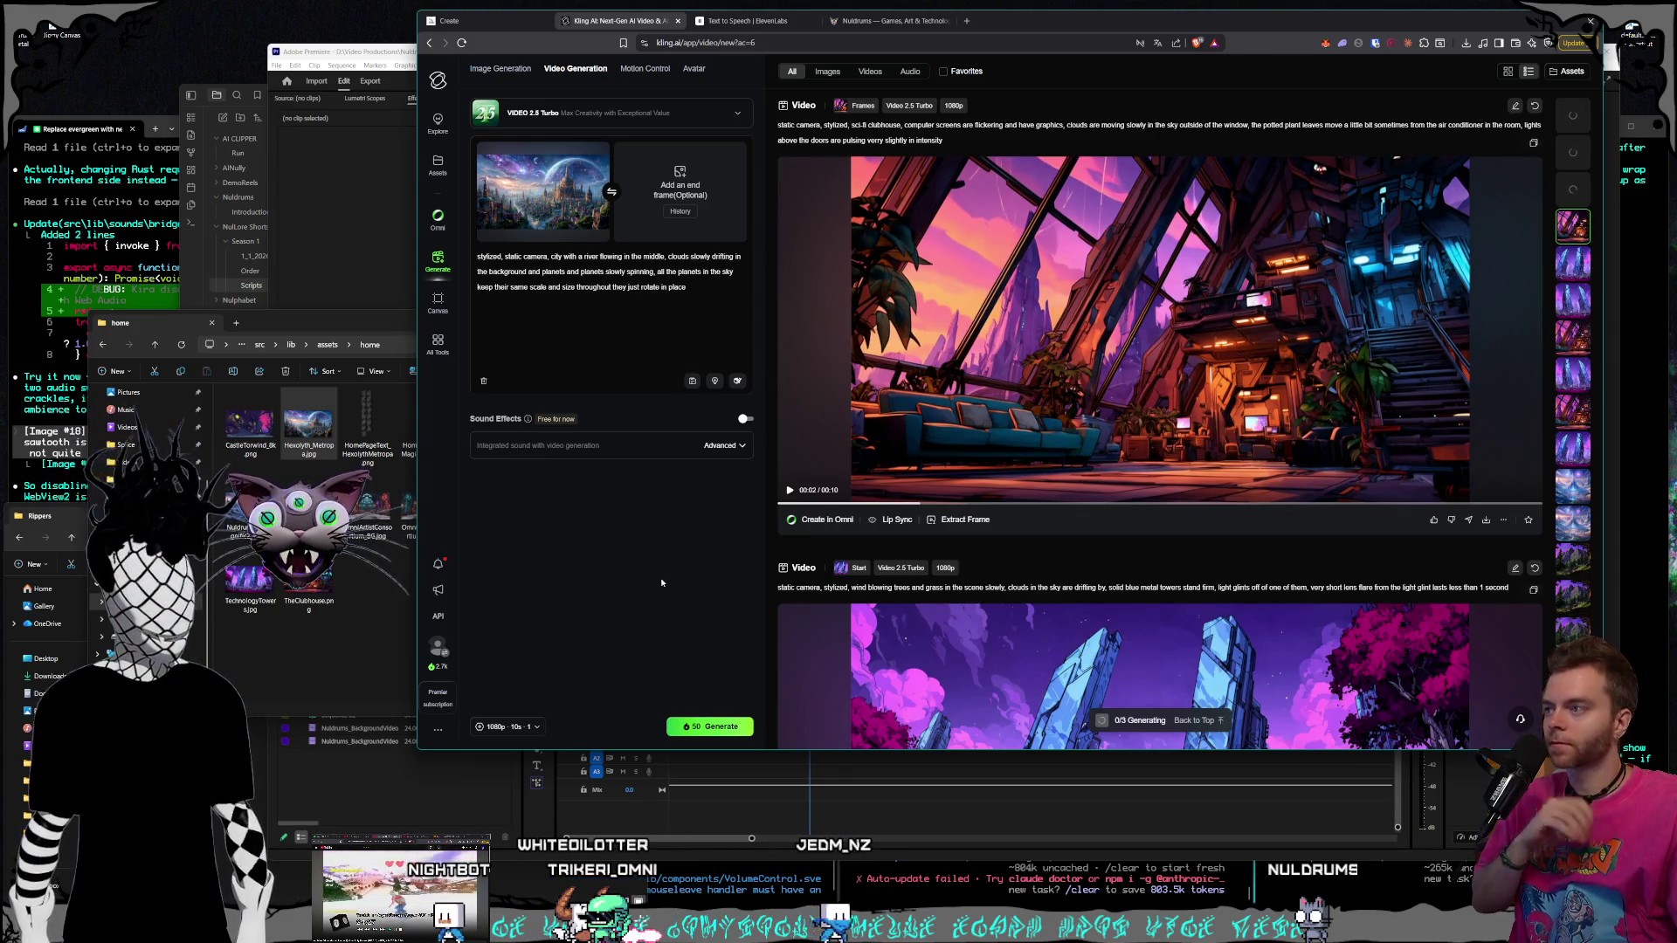
In Midjourney, reuse the creature image's prompt and set that image as omni reference
left_click(492, 21)
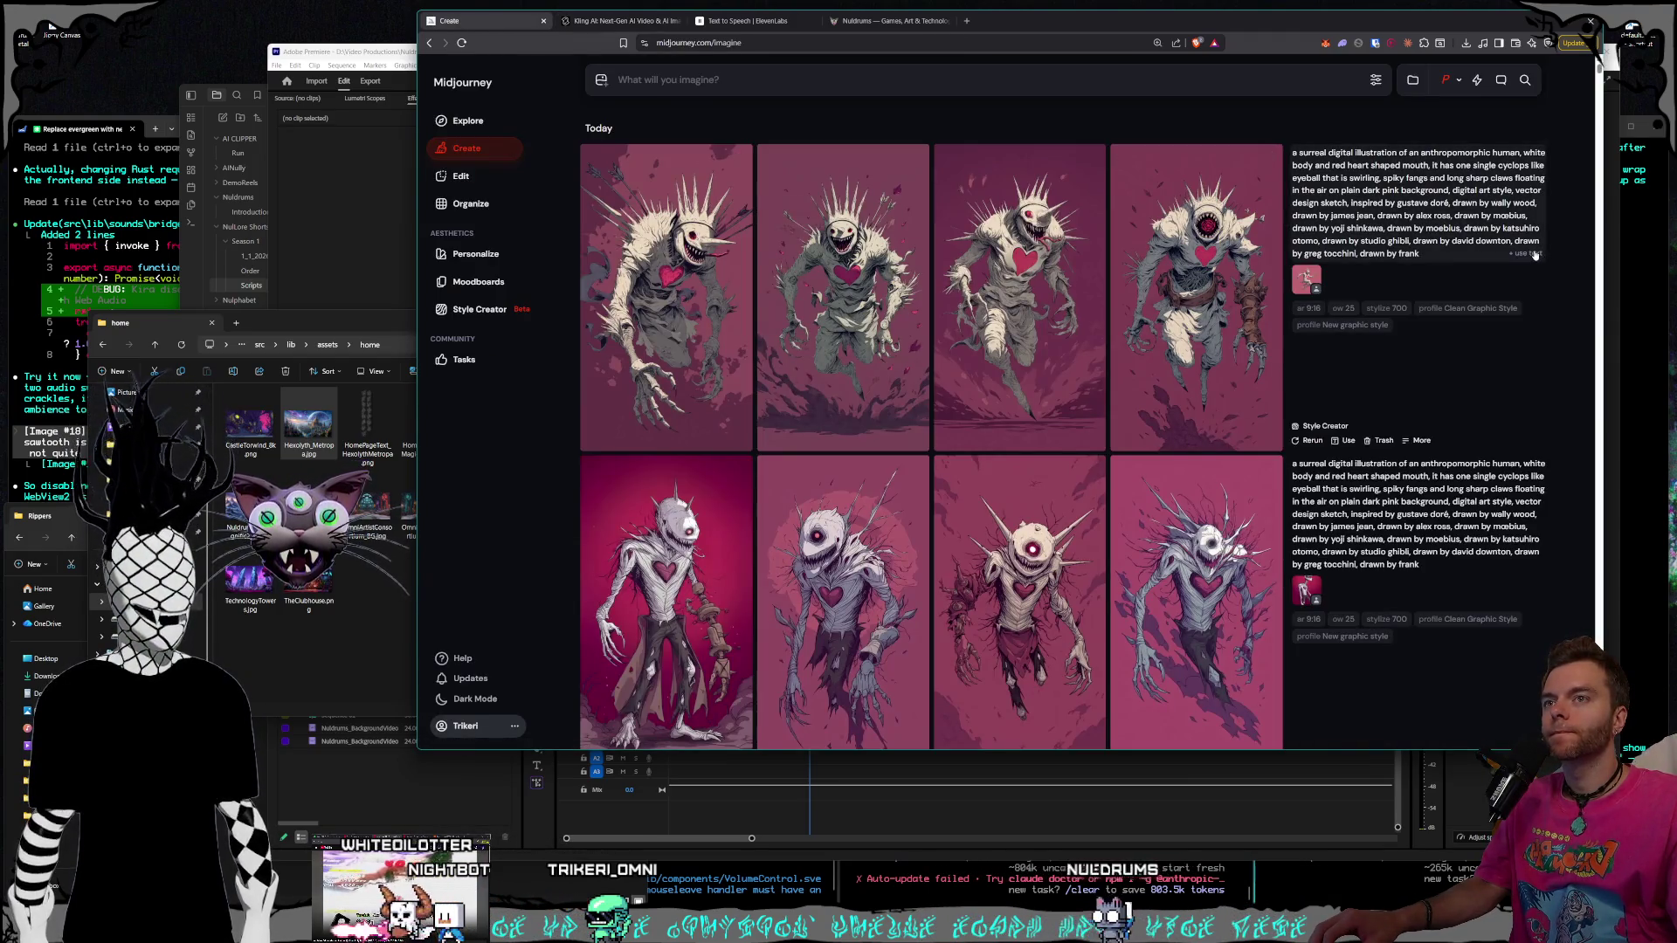
left_click(1535, 255)
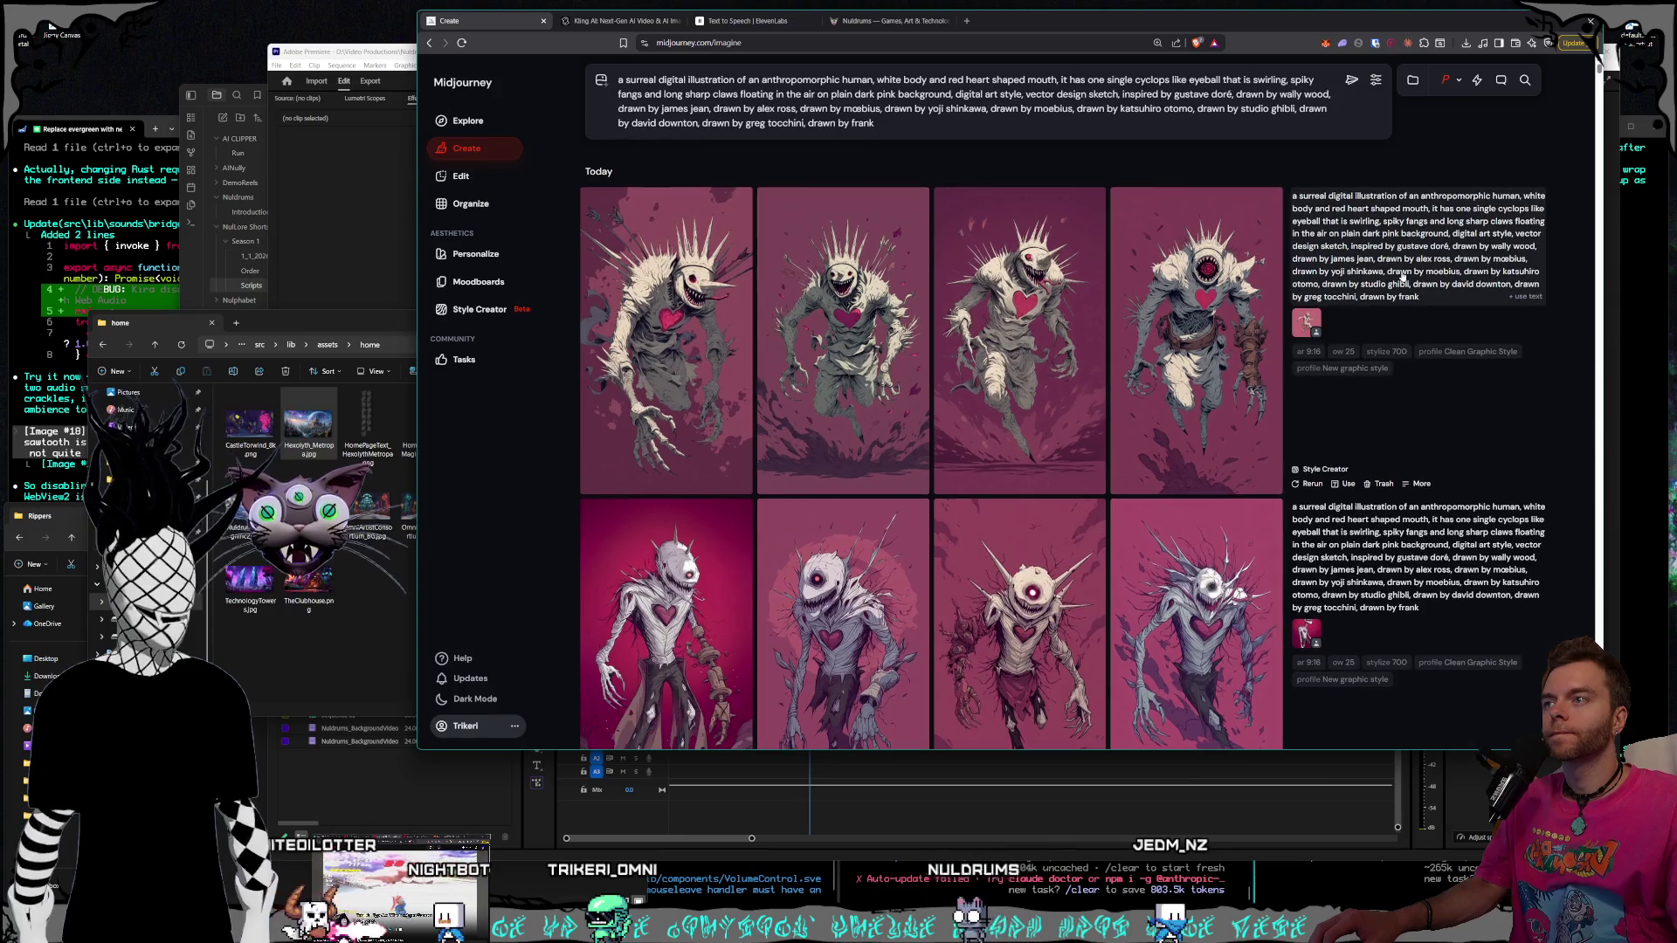
left_click(601, 80)
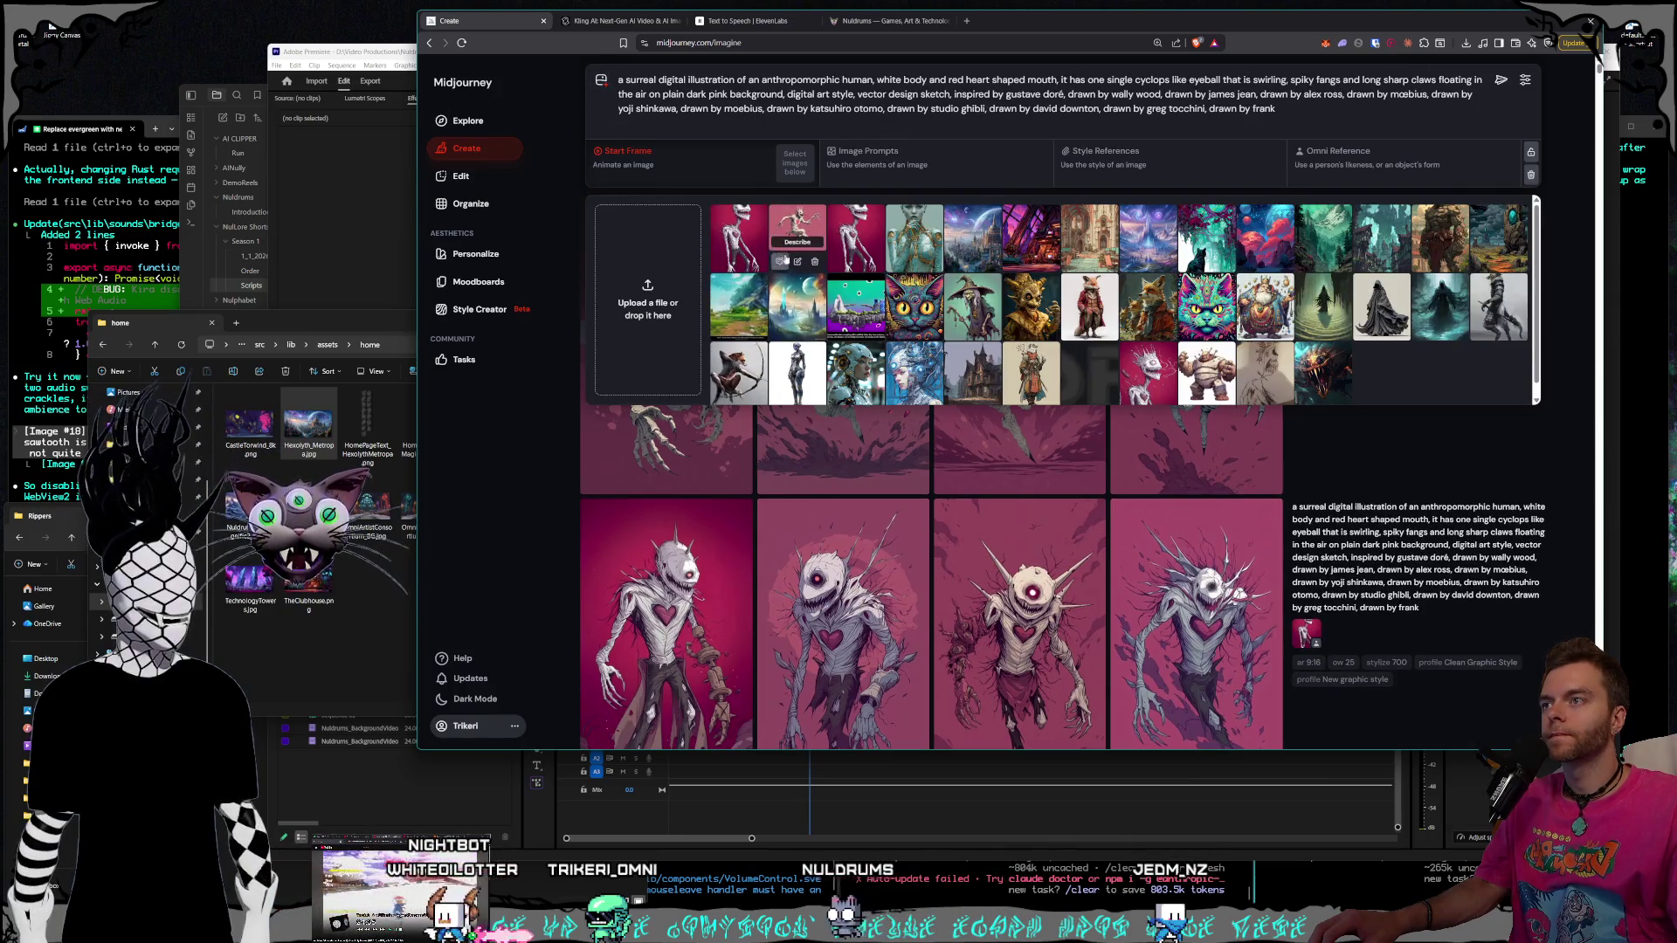
mouse_move(800, 232)
left_mouse_down()
mouse_move(908, 183)
mouse_move(1394, 162)
left_mouse_up()
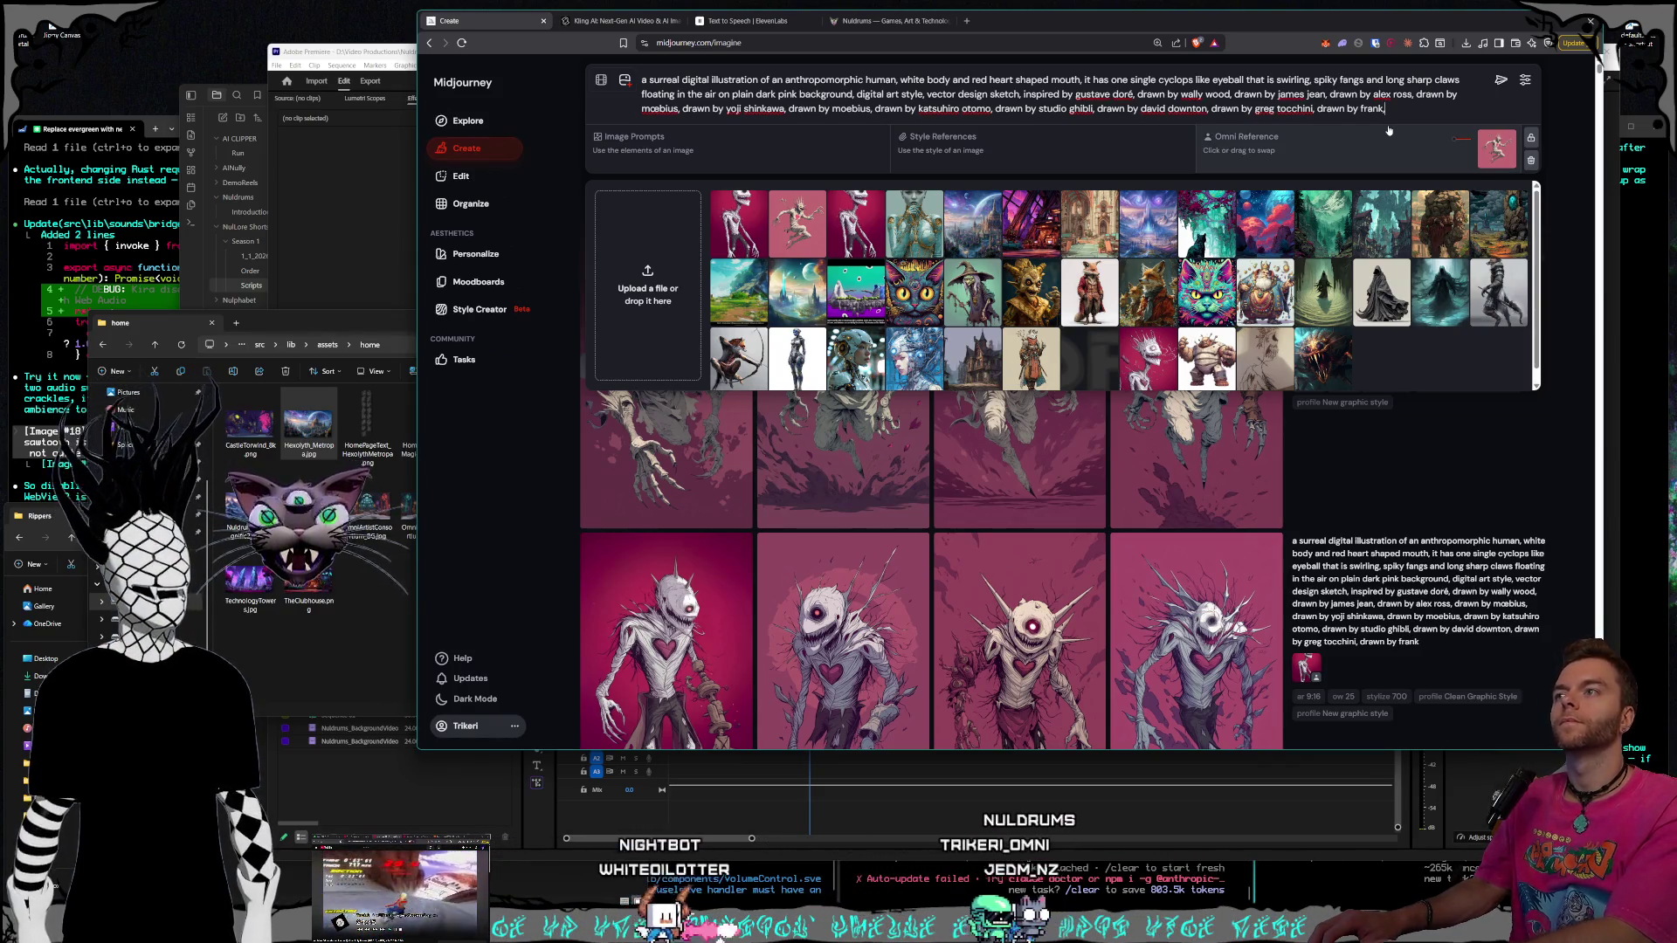
Replace the pink-background phrase with 'in a dark alleyway attacking a human' and submit
key("BackSpace")
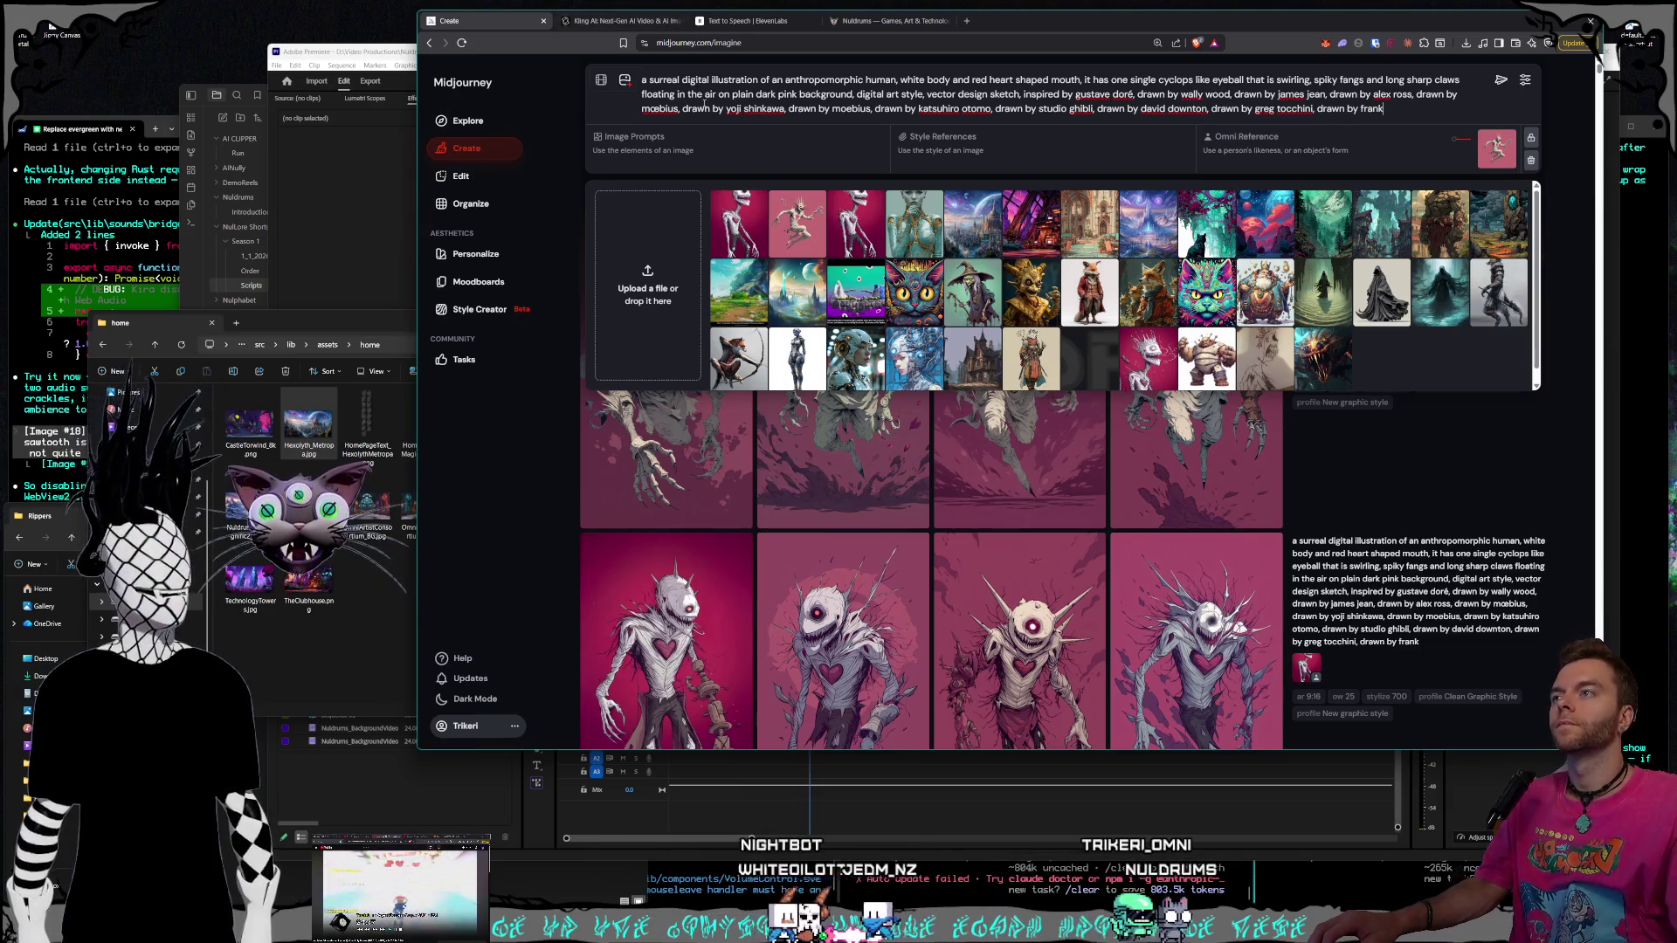
left_click_drag(853, 94, 646, 93)
key("BackSpace")
type(", the")
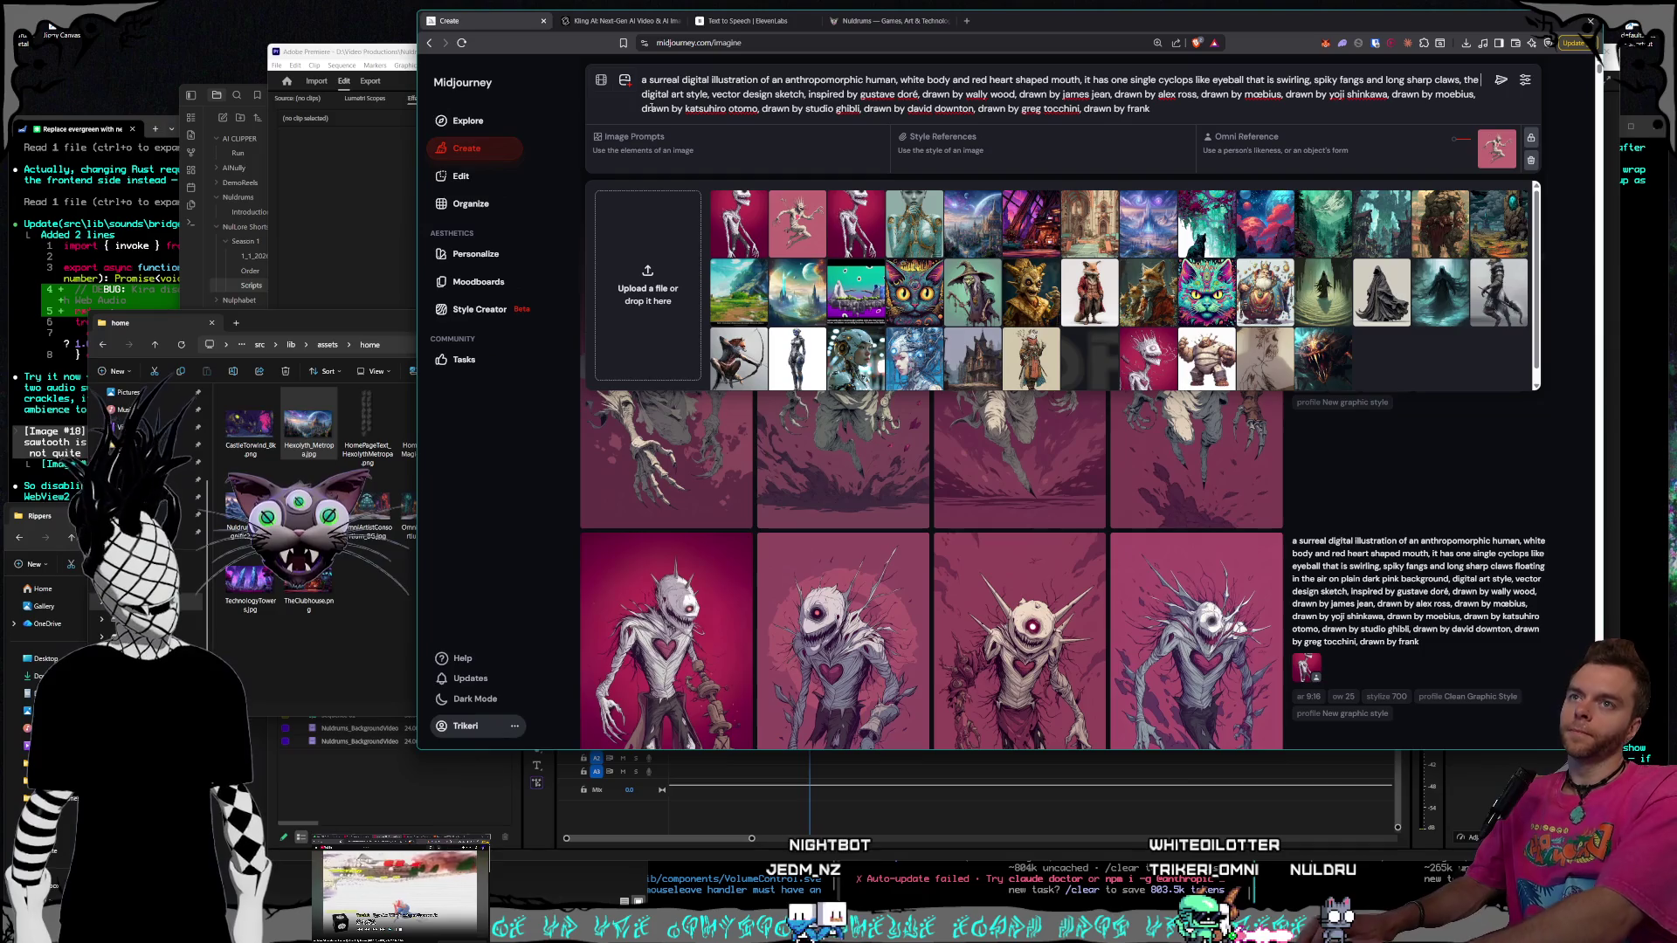
type("creature is ")
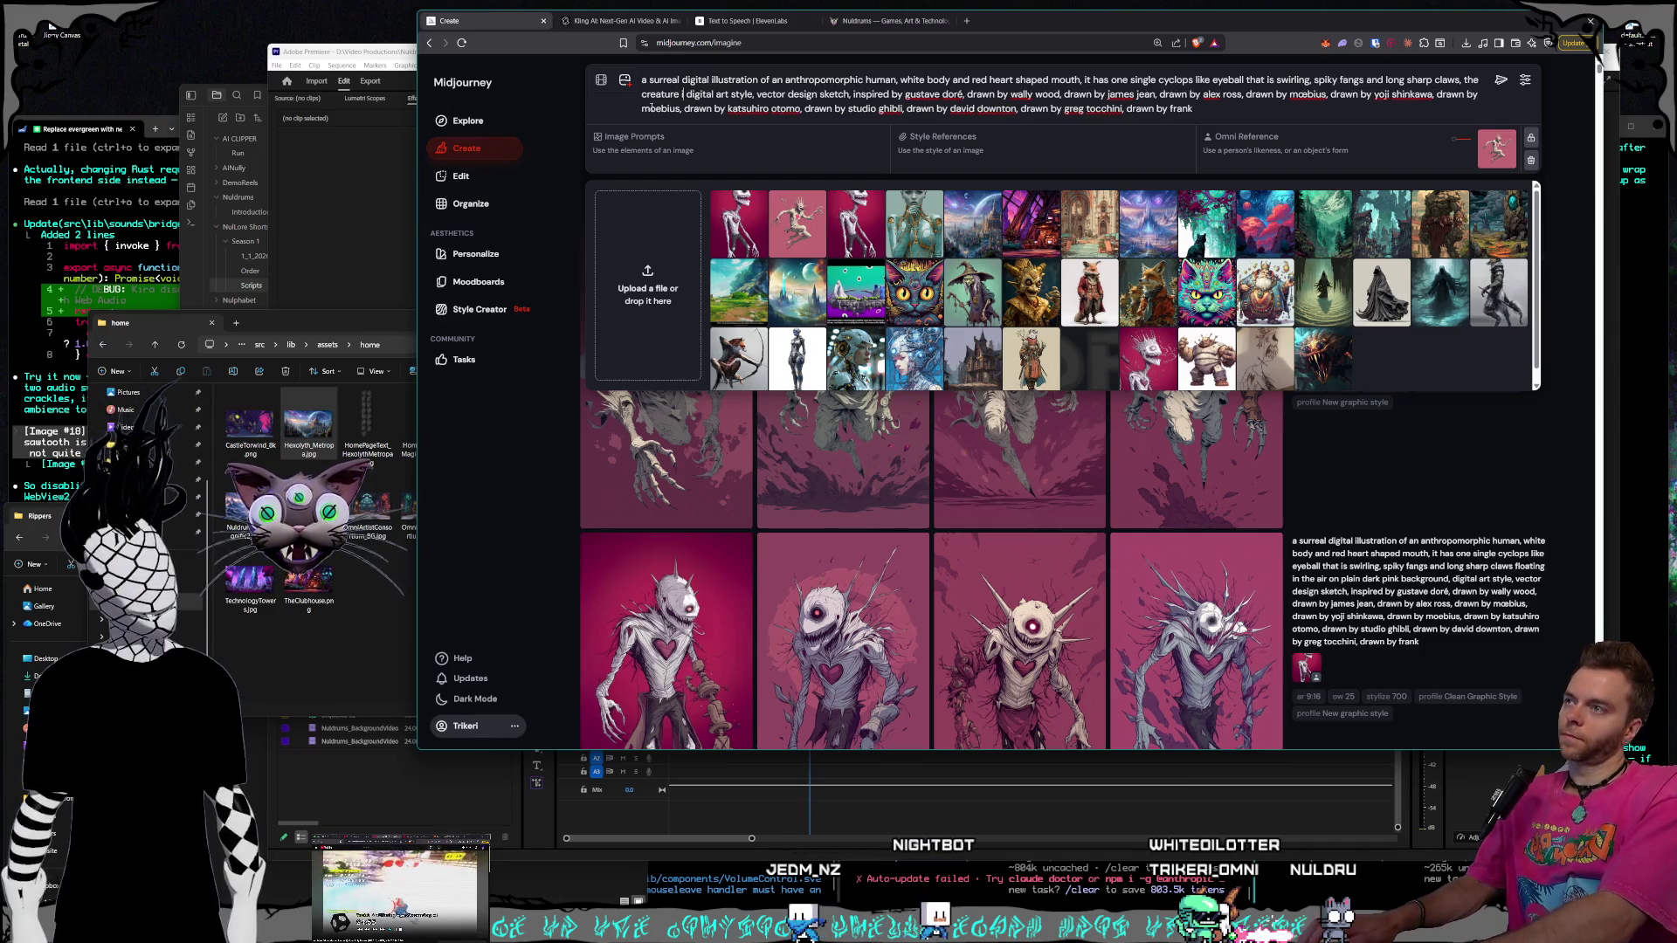
type("in a")
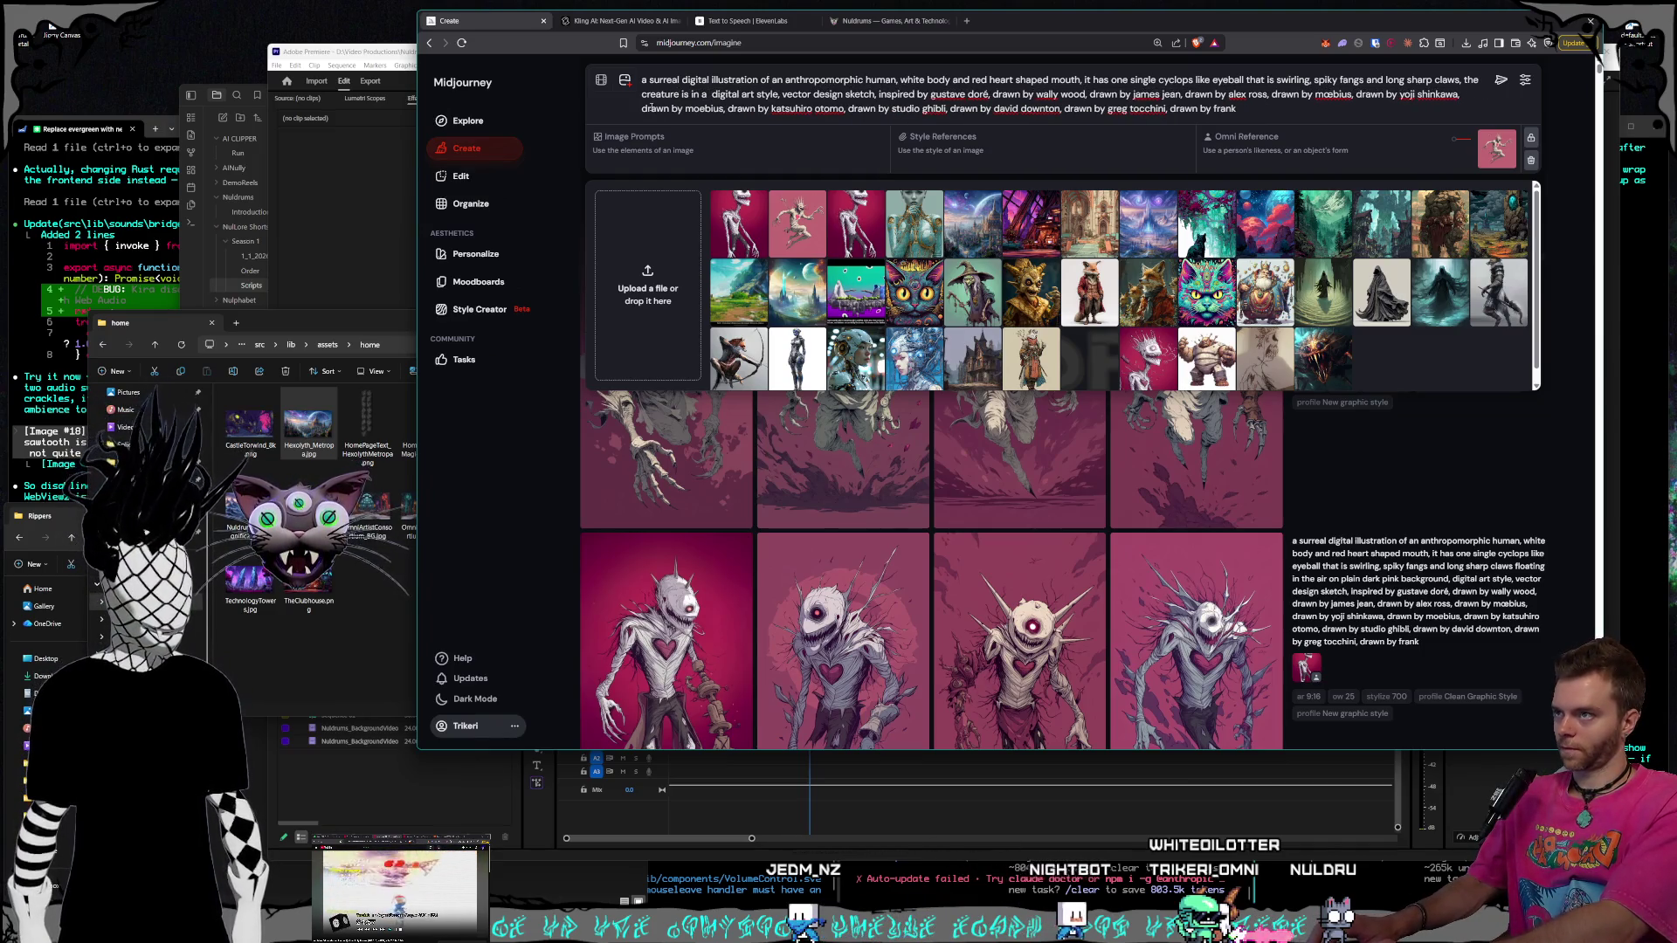
key("BackSpace")
type("n a alleywa")
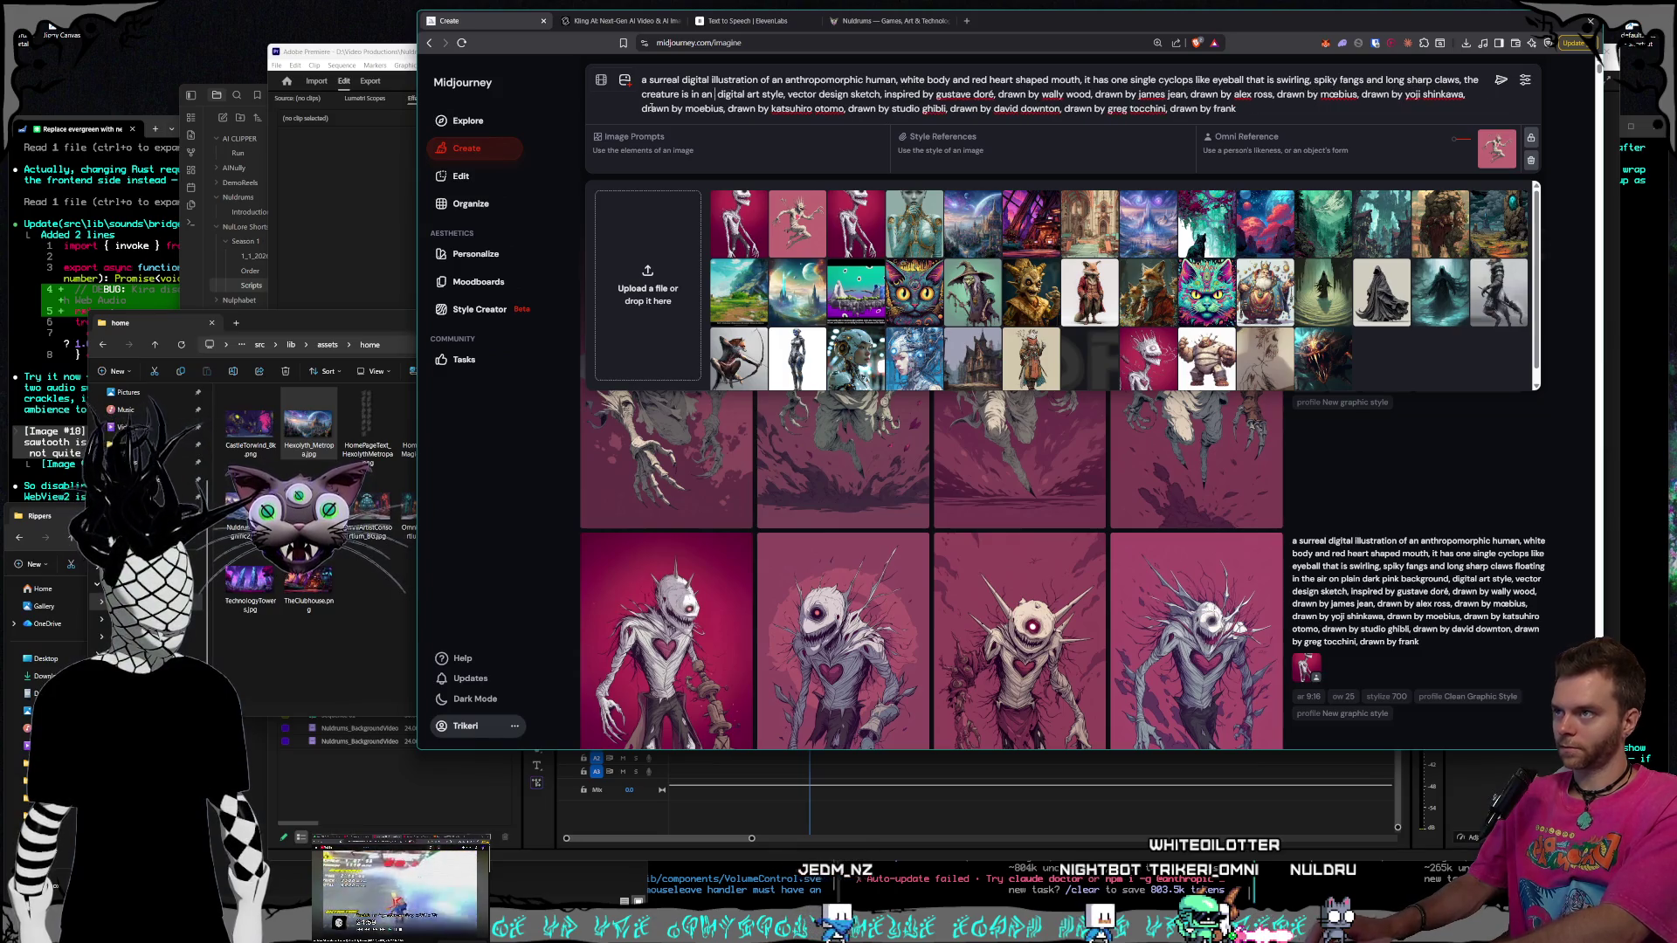
type("y attacking a ")
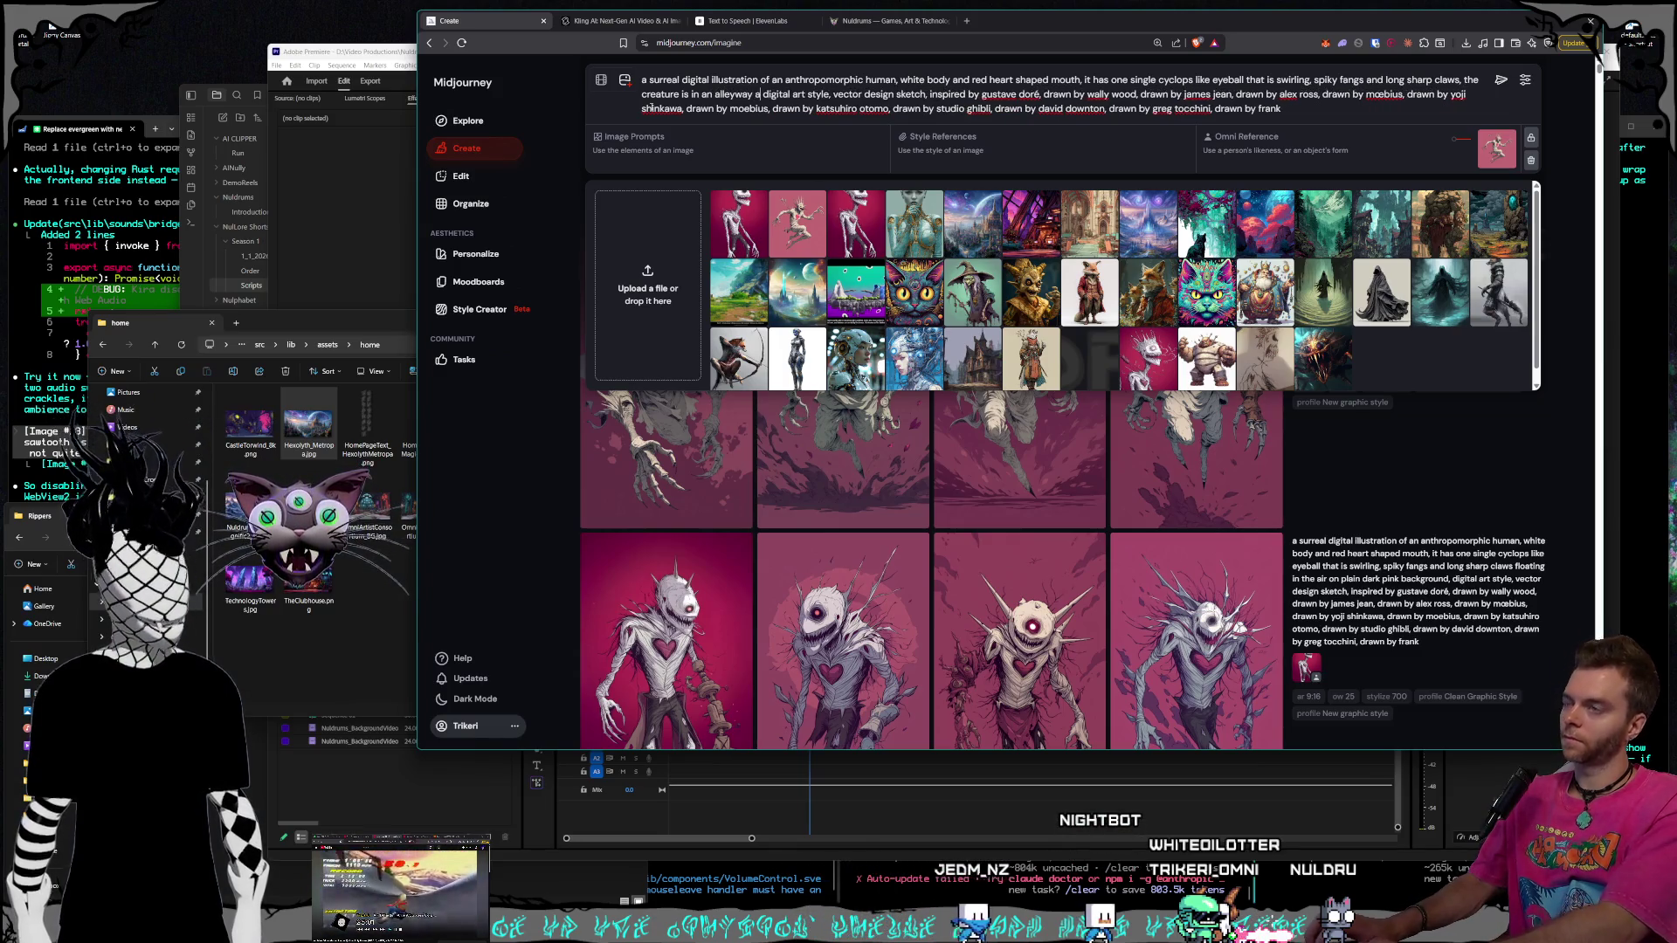
type("human")
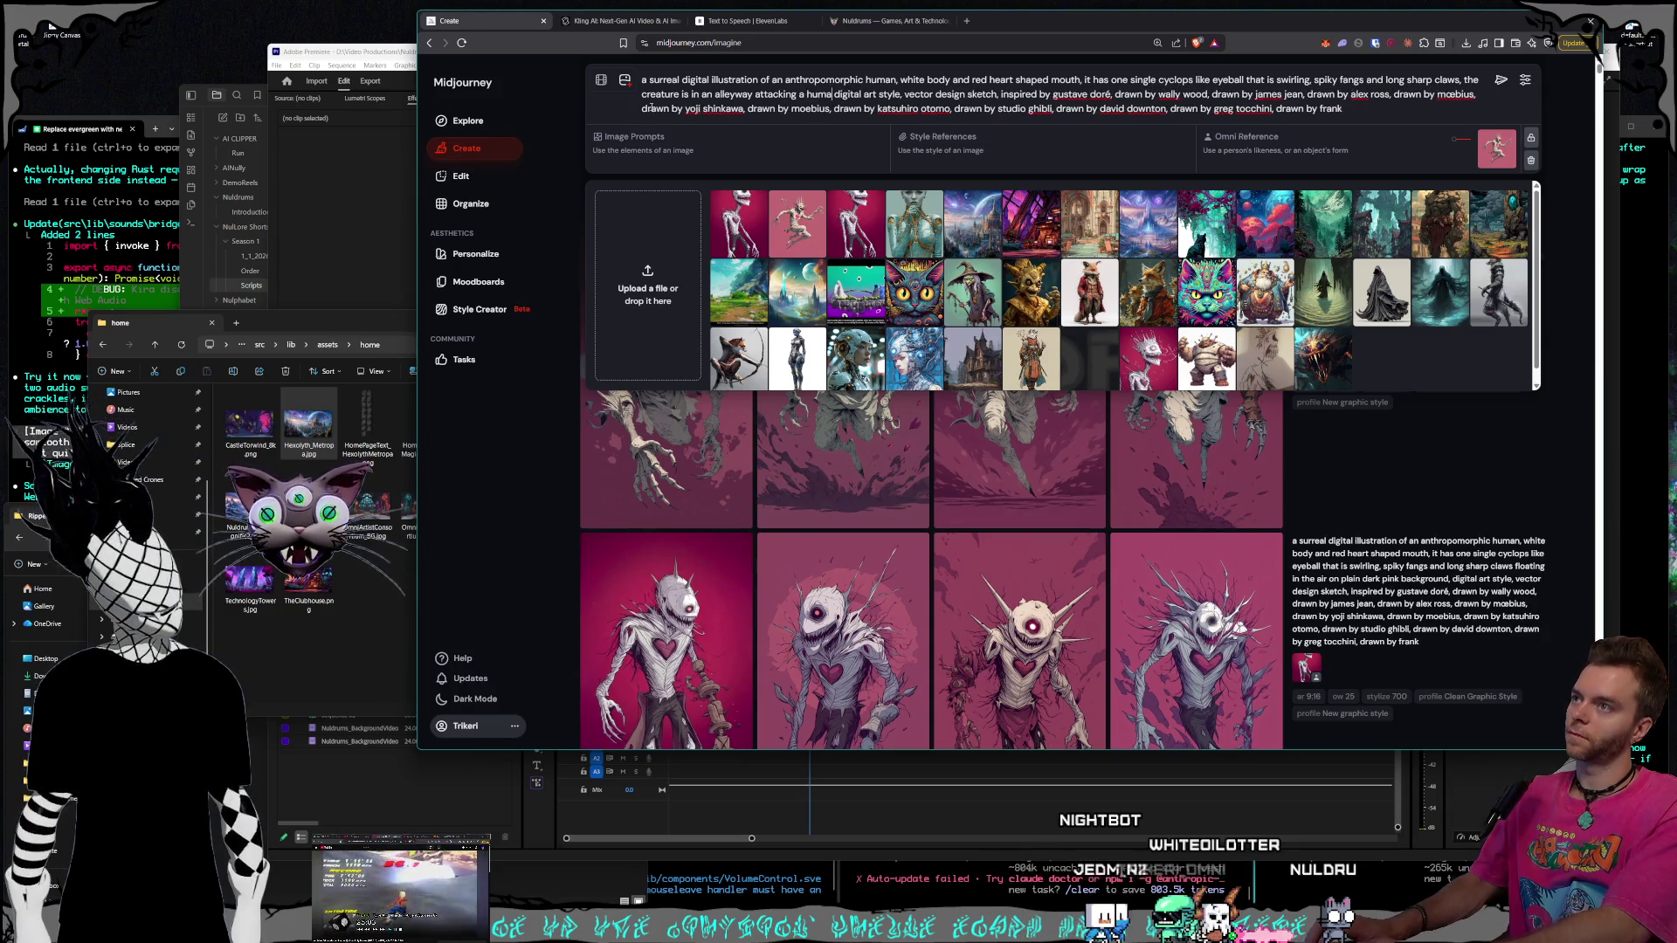
type(",")
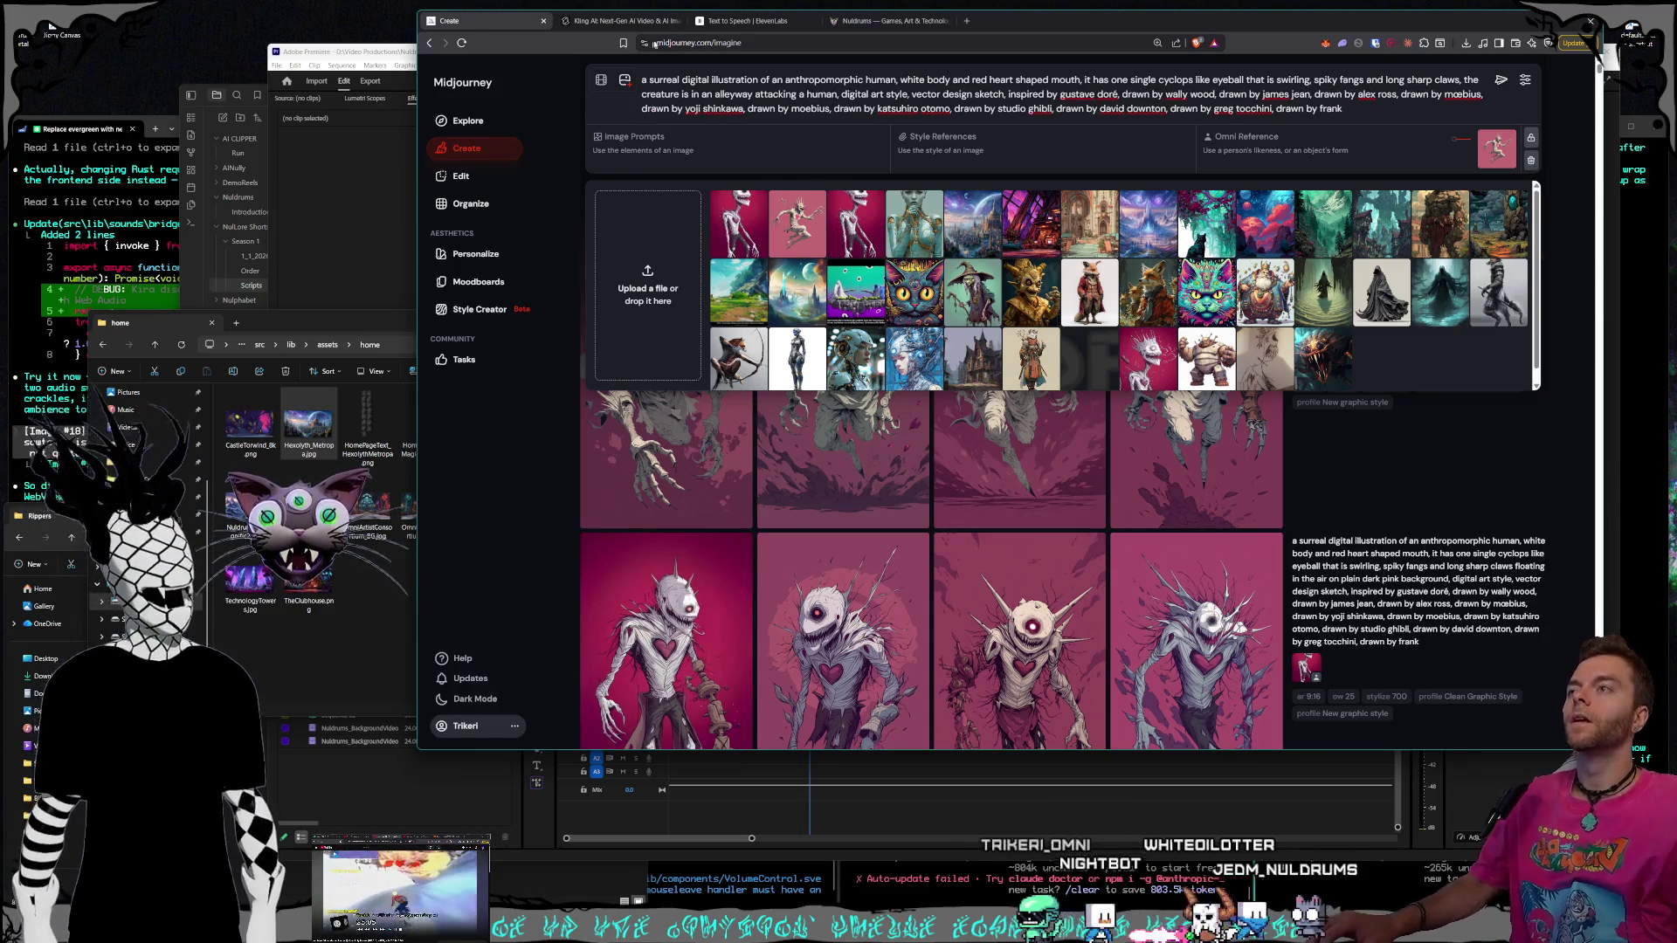
left_click(709, 94)
type("dark")
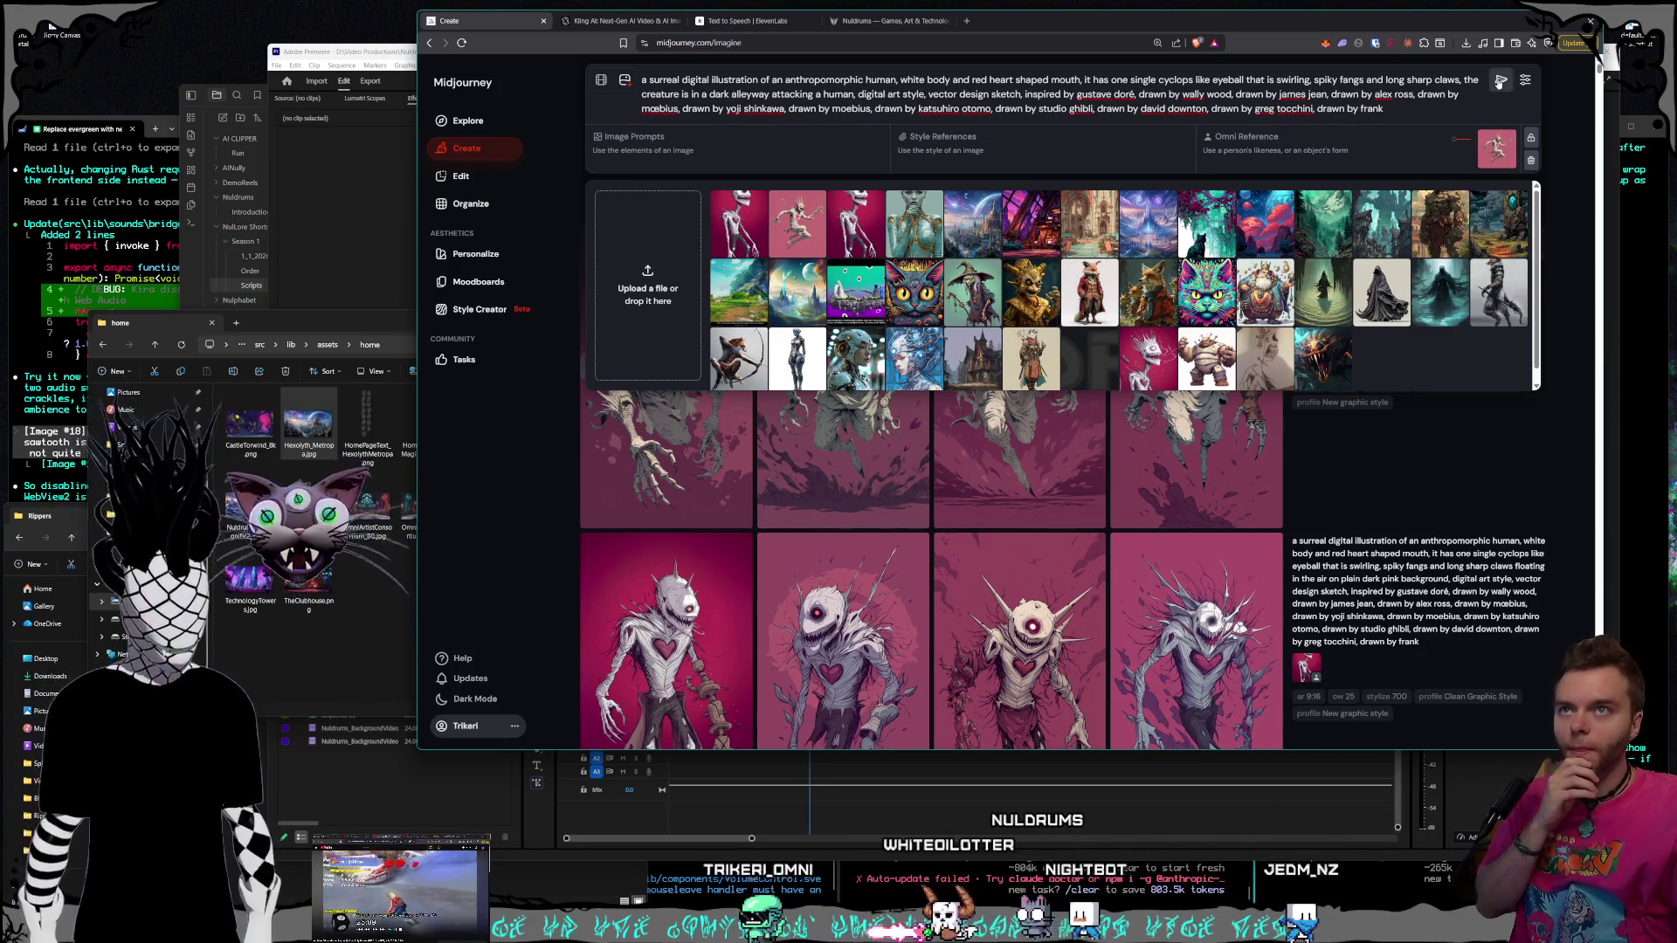
key("Return")
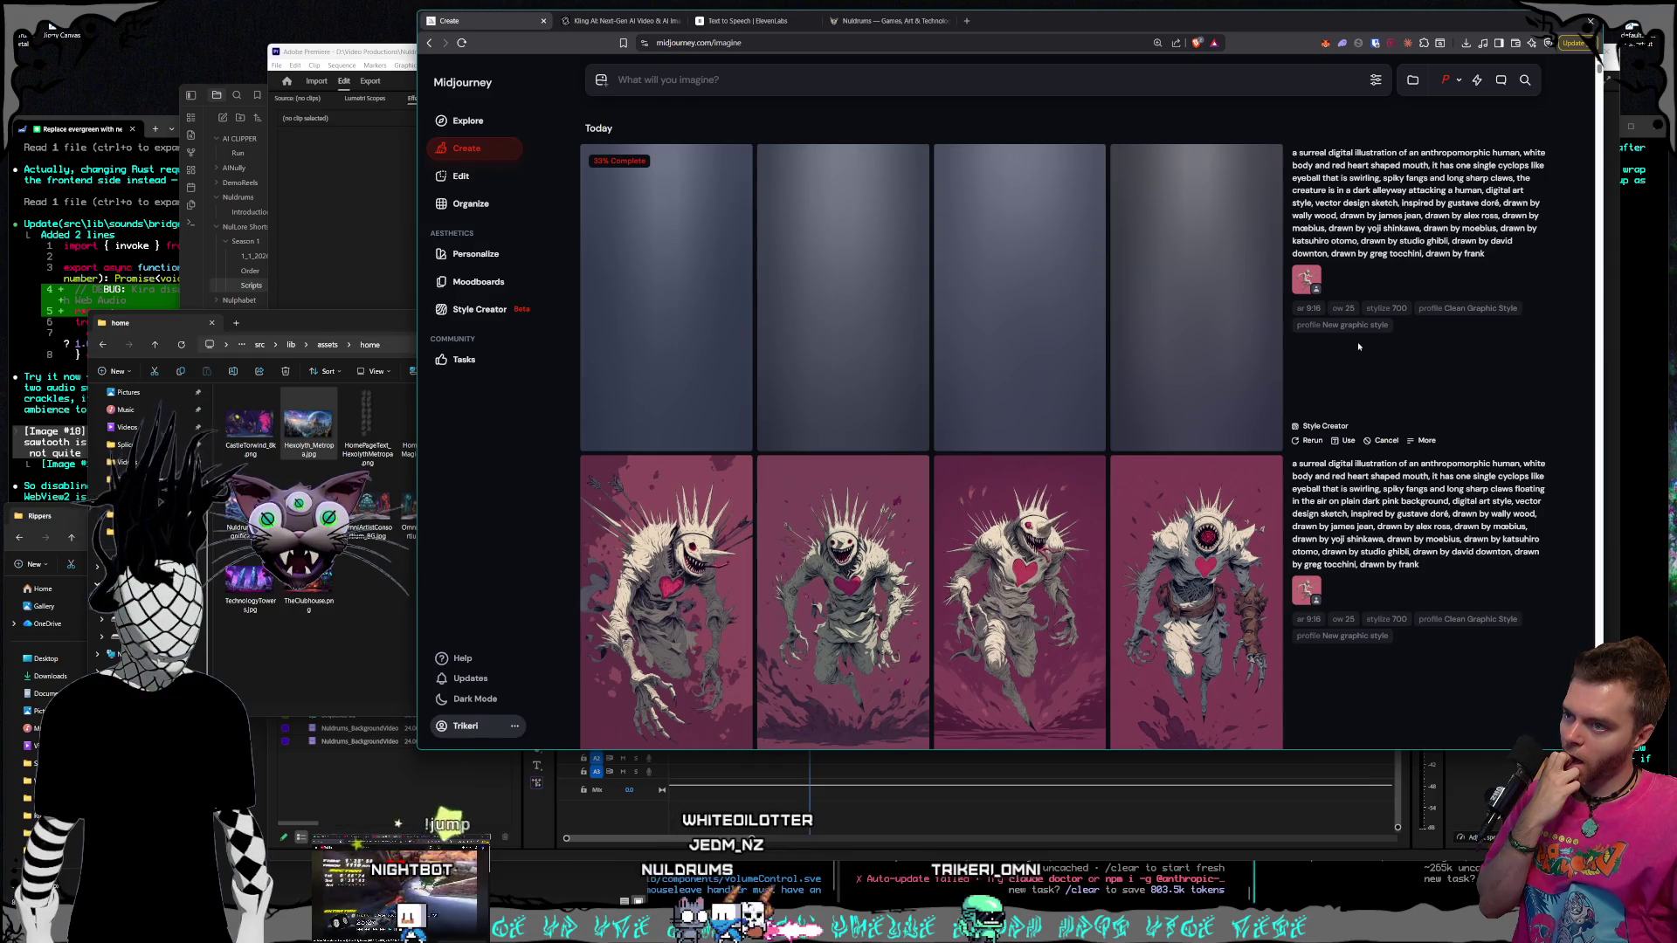
Scroll the feed while the alleyway job renders, then return to the top
scroll(1357, 342, "down", 5)
scroll(1239, 397, "down", 5)
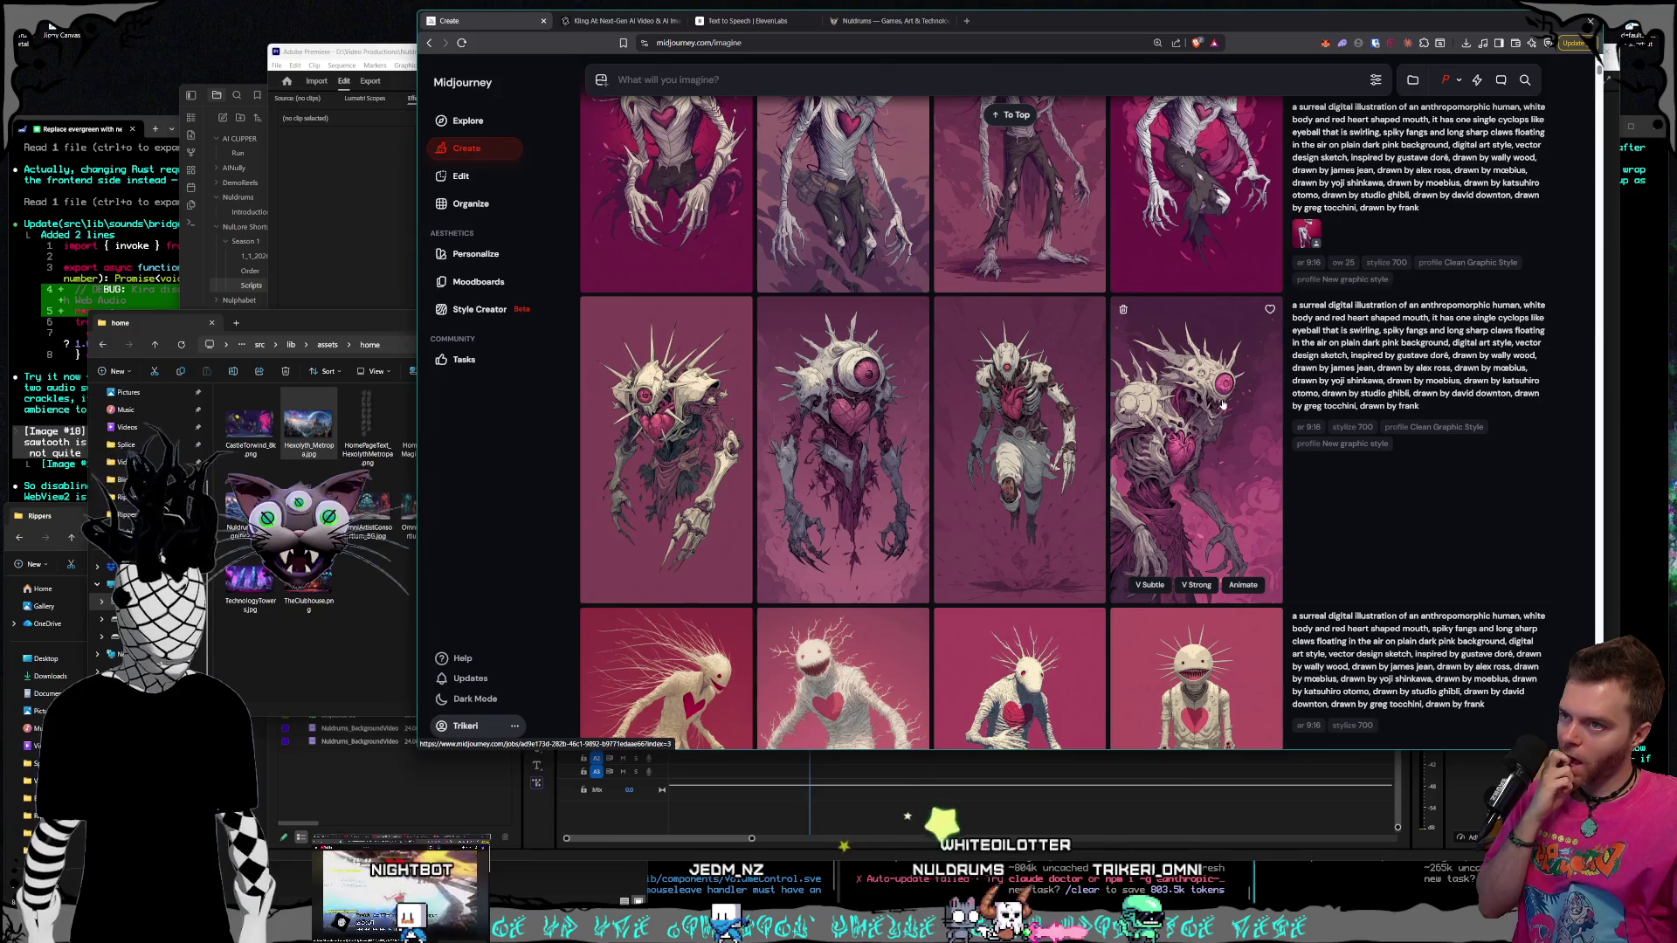
scroll(1223, 405, "up", 10)
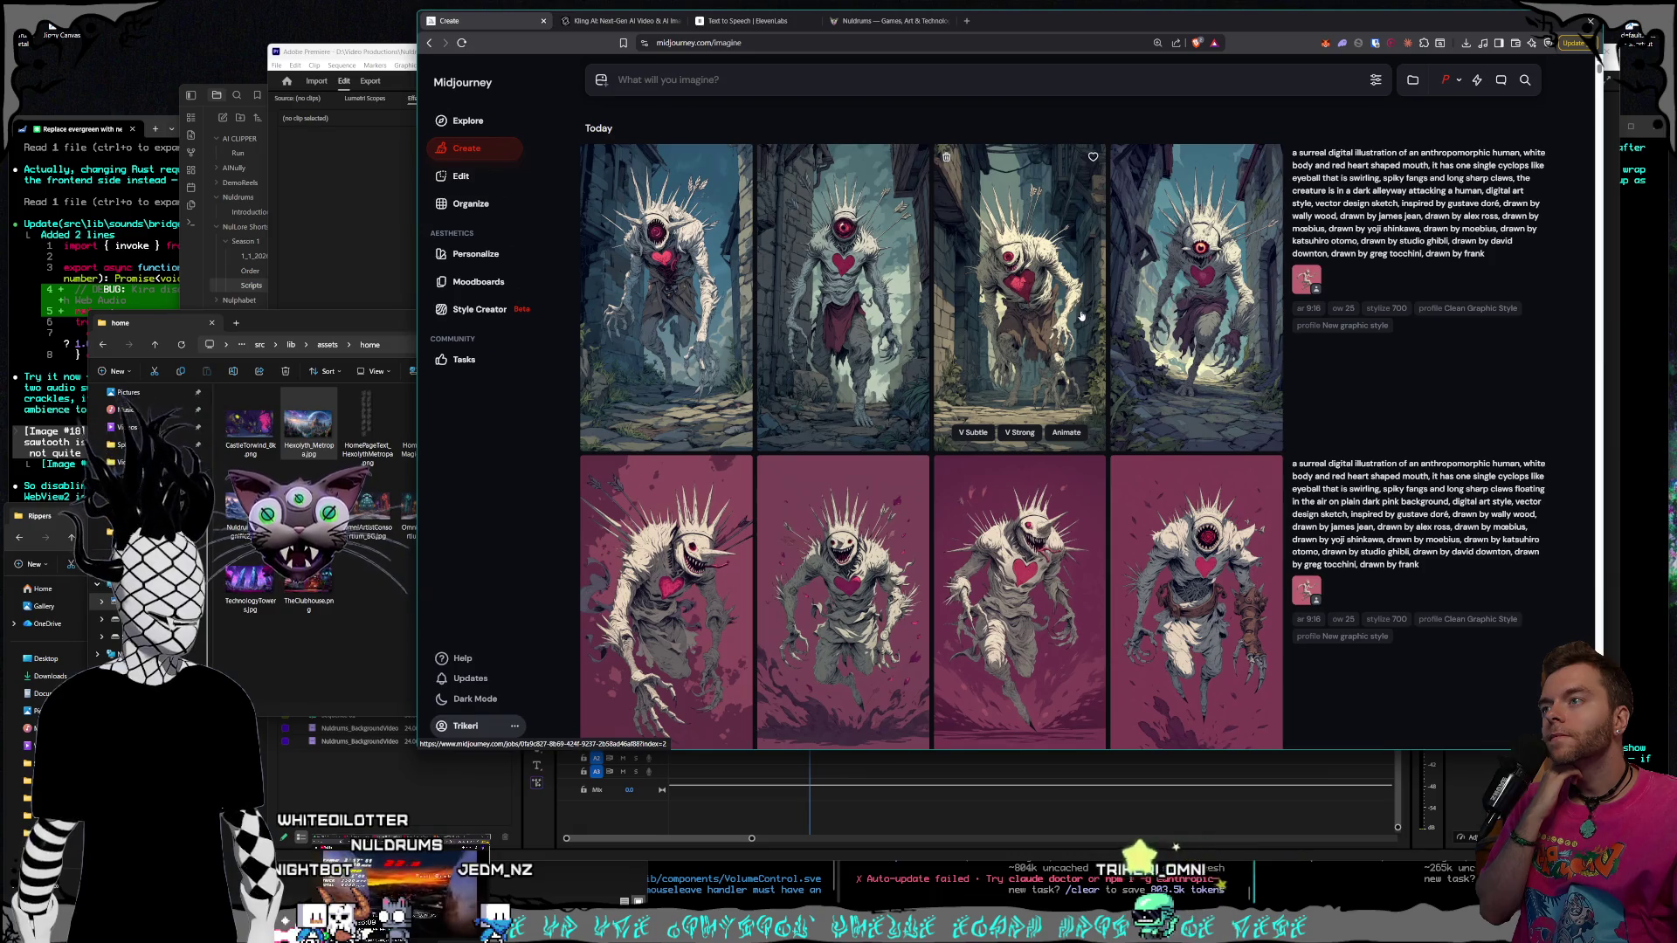
Open the third alleyway image full size and compare all four variations
left_click(1082, 316)
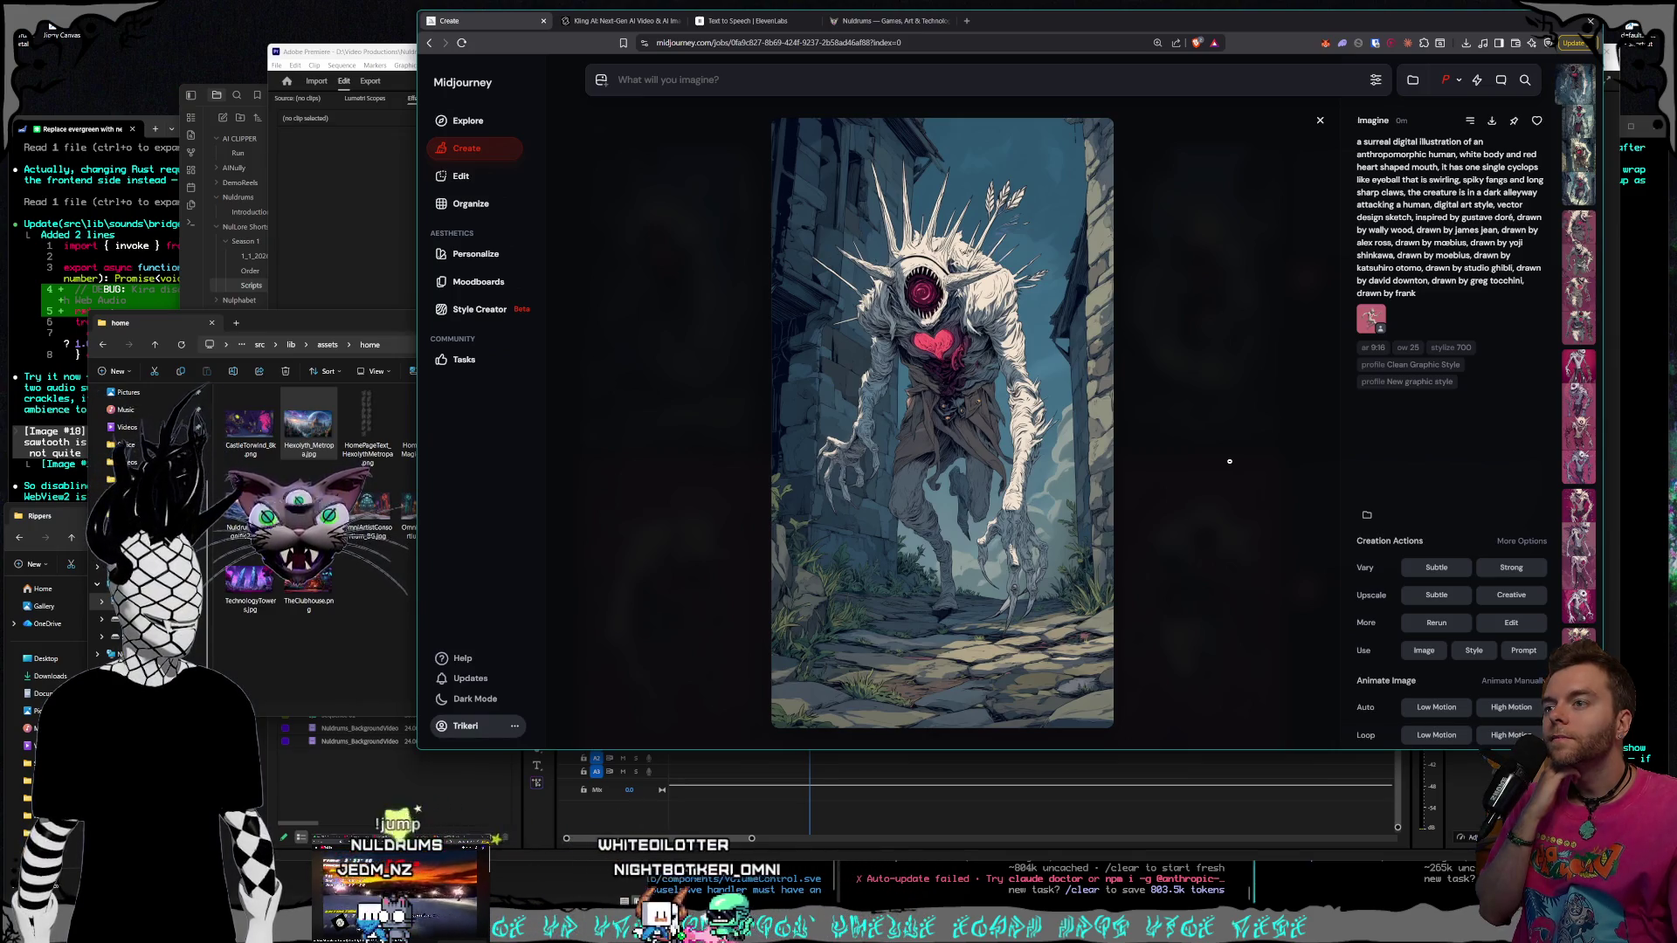
key("Right")
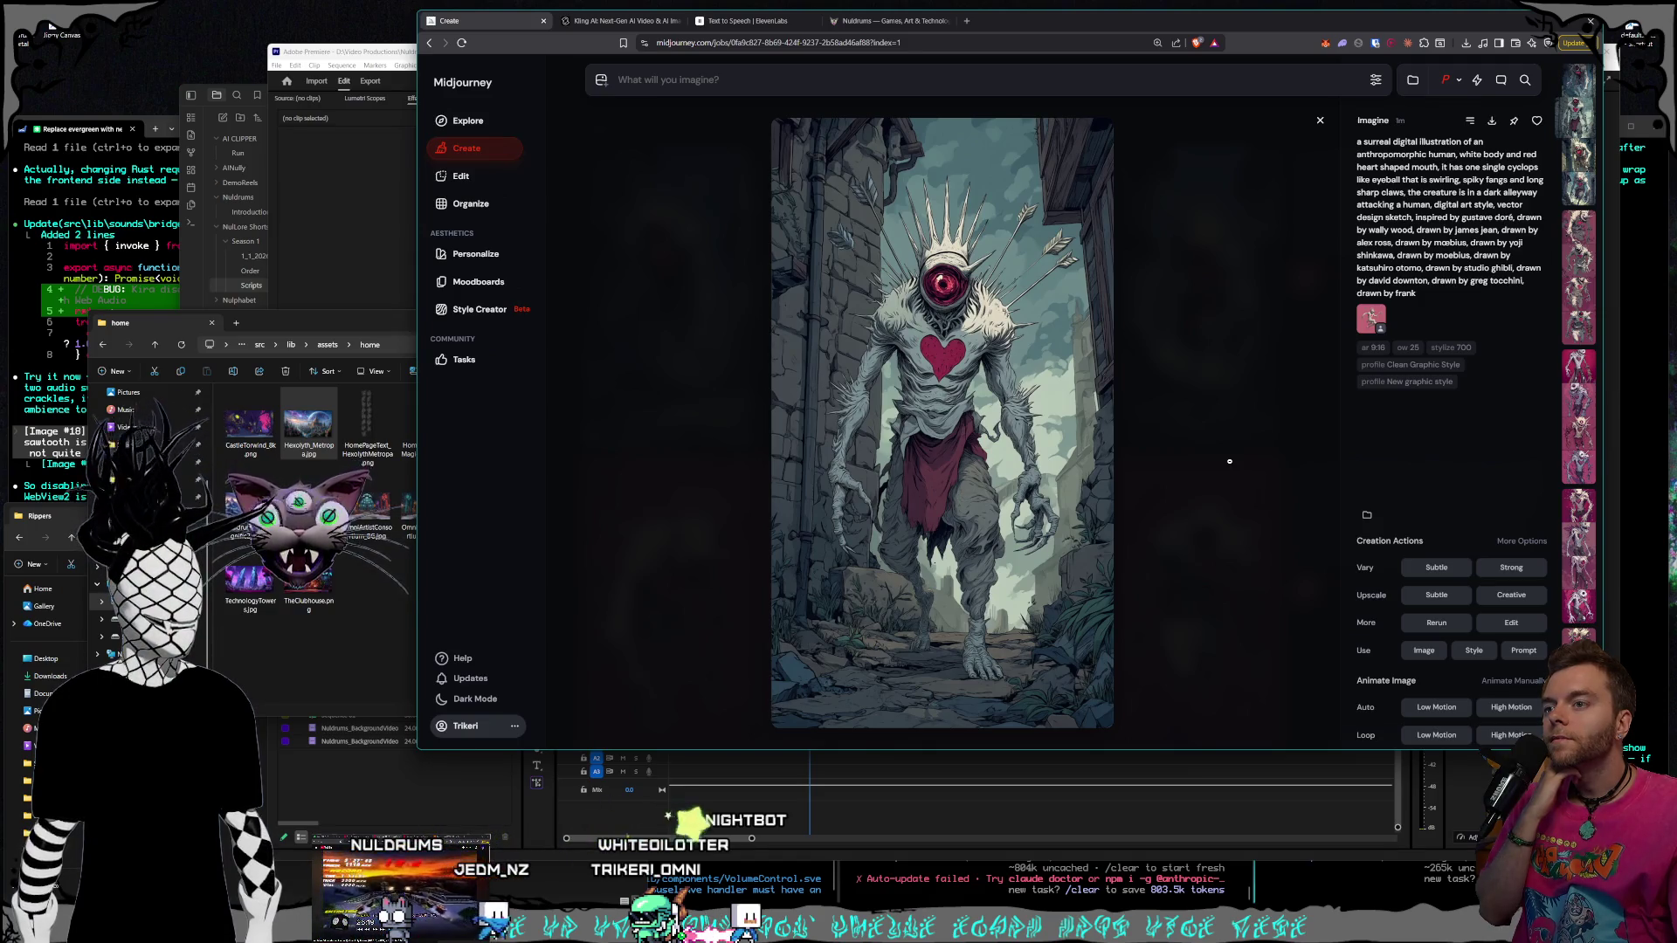
key("Right")
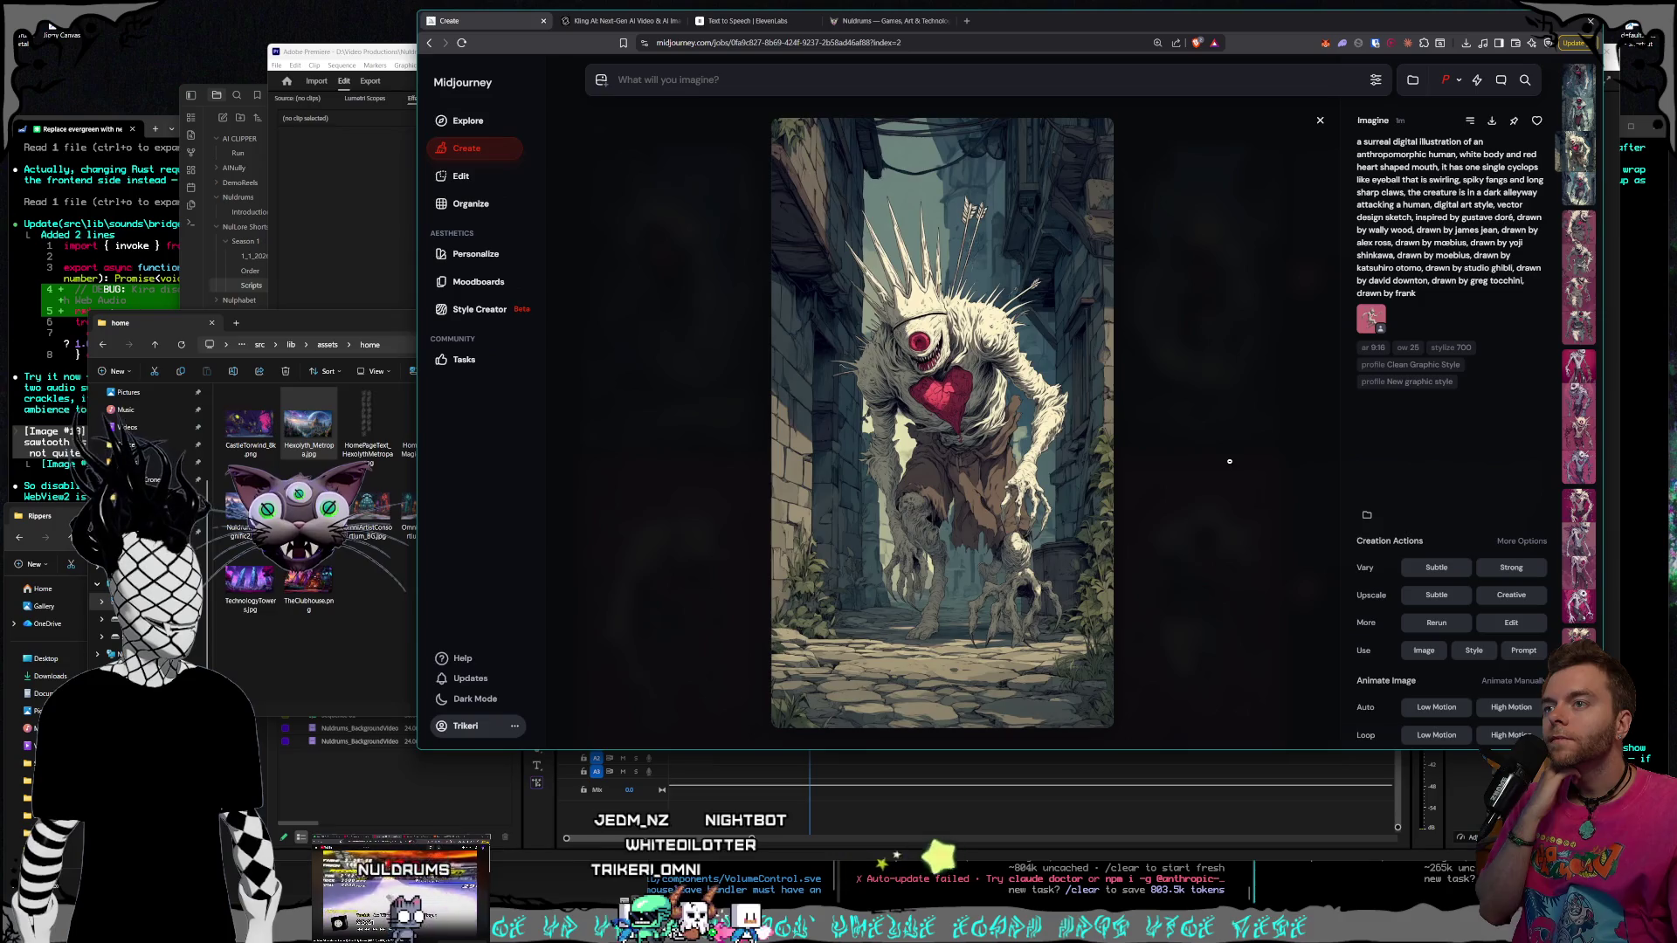
key("Left")
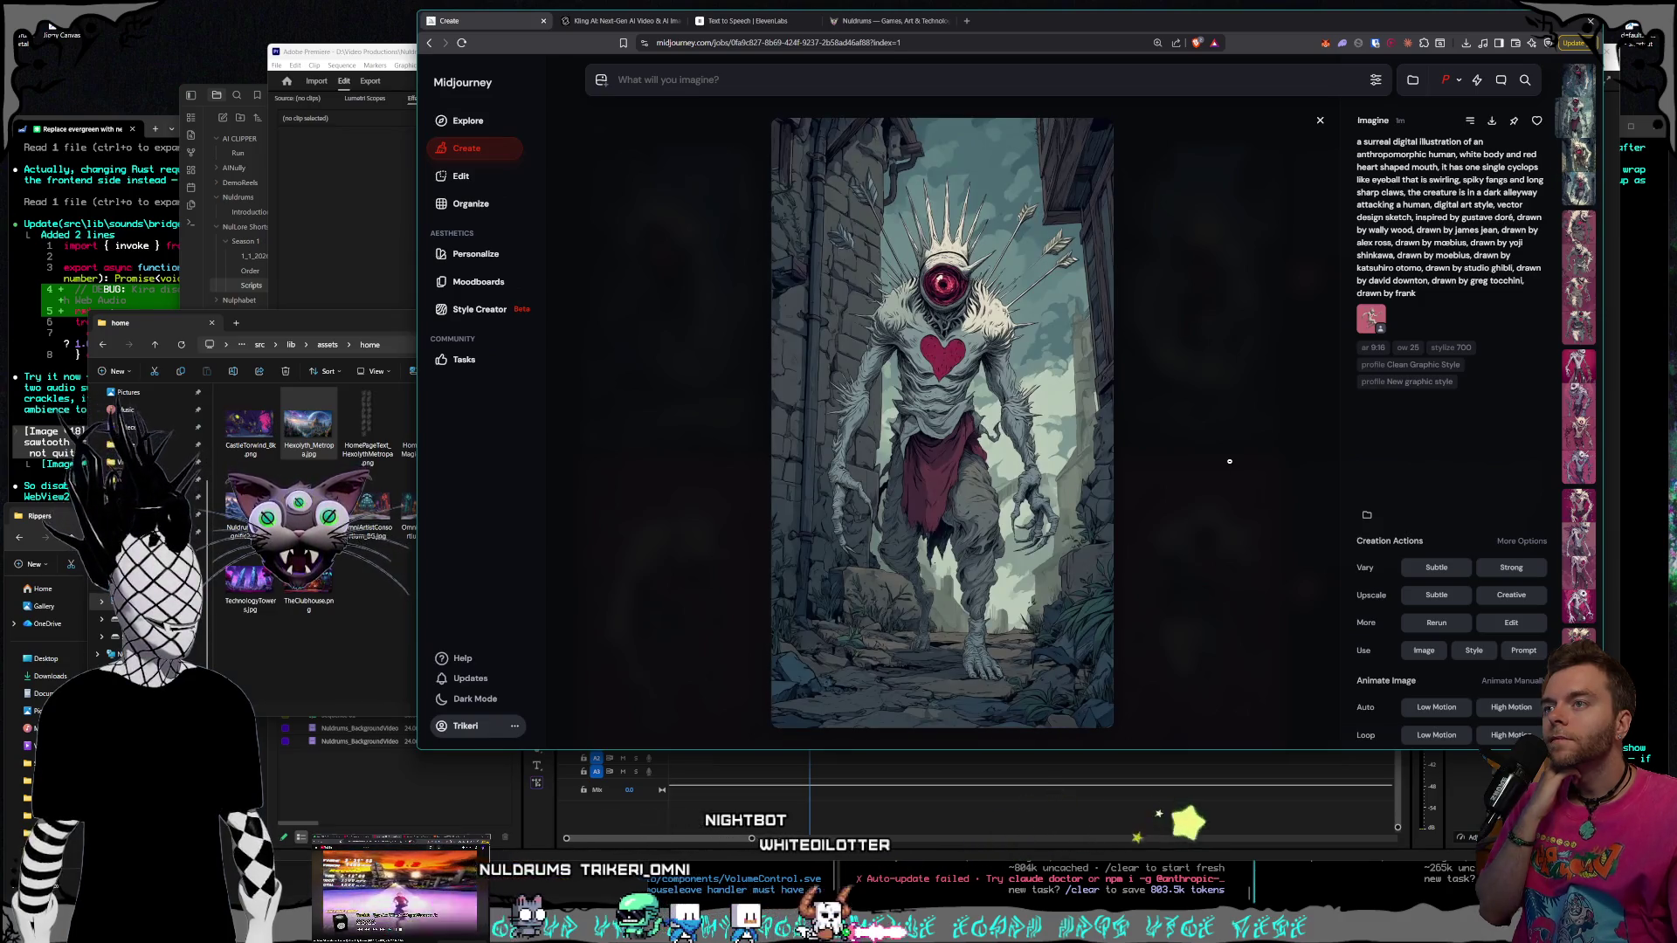
key("Left")
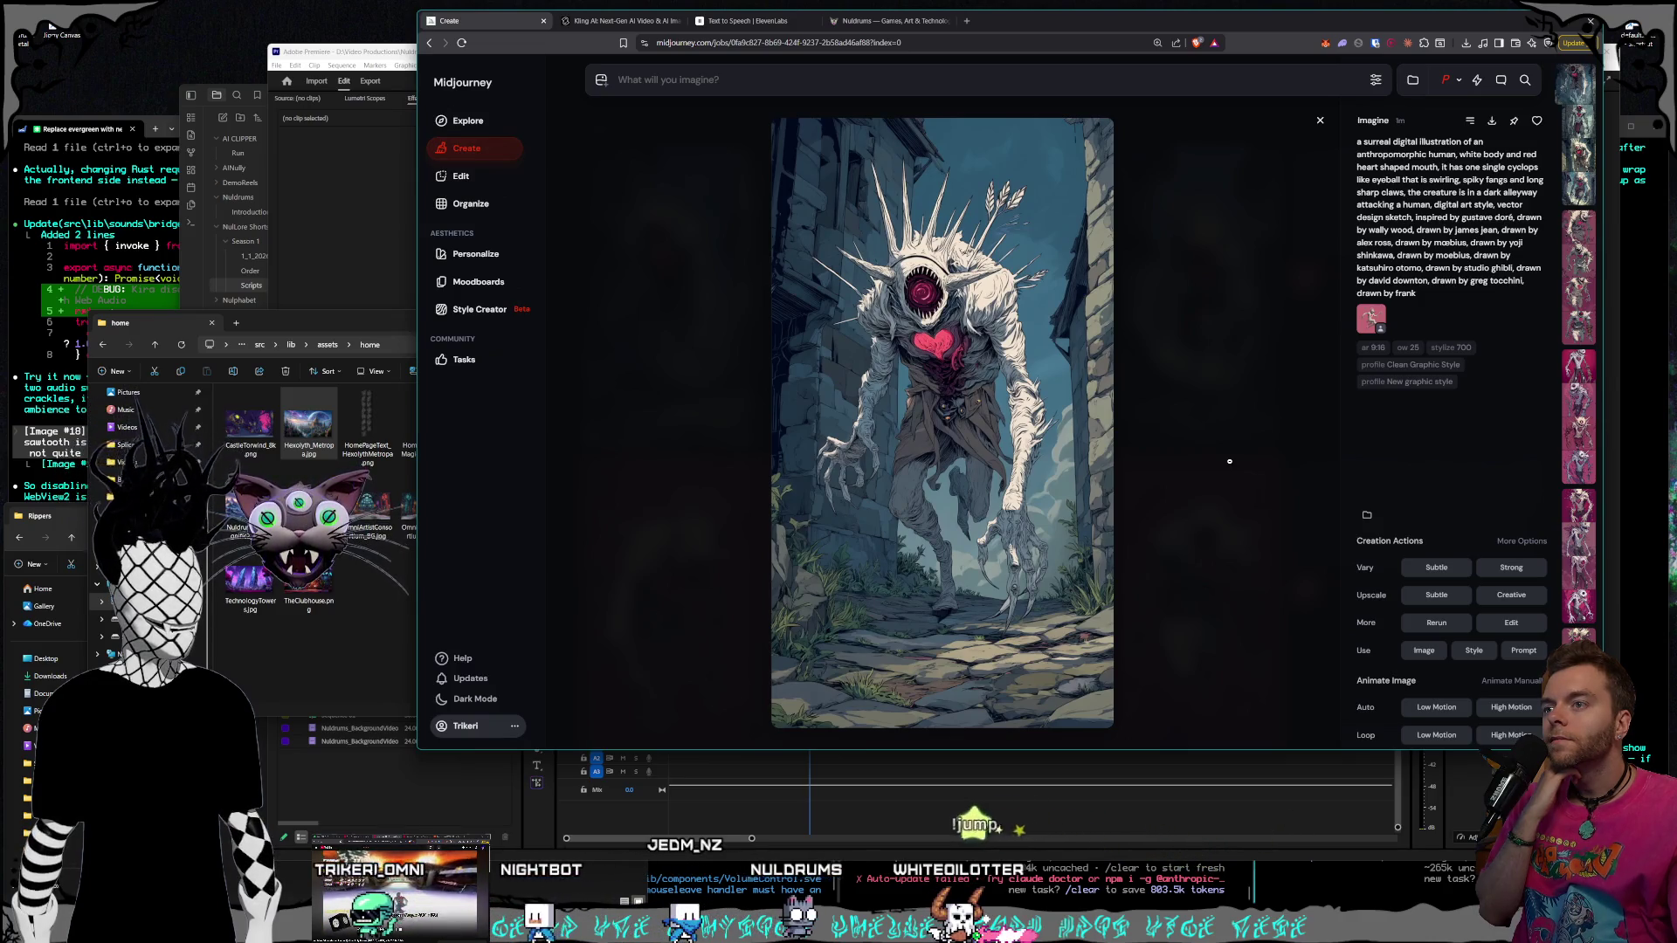
key("Right")
key("Right")
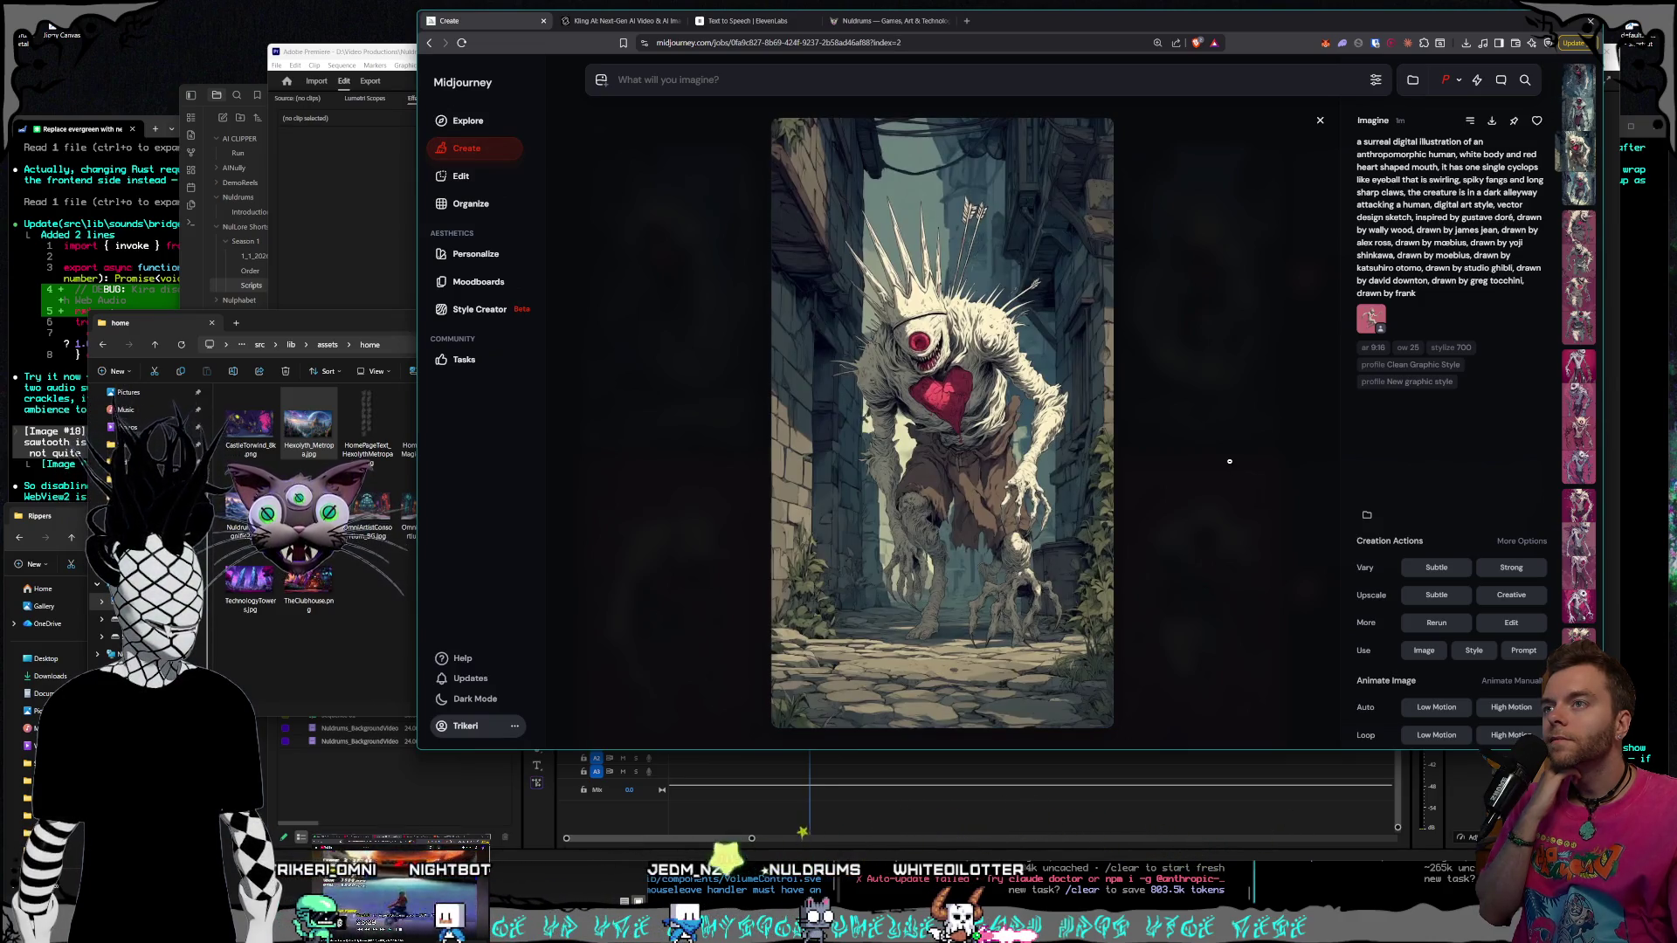
key("Right")
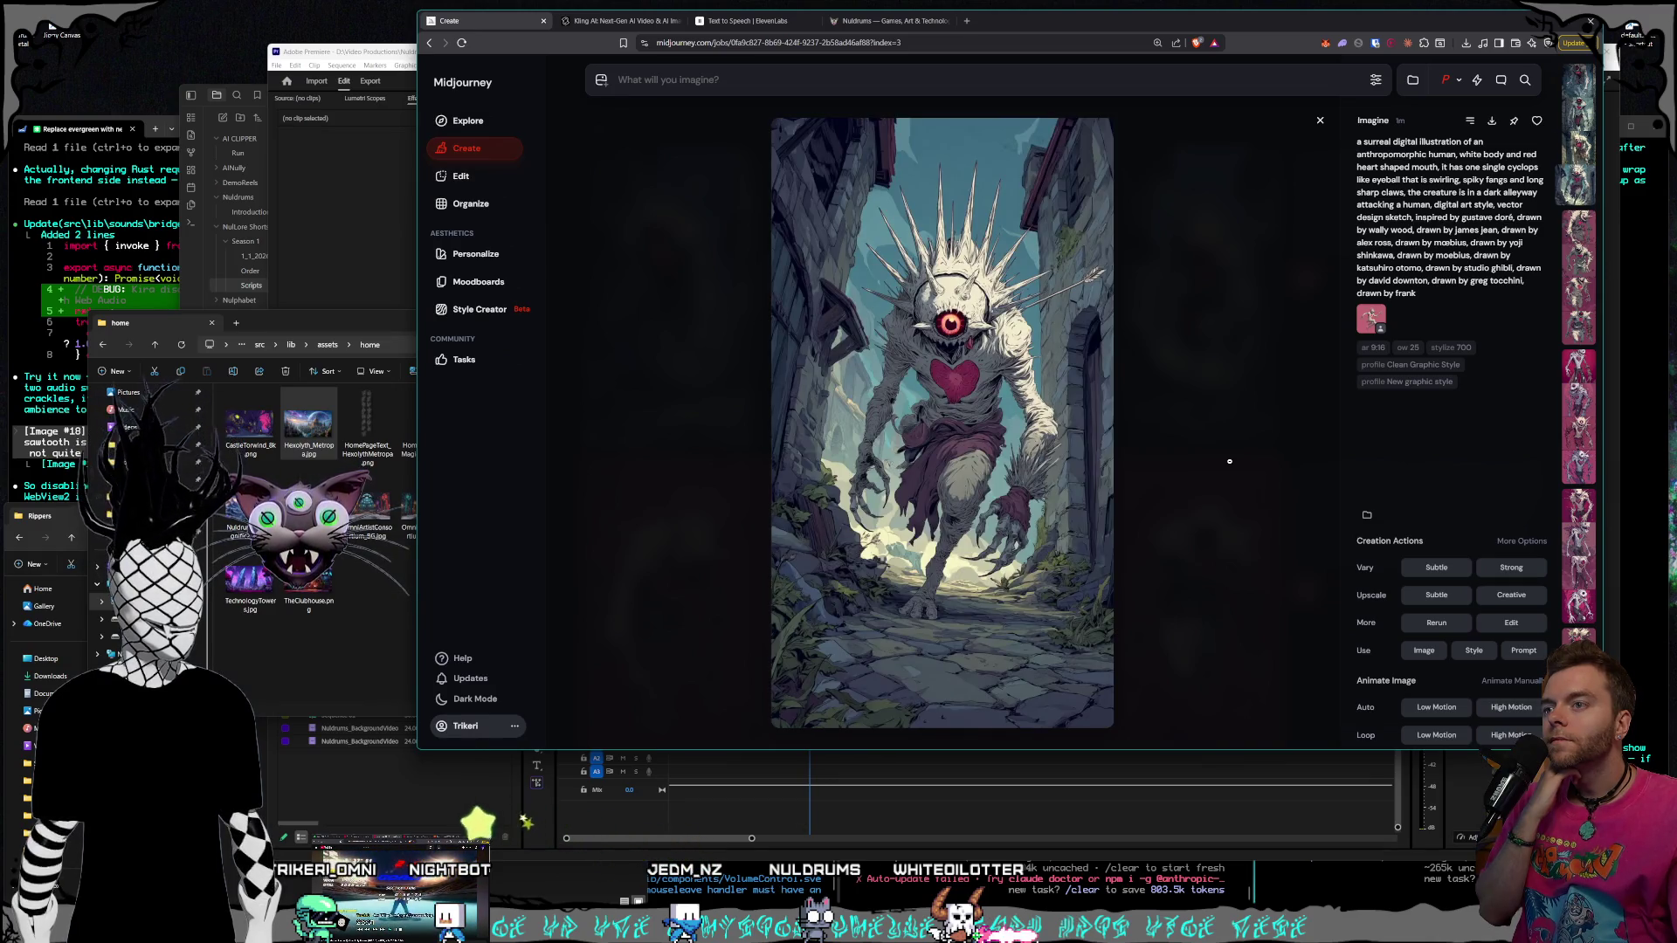
key("Right")
key("Down")
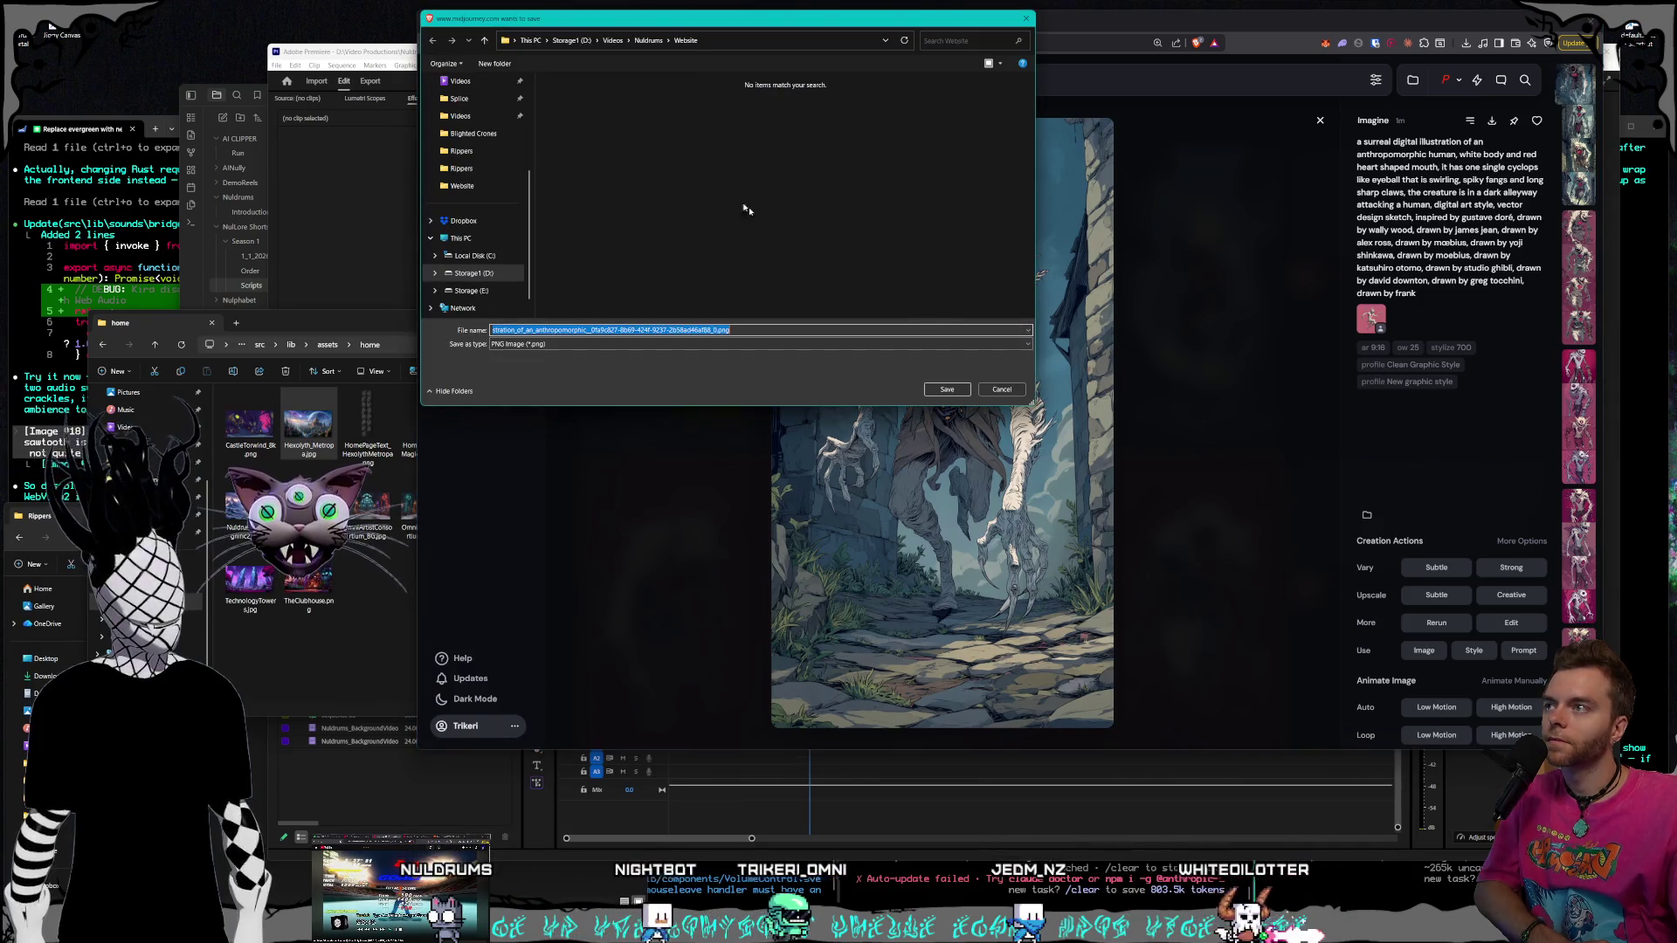
Cancel the save dialog in the Nuldrums folder and close the full-size image view
left_click(638, 40)
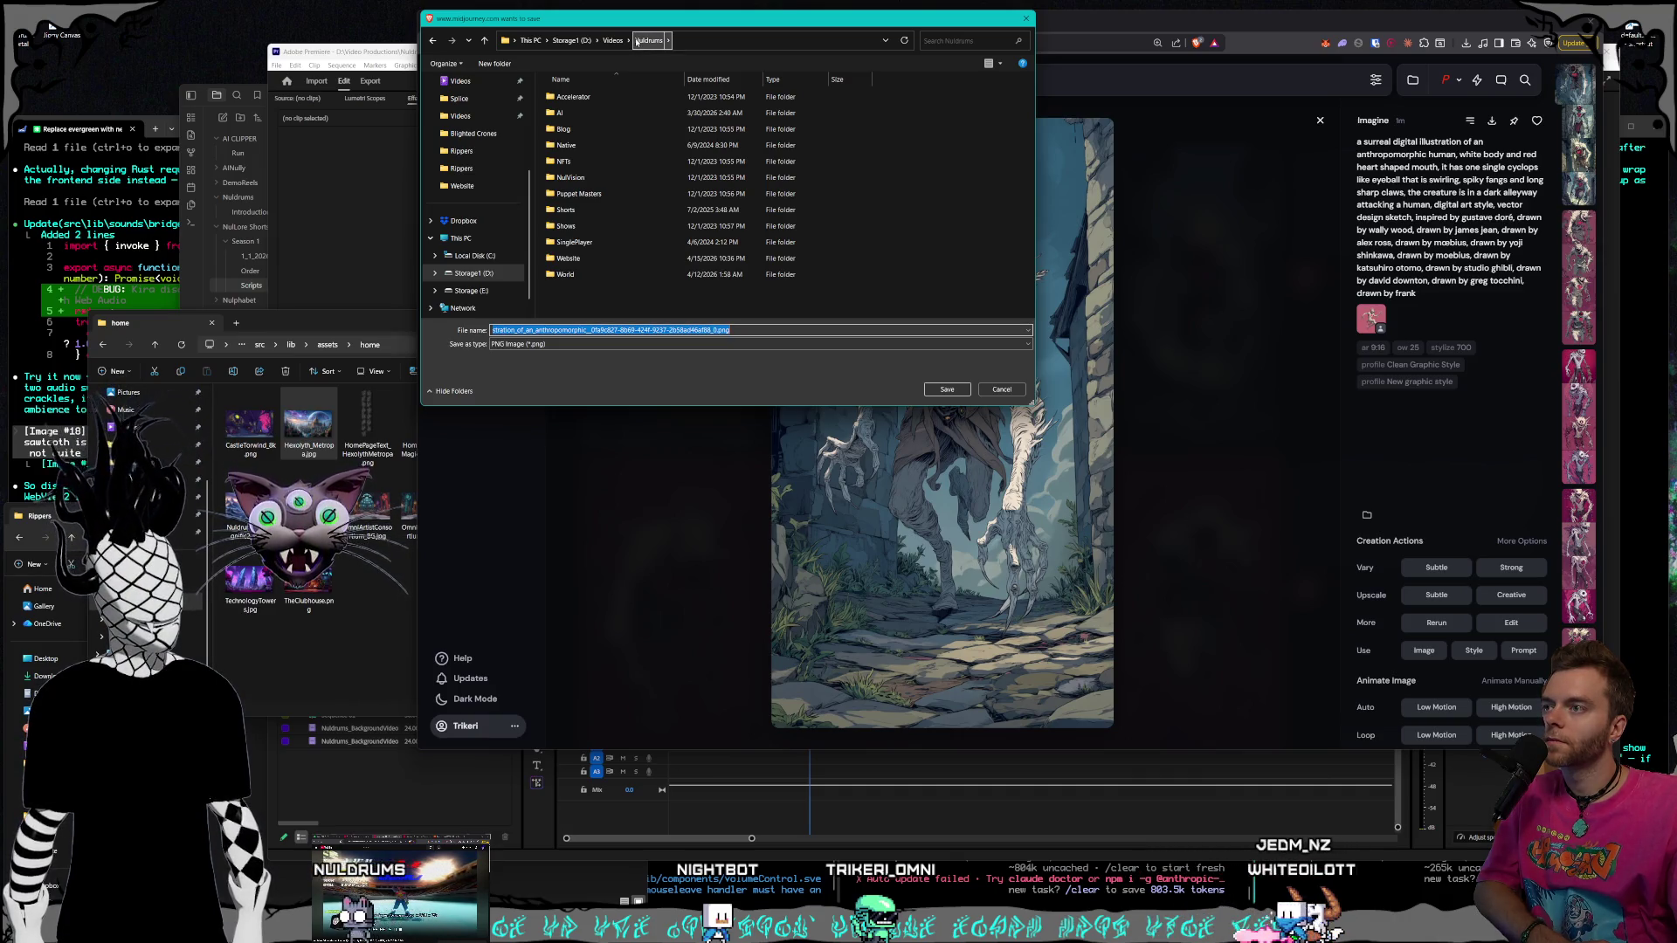
mouse_move(661, 25)
left_mouse_down()
mouse_move(338, 43)
mouse_move(410, 53)
left_mouse_up()
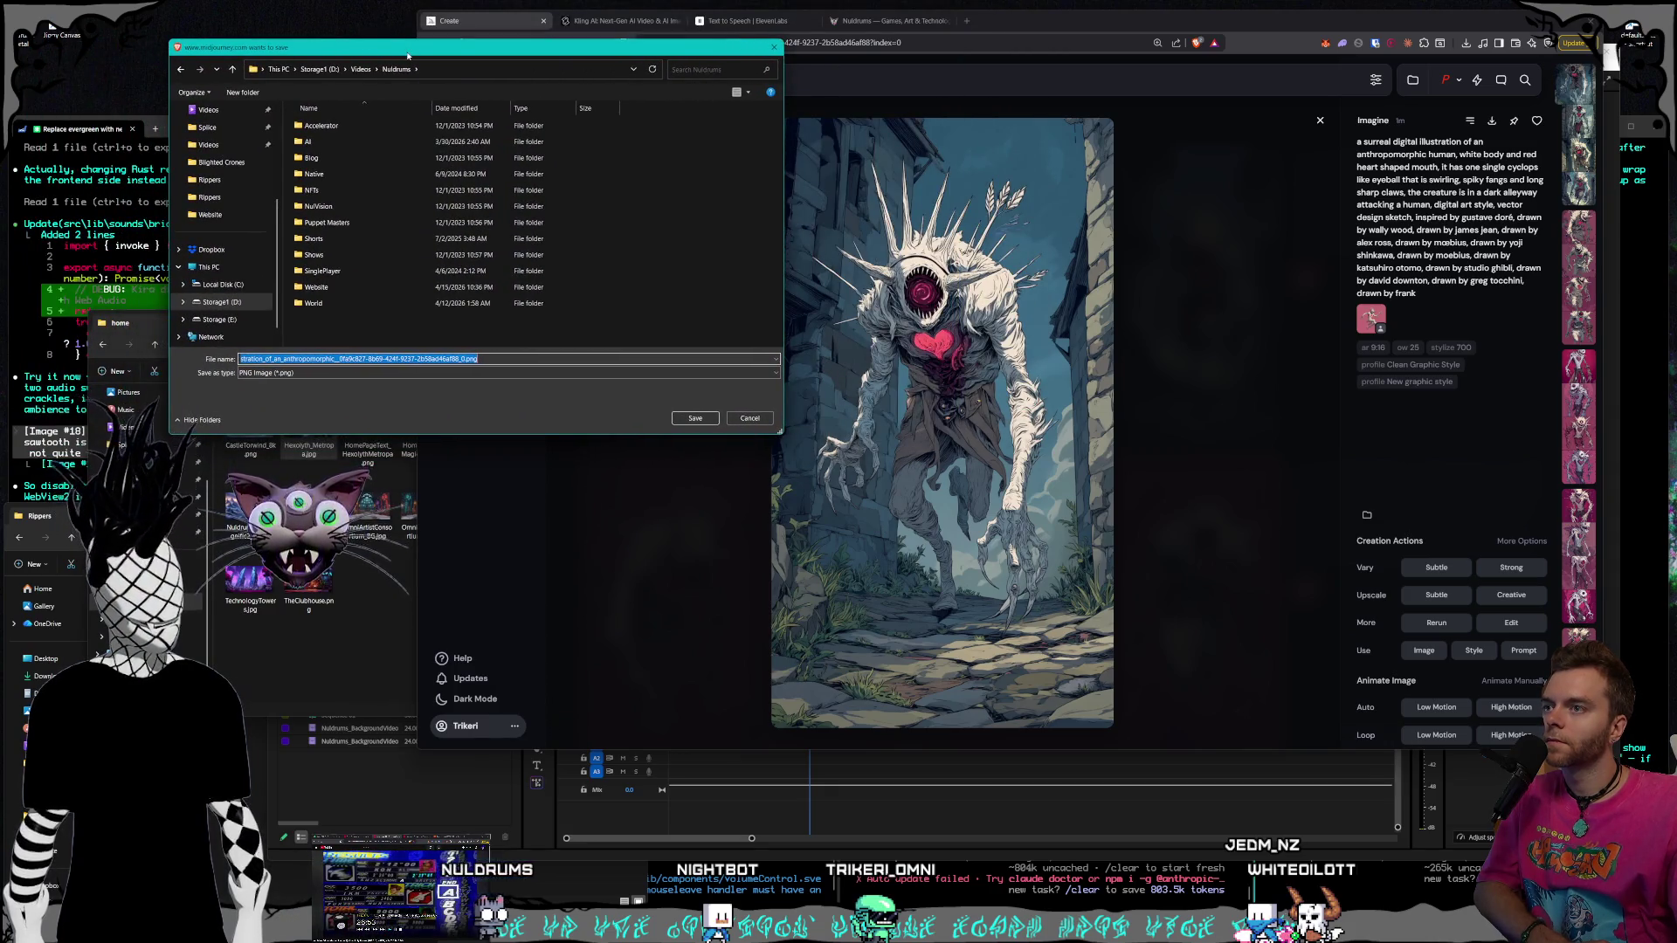
left_click(772, 49)
left_click(1214, 277)
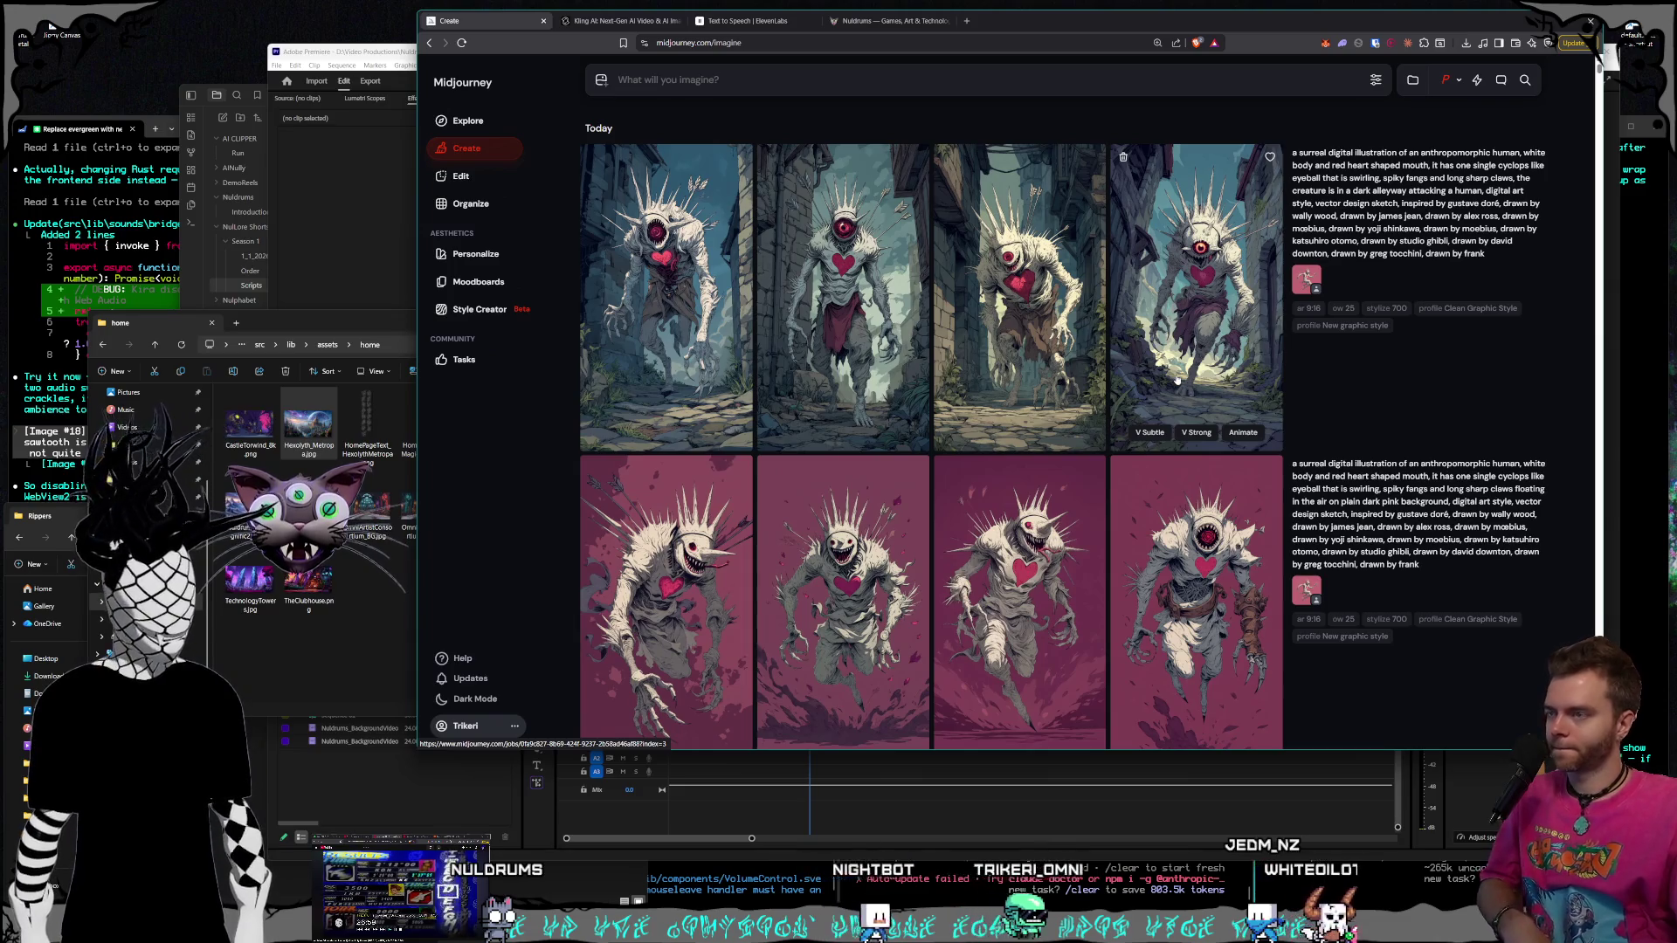
Return to Kling AI and start extracting a frame from the castle city video
left_click(346, 183)
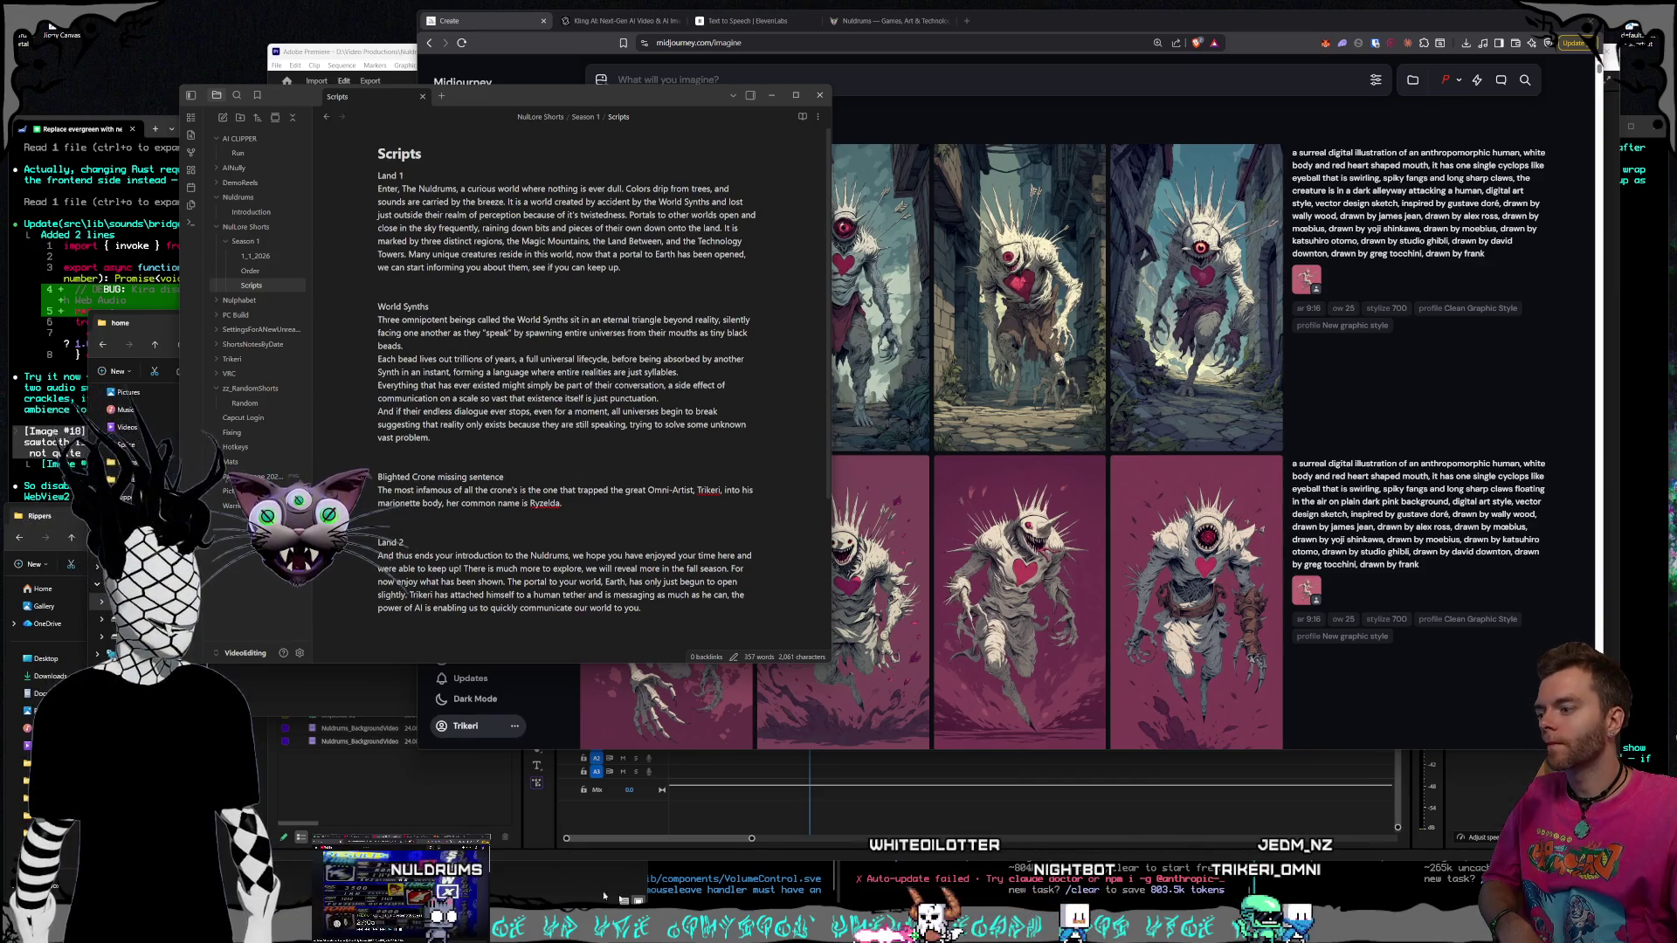
left_click(915, 19)
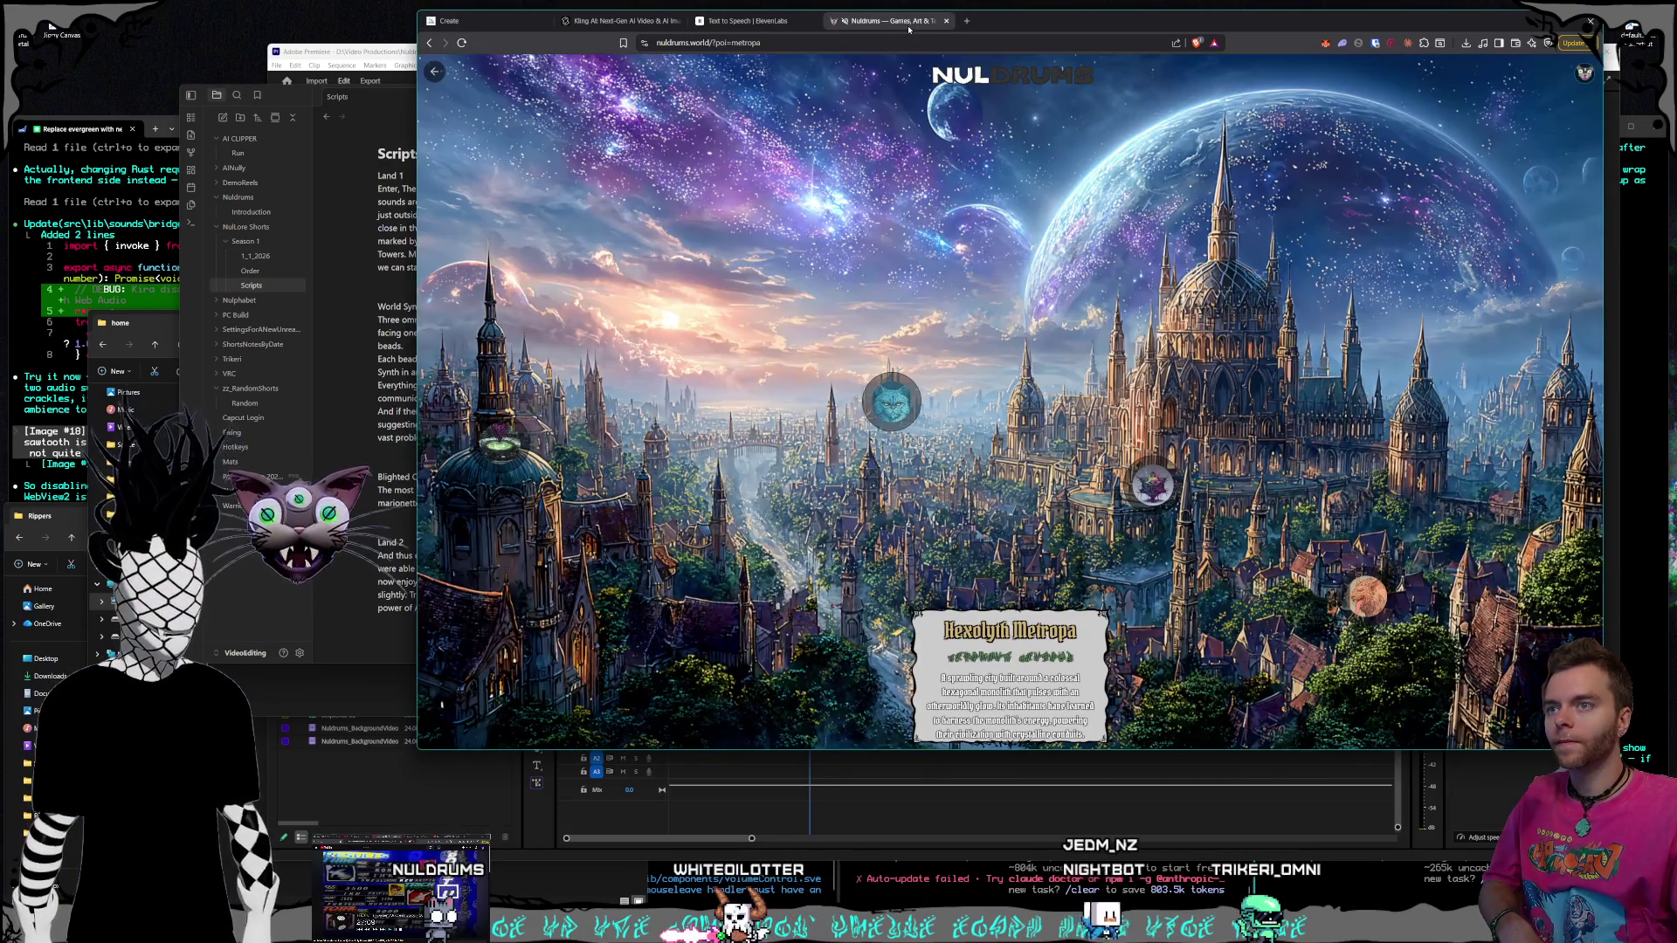
left_click(750, 21)
left_click(622, 21)
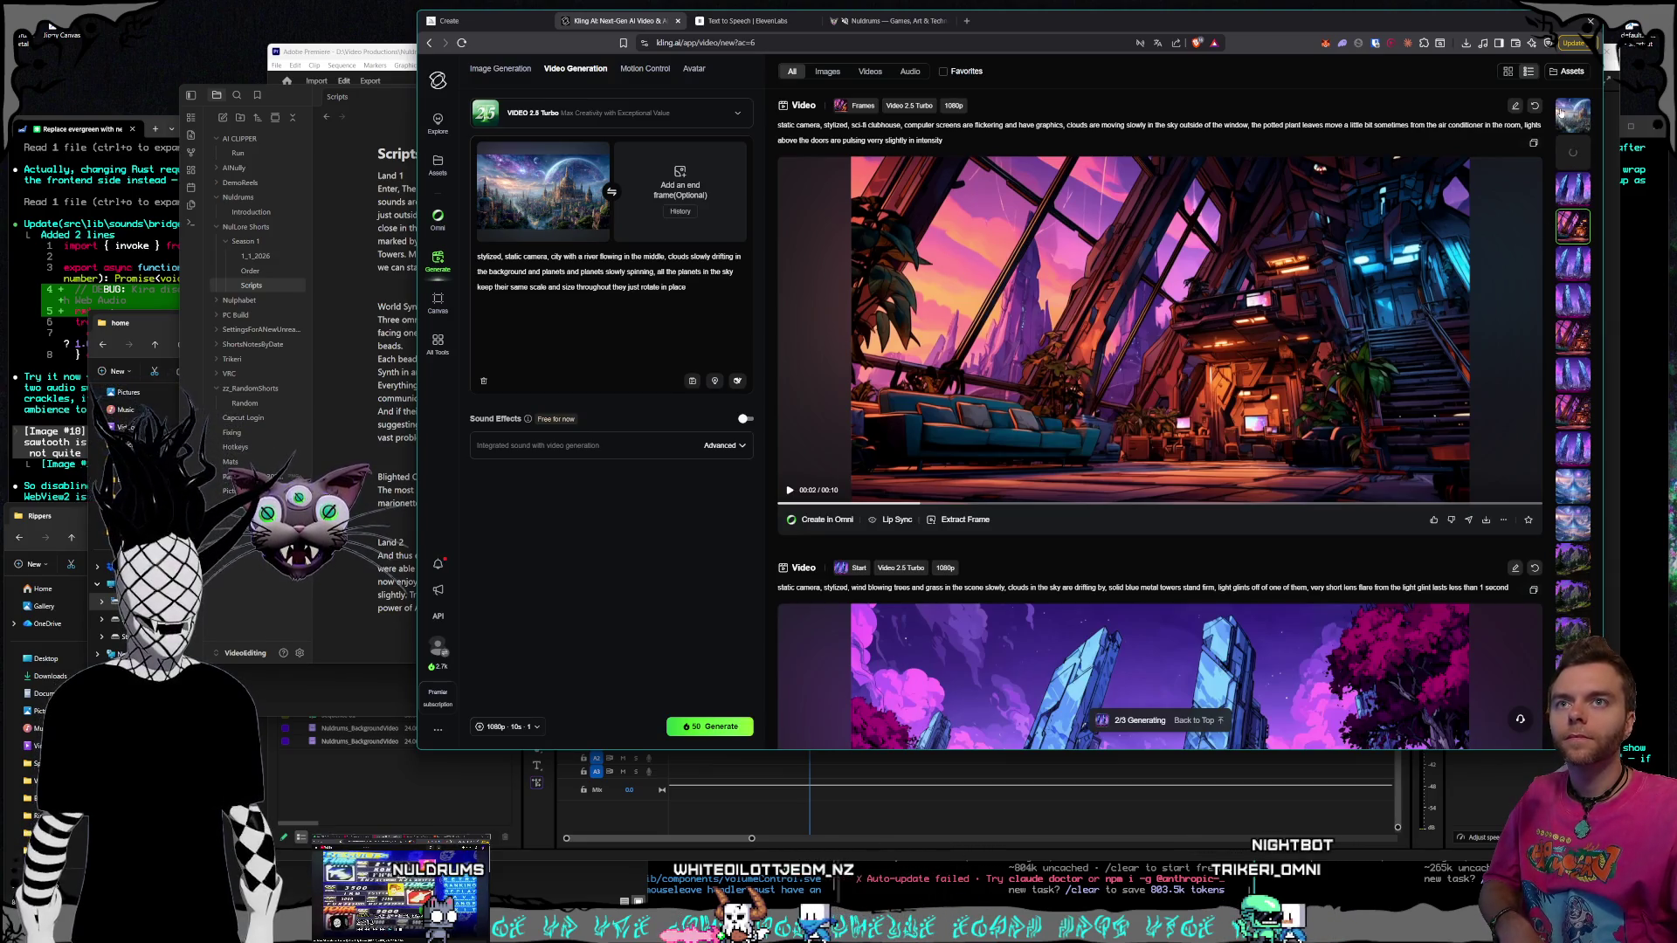
left_click(1562, 112)
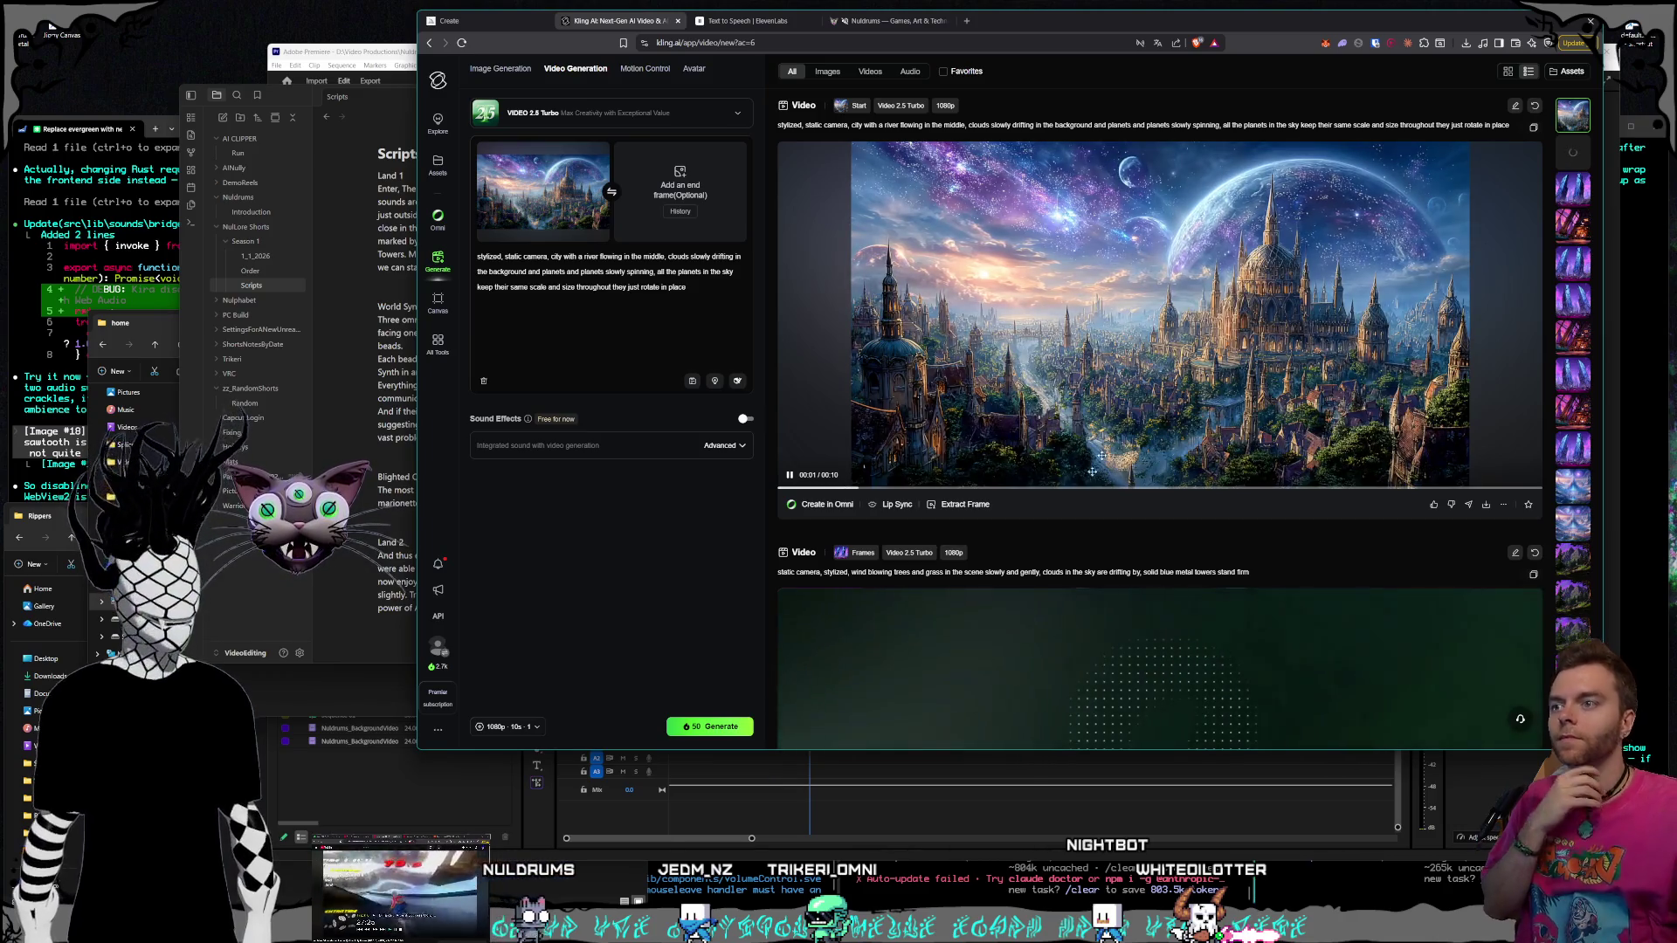
left_click(970, 509)
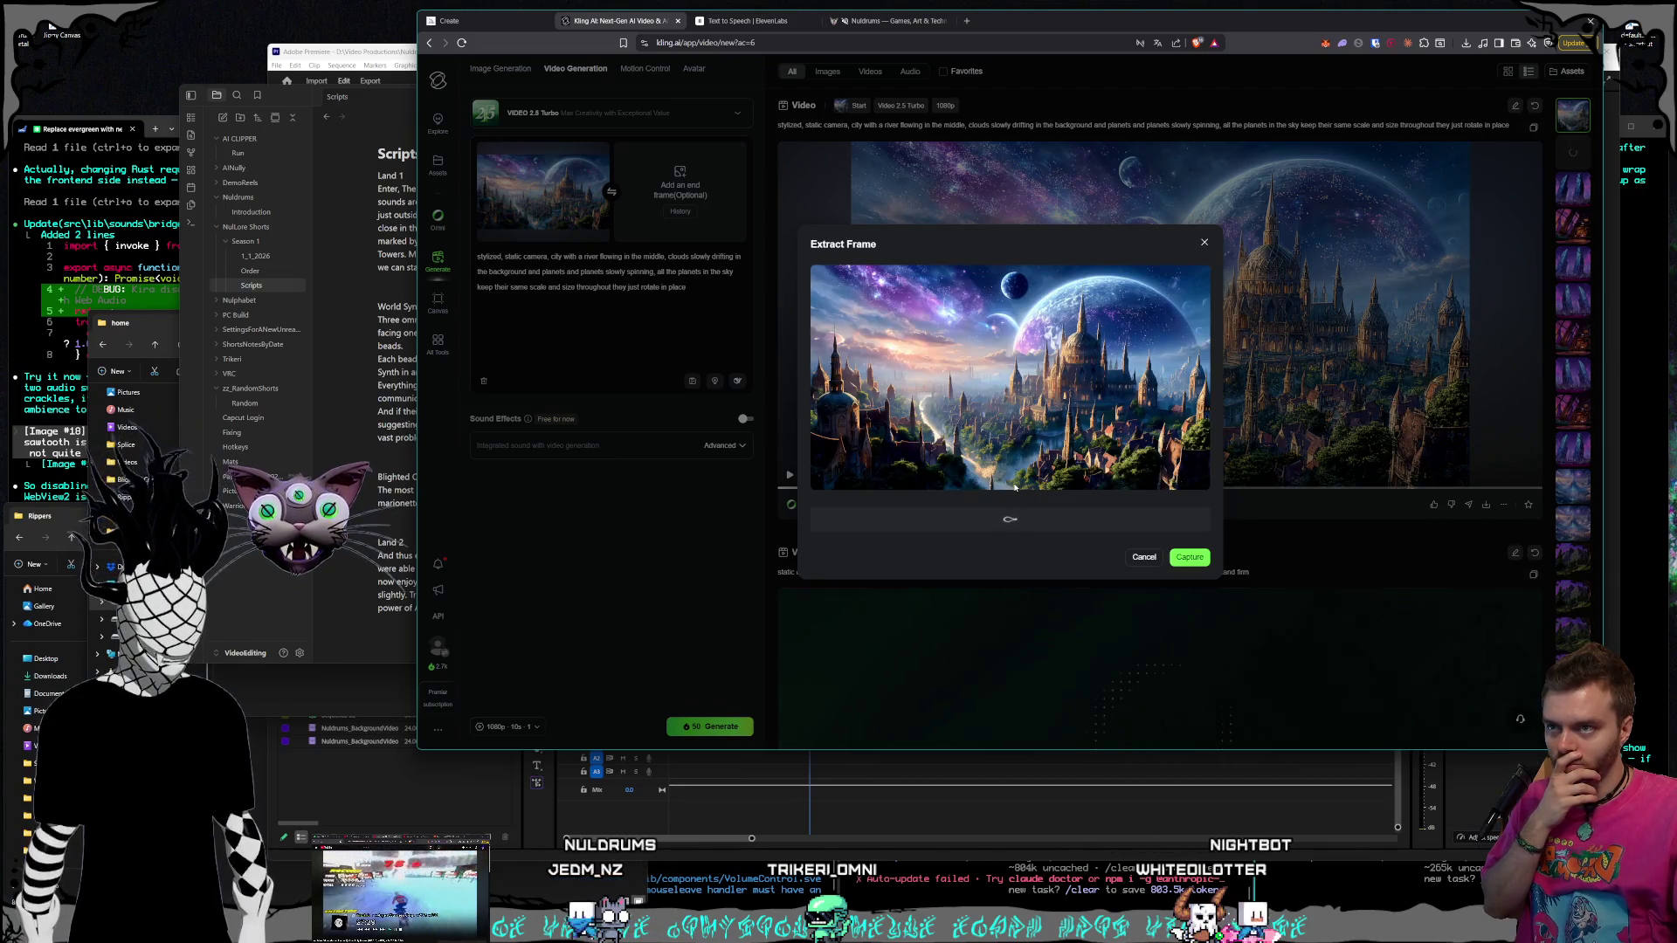
Capture the extracted still as start frame and add the city image as end frame
left_click(1209, 559)
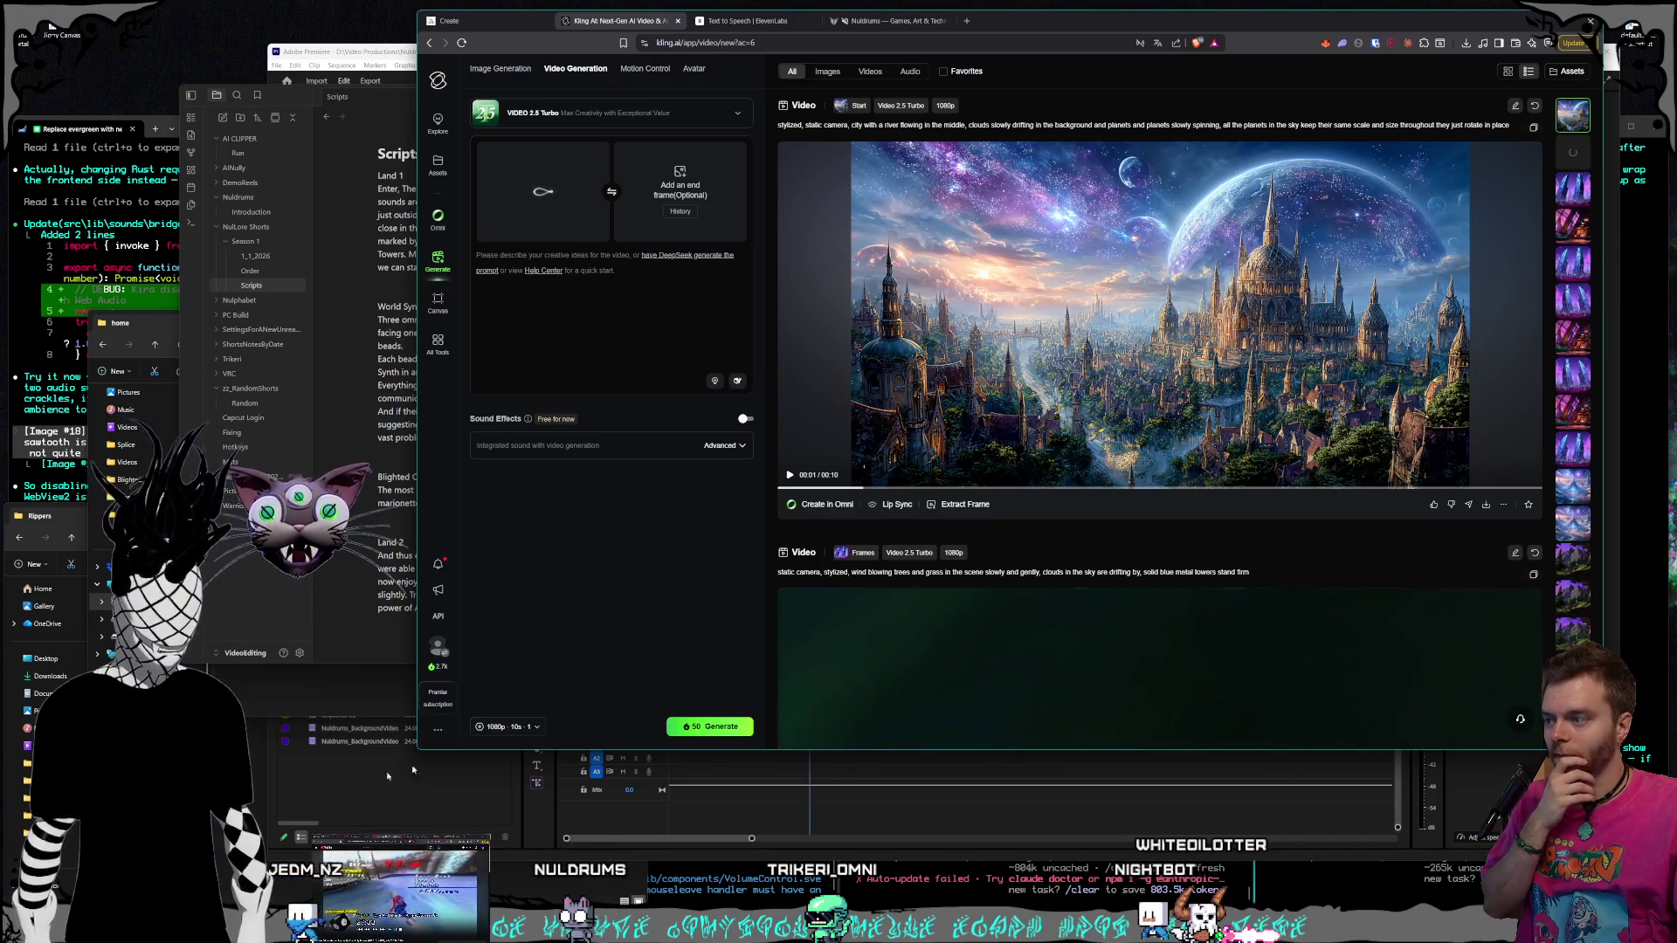
key("super+Home")
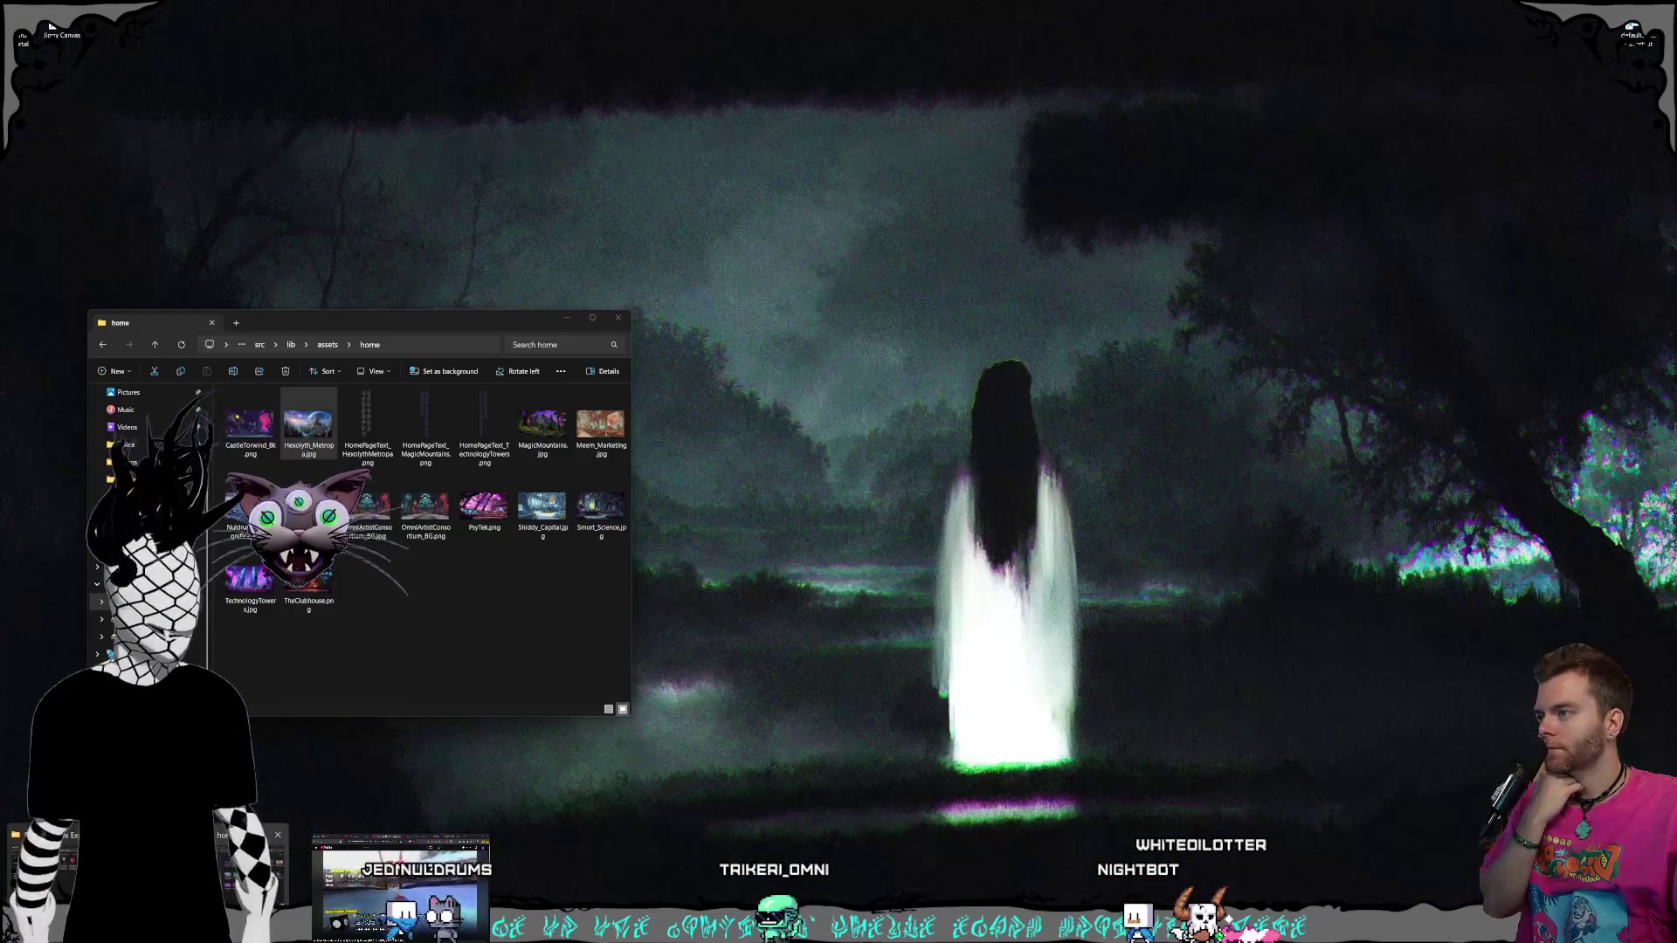
key("super+Home")
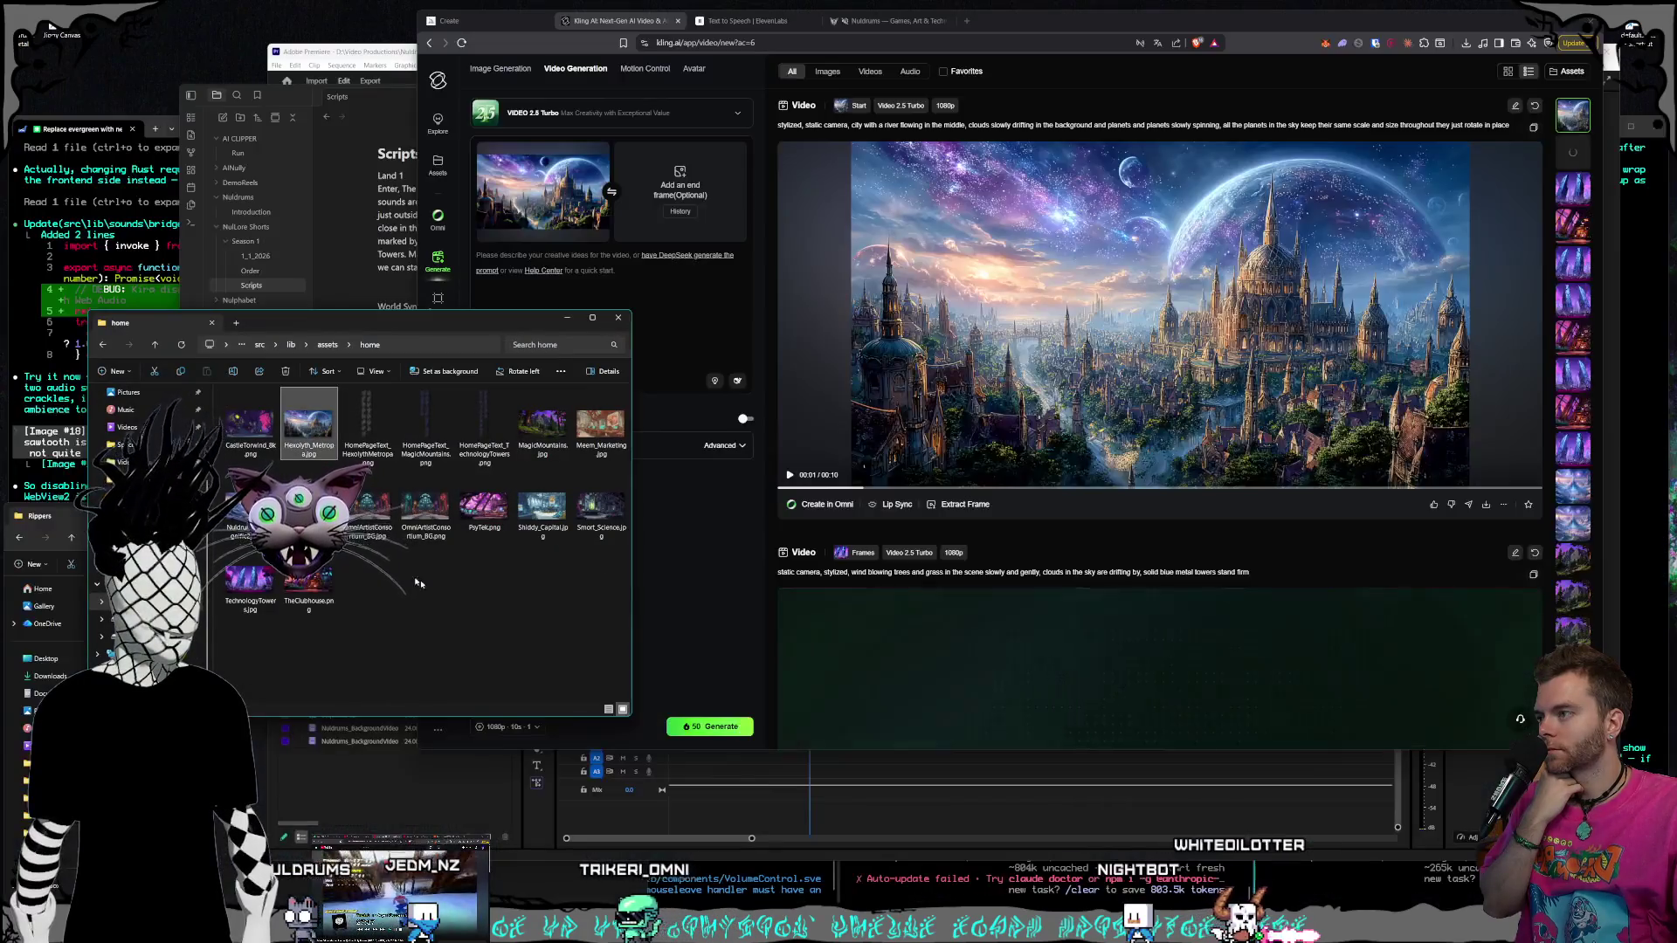
left_click_drag(366, 417, 680, 201)
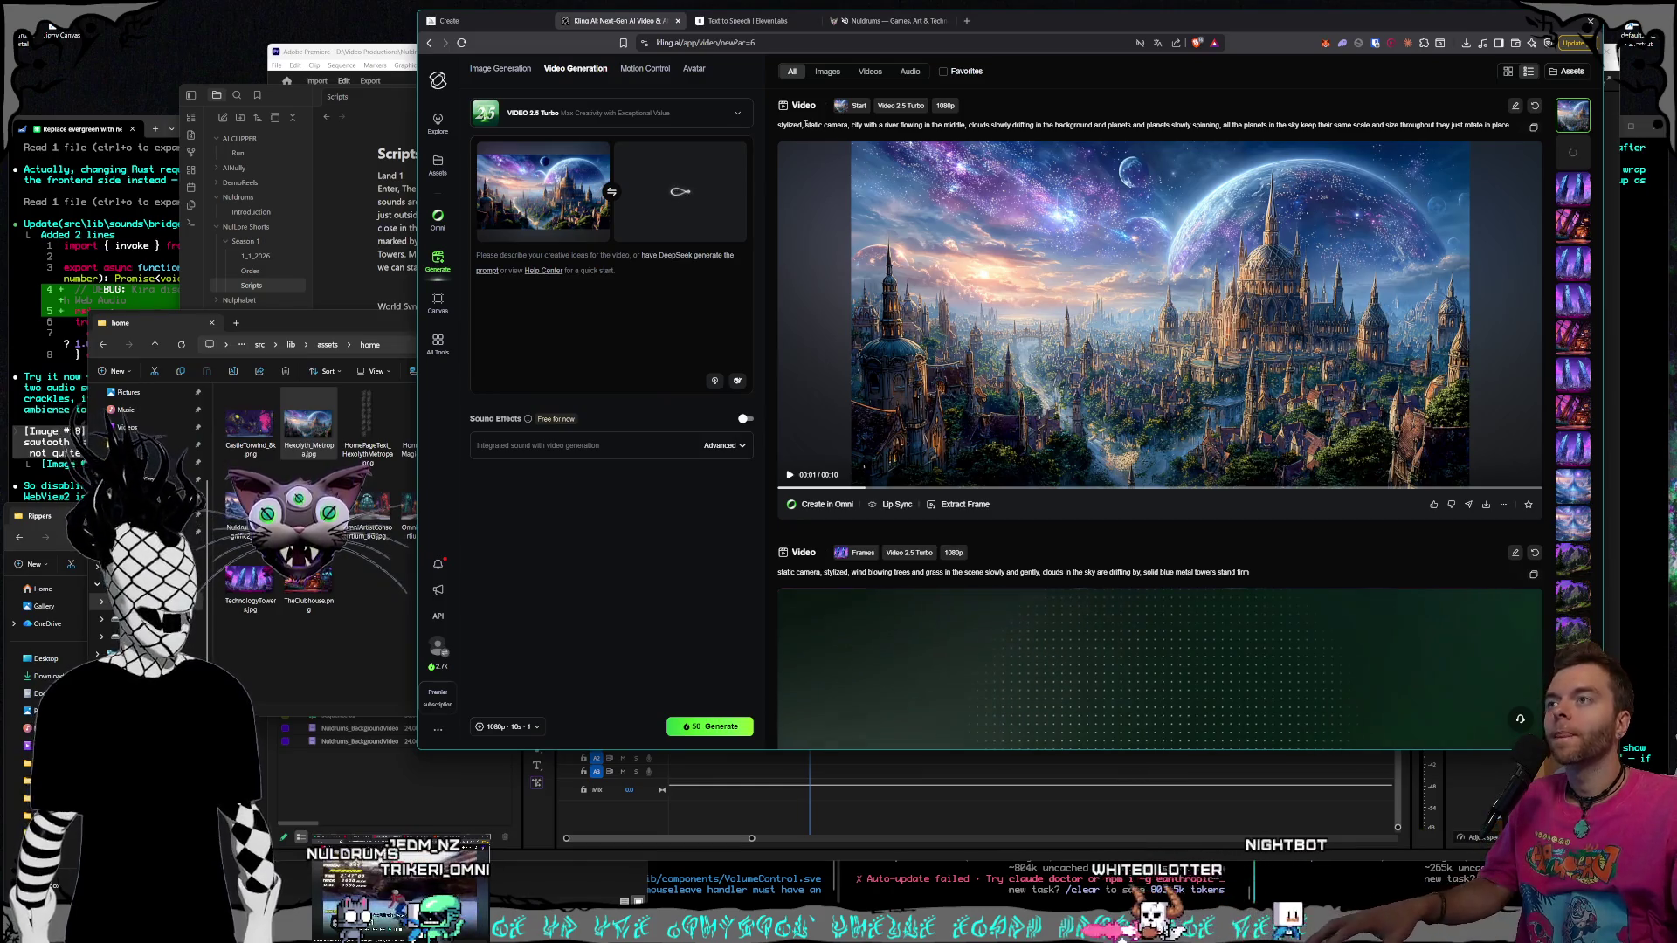
Copy the castle city video's prompt into the new video's description
left_click_drag(805, 125, 630, 292)
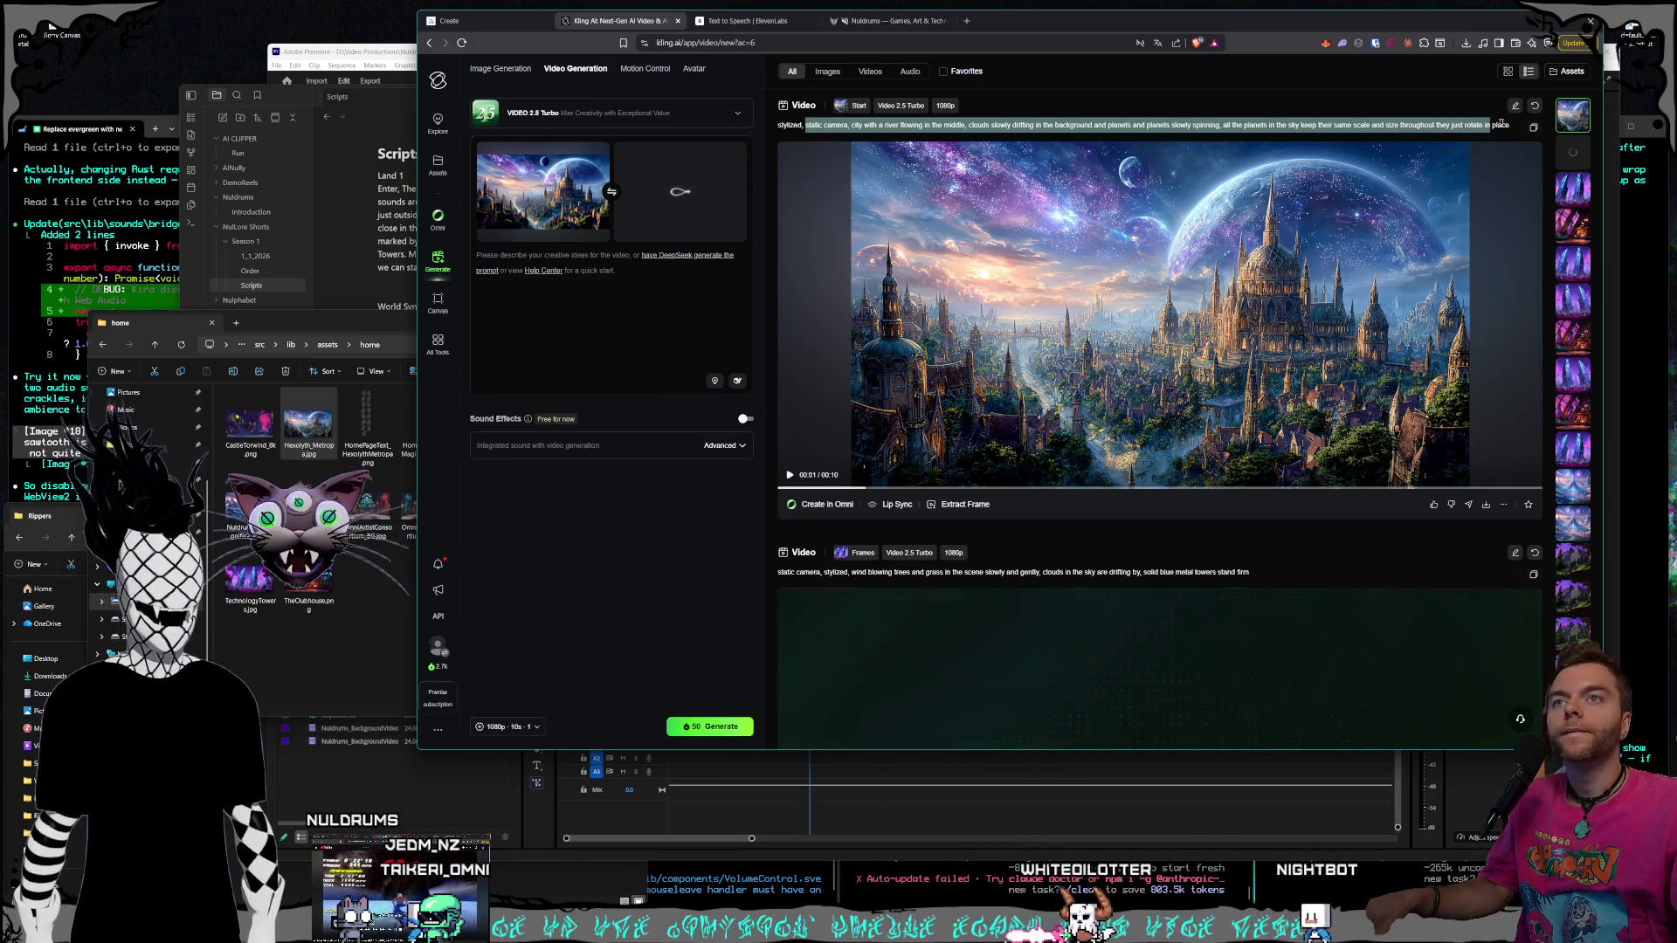
key("ctrl+c")
left_click(630, 293)
key("ctrl+v")
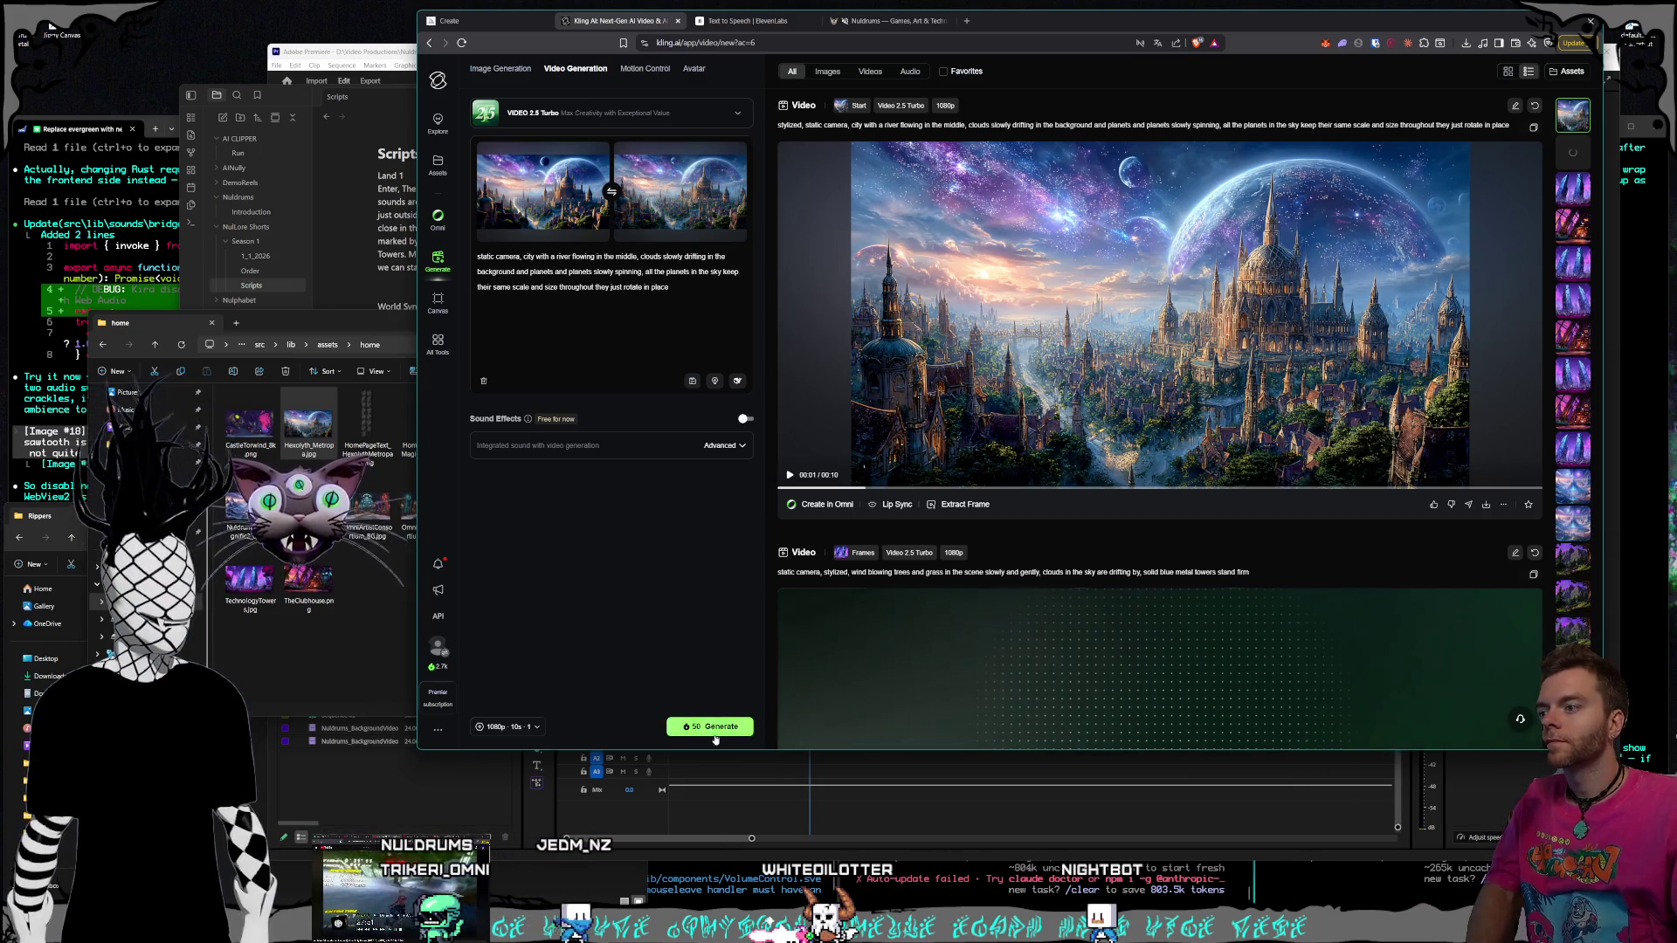
Generate the looping city video and show the blue towers clip in the feed
left_click(714, 731)
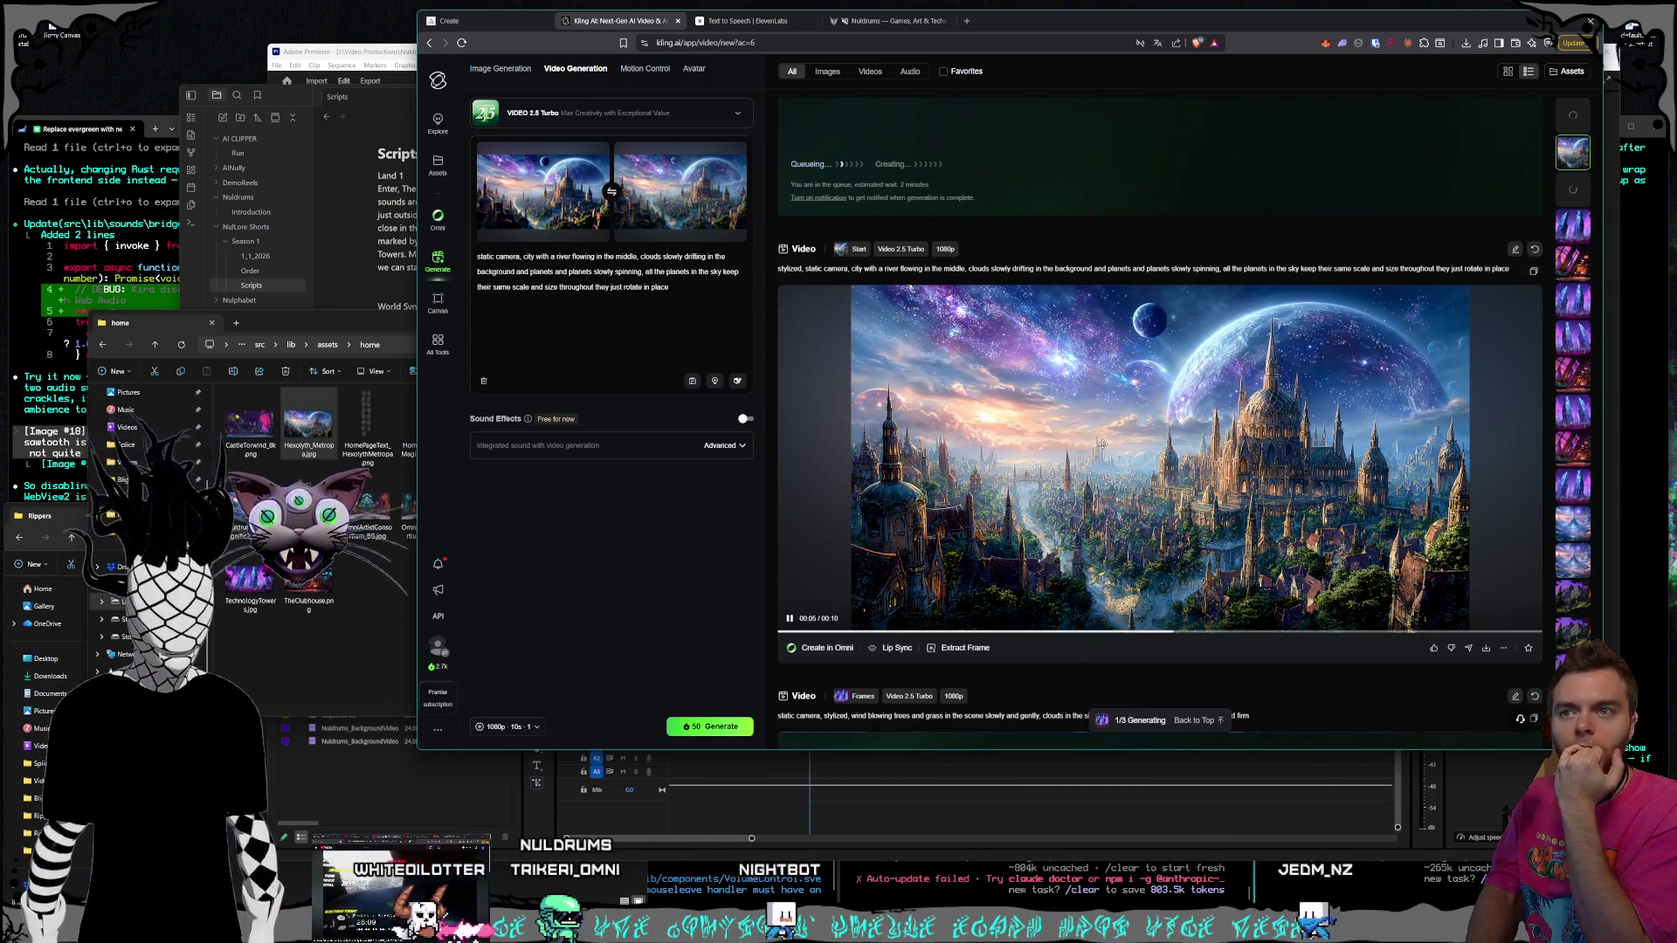
left_click(1571, 227)
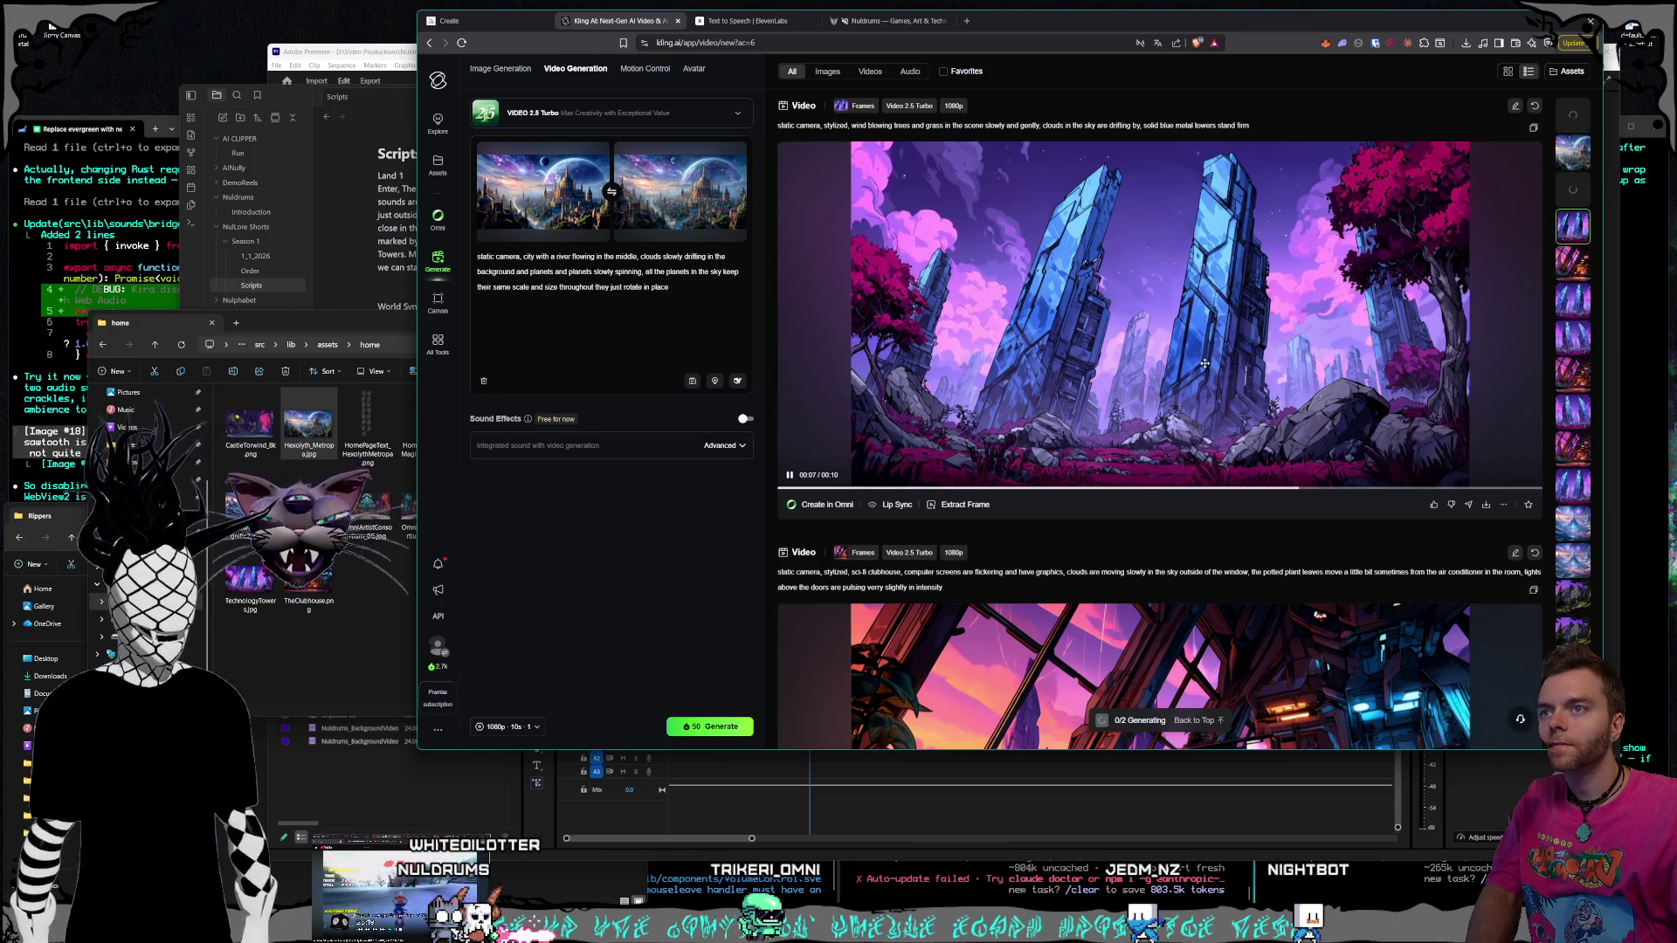
Download the blue-towers clip and save it as TechnologyTowers_Loop_SecondHalf.mp4
left_click(1485, 505)
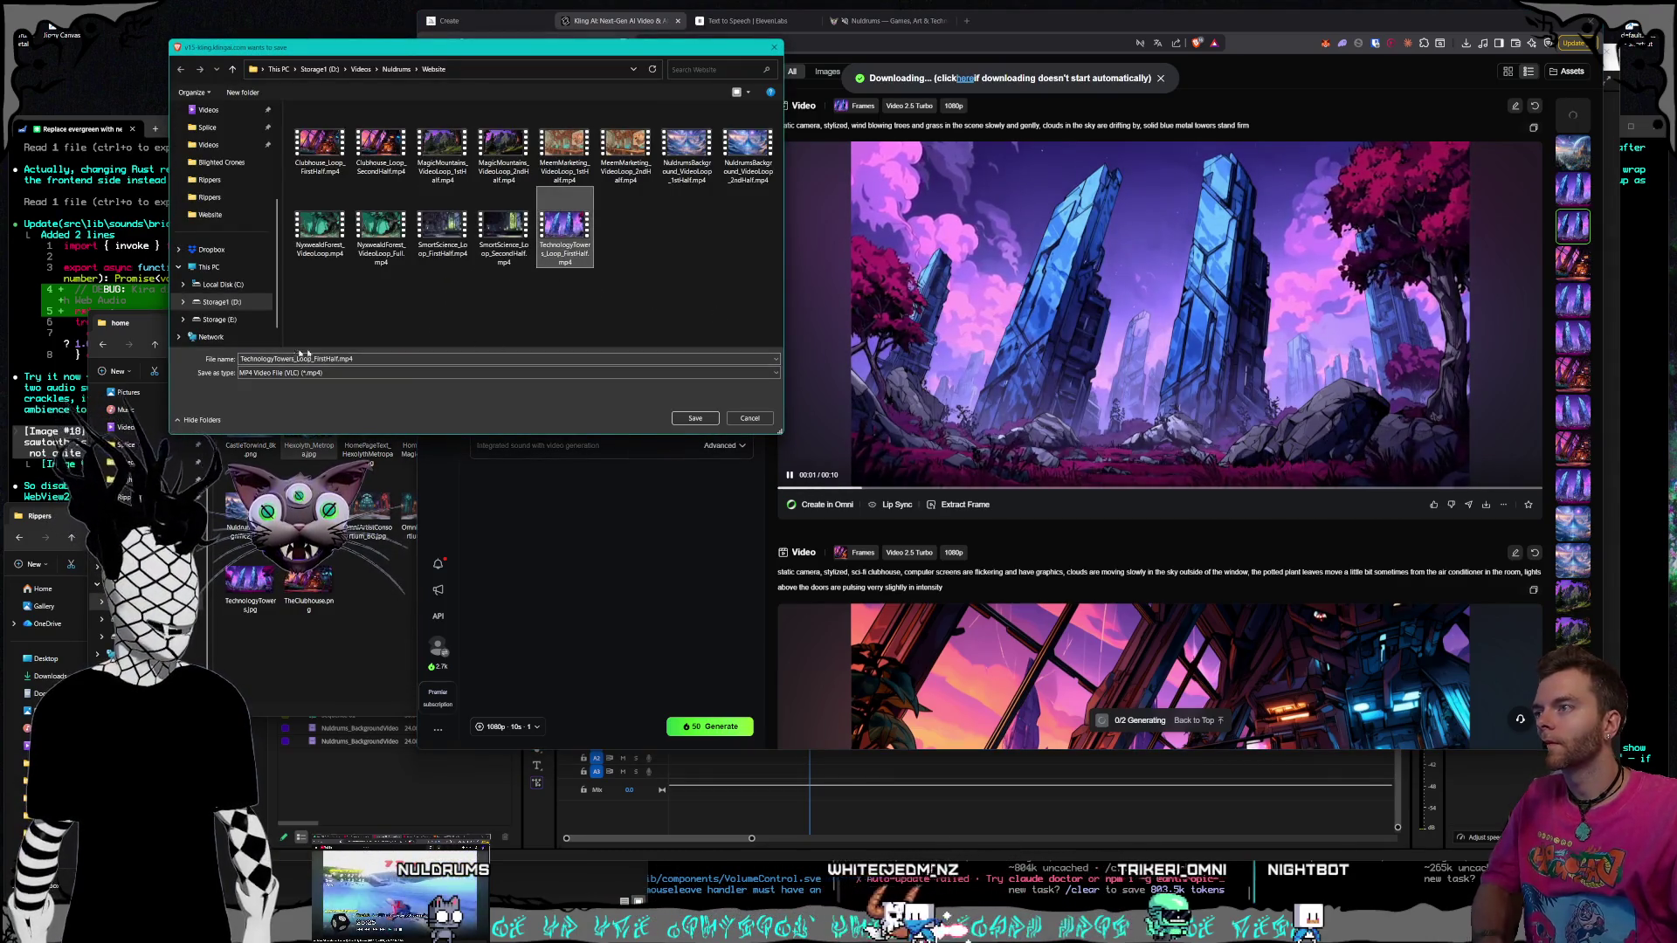
left_click(320, 359)
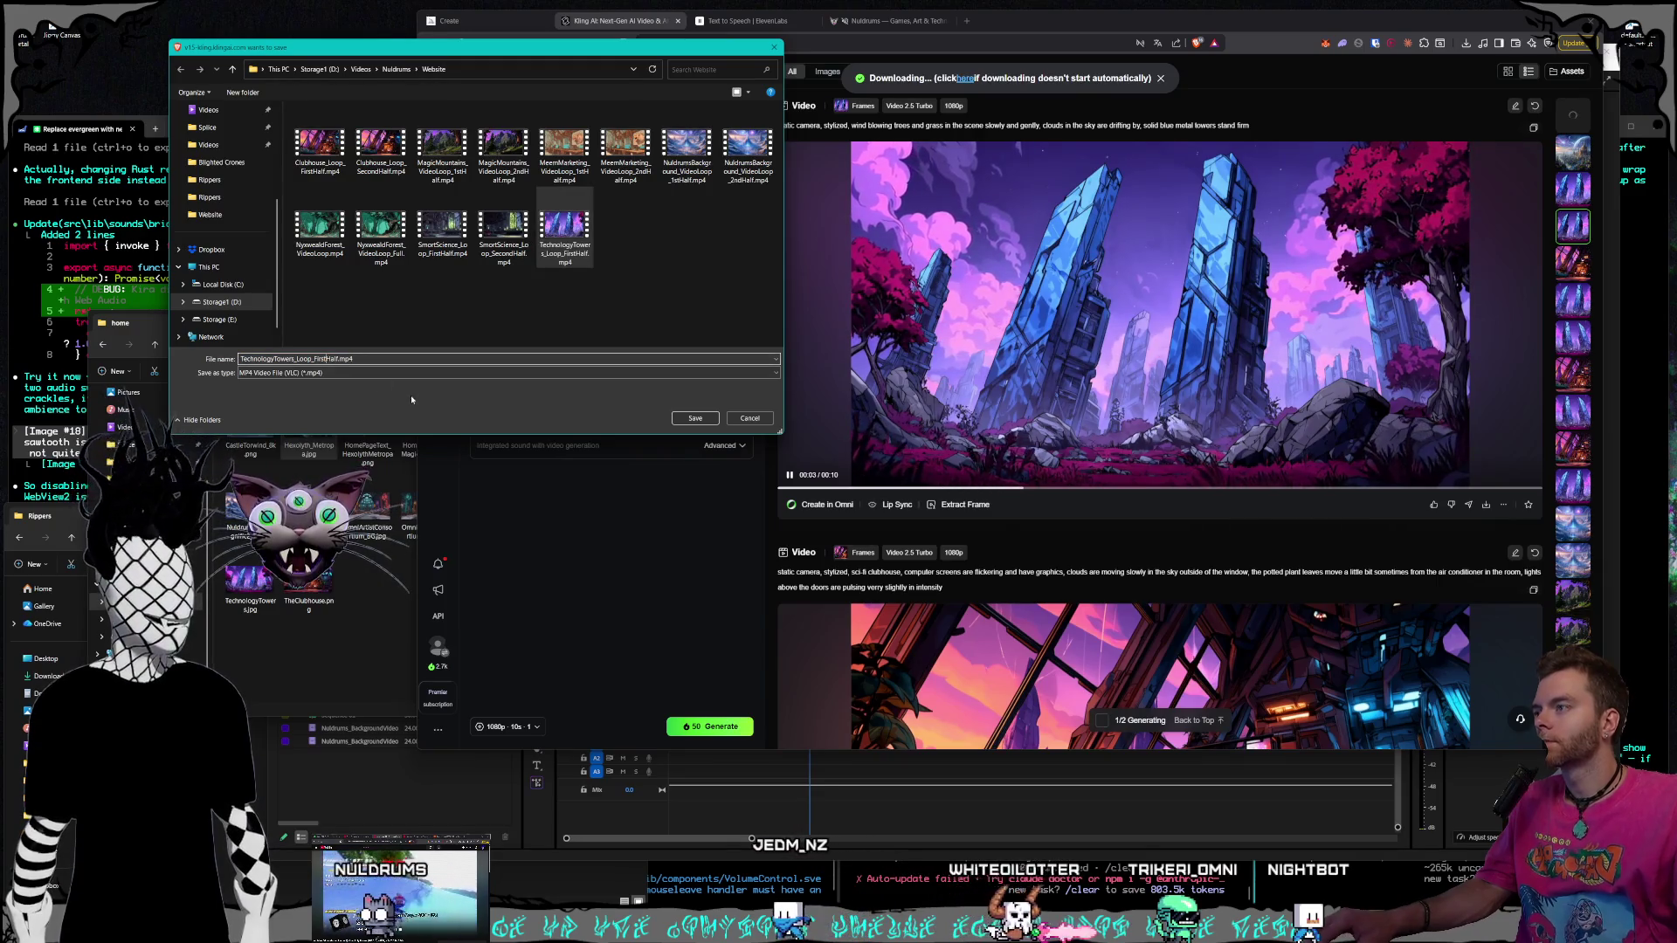
key("BackSpace")
key("BackSpace")
key("BackSpace")
type("Second")
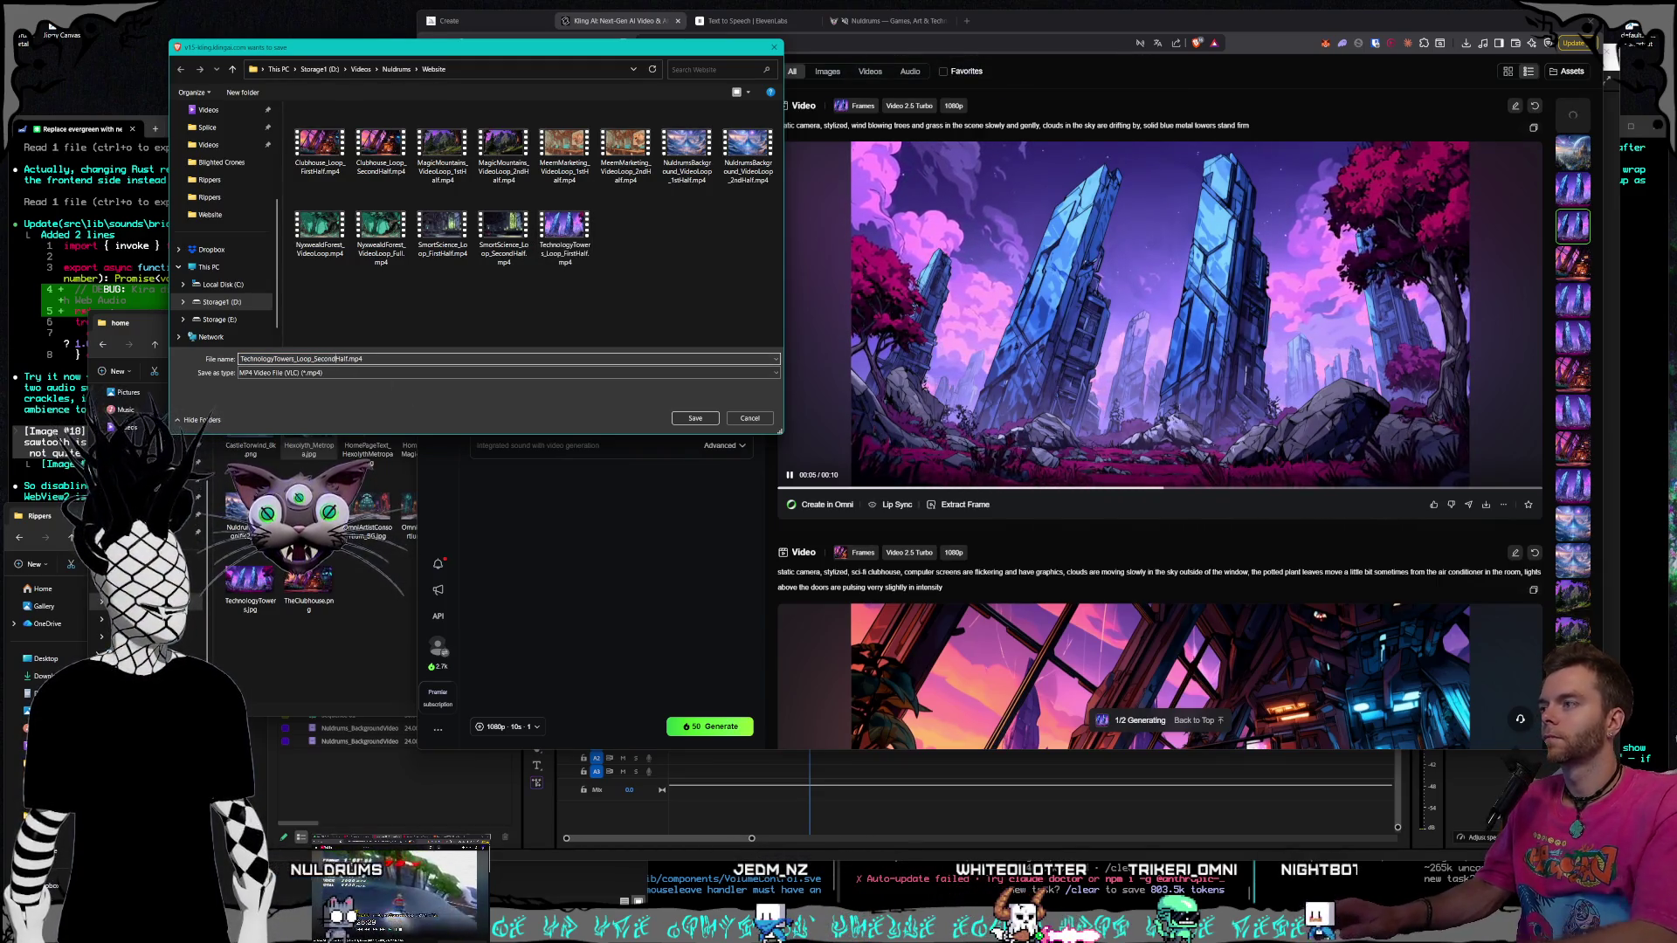
key("Return")
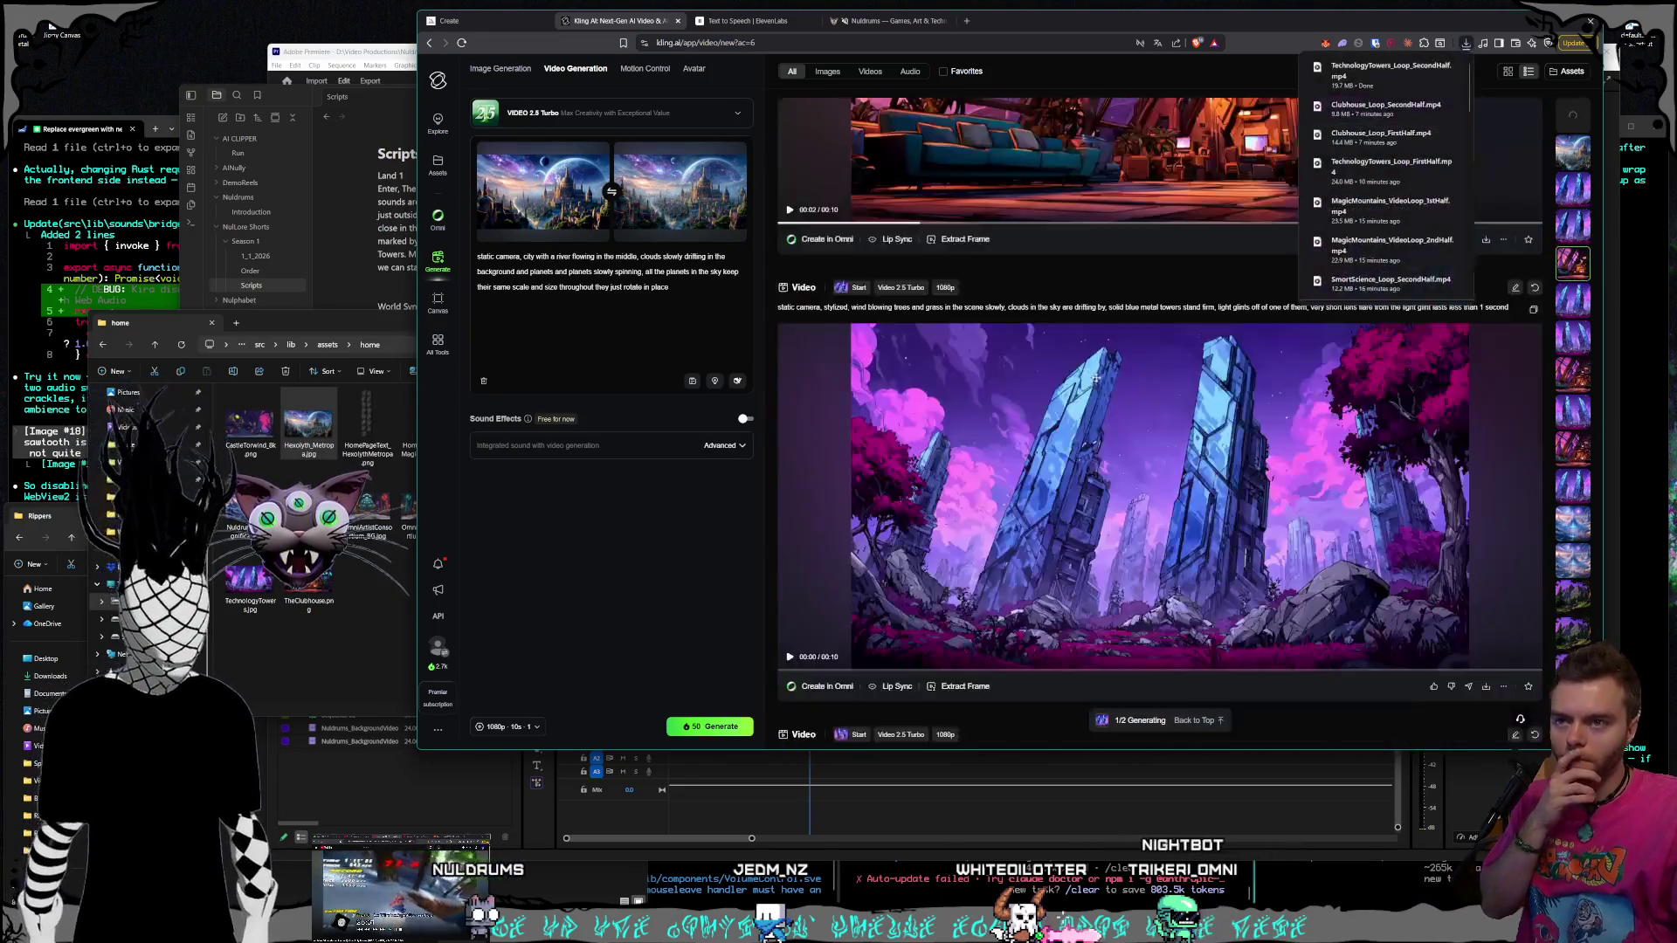
Save the other blue-towers clip over the existing TechnologyTowers_Loop_FirstHalf.mp4, confirming the replacement
scroll(1096, 379, "down", 1)
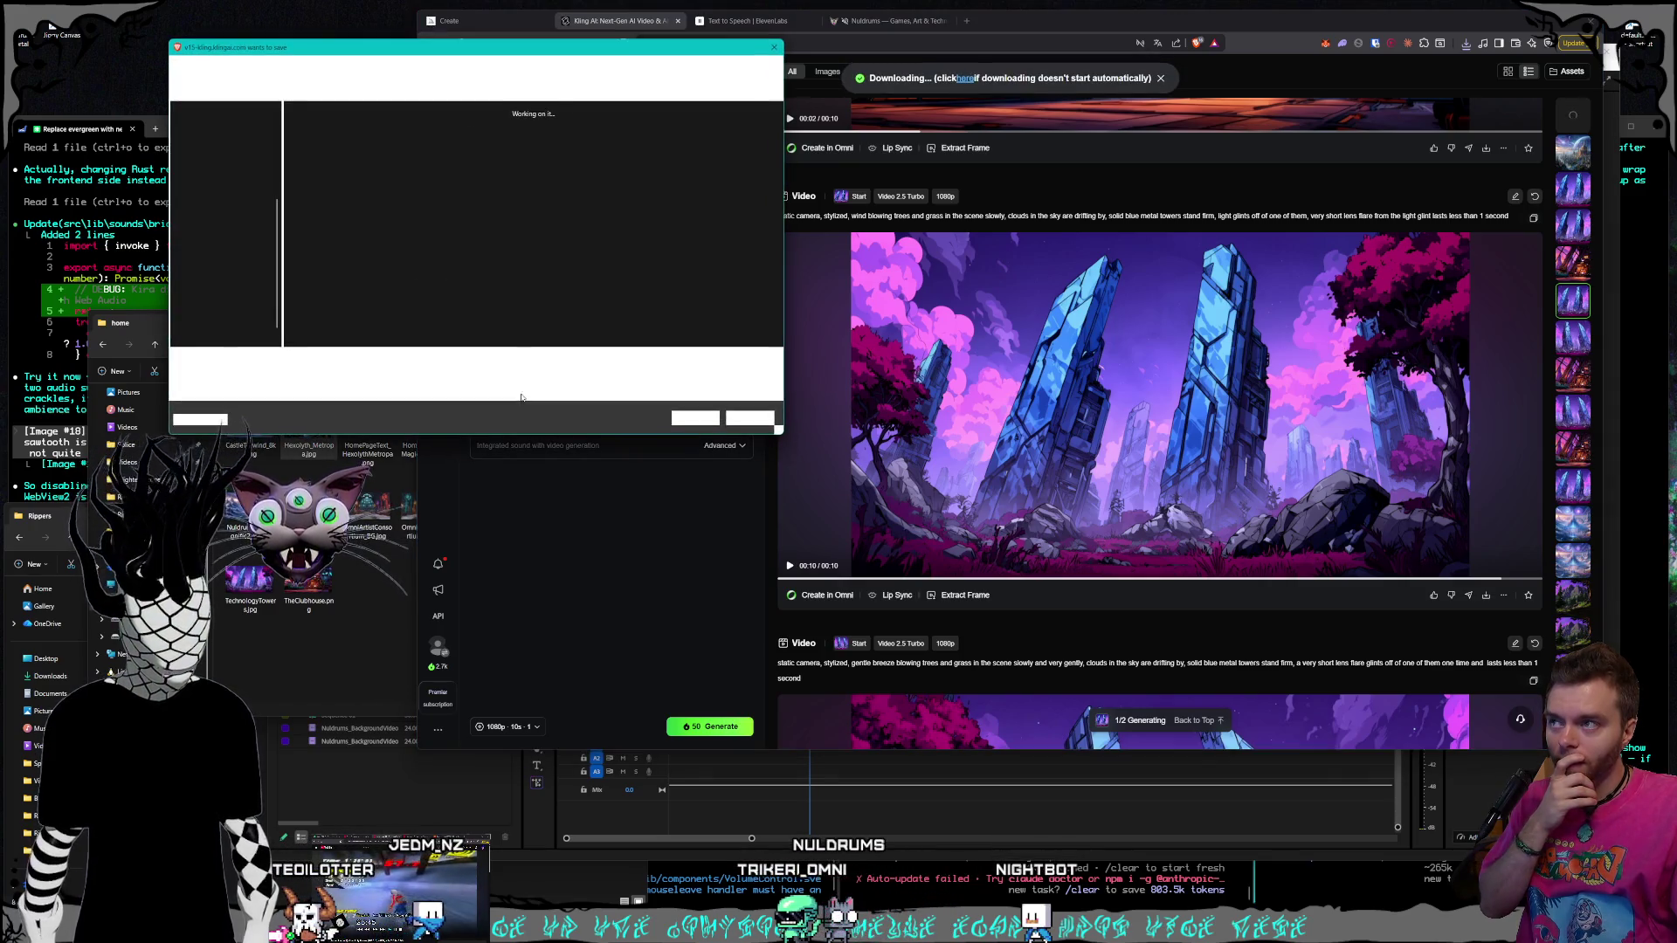
left_click(564, 229)
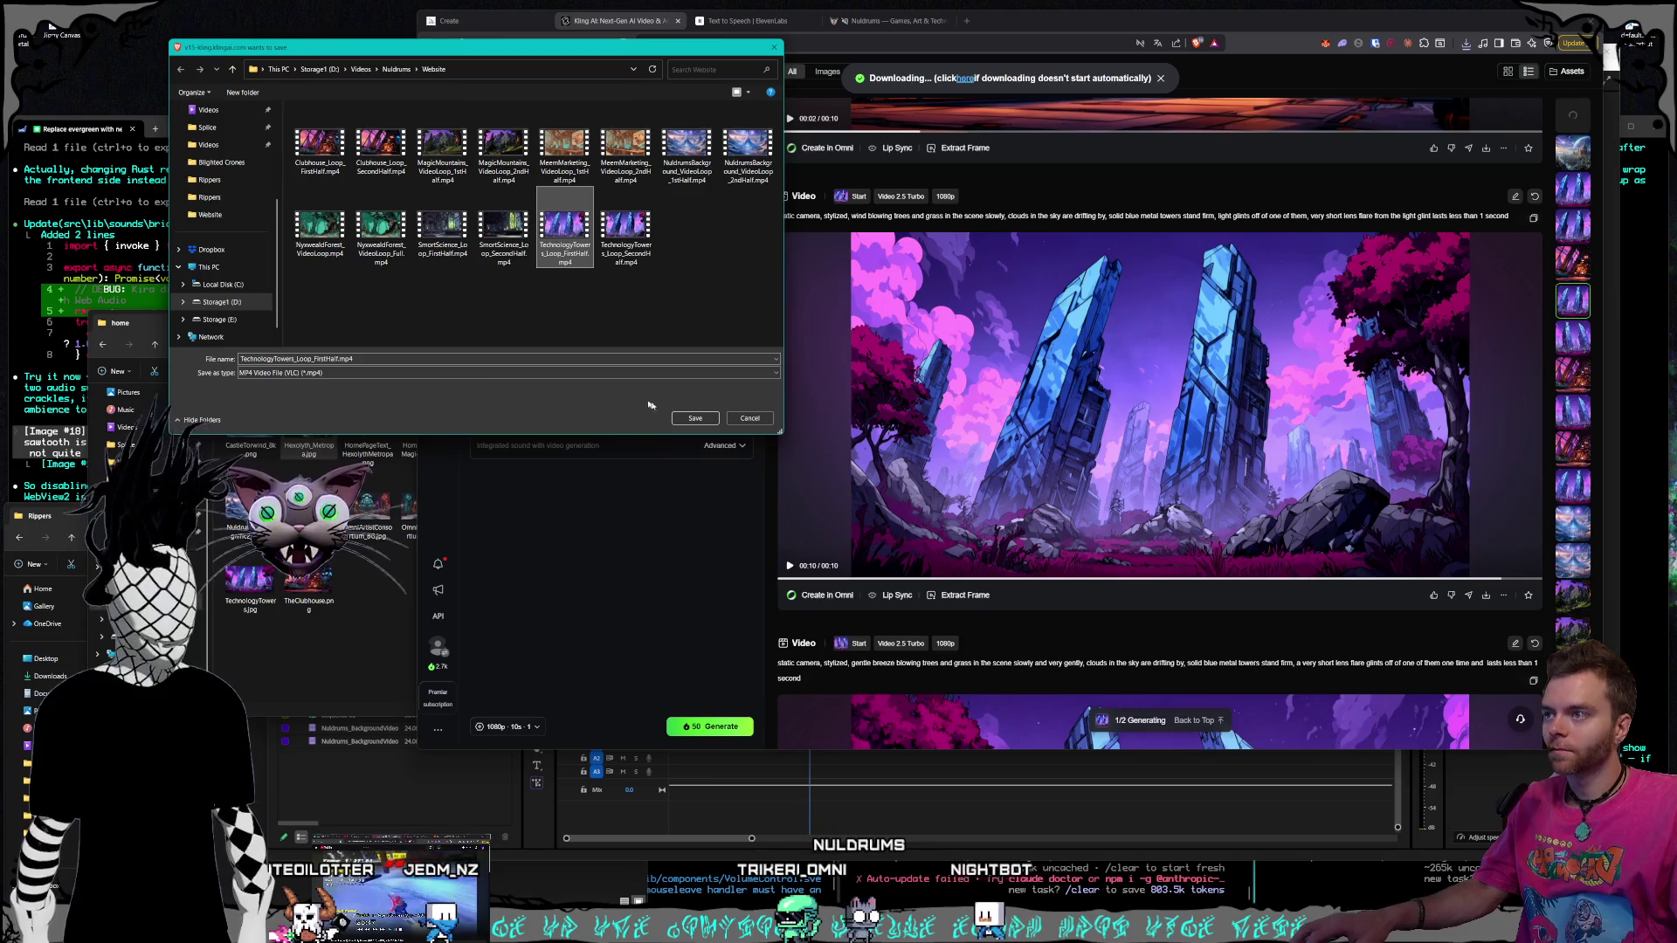
left_click(695, 418)
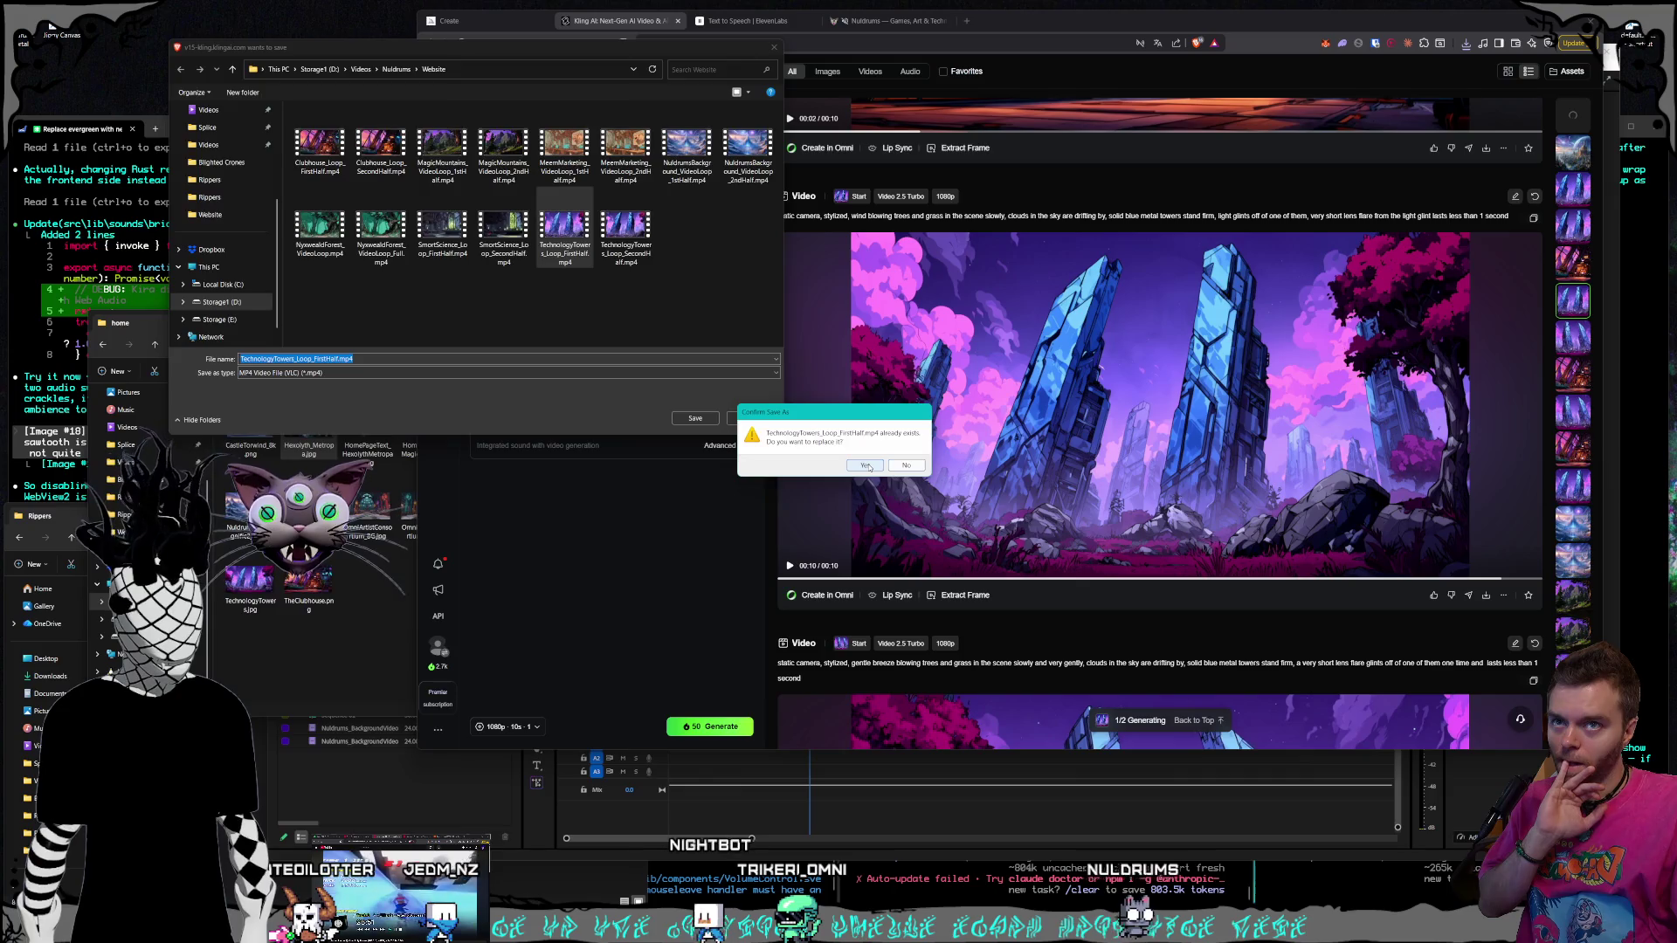
left_click(866, 466)
Cancel the sci-fi clubhouse download and save the city clip as the Hexolyth Metropolis FirstHalf MP4
scroll(1014, 450, "up", 5)
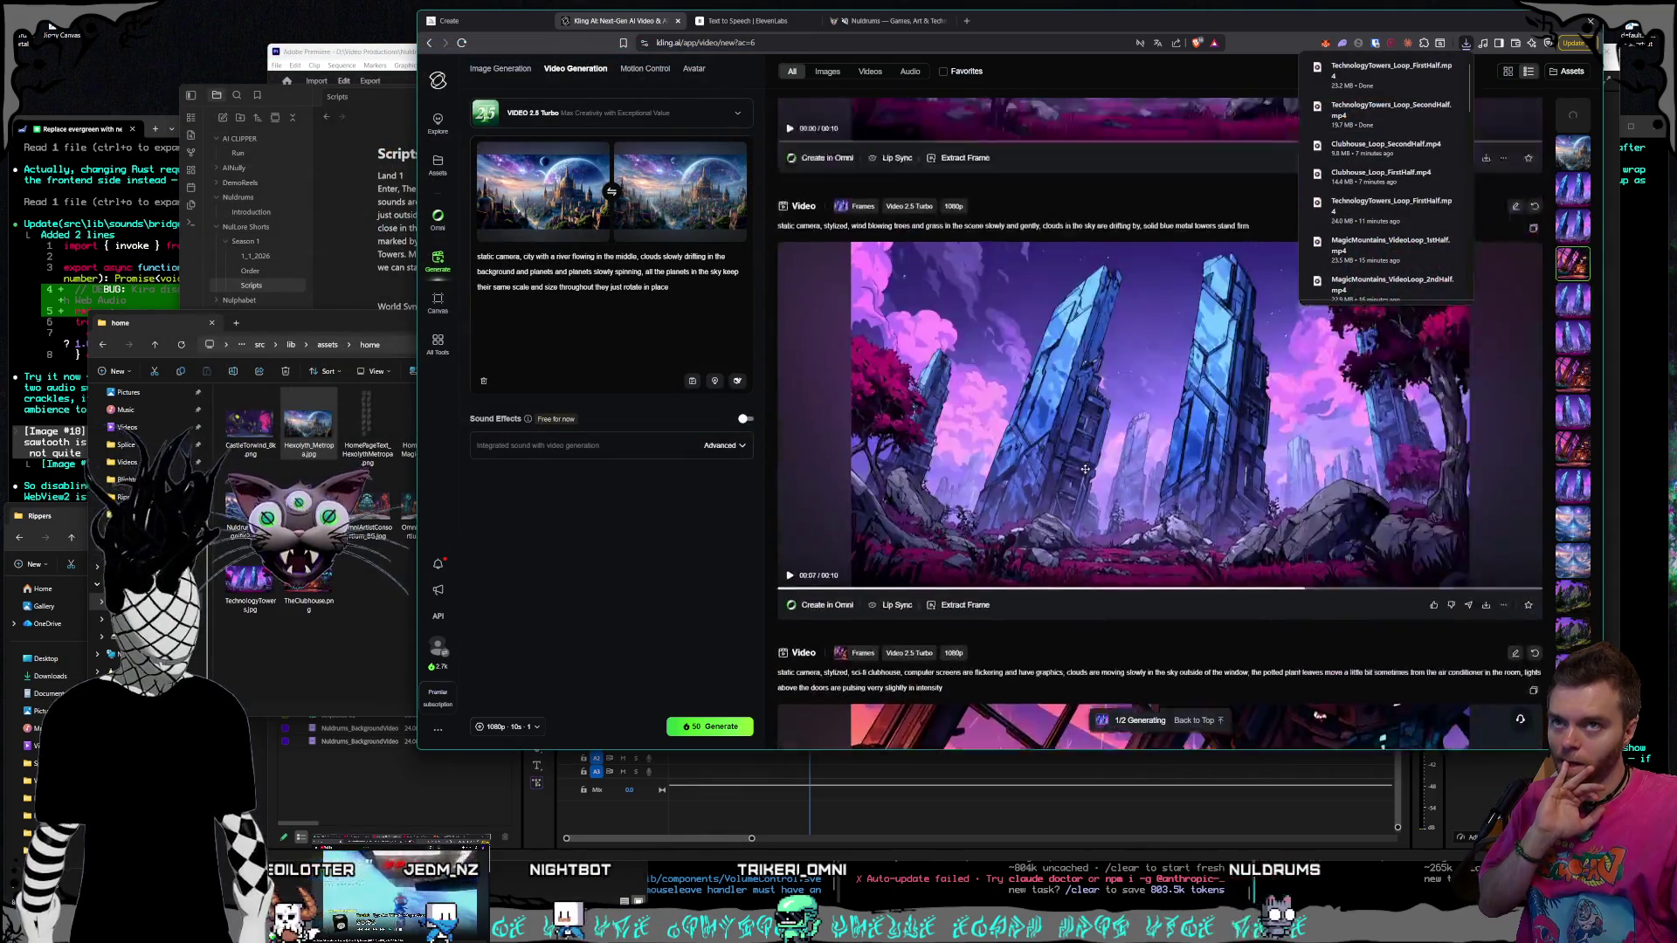
scroll(1081, 468, "up", 2)
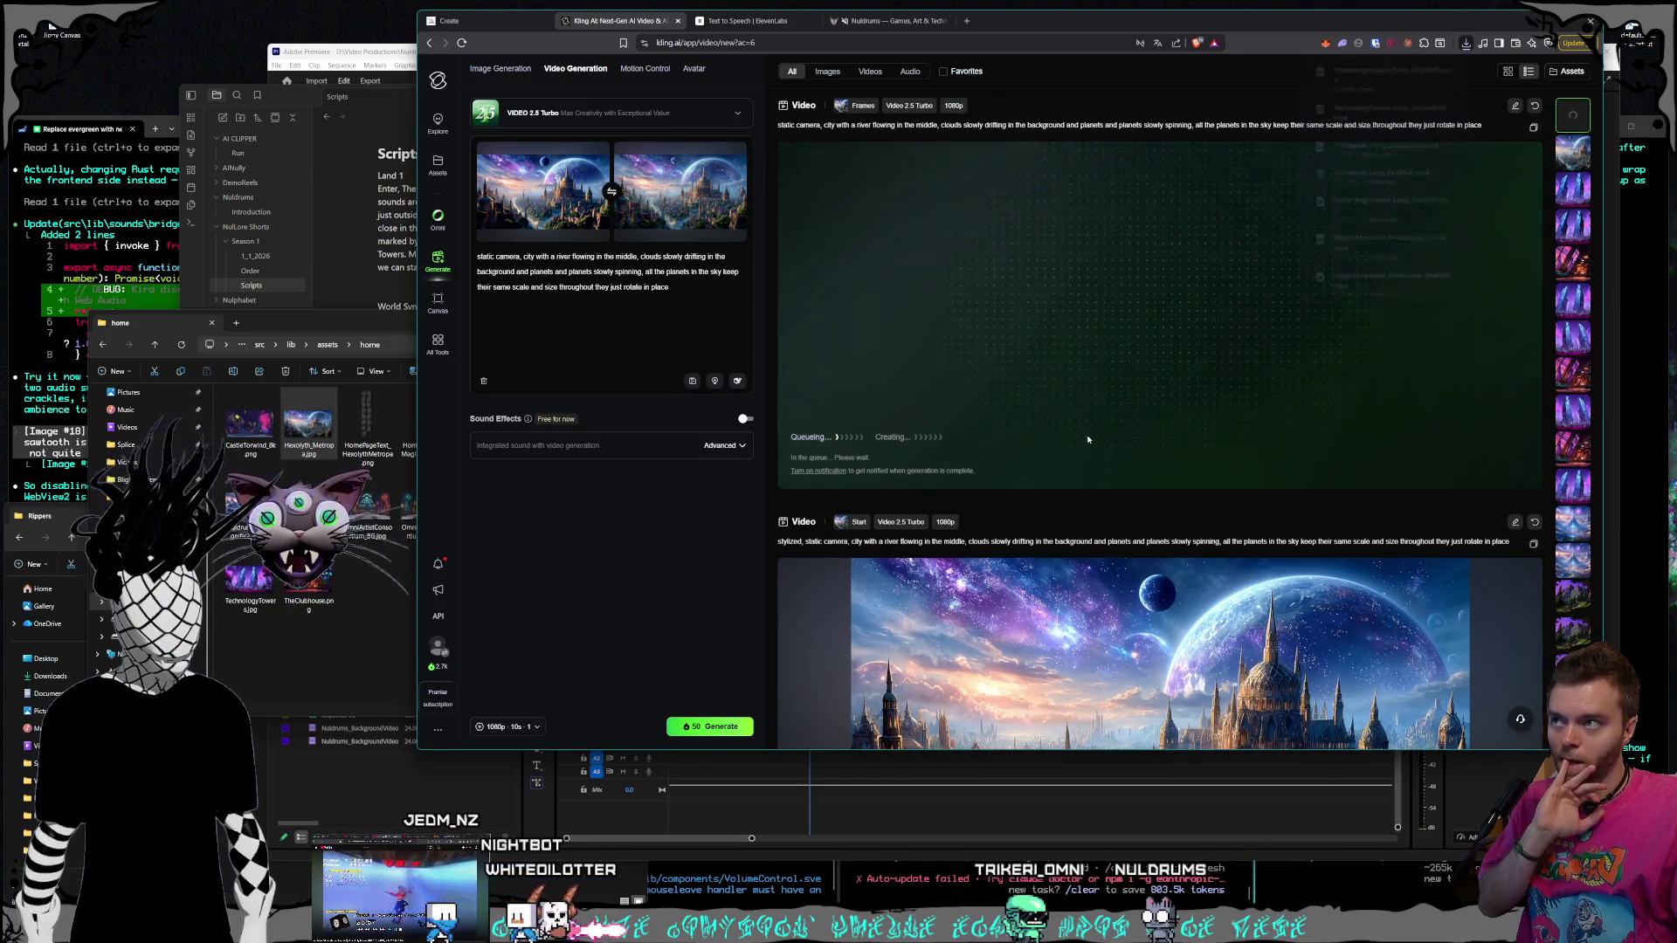
left_click(1572, 262)
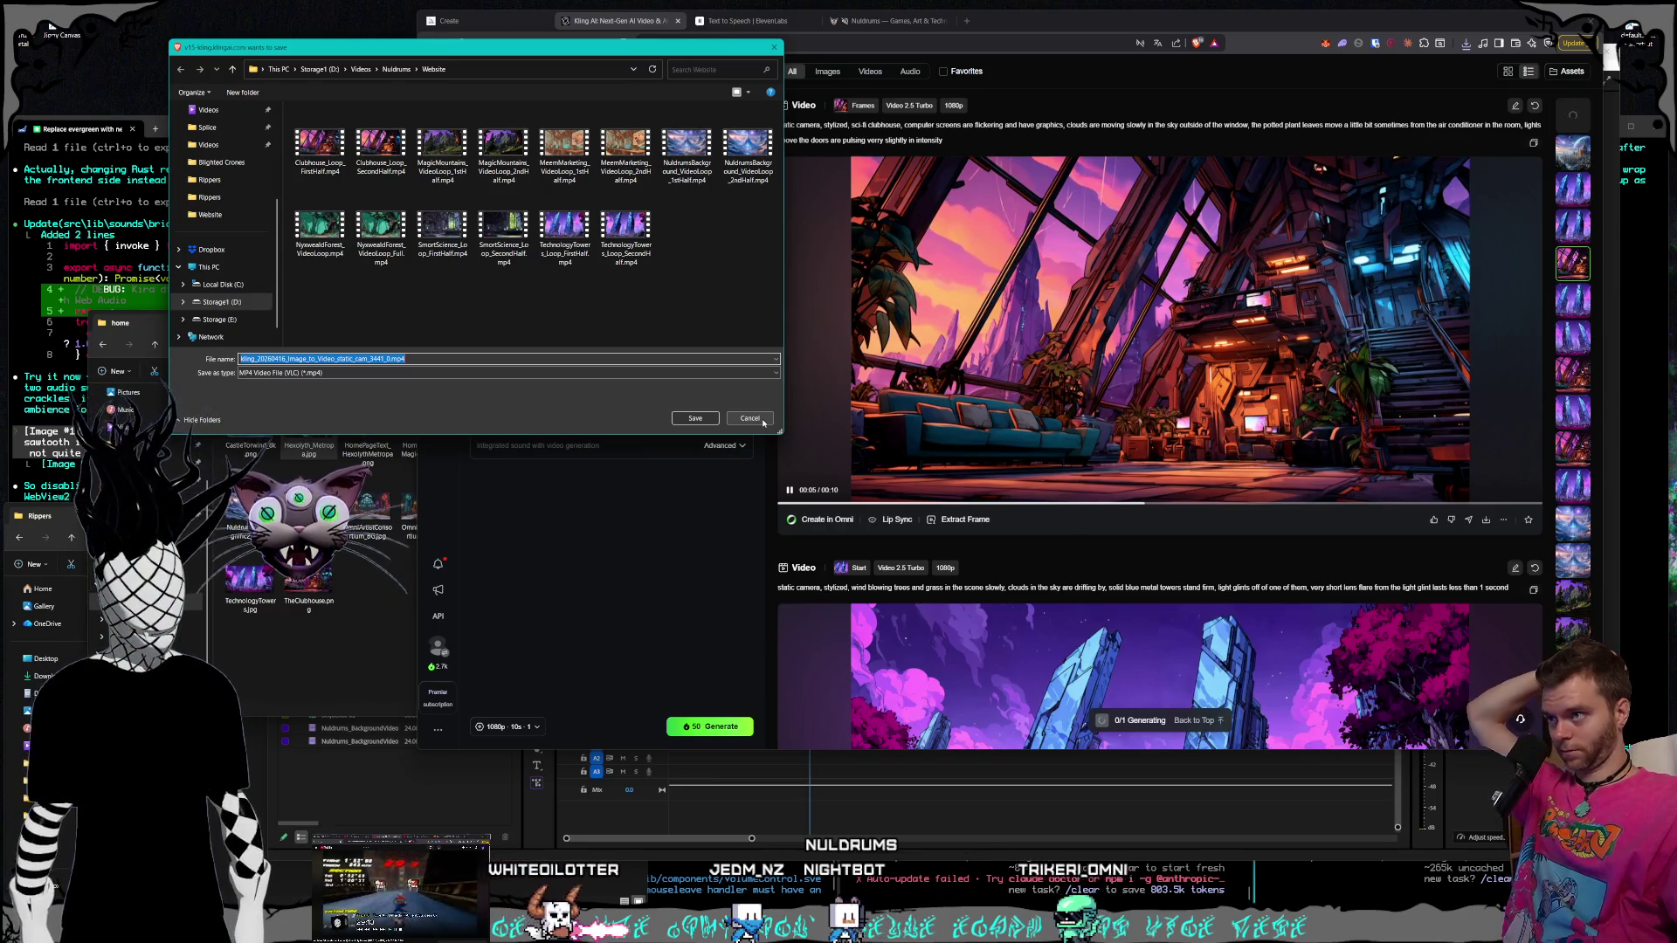
left_click(763, 423)
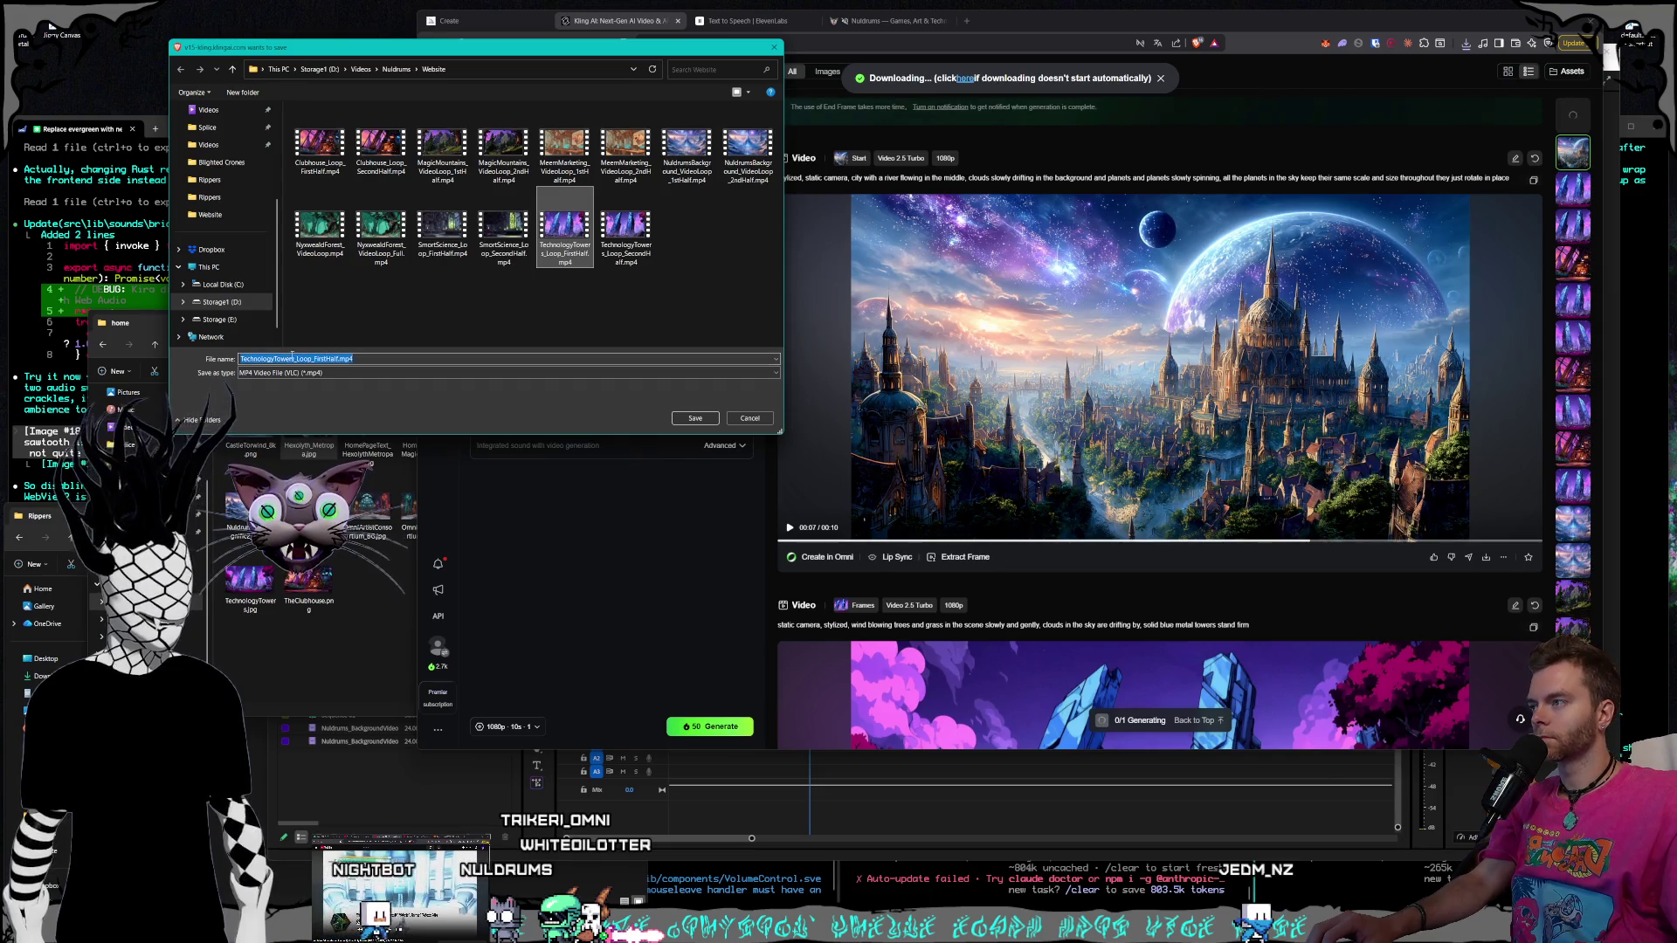
left_click_drag(295, 359, 241, 359)
type("HexxbyMetropoli")
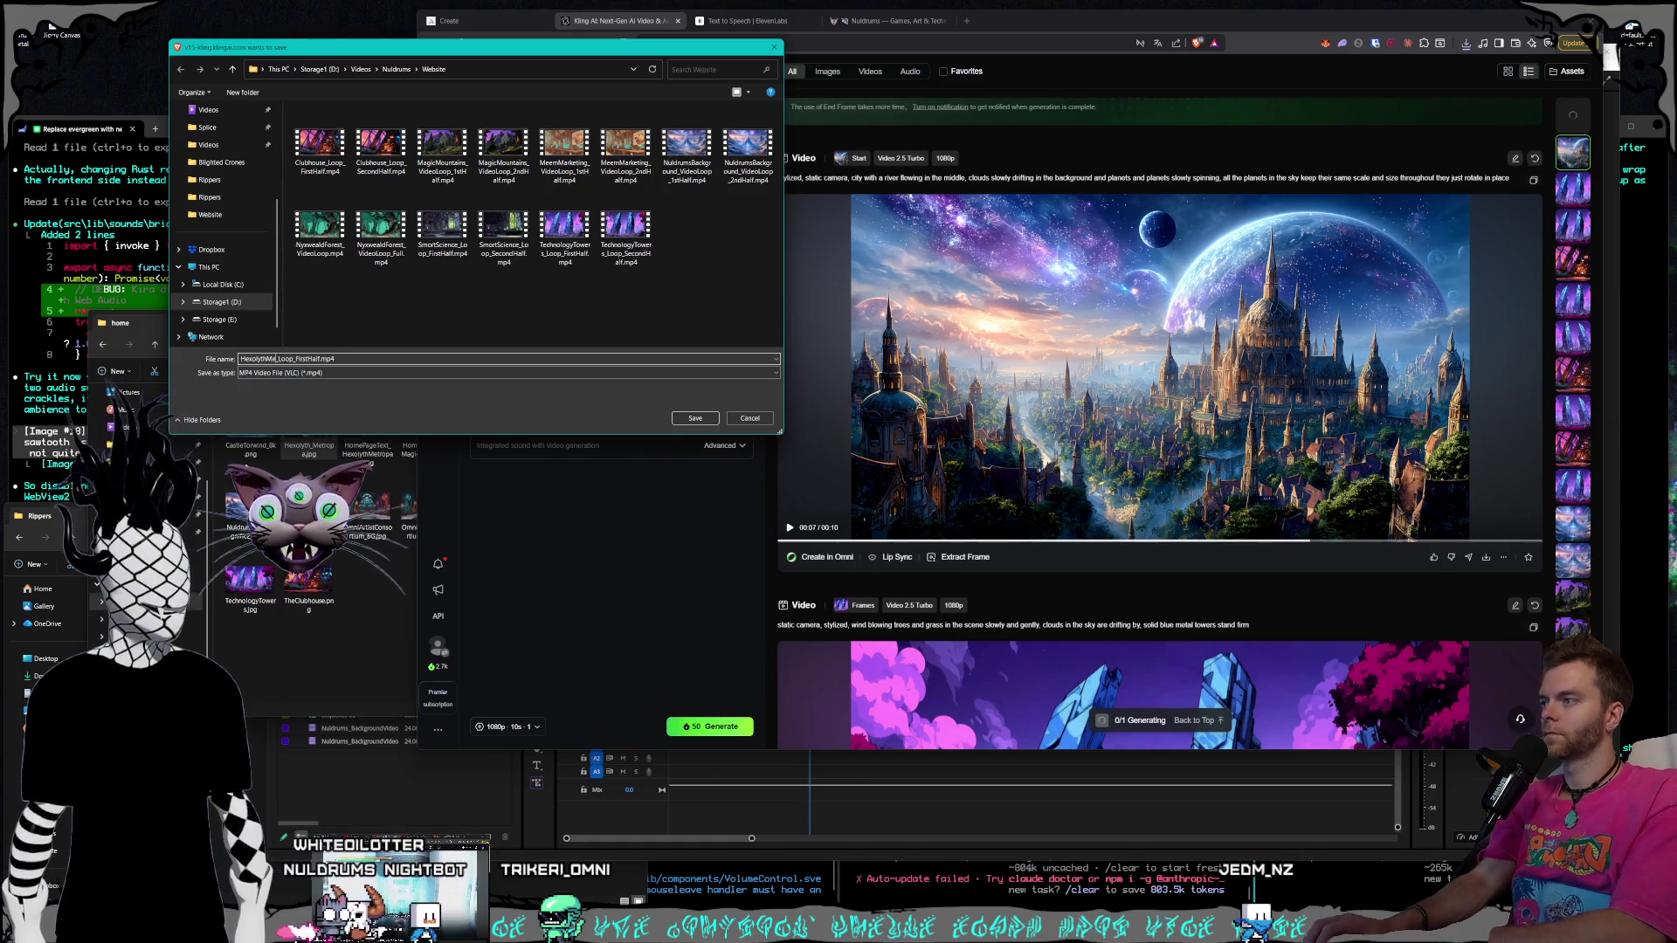
left_click(699, 419)
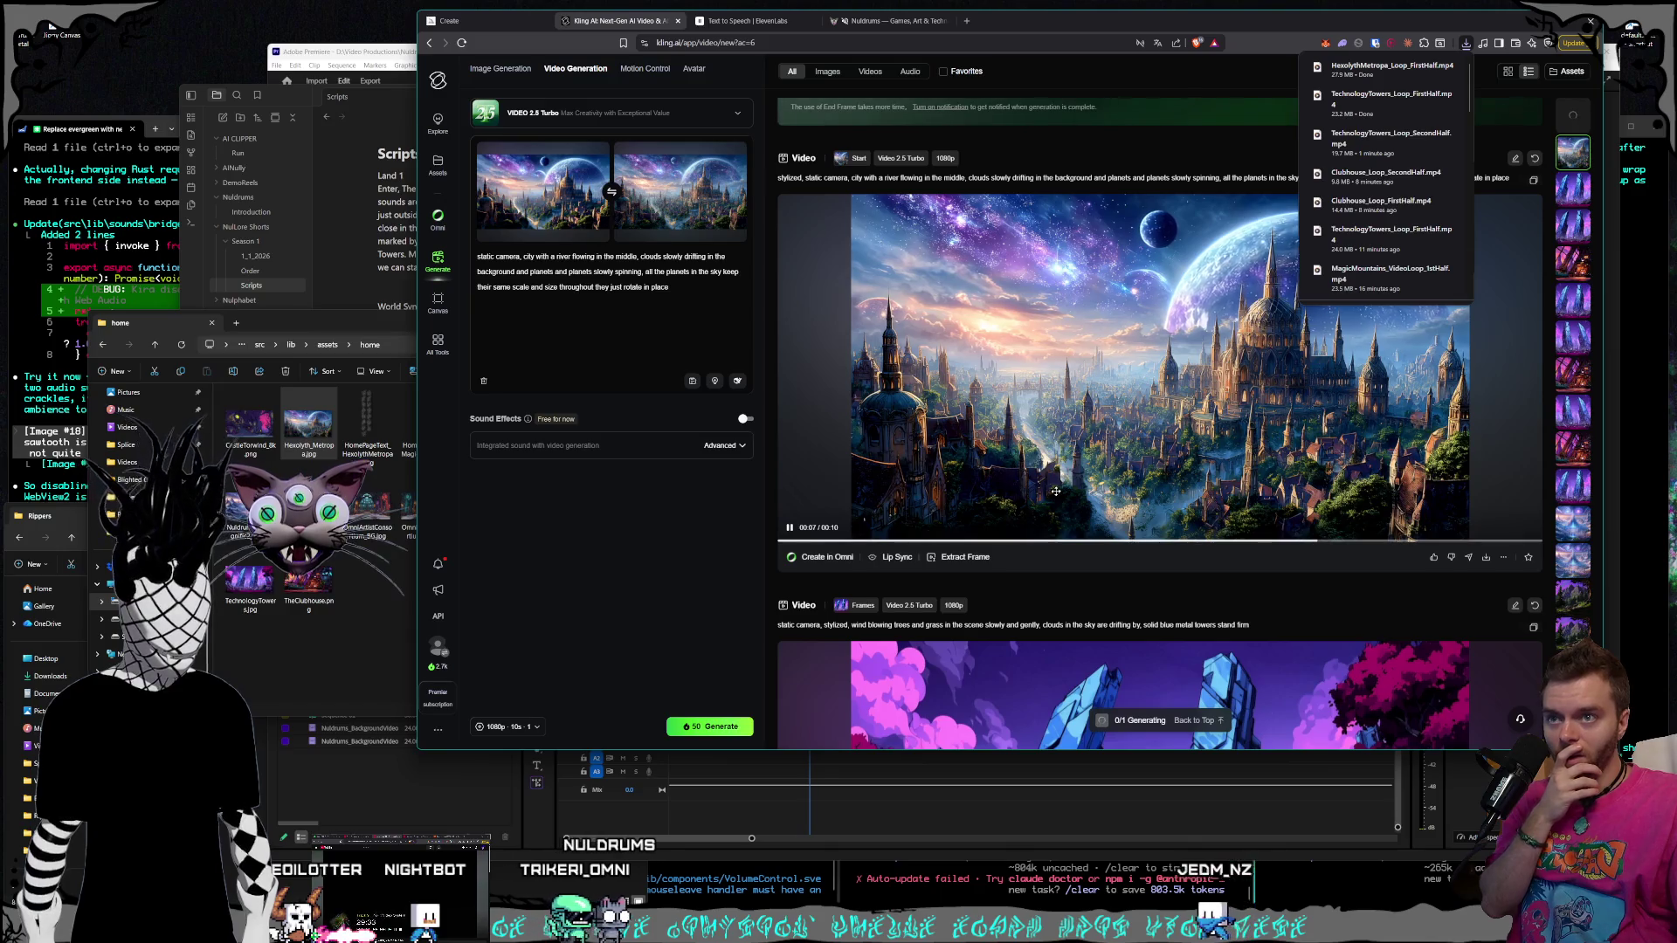
Remove the city start and end frame images from Kling
scroll(1055, 492, "up", 2)
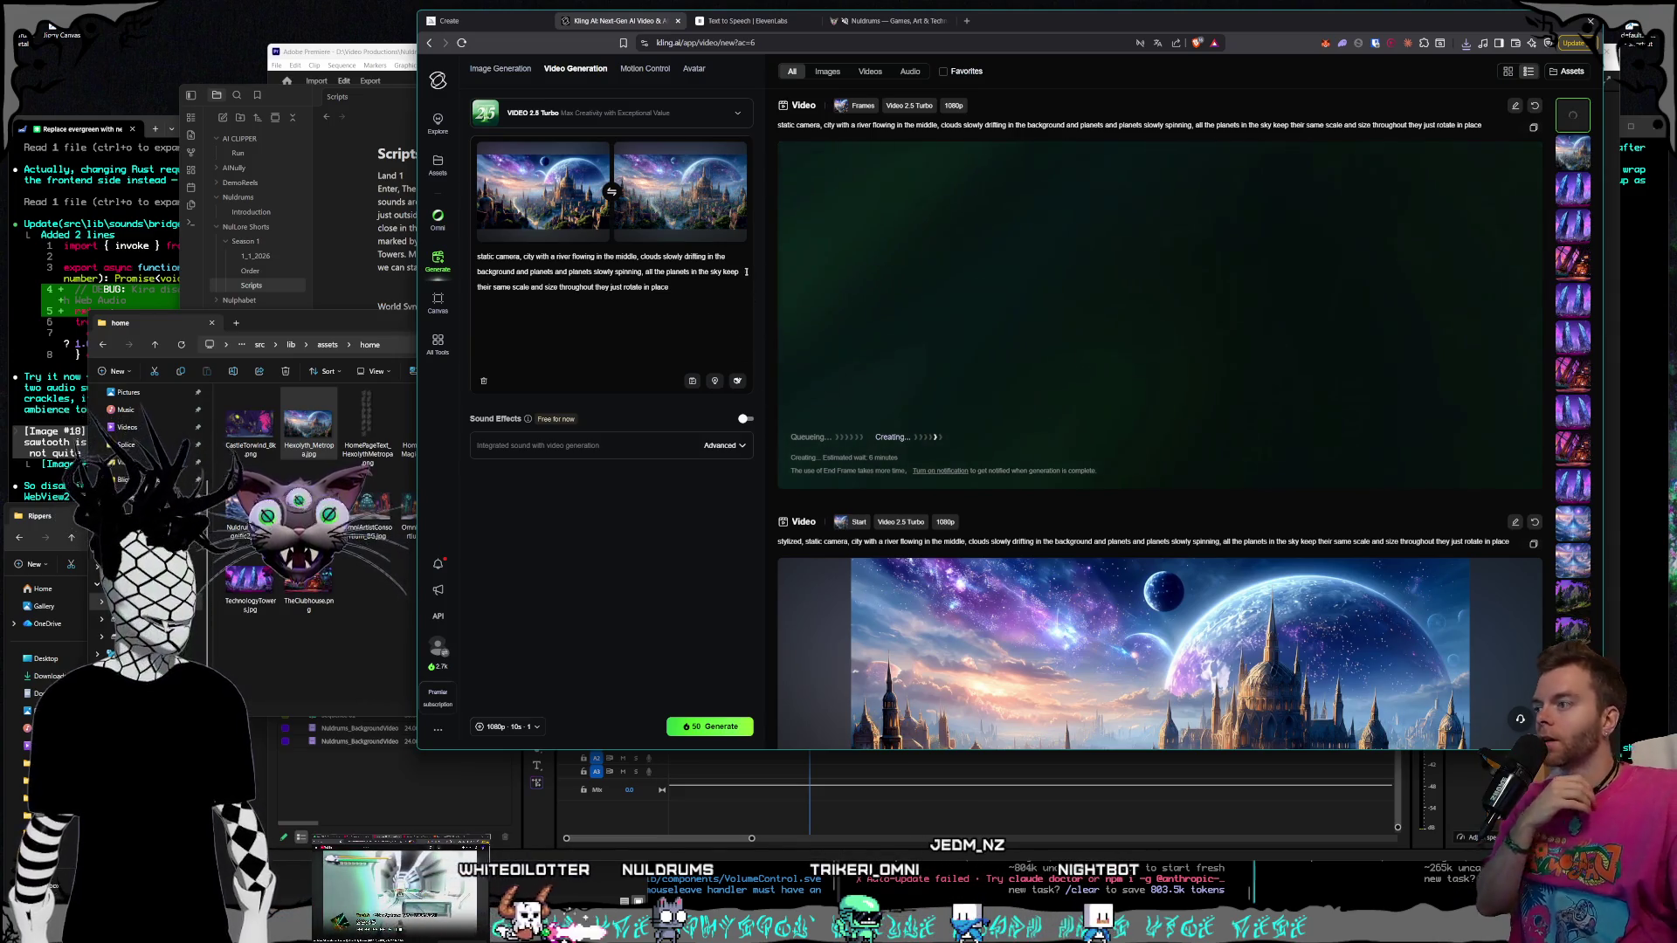
left_click(736, 153)
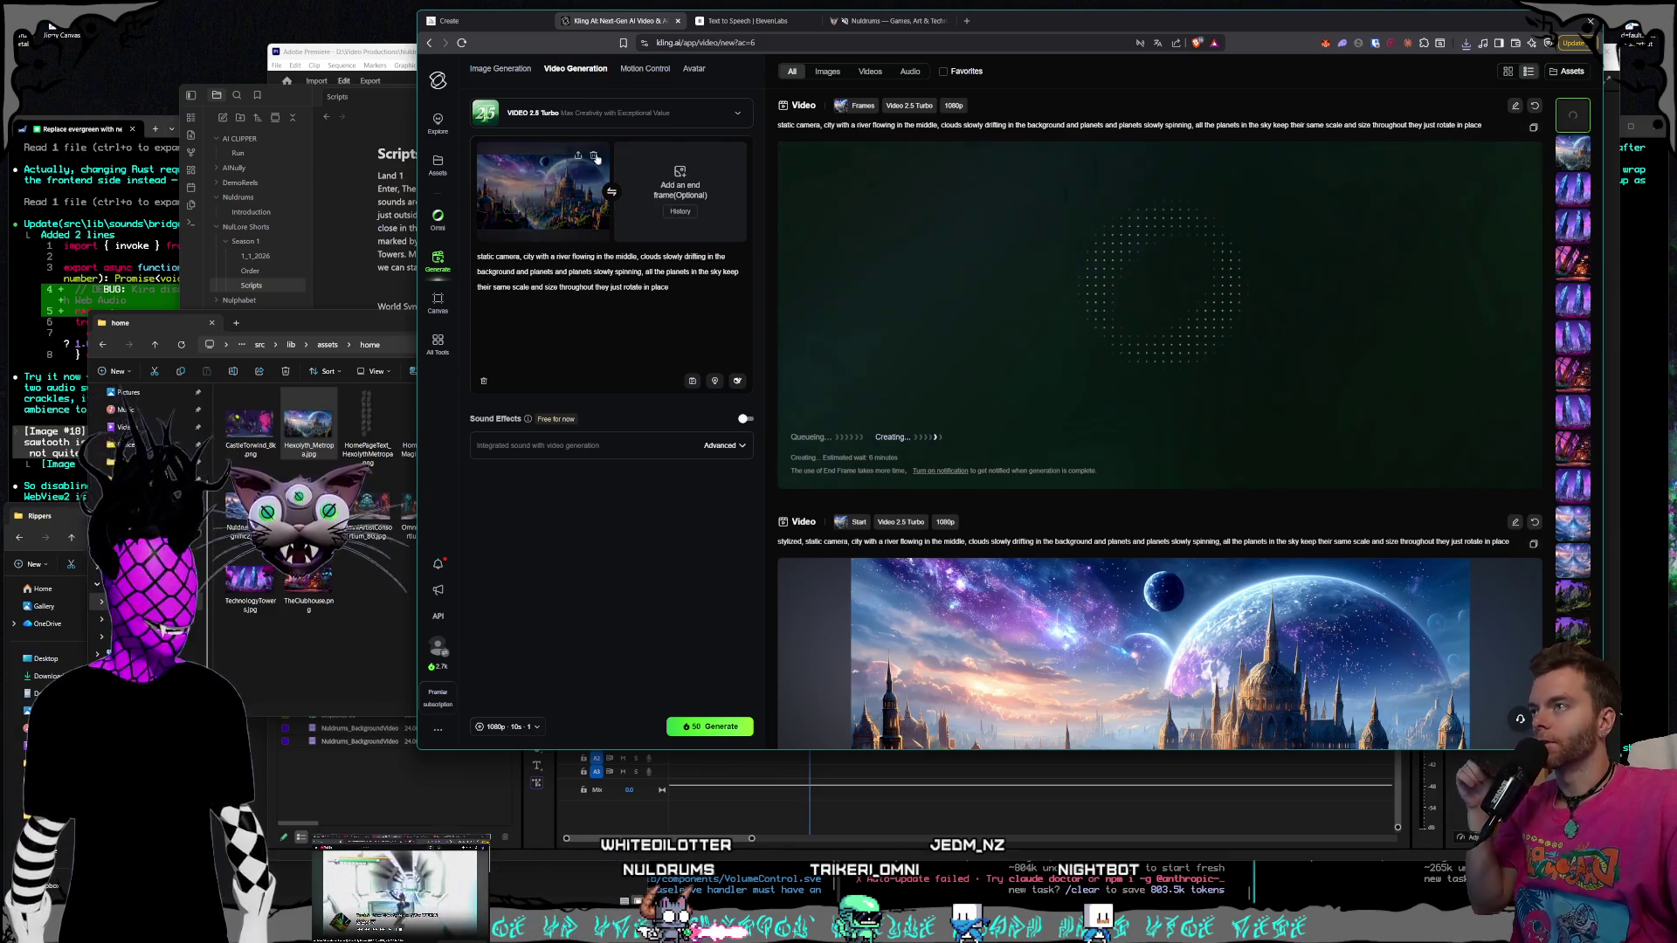
left_click(599, 153)
Look through the CastleTorwind, Shiddy_Capital and PsyTek images in the home image folder
left_click(371, 624)
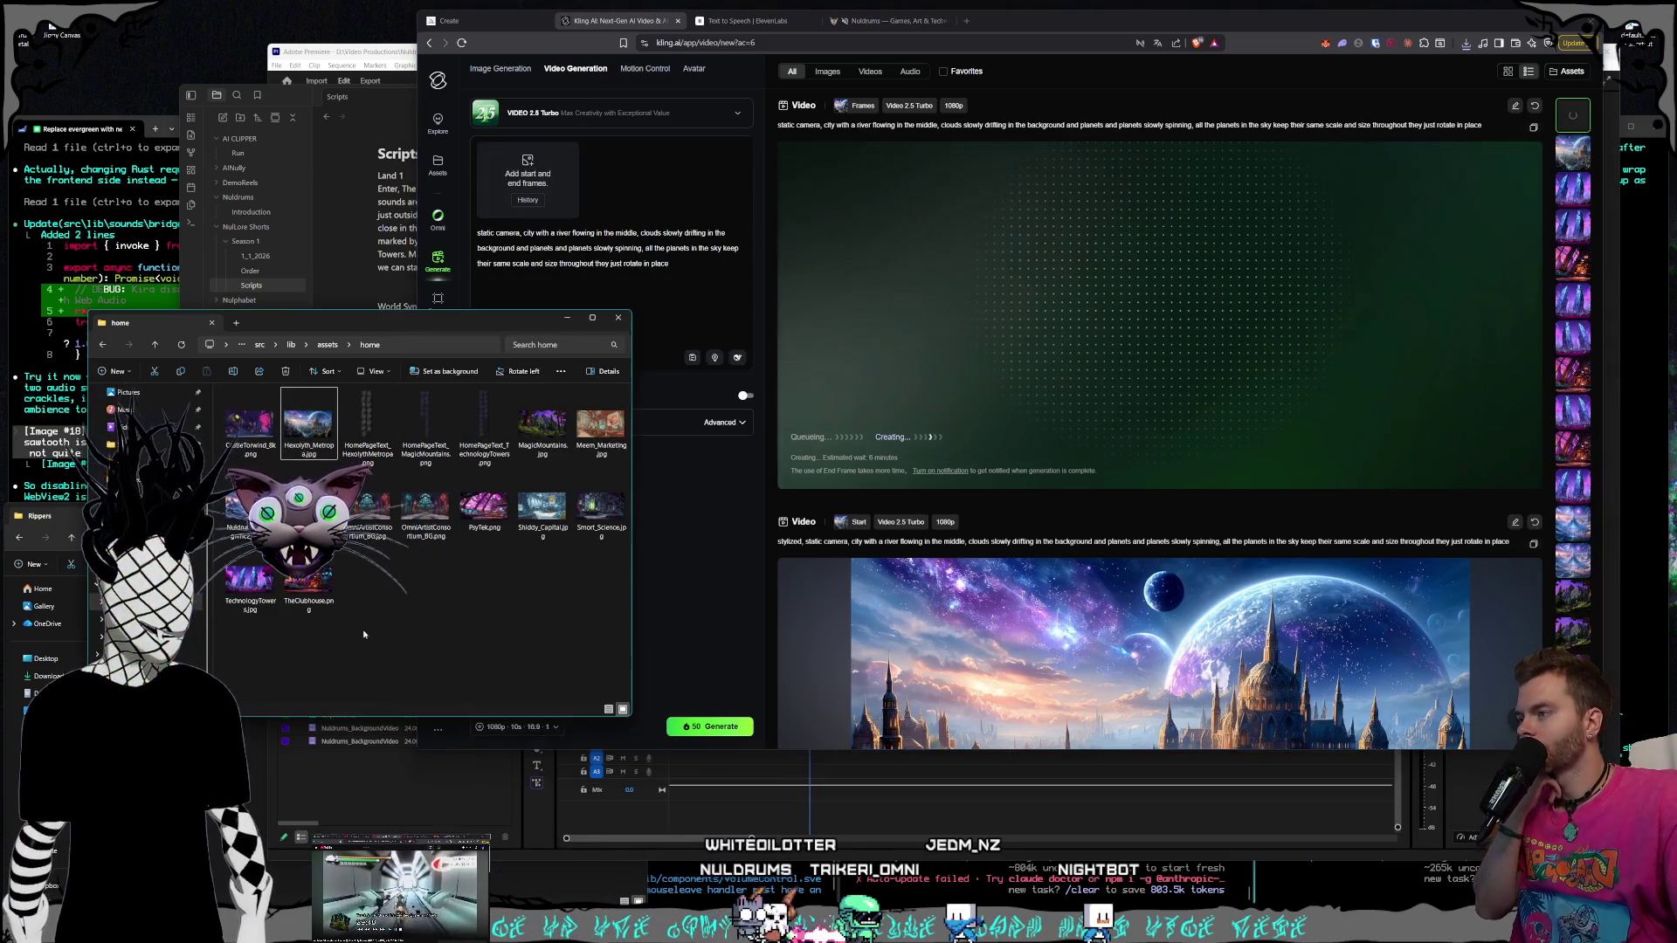
left_click(473, 606)
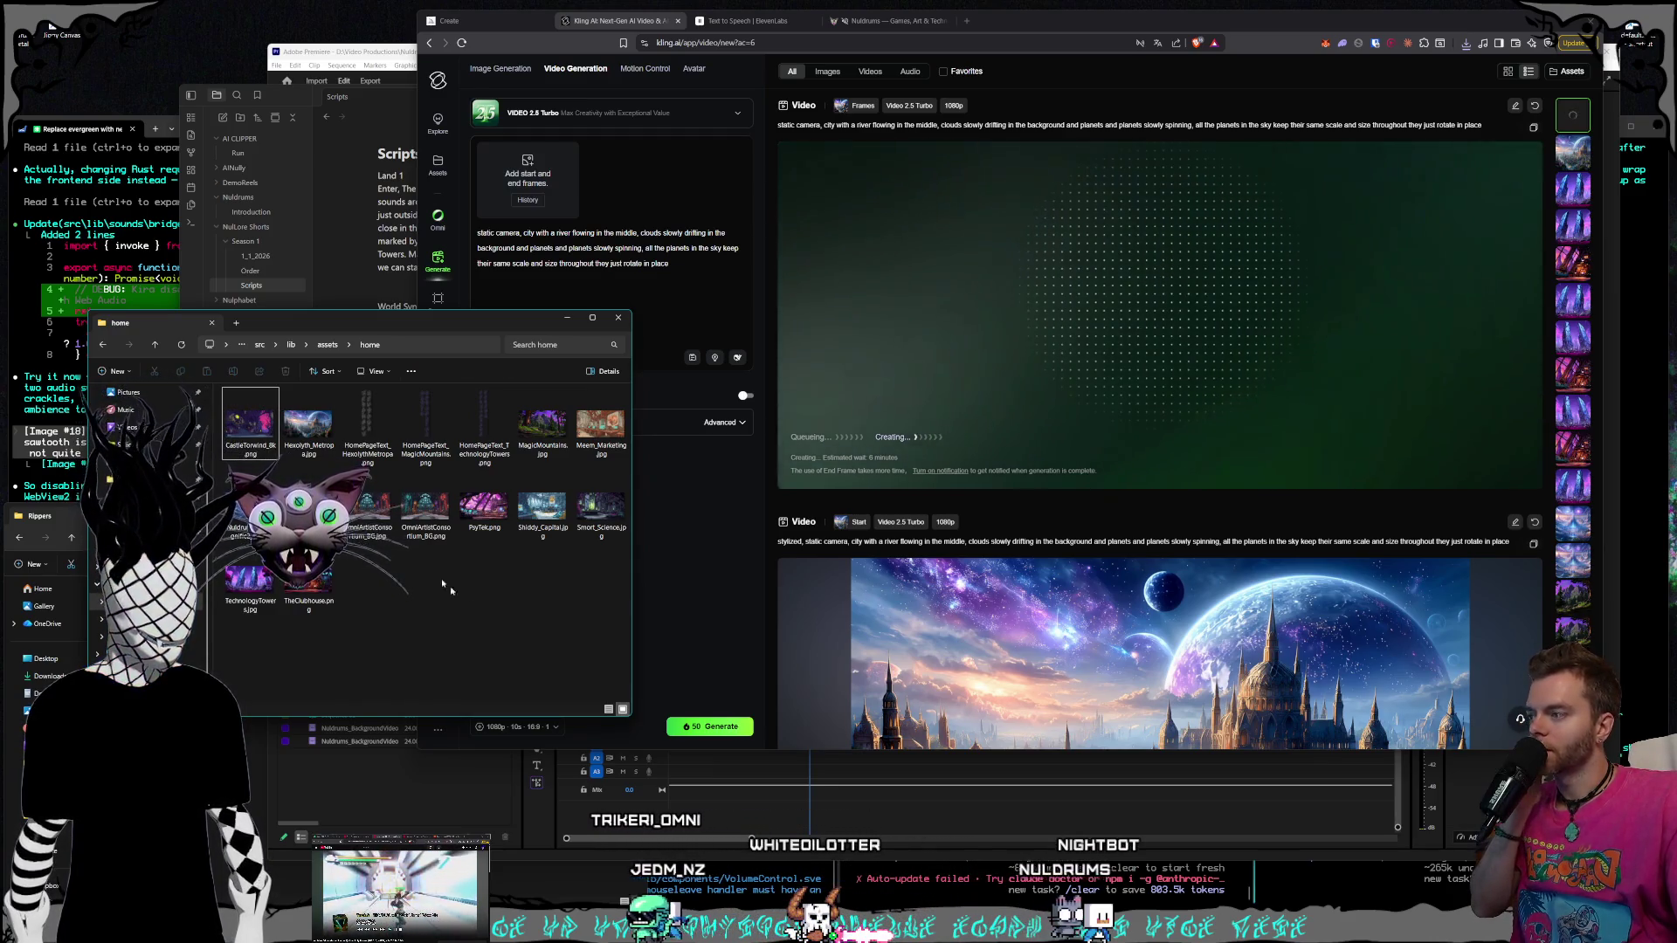
left_click(265, 444)
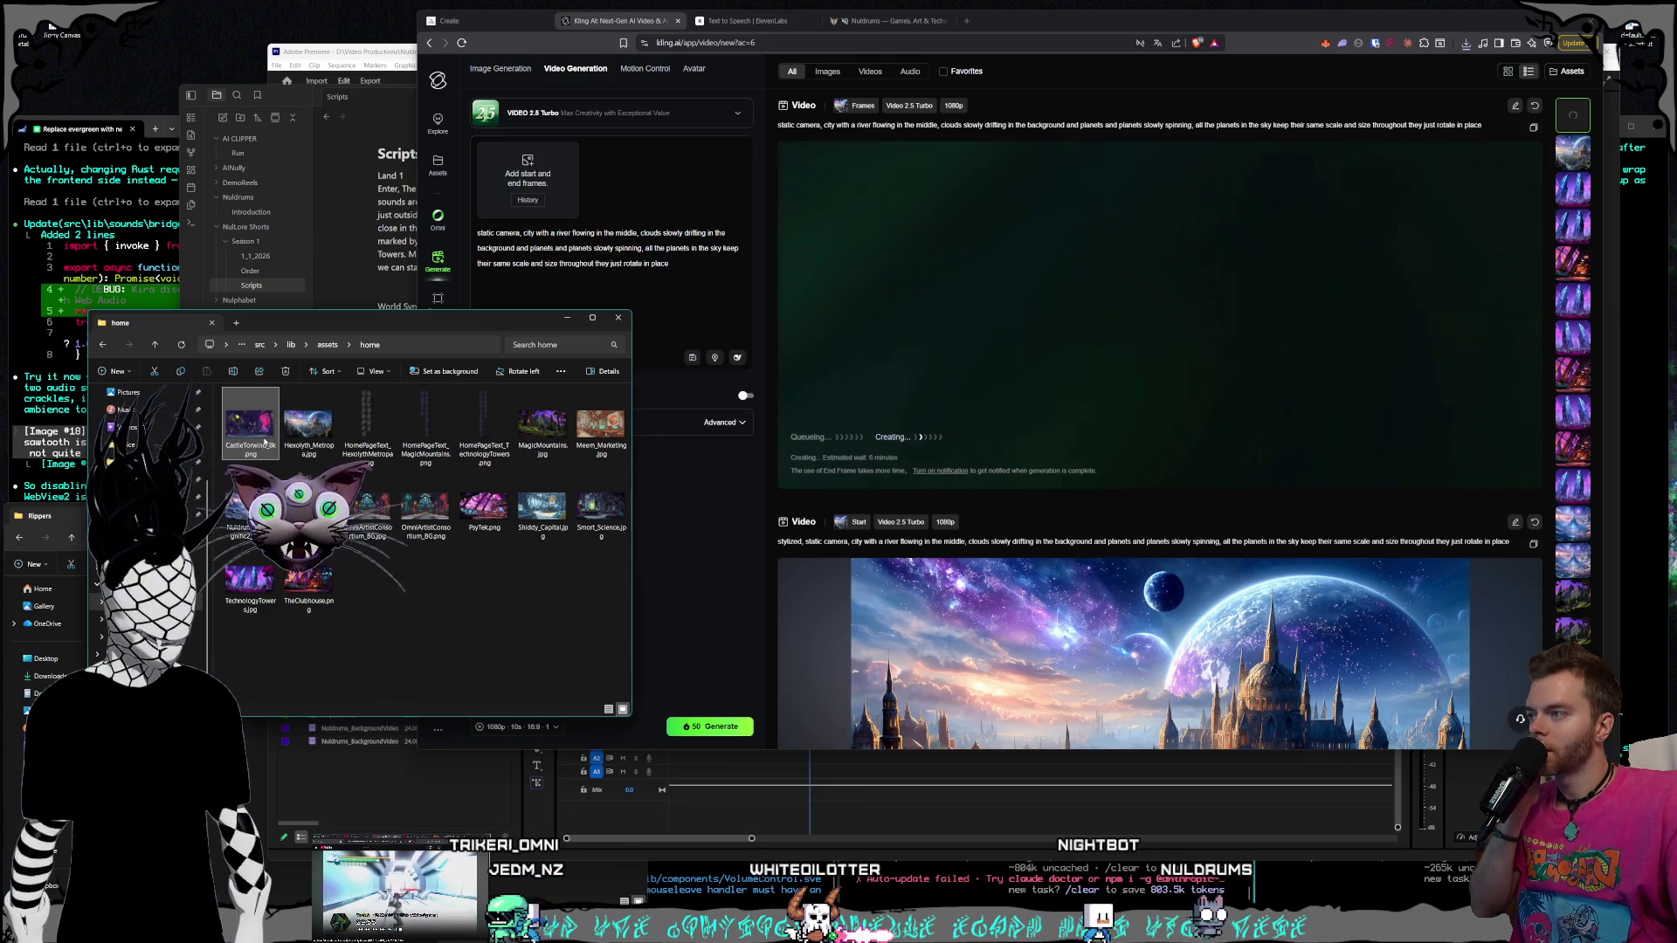
left_click(494, 609)
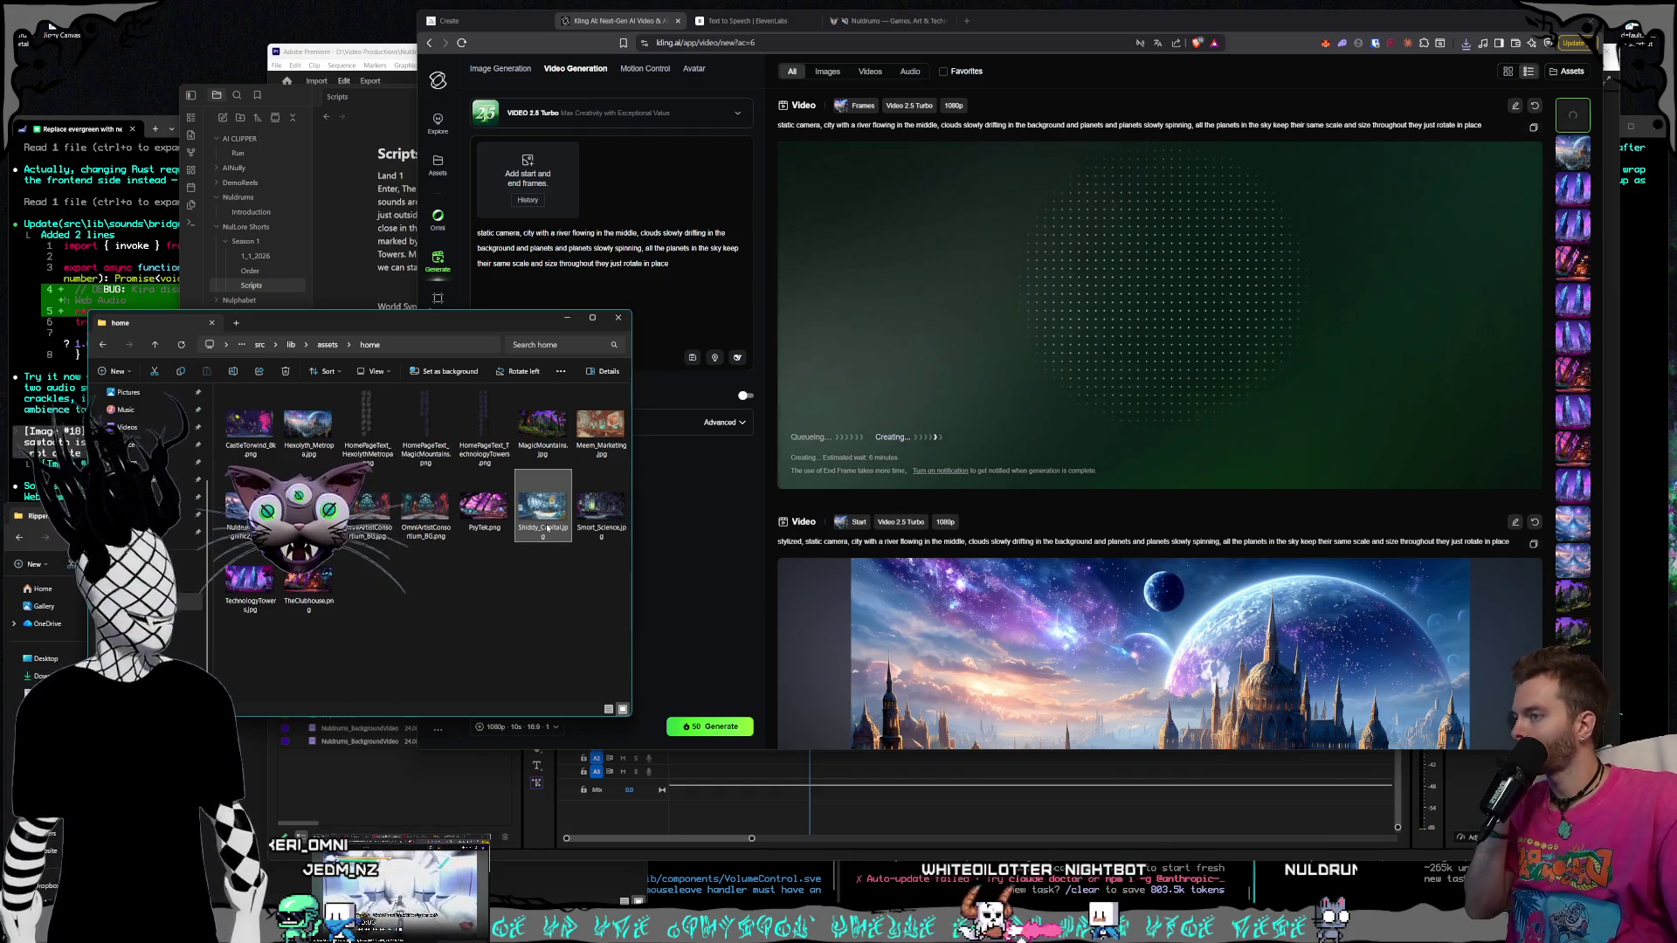
mouse_move(546, 527)
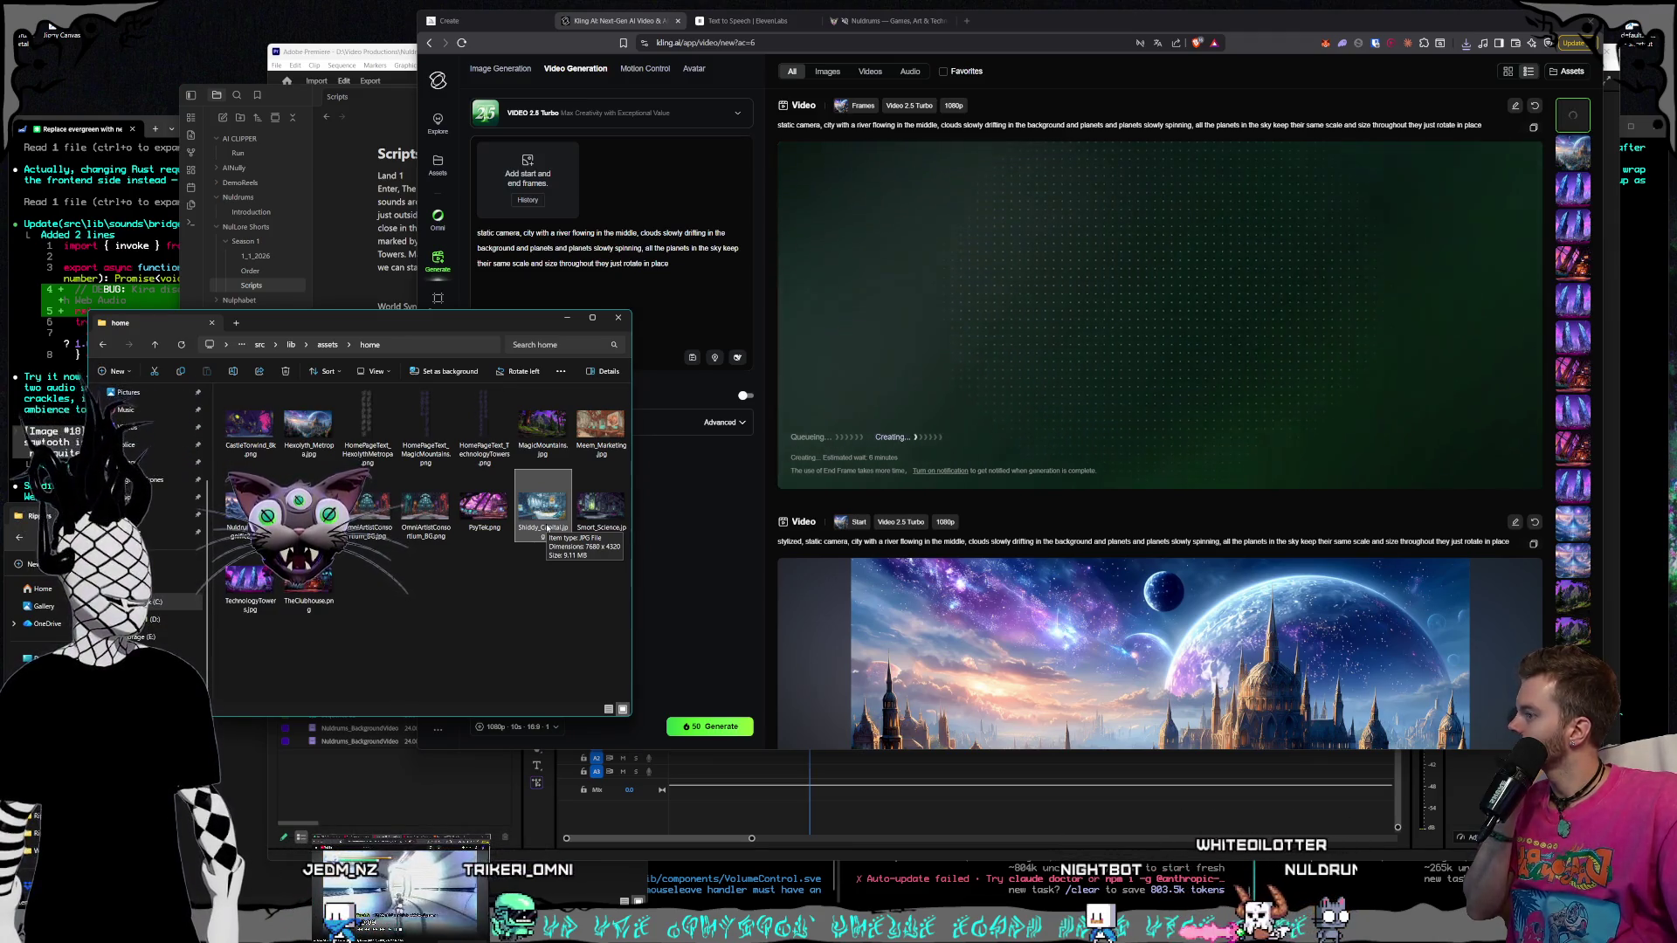
left_click(542, 533)
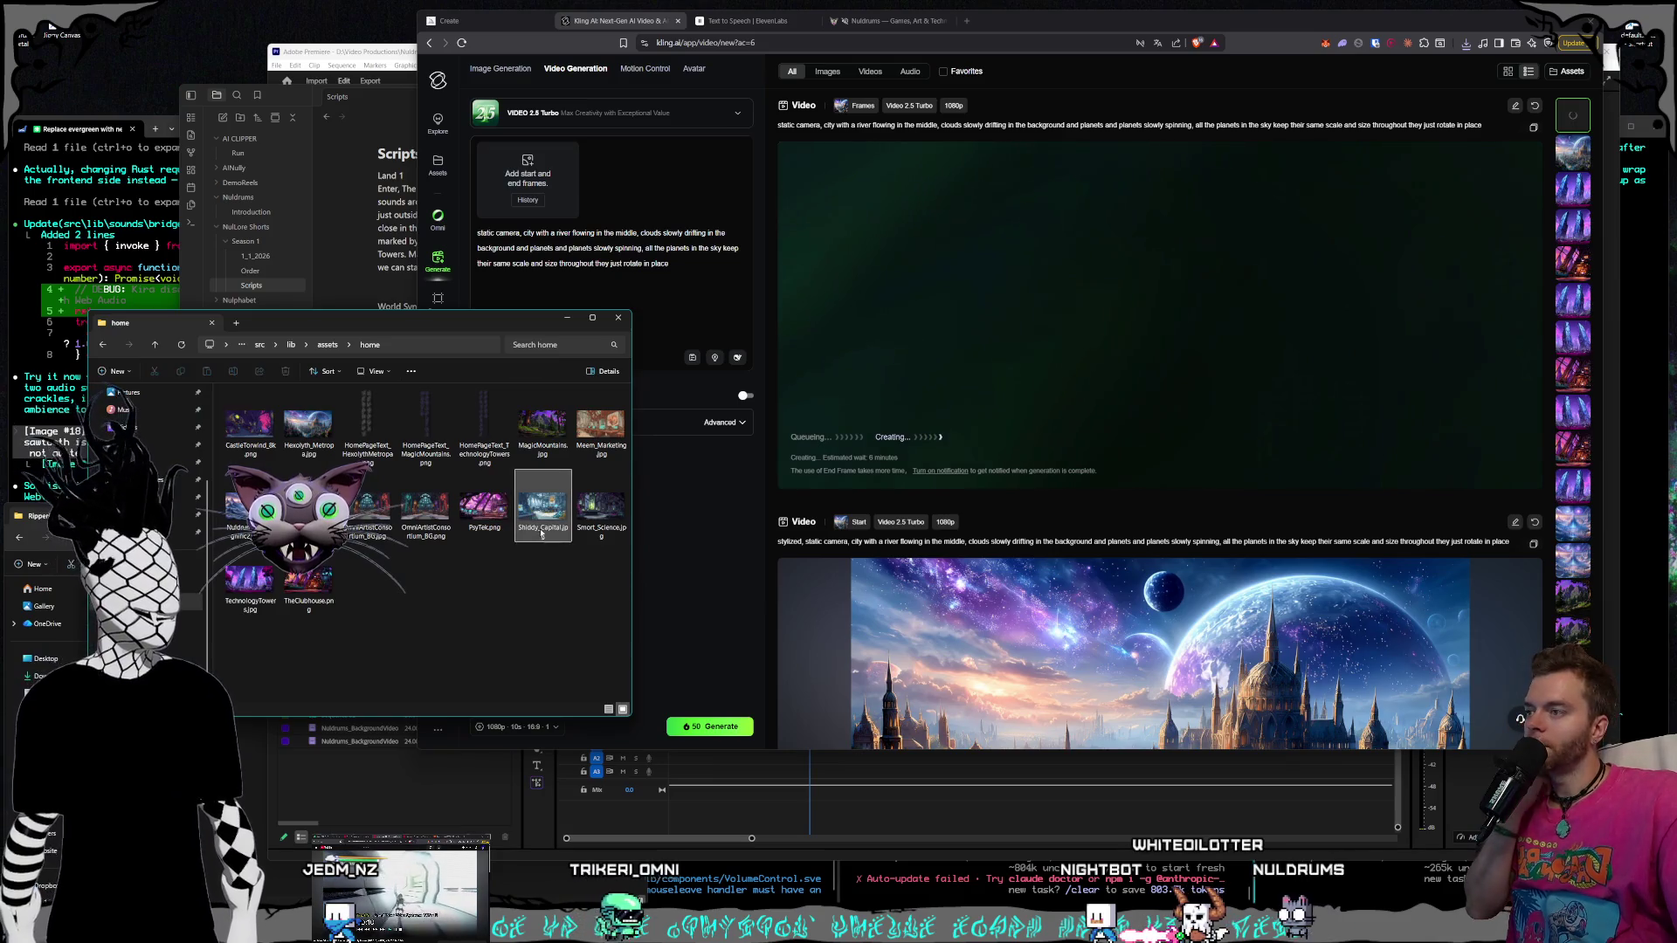
left_click(483, 520)
left_click(441, 594)
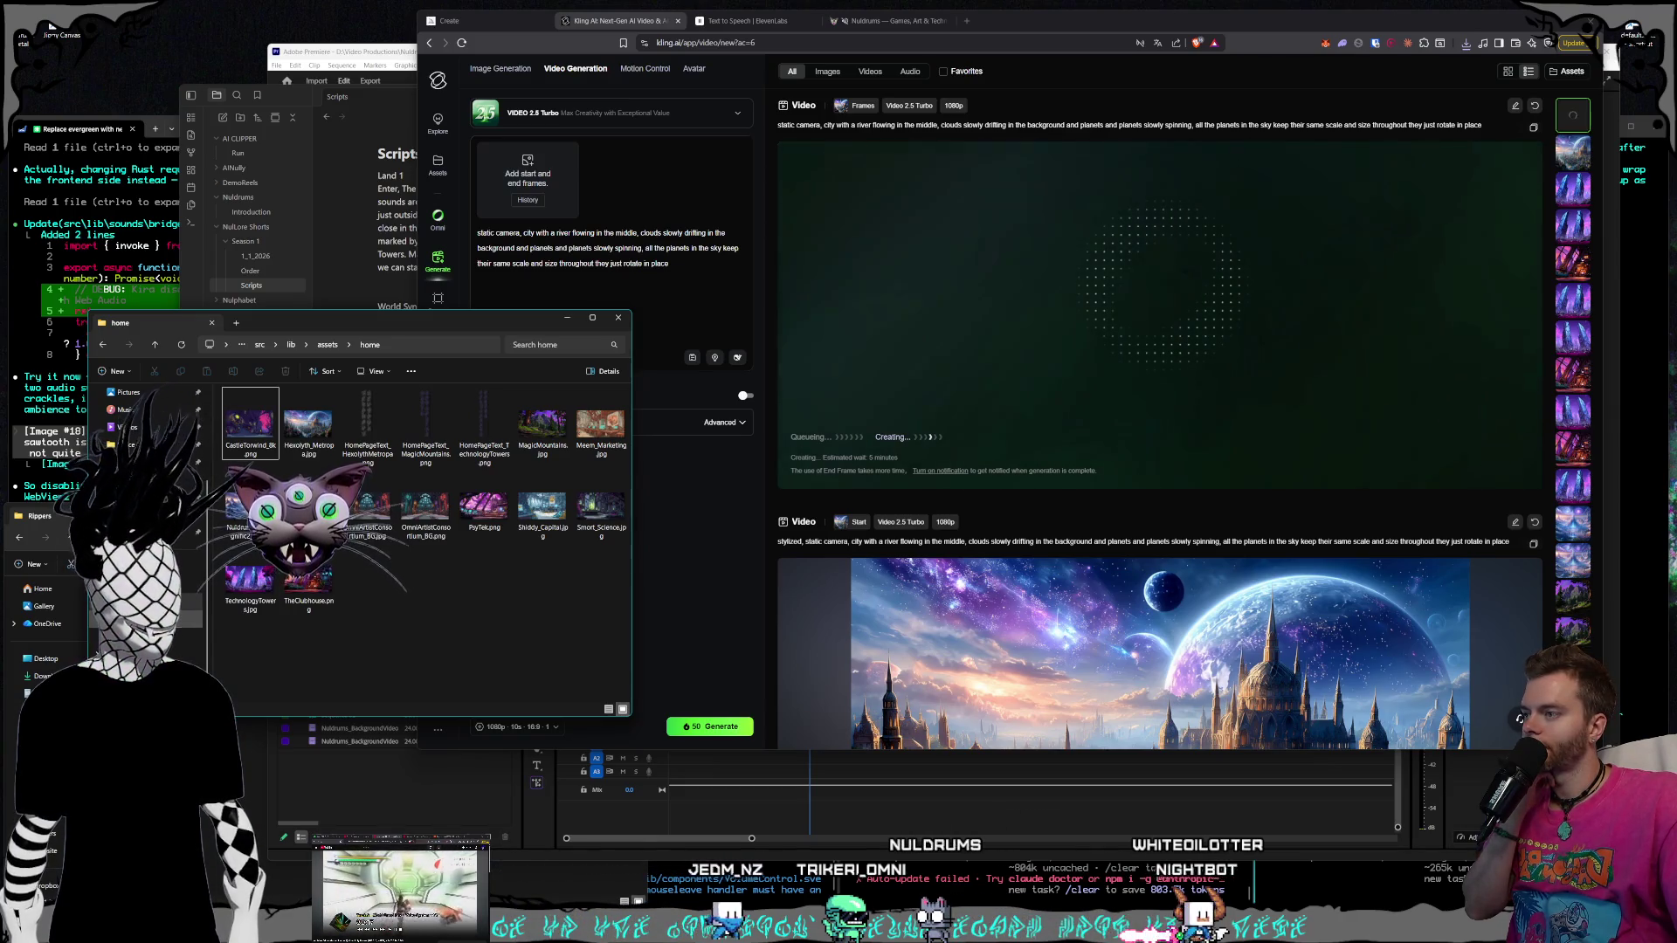
Go to Pictures > Nuldrums > World and drag Psy-Tek_2_1080.png into Kling's start-frame slot
key("alt+Left")
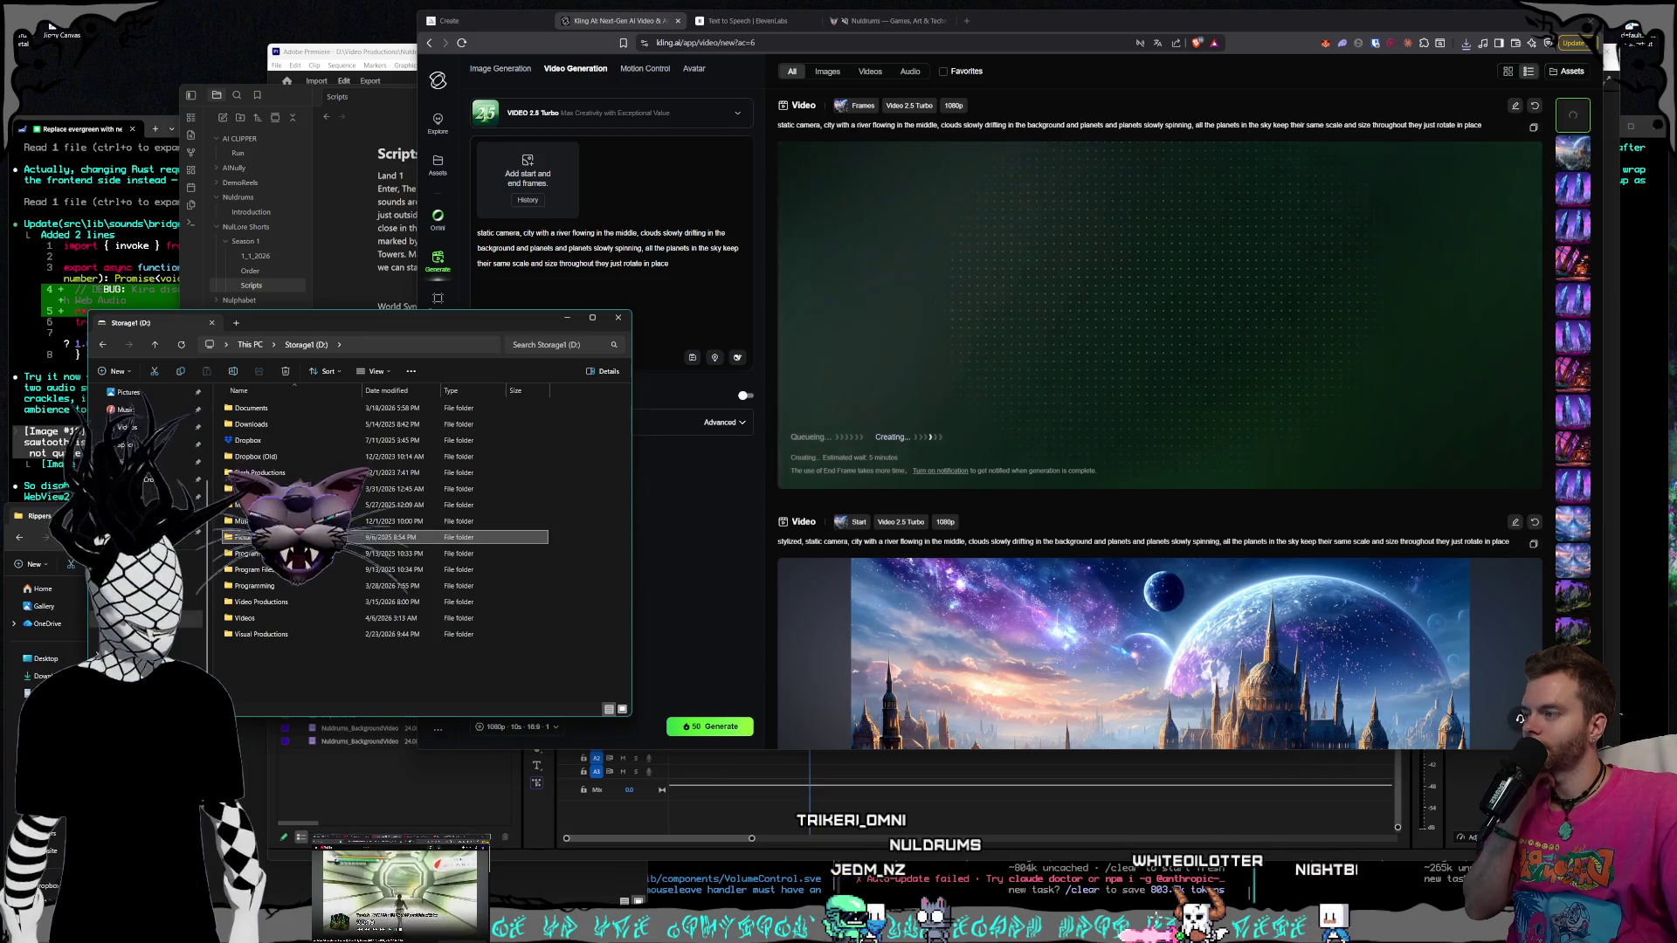
key("alt+Right")
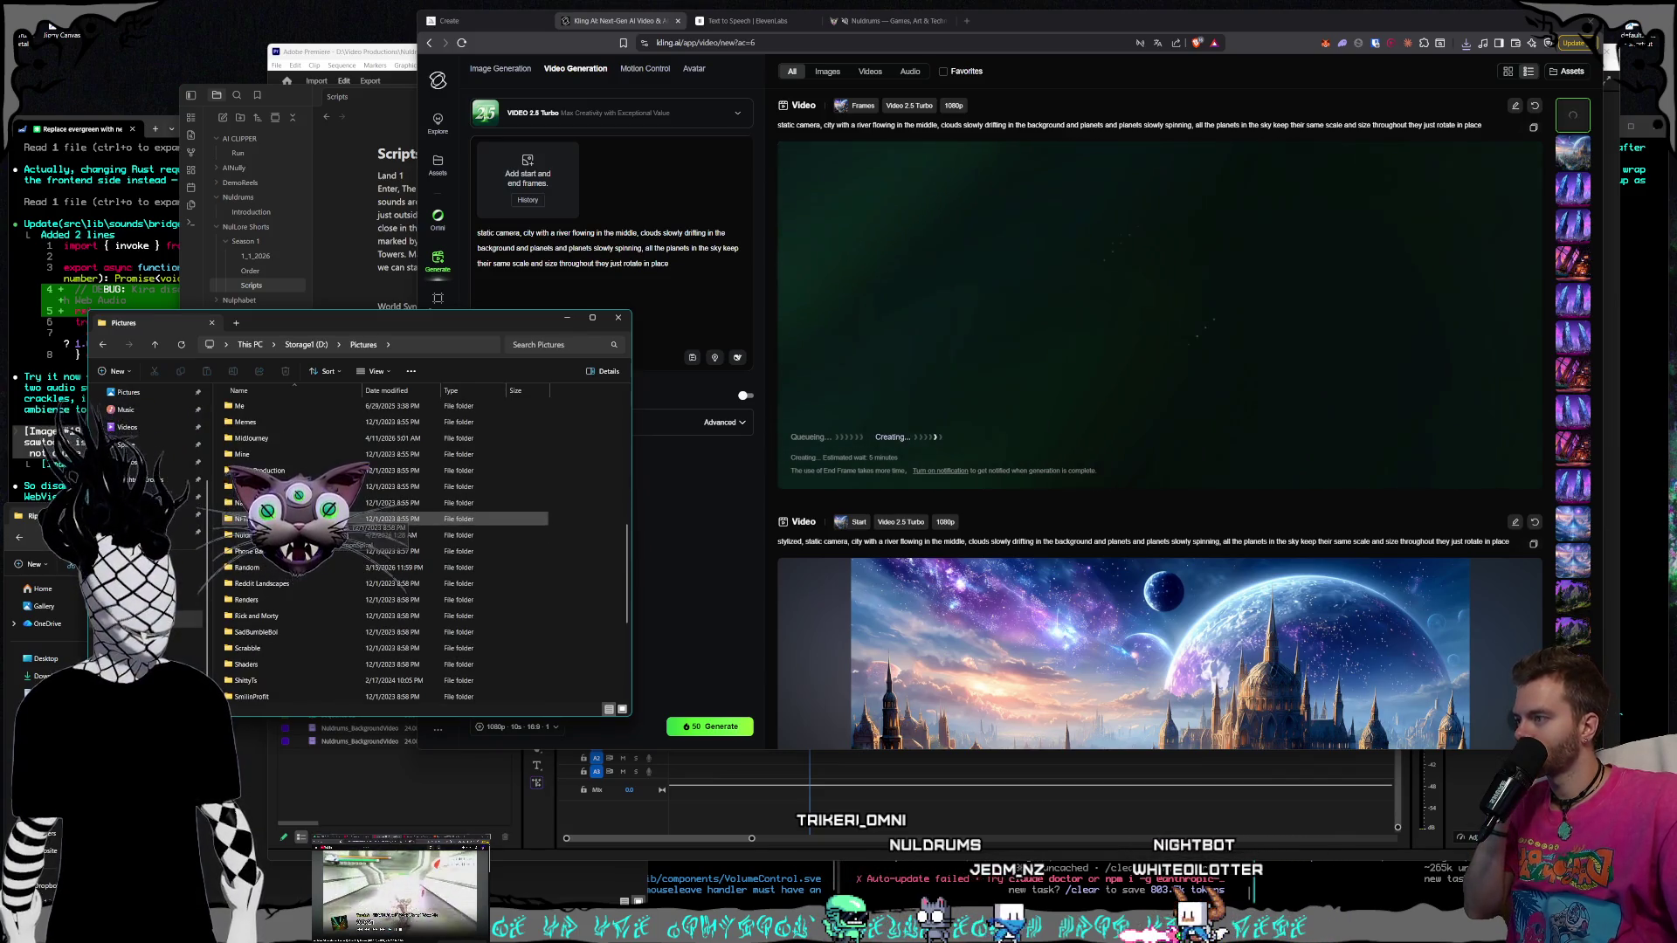
double_click(262, 534)
scroll(385, 528, "down", 4)
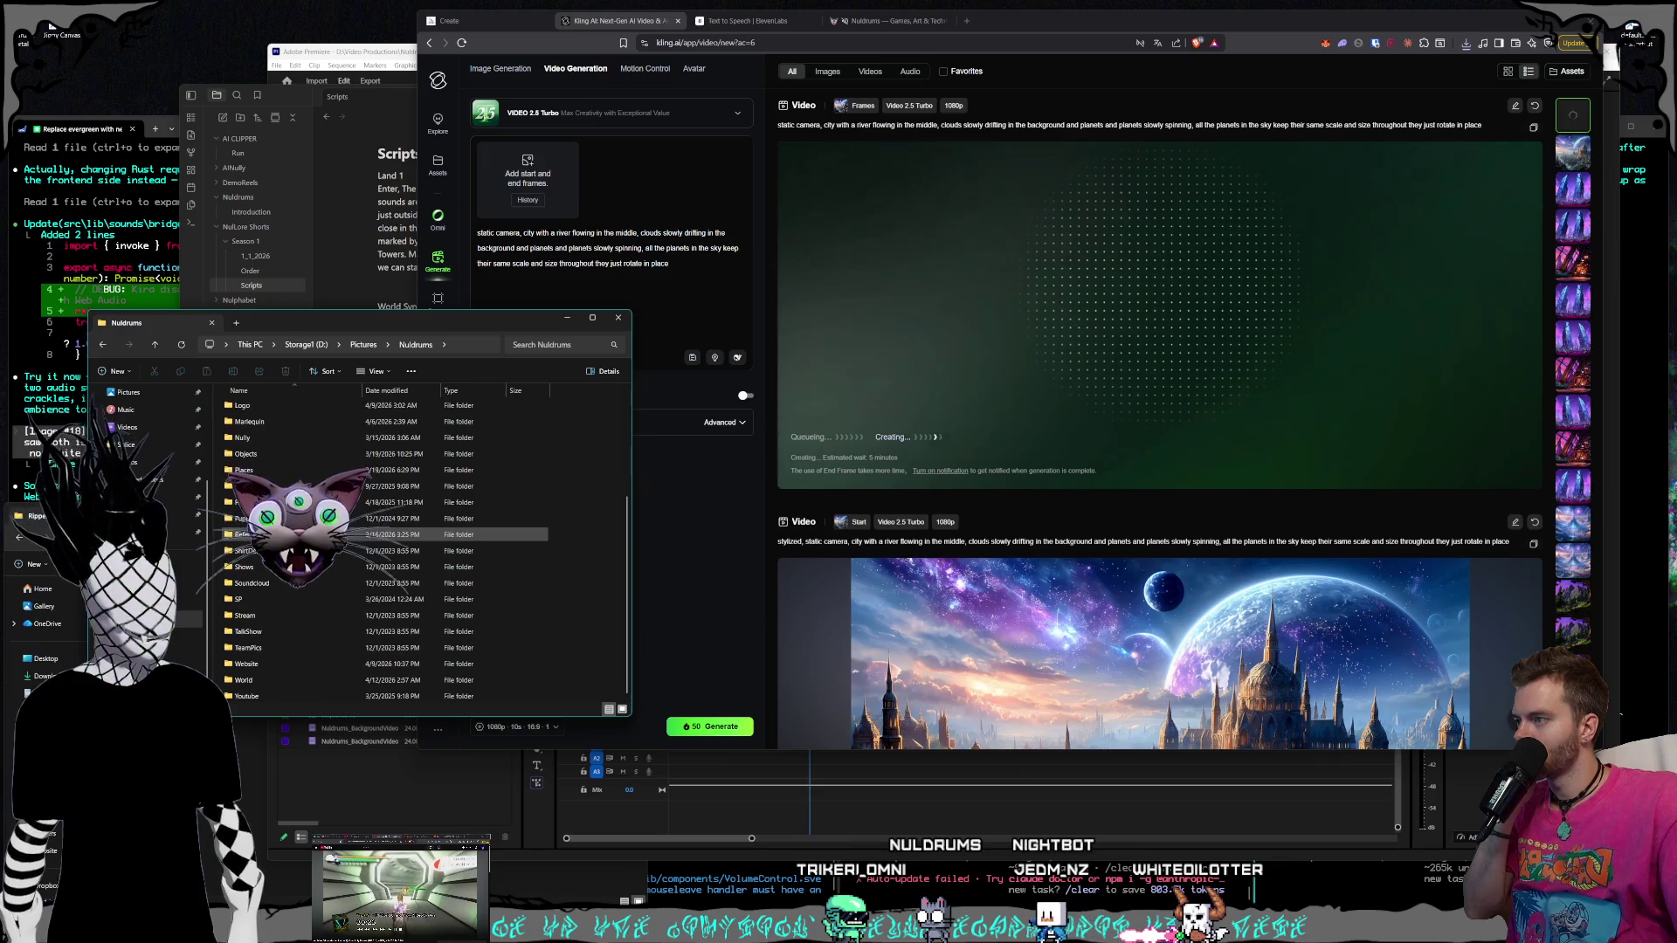
left_click(282, 618)
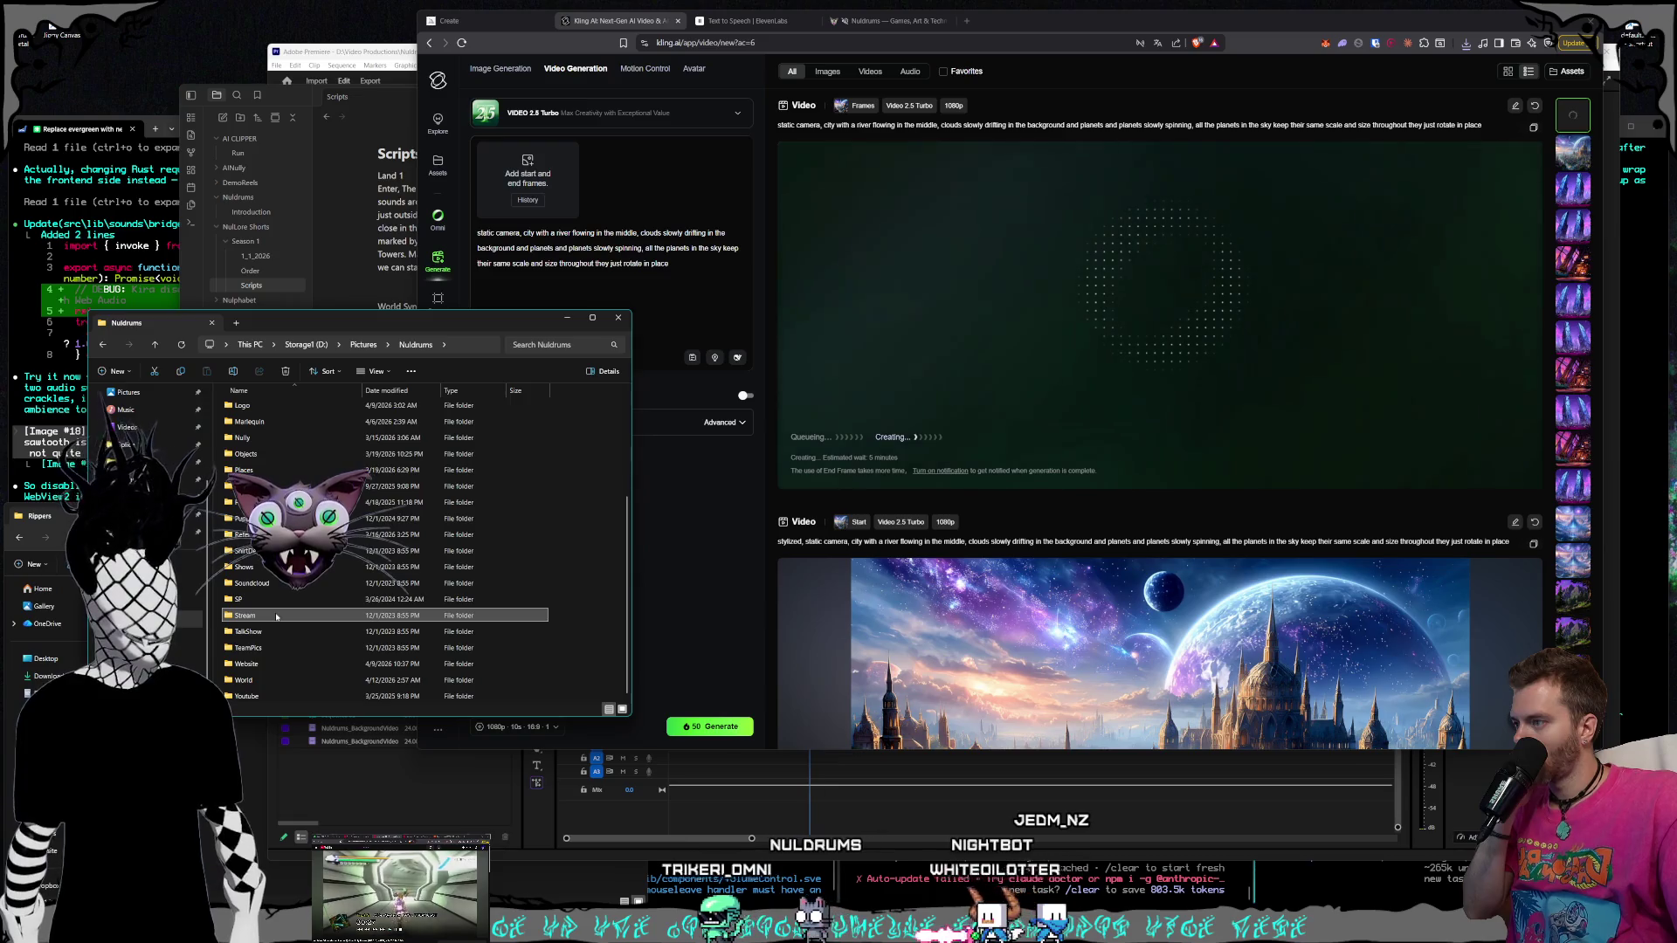
scroll(274, 572, "up", 2)
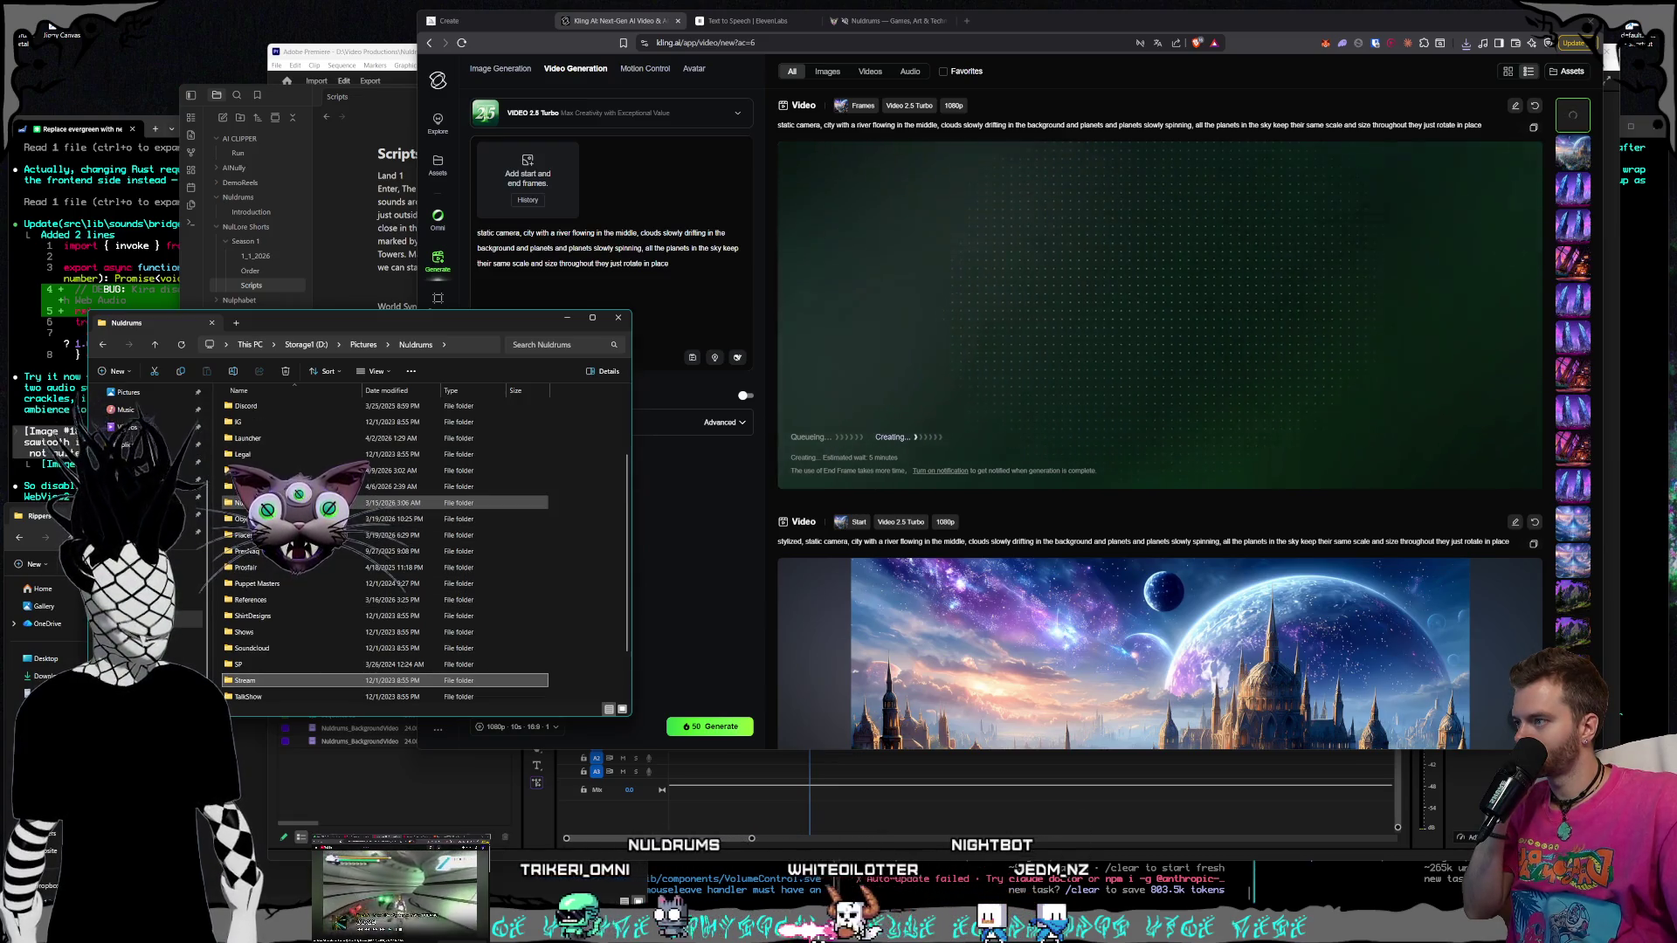
scroll(290, 628, "down", 2)
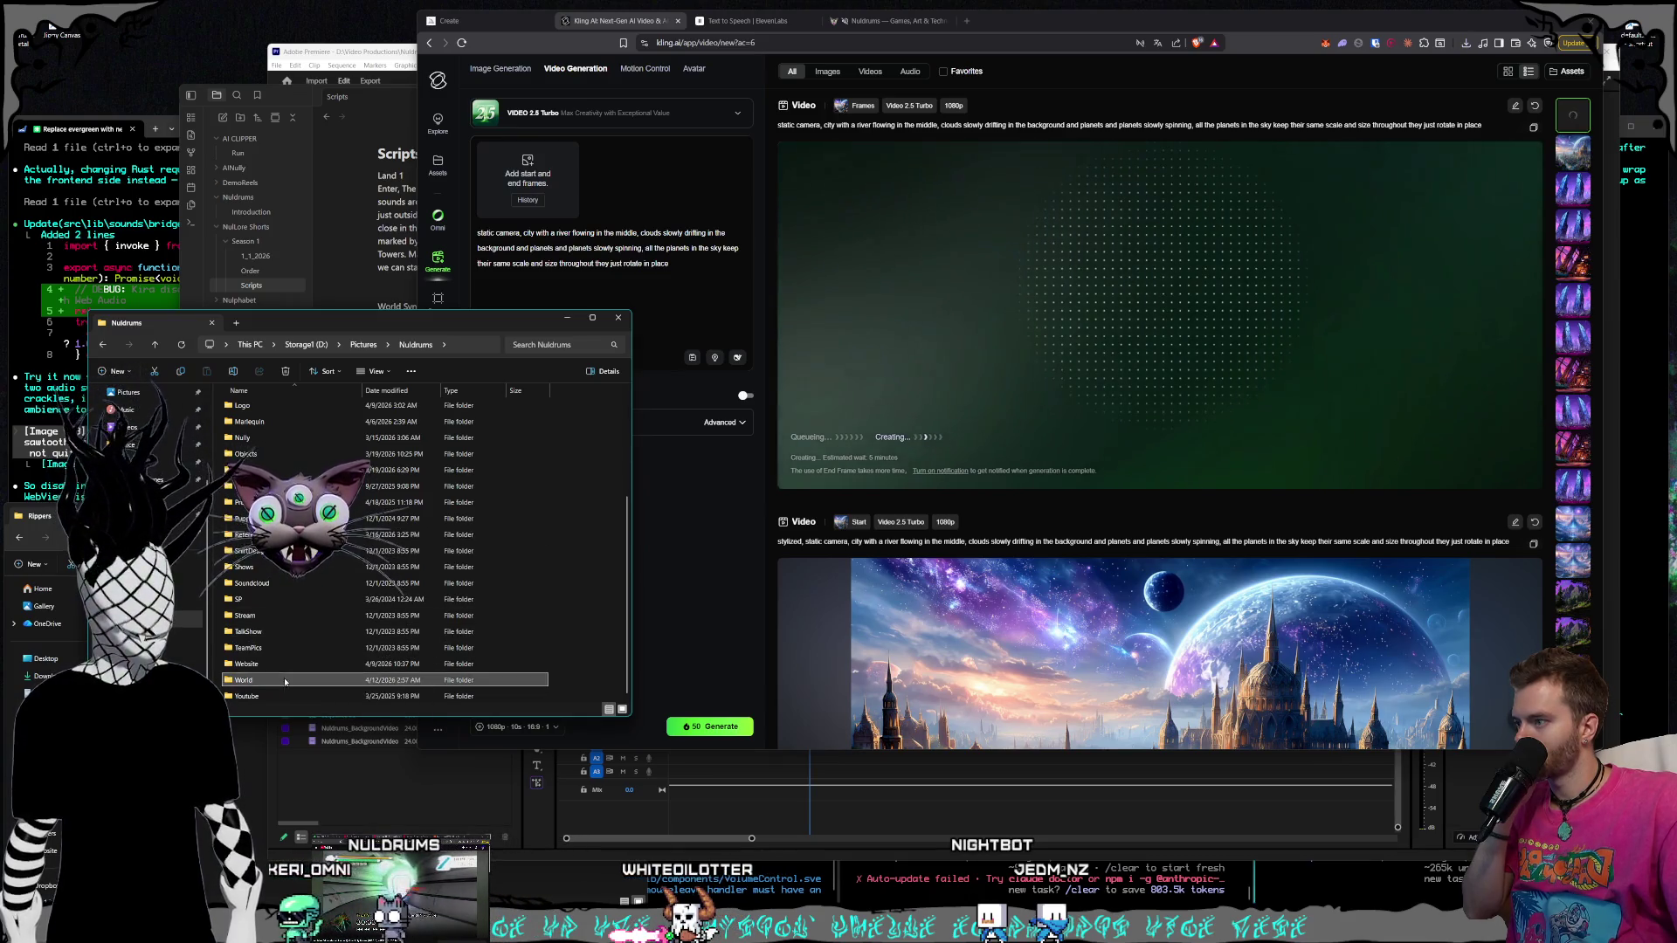
double_click(369, 670)
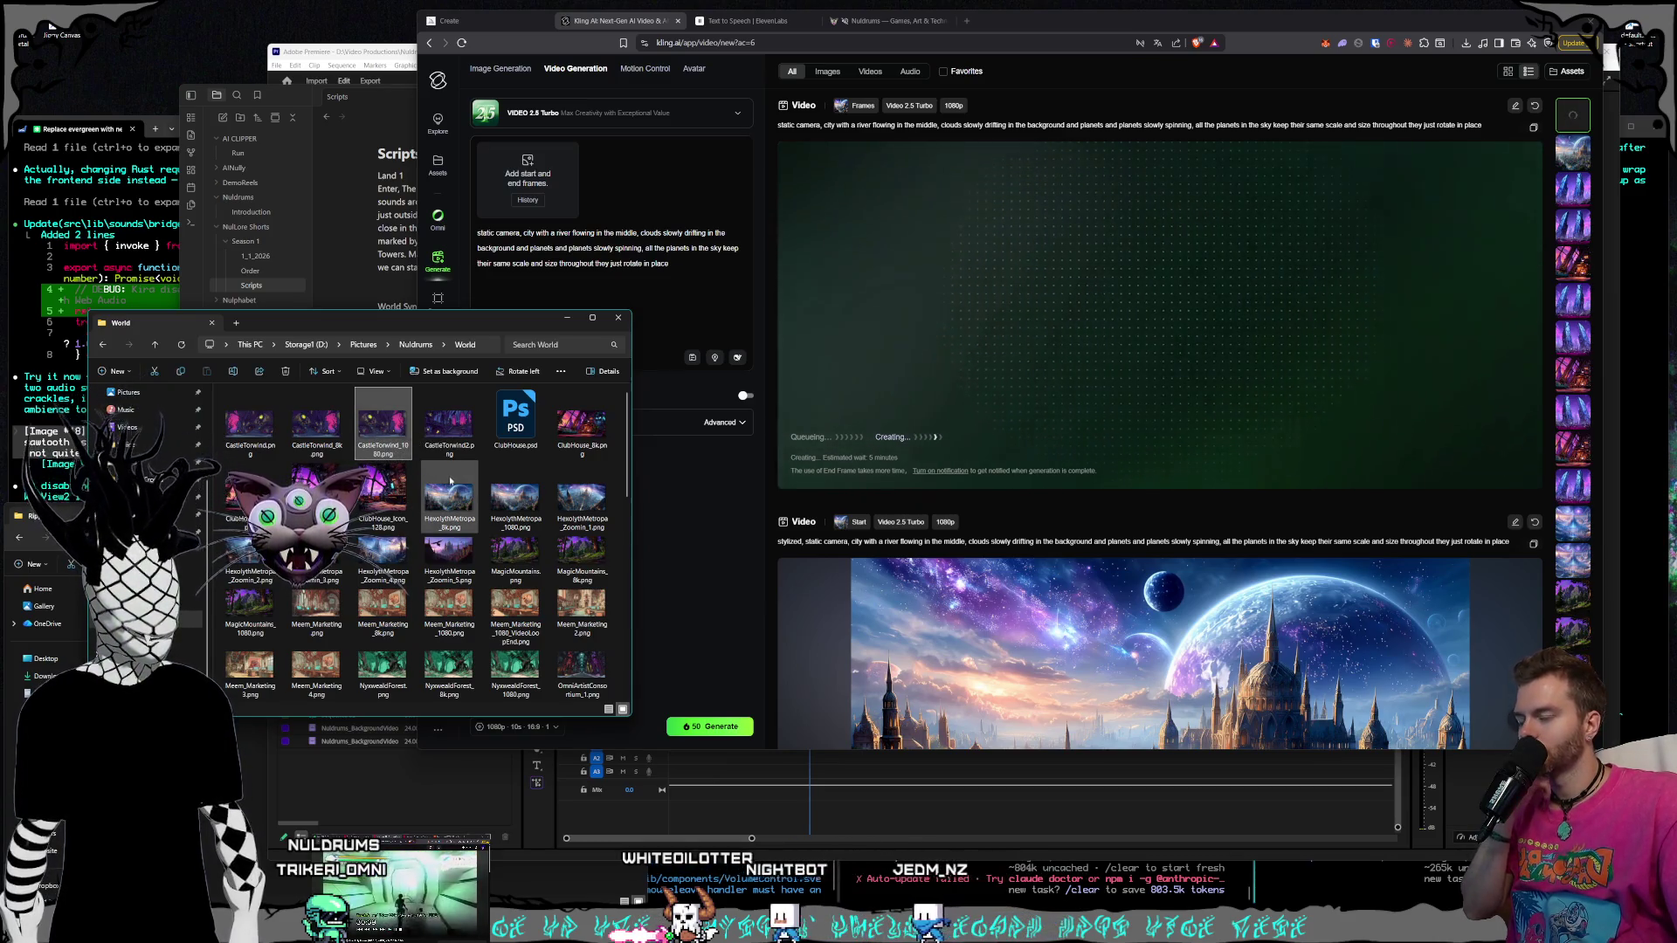
scroll(449, 490, "down", 10)
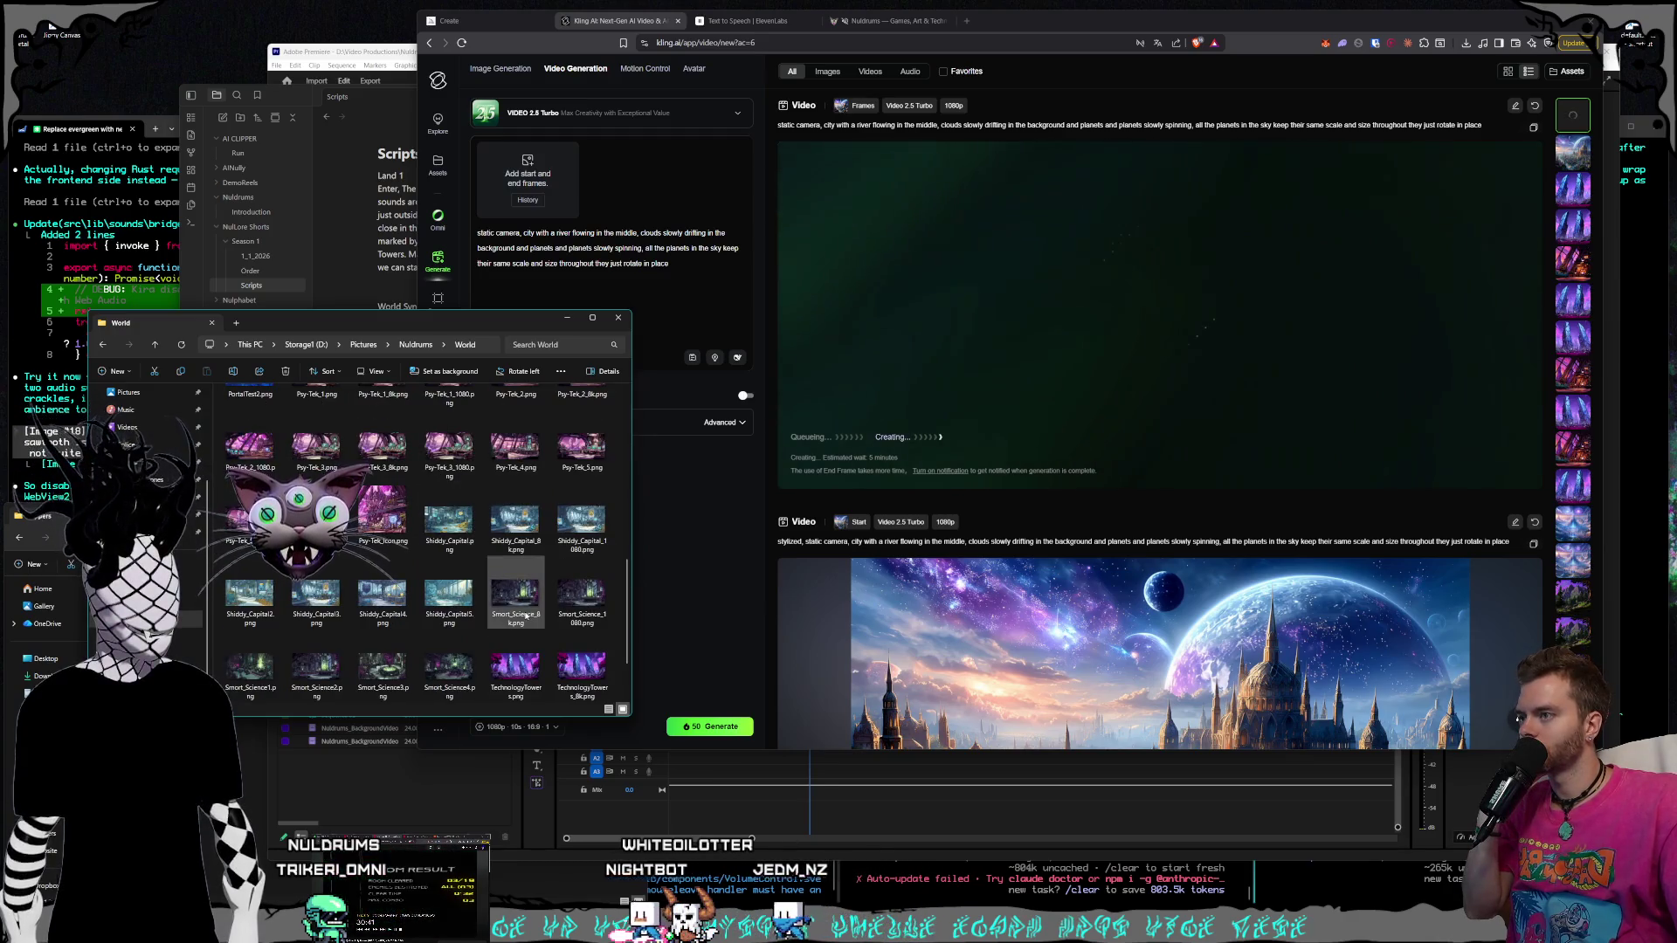
scroll(522, 614, "up", 3)
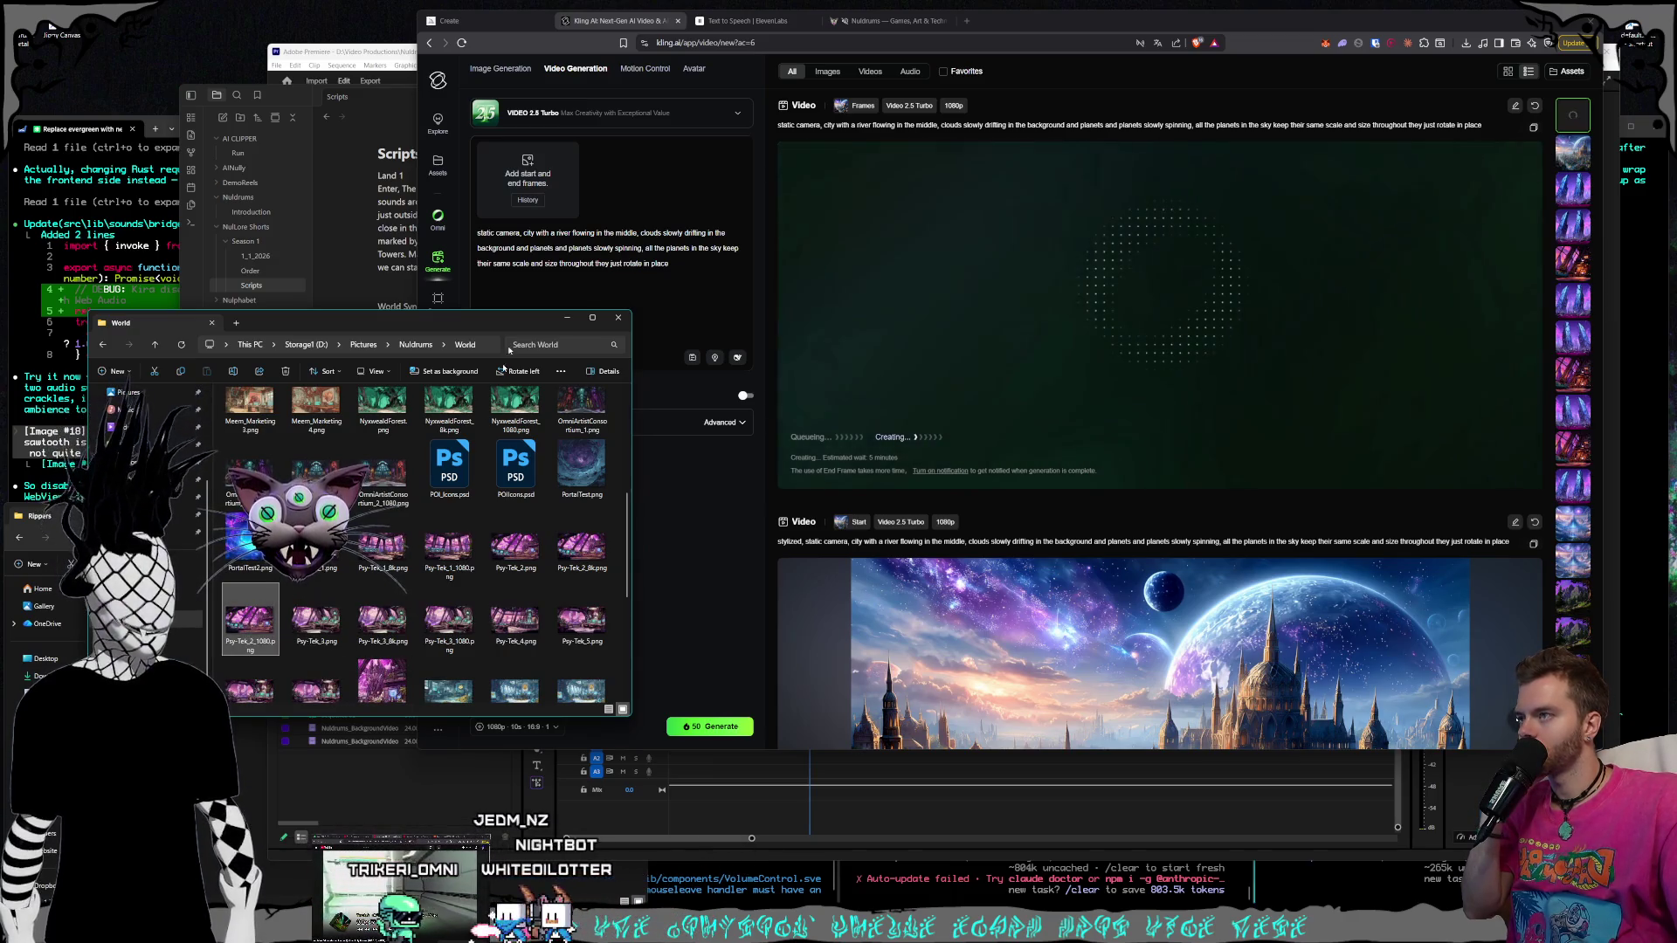
mouse_move(509, 350)
left_mouse_down()
mouse_move(579, 272)
mouse_move(572, 306)
mouse_move(398, 461)
left_mouse_up()
scroll(423, 579, "up", 3)
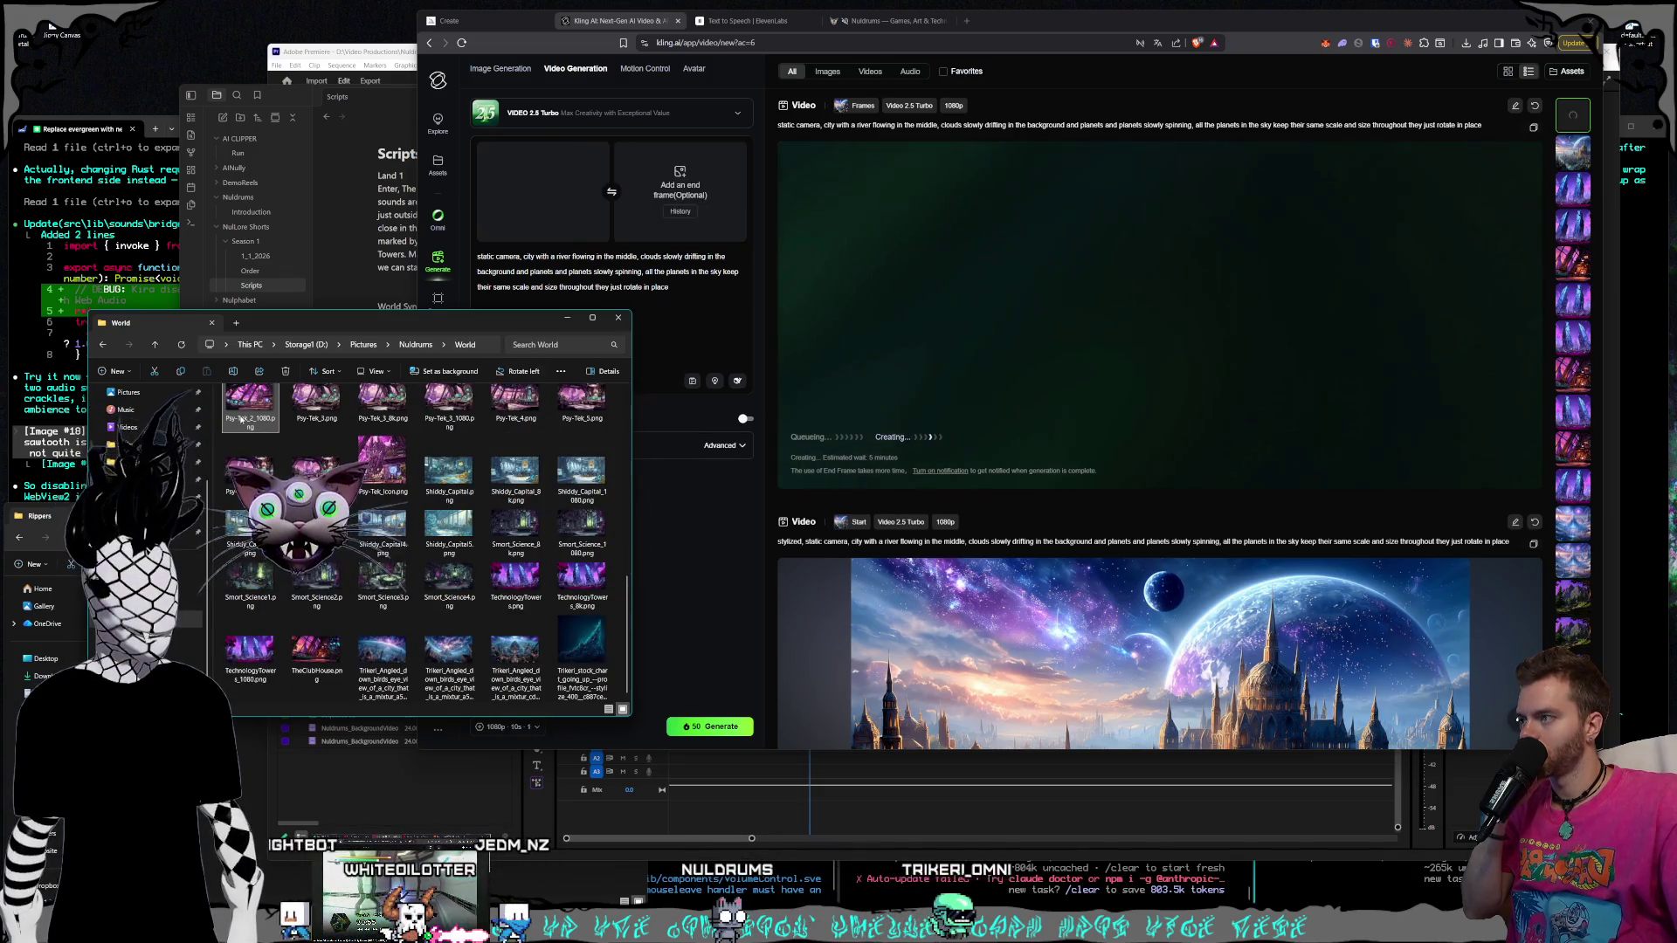
Replace the prompt text after 'static camera,' with the room, moving screen graphics and slow clouds
scroll(242, 421, "up", 3)
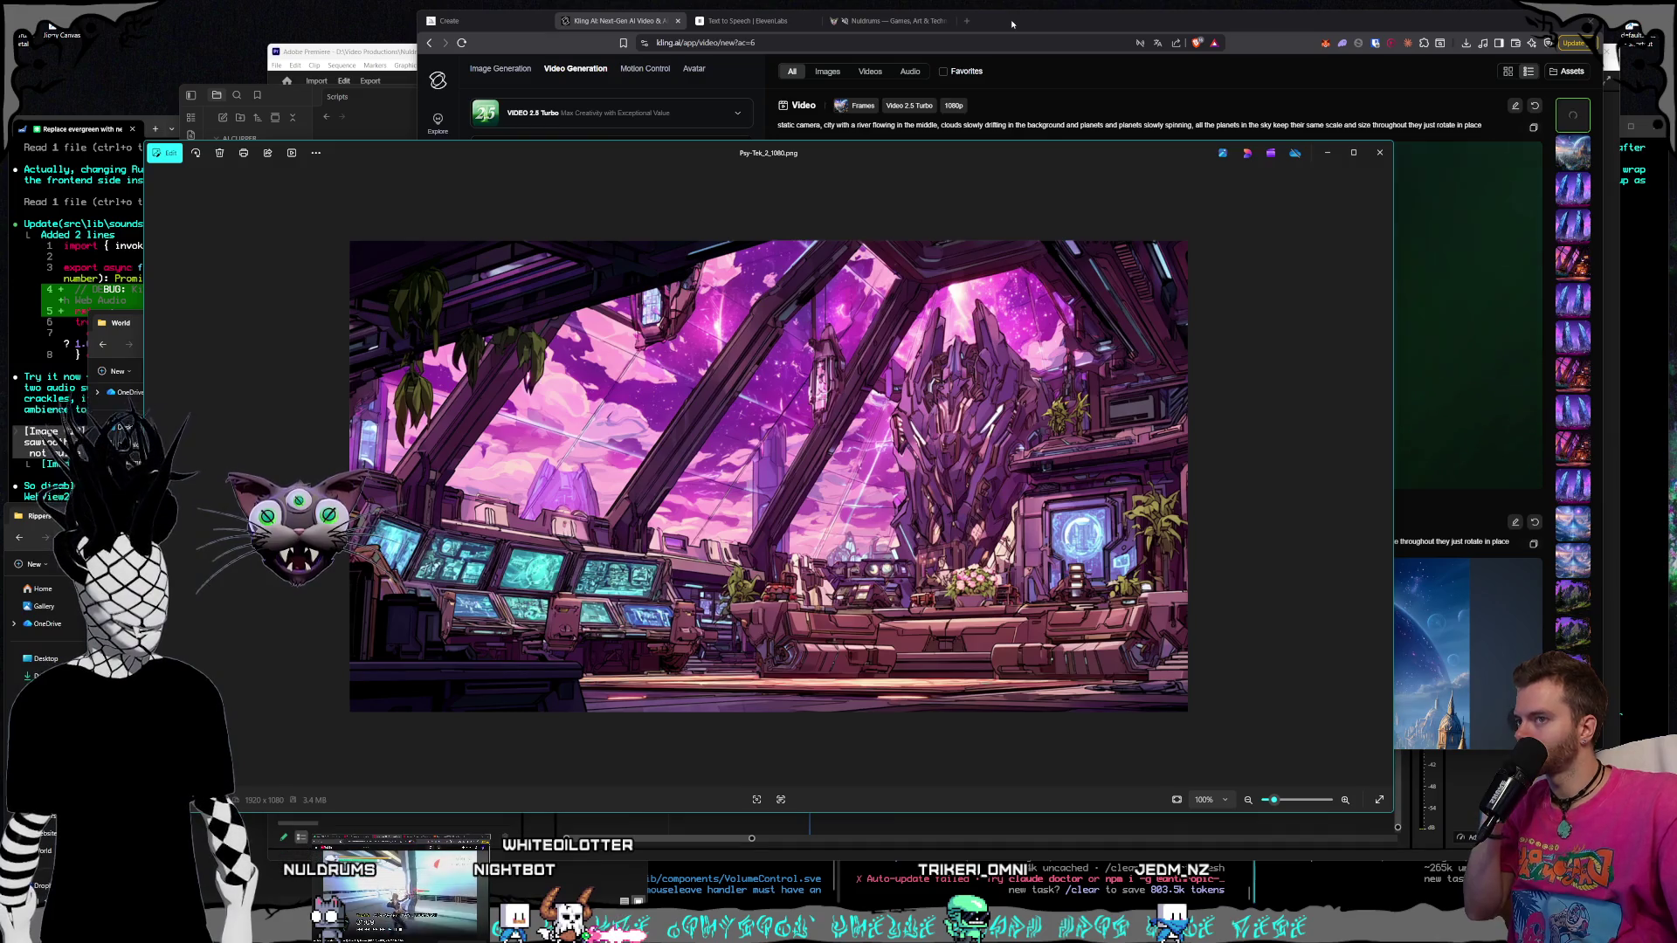
left_click(1011, 23)
left_click_drag(681, 289, 524, 257)
key("BackSpace")
type("static camera, high tech")
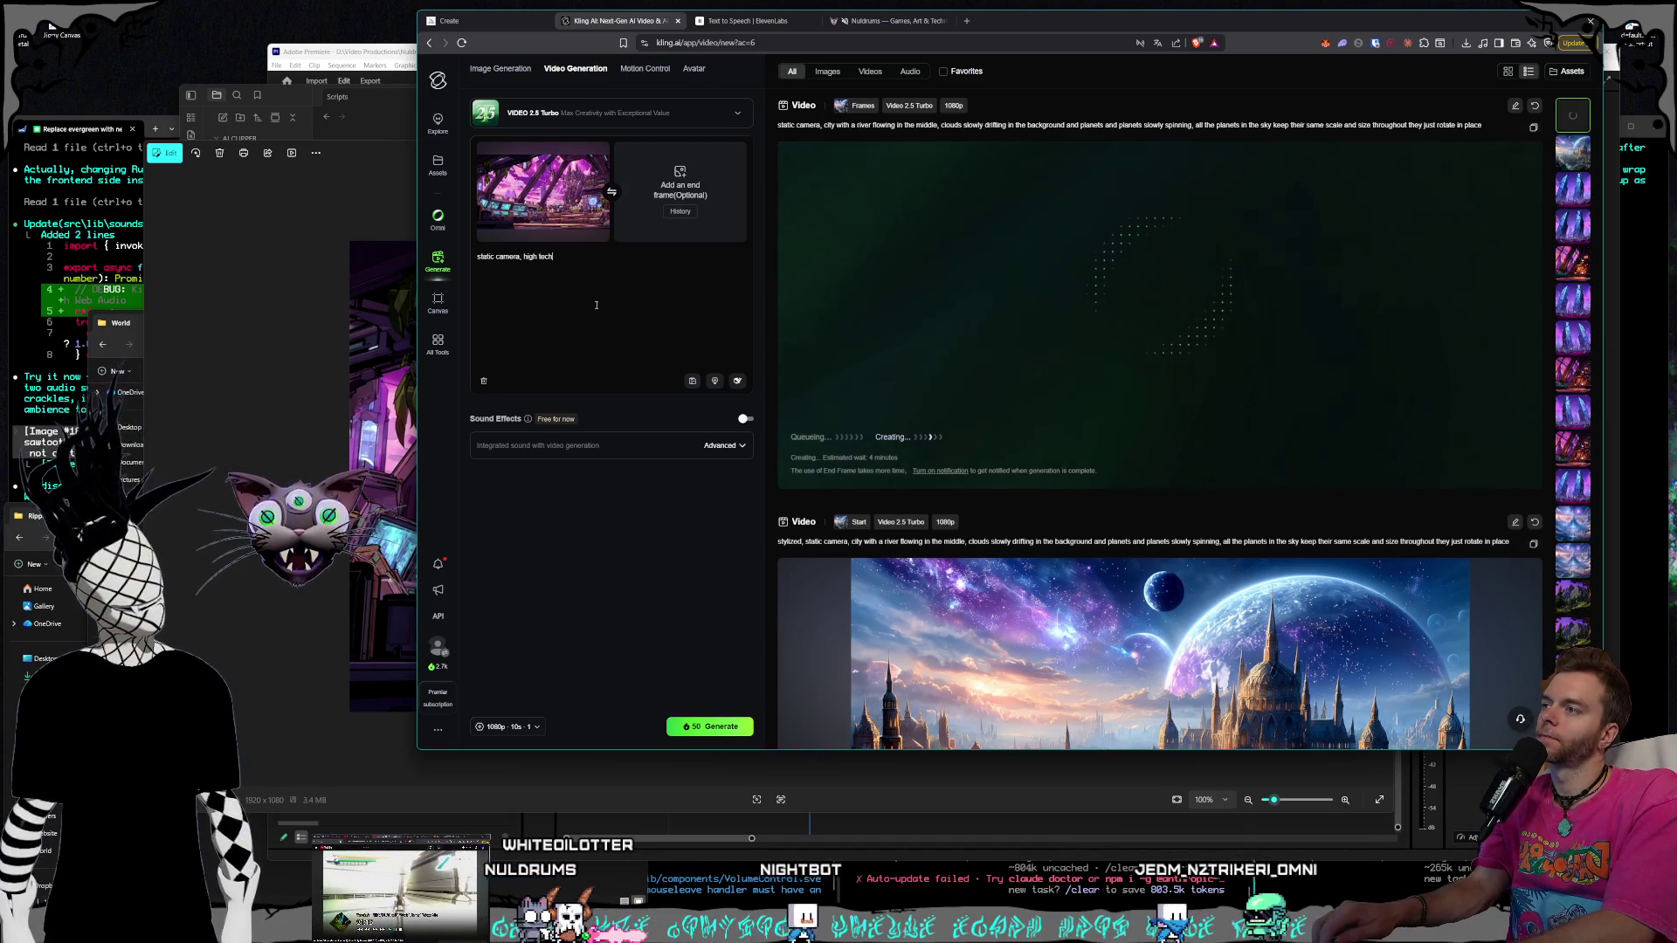
type("room, computer sc")
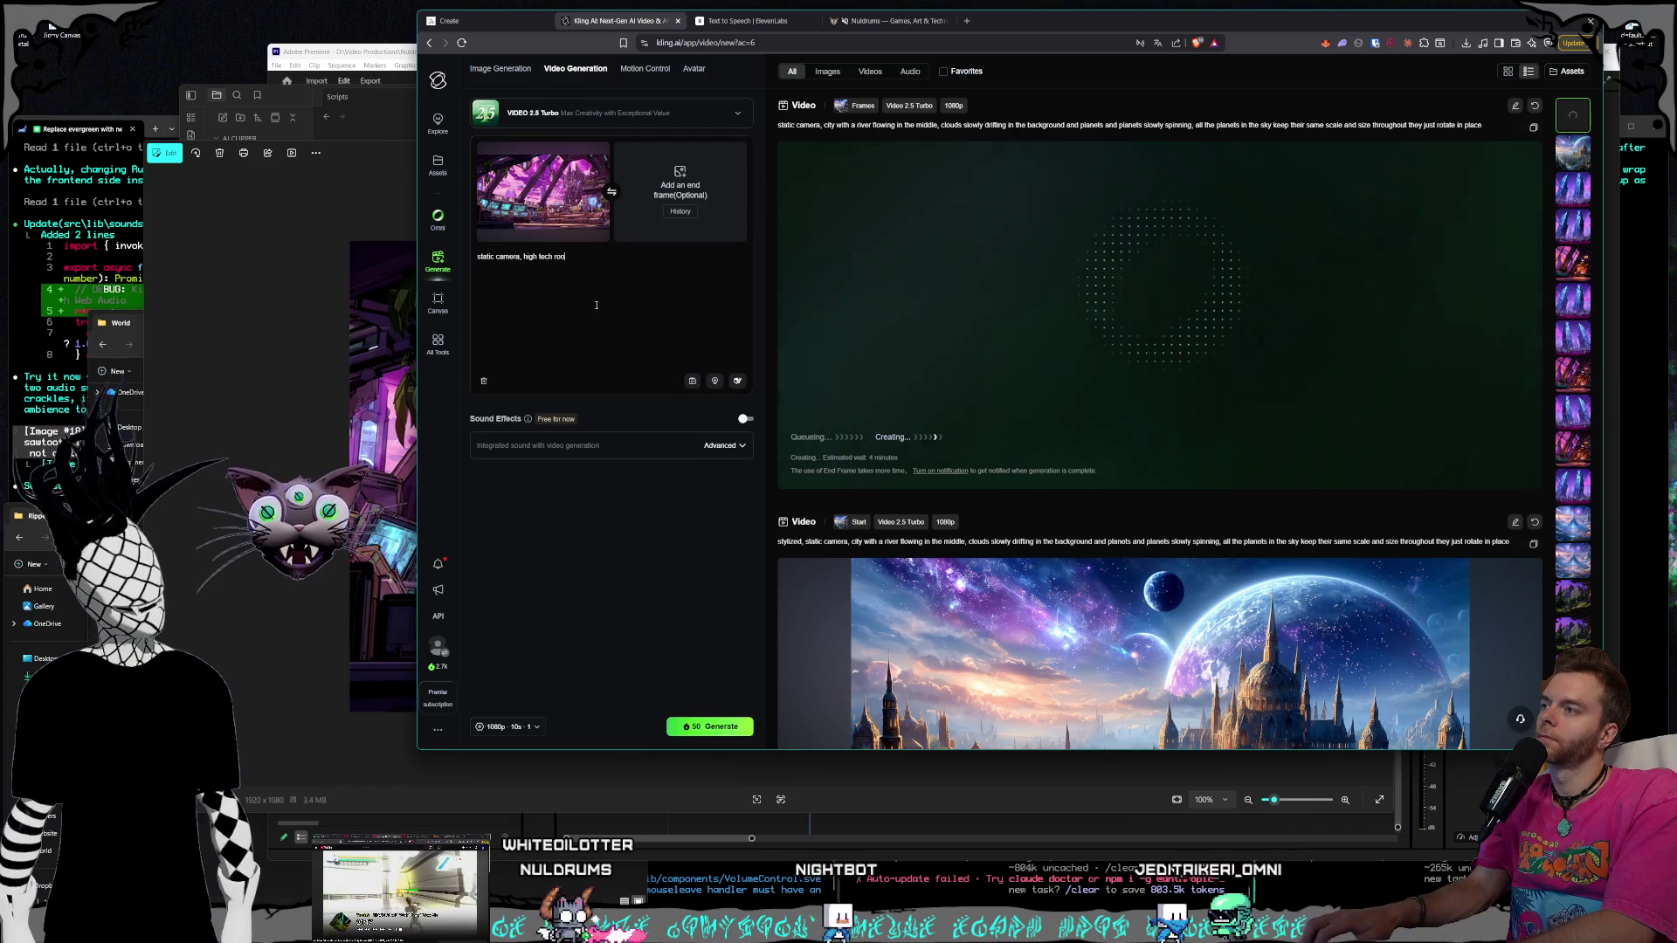
type("reens have gra")
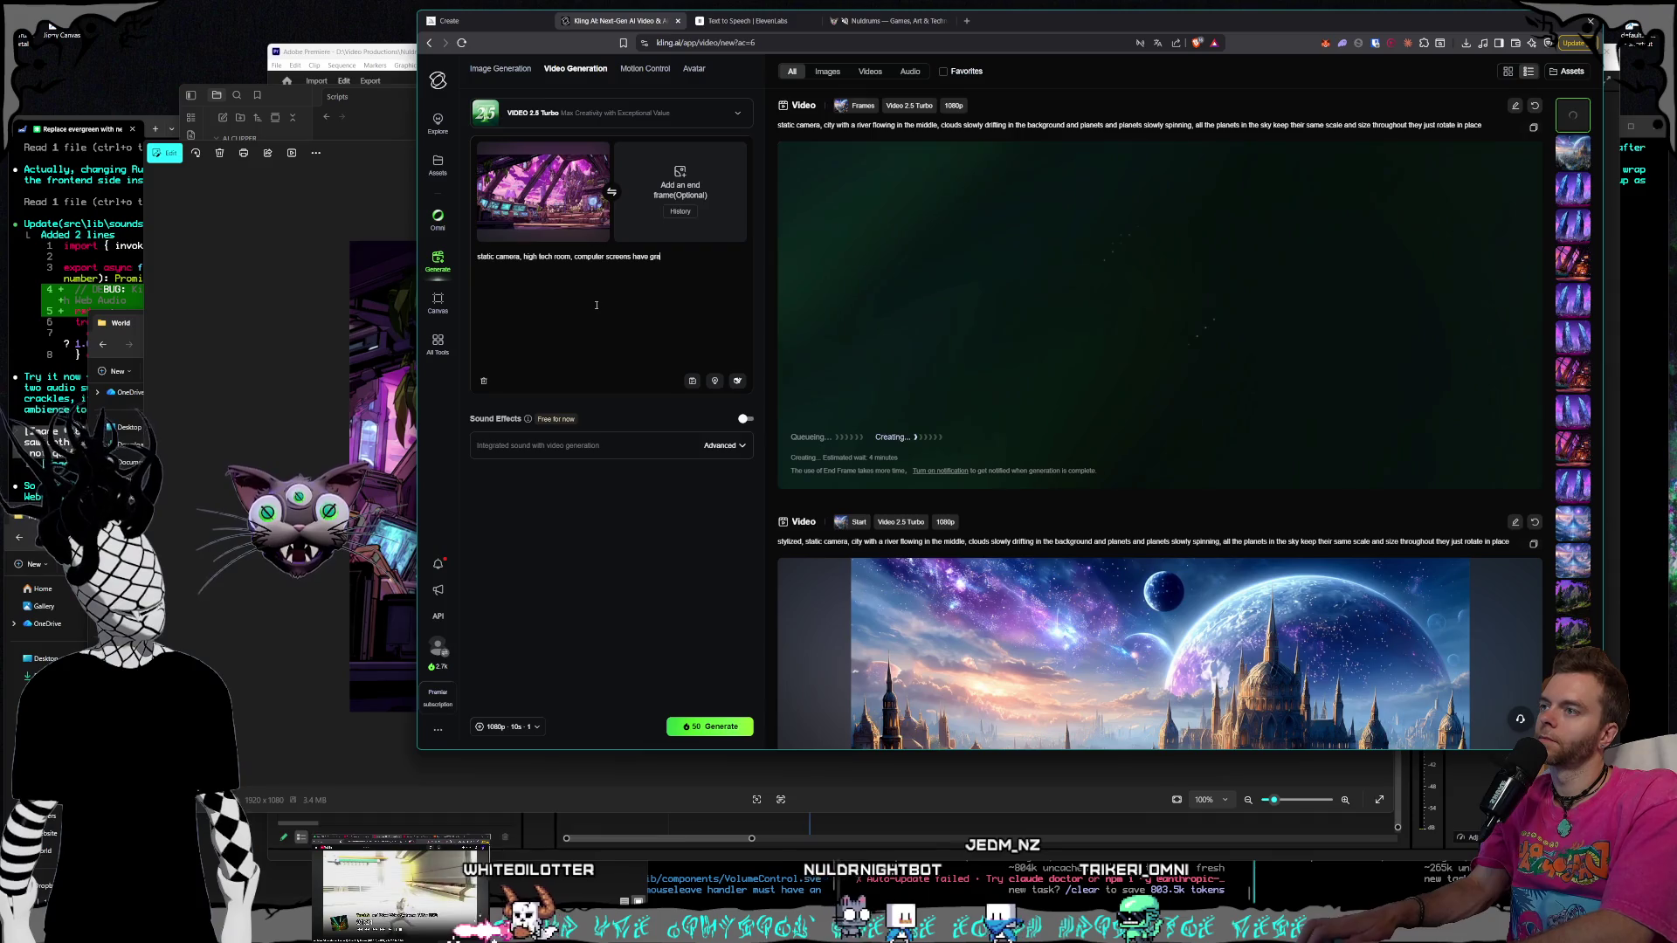
type("phics moving on th")
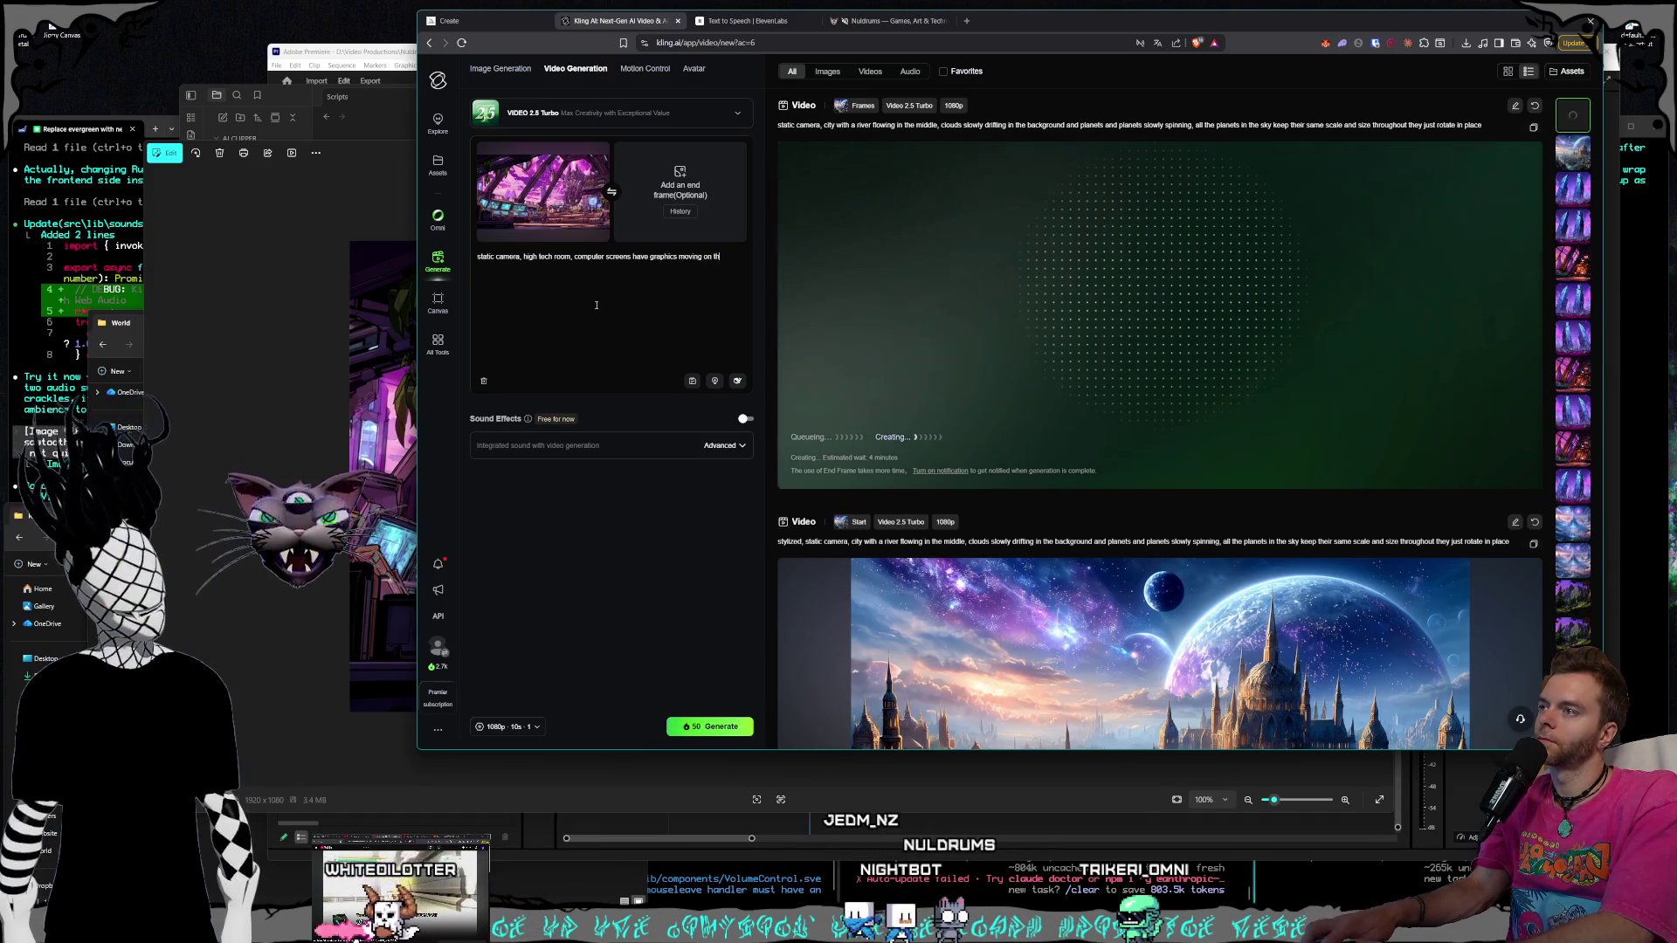
type("eir screens, the")
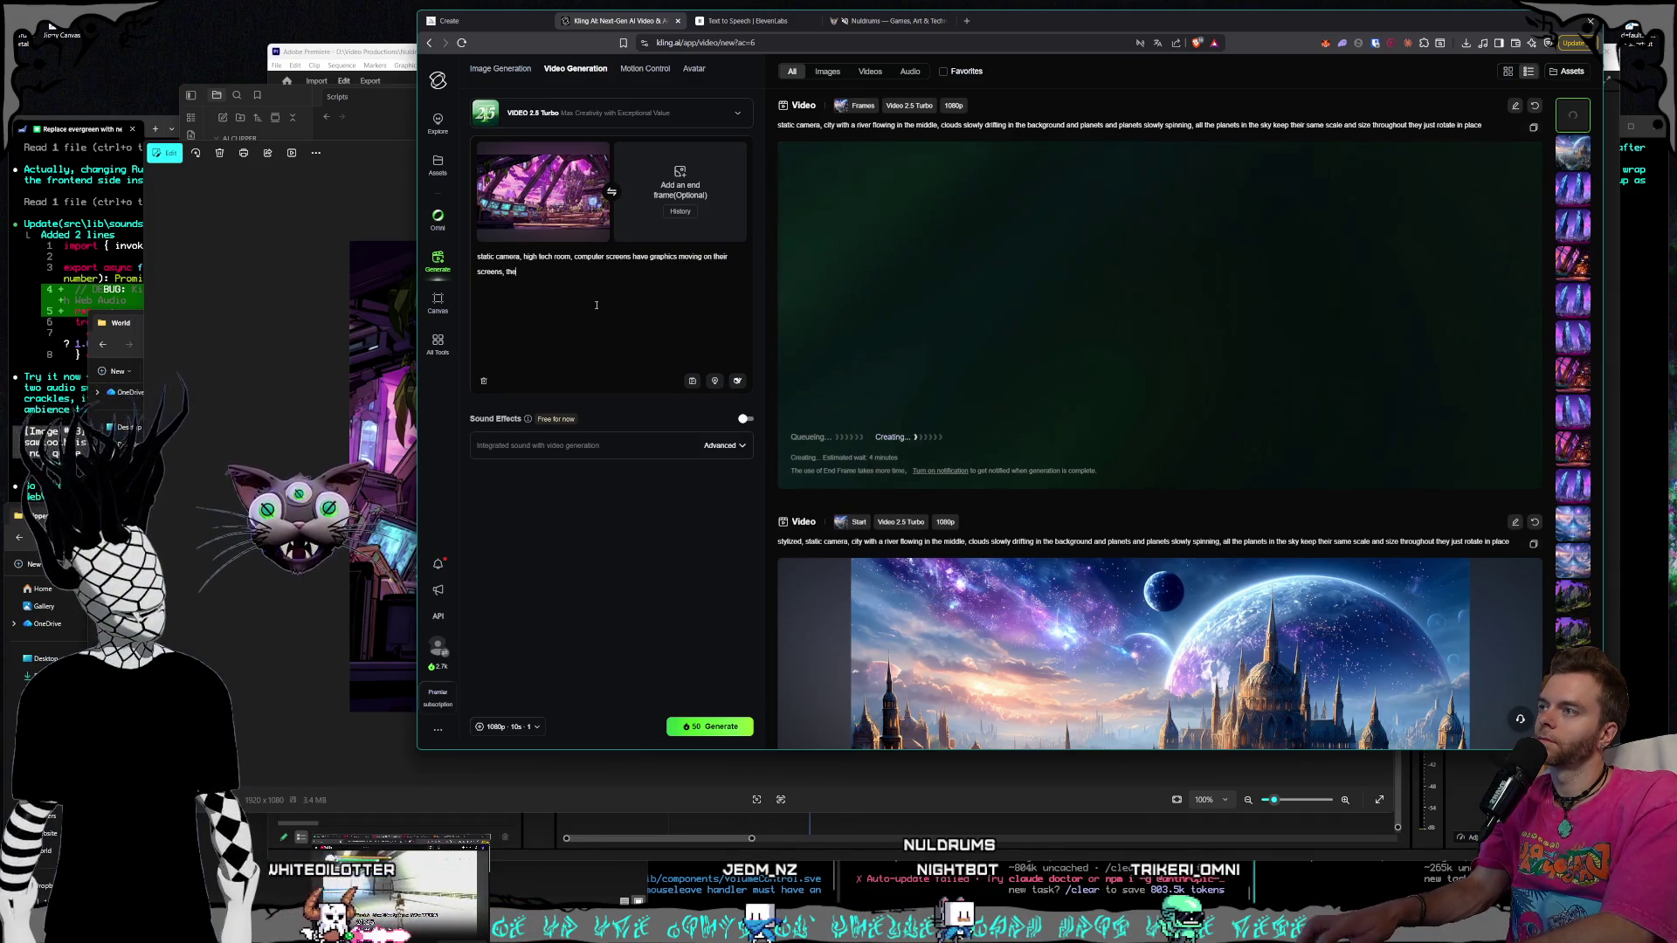
type(" clouds outs")
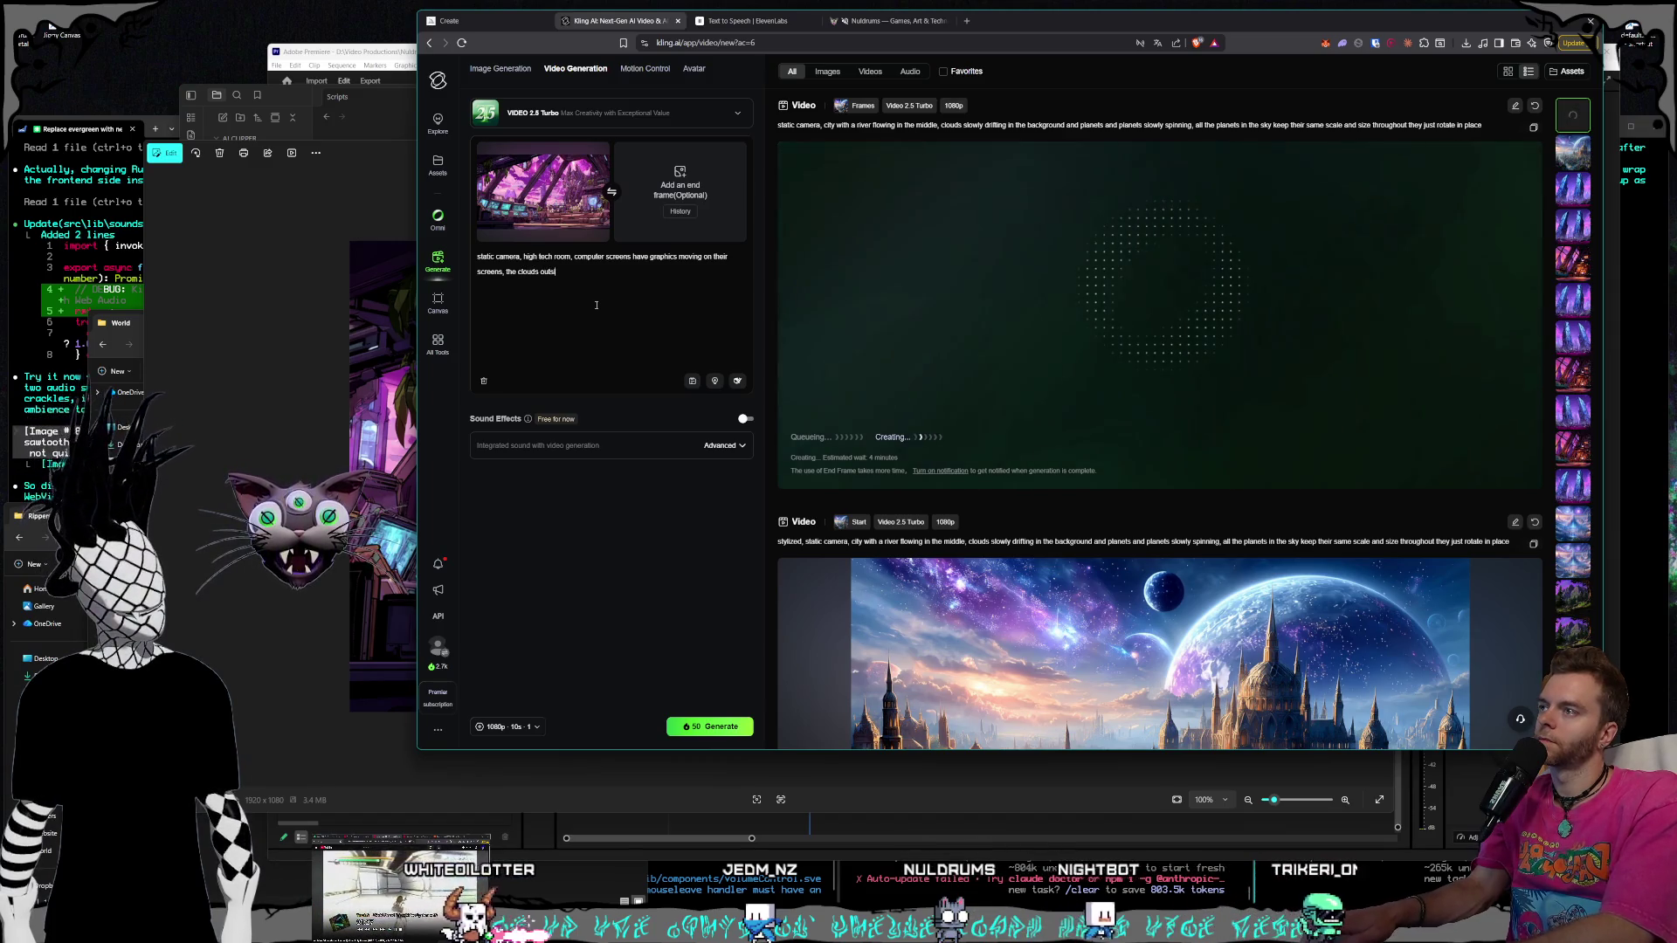
type("ide the window")
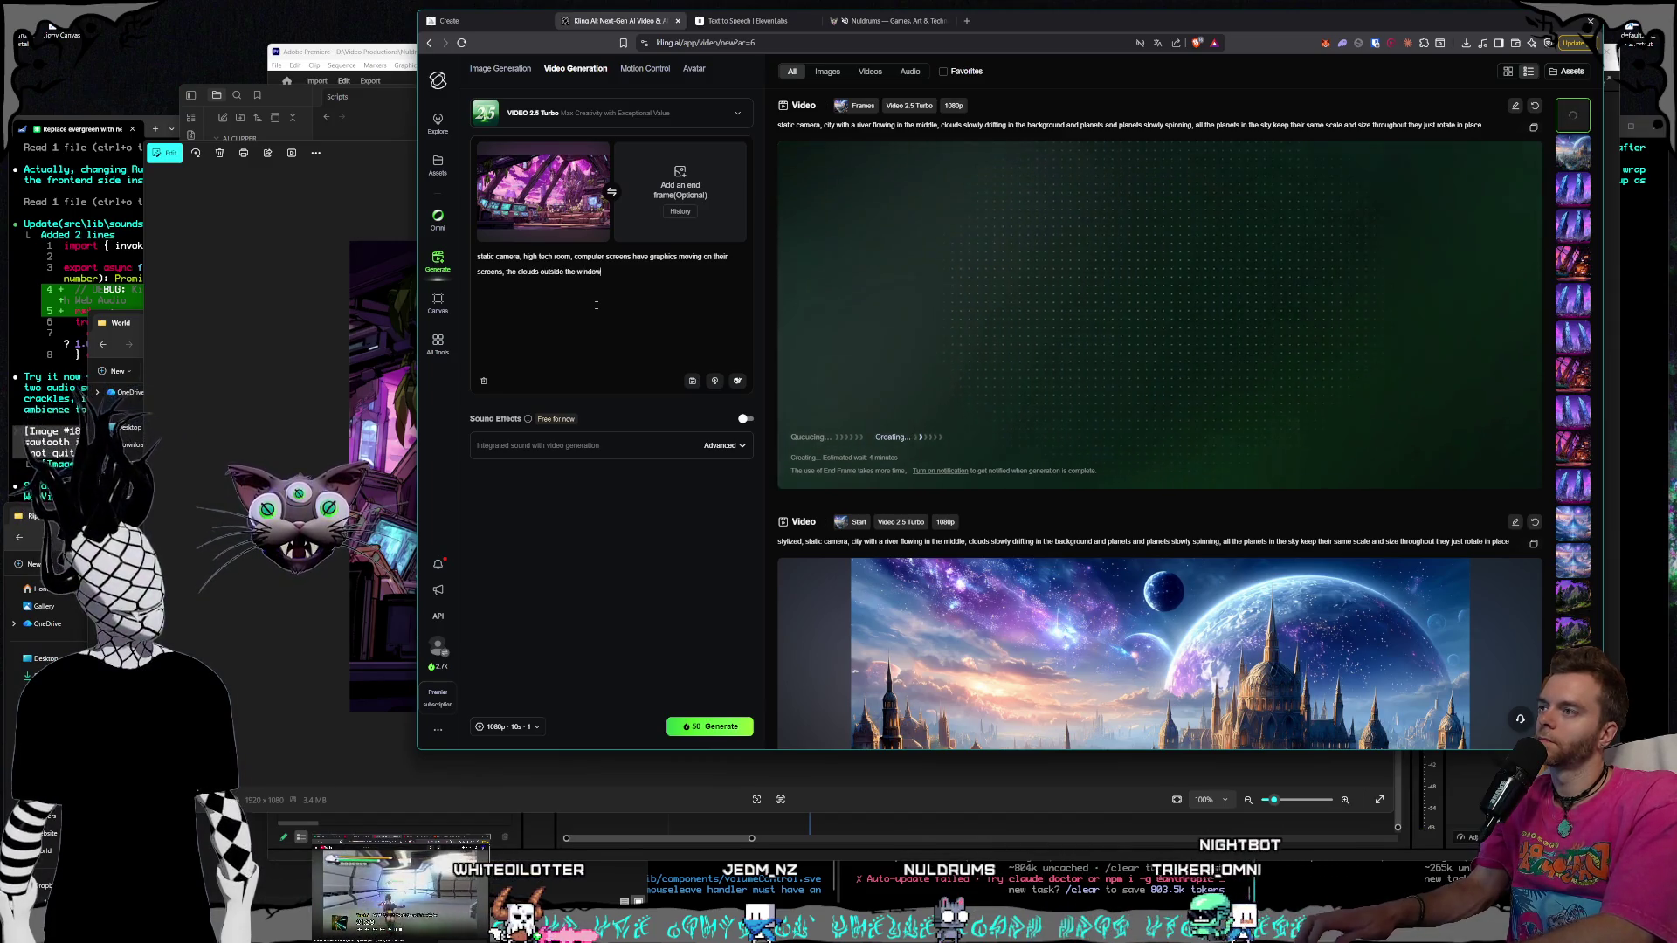
type(" are moving slowly")
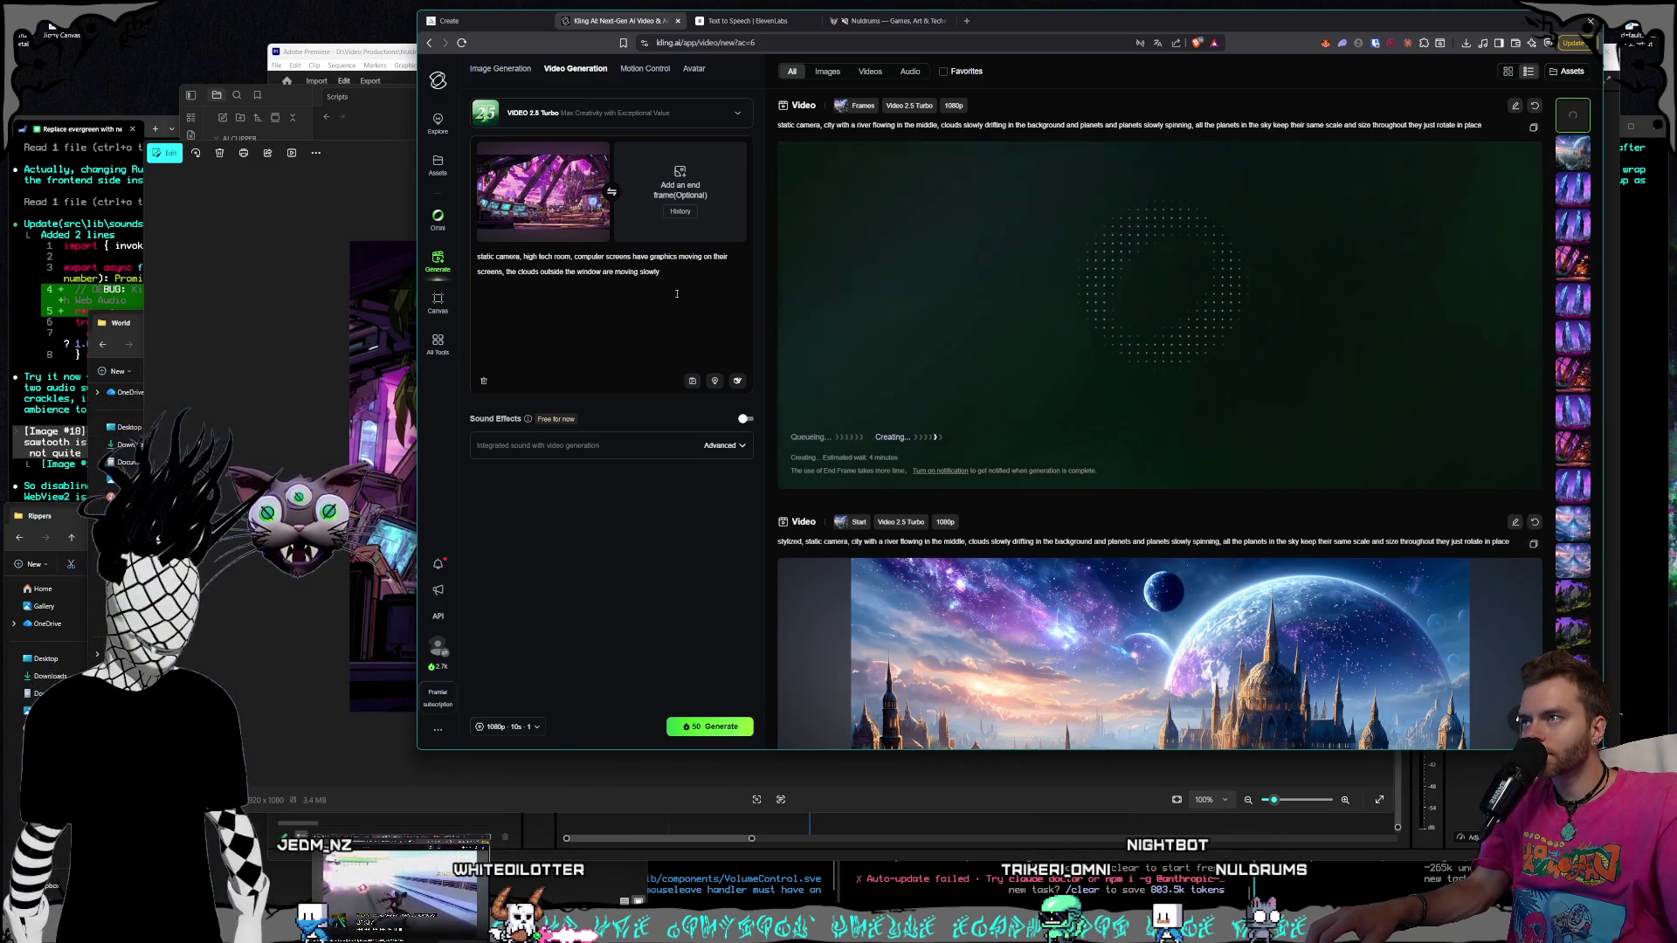
Check the Psy-Tek room image for details, then add 'stylized,' to the prompt
left_click(232, 401)
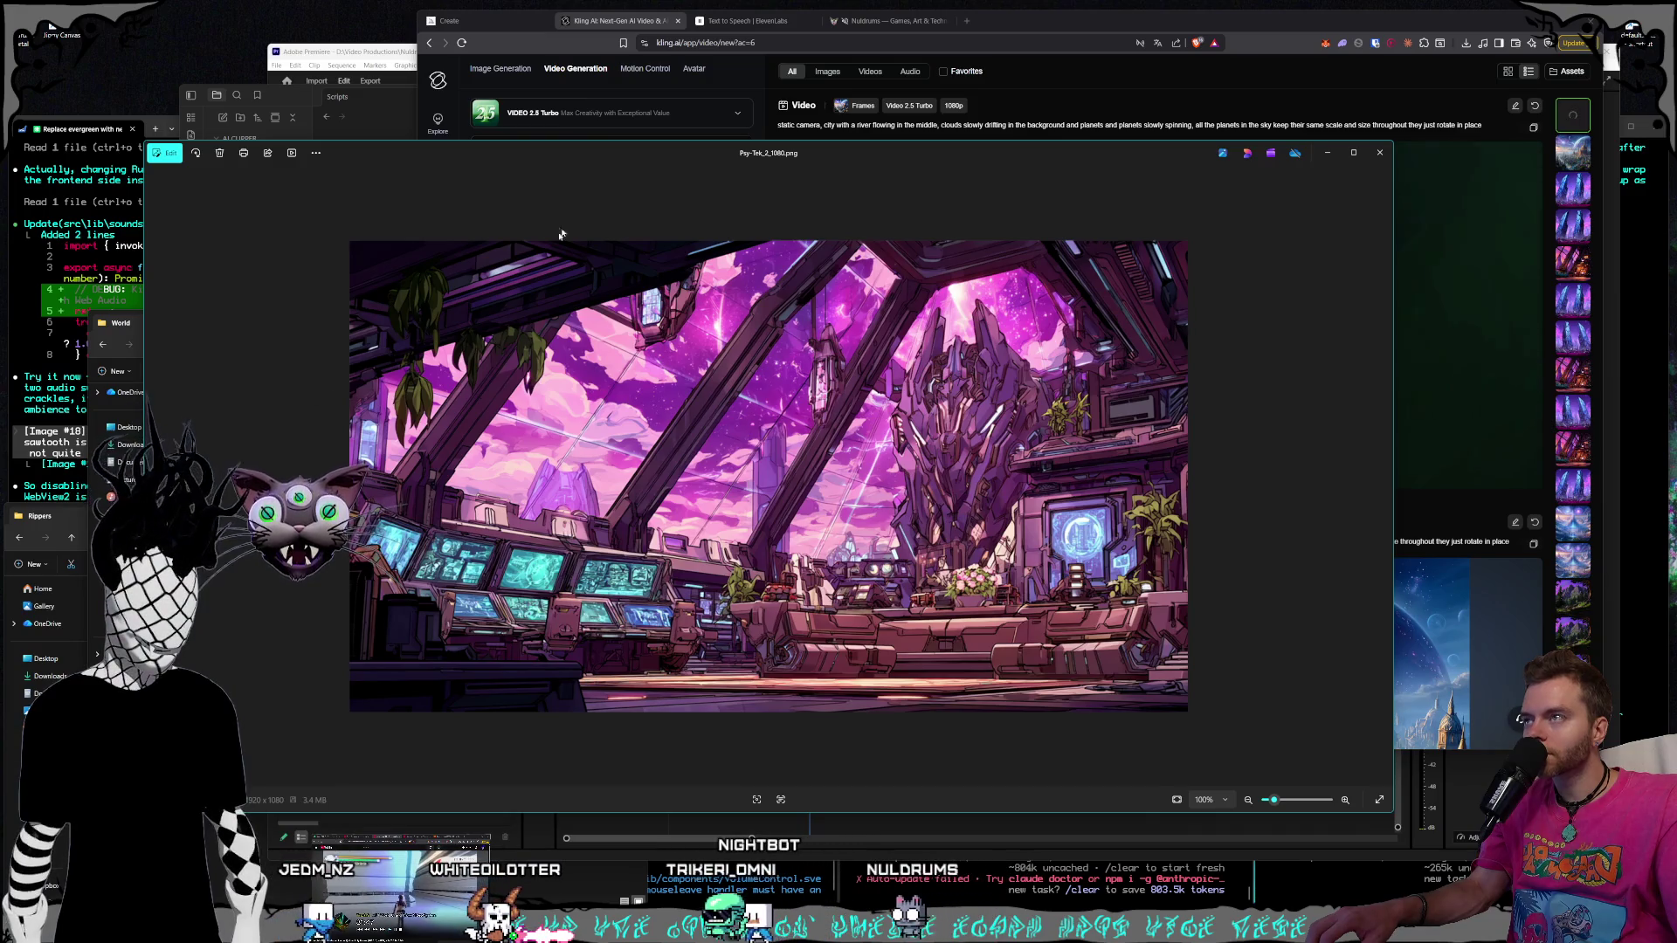
key("alt+Tab")
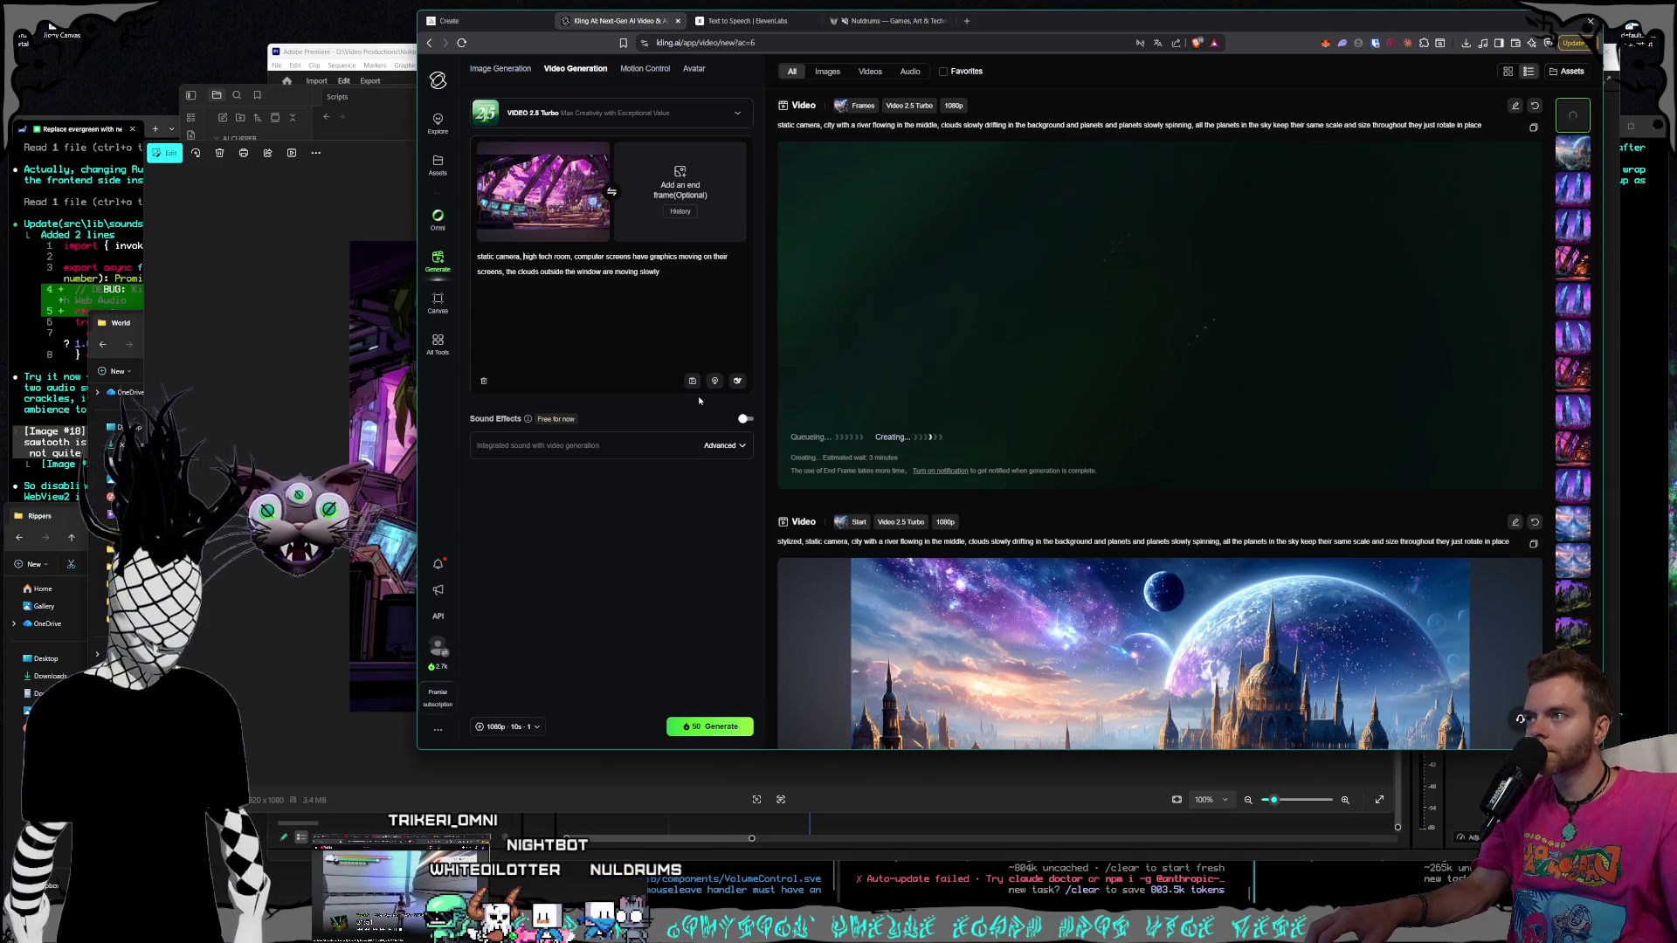
type("stylized")
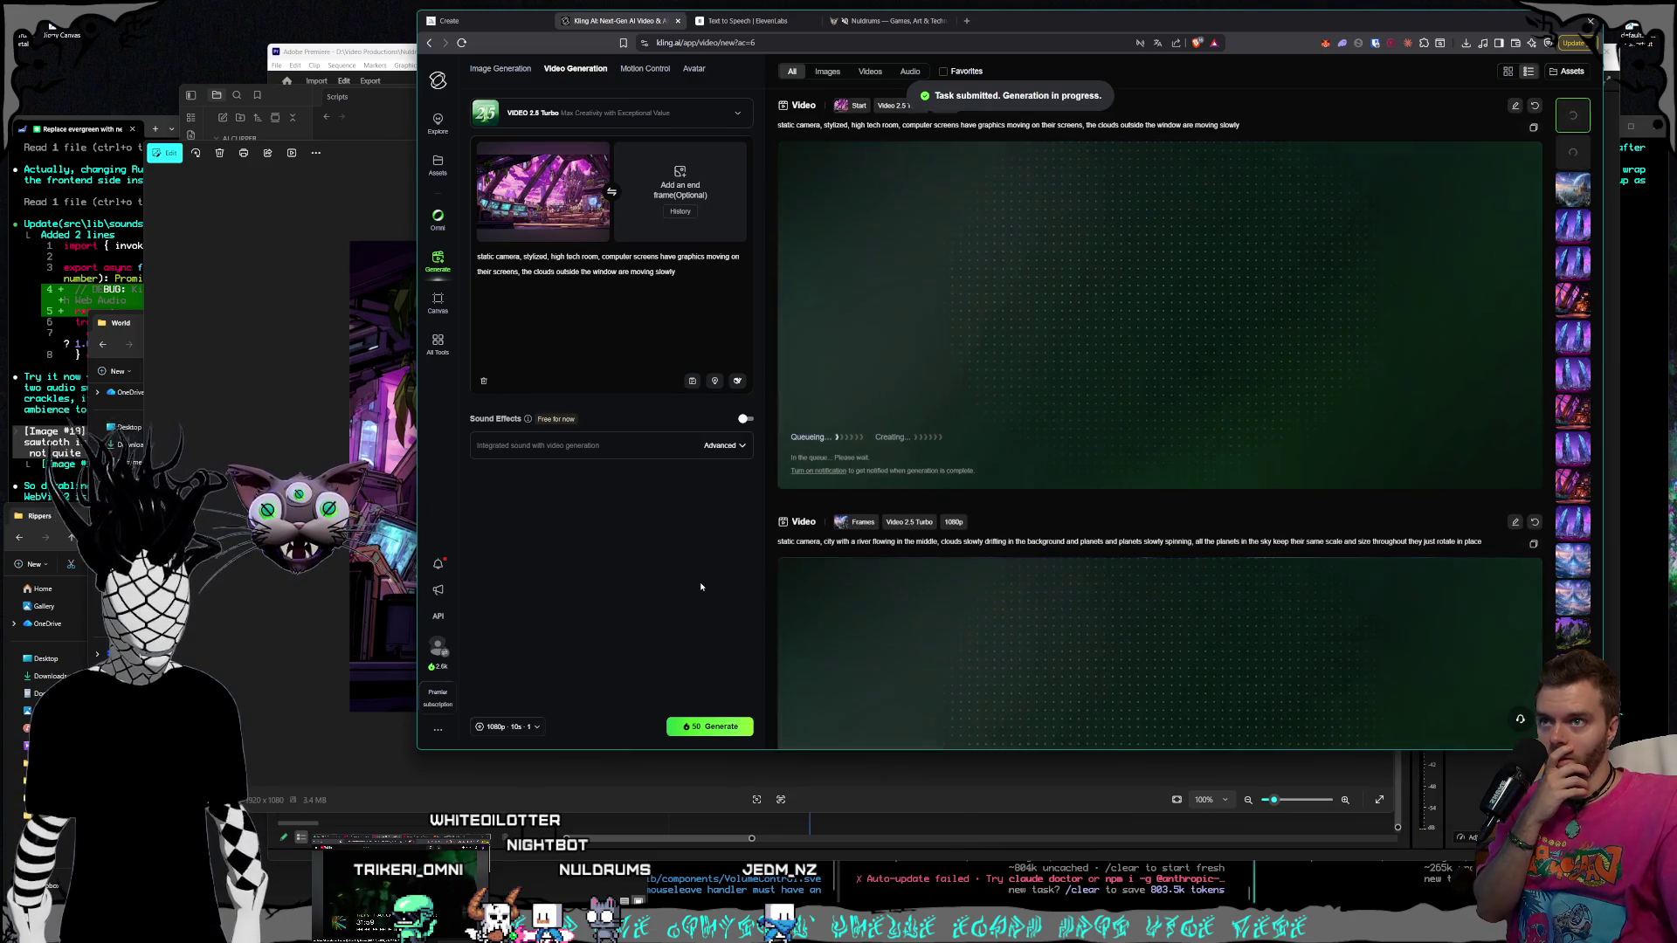
Open Shiddy_Capital_1080.png from the World folder full-size in Photos
scroll(1175, 524, "down", 3)
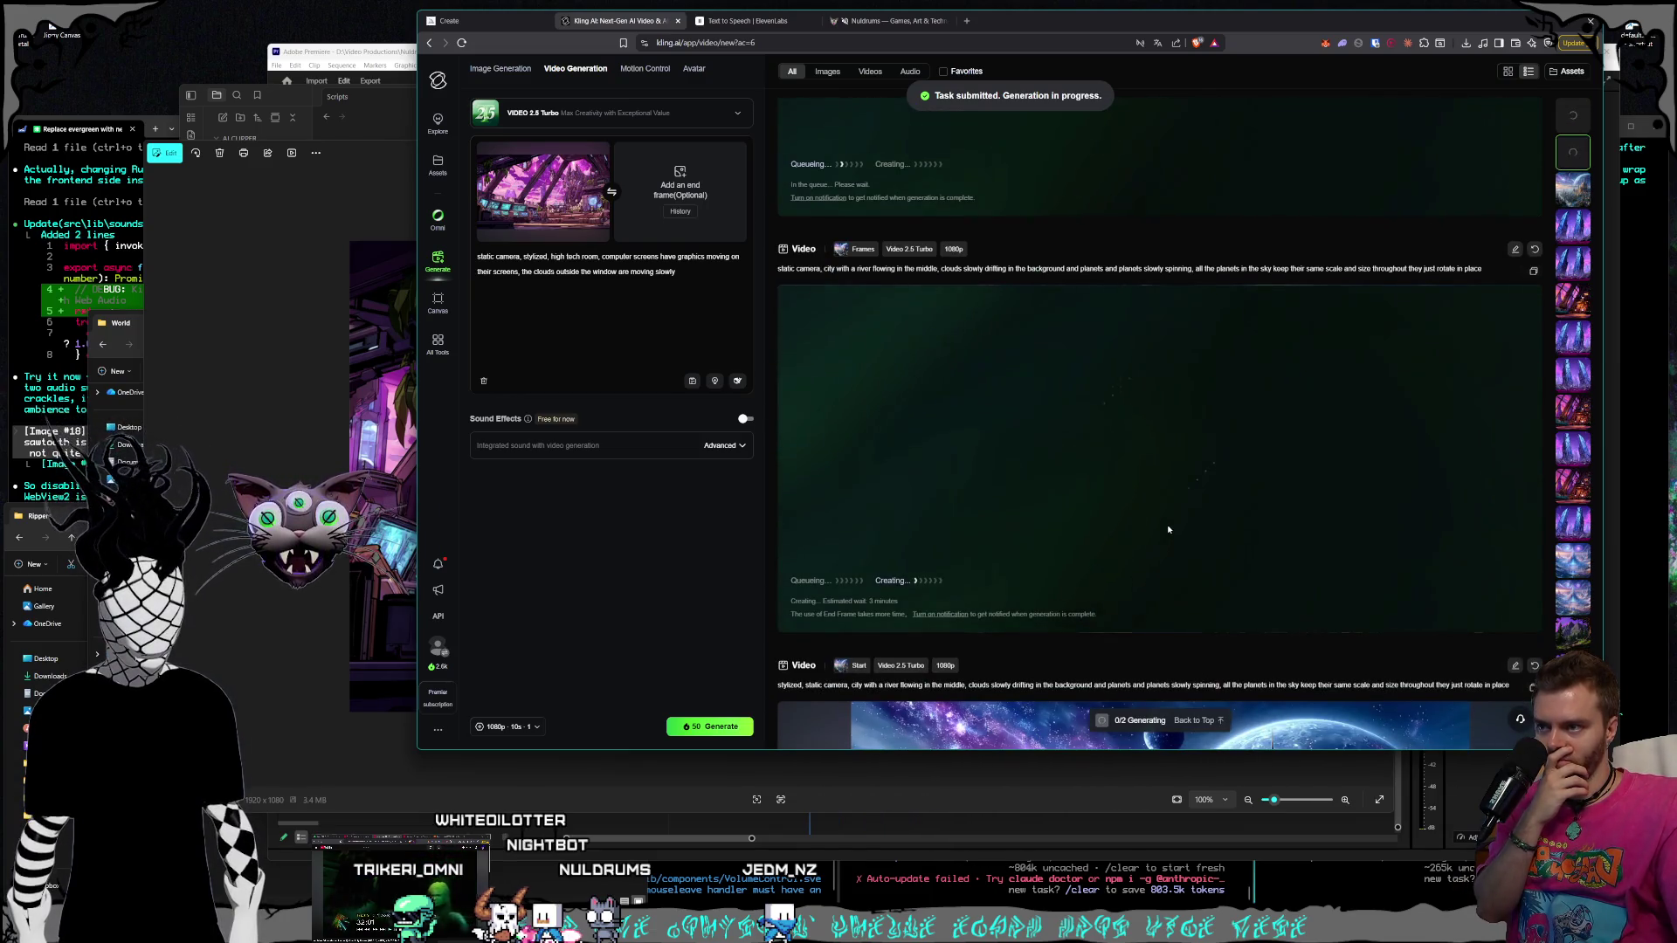
scroll(1167, 525, "up", 3)
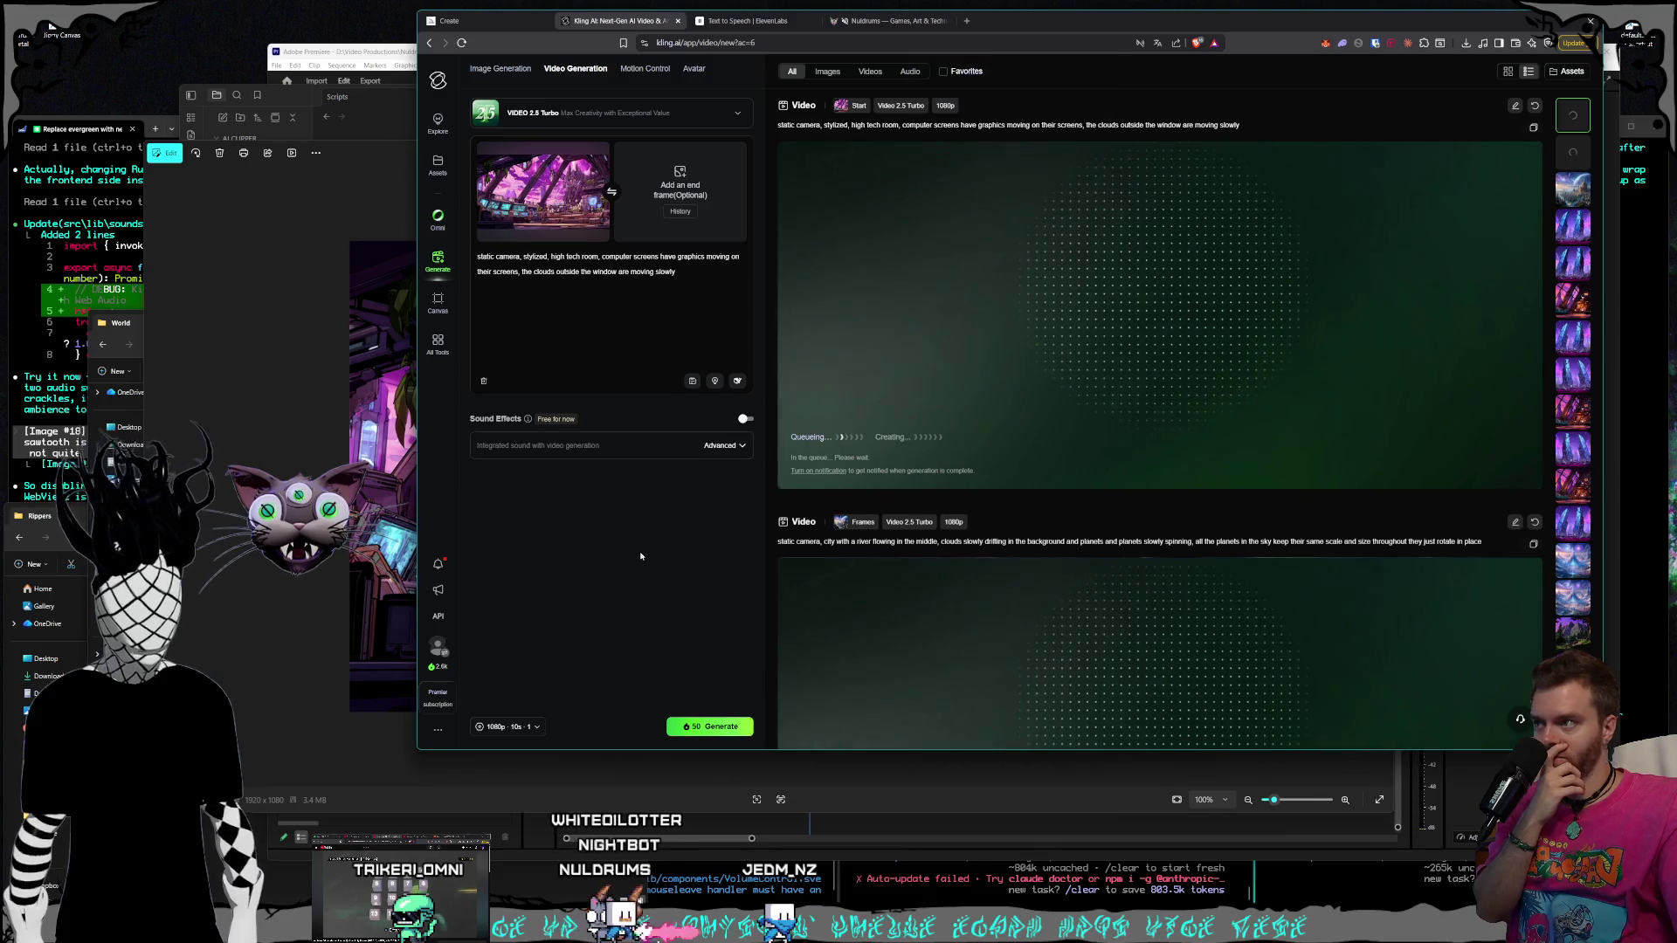
key("alt+Tab")
left_click(124, 324)
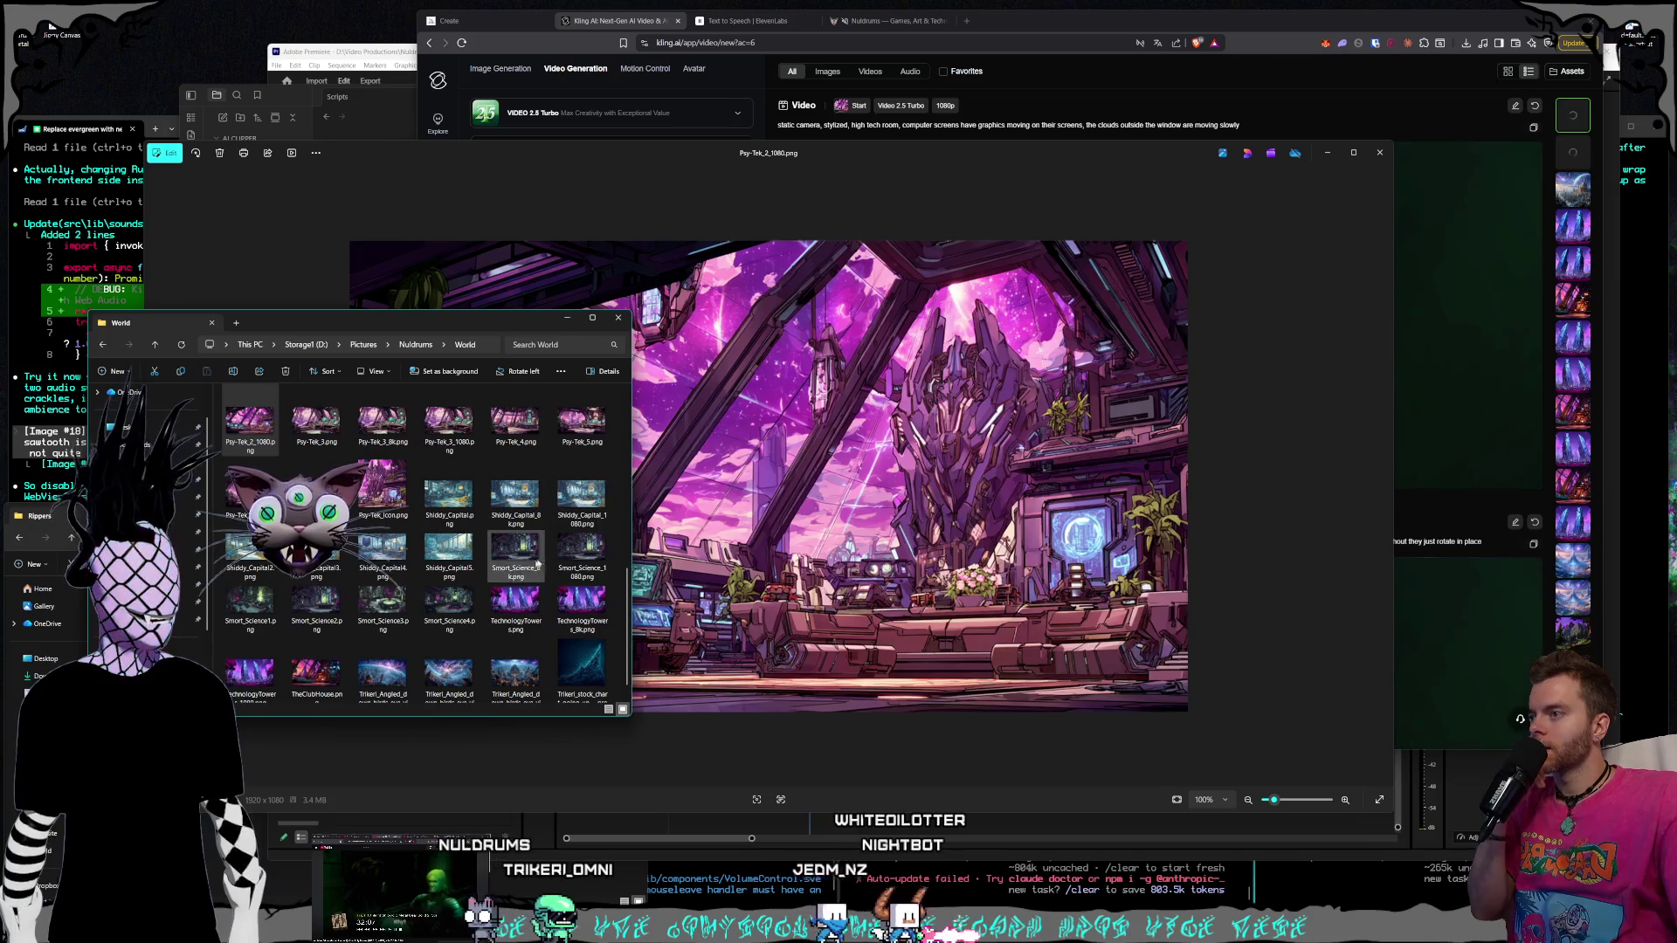
left_click(568, 503)
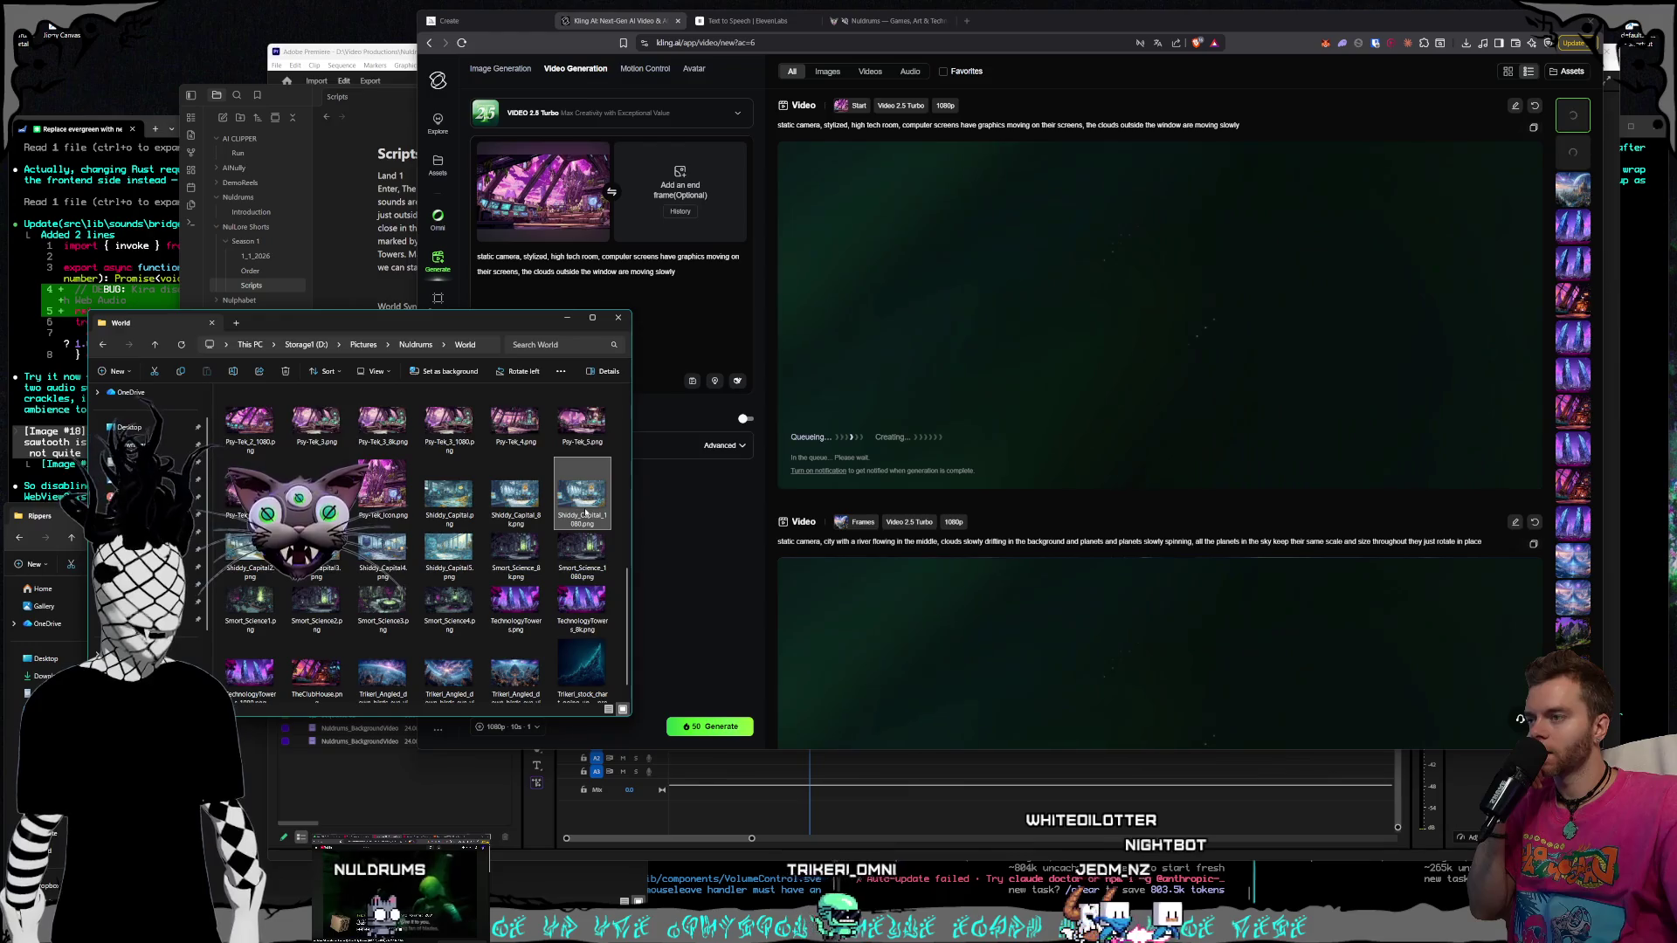
double_click(586, 500)
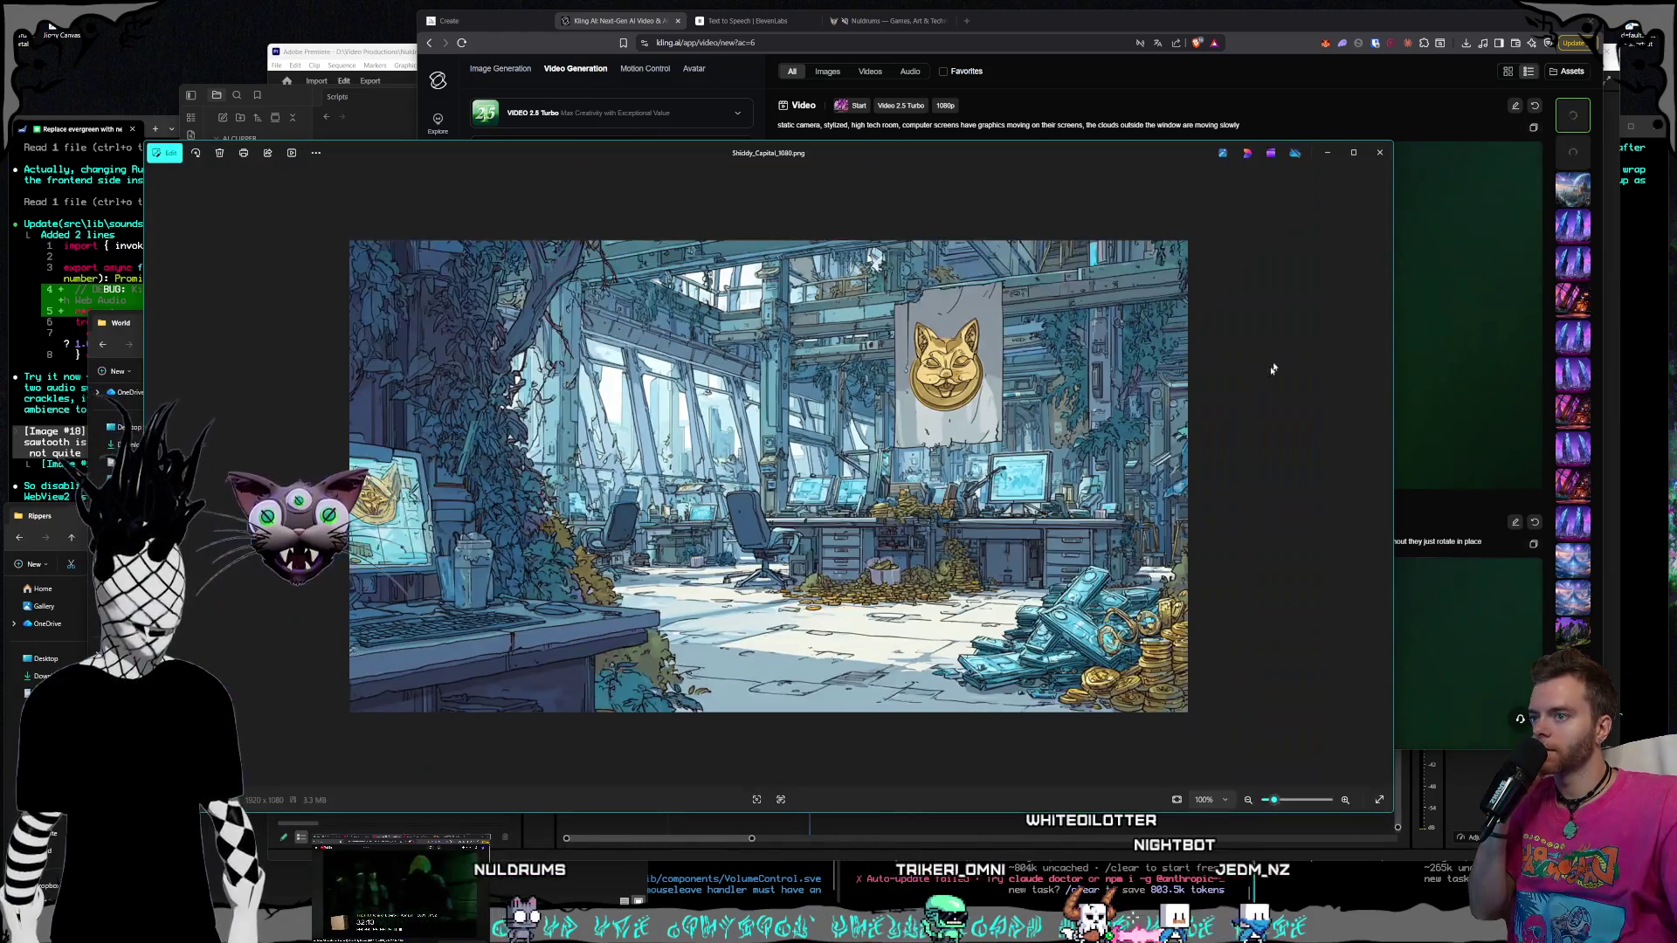
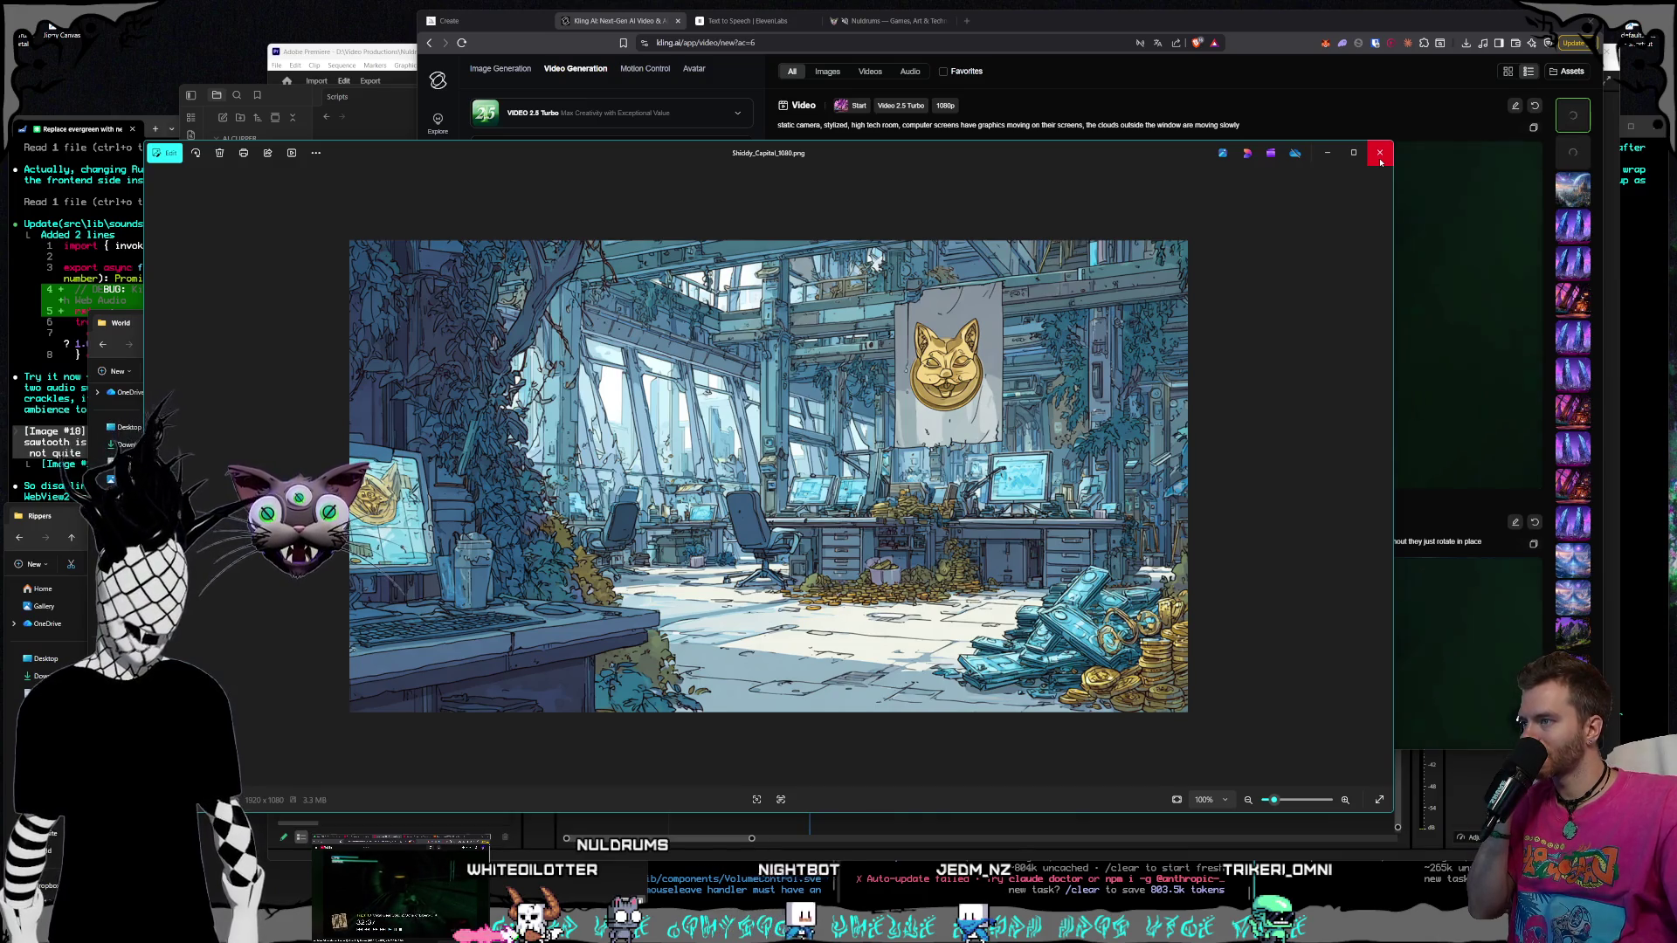
Replace the start frame with Shiddy_Capital_1080.png
left_click(1380, 161)
mouse_move(593, 163)
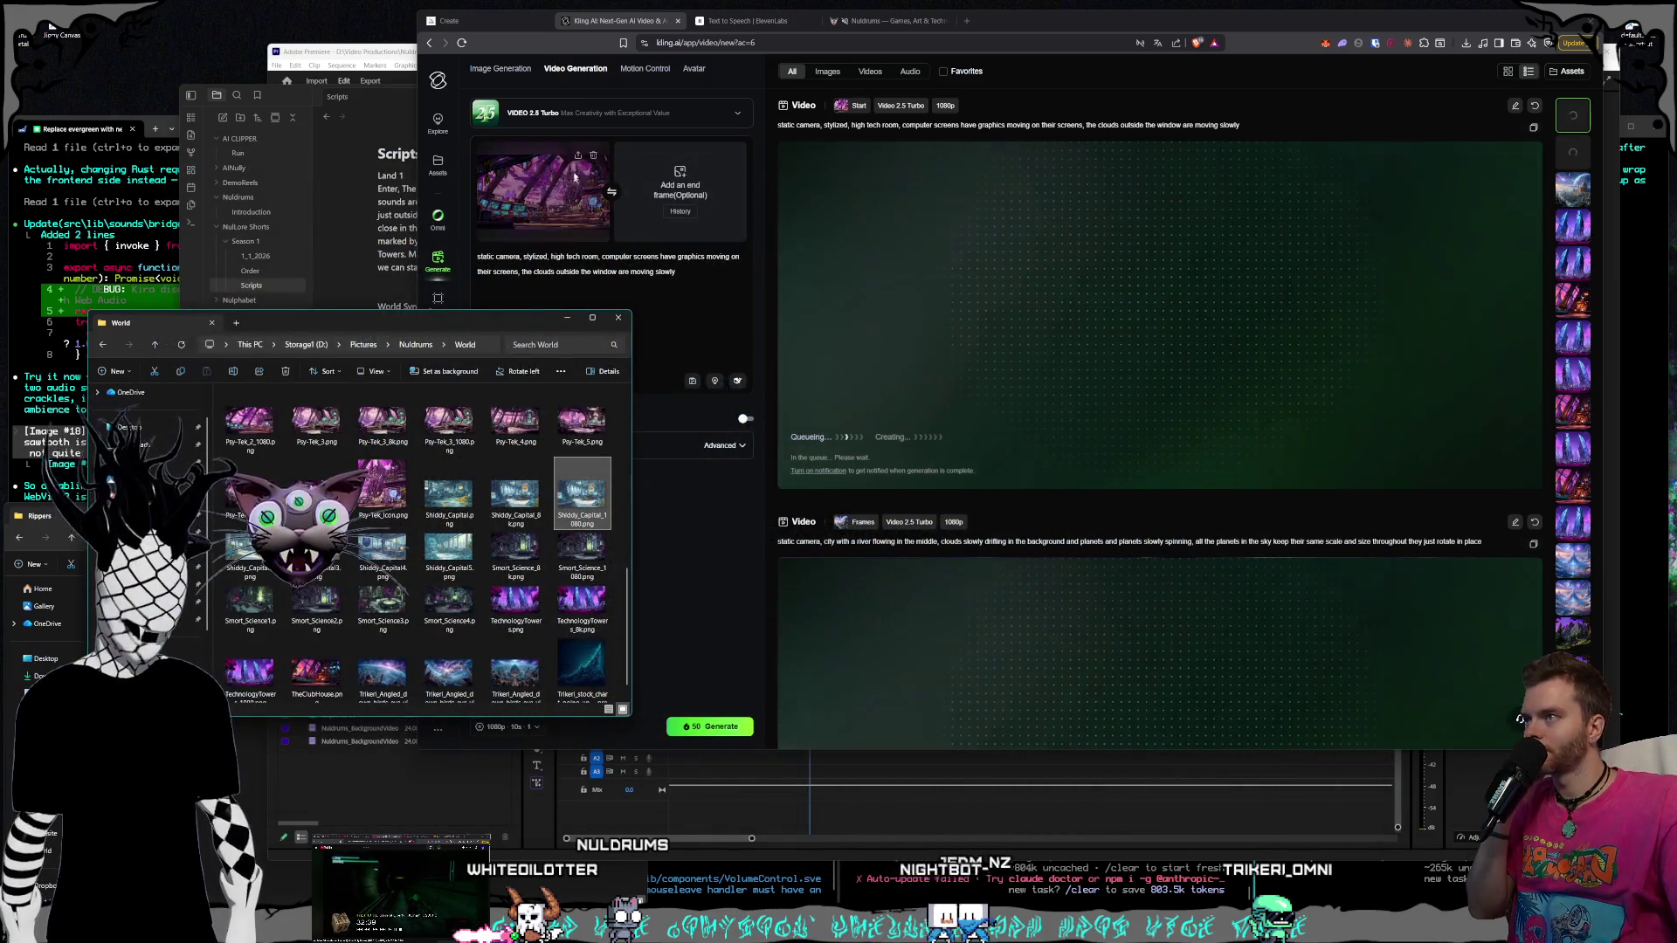
left_click(594, 158)
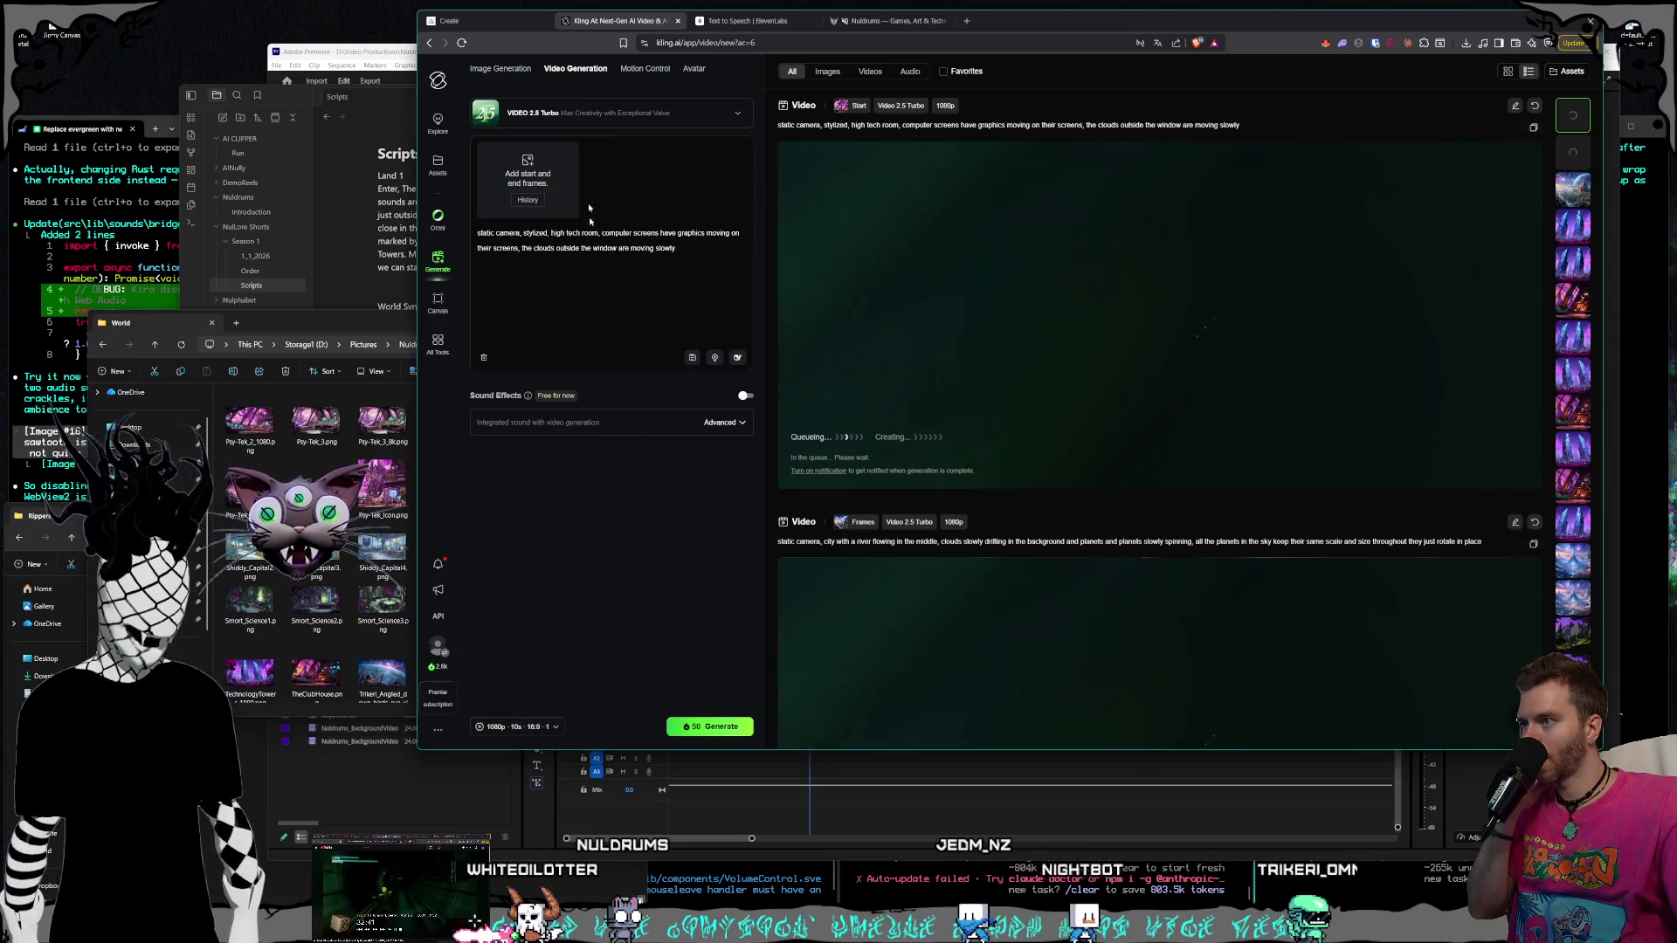
left_click_drag(531, 520, 527, 179)
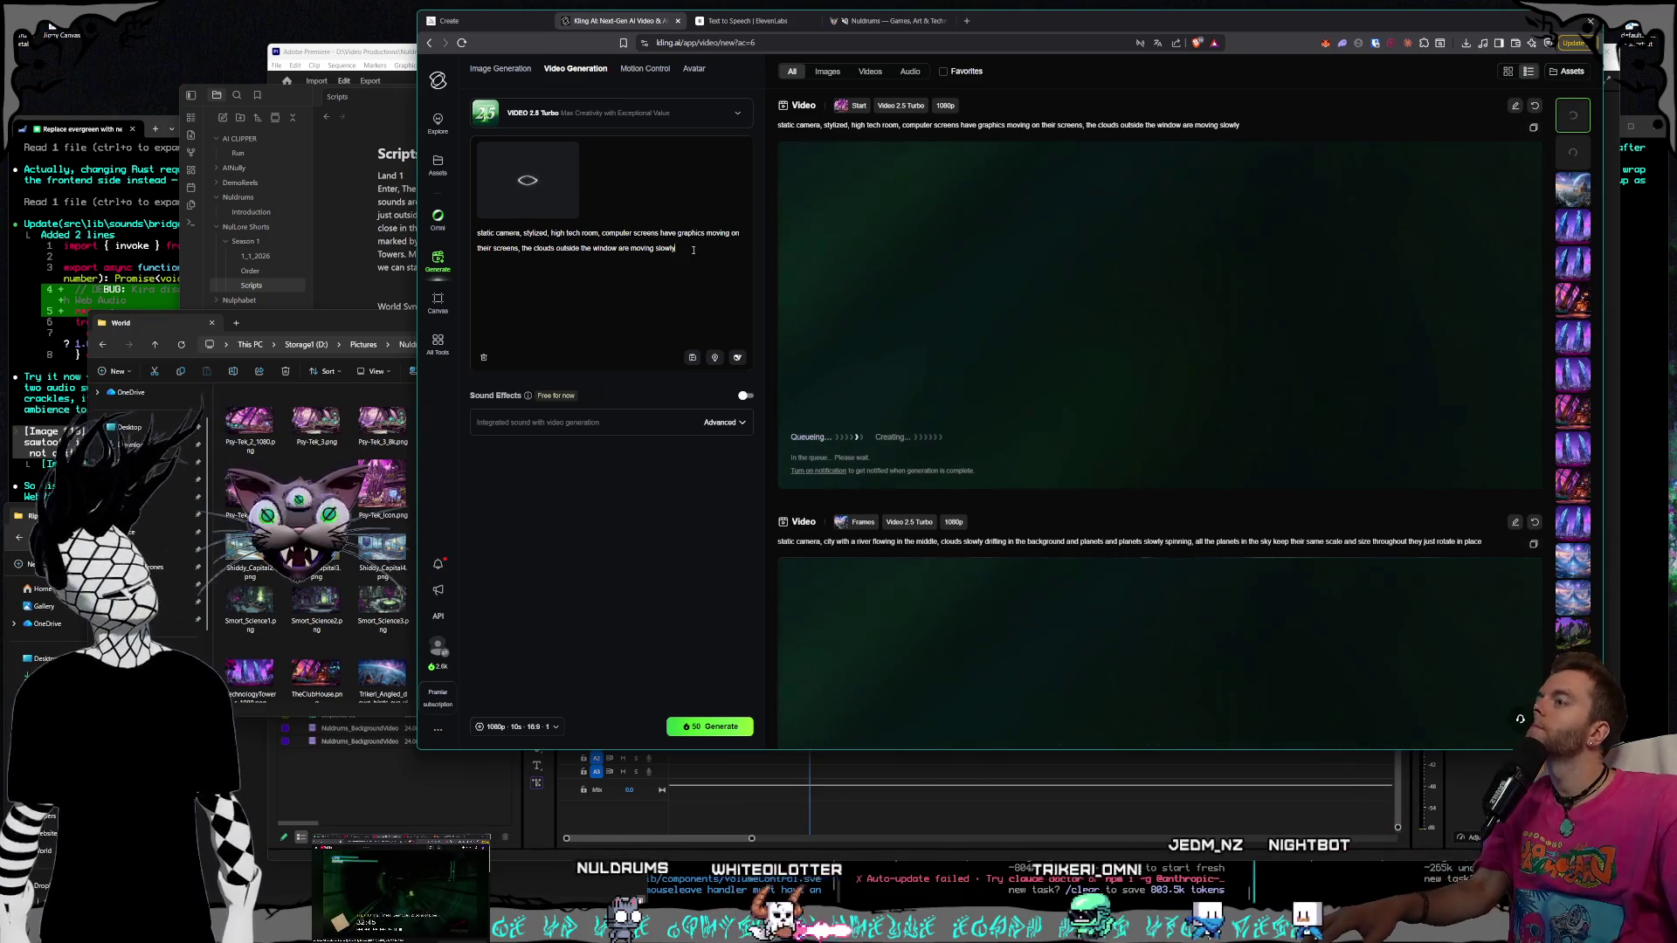
Rewrite the prompt for a trading firm with moving screens, moving money piles and a briefly glinting cat, then generate
left_click_drag(672, 272, 552, 235)
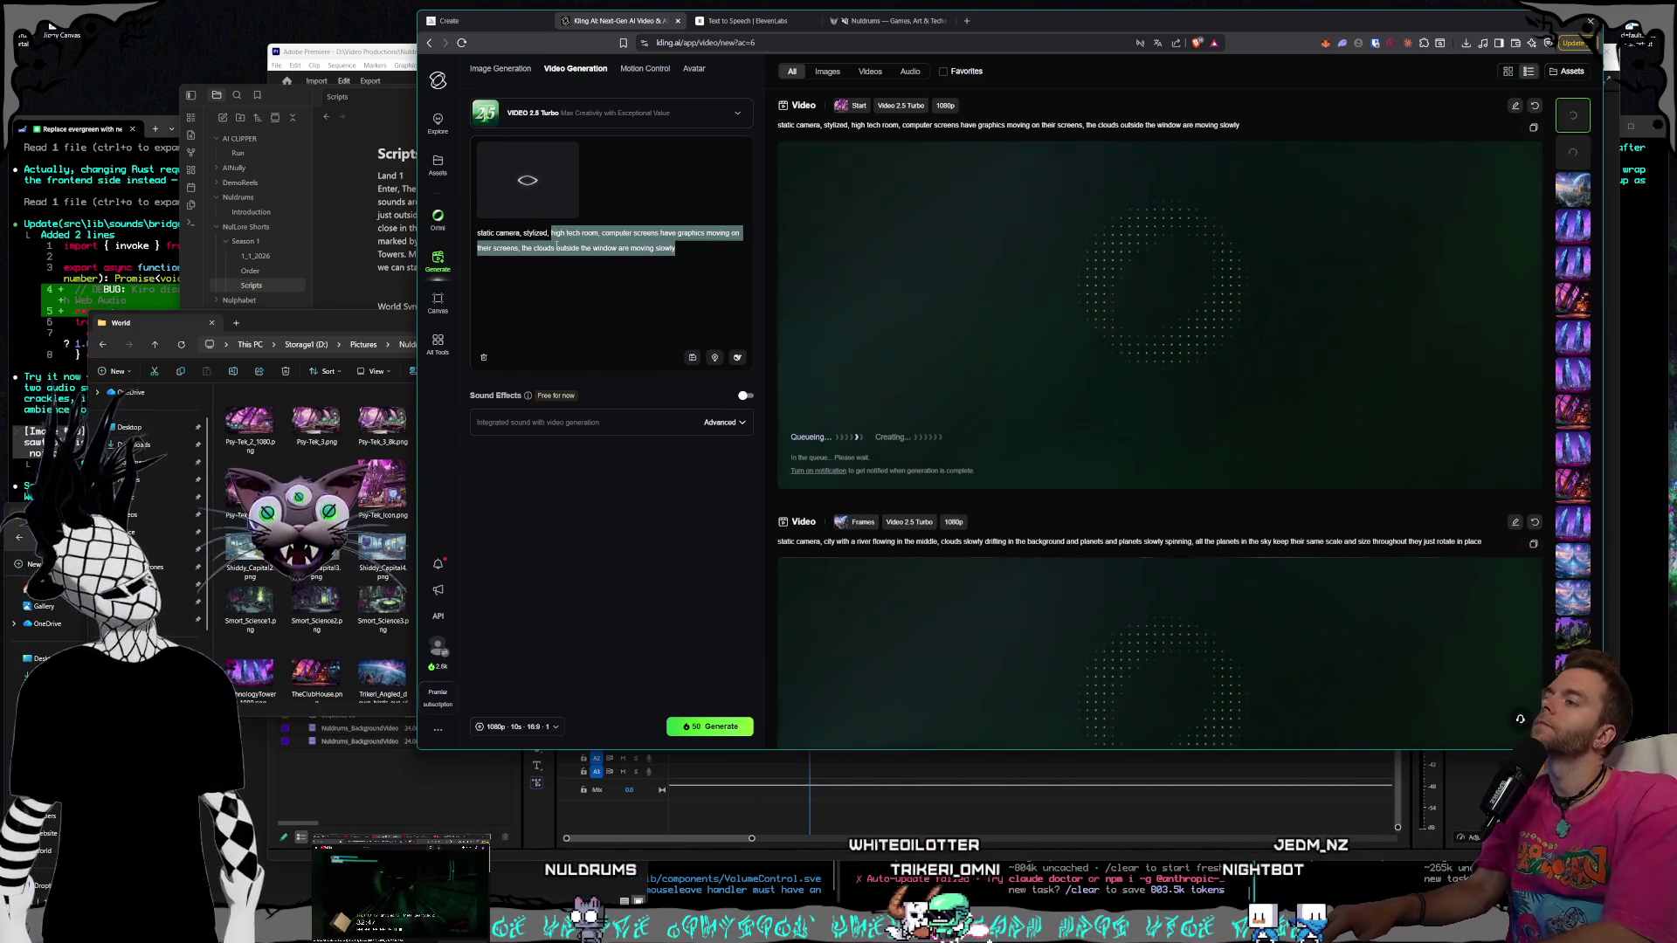
type("trading firm, computer s")
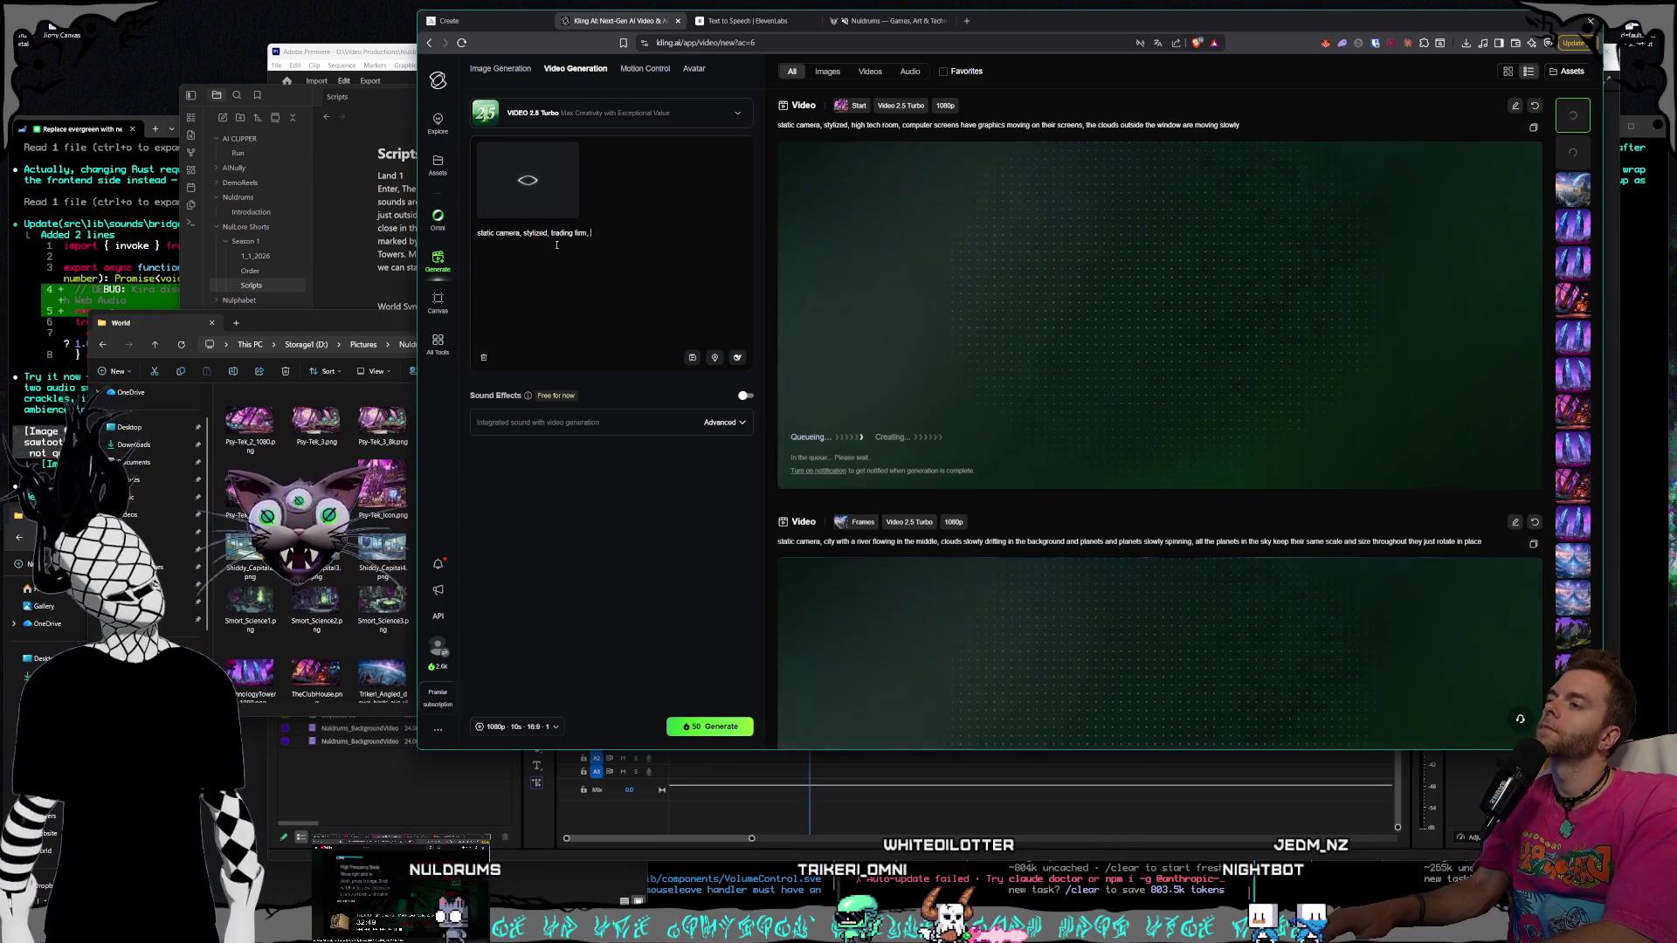
type("creens")
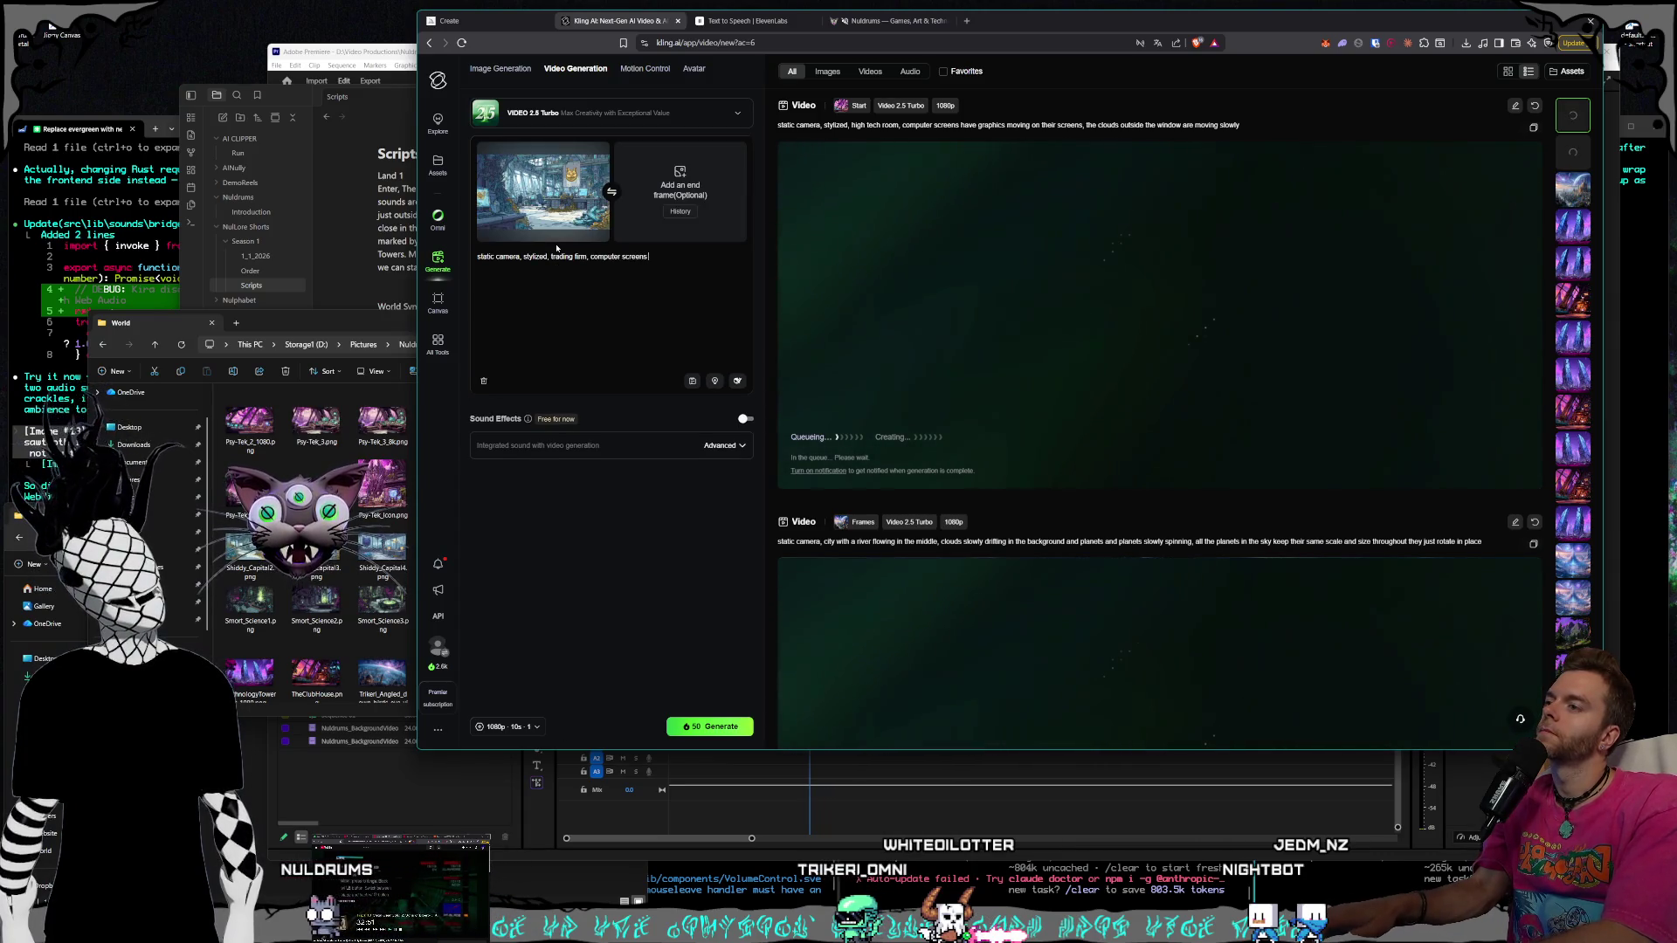
type(" have graphics mo")
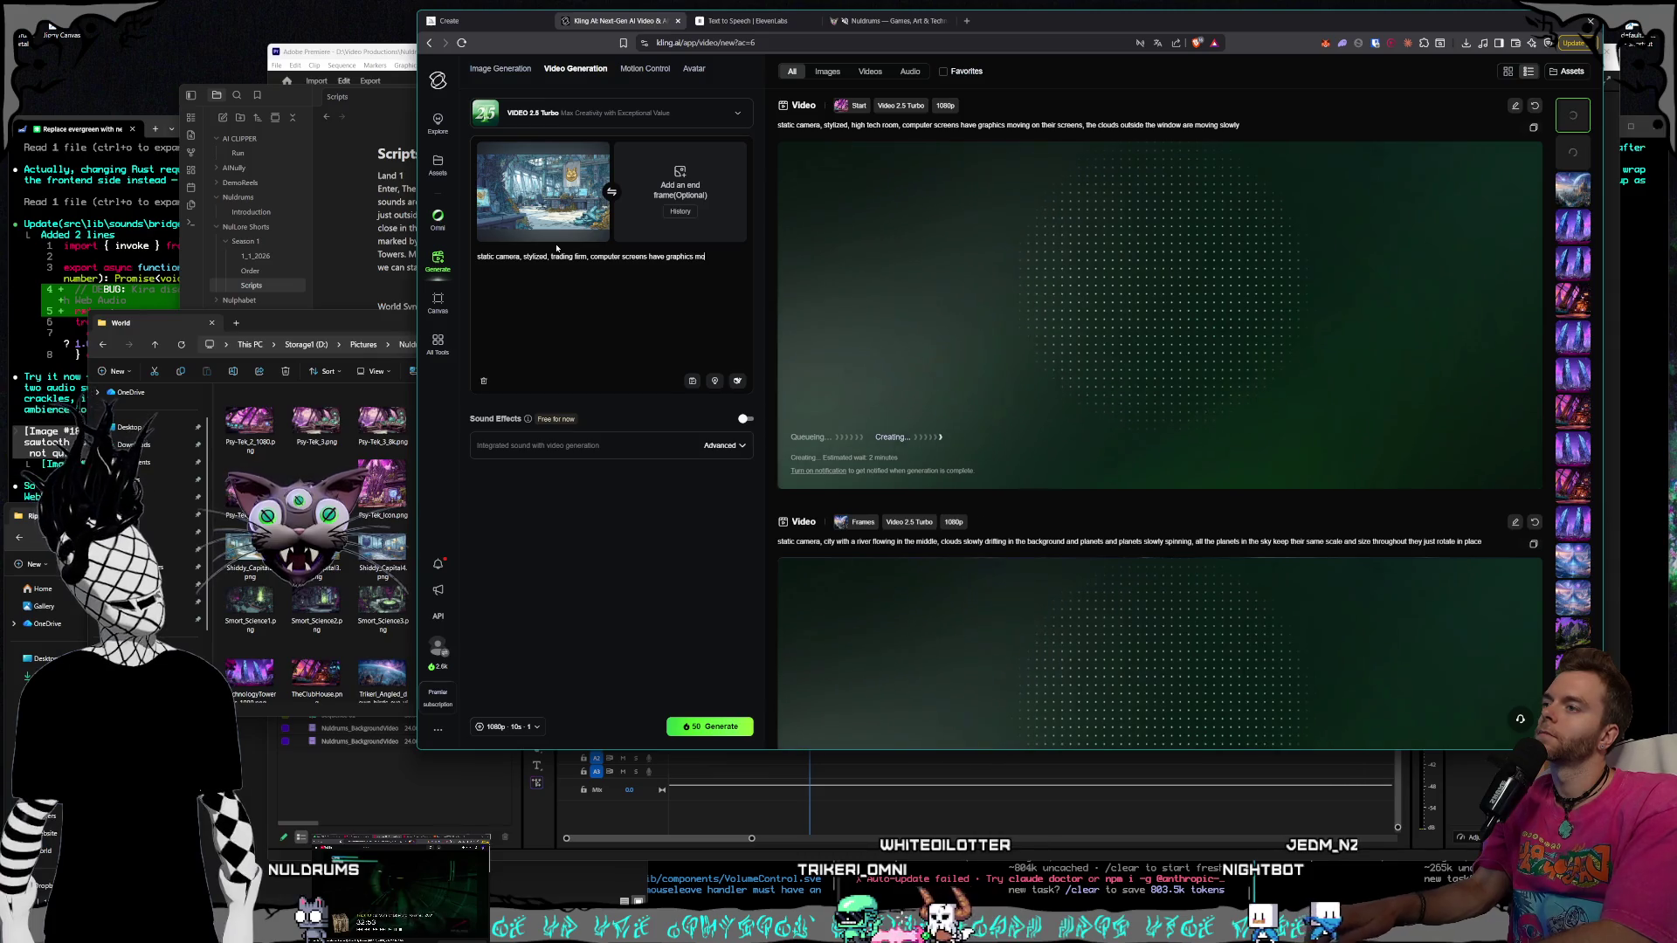
type("ving on them,")
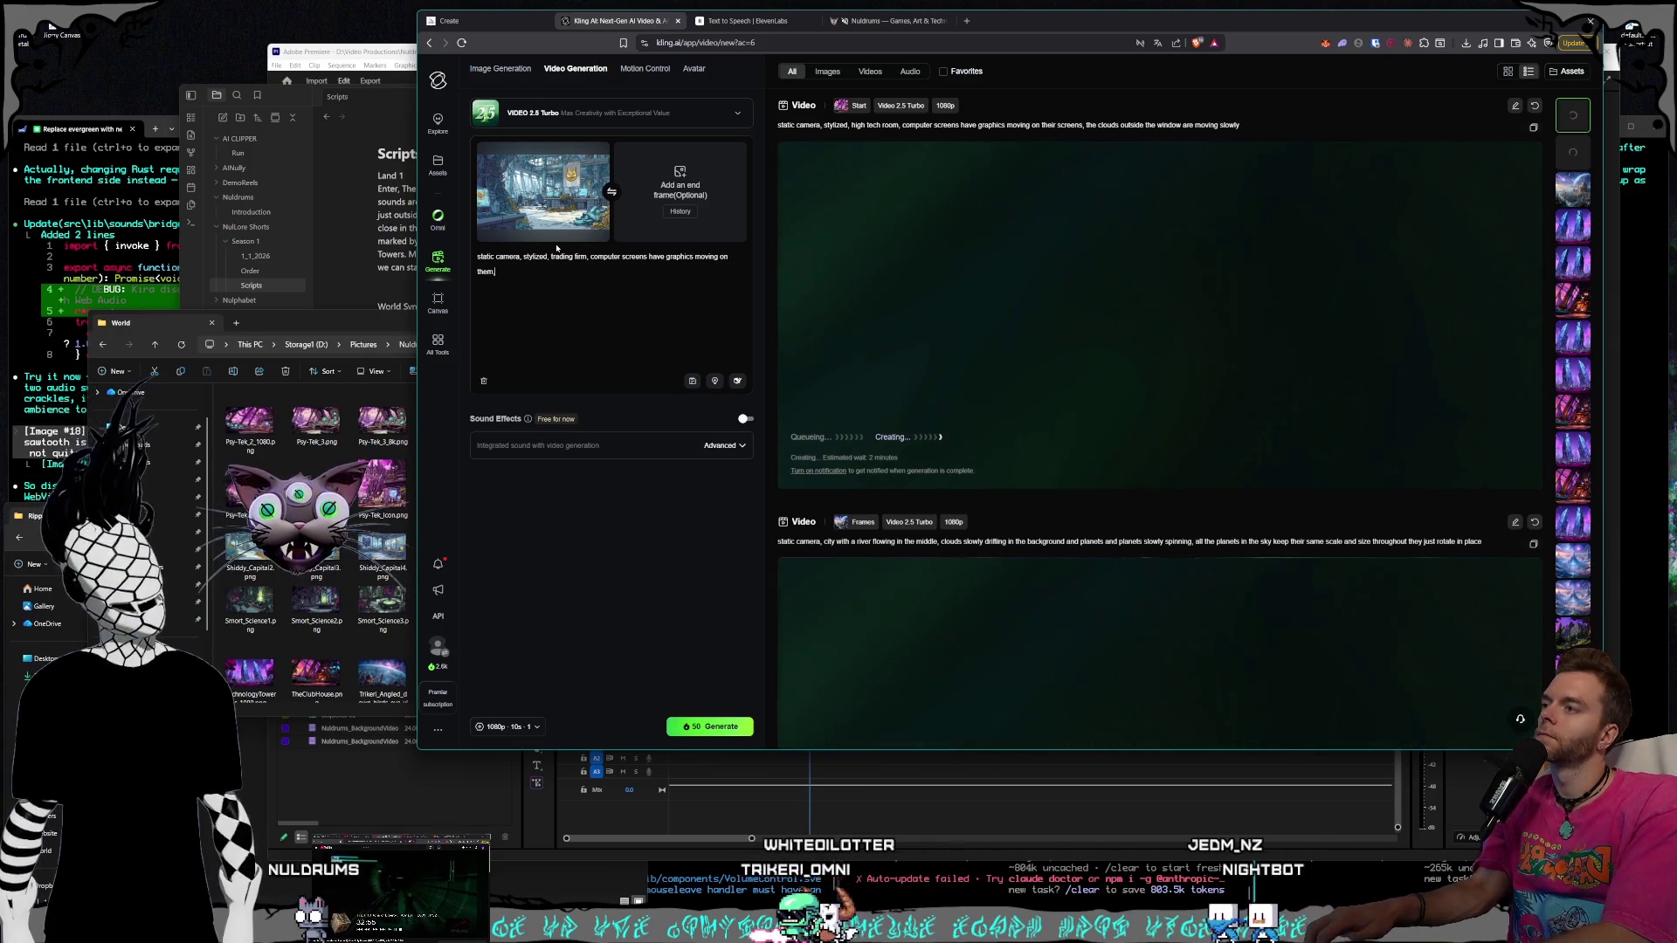
type(" money piles")
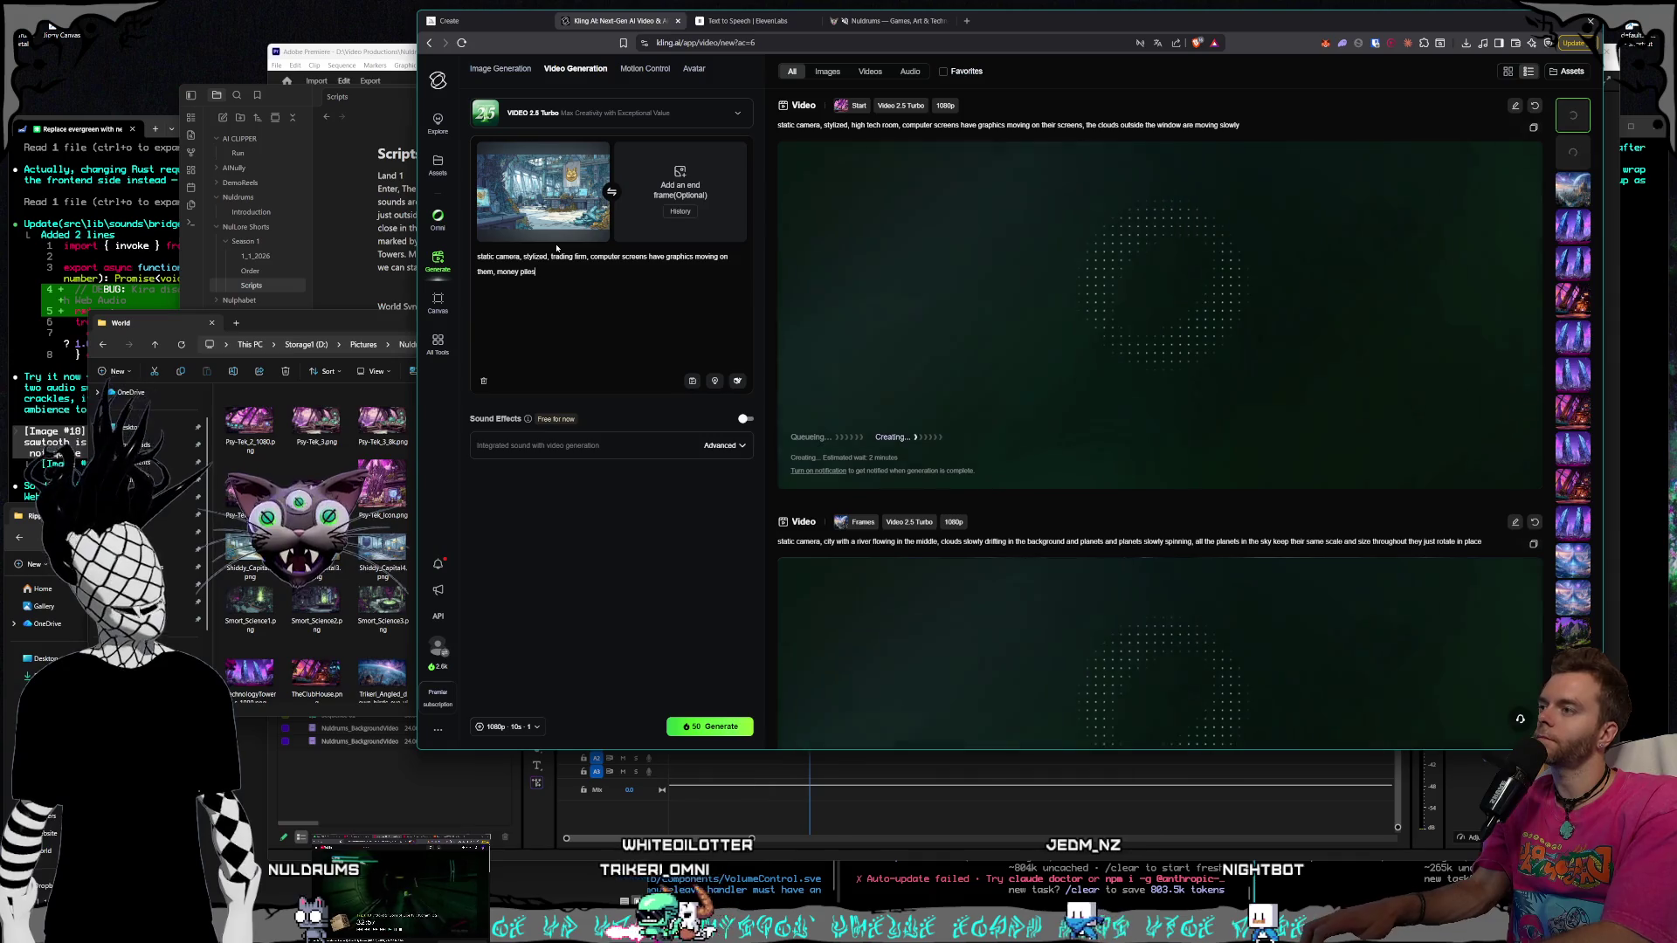
type(" are moving ")
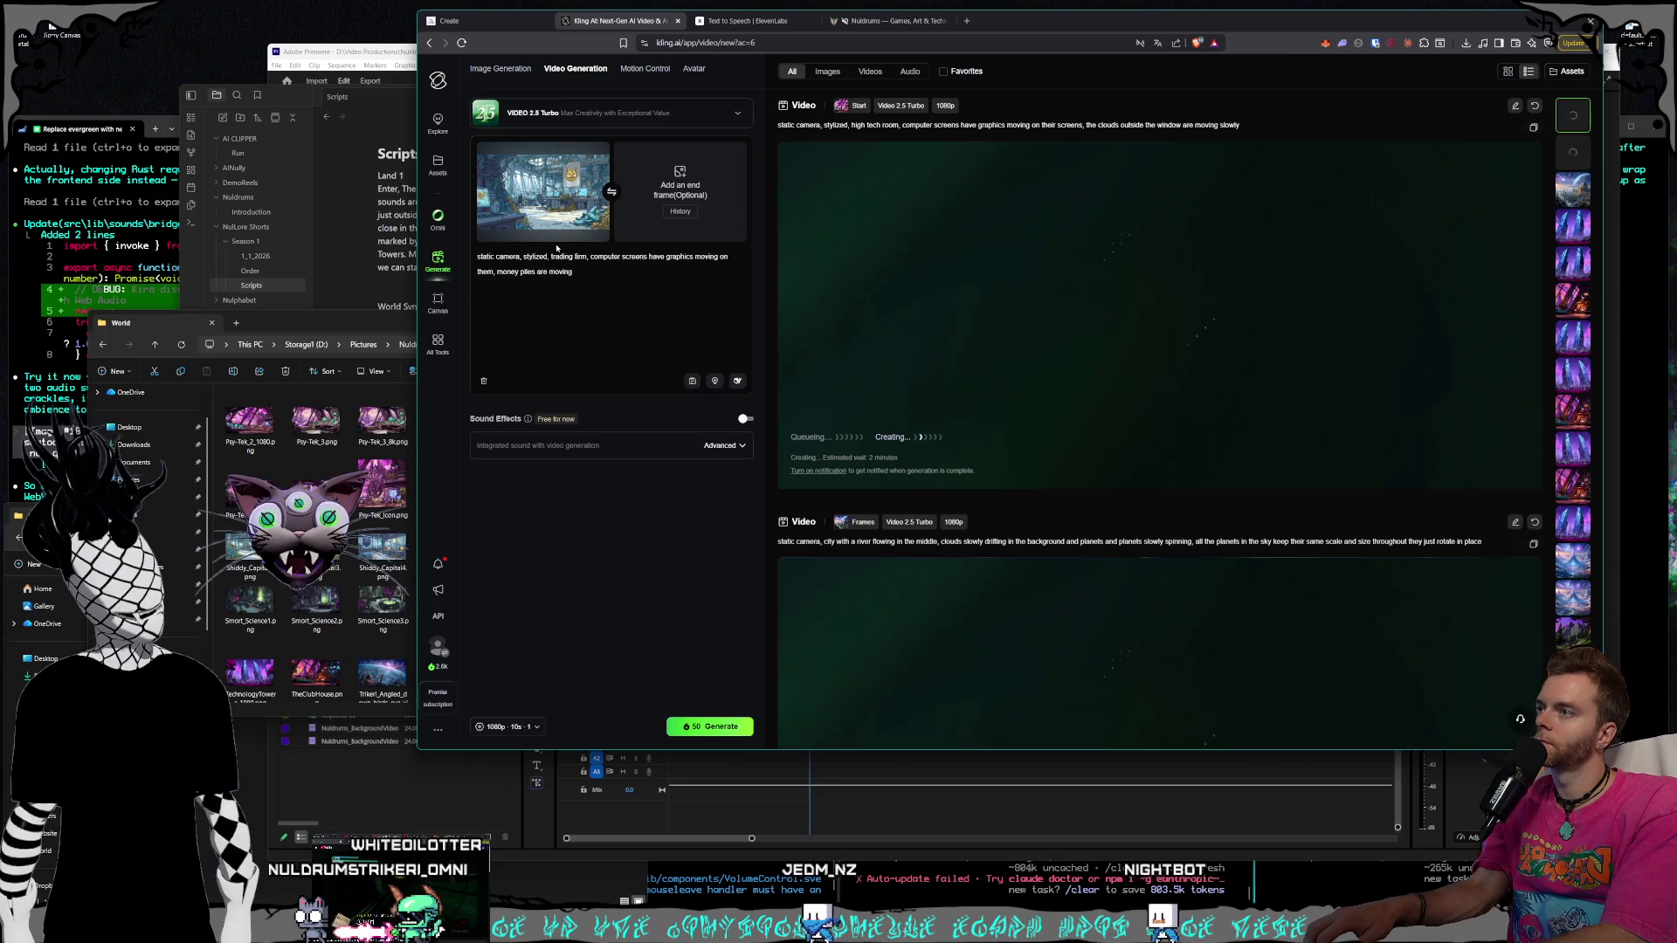
type("slightly")
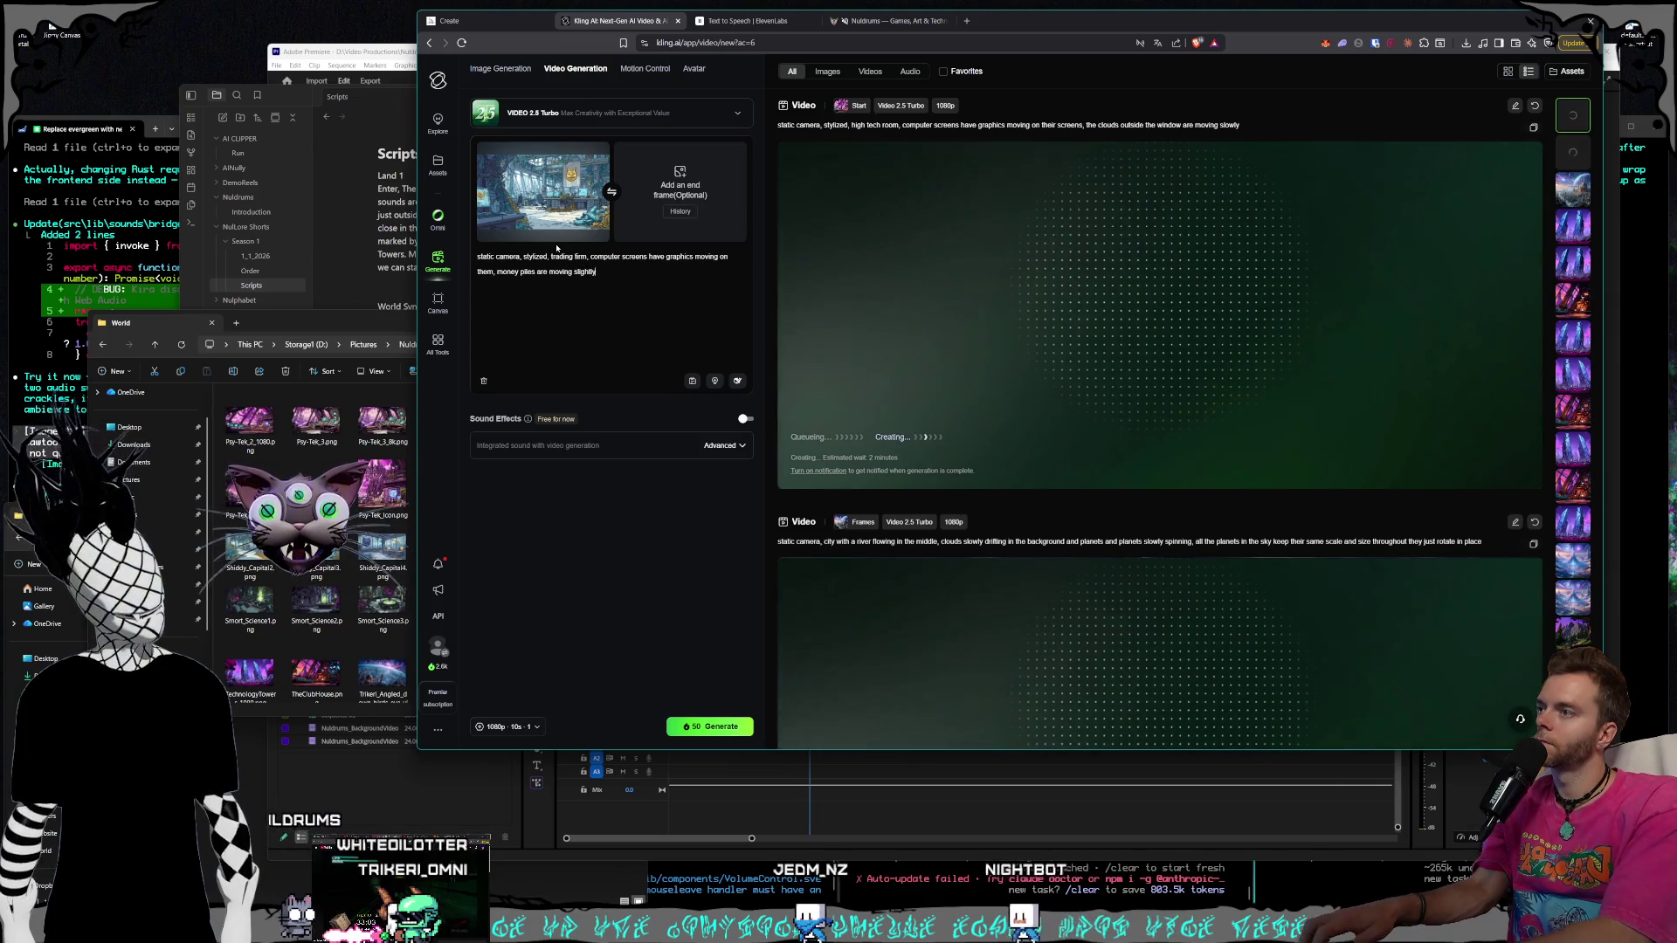
type(" with coins fall")
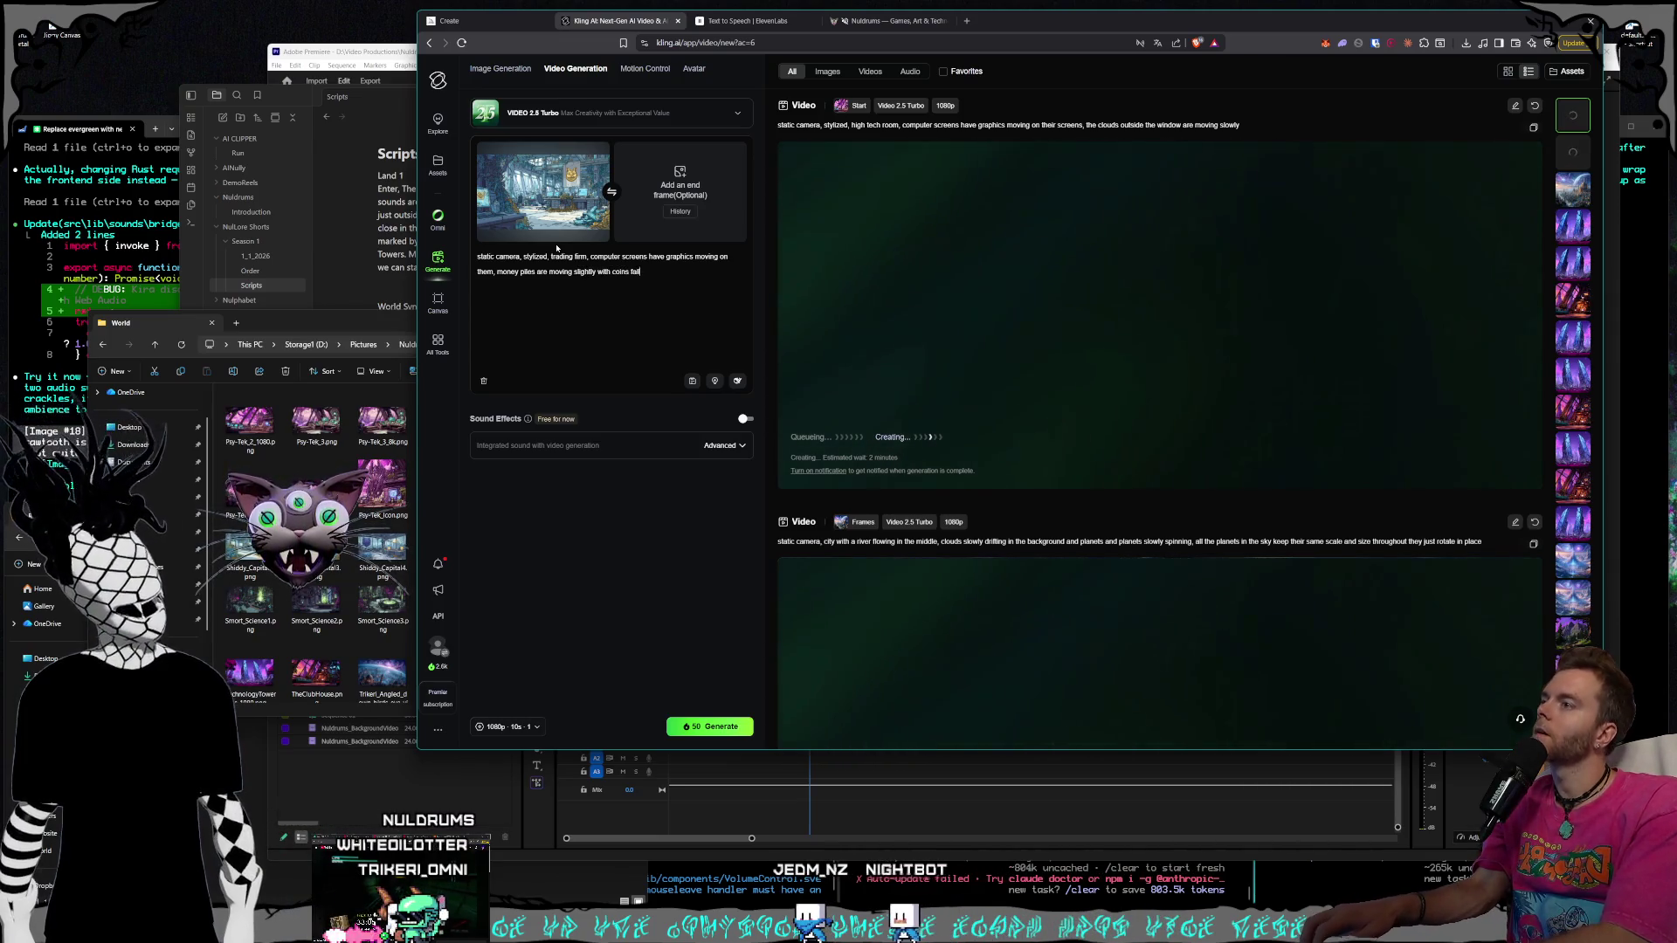
type("ing off them, ")
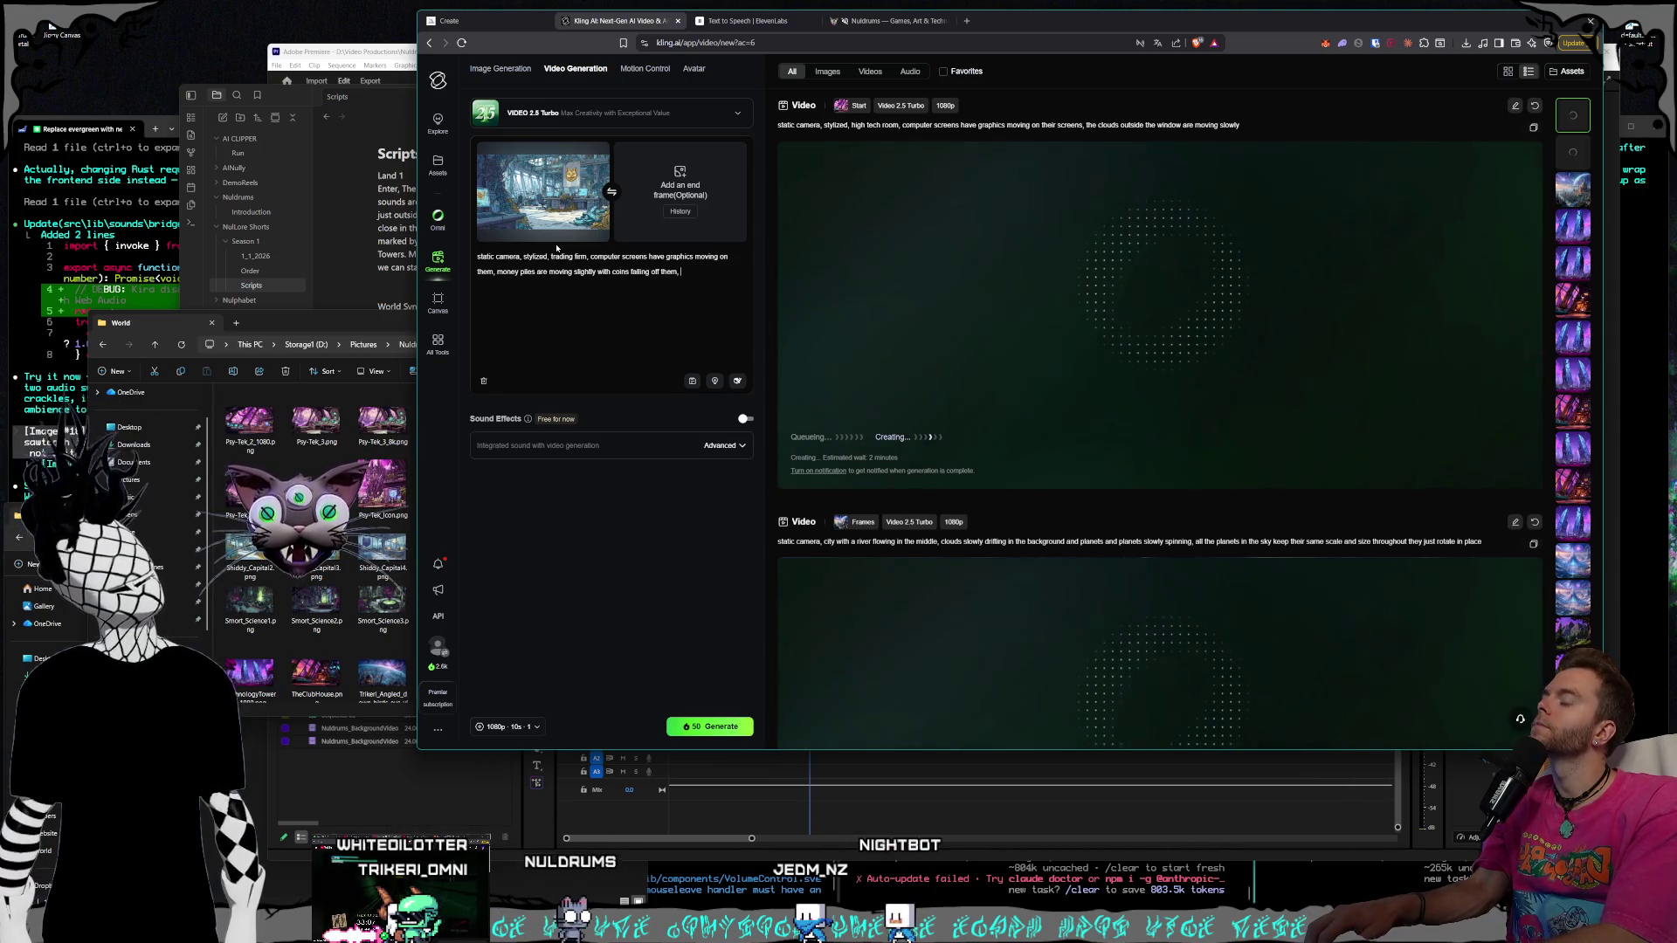
type("the golden cat on the c")
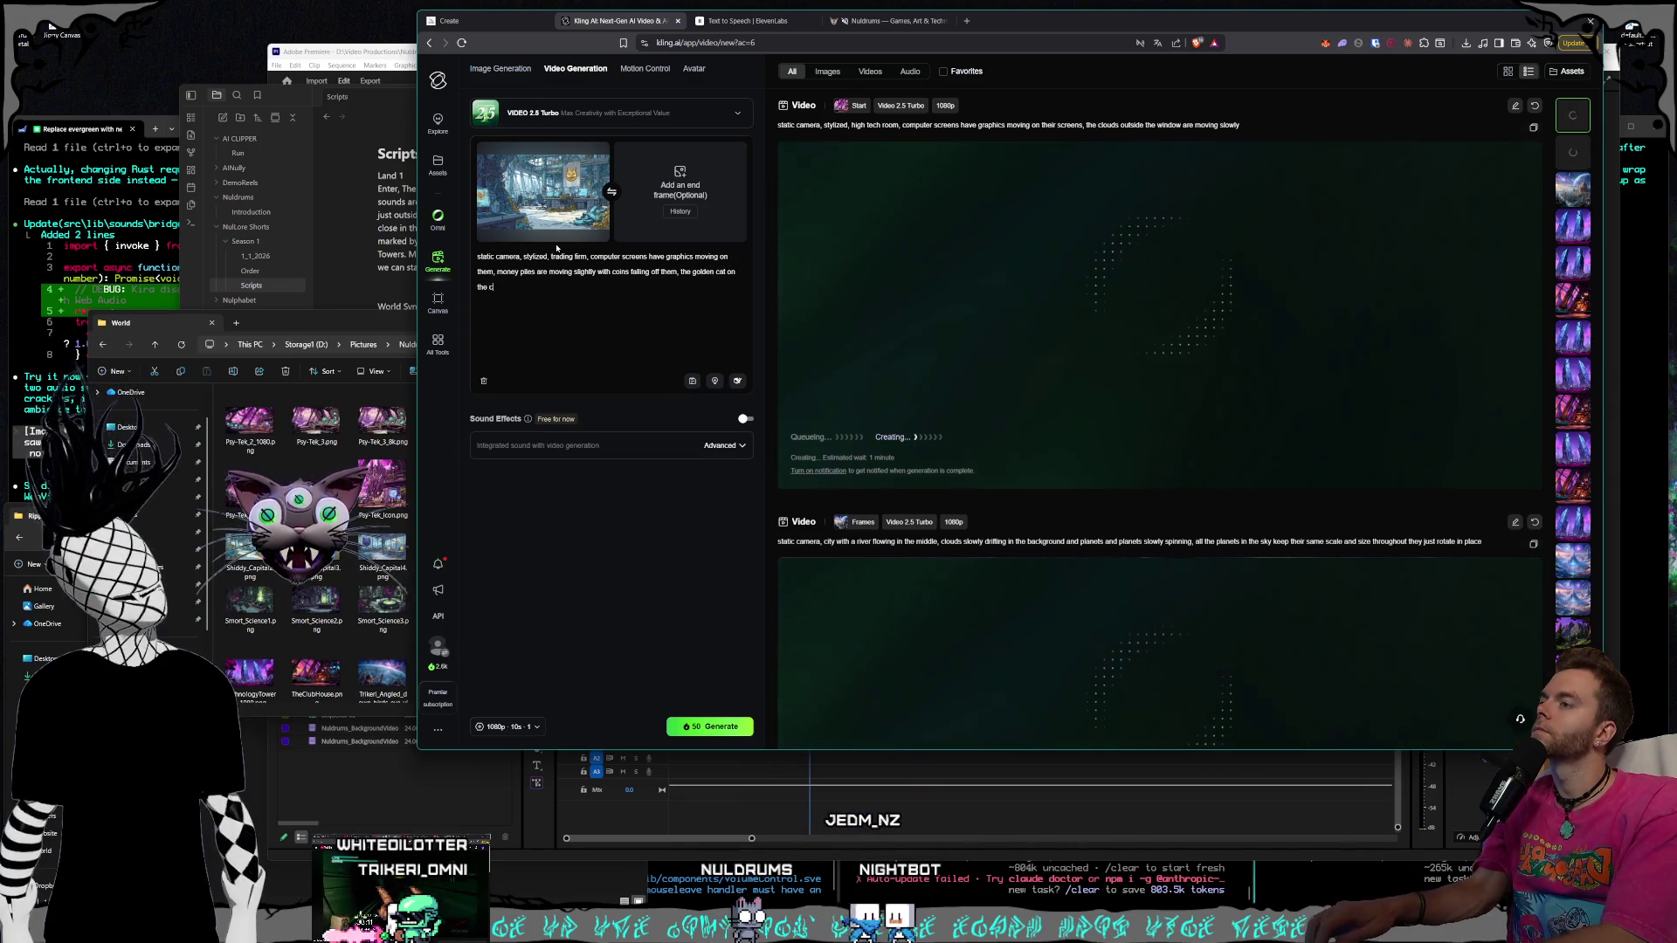
key("BackSpace")
type("wall glints ")
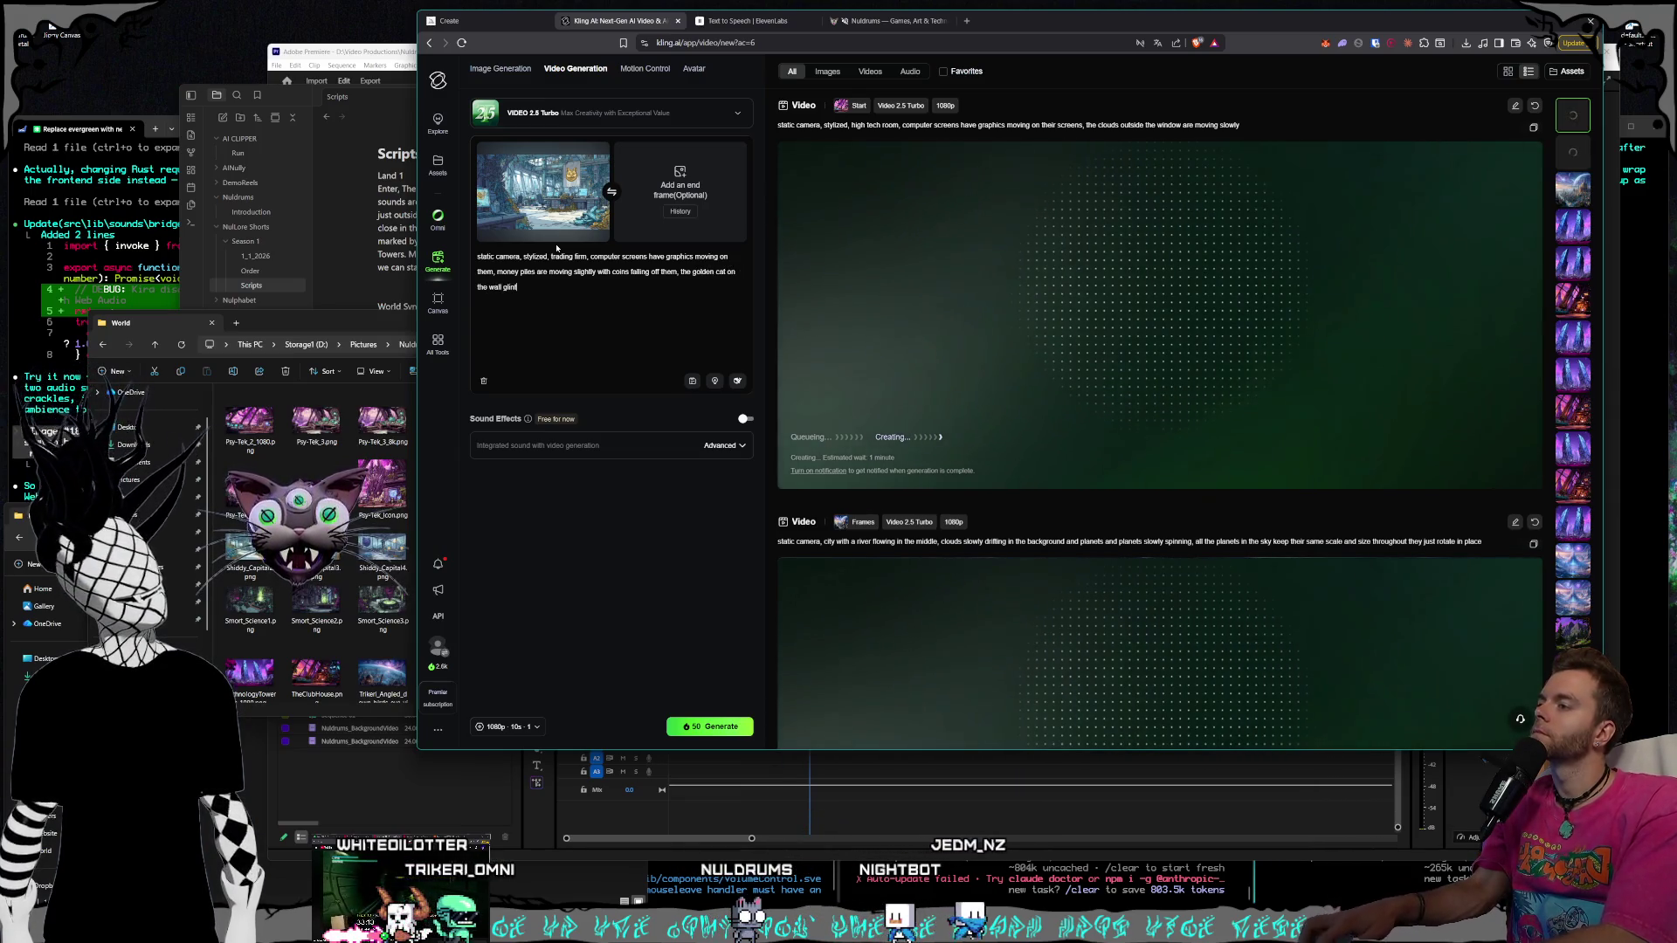
type("fo")
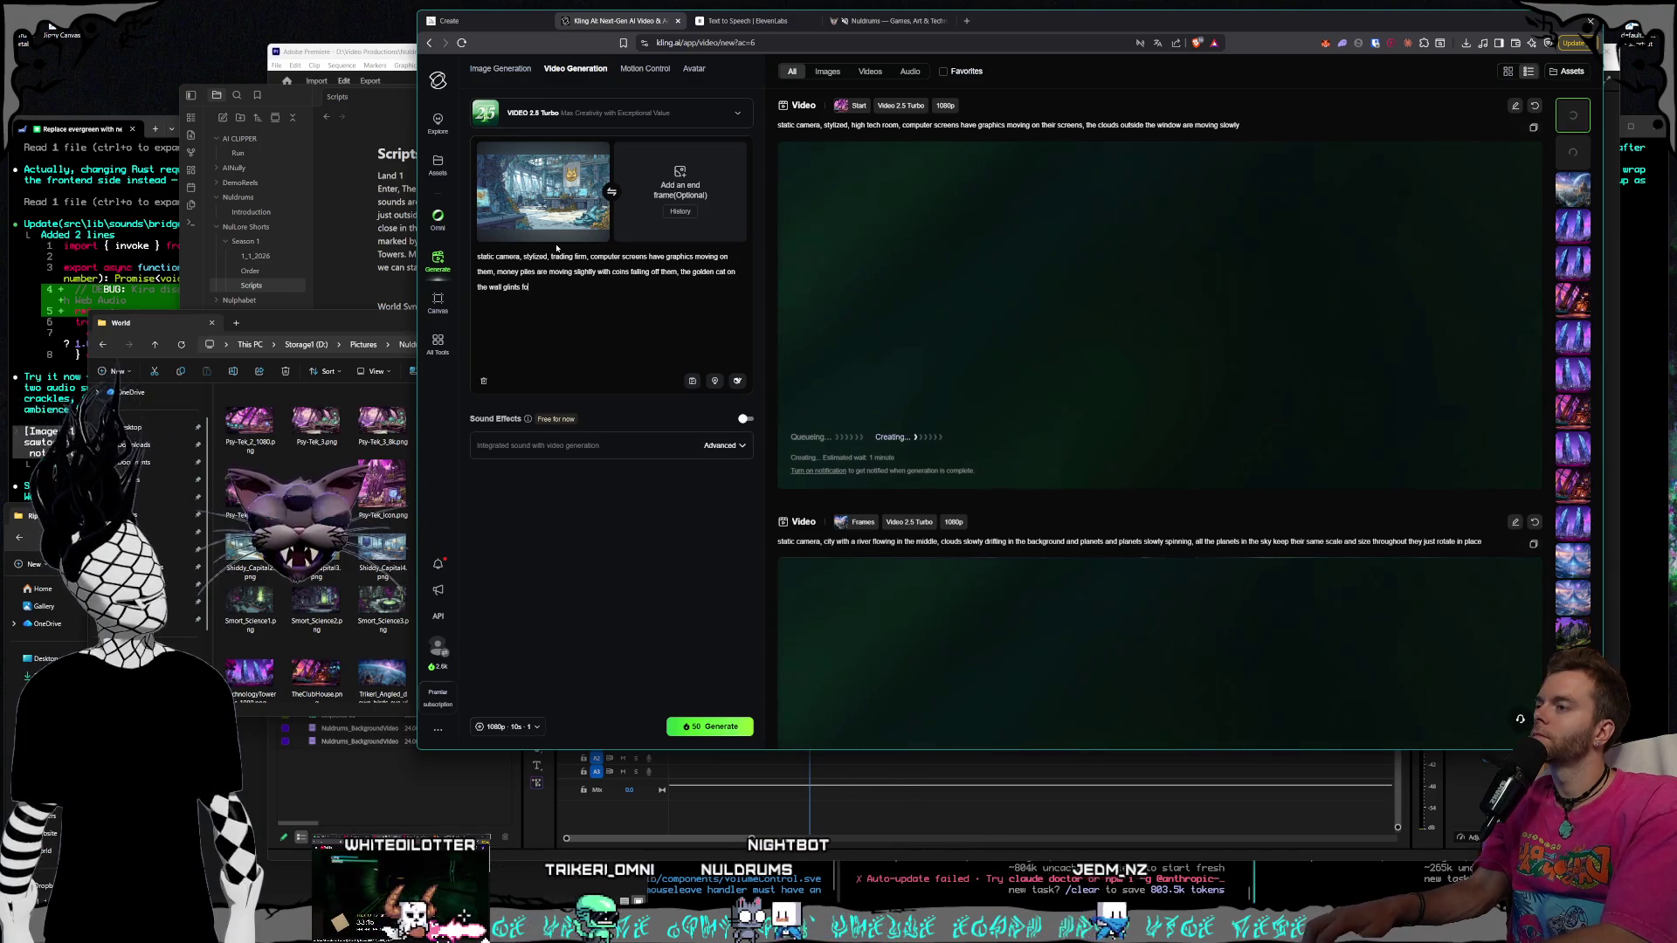
type("r less th")
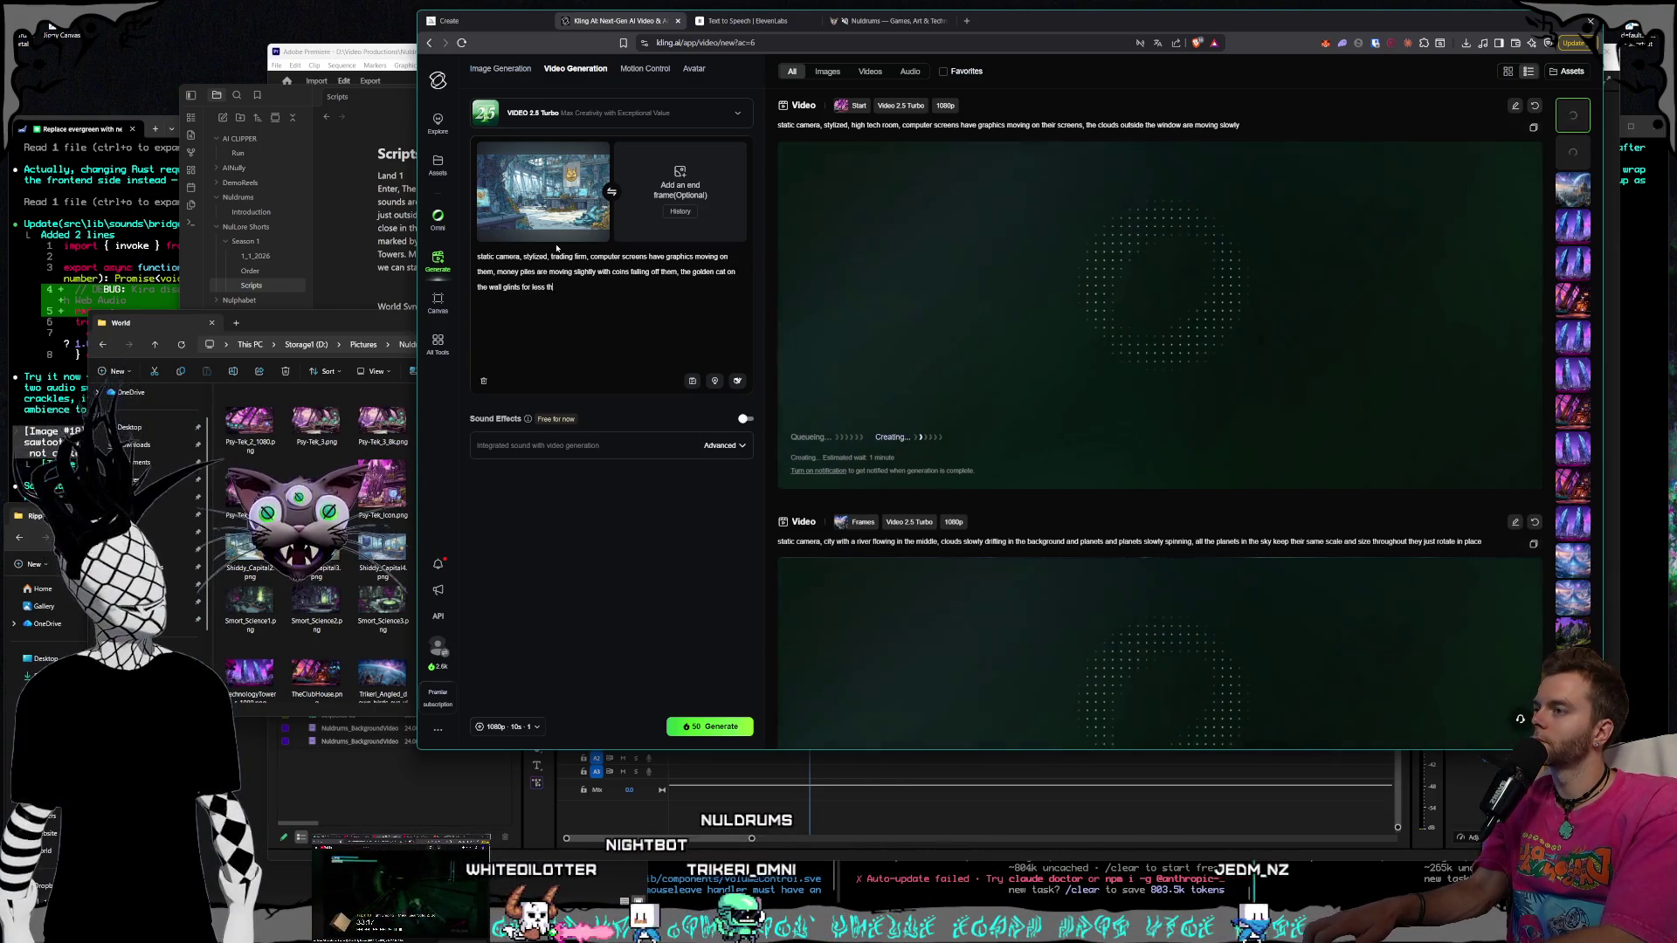
type("an half a second")
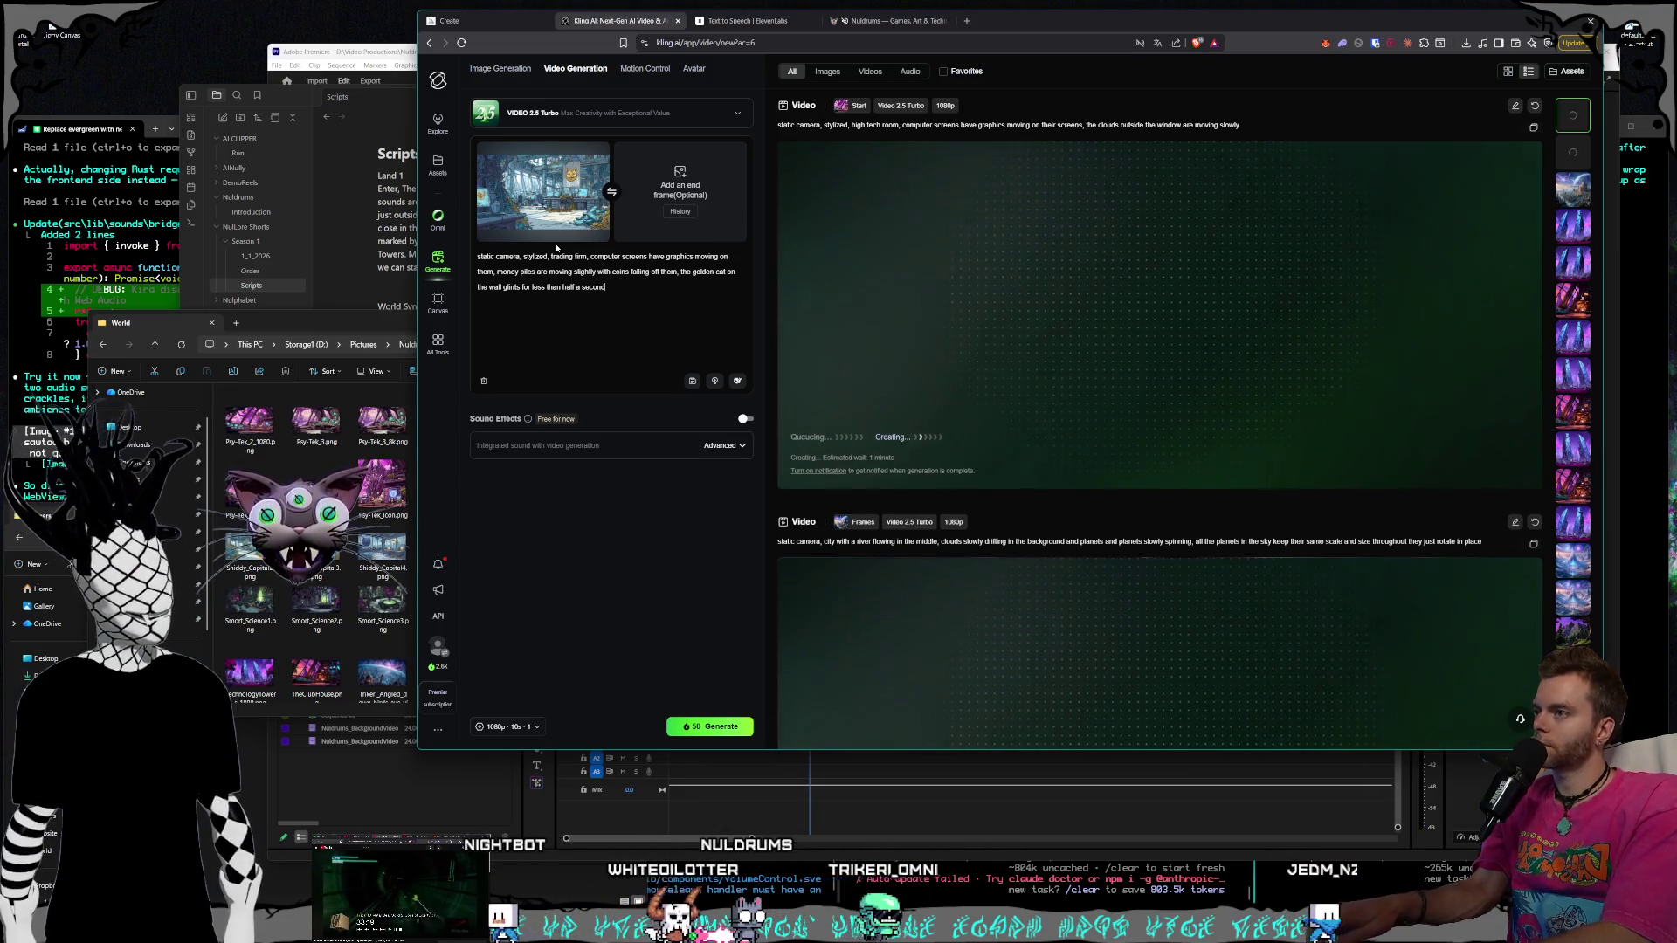
type(" super brie")
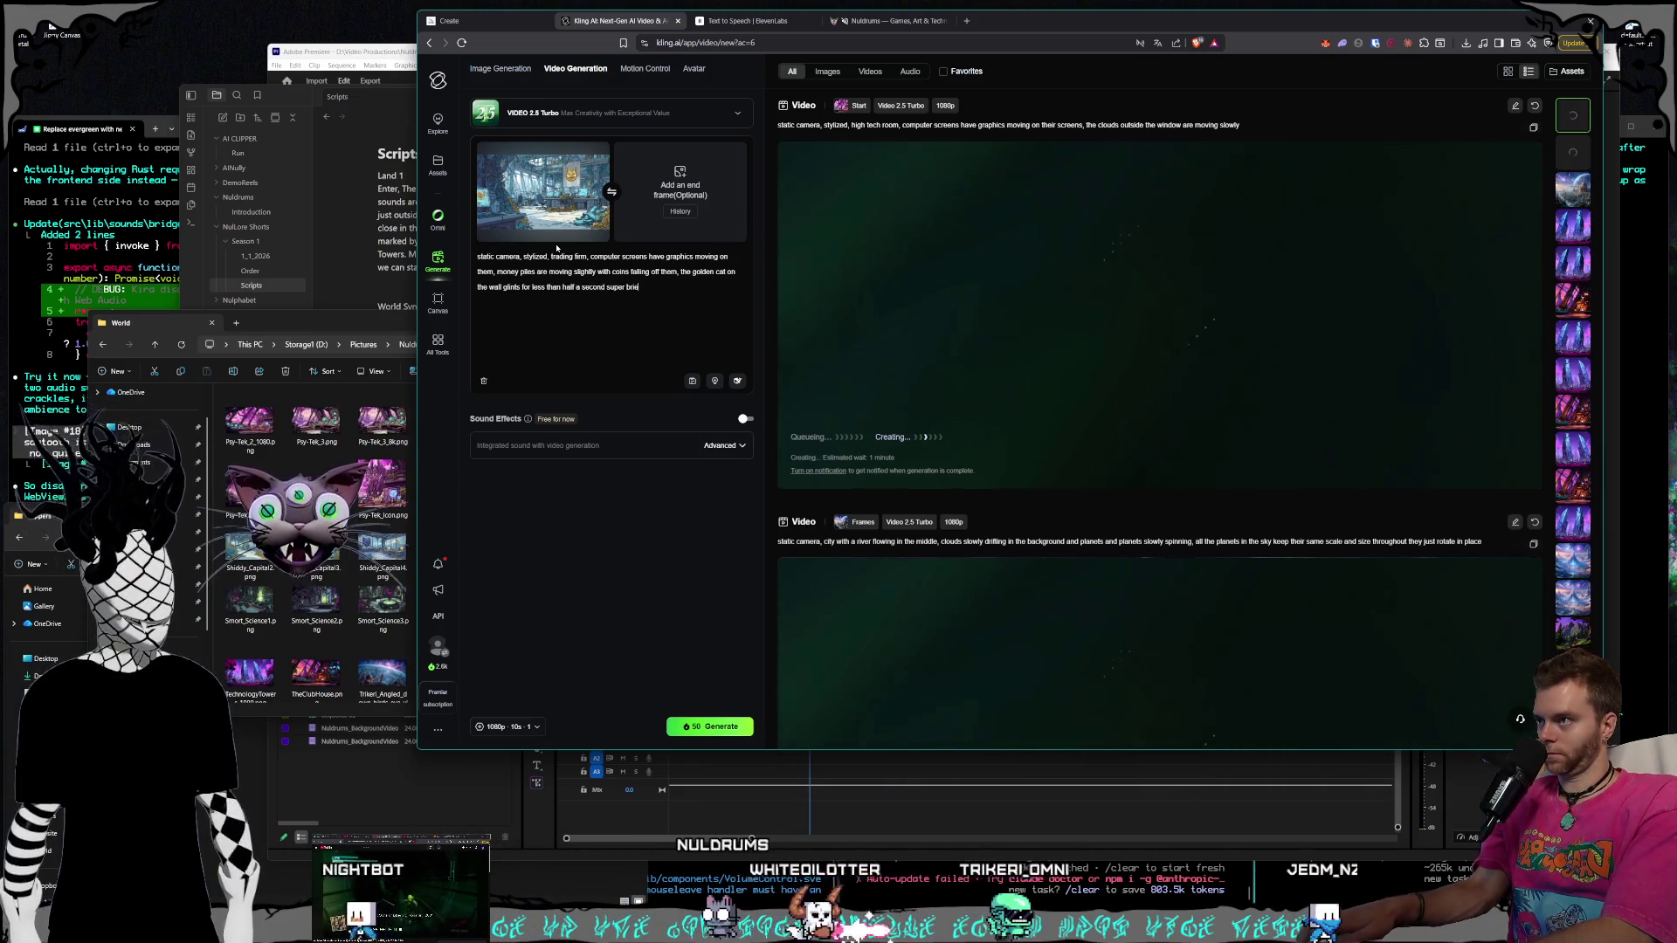
type("fly")
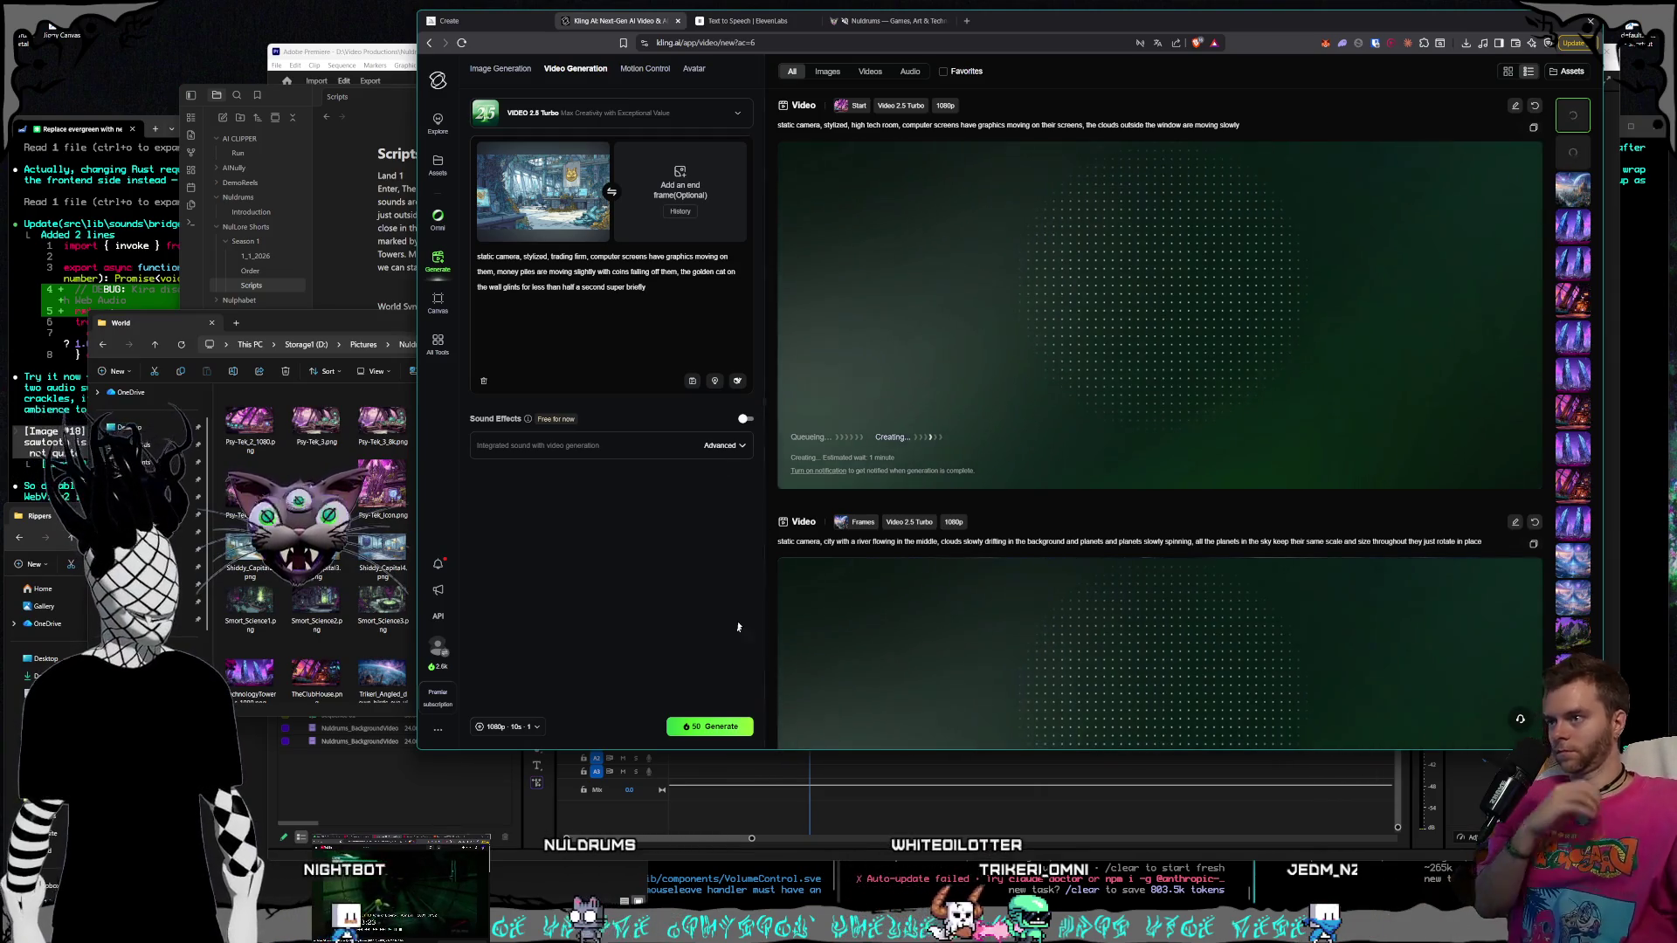
left_click(371, 381)
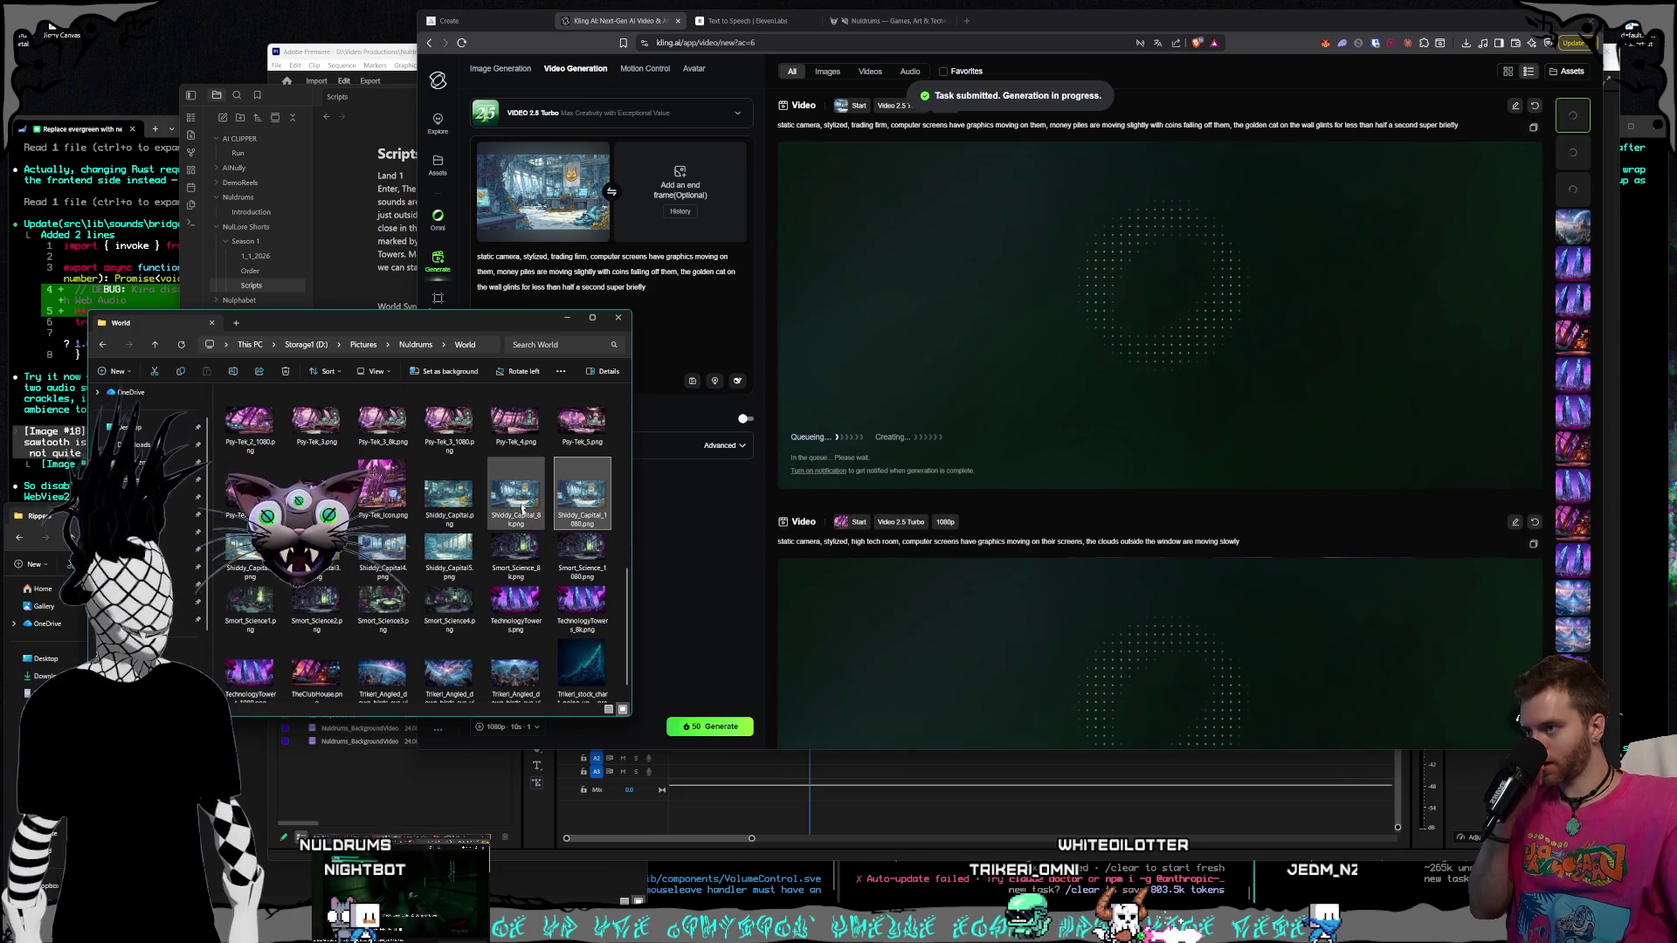
Remove the trading-firm image from the start-frame slot
scroll(522, 506, "up", 5)
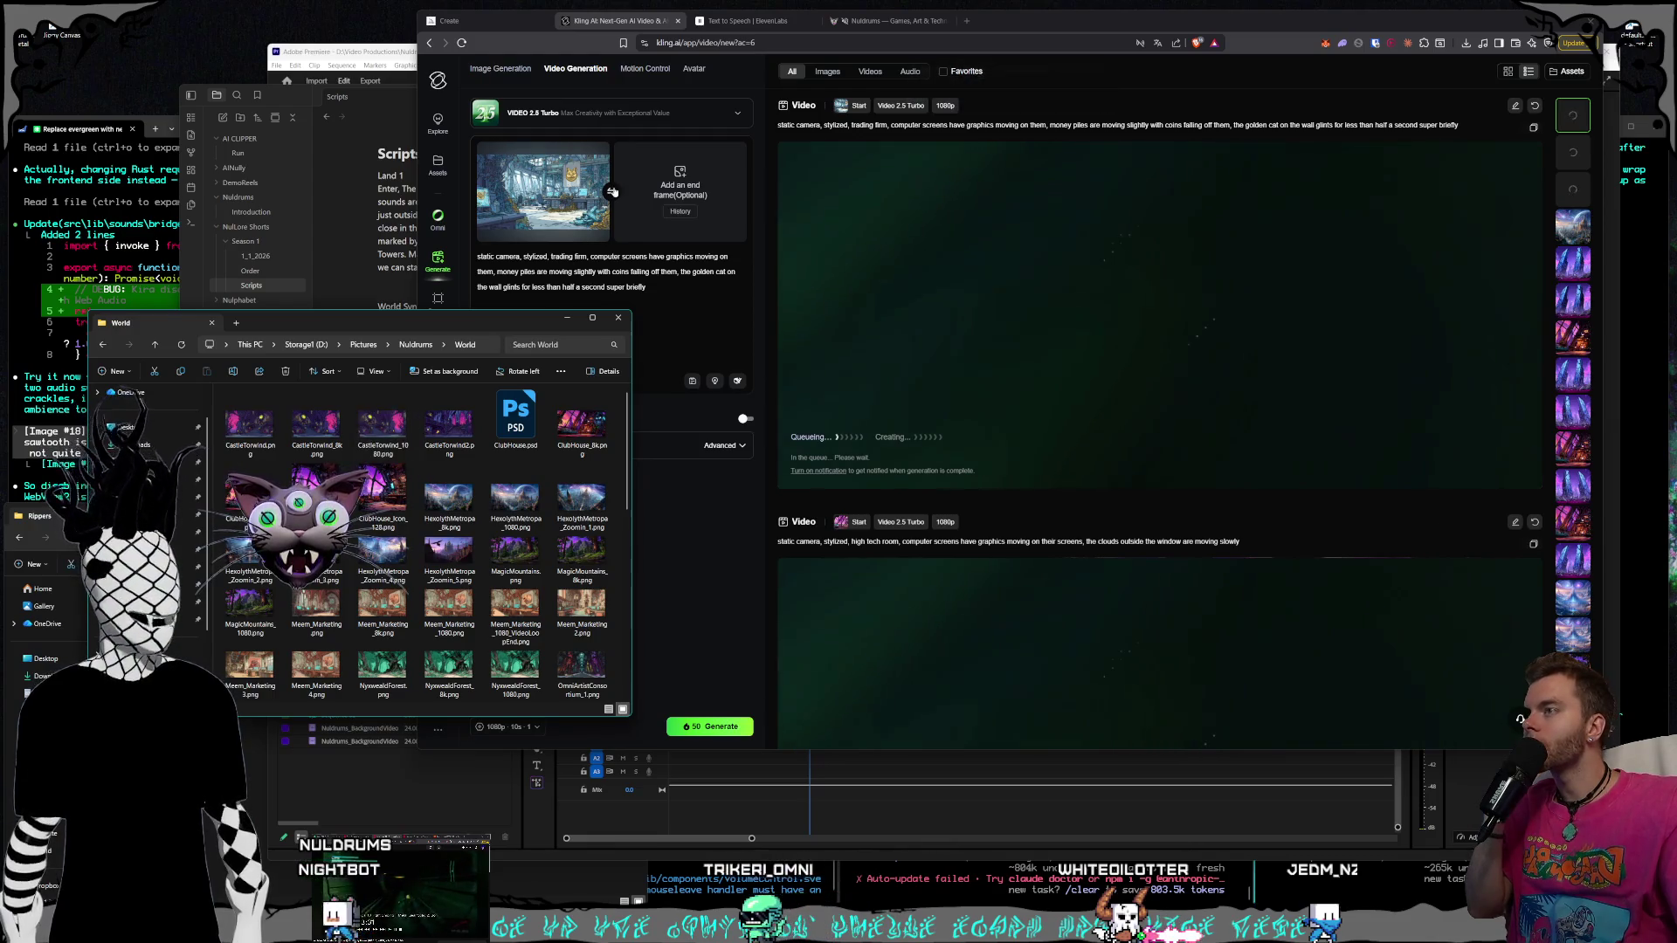
mouse_move(594, 159)
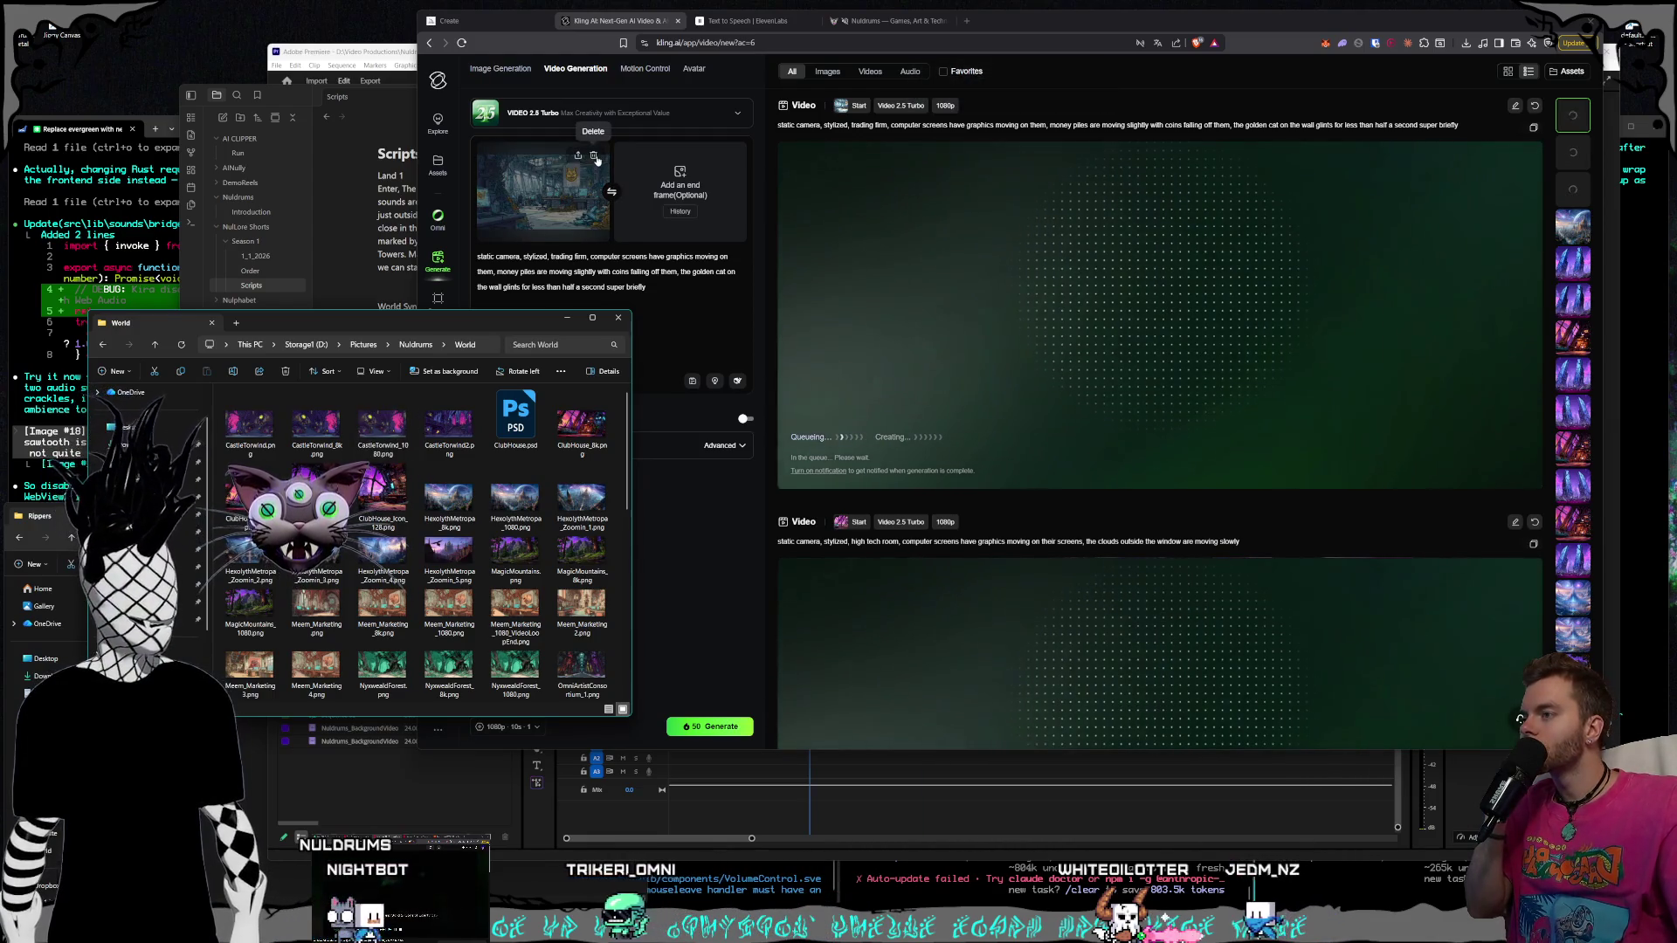
left_click(597, 159)
left_click(357, 328)
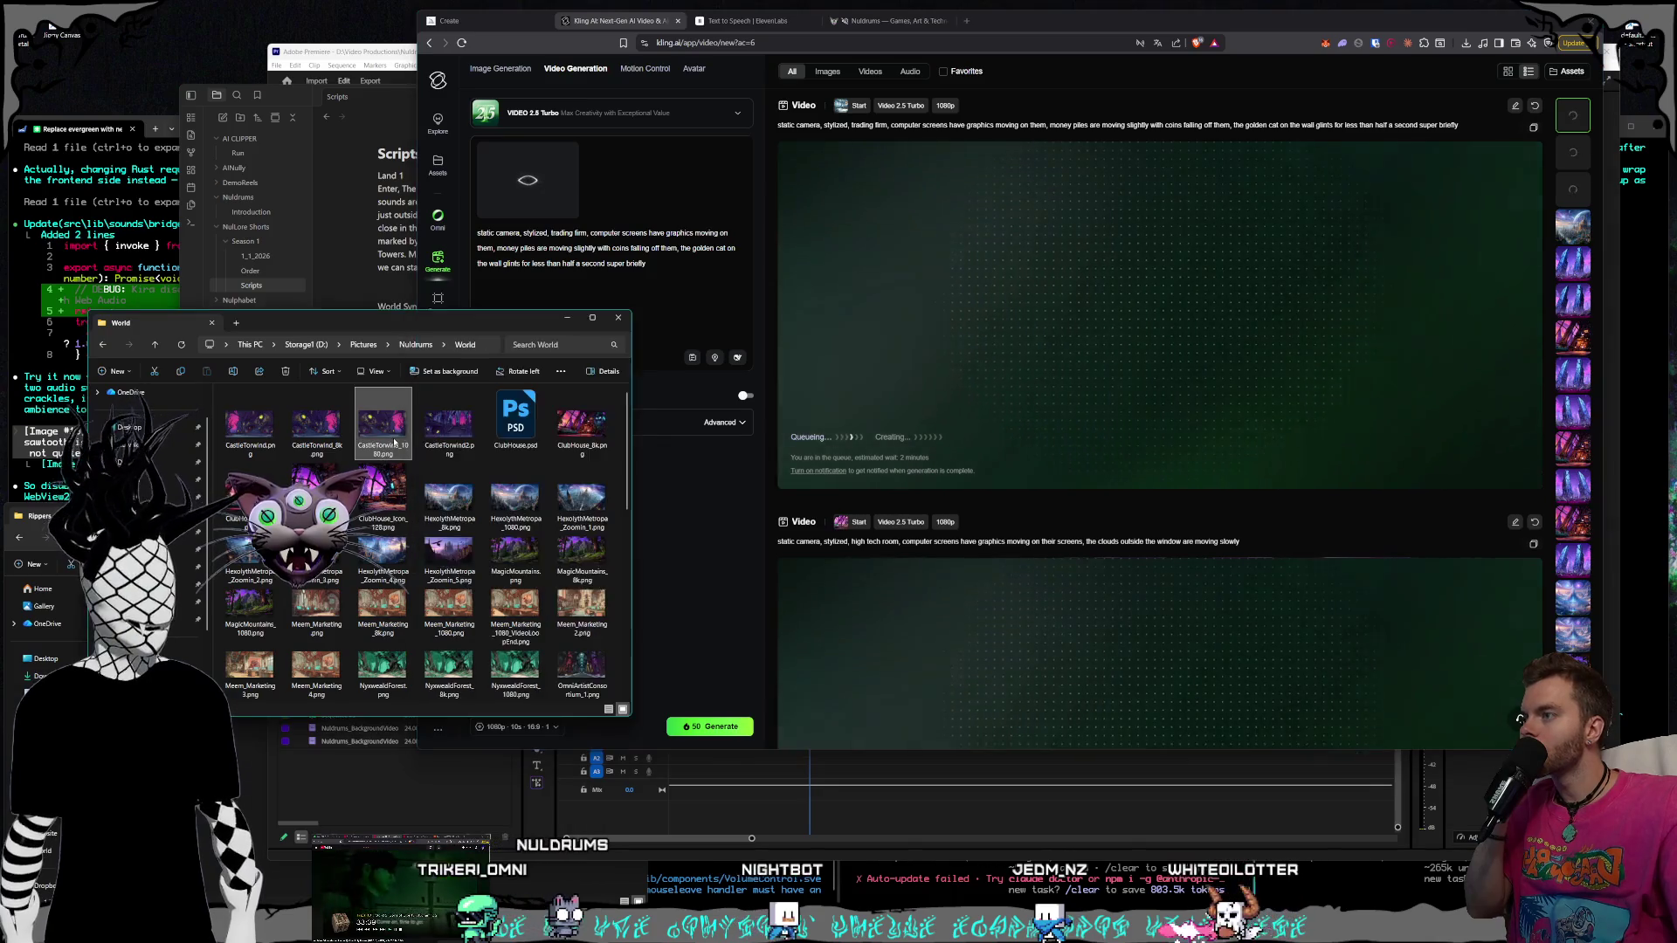
Preview the castle staircase image, set it as the start frame, and select the old prompt text
double_click(430, 457)
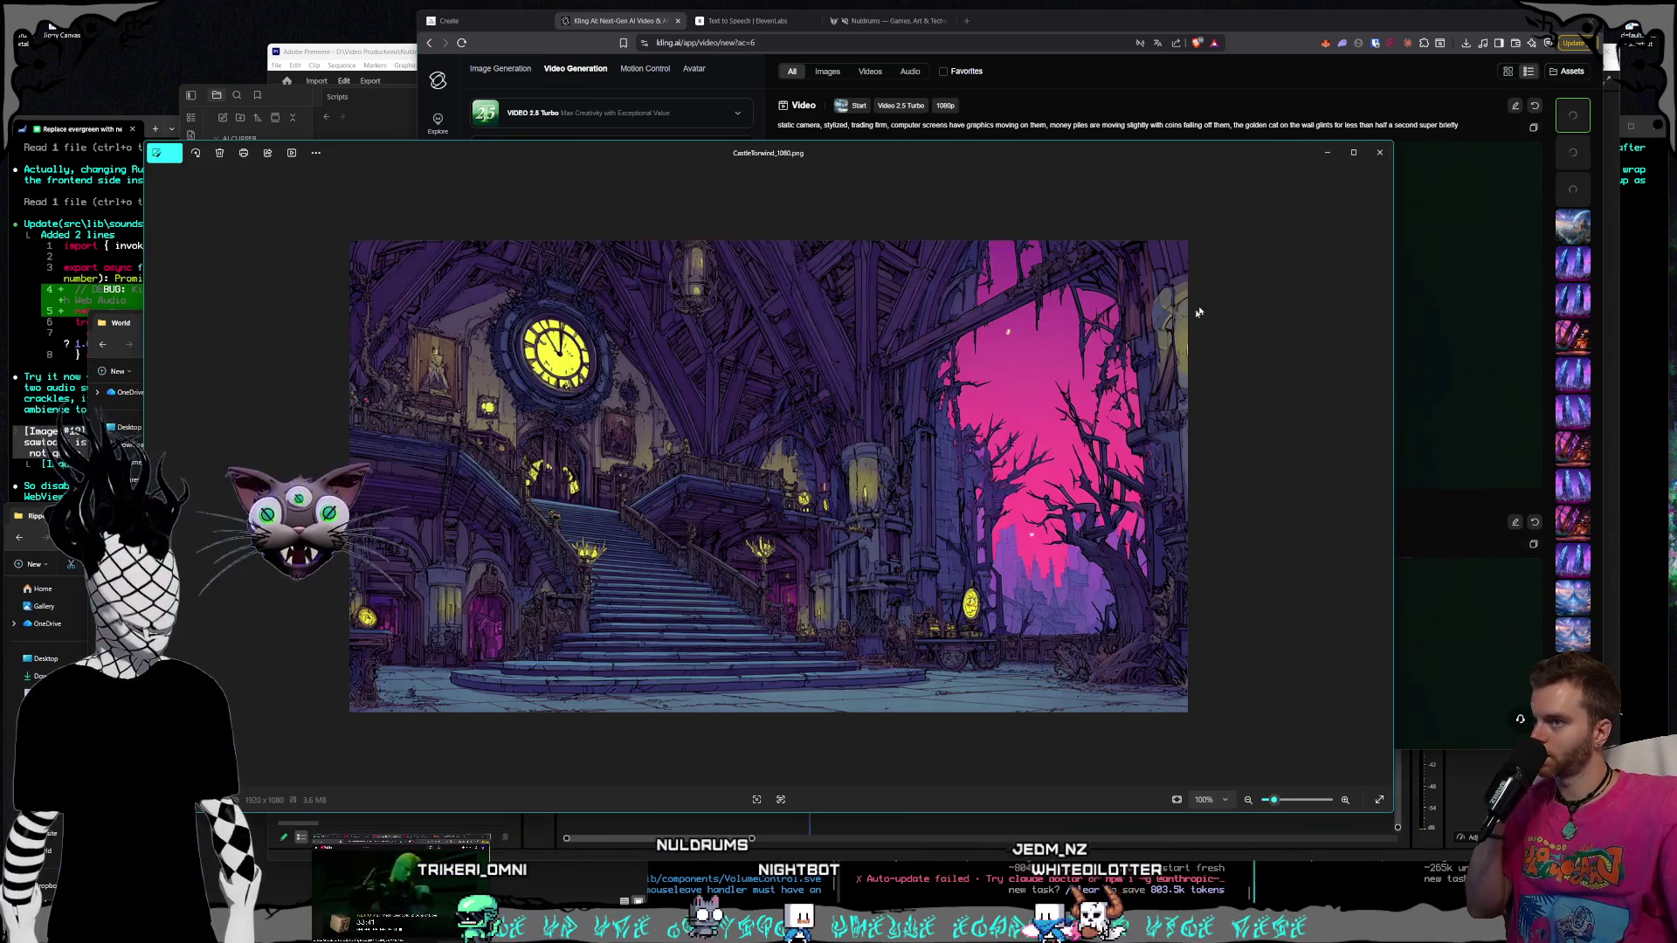
left_click(1378, 153)
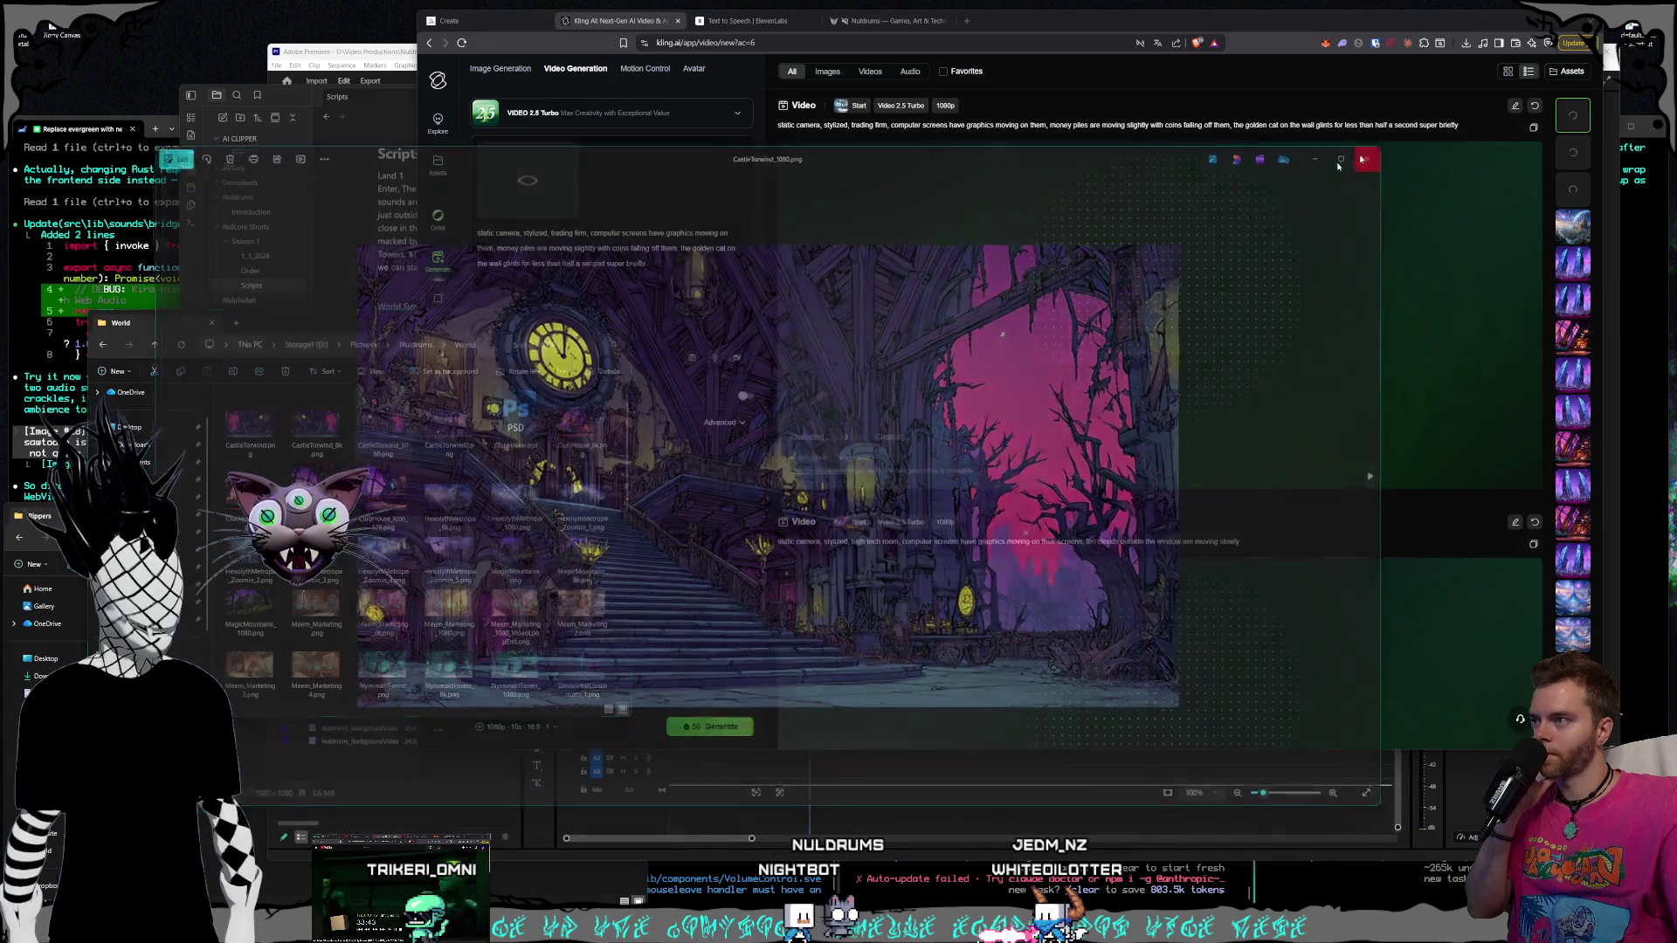
left_click_drag(382, 421, 383, 424)
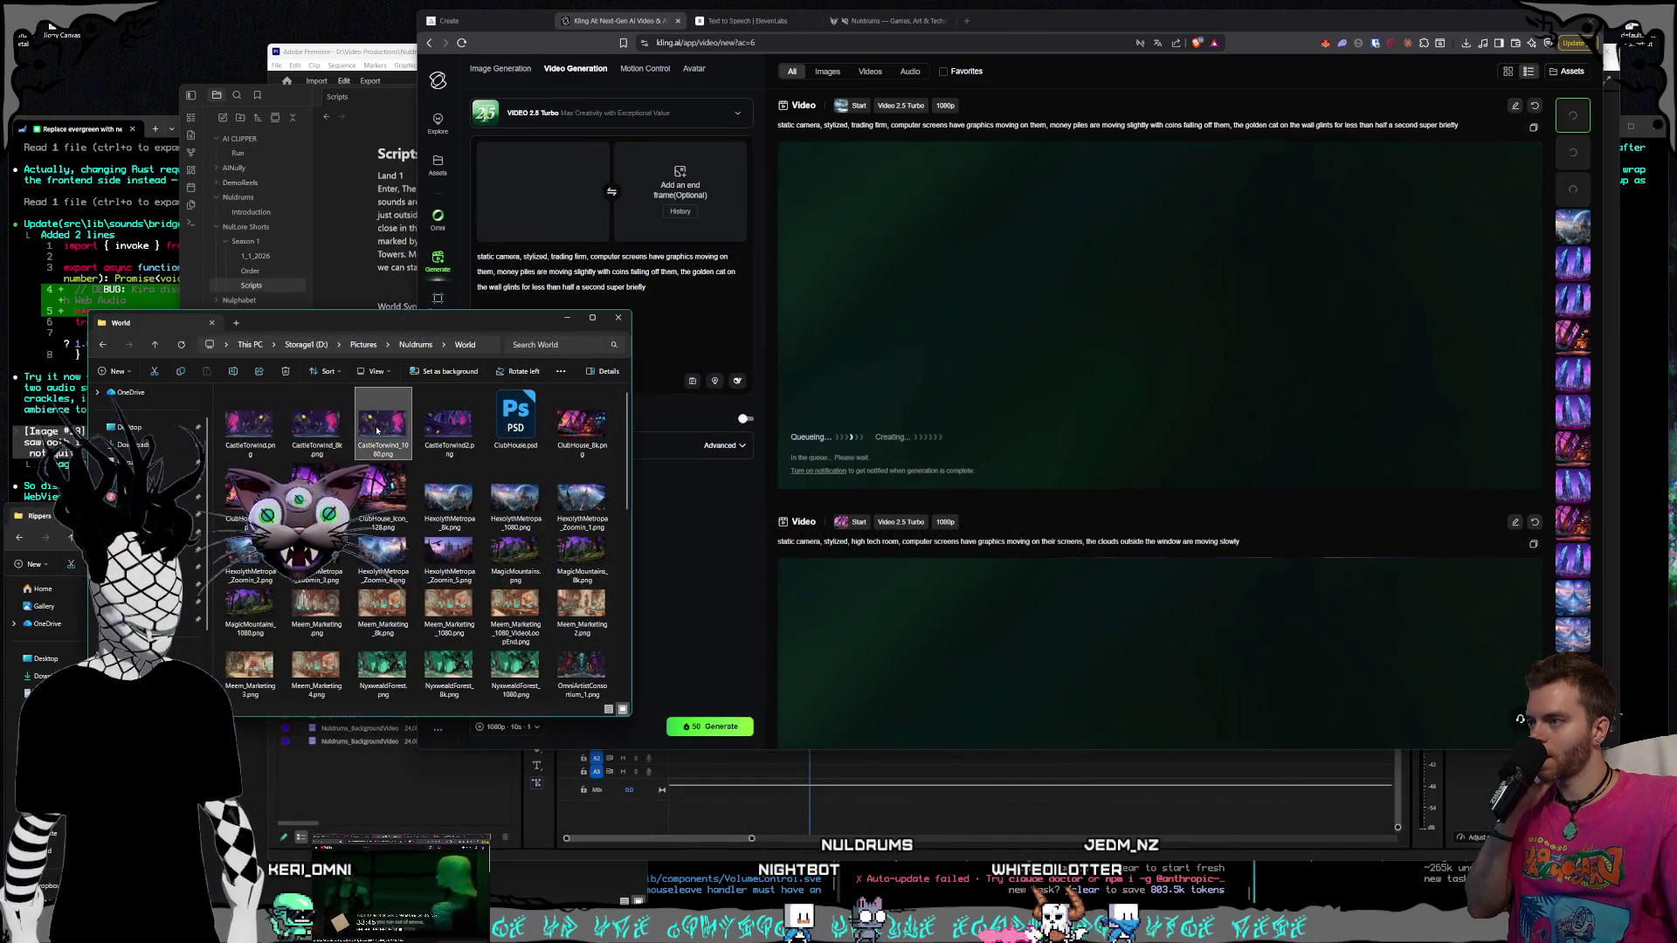
double_click(382, 419)
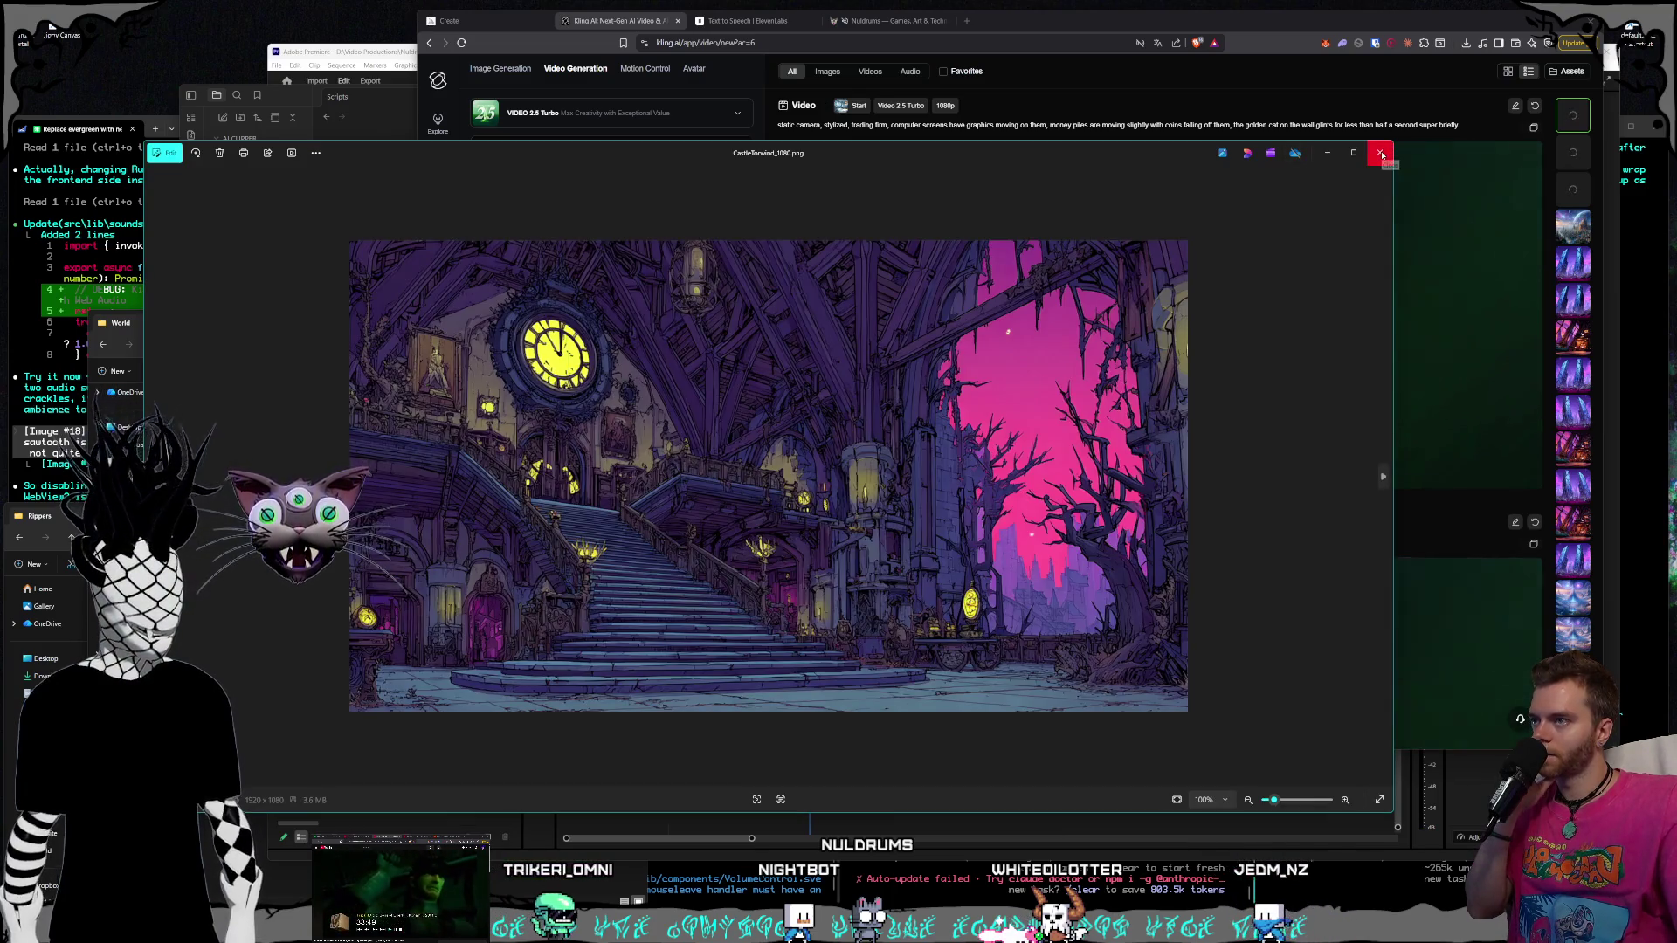
left_click(1381, 154)
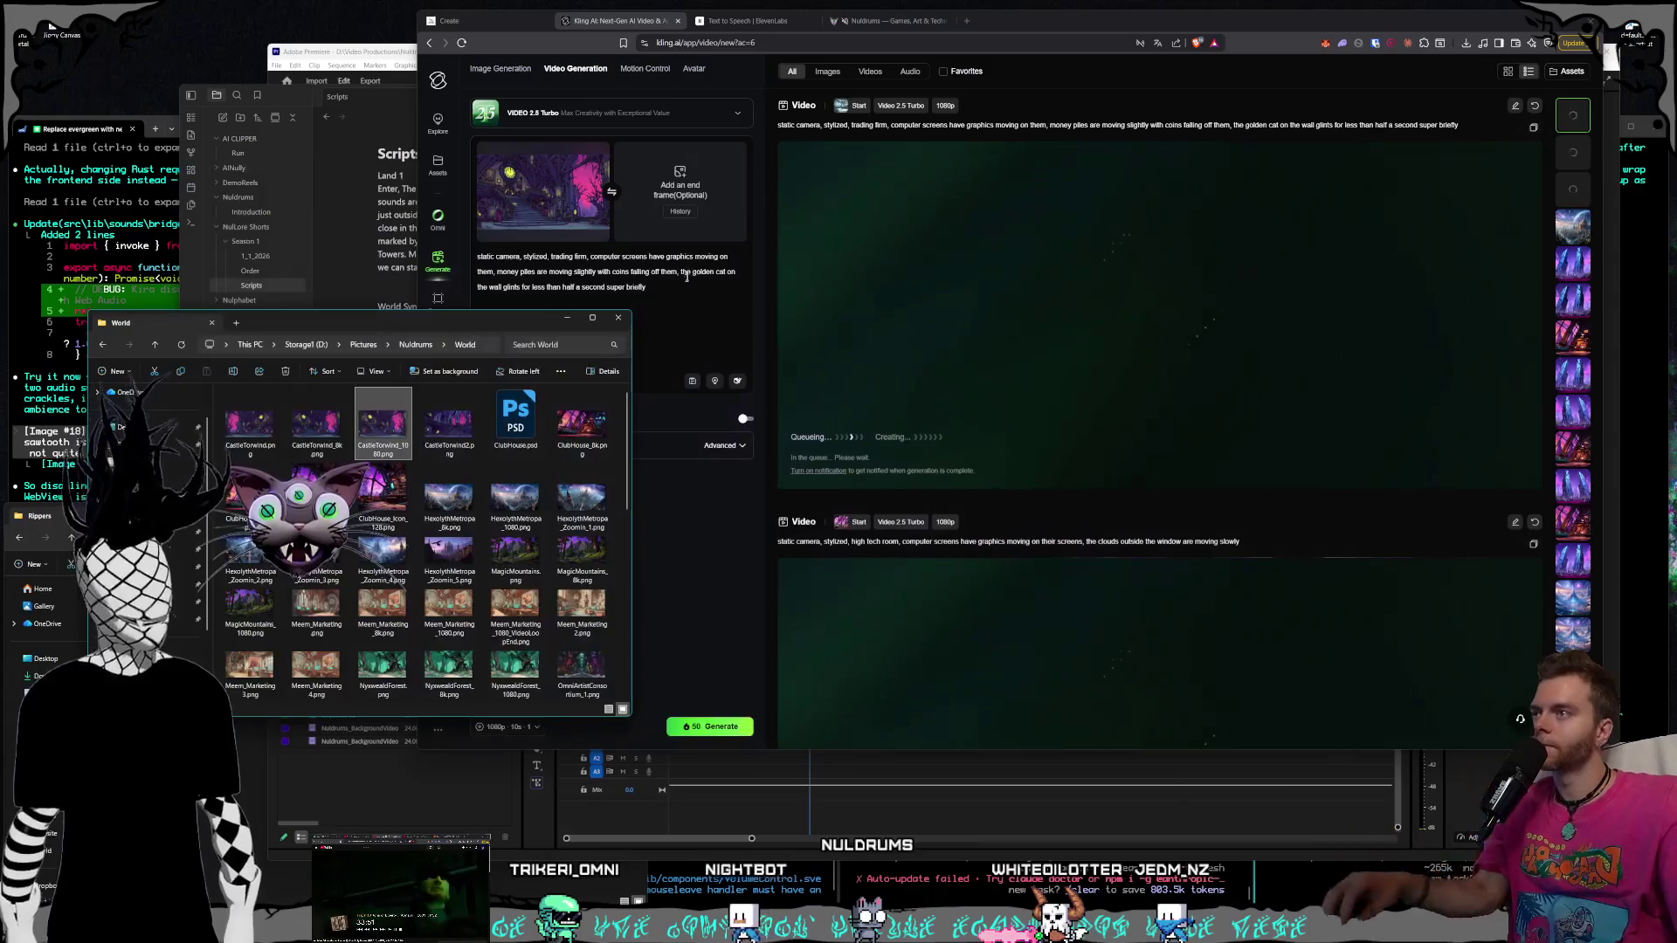
left_click_drag(646, 288, 551, 257)
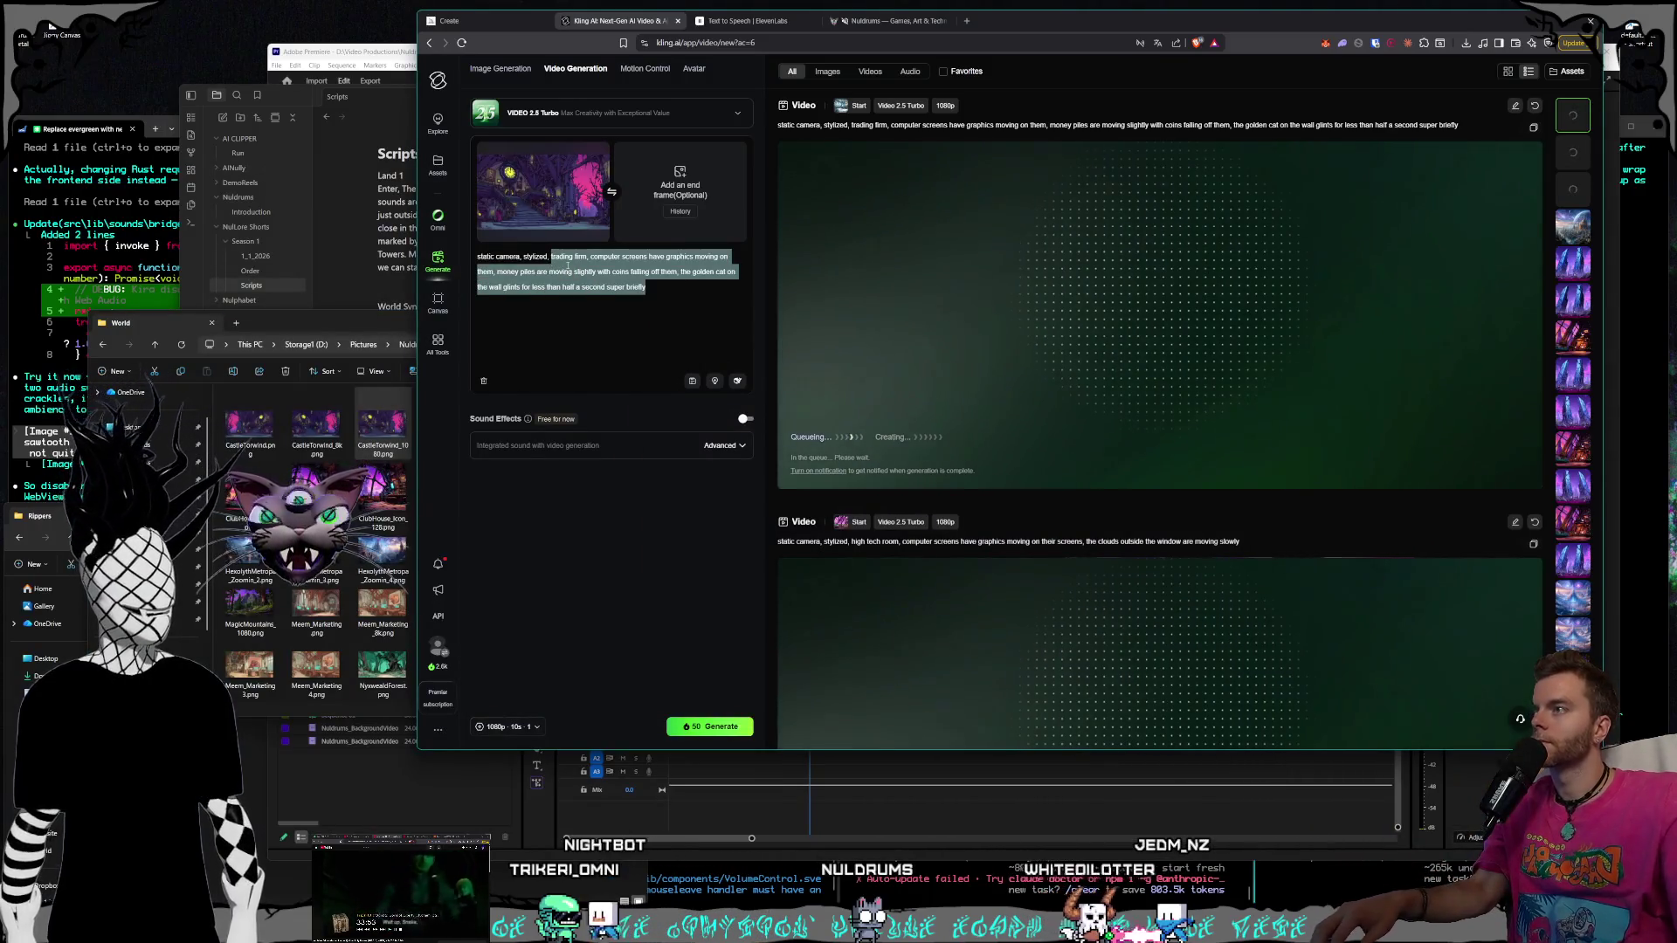
Write the castle prompt: clock hands ticking slowly, candles pulsing, trees outside swaying in wind
type("castle, th")
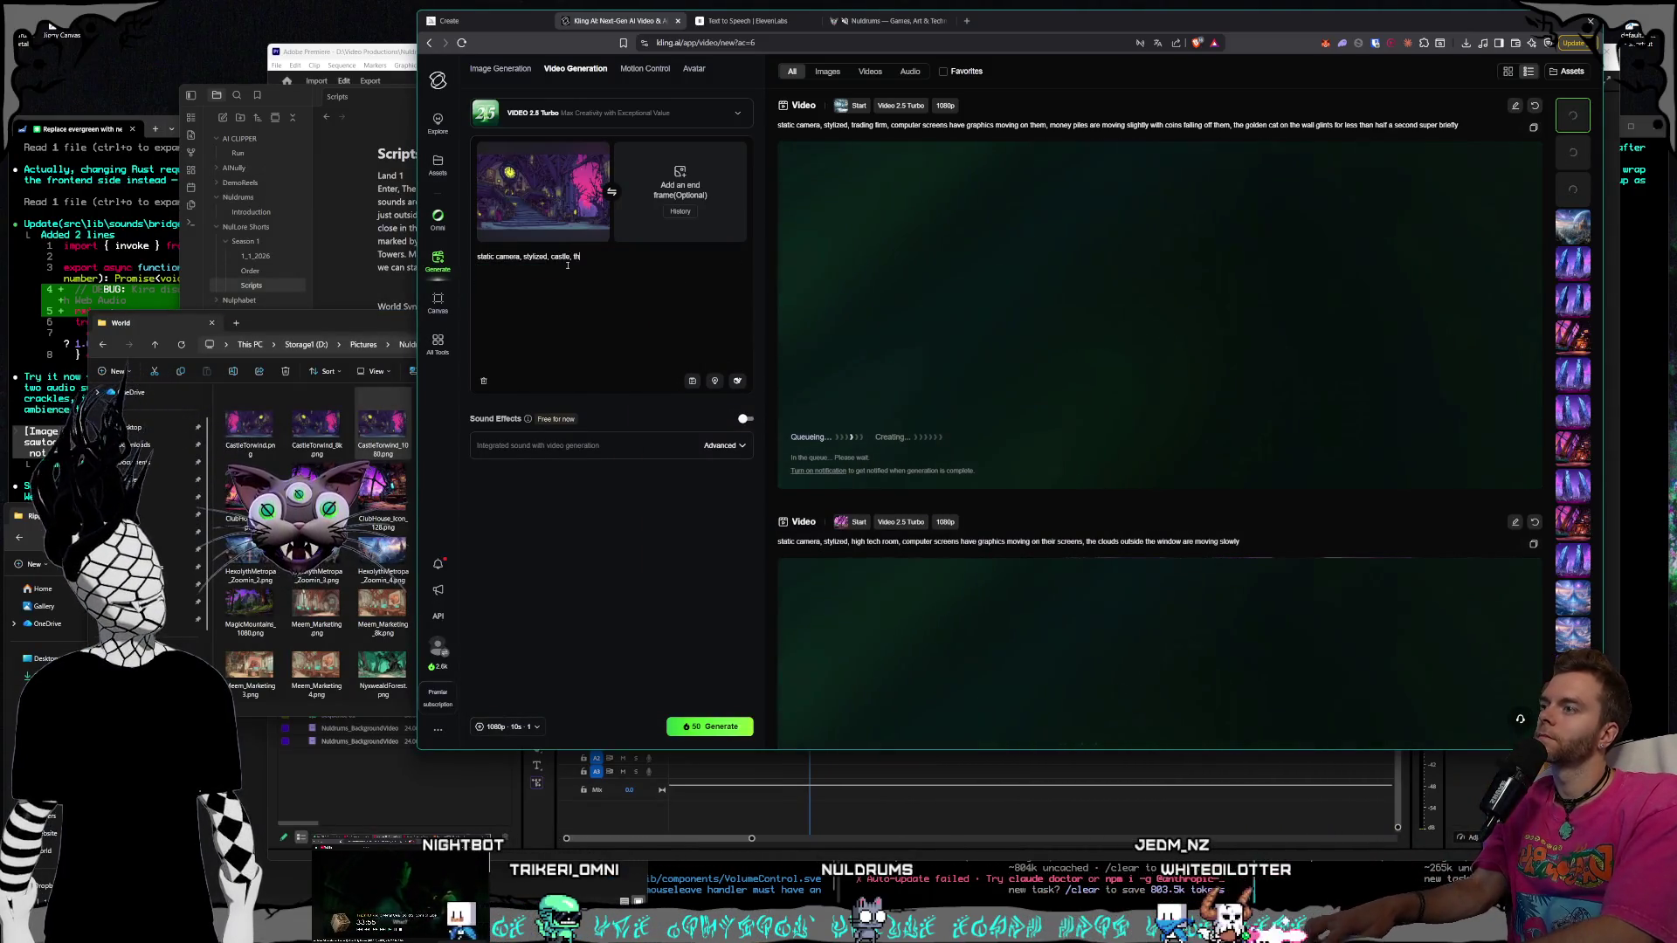
type("e clock on the wall is t")
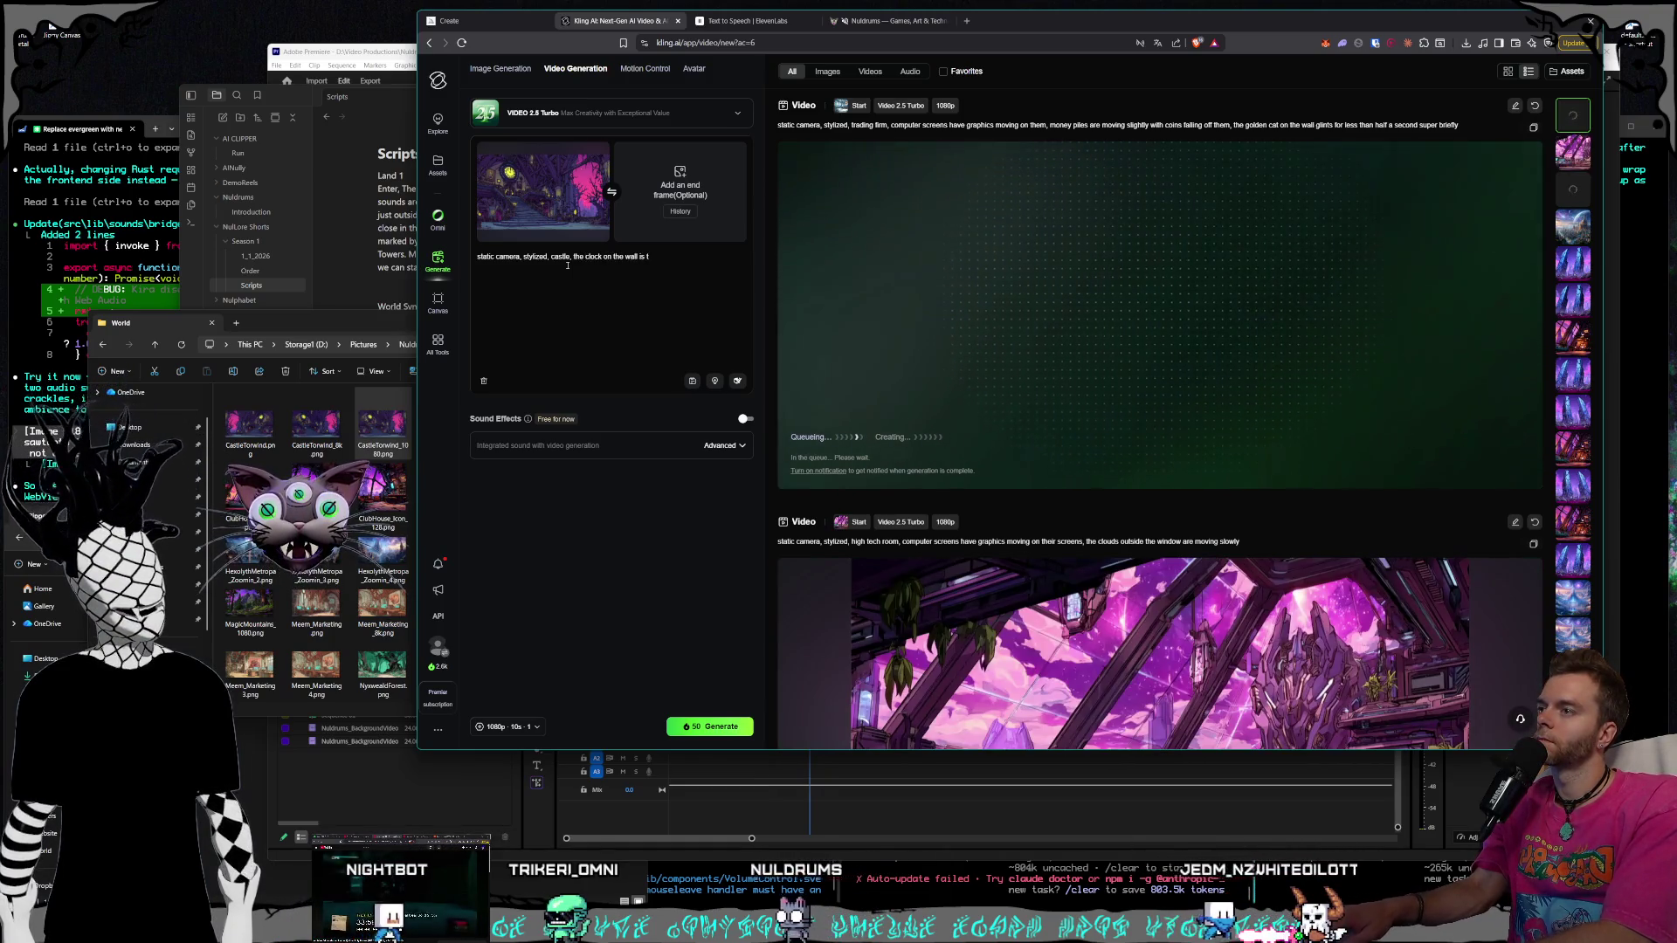
key("BackSpace")
key("BackSpace")
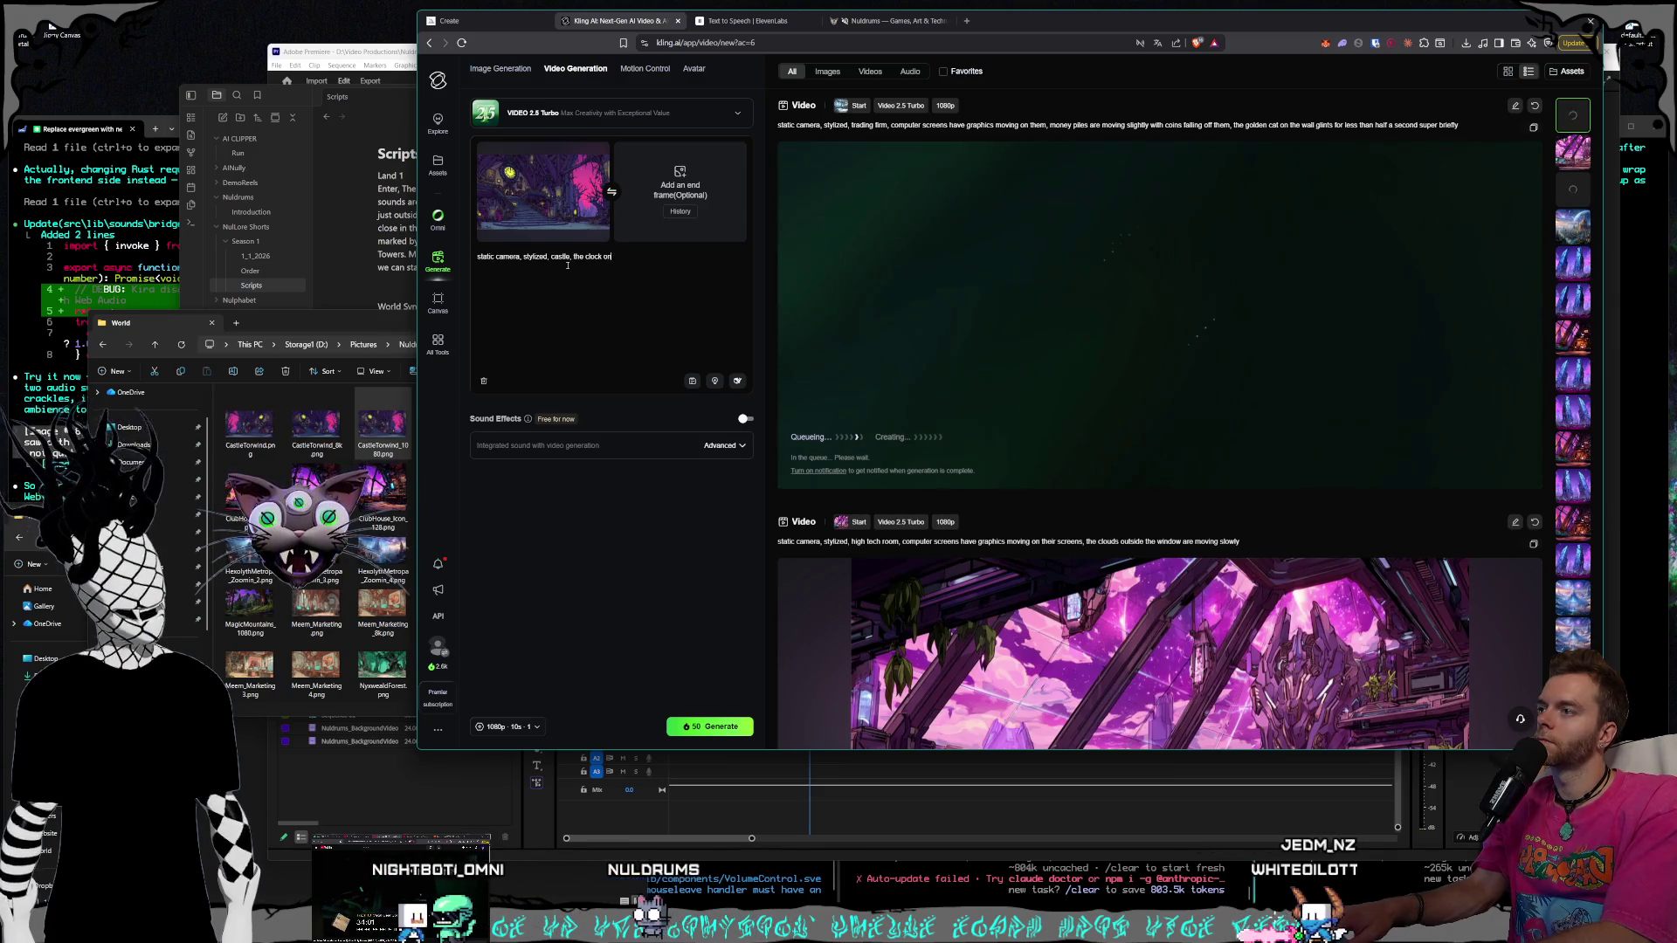
type(" the")
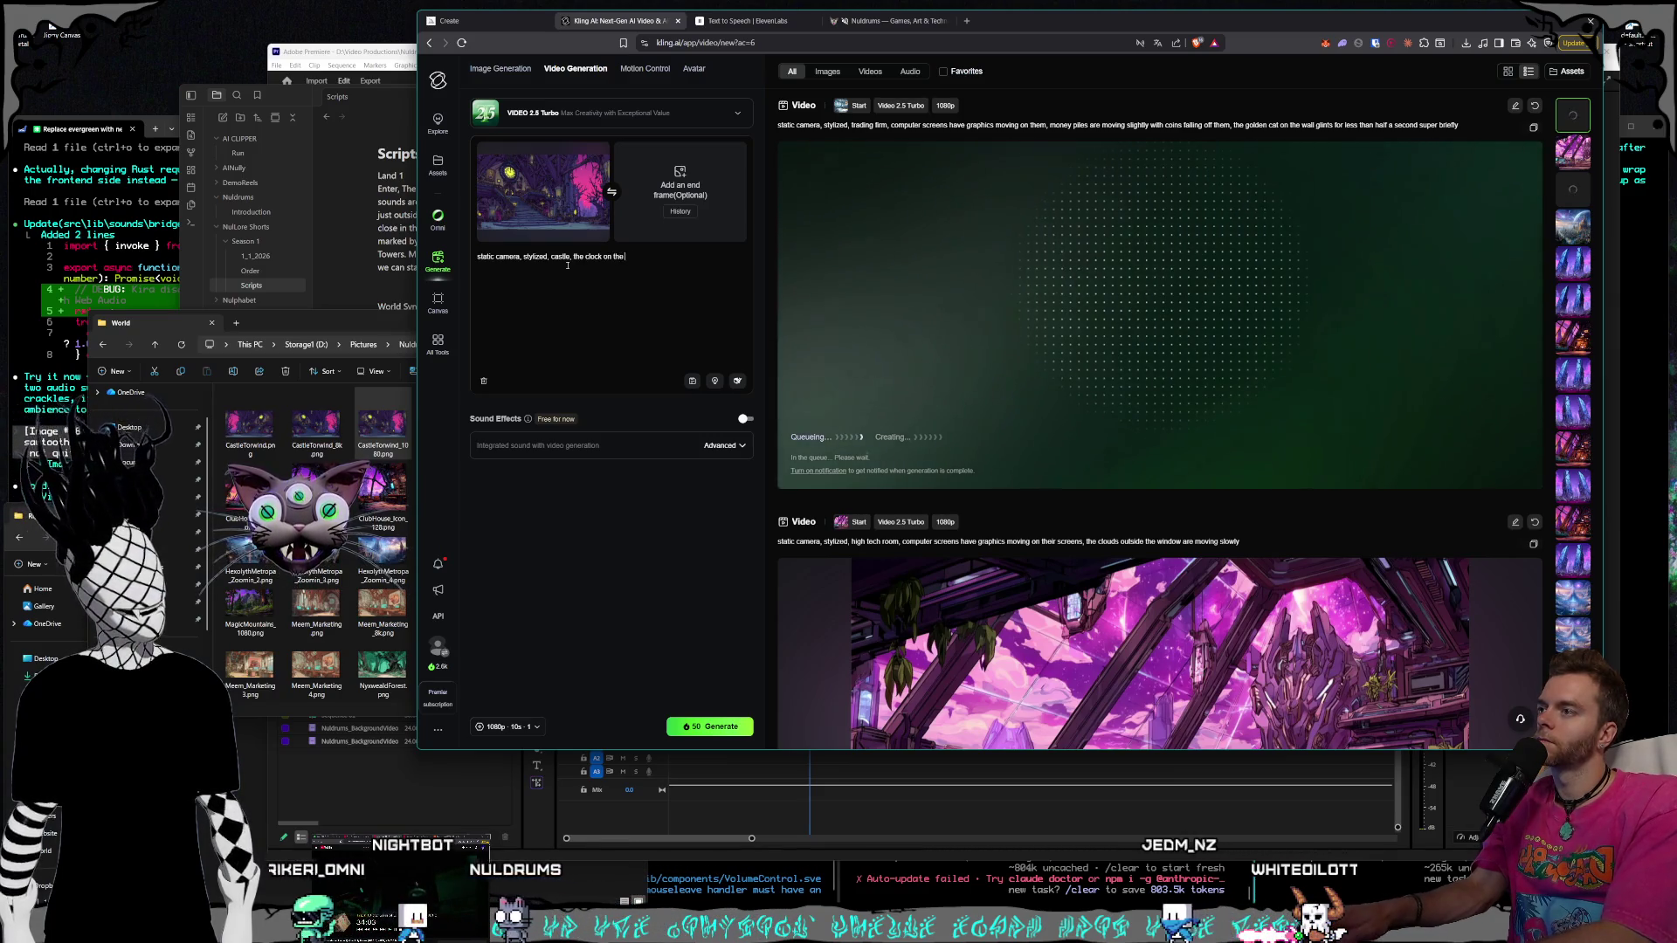
type(" wall has the hands mov")
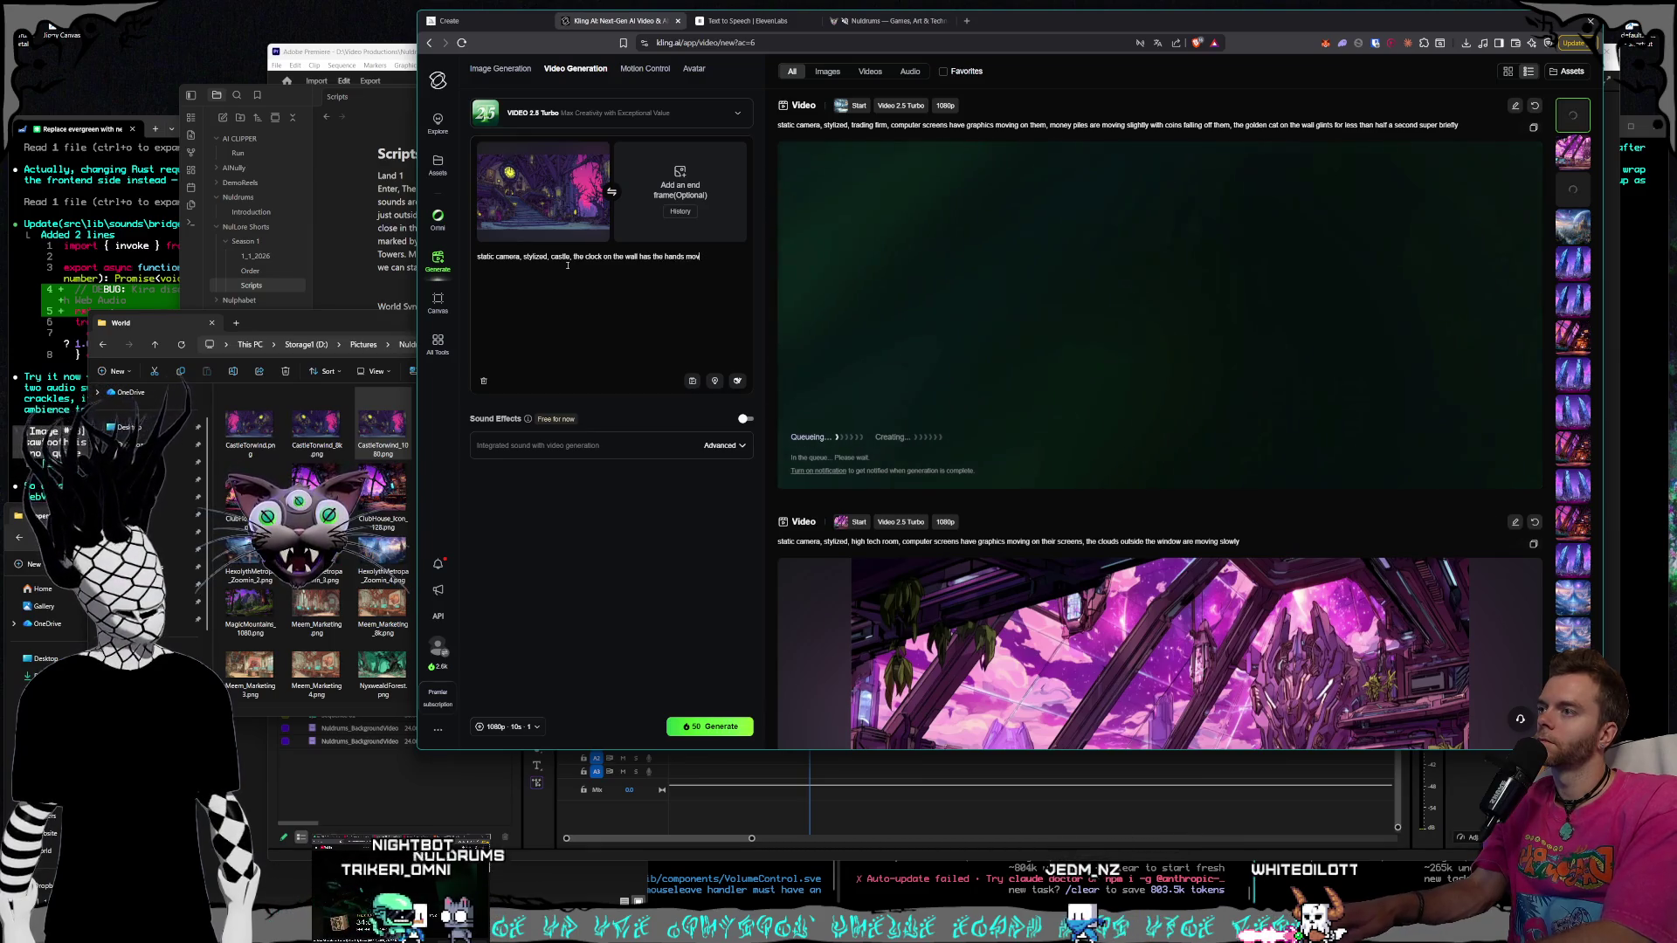
type("ing and ticking s")
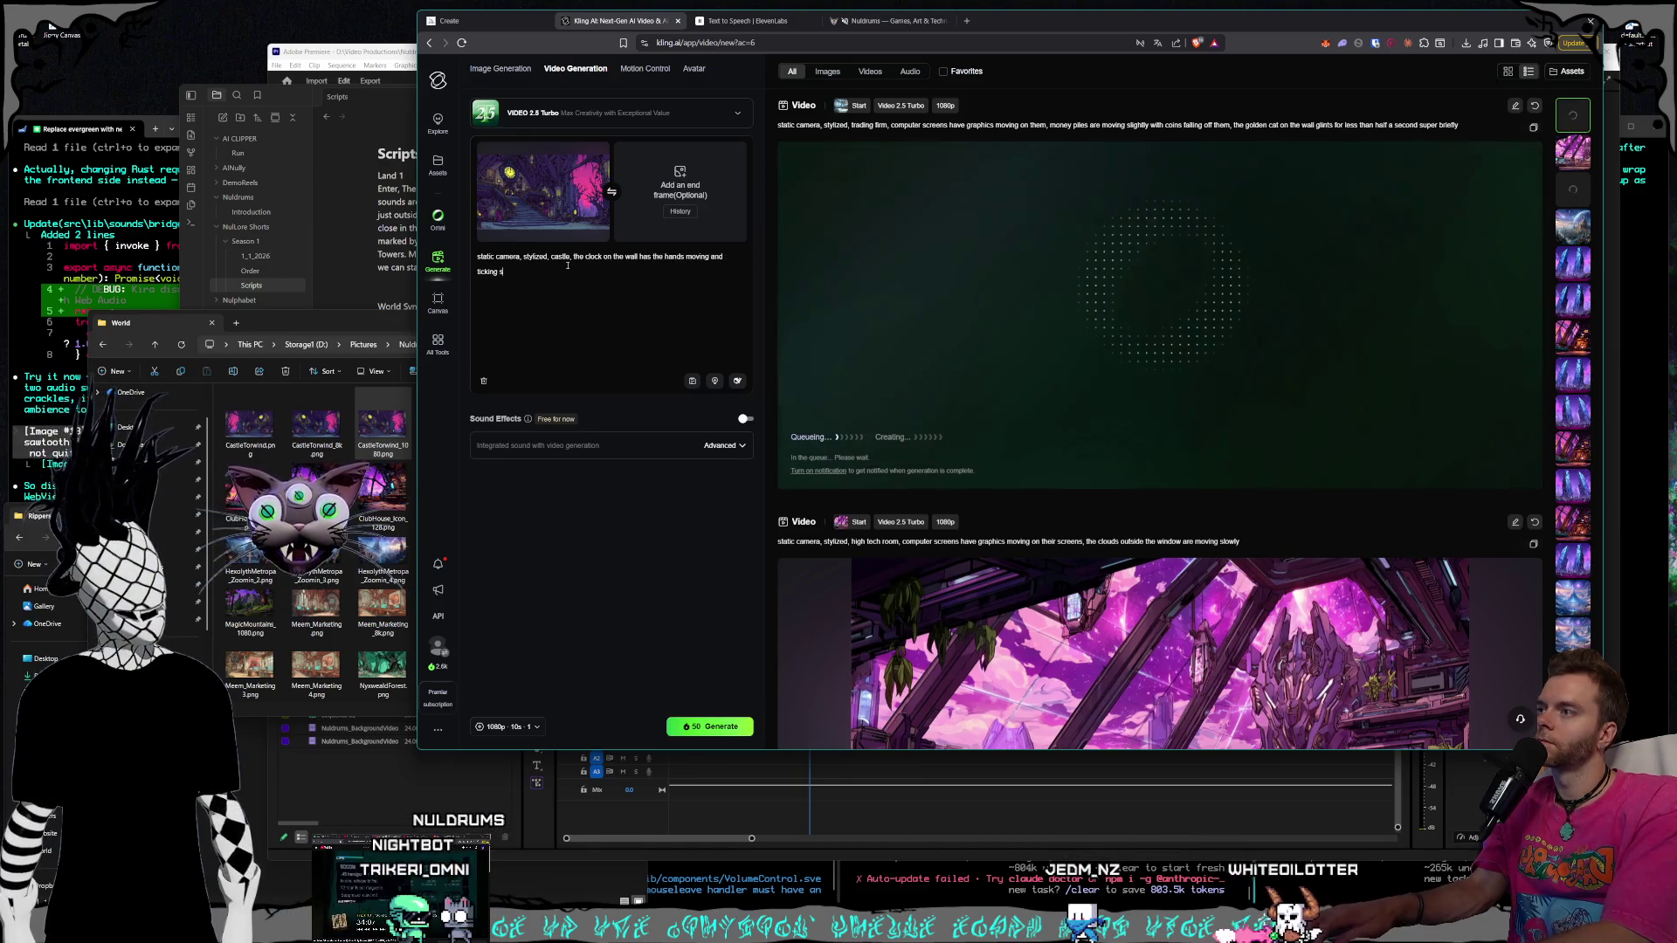
type("lowly, the candles a pulsi")
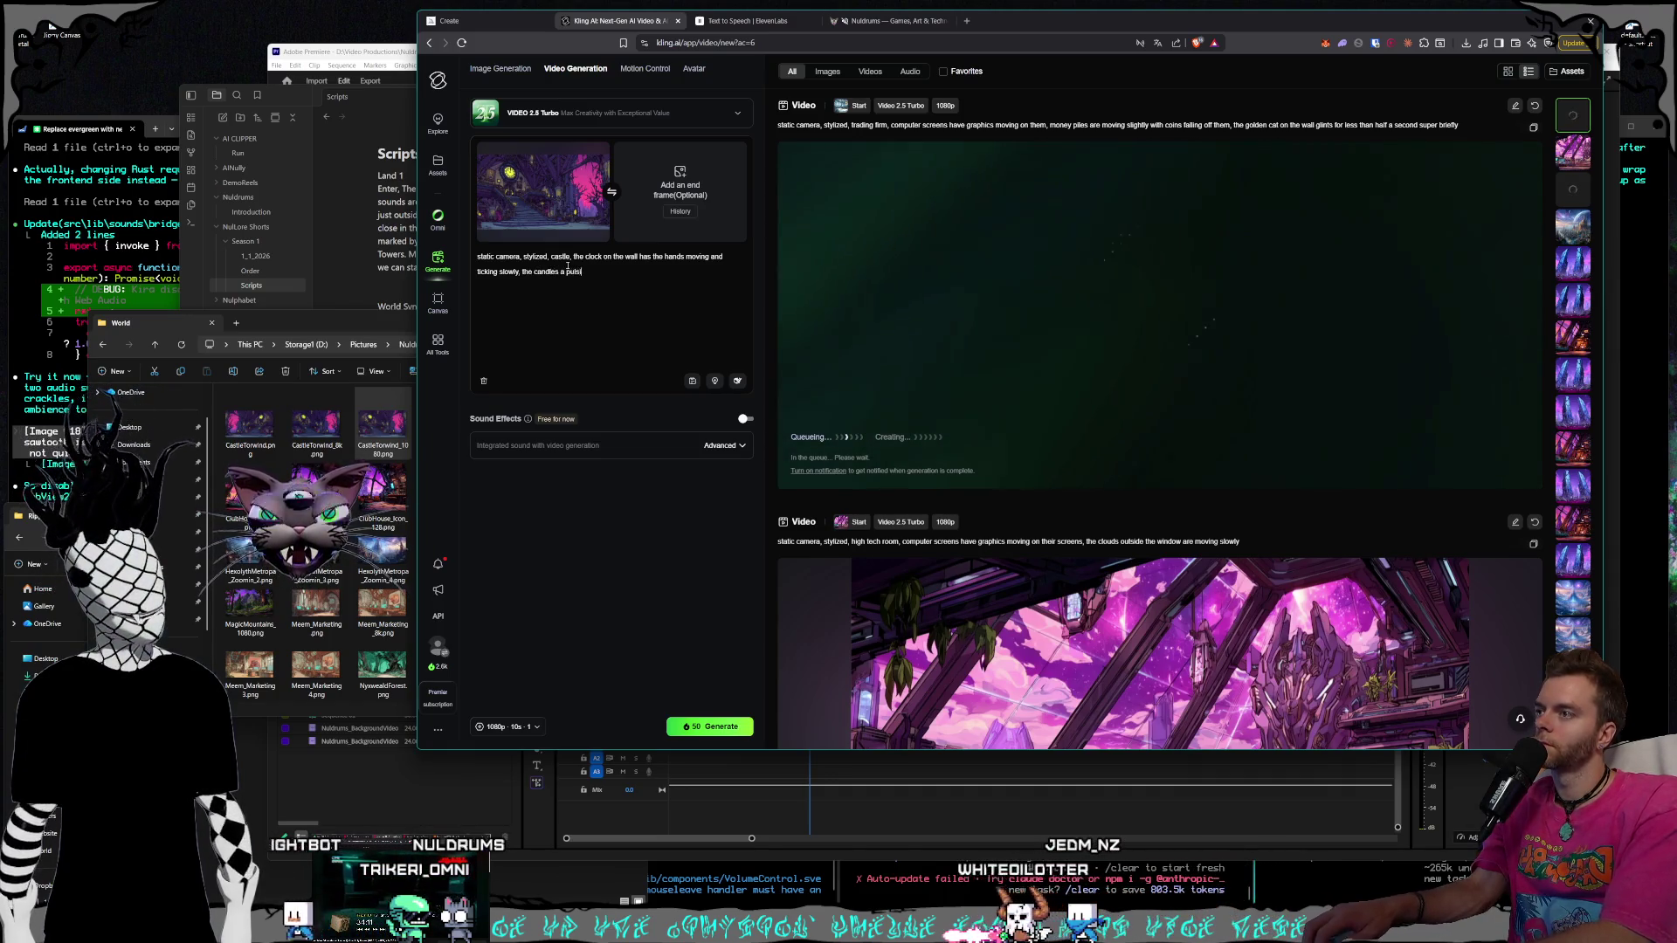
type("ng a very slowl")
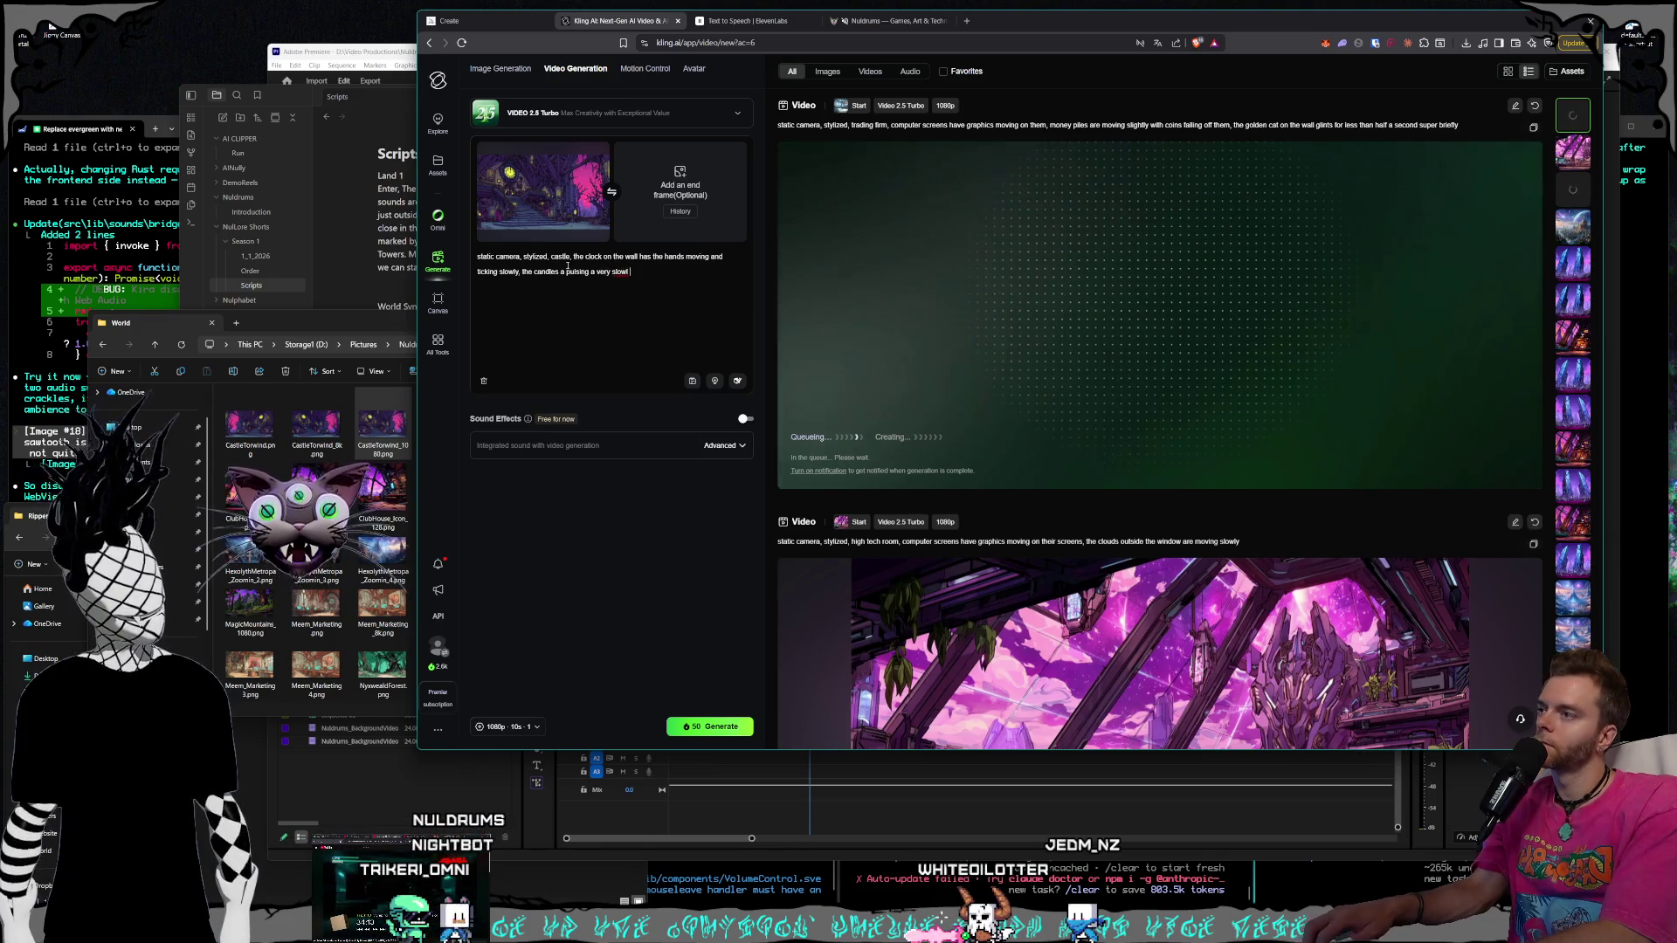
key("BackSpace")
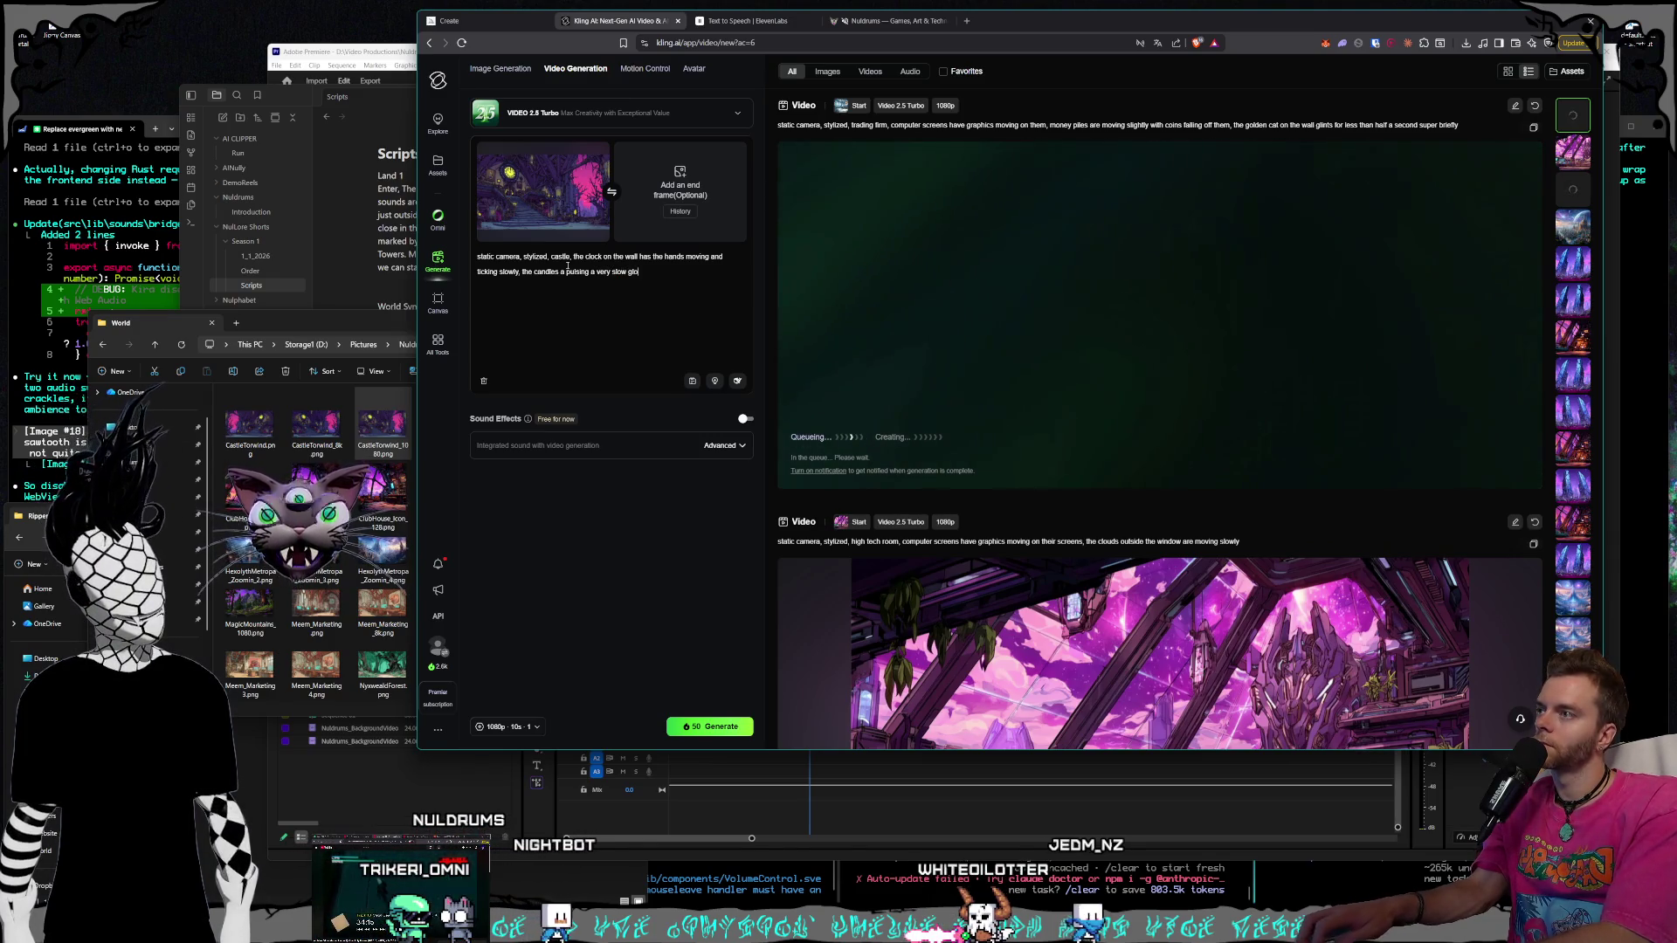
type("w, the tr")
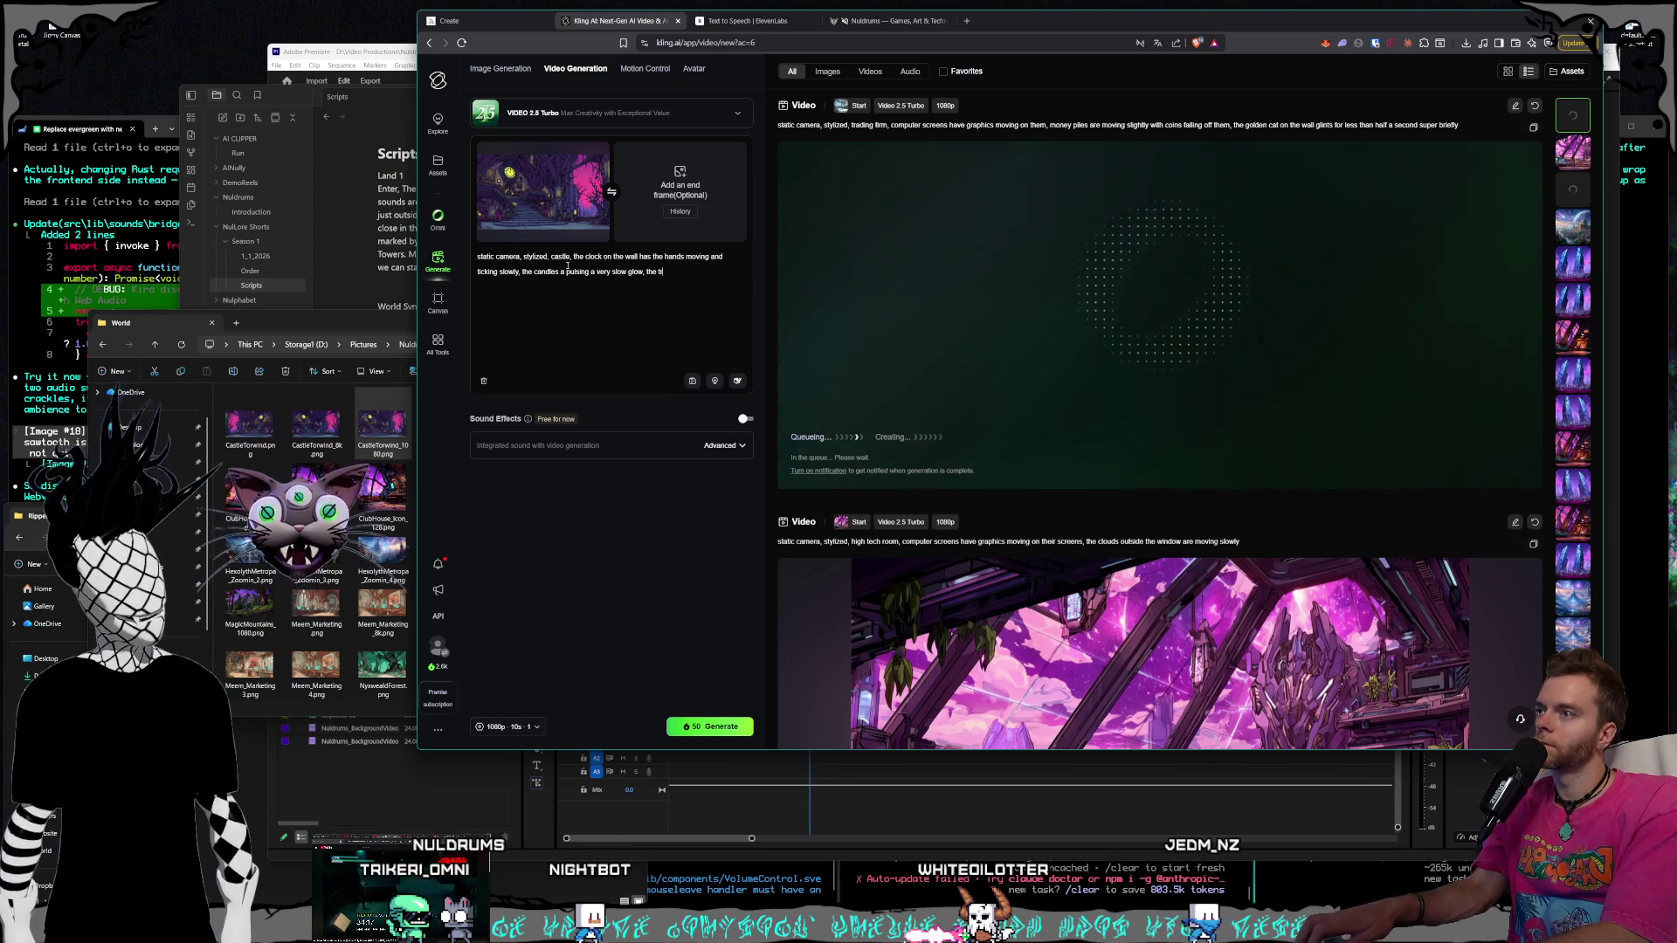
type("ees outside the window ")
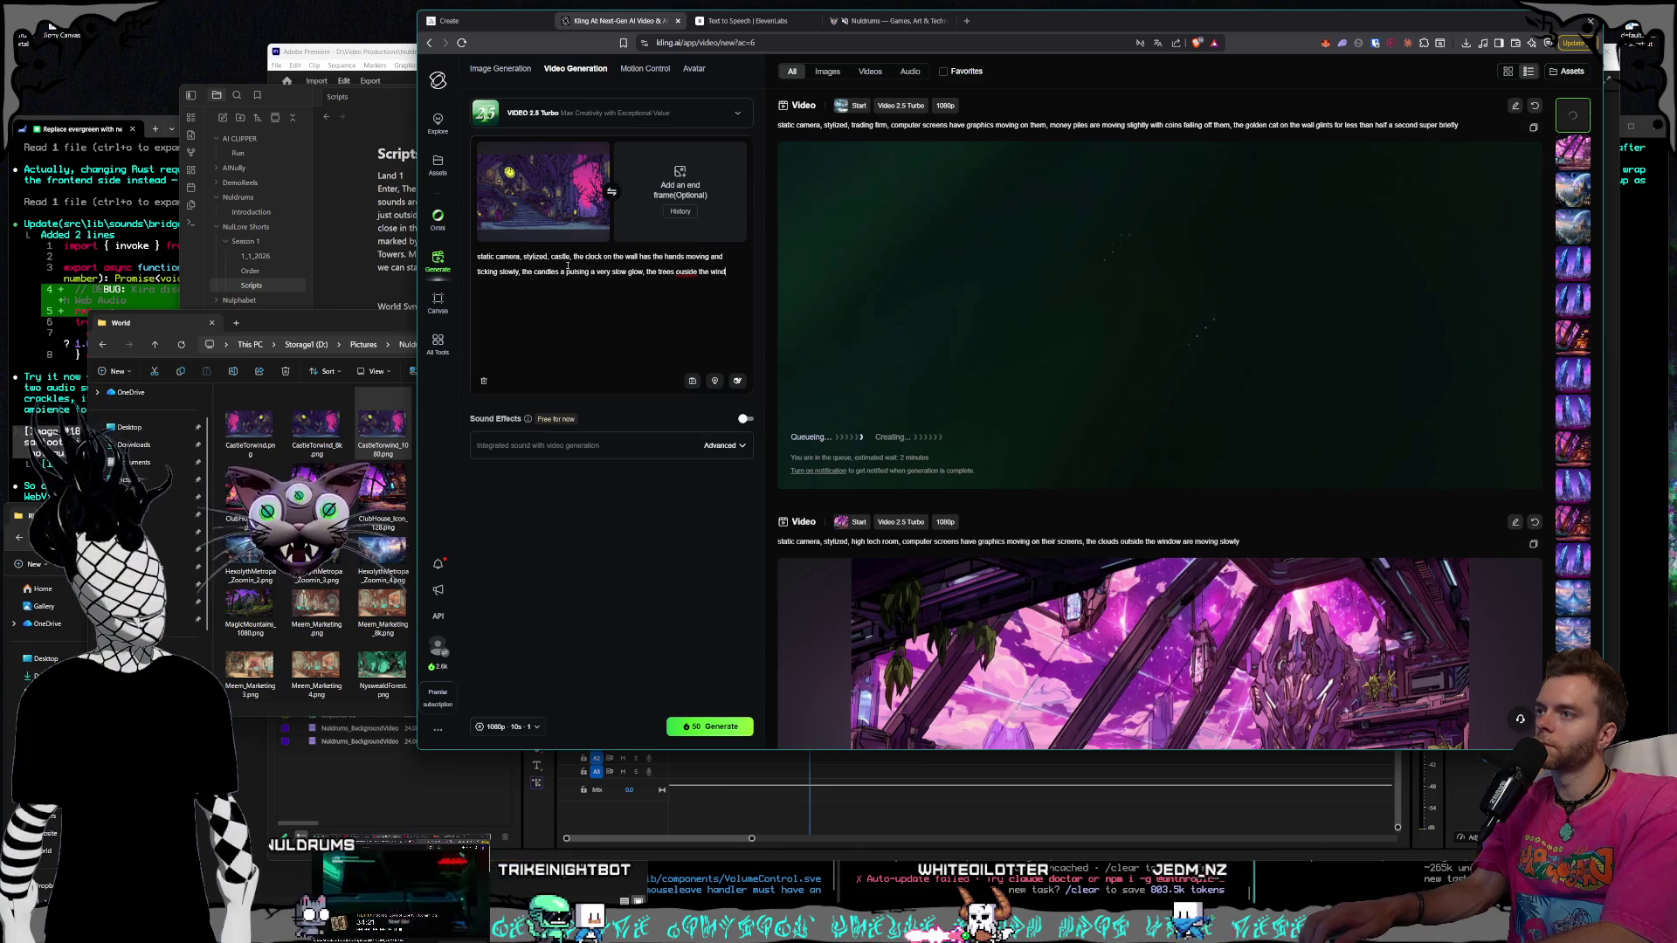
type("are moving")
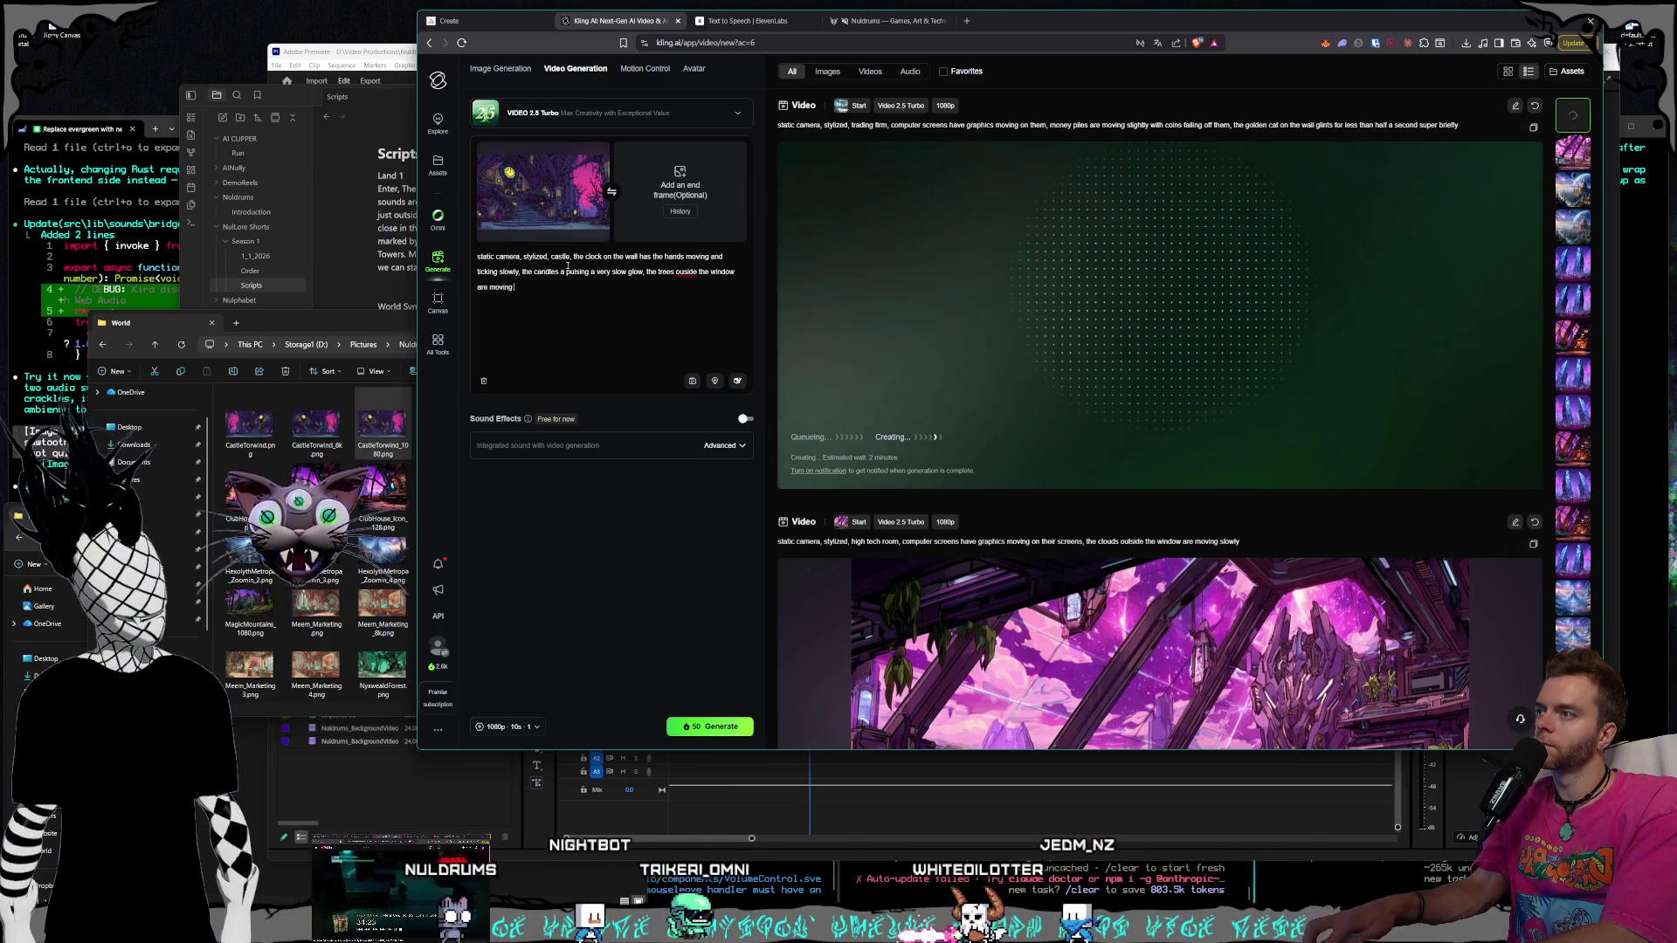
type(" from some wind ")
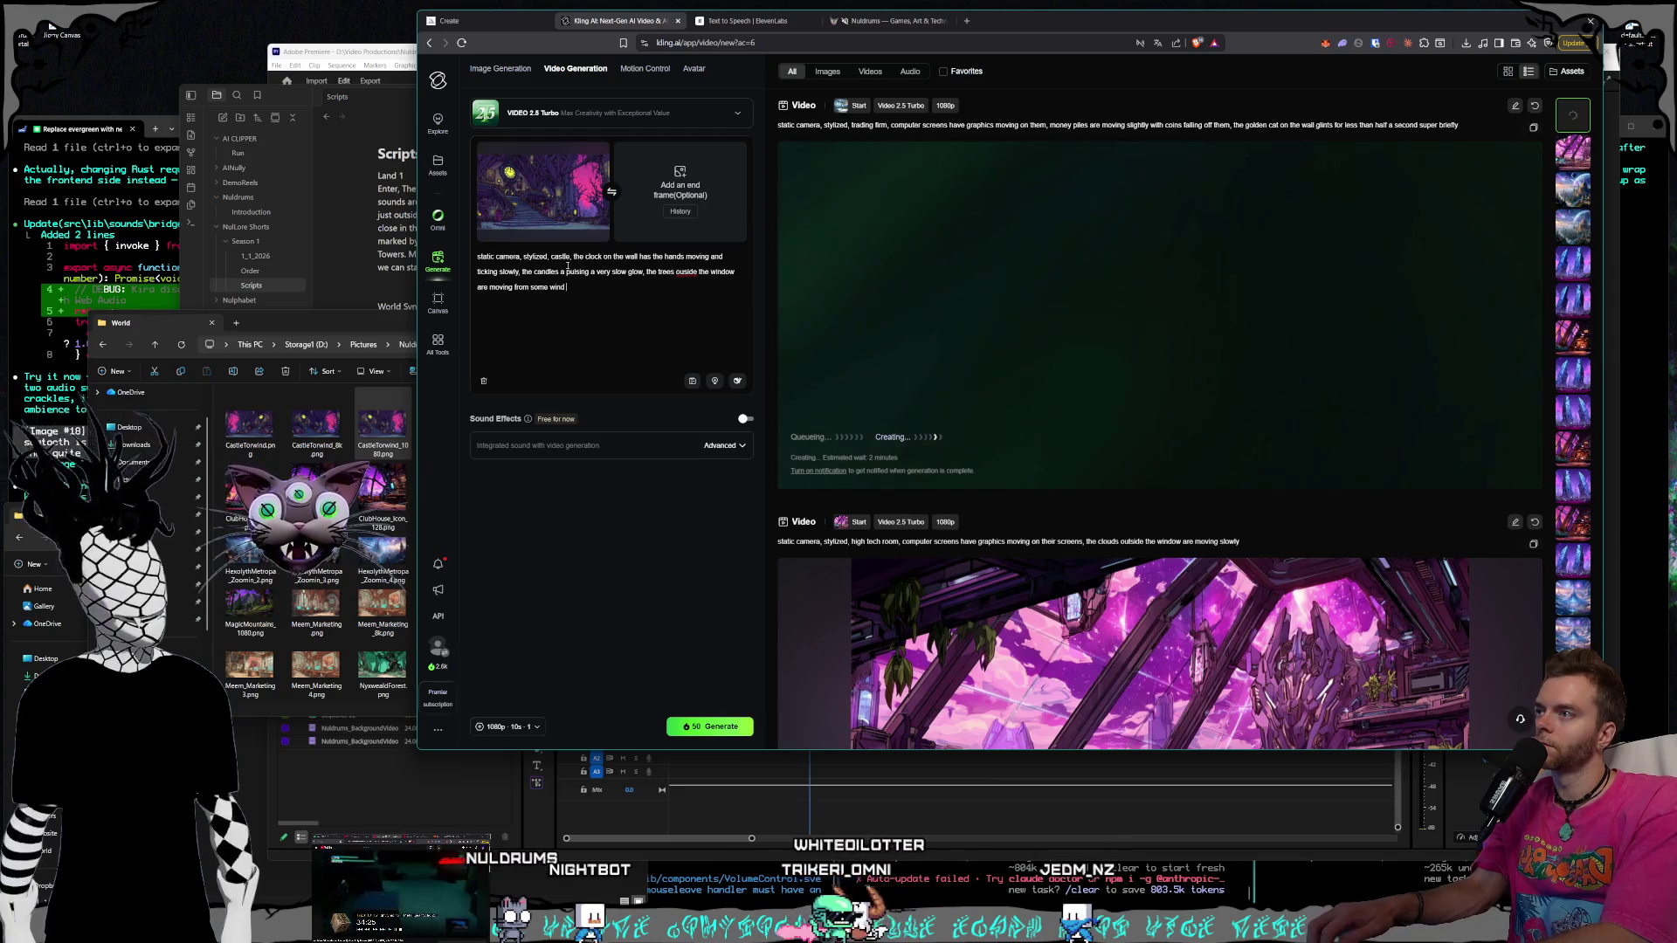
type("very s")
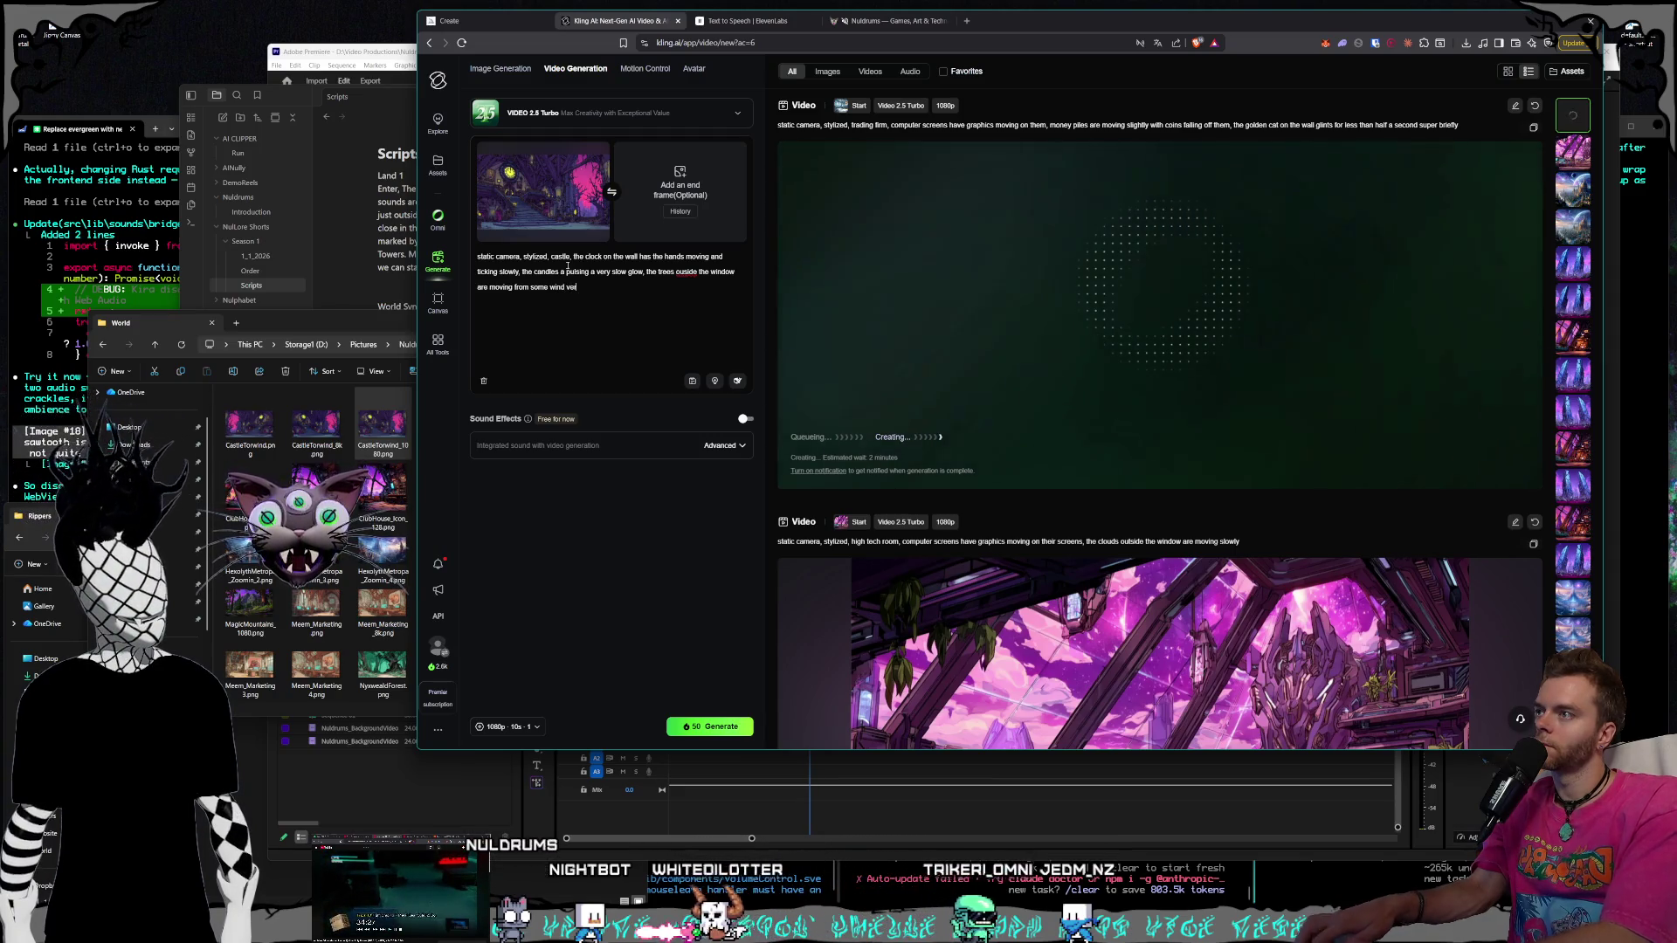
type("lowly,")
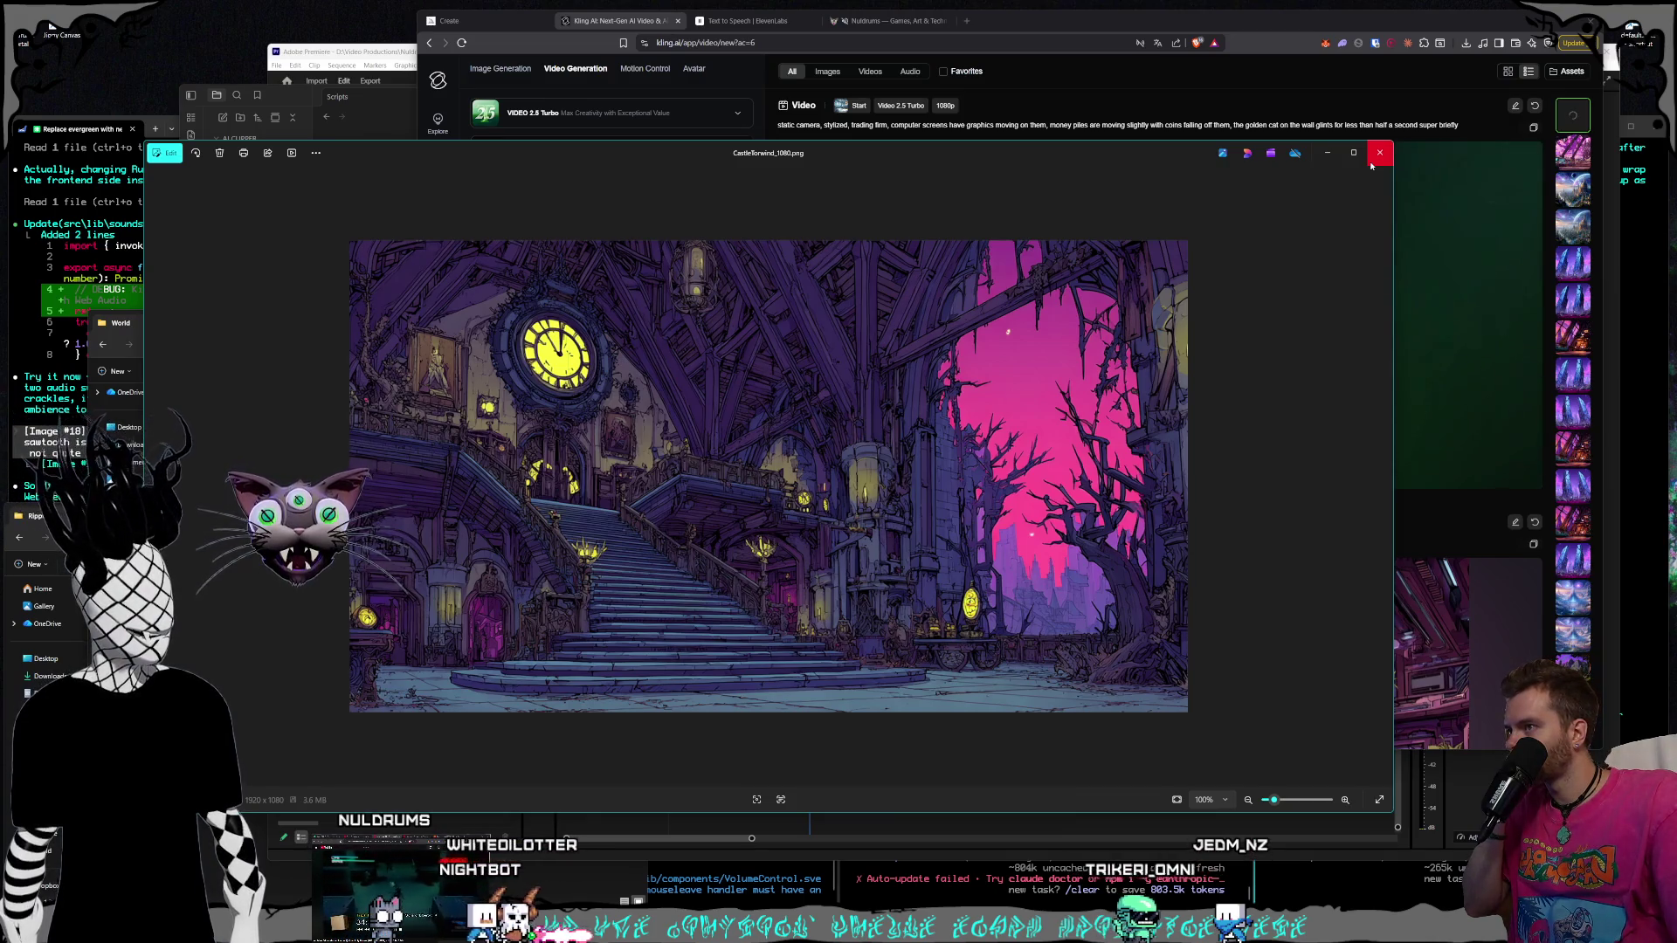
Close the image preview and add 'some dust in the castle' to the prompt
left_click(1372, 165)
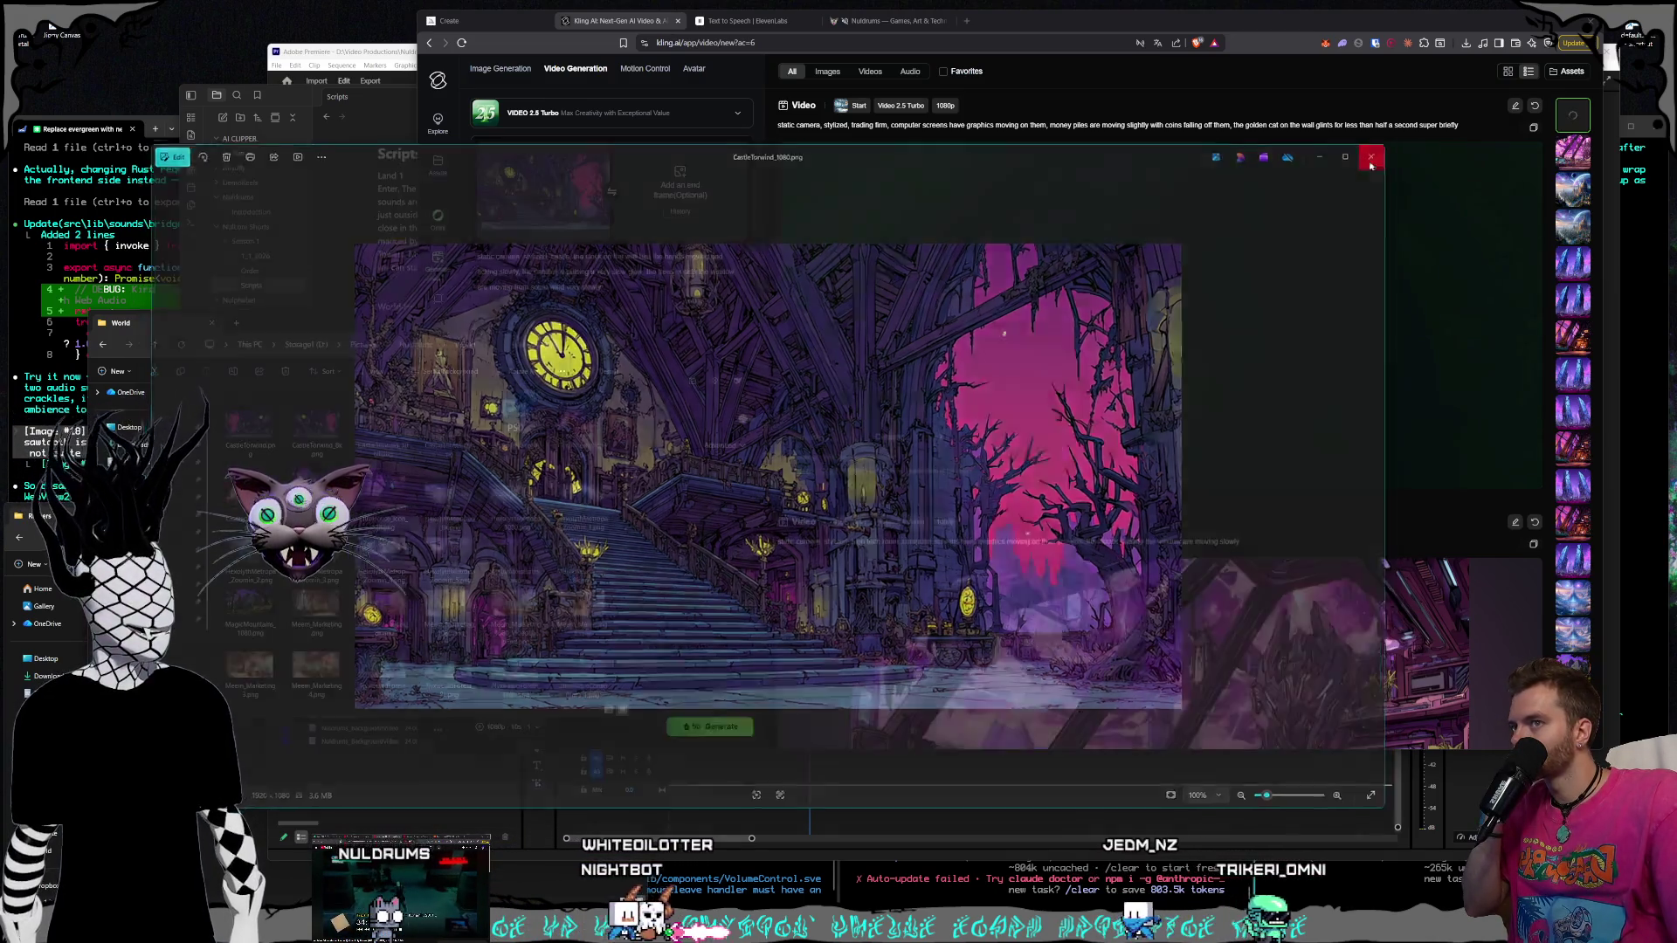
left_click(644, 284)
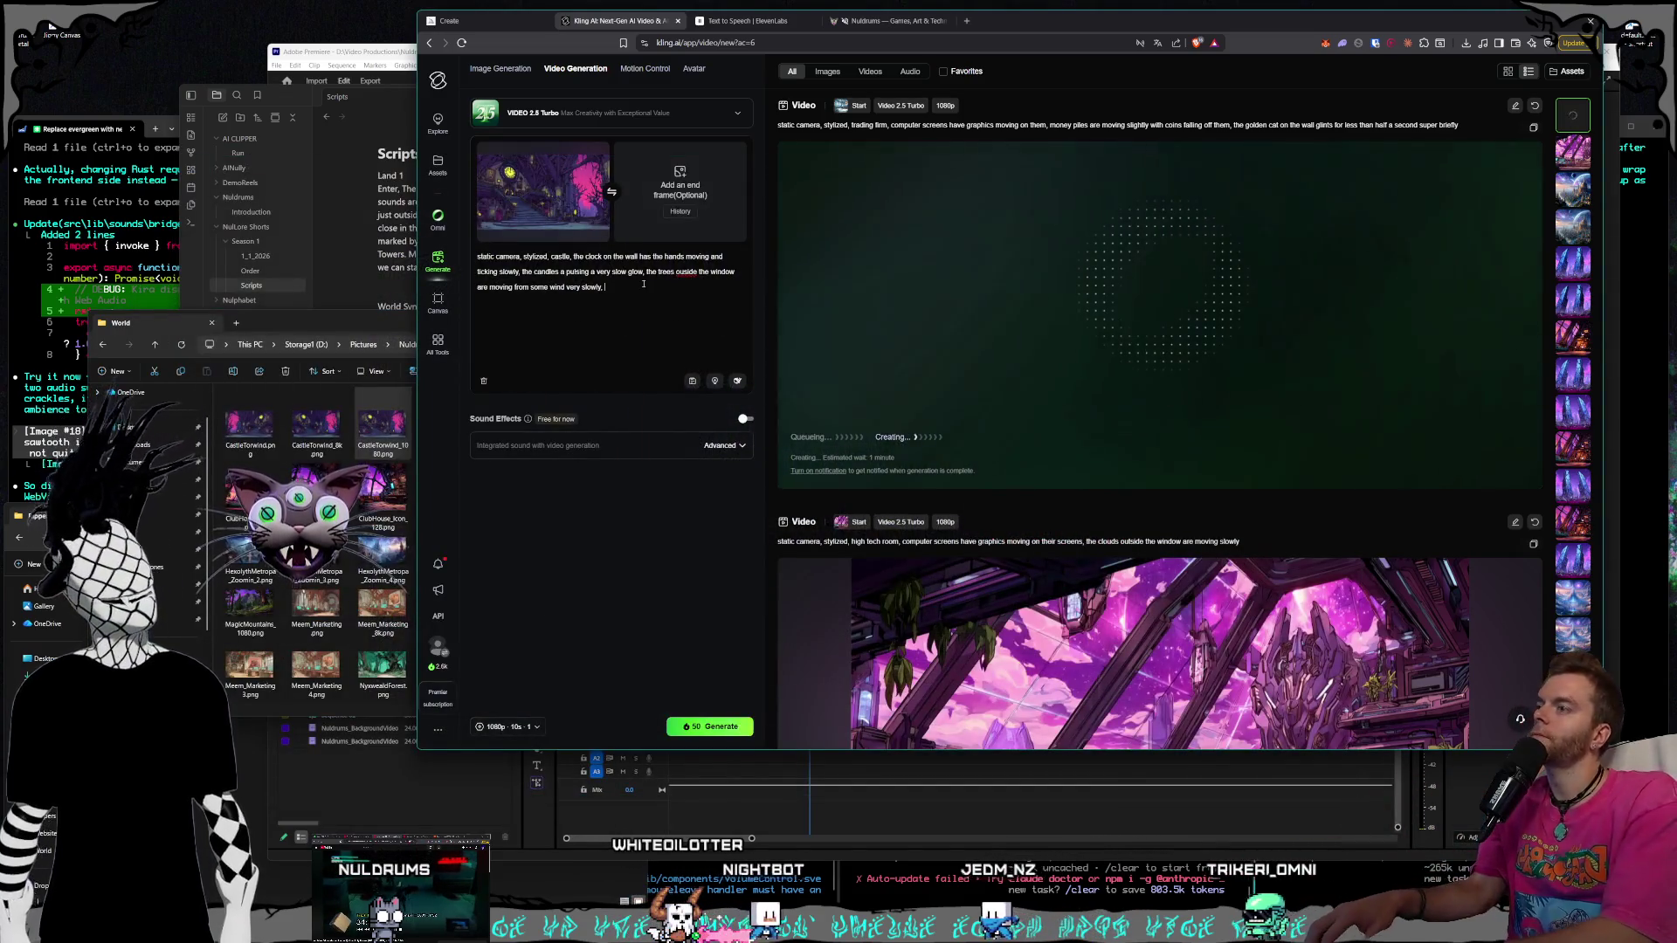
type("some dust ")
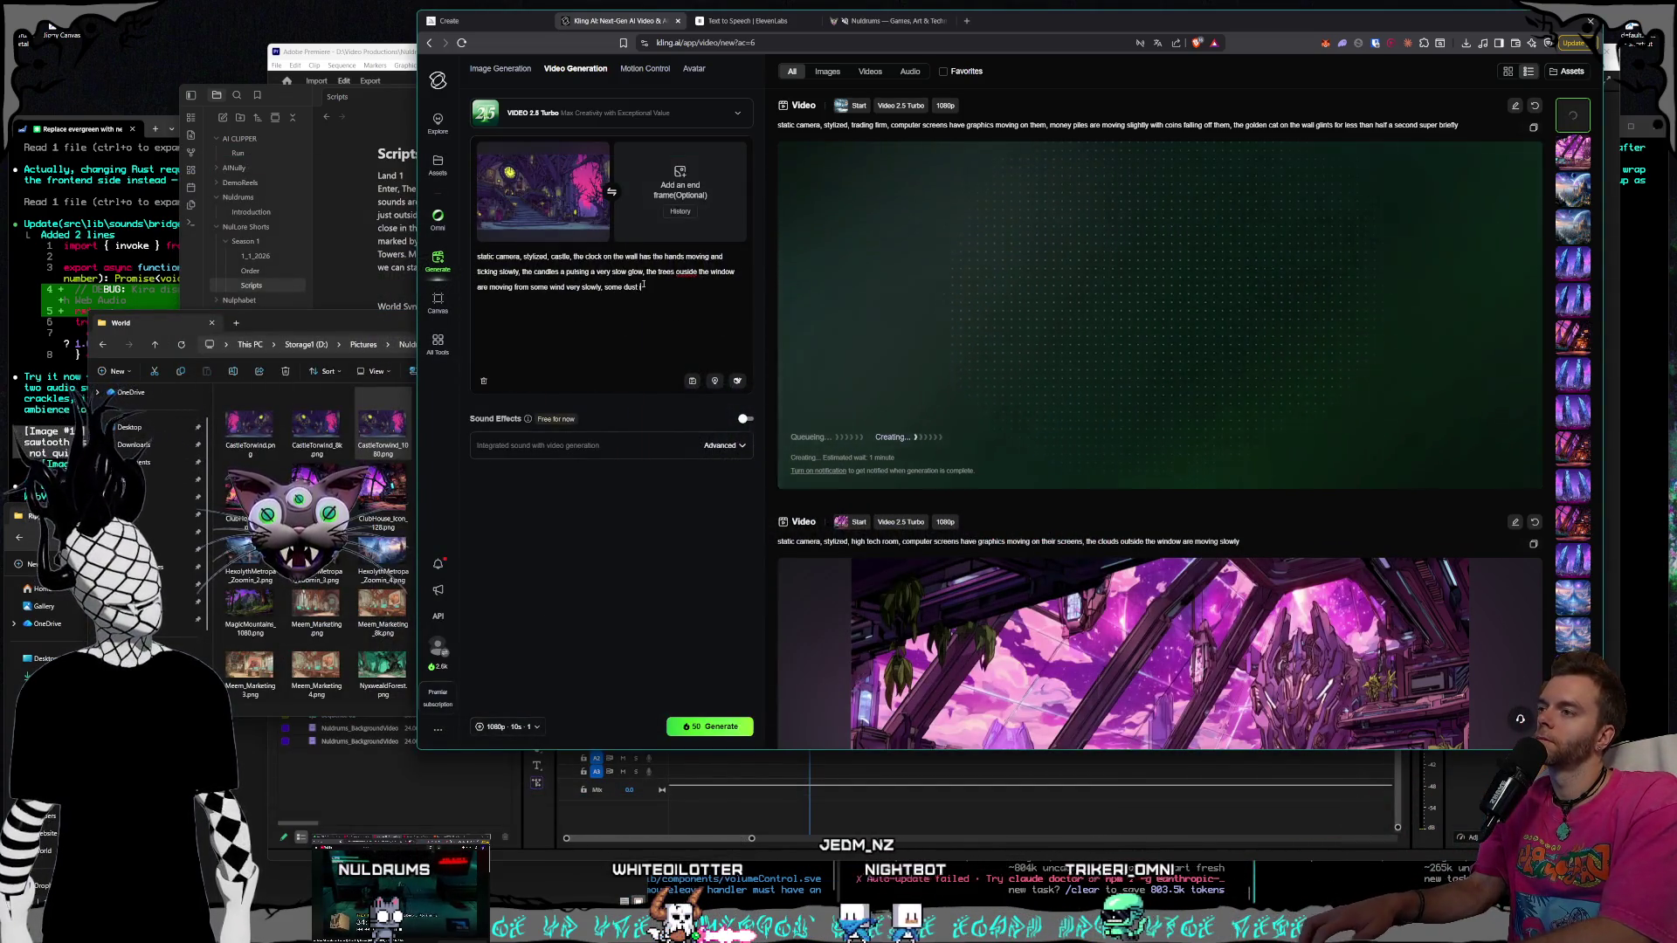
type("in the castle")
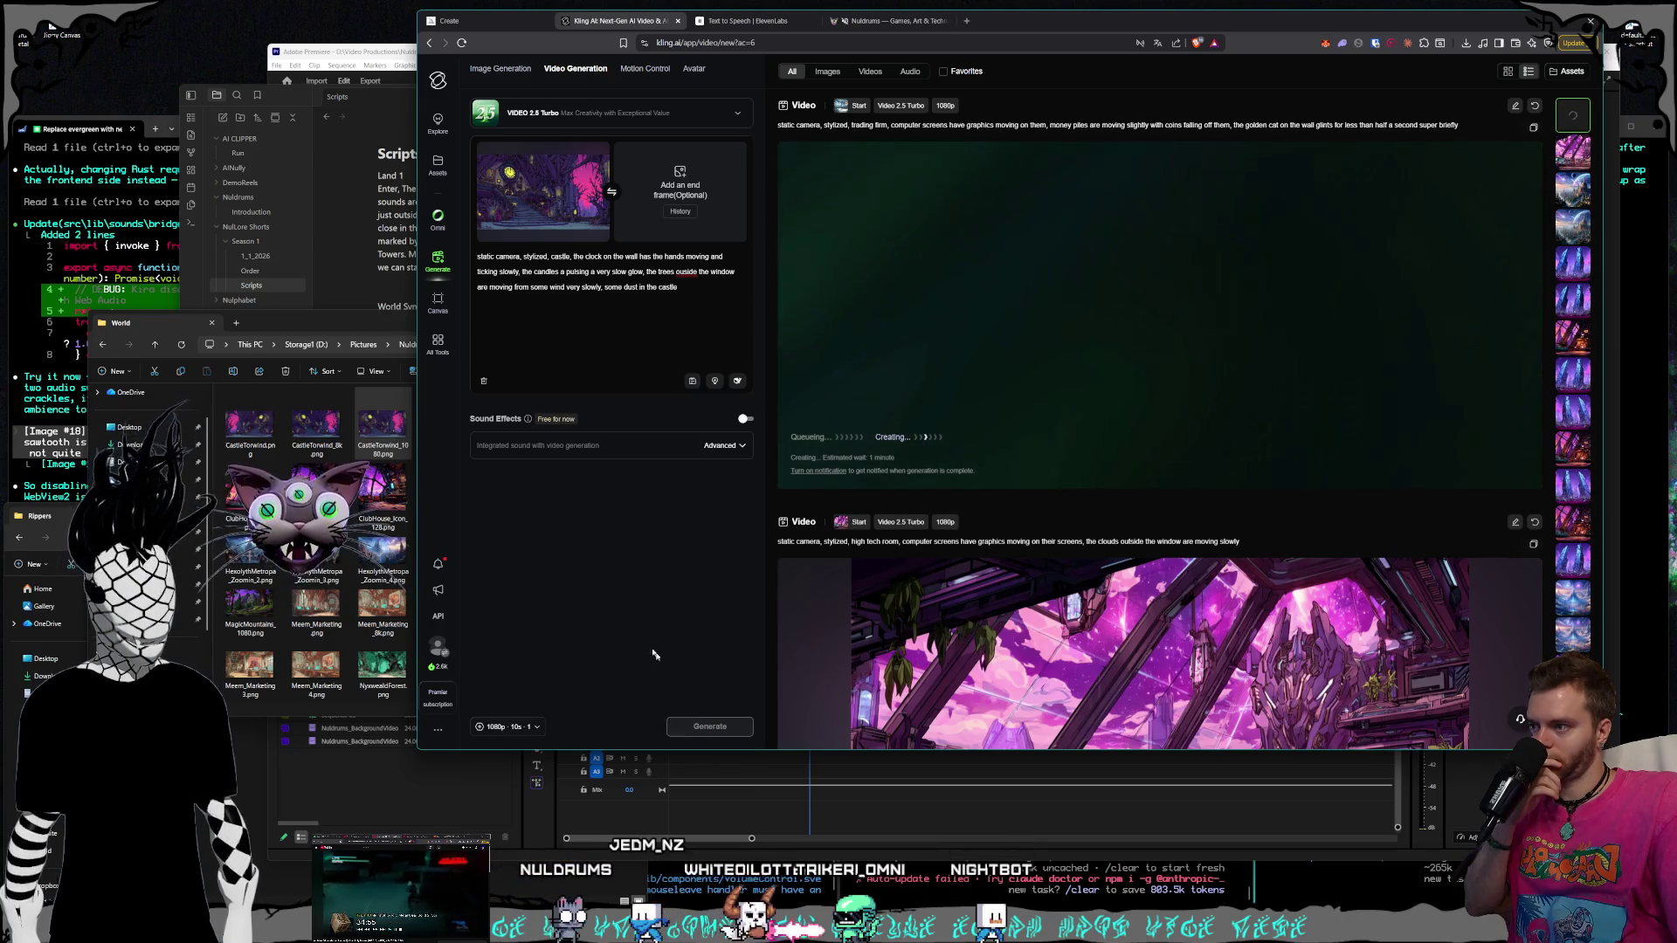
left_click(385, 524)
scroll(419, 524, "down", 3)
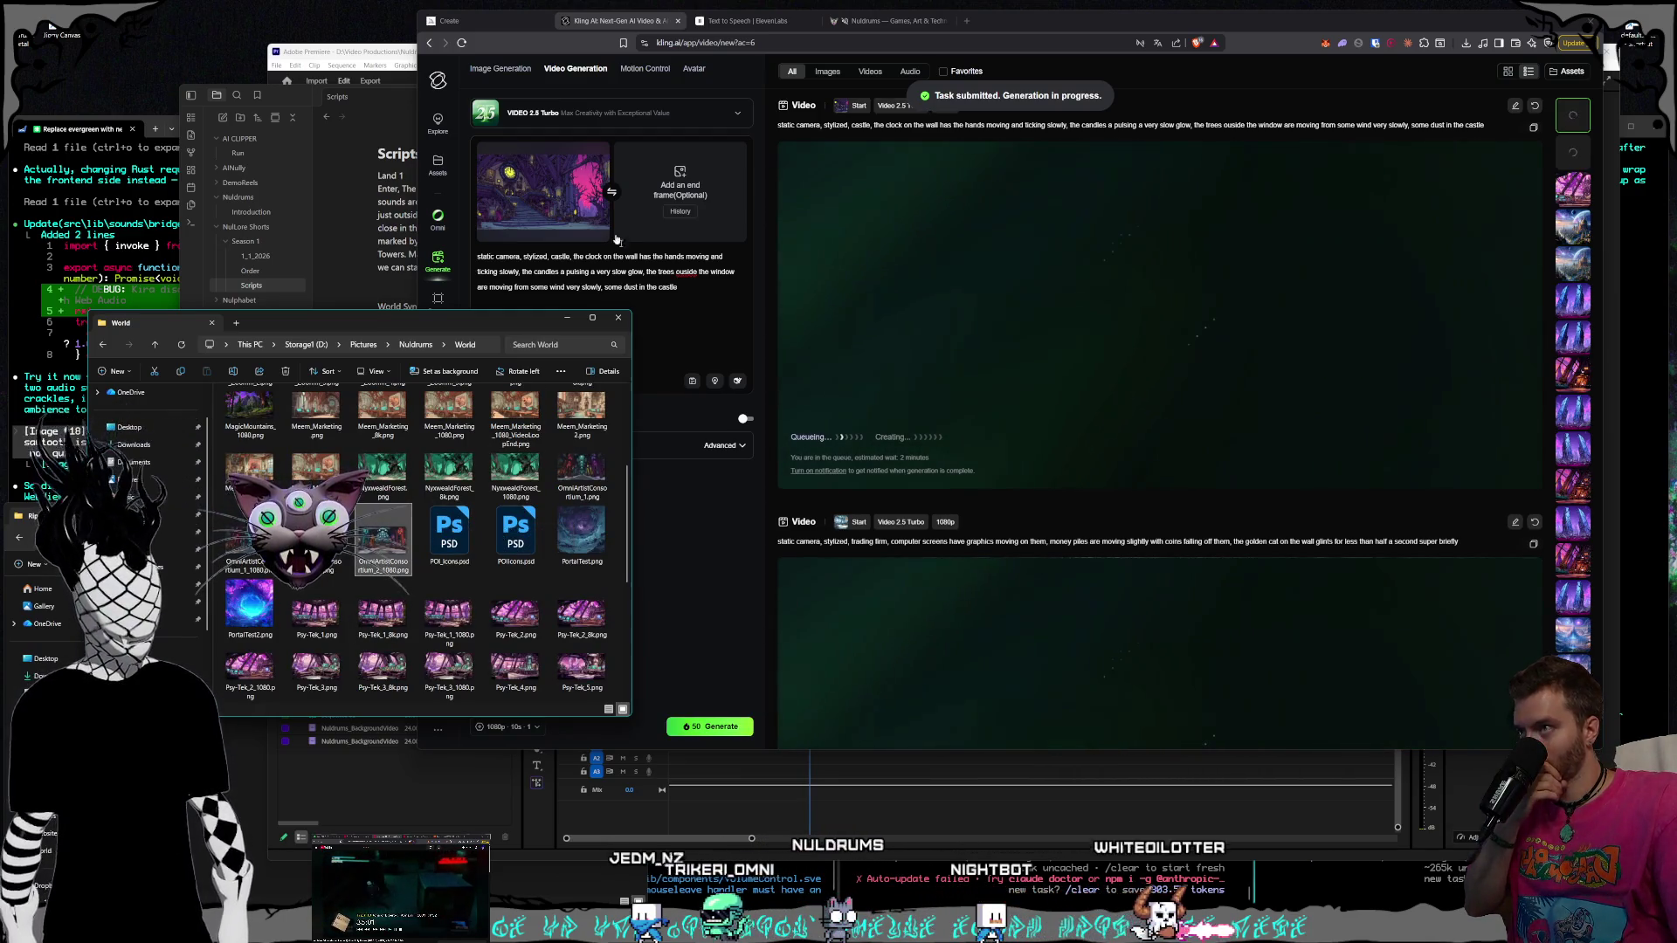
Load the lantern hall image as the new start frame and check it full size
left_click(432, 564)
left_click_drag(382, 561, 528, 179)
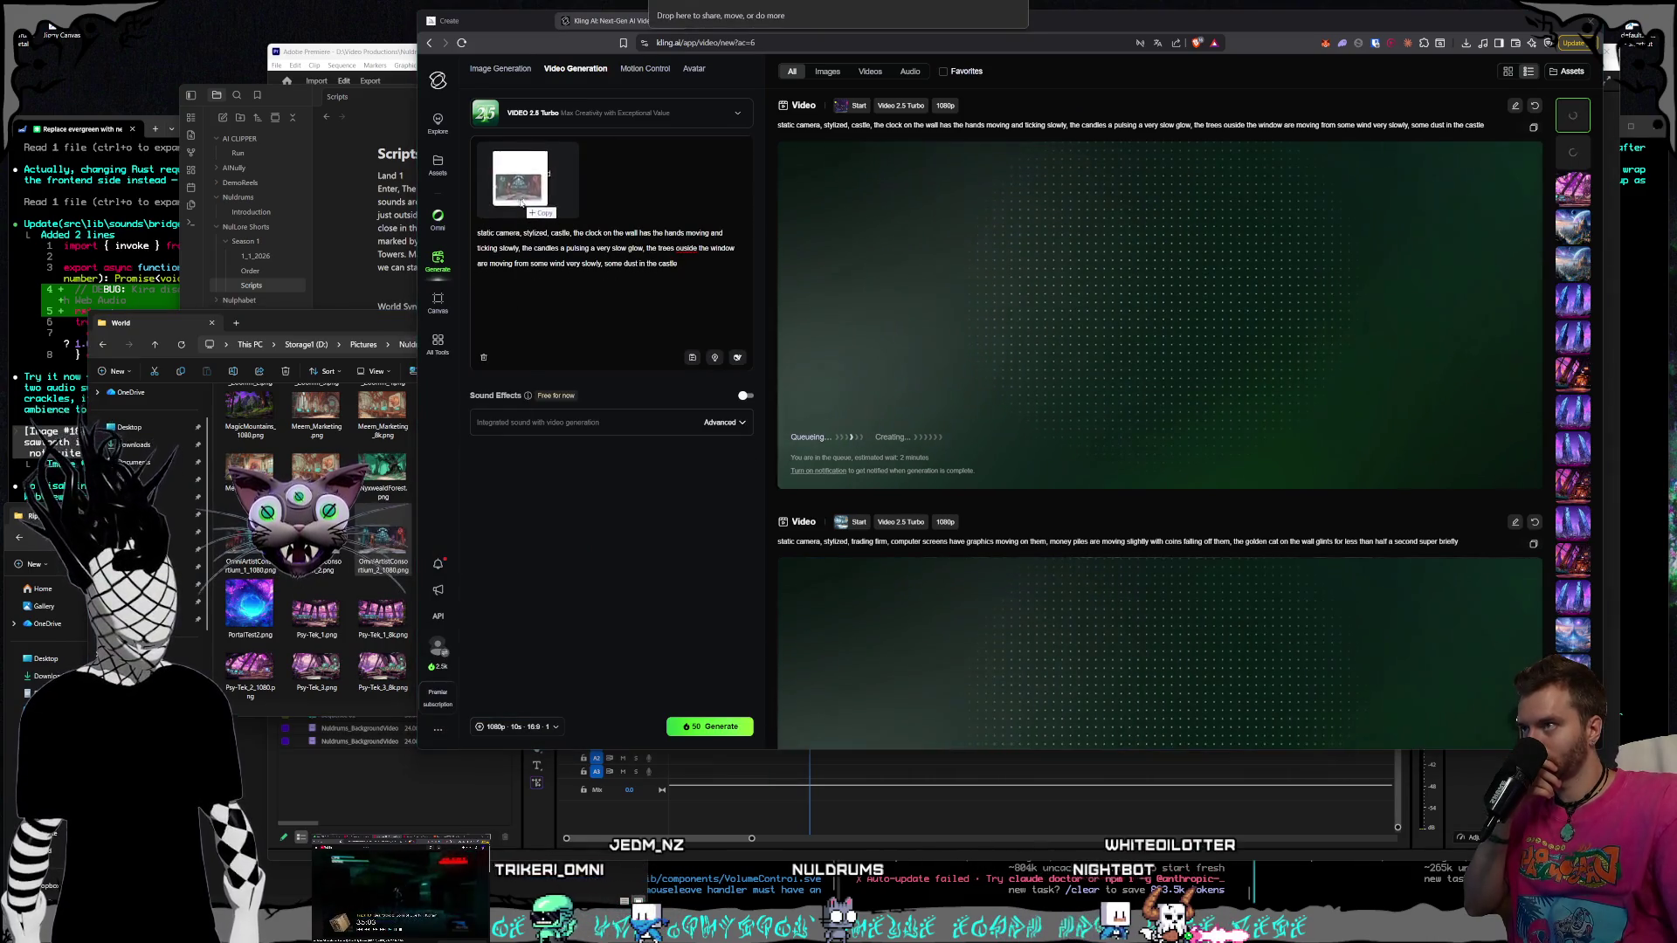
double_click(400, 534)
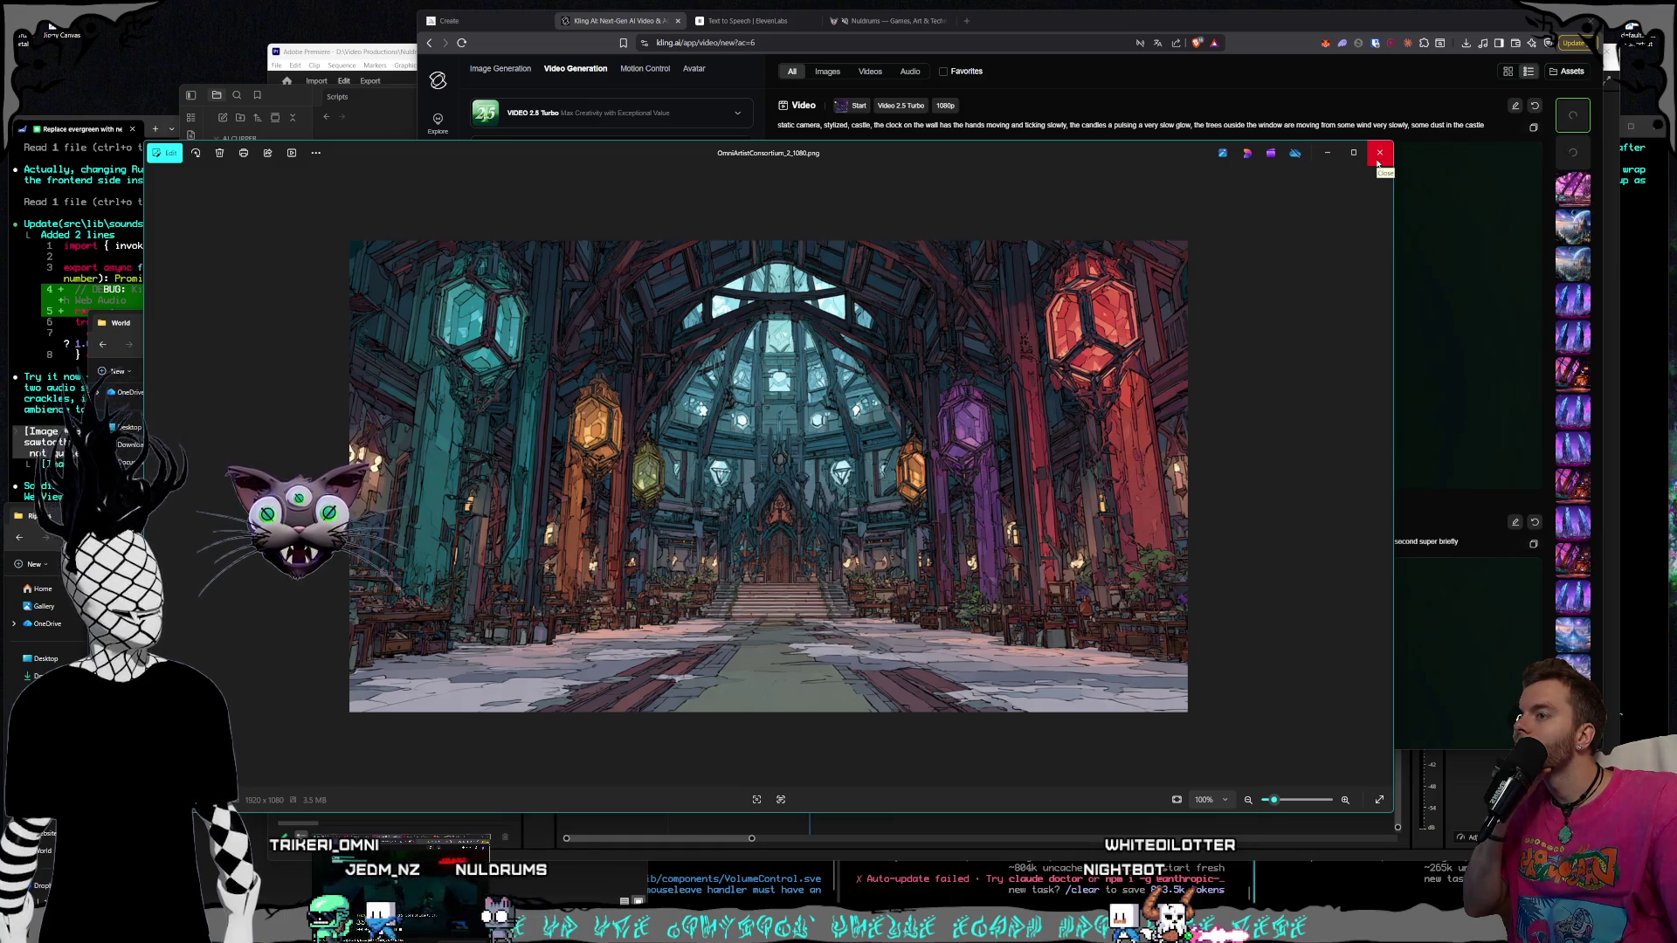
left_click(1378, 160)
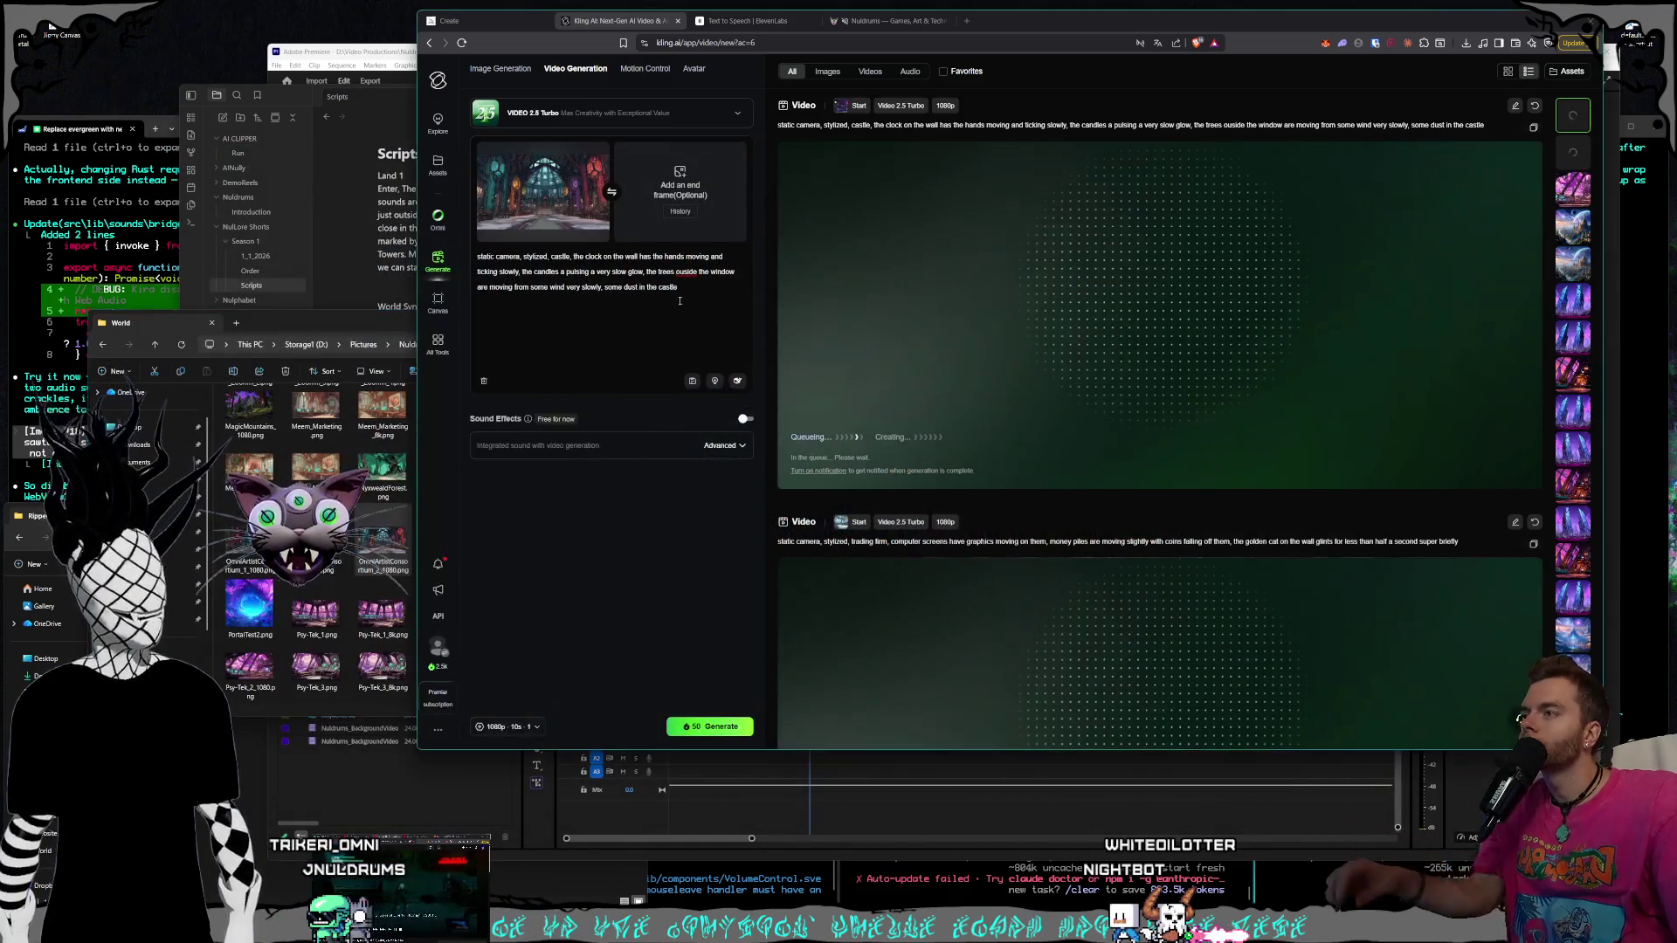
Replace the castle prompt text with colored glass chandeliers swaying slowly and wall sconces pulsing a glow
left_click_drag(679, 288, 553, 258)
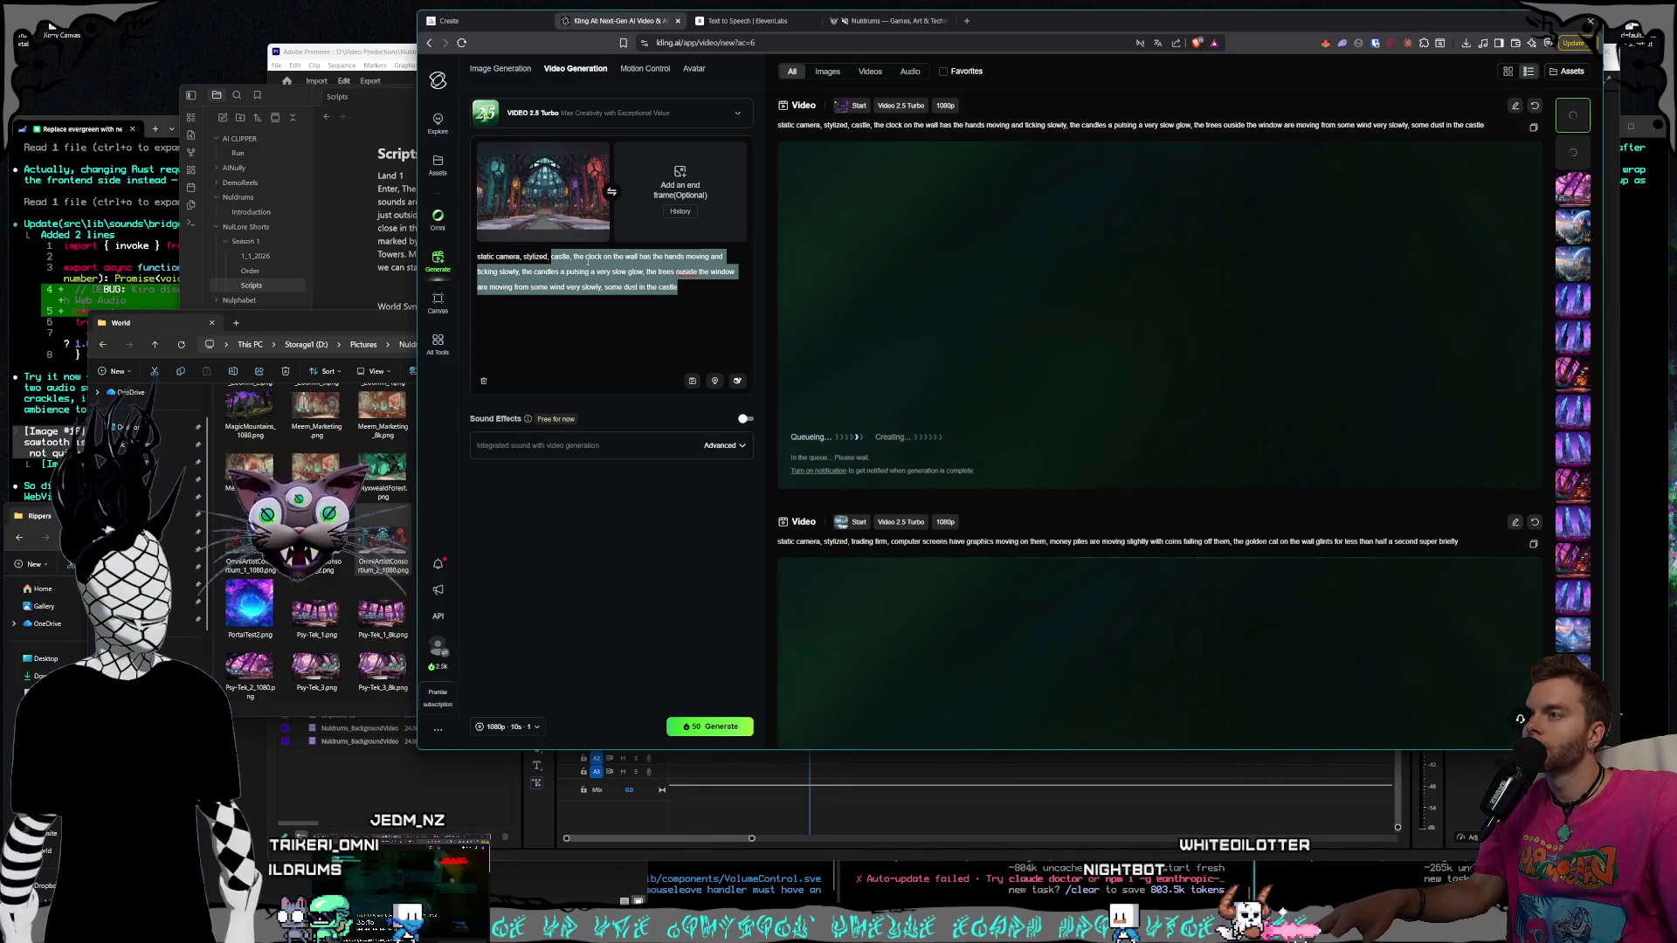
left_click_drag(679, 288, 558, 261)
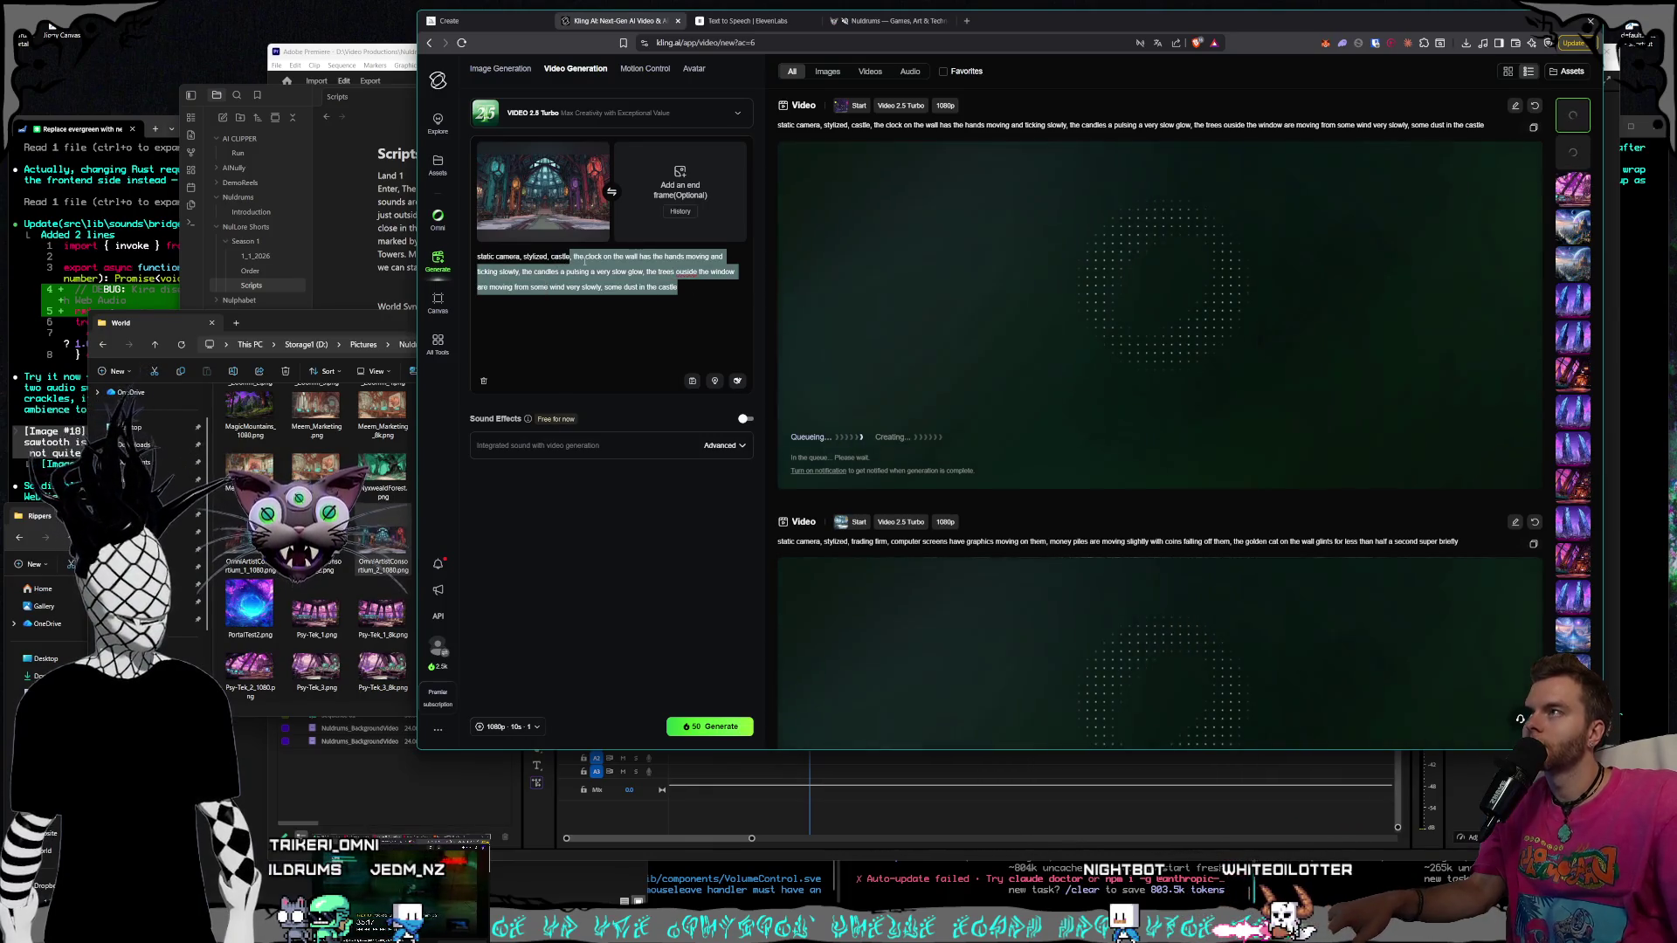
type("ra, stylized, castle room, g")
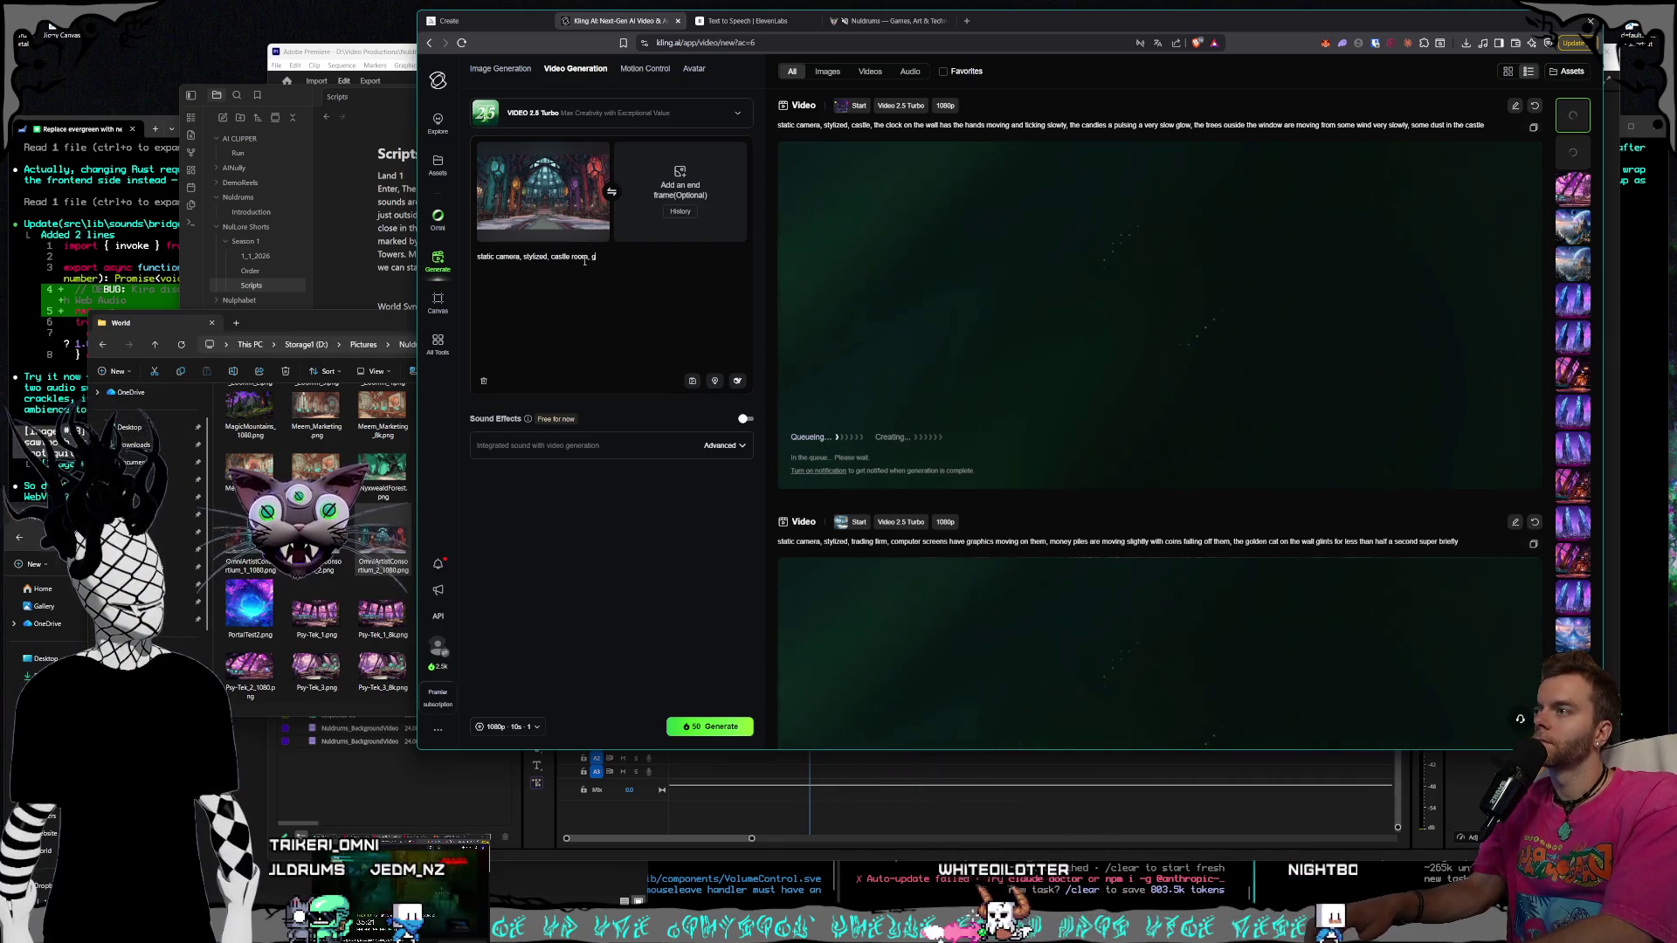
type("ored glass")
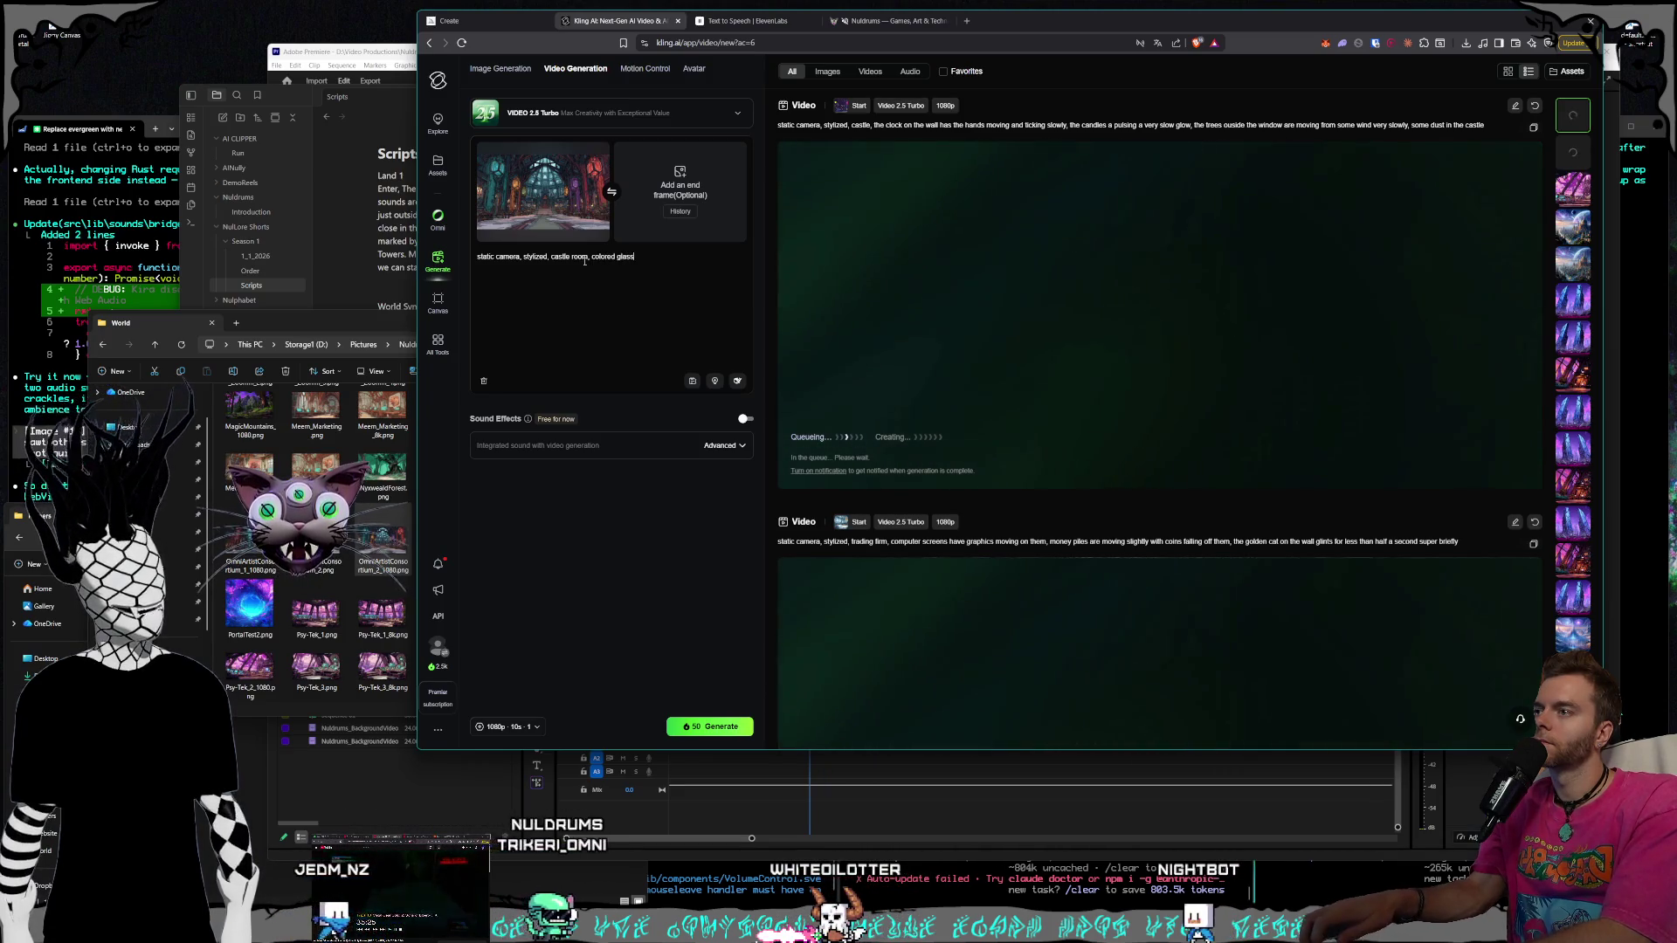
type("r")
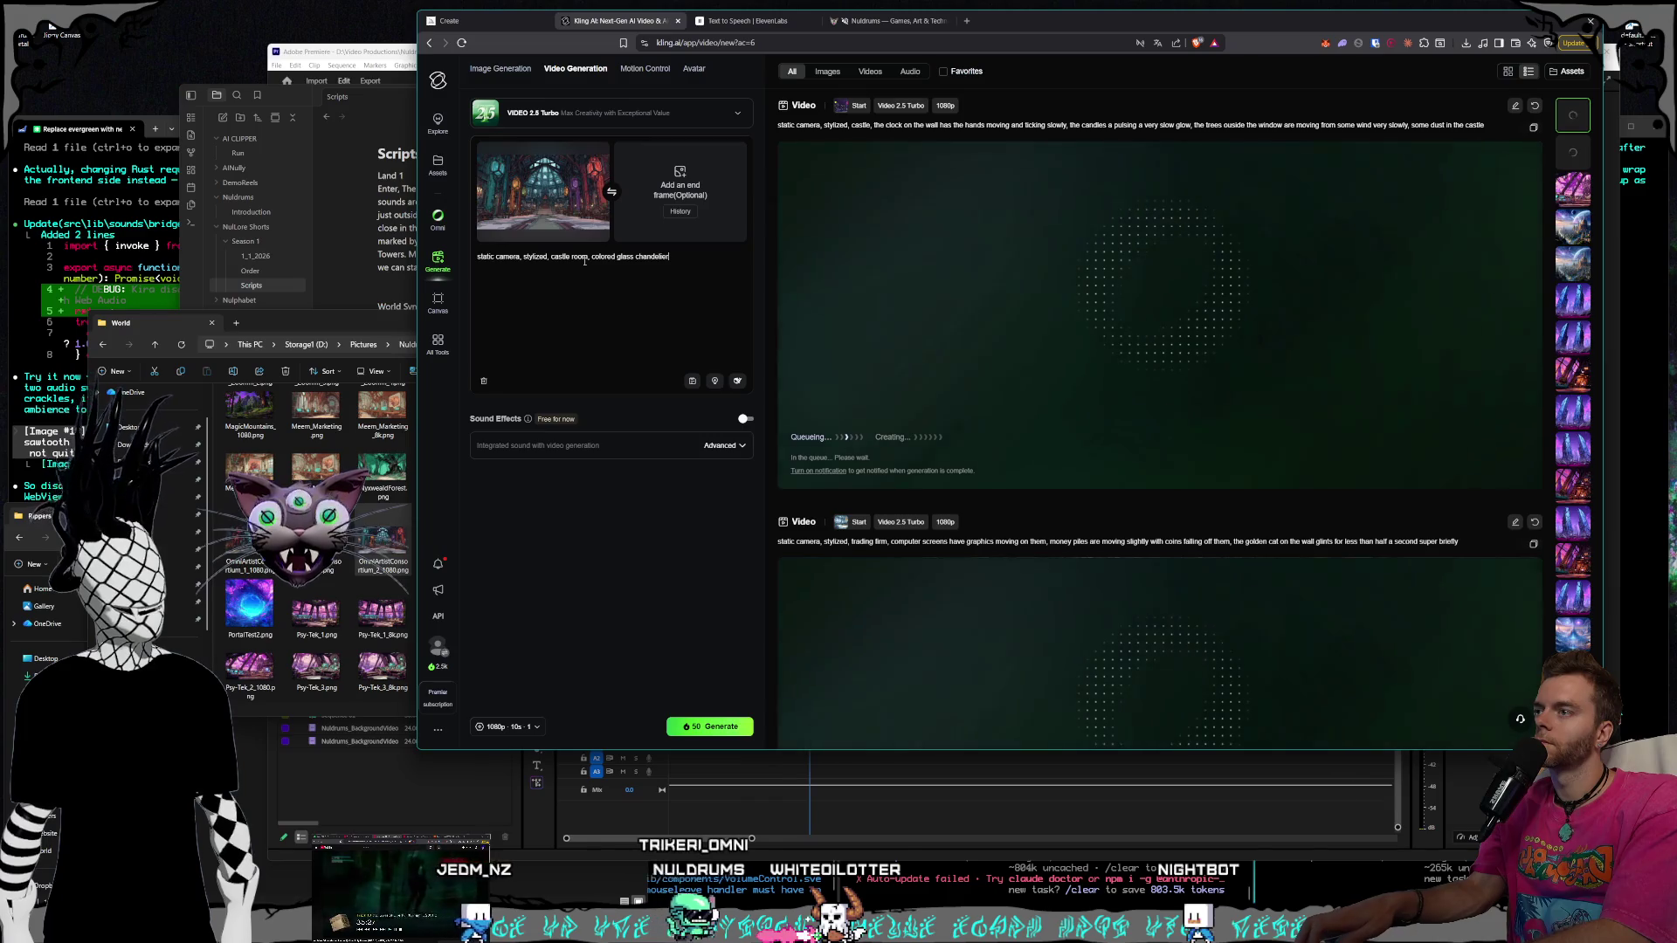
type("s sway")
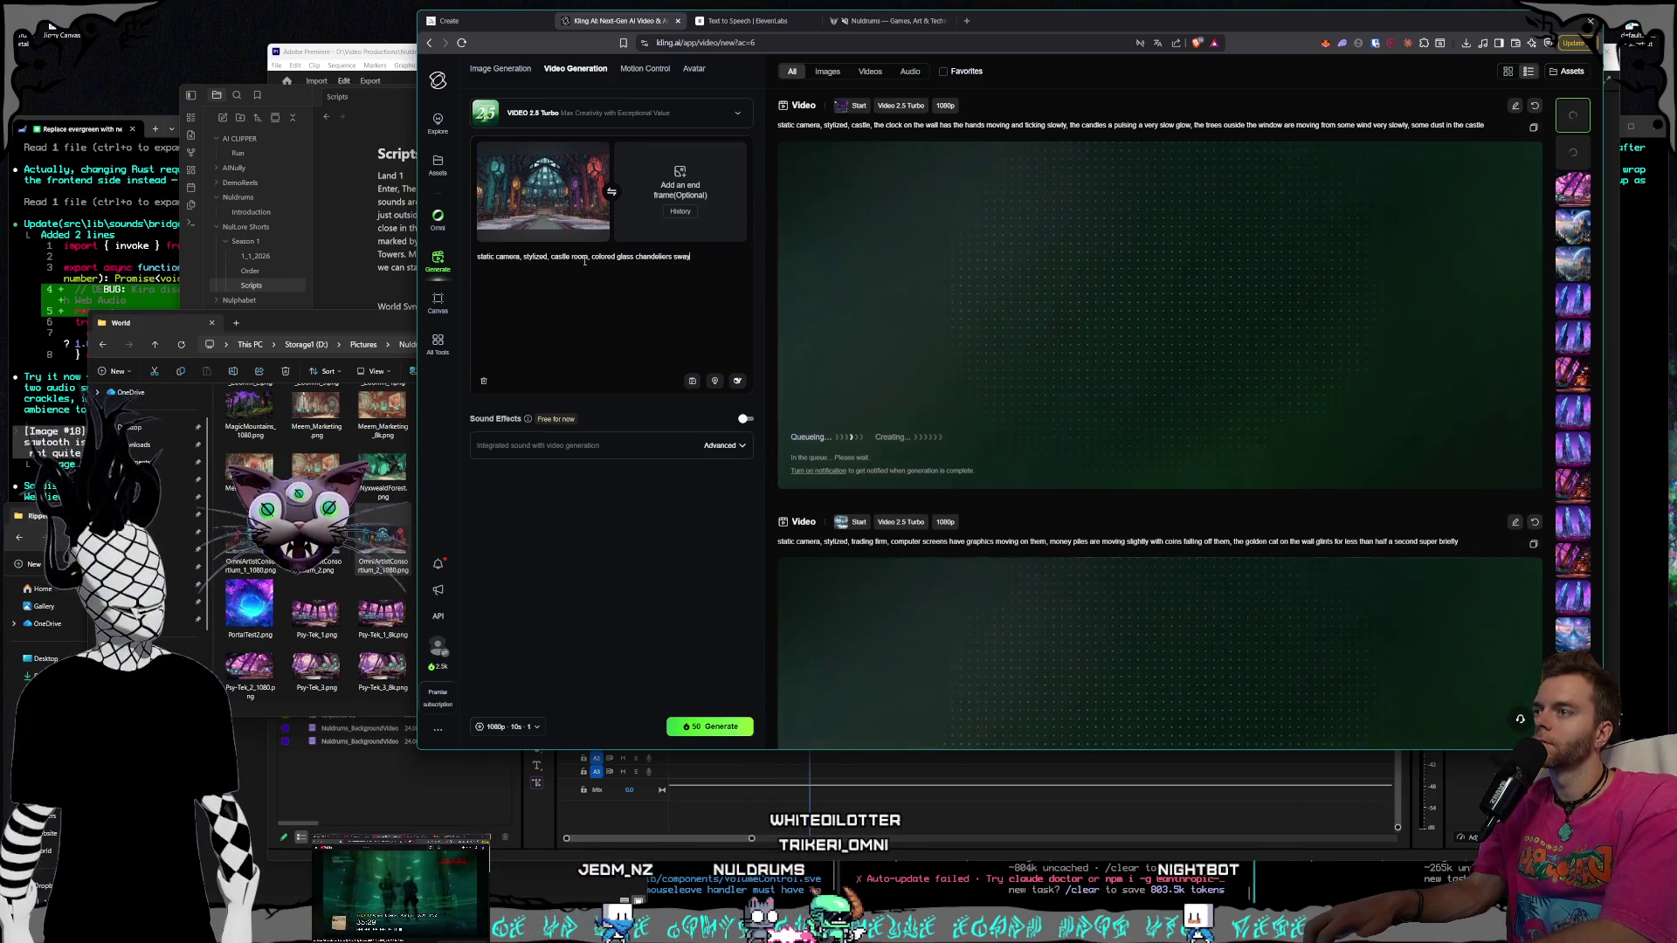
type("ingrth slowly,")
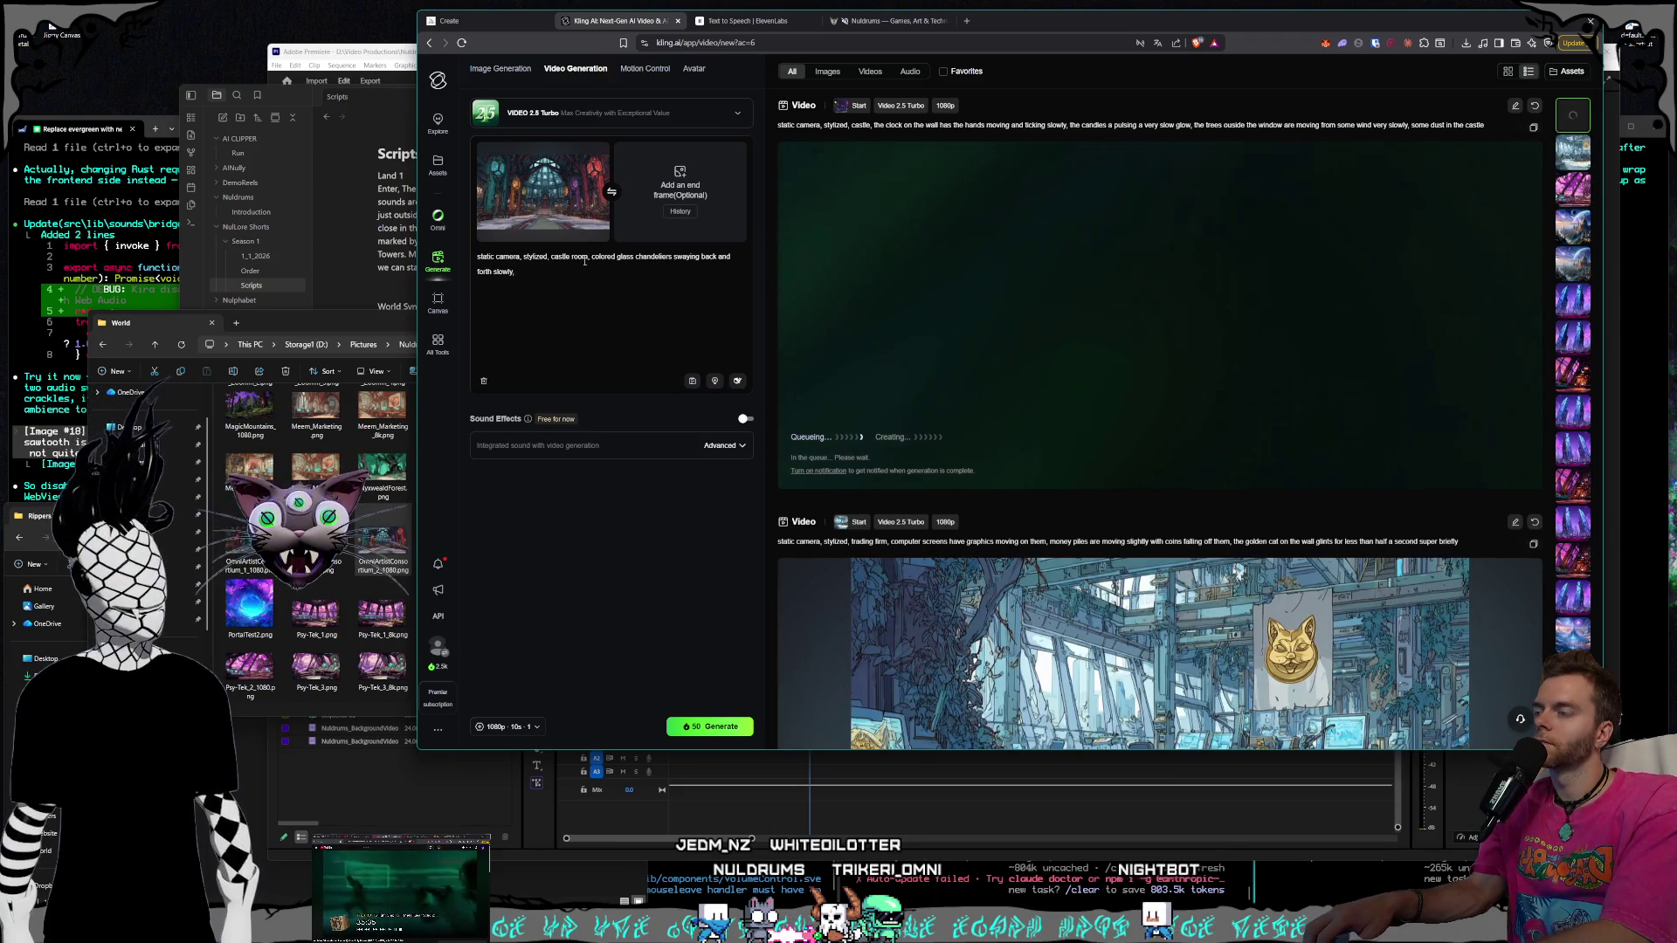
type("onces ")
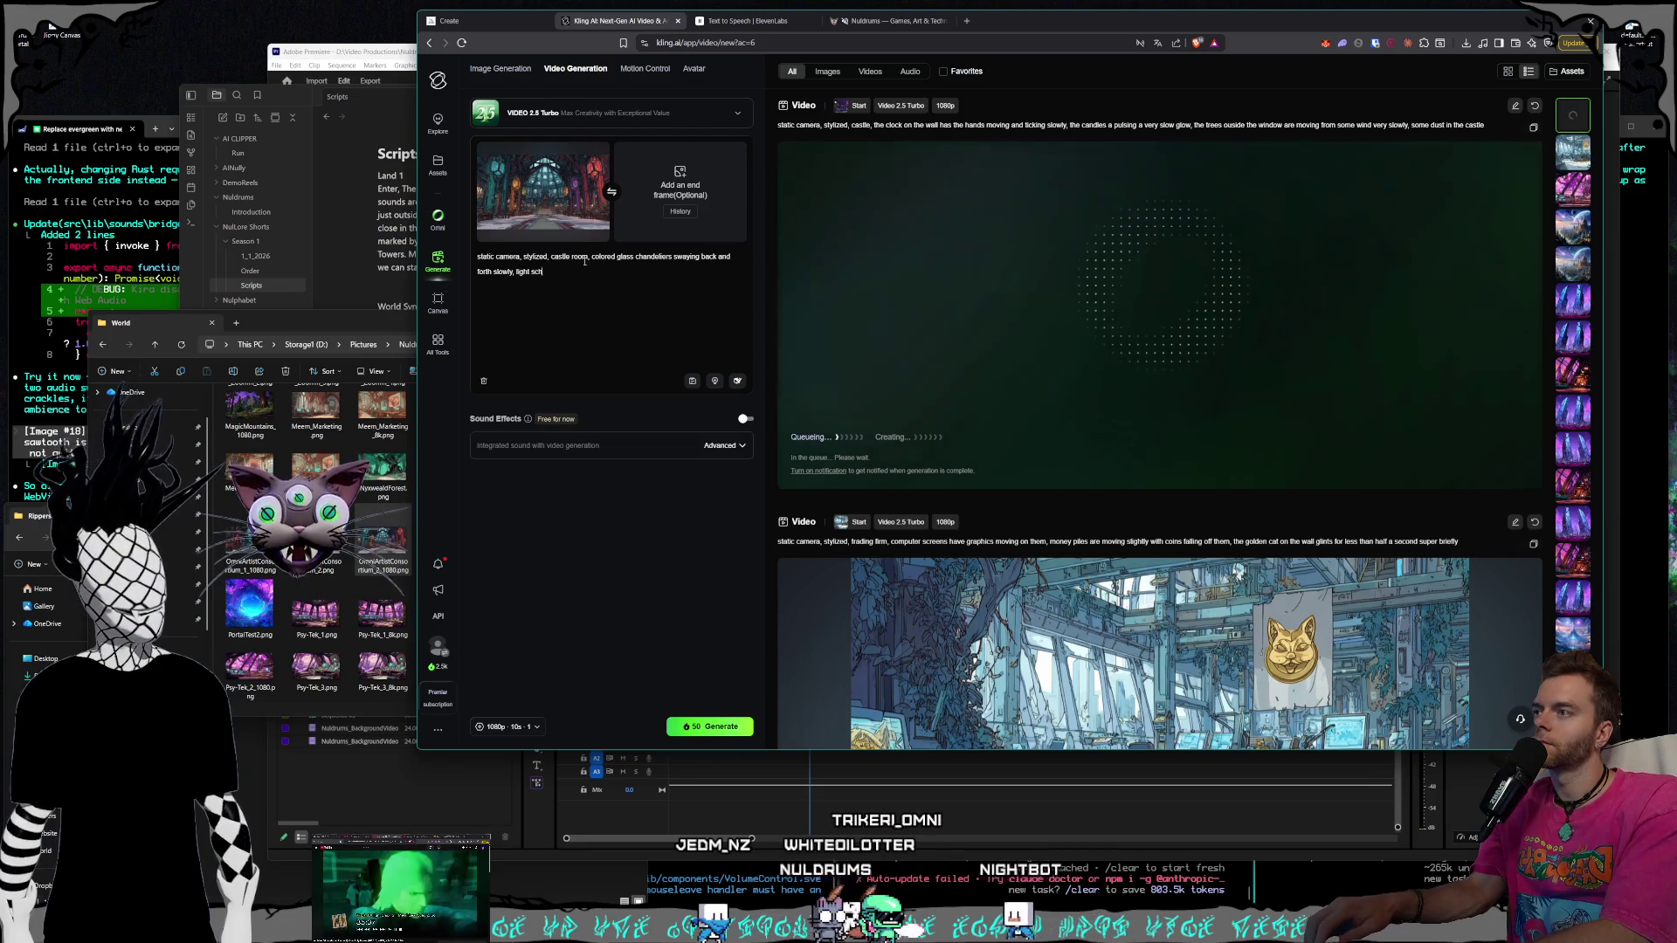
type("on the wal")
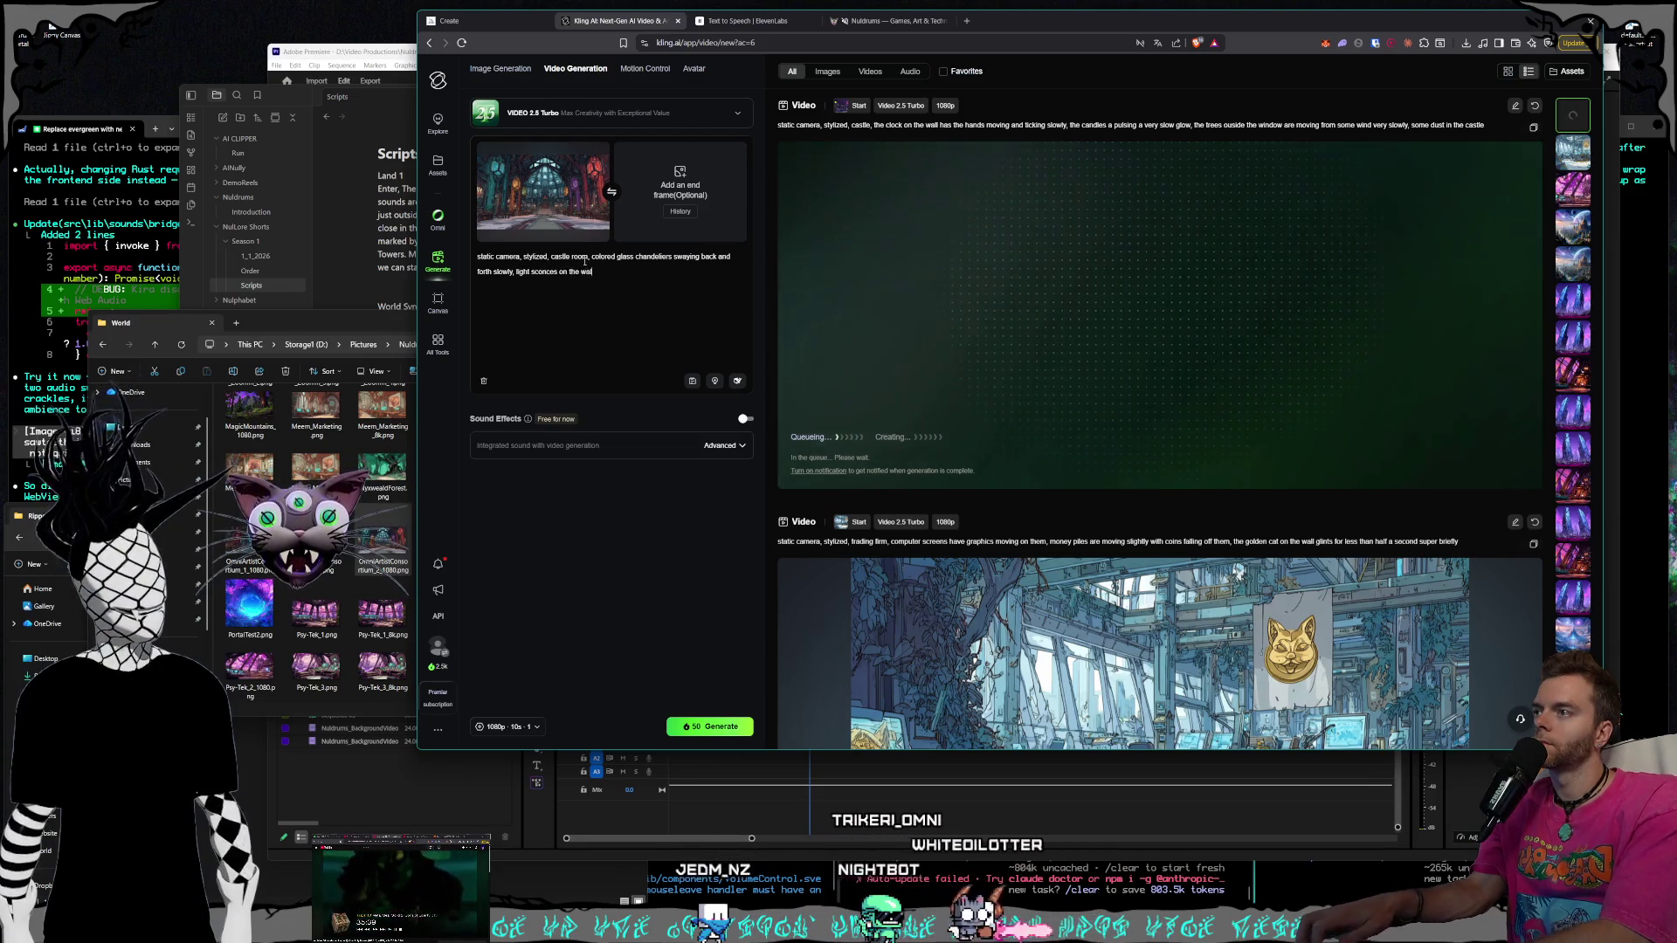
type("ls are pl")
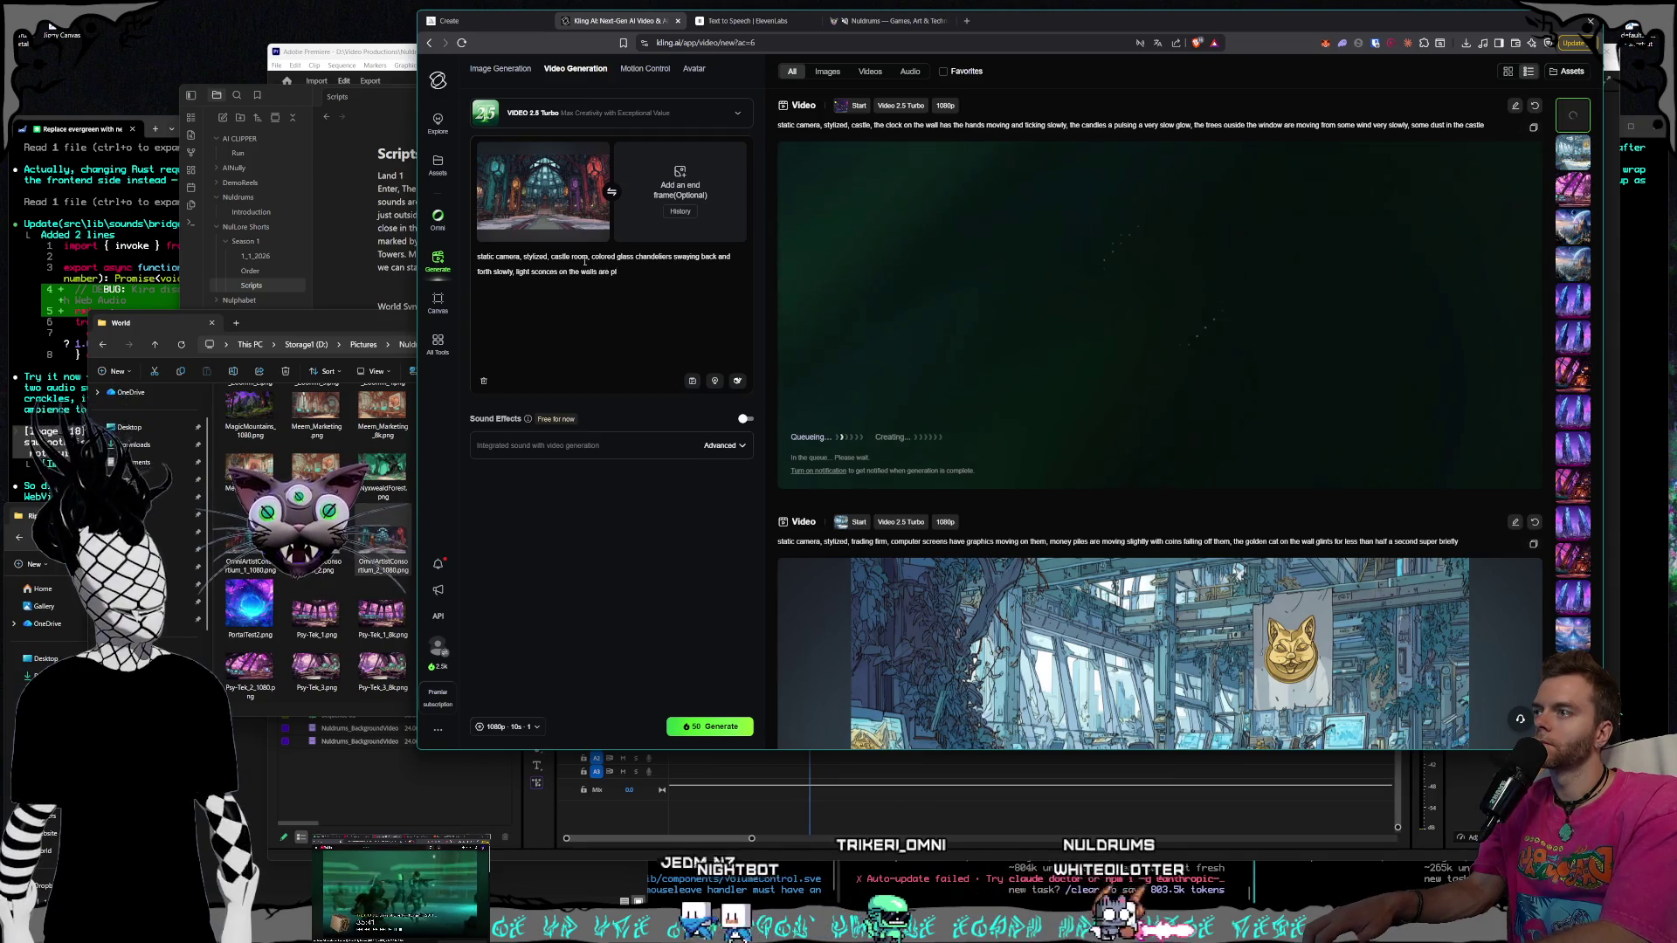
key("BackSpace")
type("ulsing a")
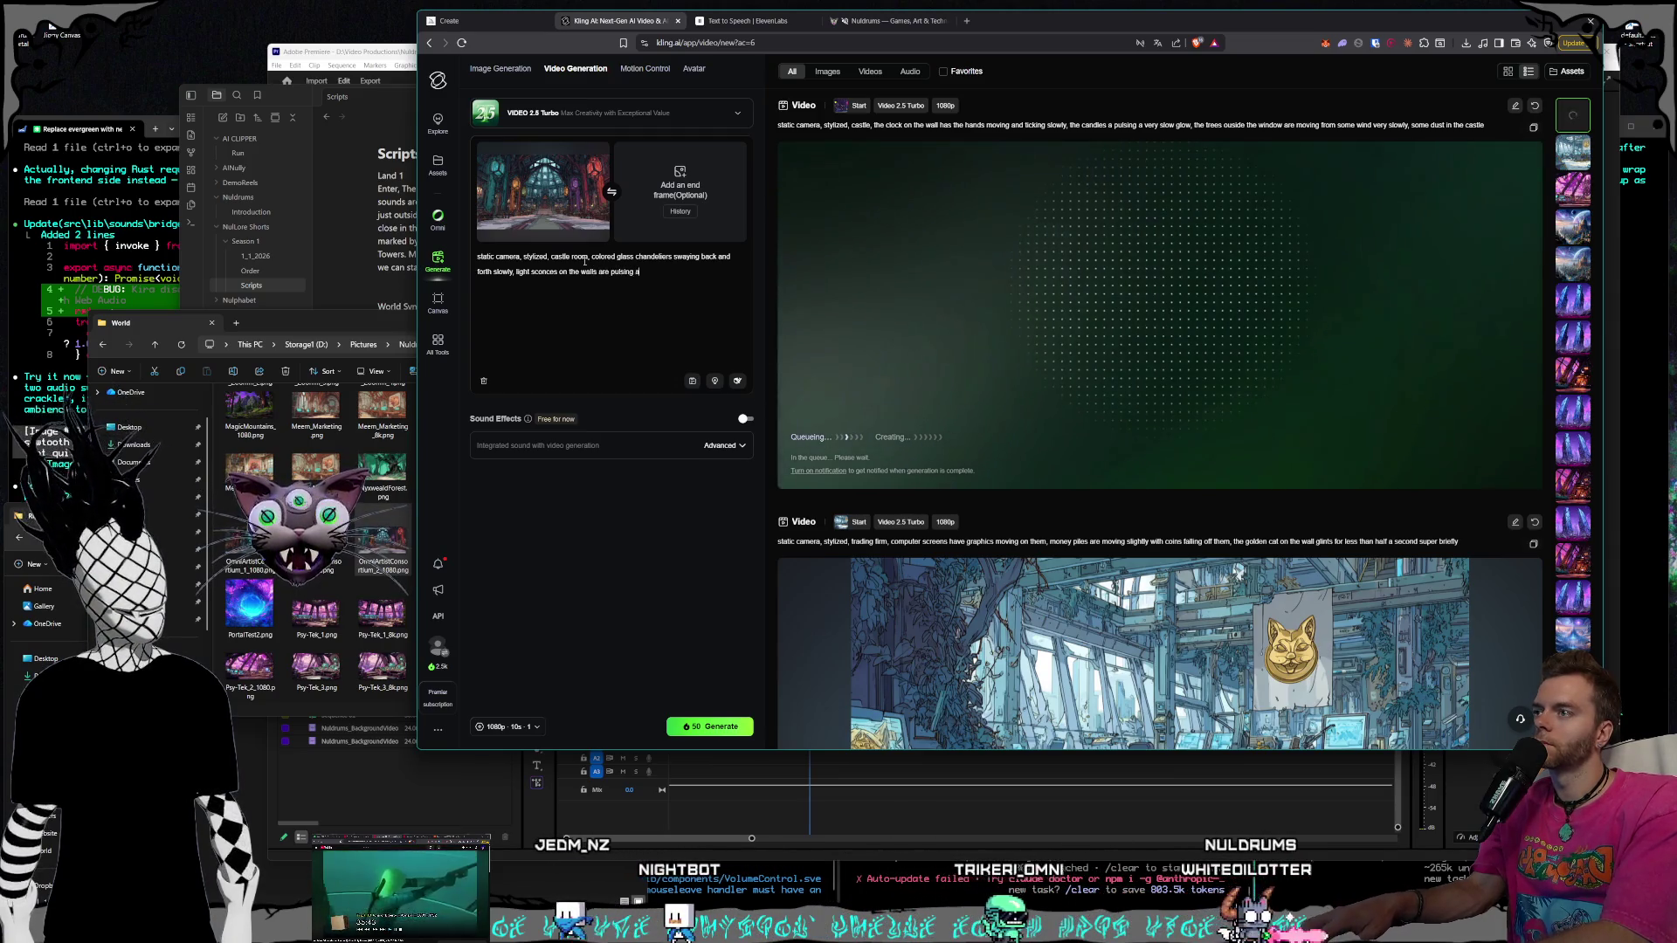
type(" glow slowly")
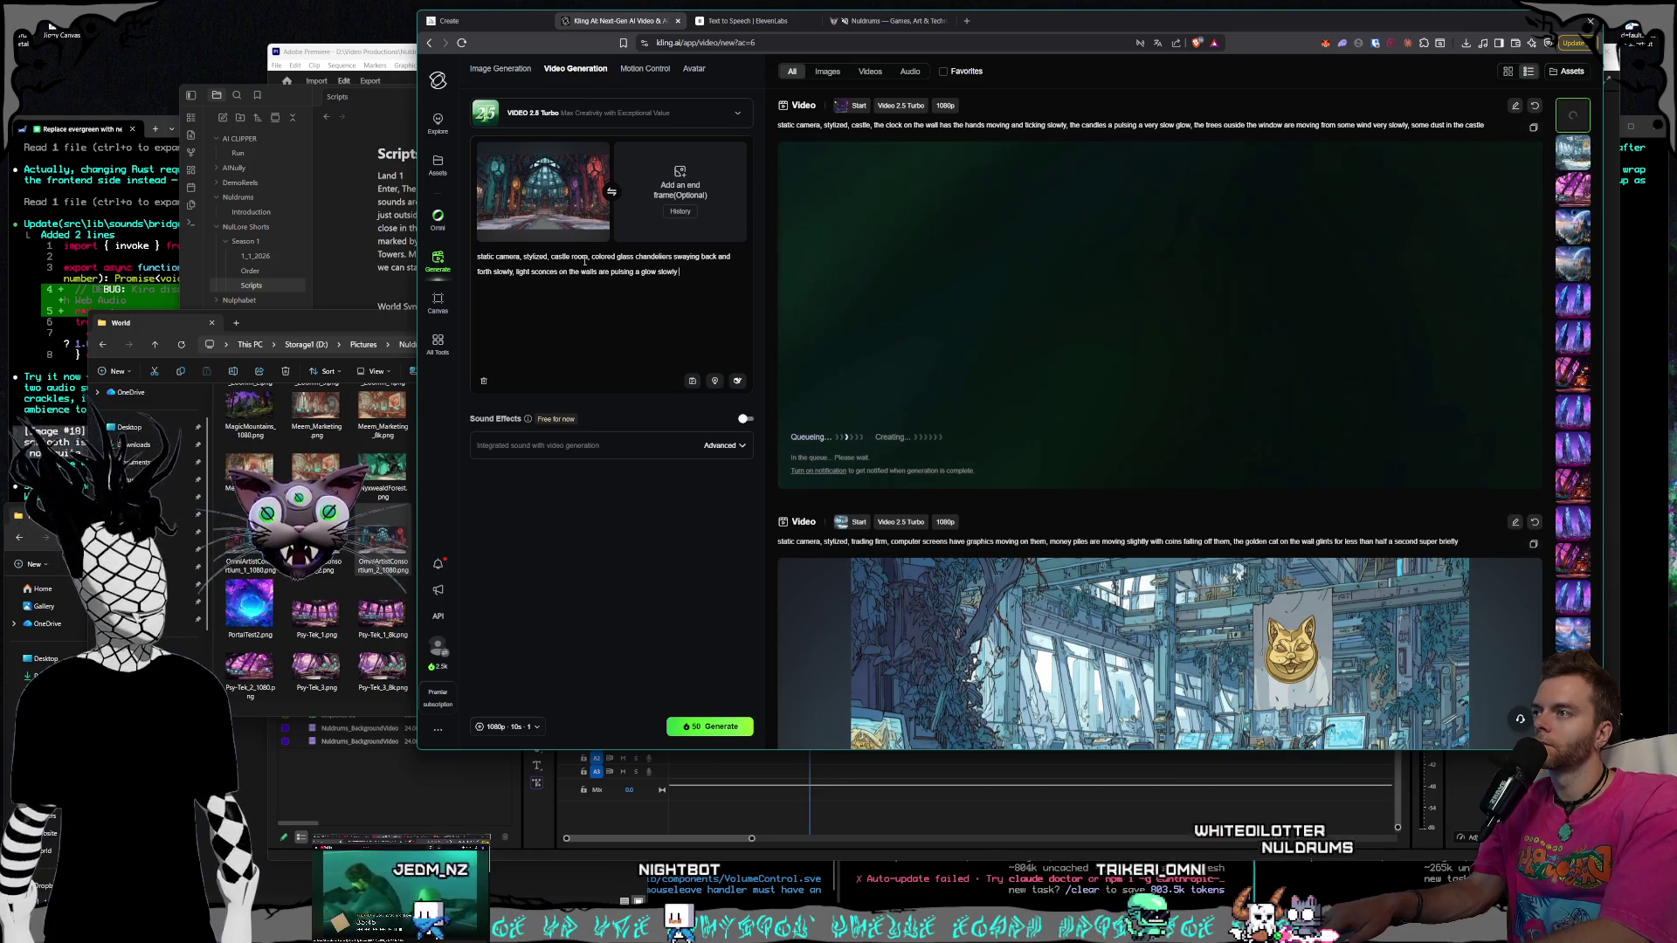
type(",")
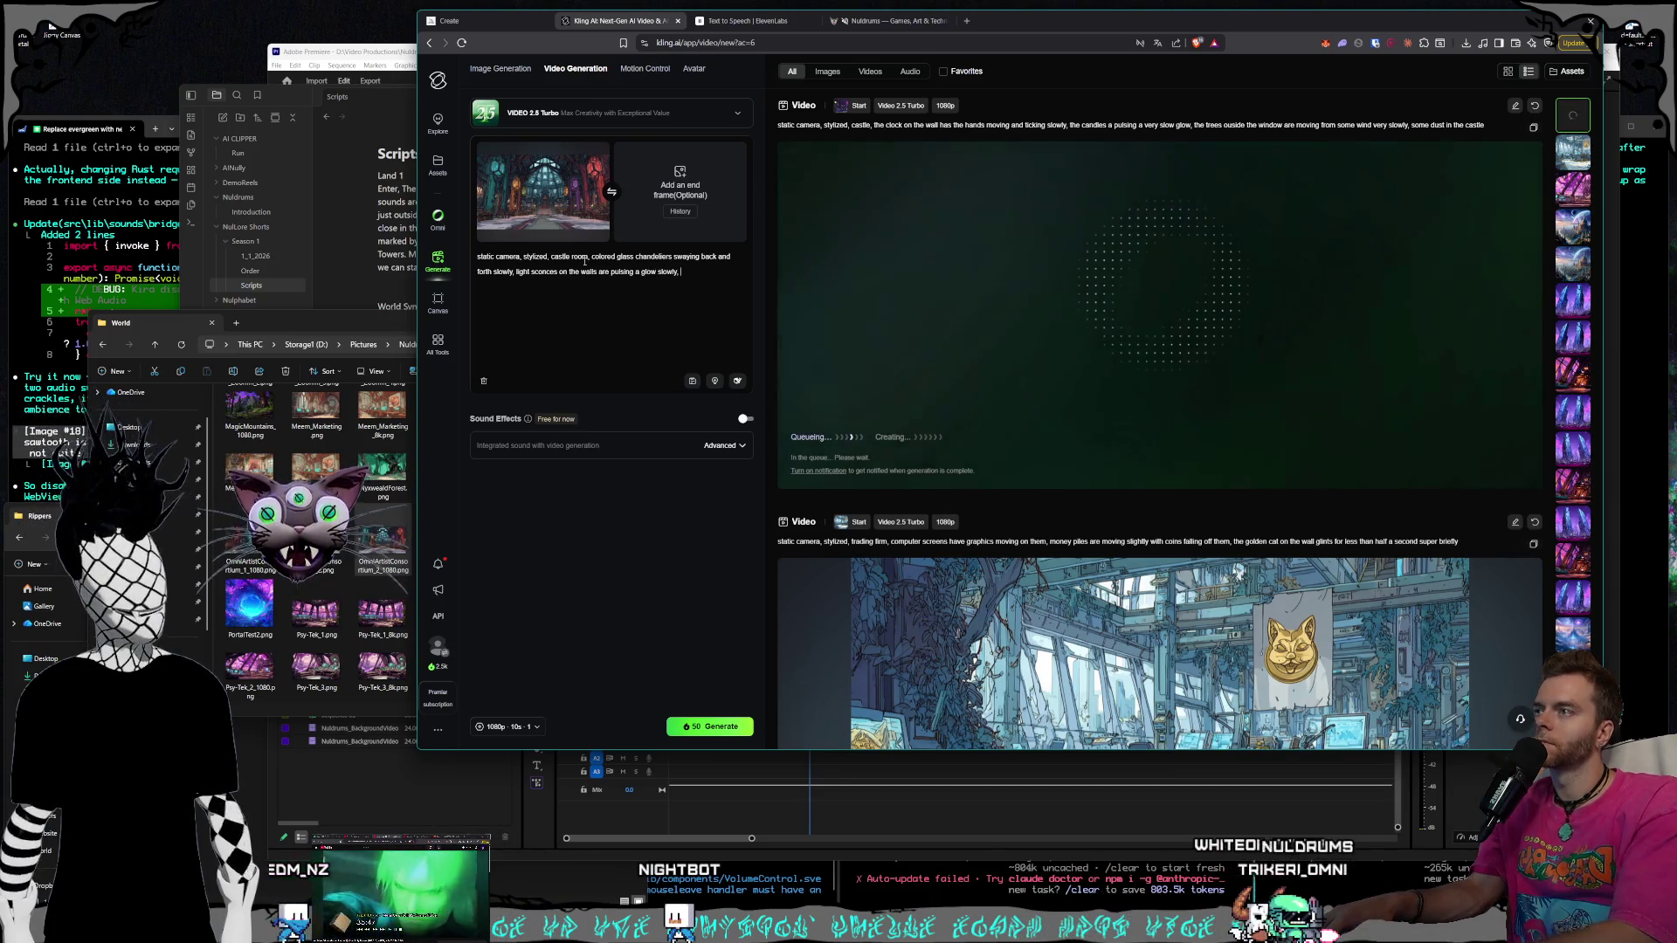
scroll(1161, 419, "down", 4)
Play the finished trading-firm video with the golden cat
left_click(1088, 394)
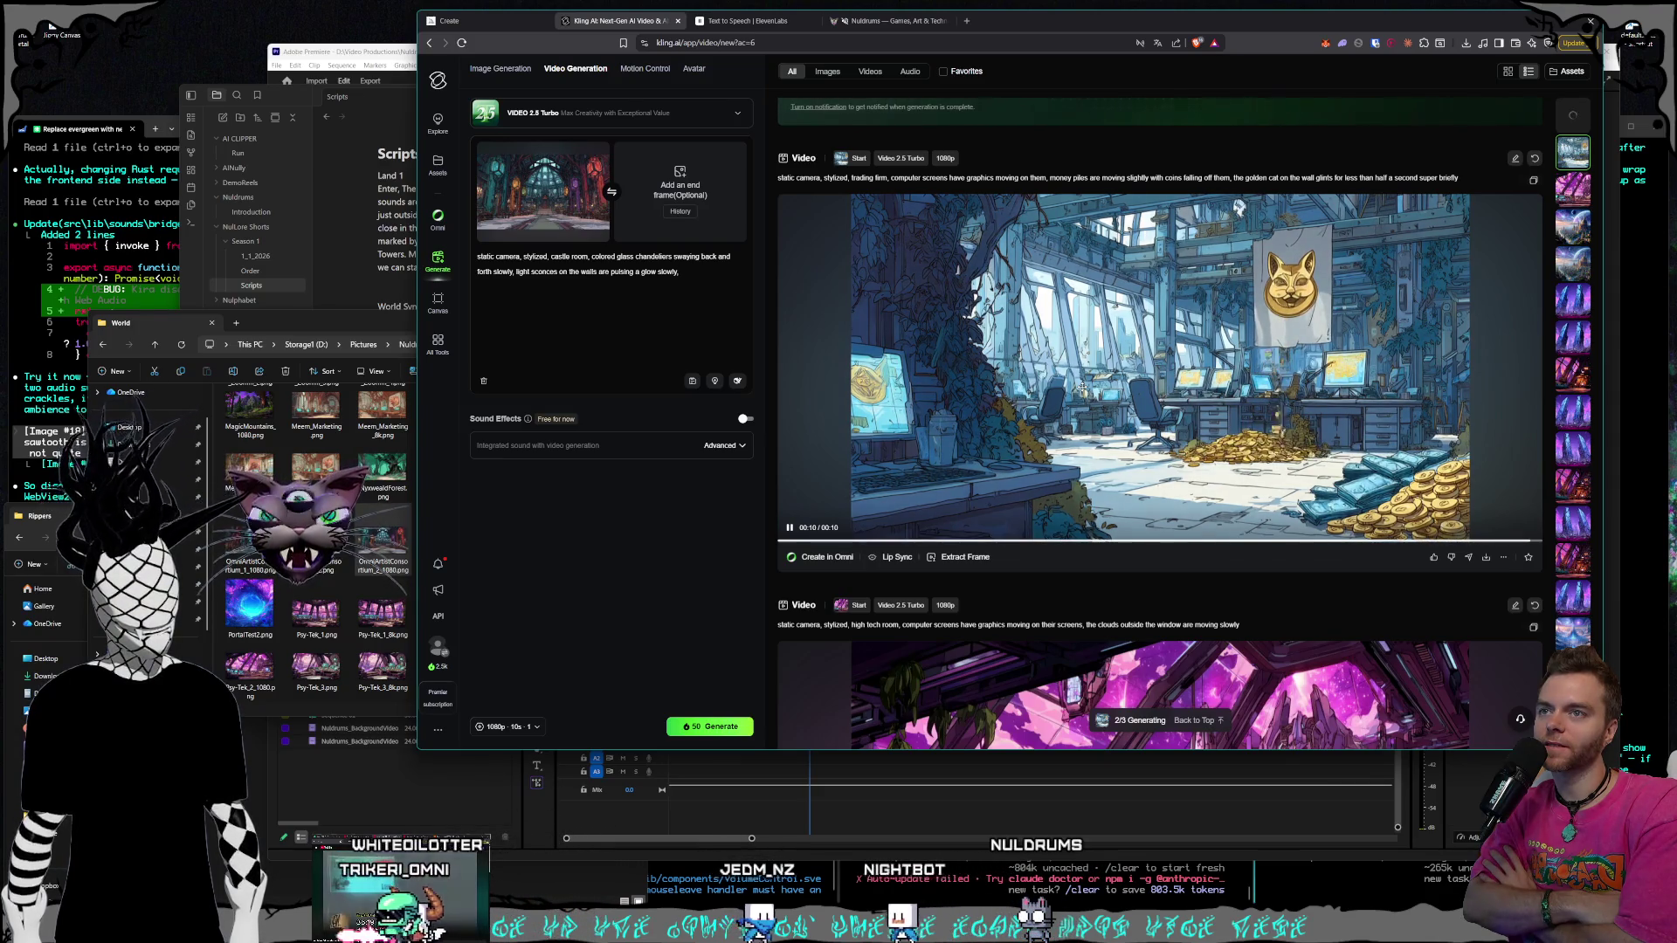
Capture a trading-firm video frame as the start frame and set Shiddy_Capital_1080.png as the end frame
left_click(961, 560)
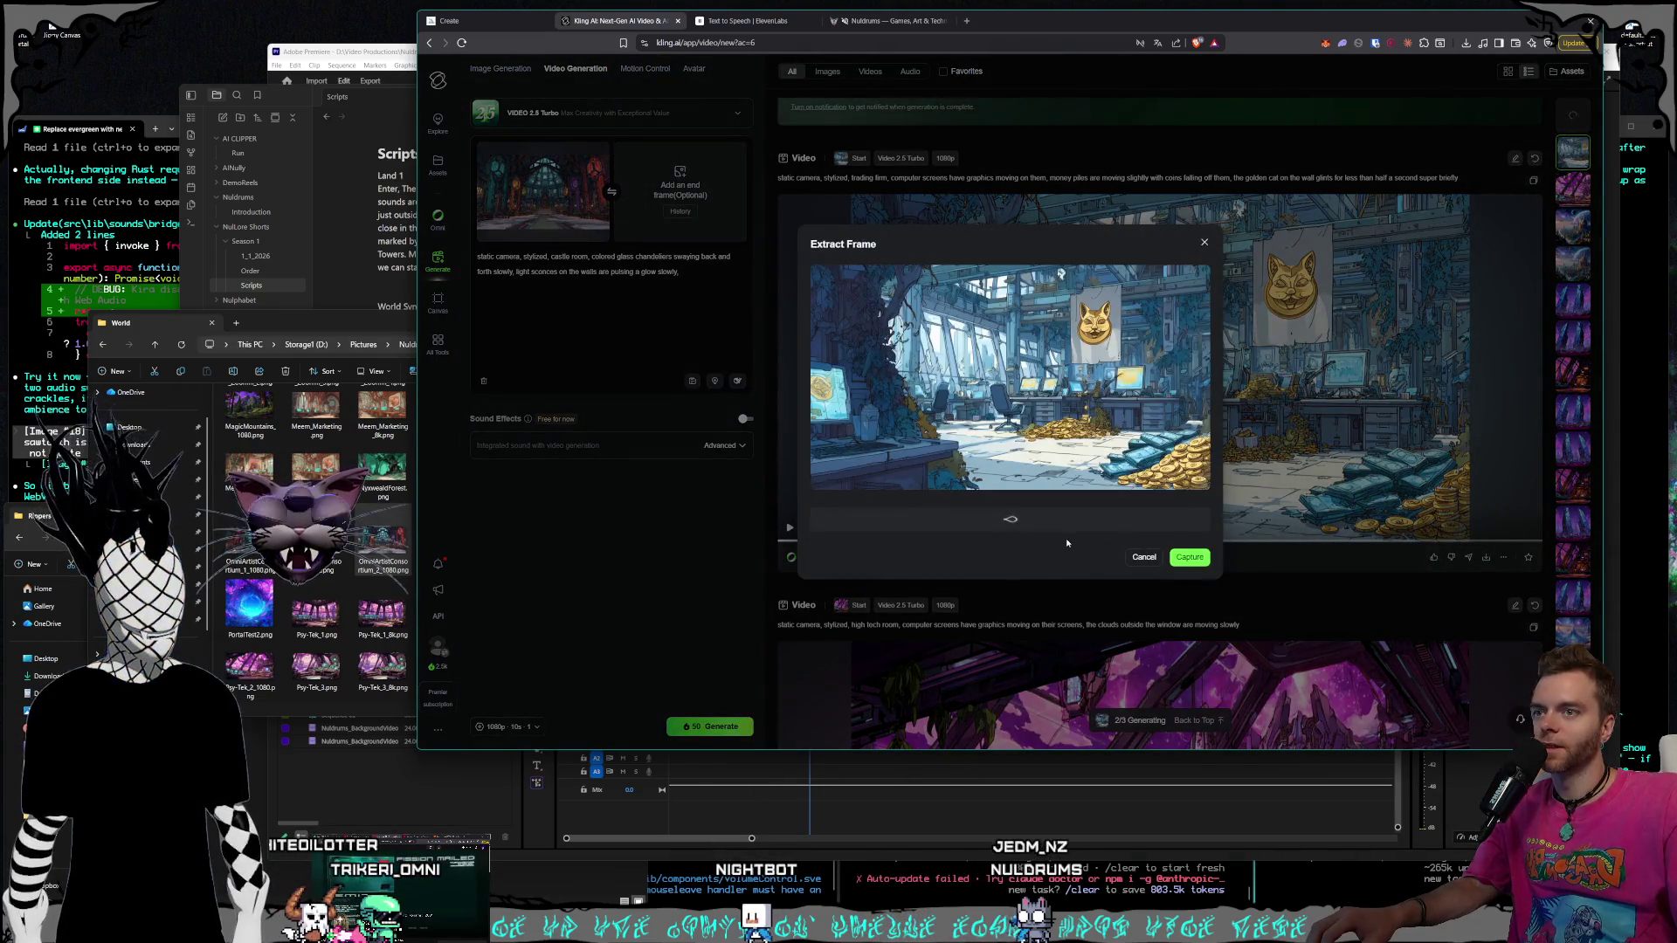
left_click(1201, 561)
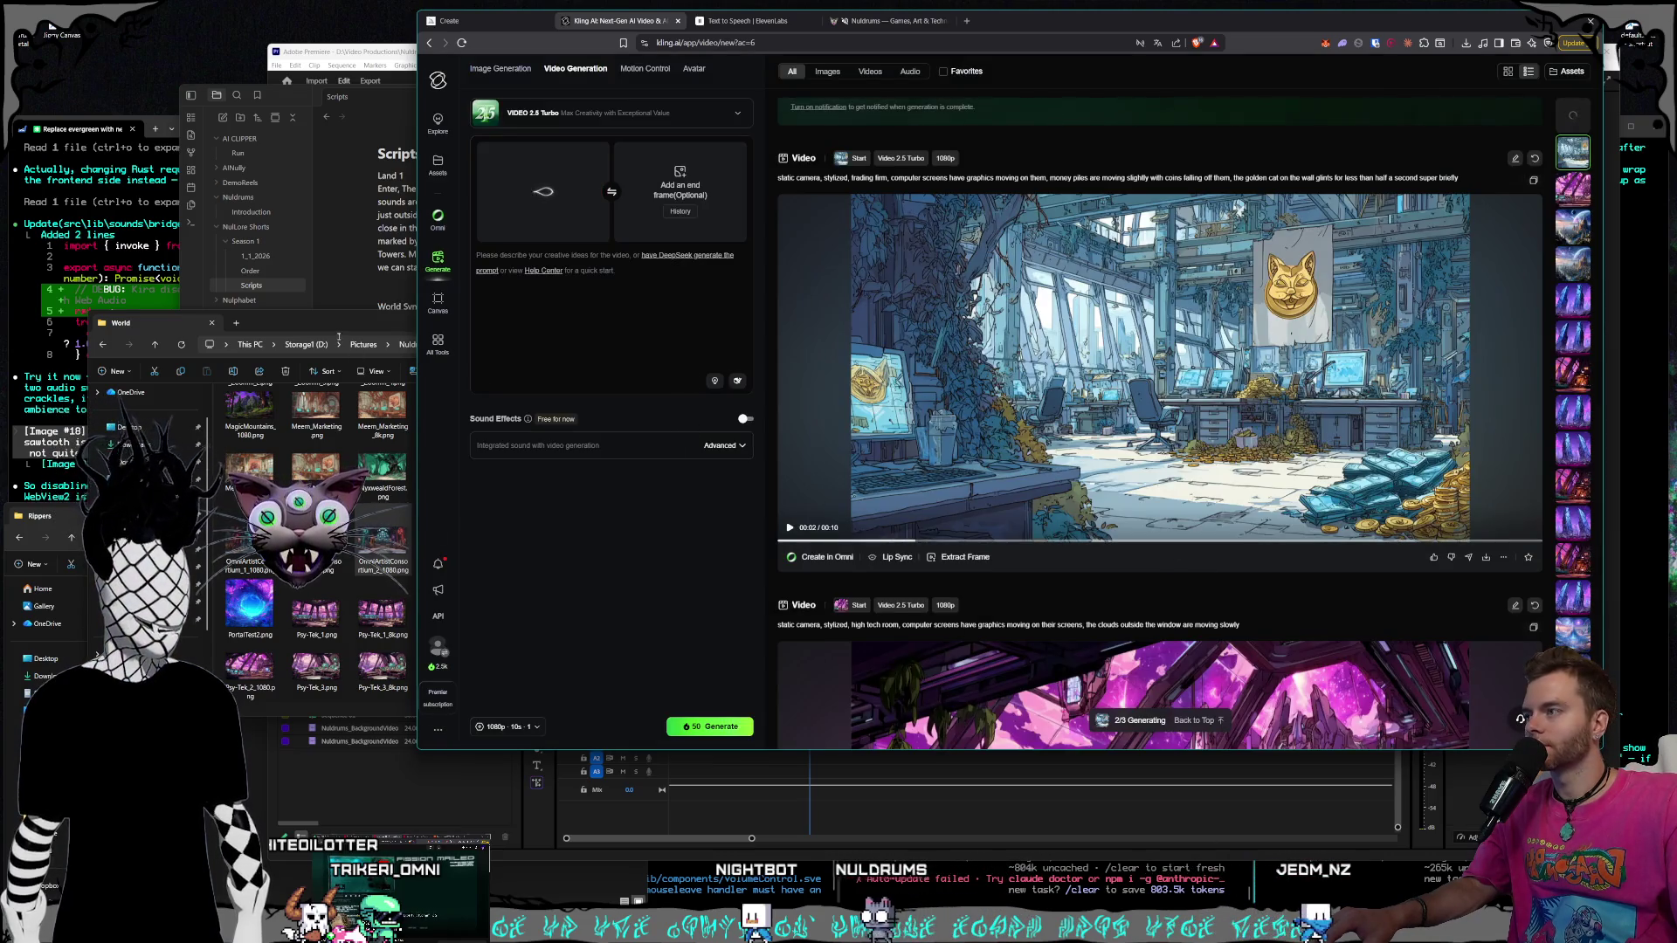
left_click(382, 549)
scroll(485, 614, "up", 3)
scroll(476, 564, "down", 10)
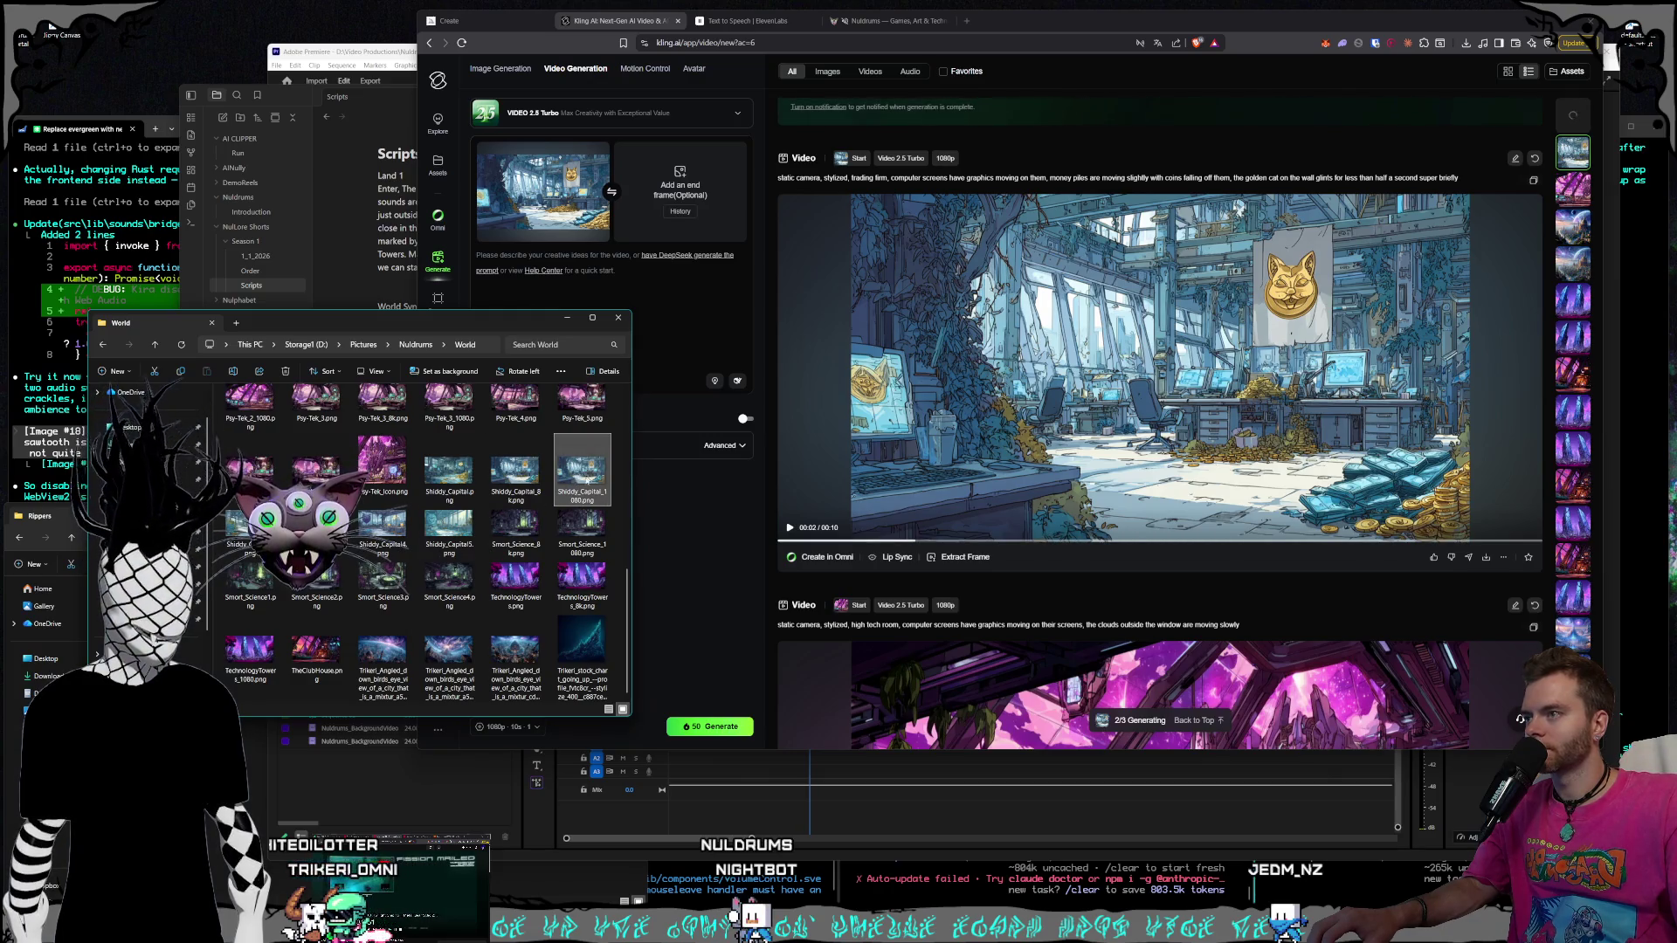
left_click_drag(587, 481, 681, 192)
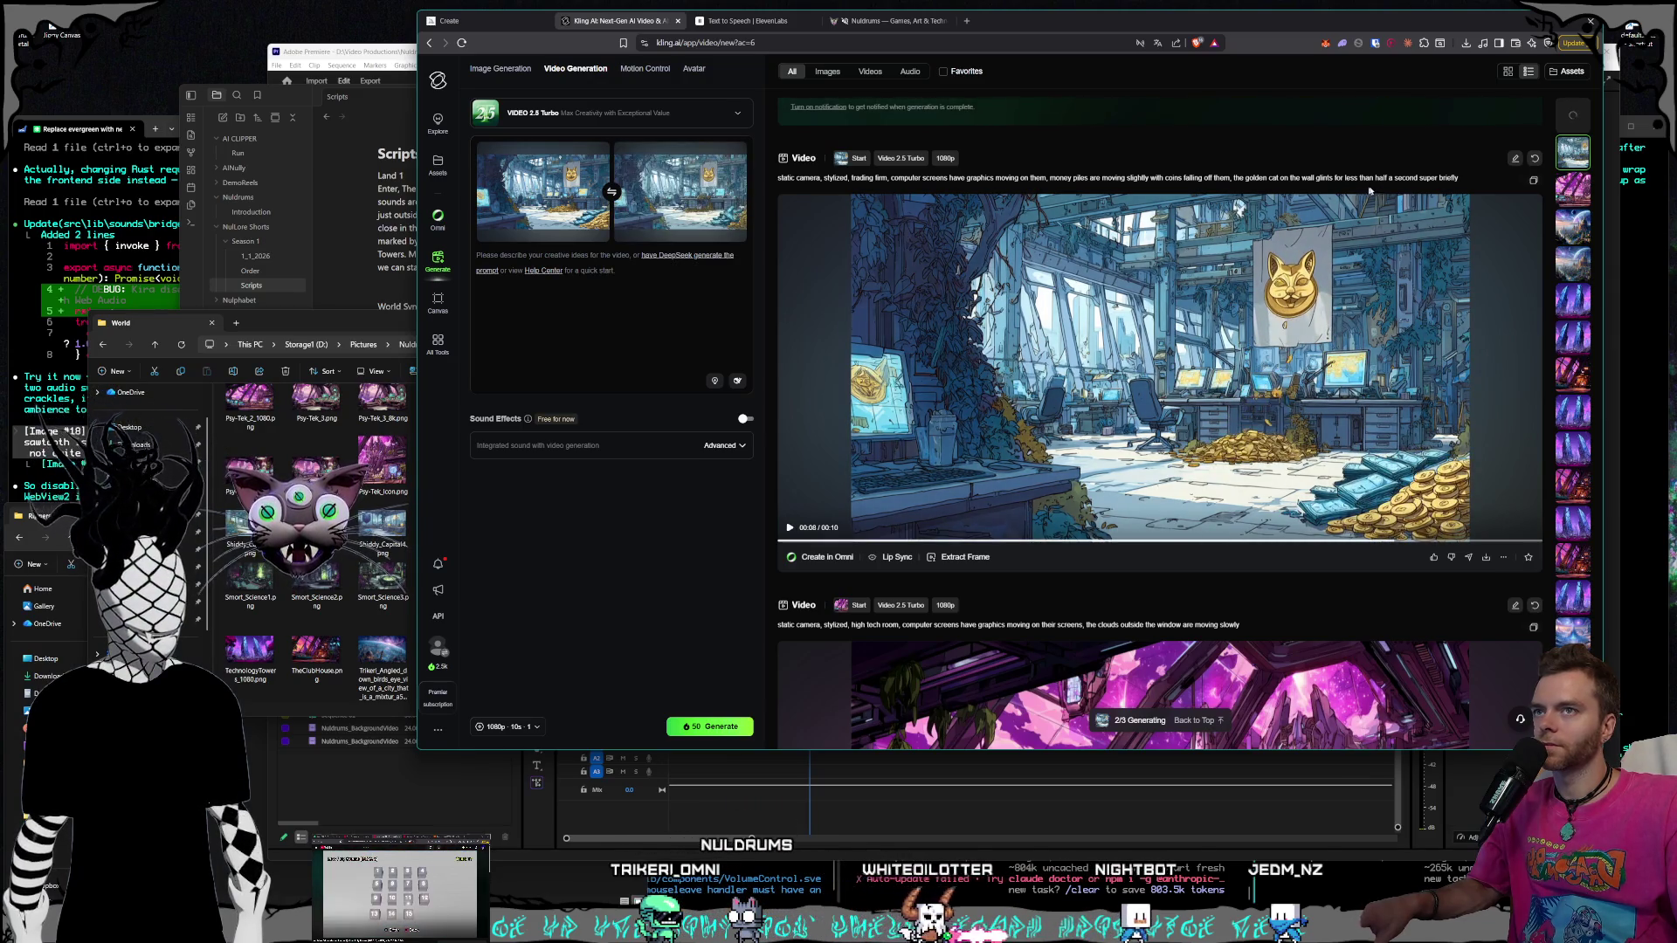
Copy the trading-firm video's prompt into the prompt field and delete the leftover castle text
left_click_drag(988, 201, 807, 188)
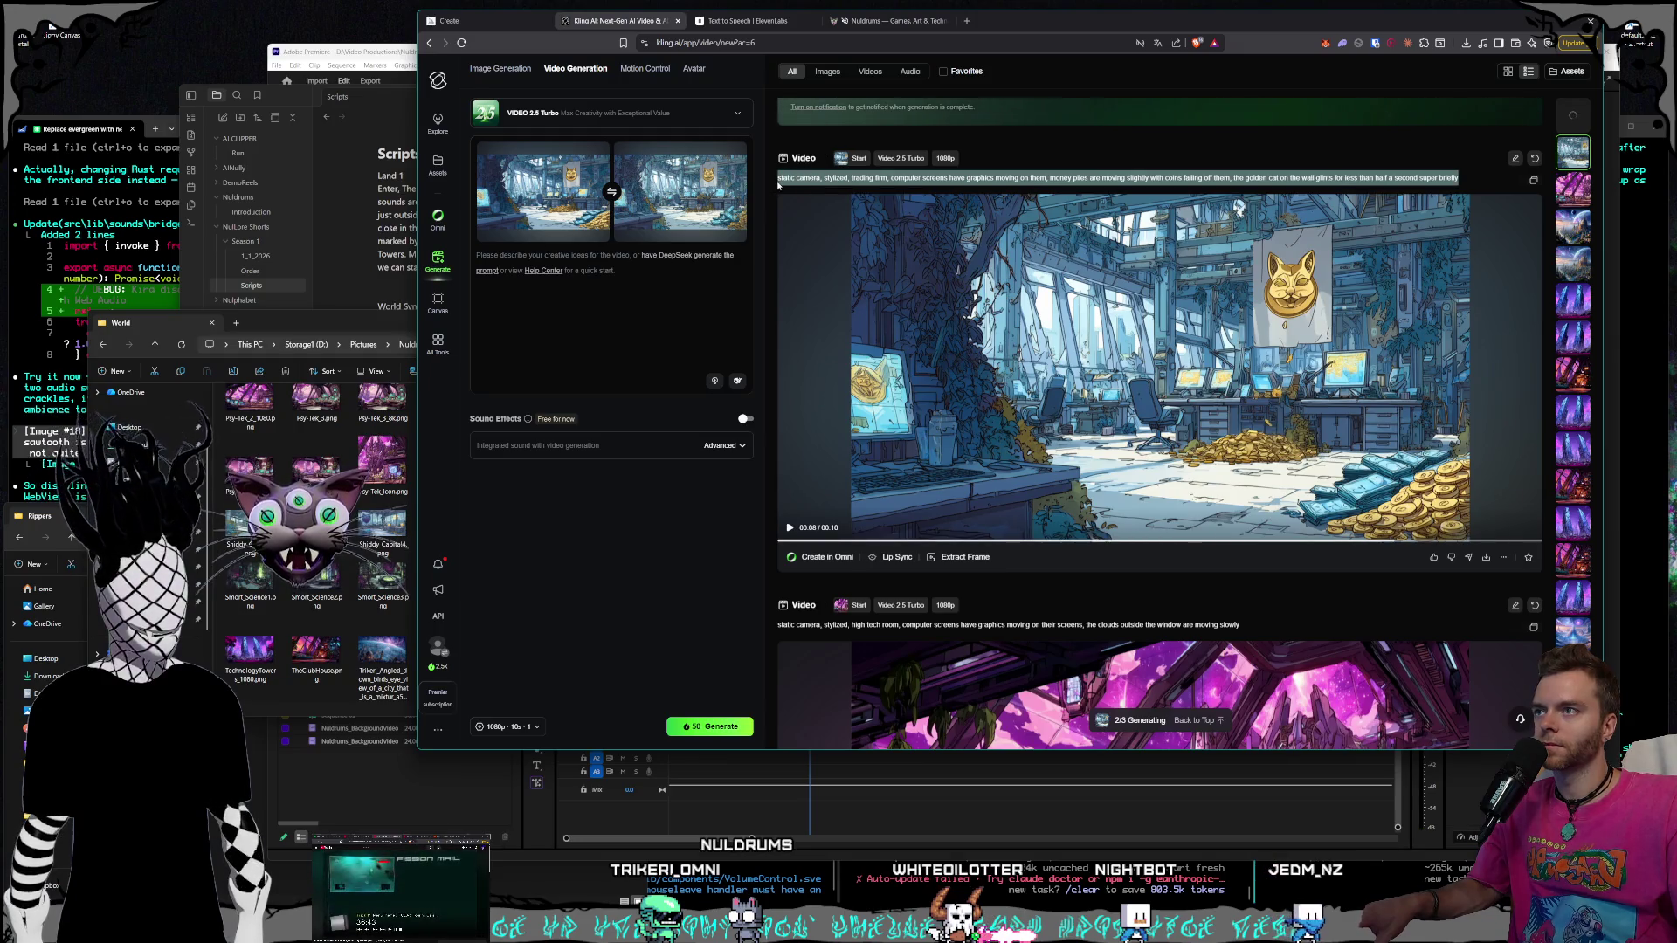
key("ctrl+c")
left_click(668, 280)
key("ctrl+v")
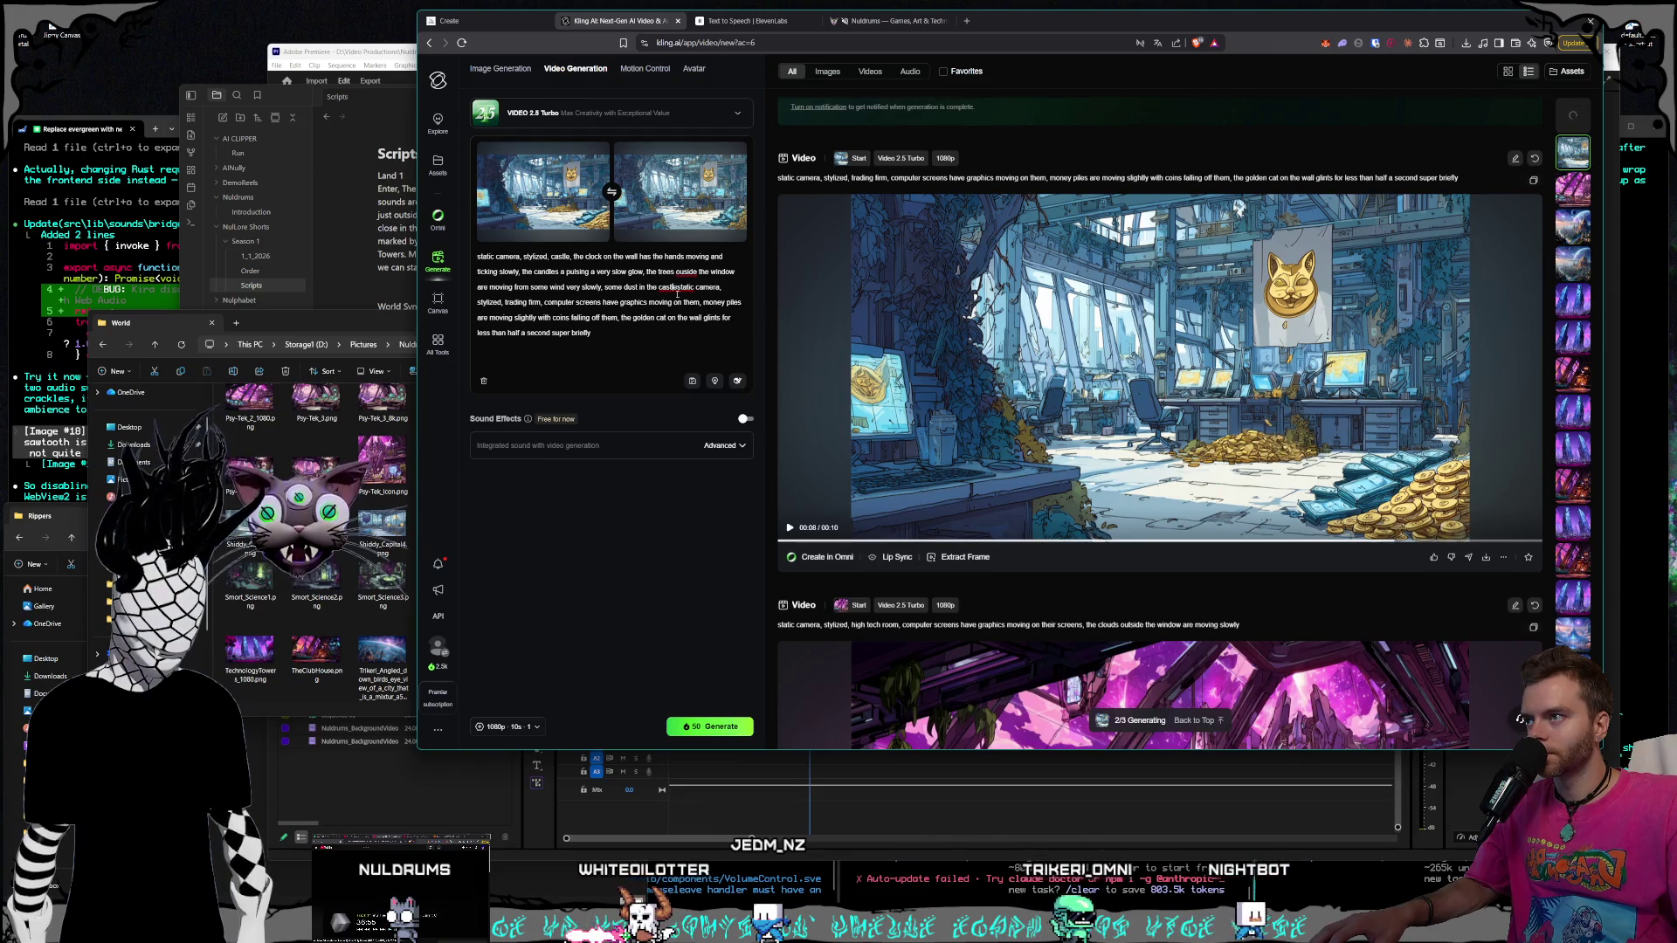
key("ctrl+shift+Home")
key("BackSpace")
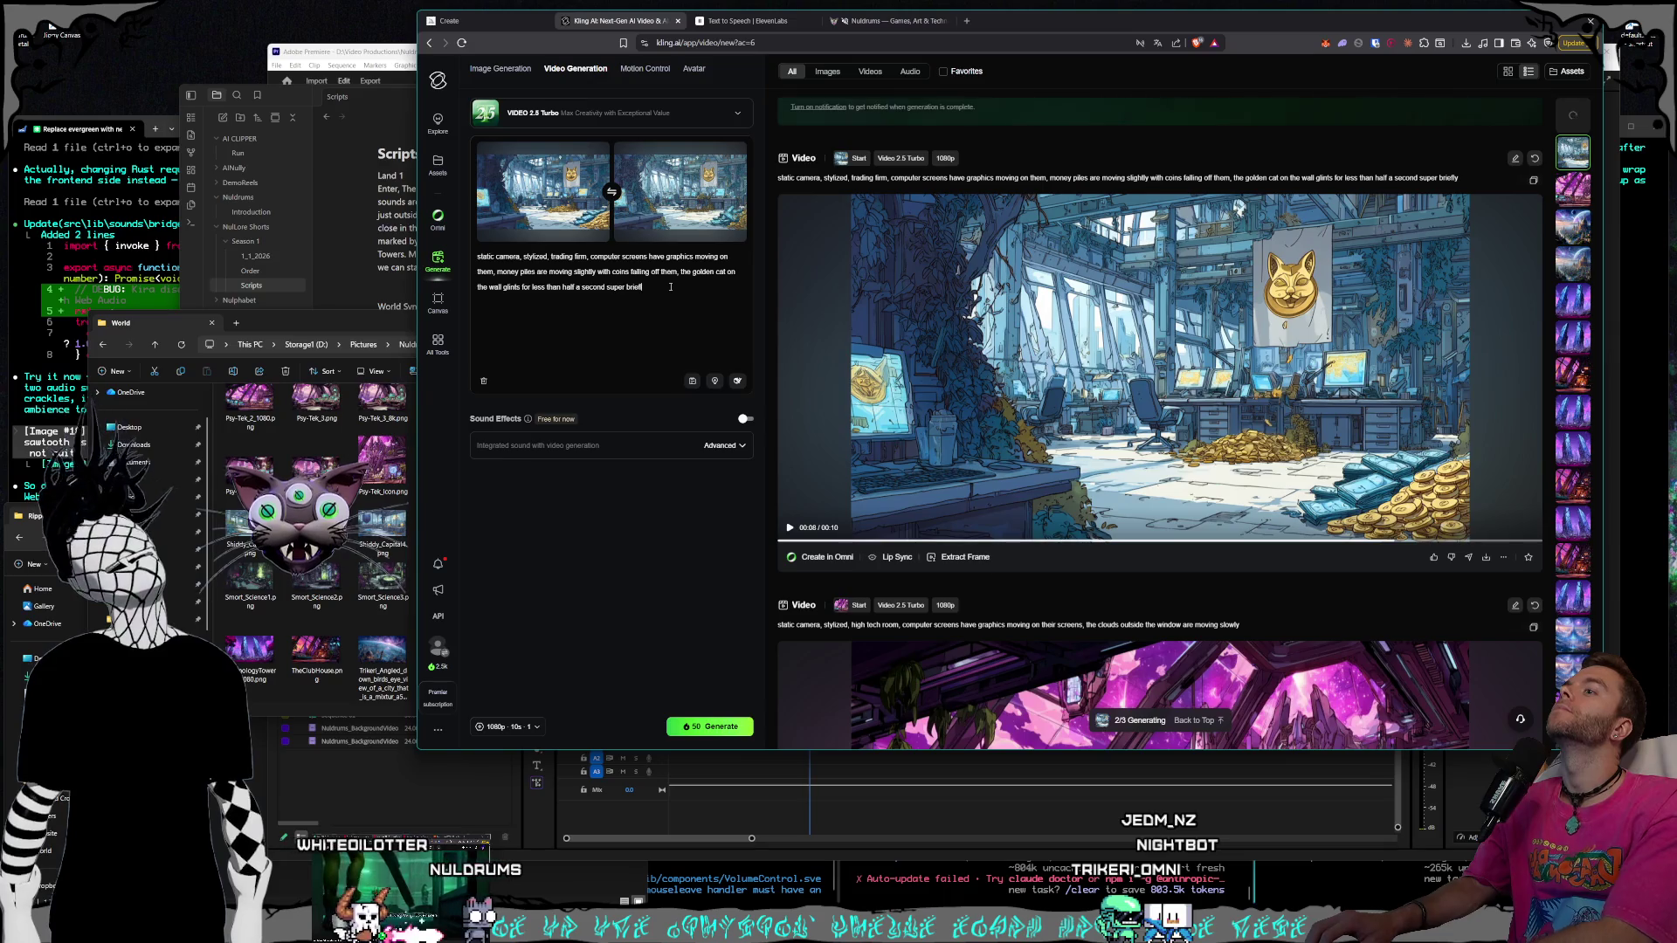
Extend the prompt so the golden cat spits gold out of its mouth
type("ly")
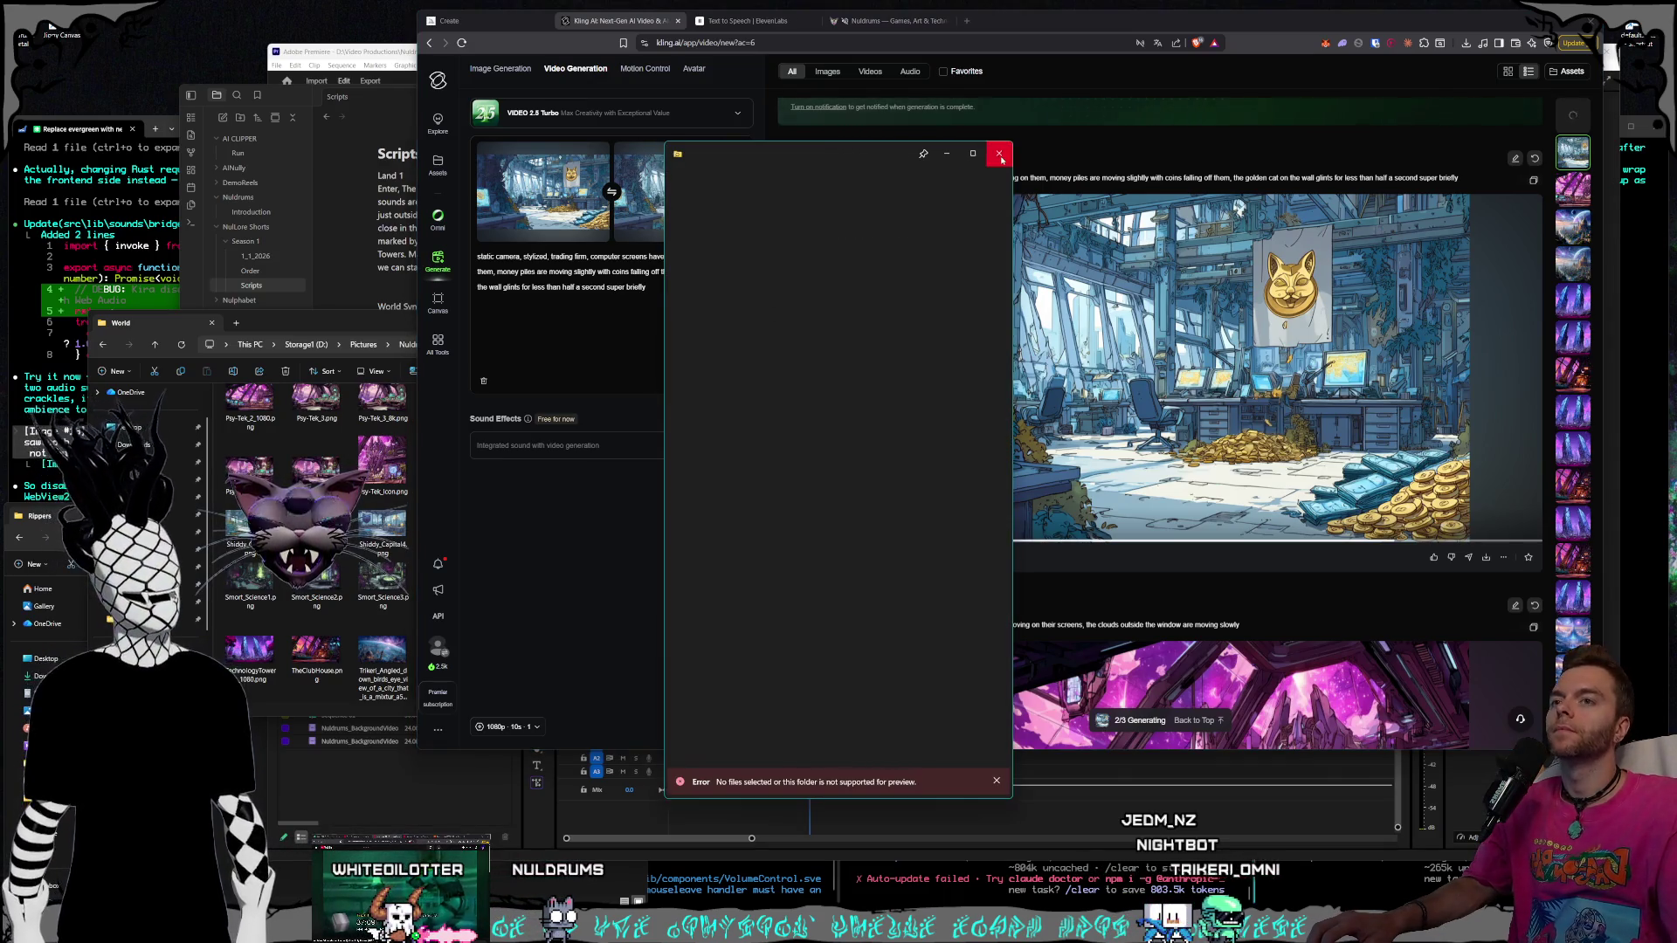
left_click(1000, 156)
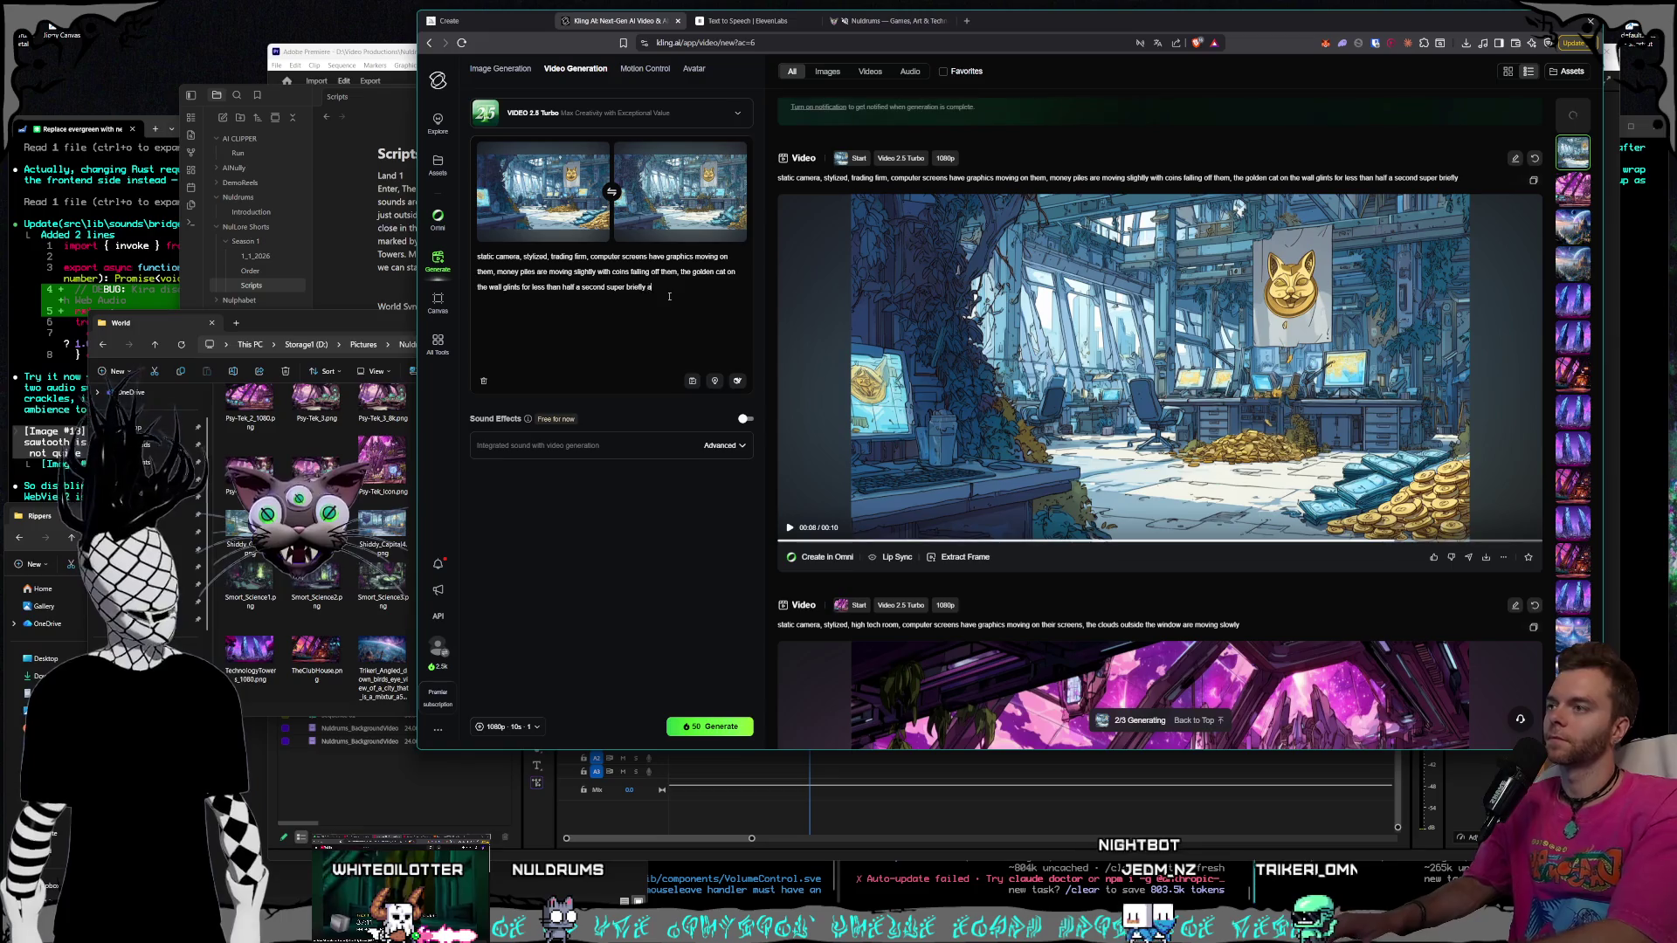
type("nd spits mone")
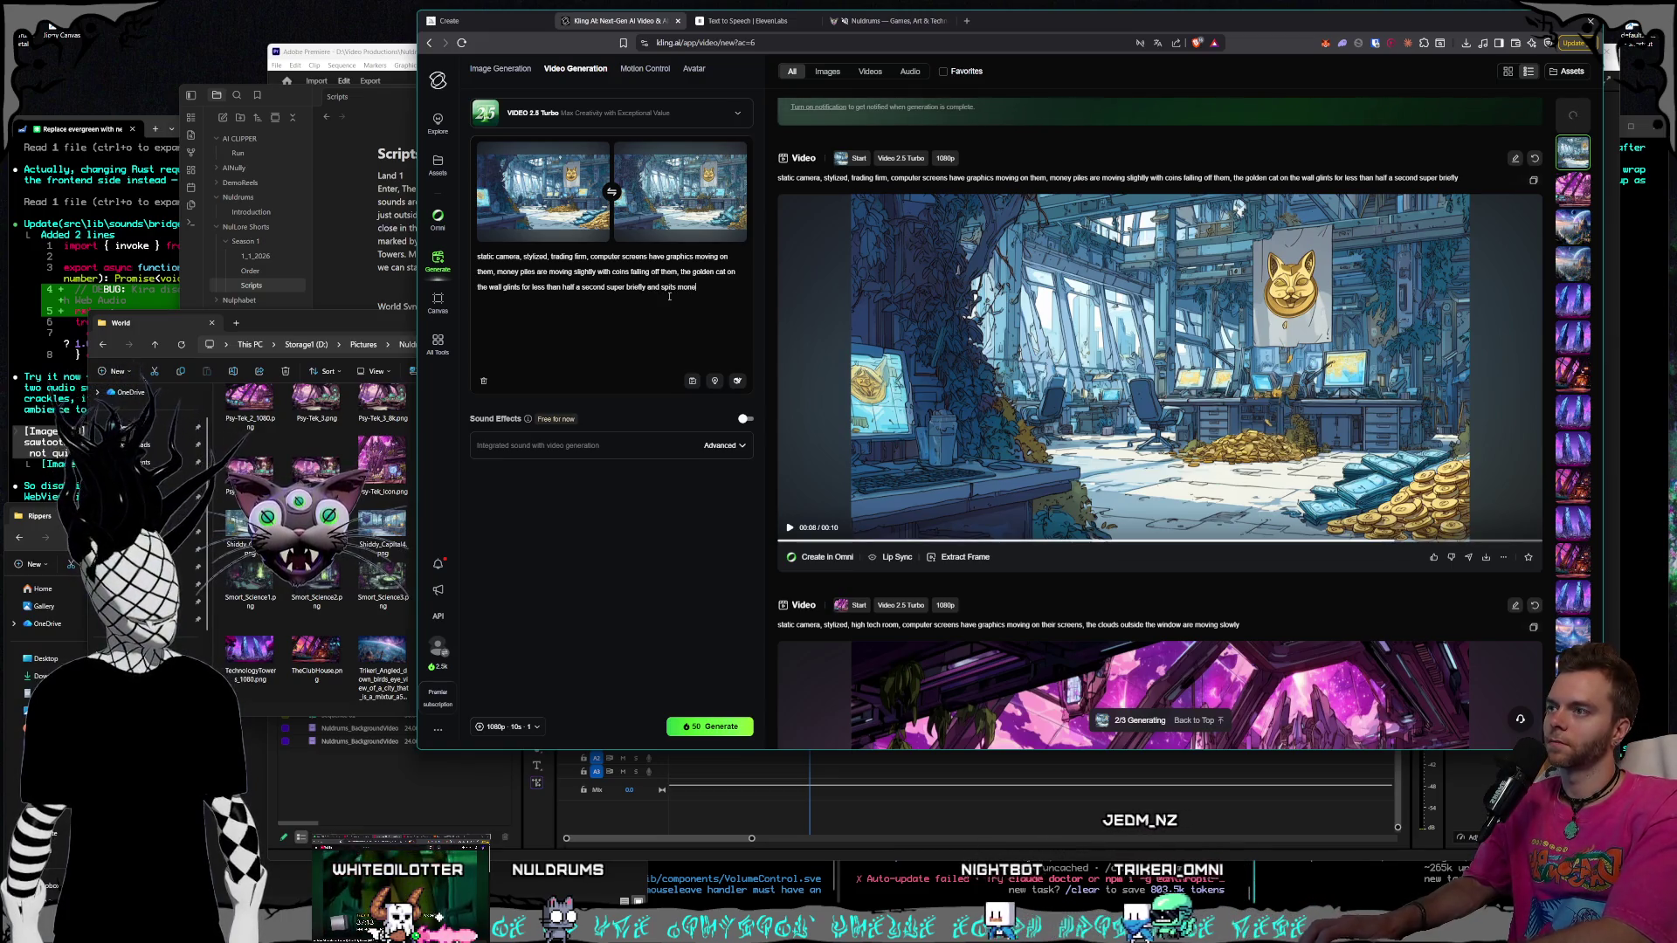
key("BackSpace")
key("BackSpace")
key("BackSpace")
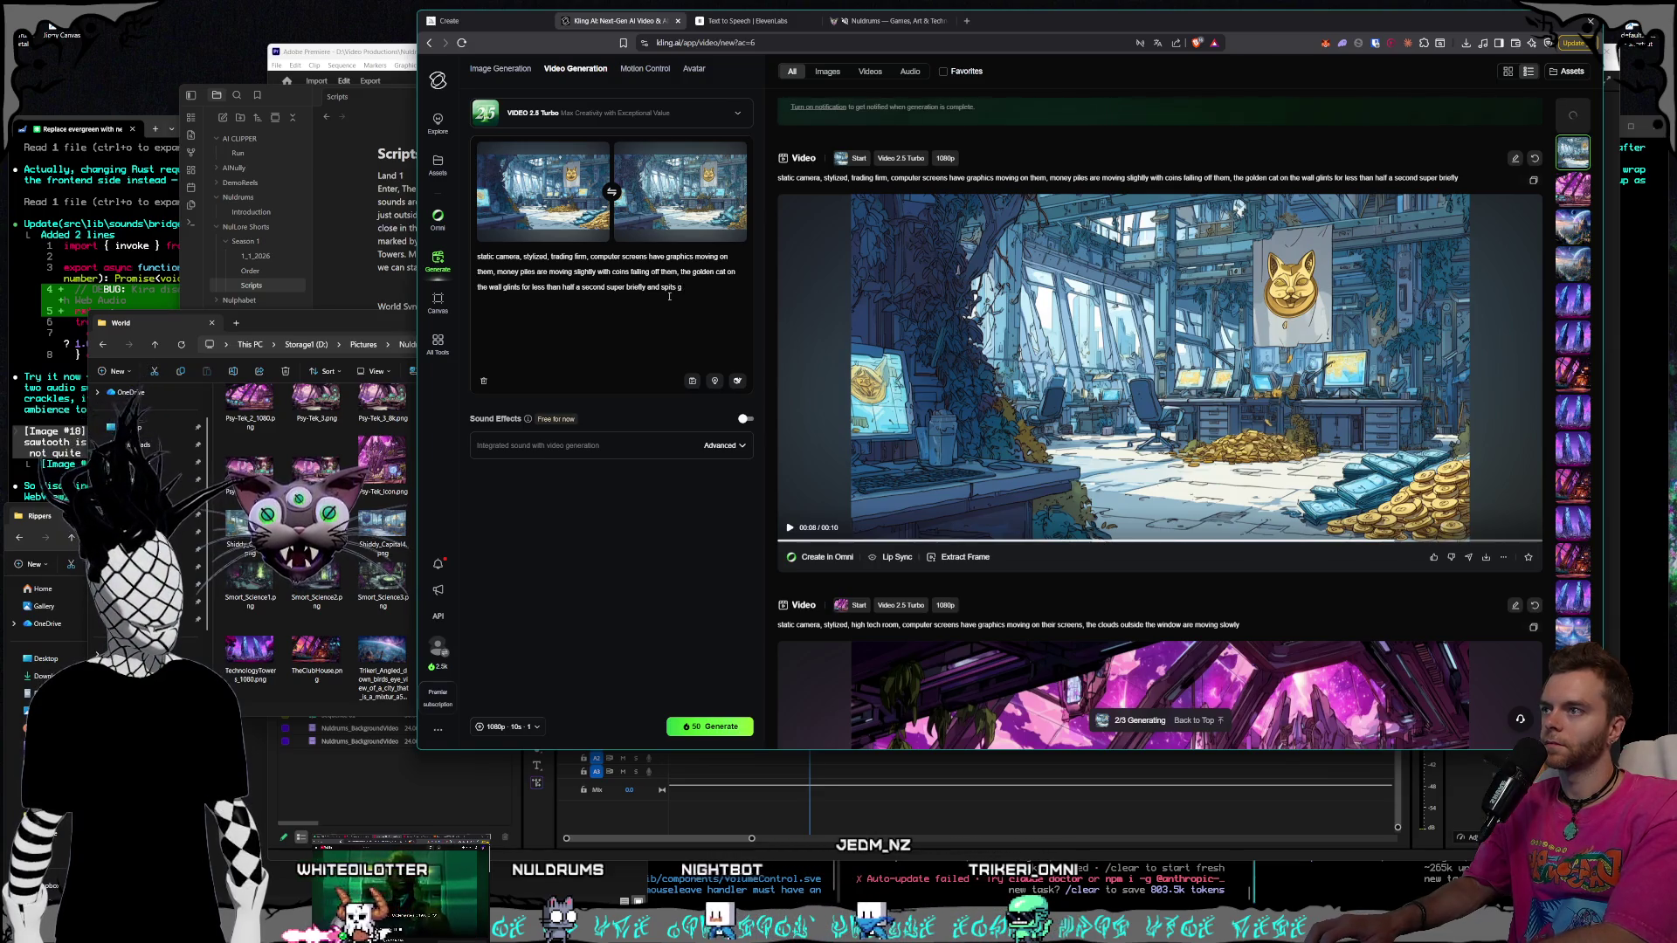
key("BackSpace")
key("BackSpace")
key("BackSpace")
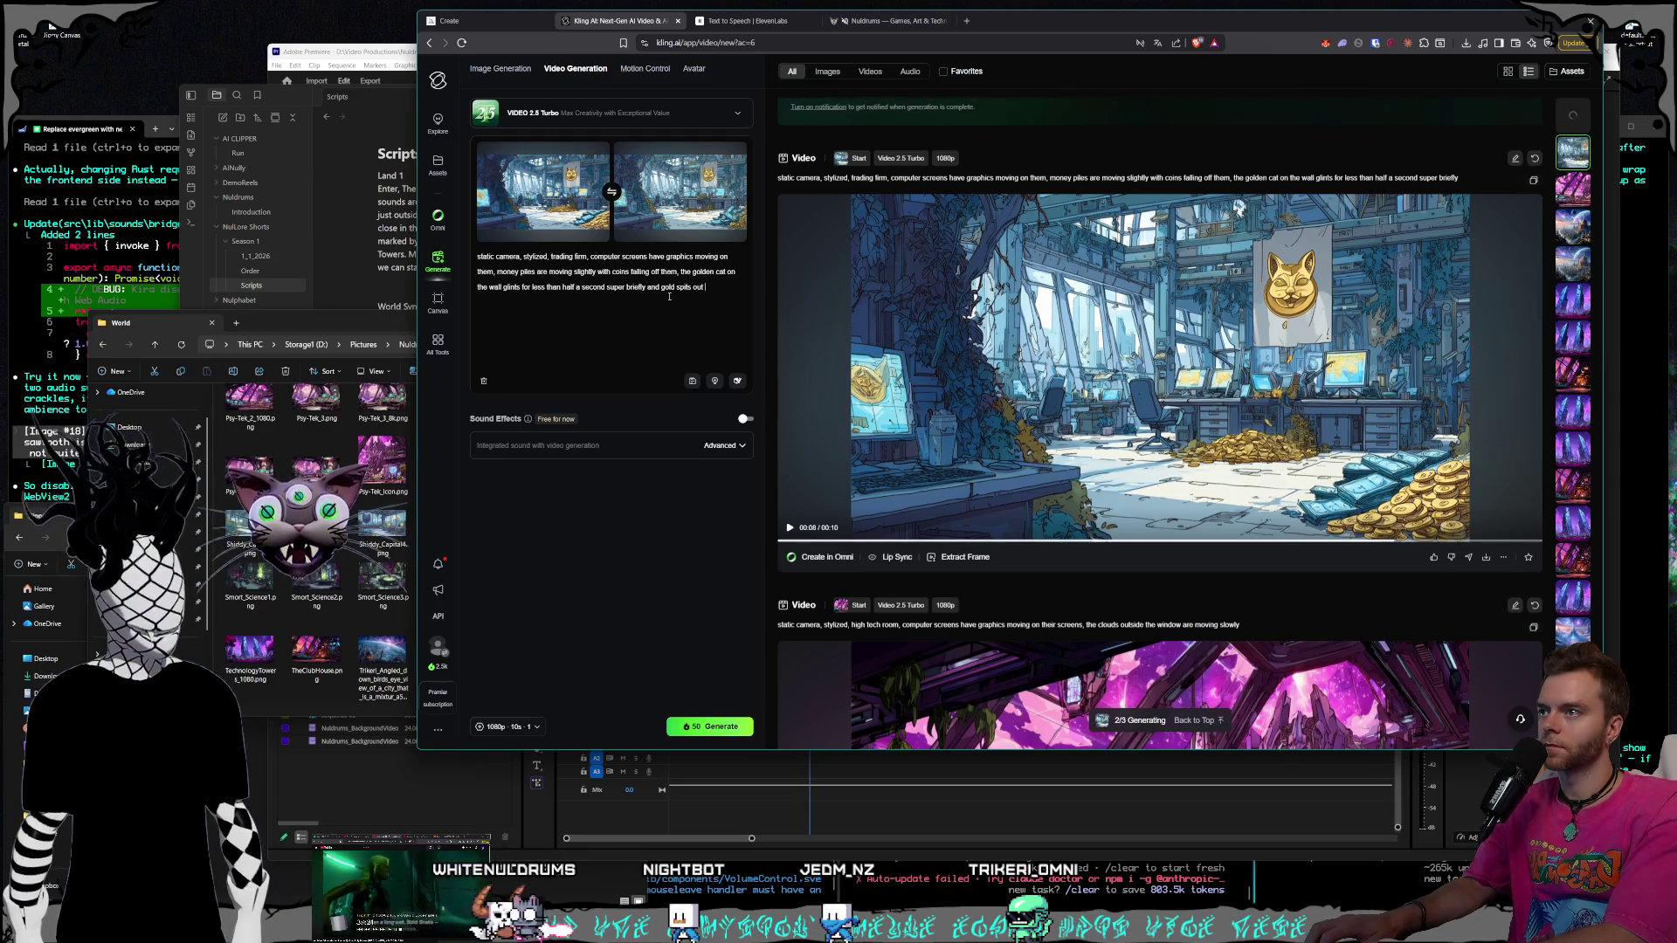
type("th")
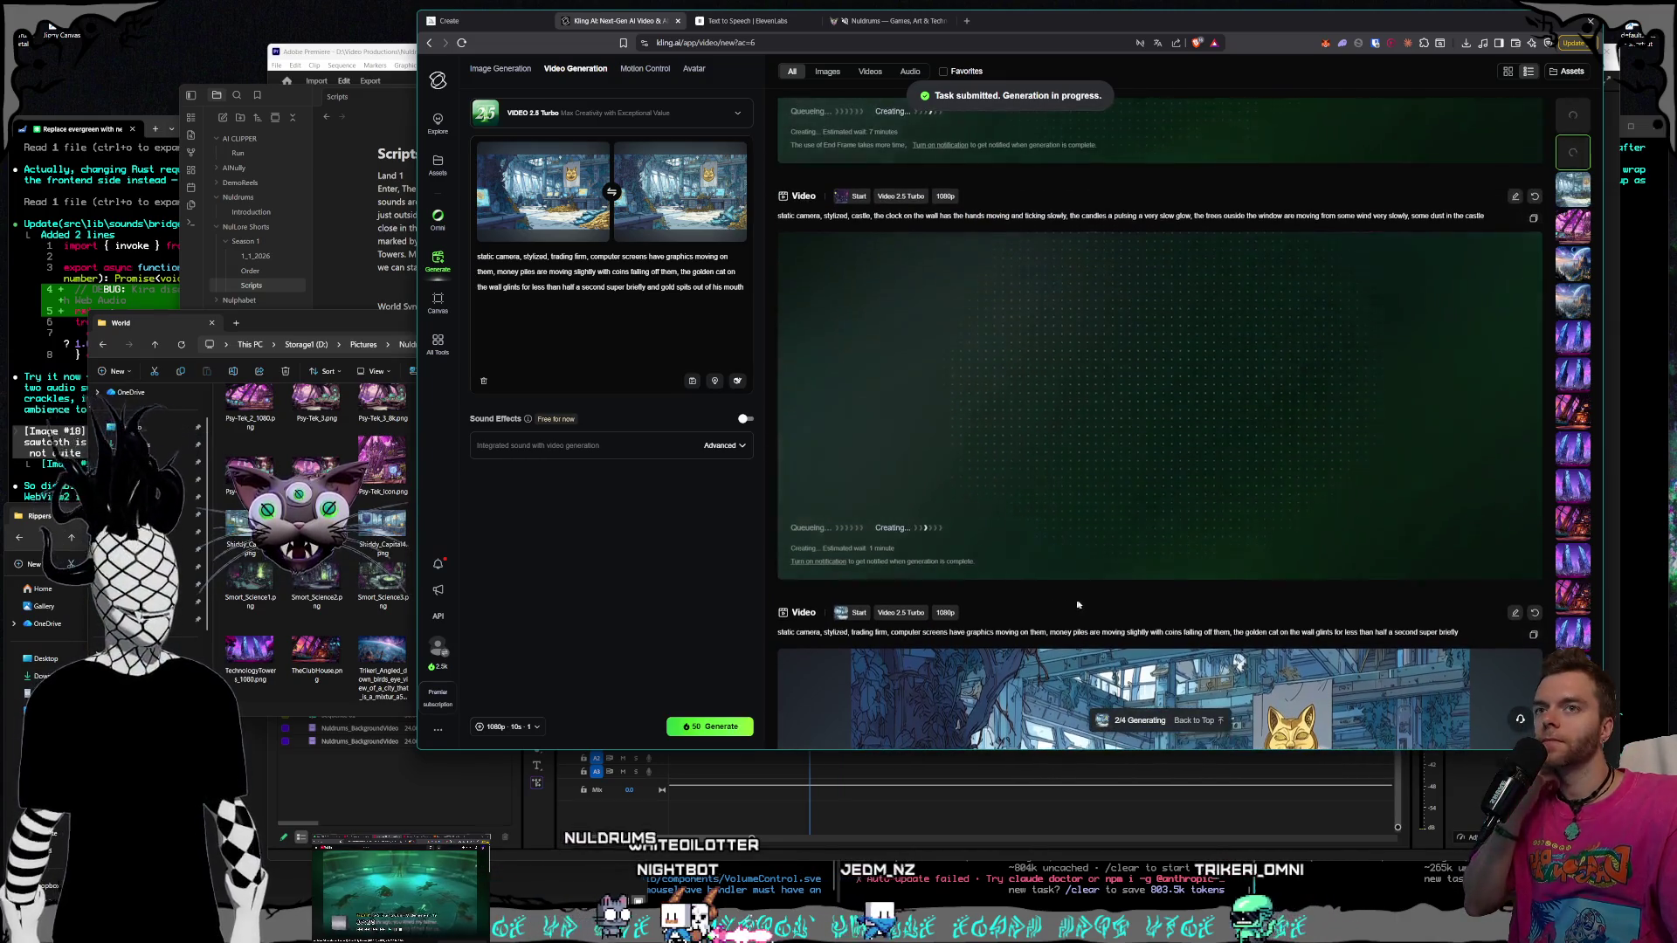
Scroll the results list to watch the finished purple tech-room video play
scroll(1083, 576, "down", 2)
scroll(1093, 560, "down", 10)
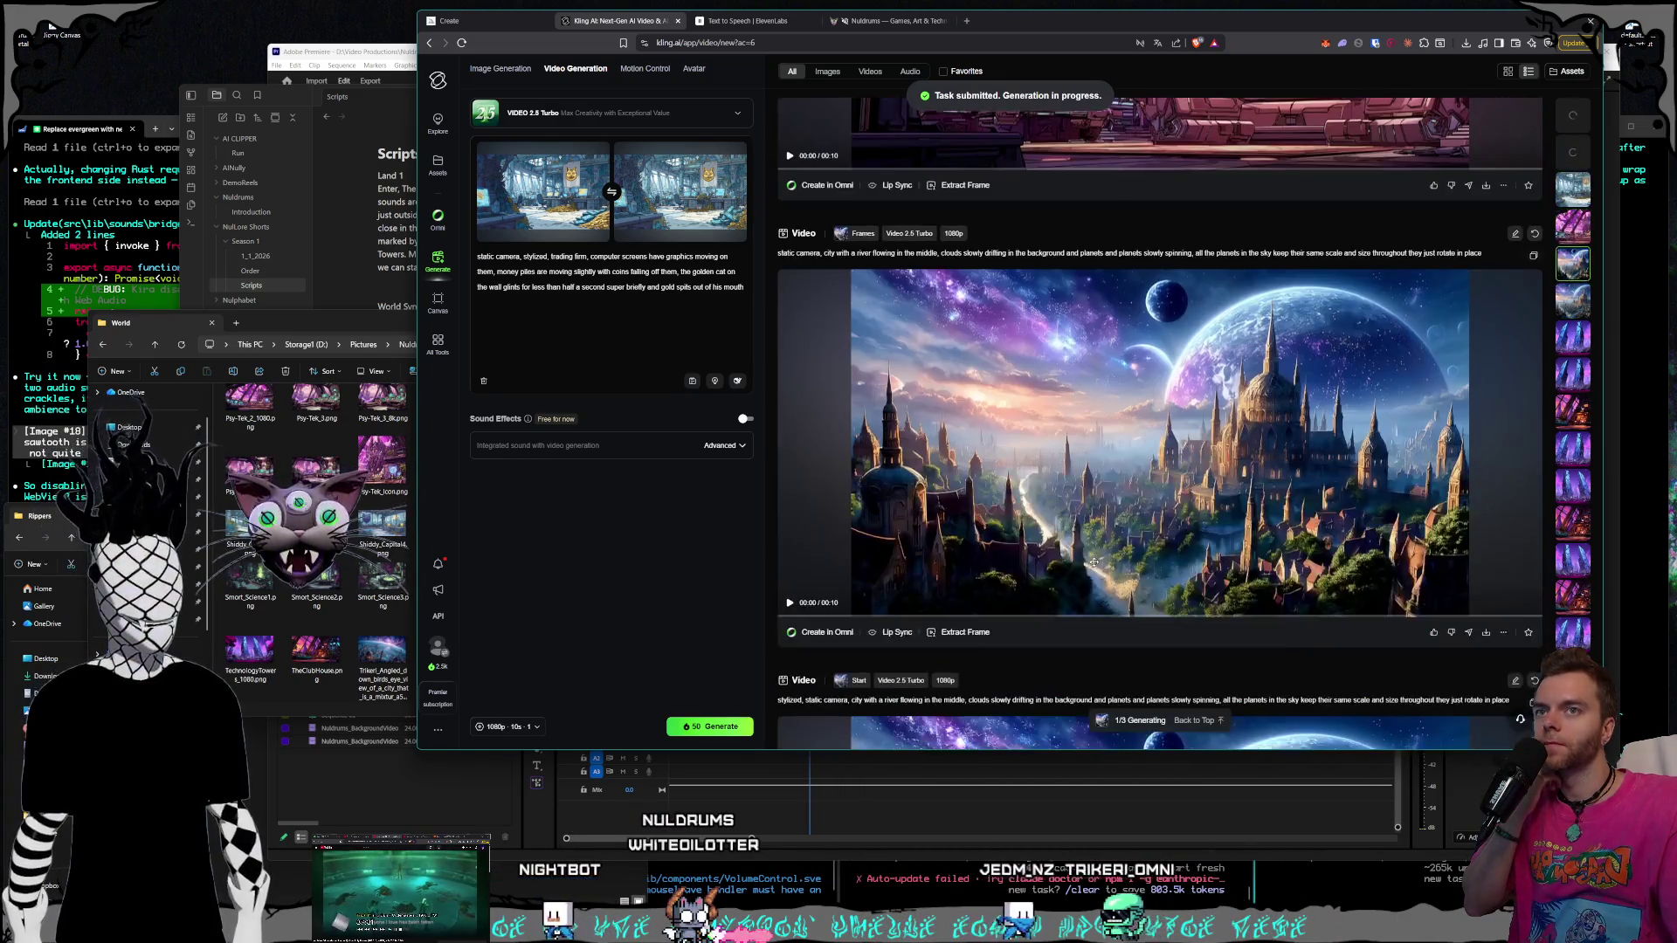
scroll(1088, 566, "up", 3)
scroll(1086, 567, "up", 1)
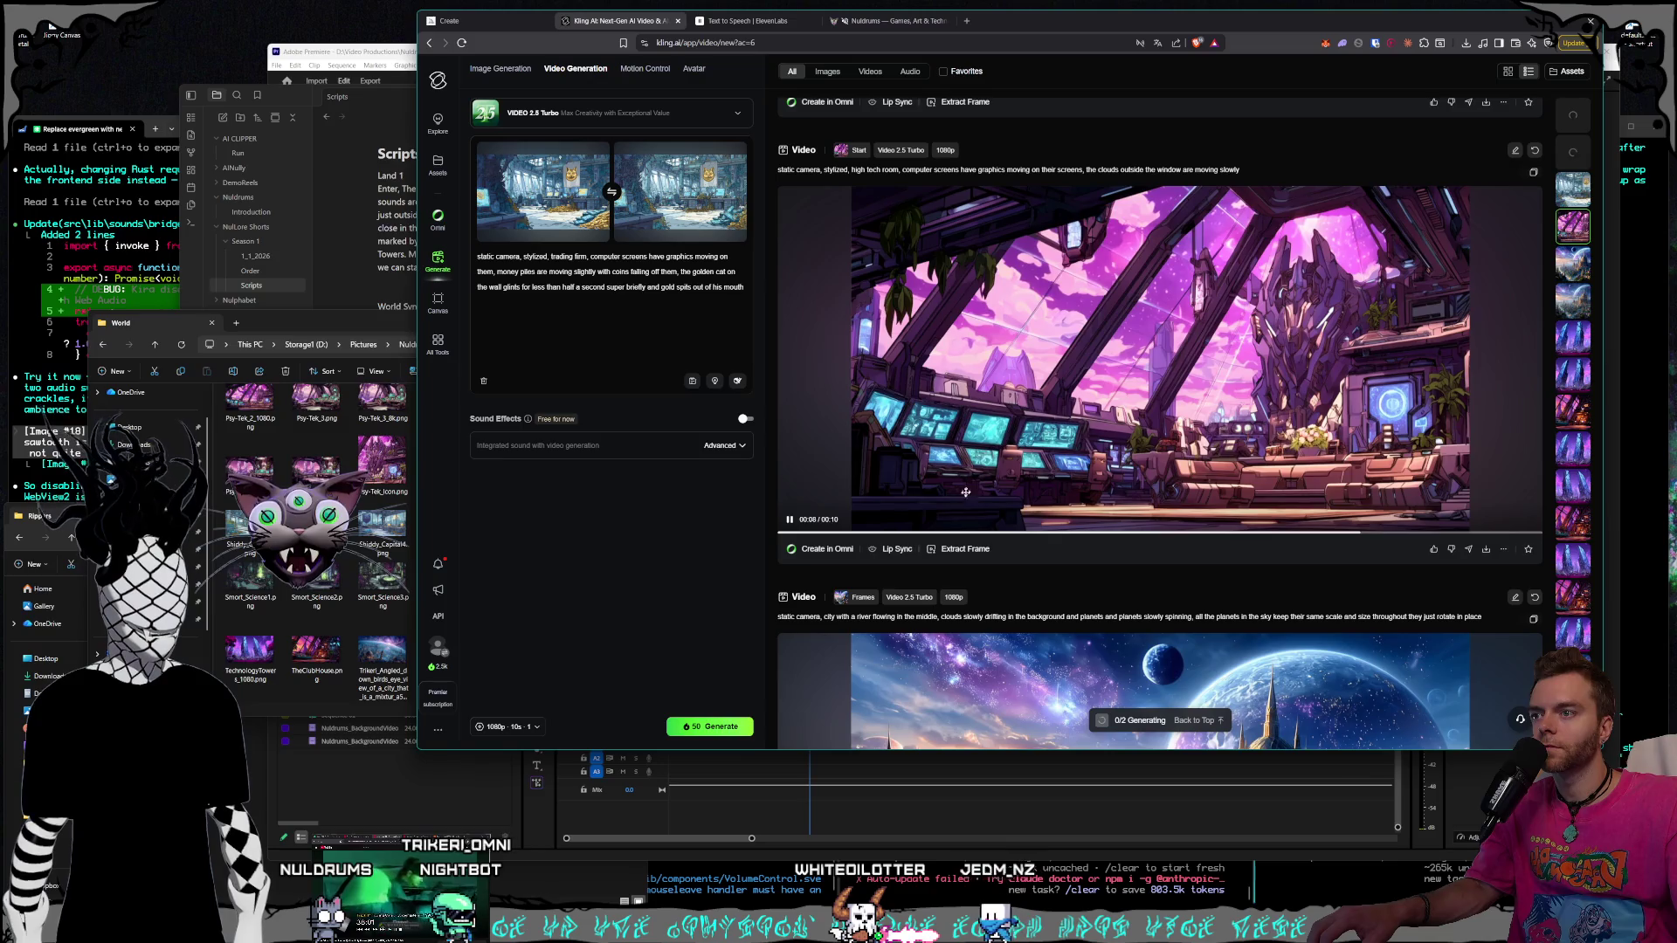
Capture a frame from the tech-room video as the start frame
left_click(962, 550)
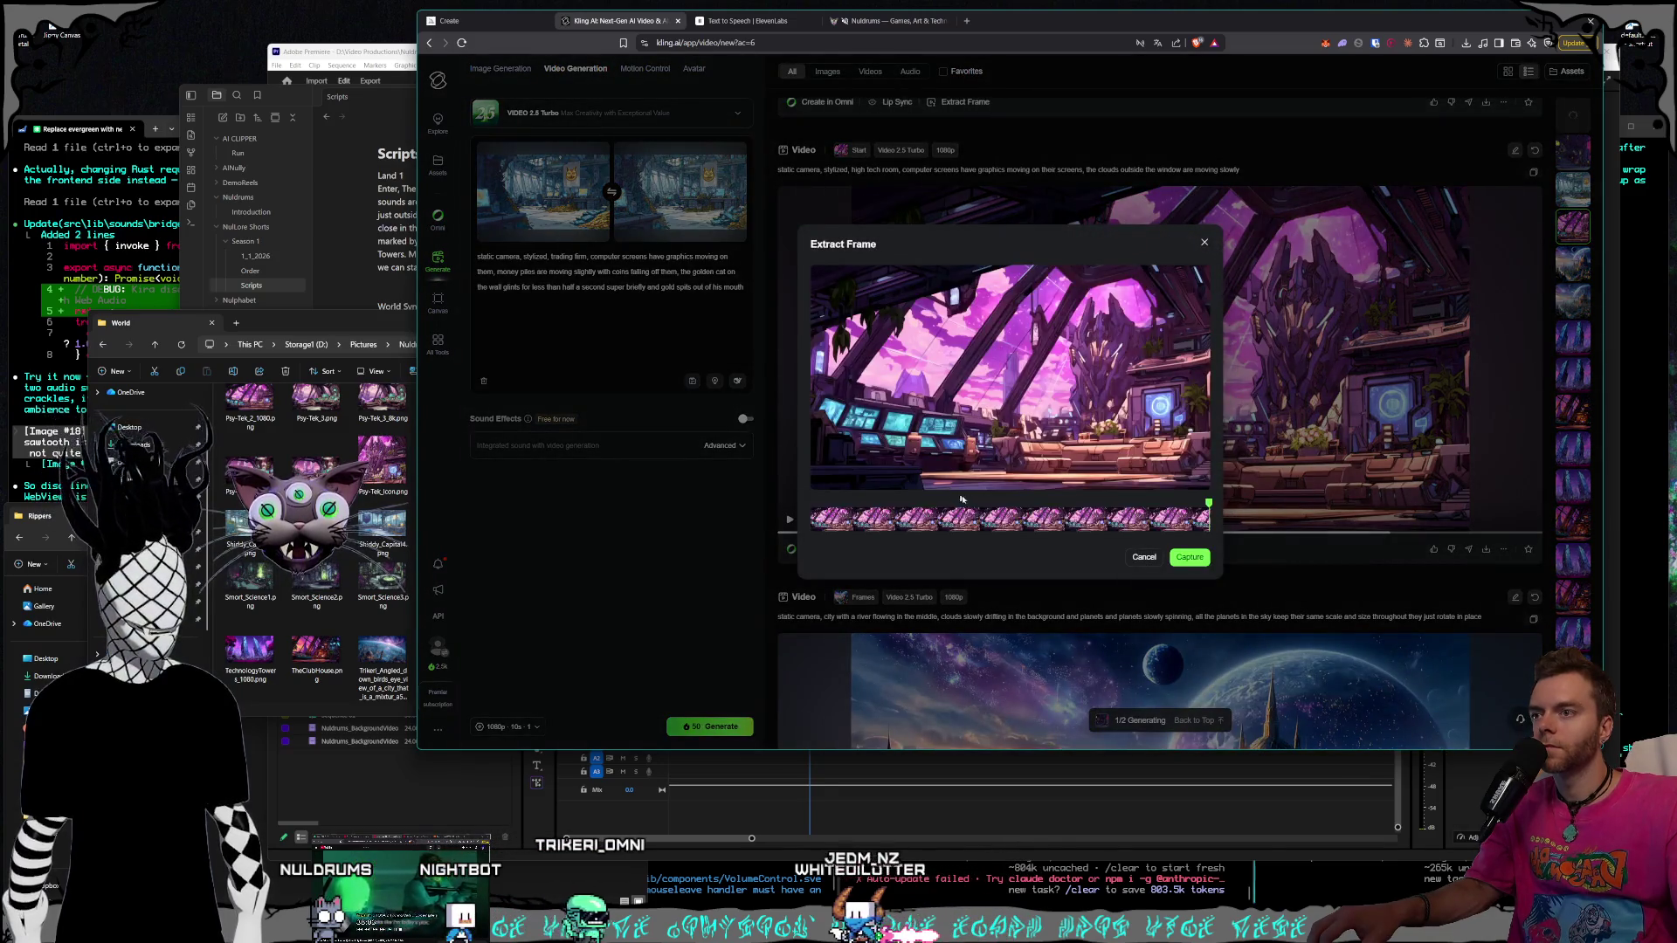
left_click(1187, 559)
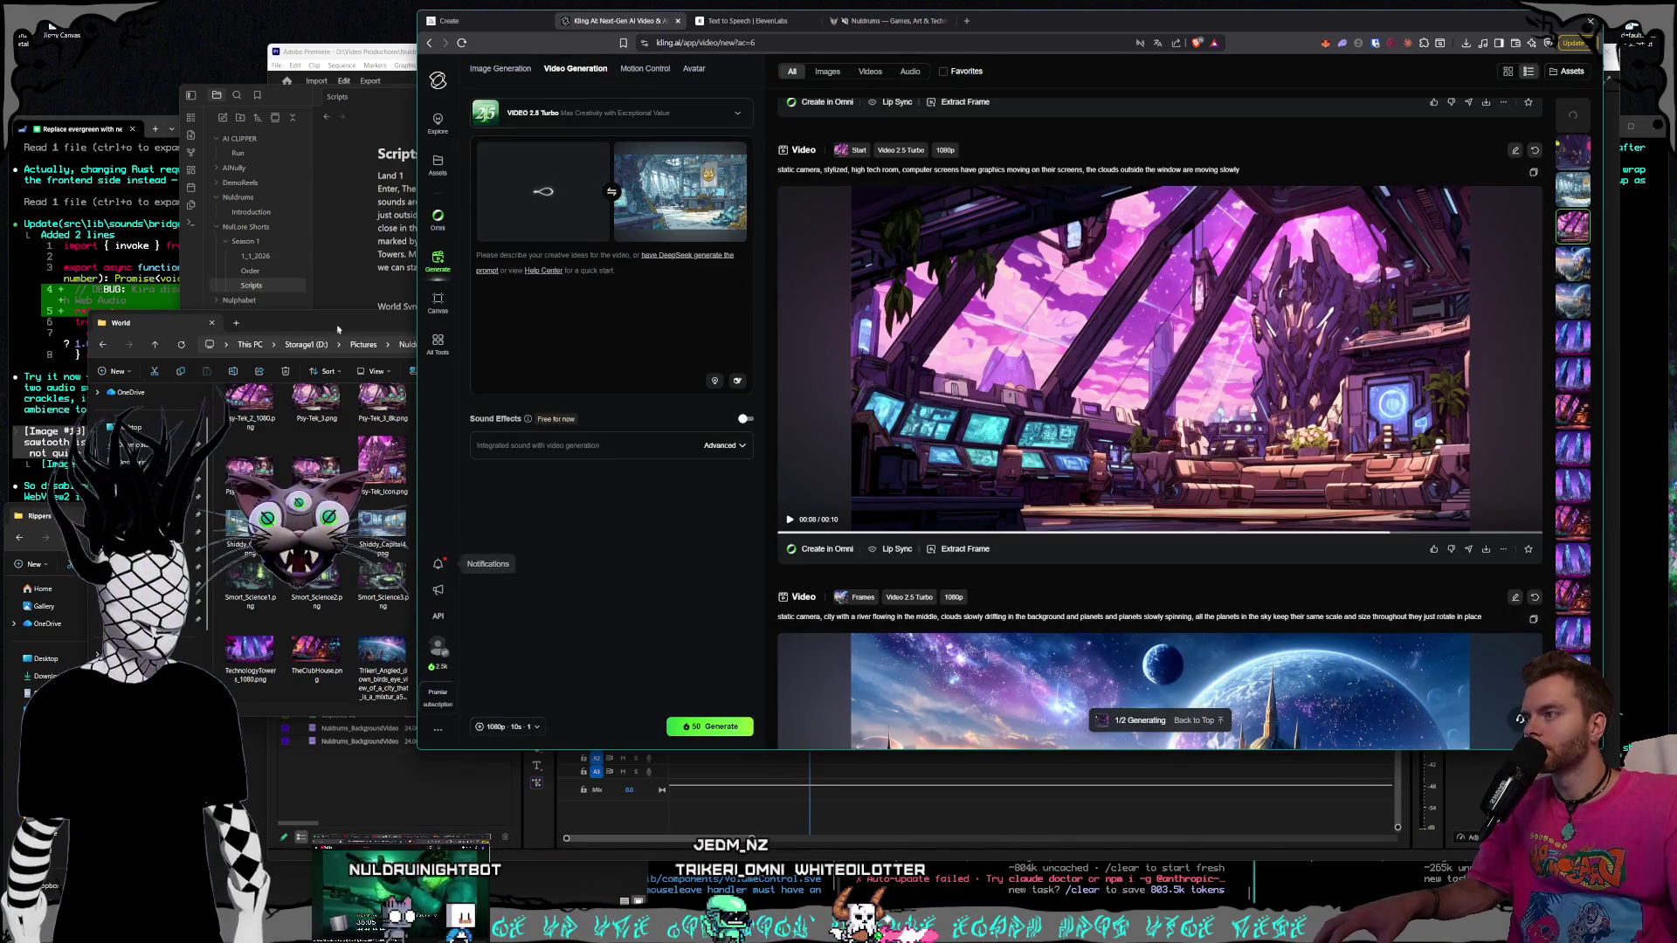
left_click(455, 564)
scroll(252, 566, "up", 2)
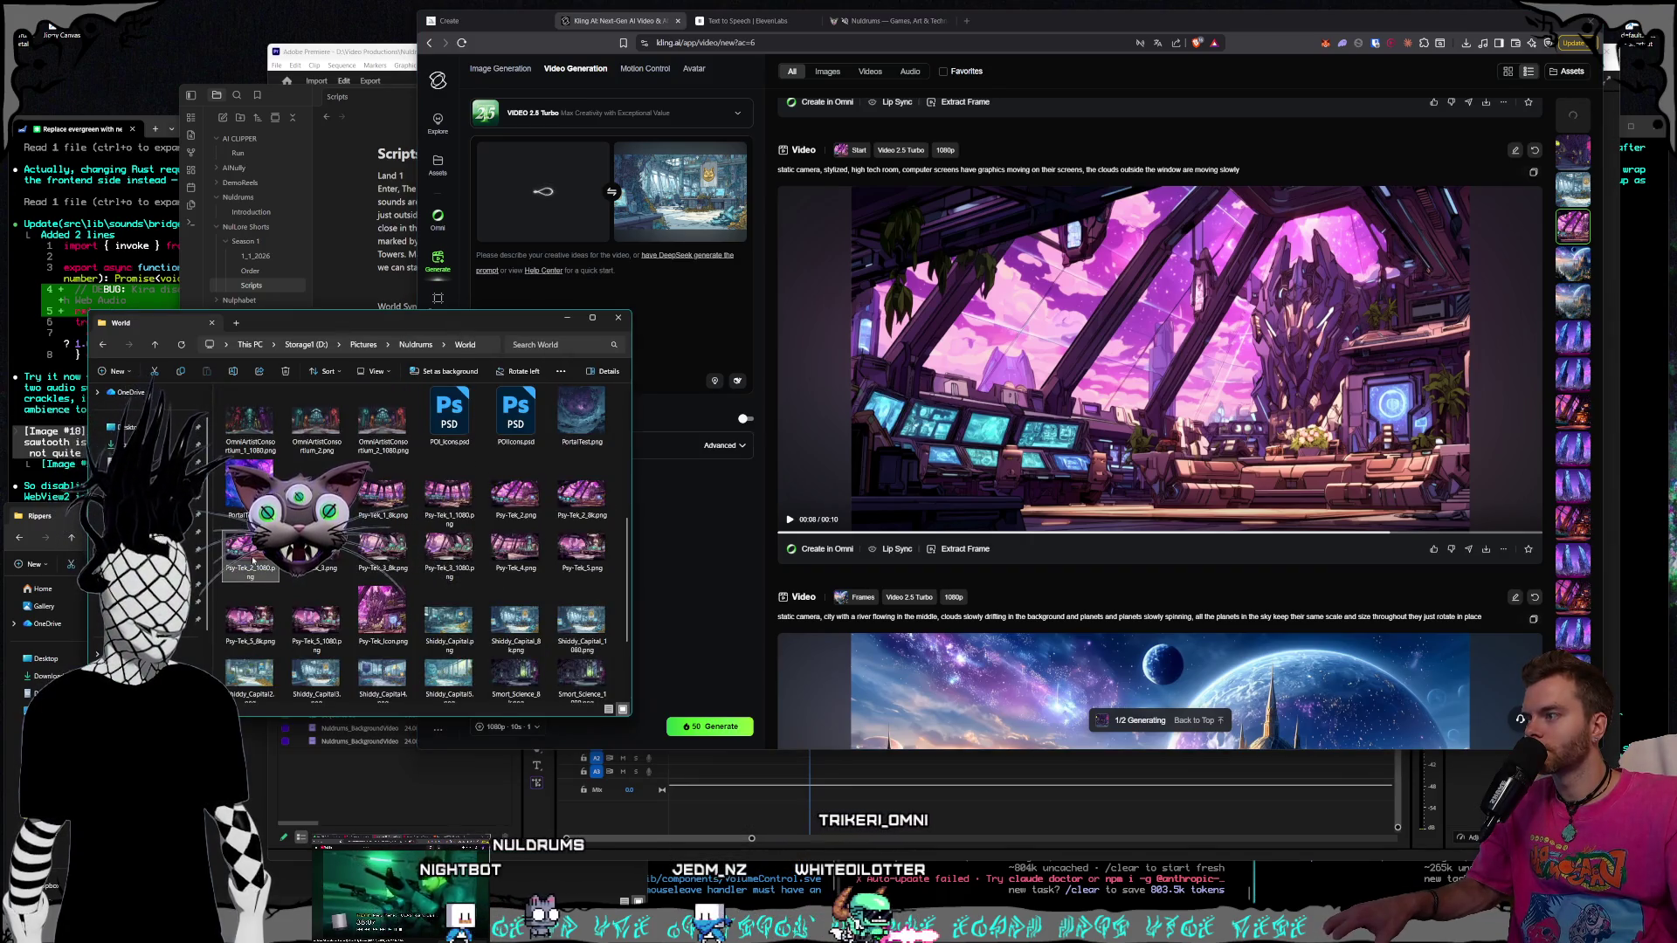
left_click(664, 326)
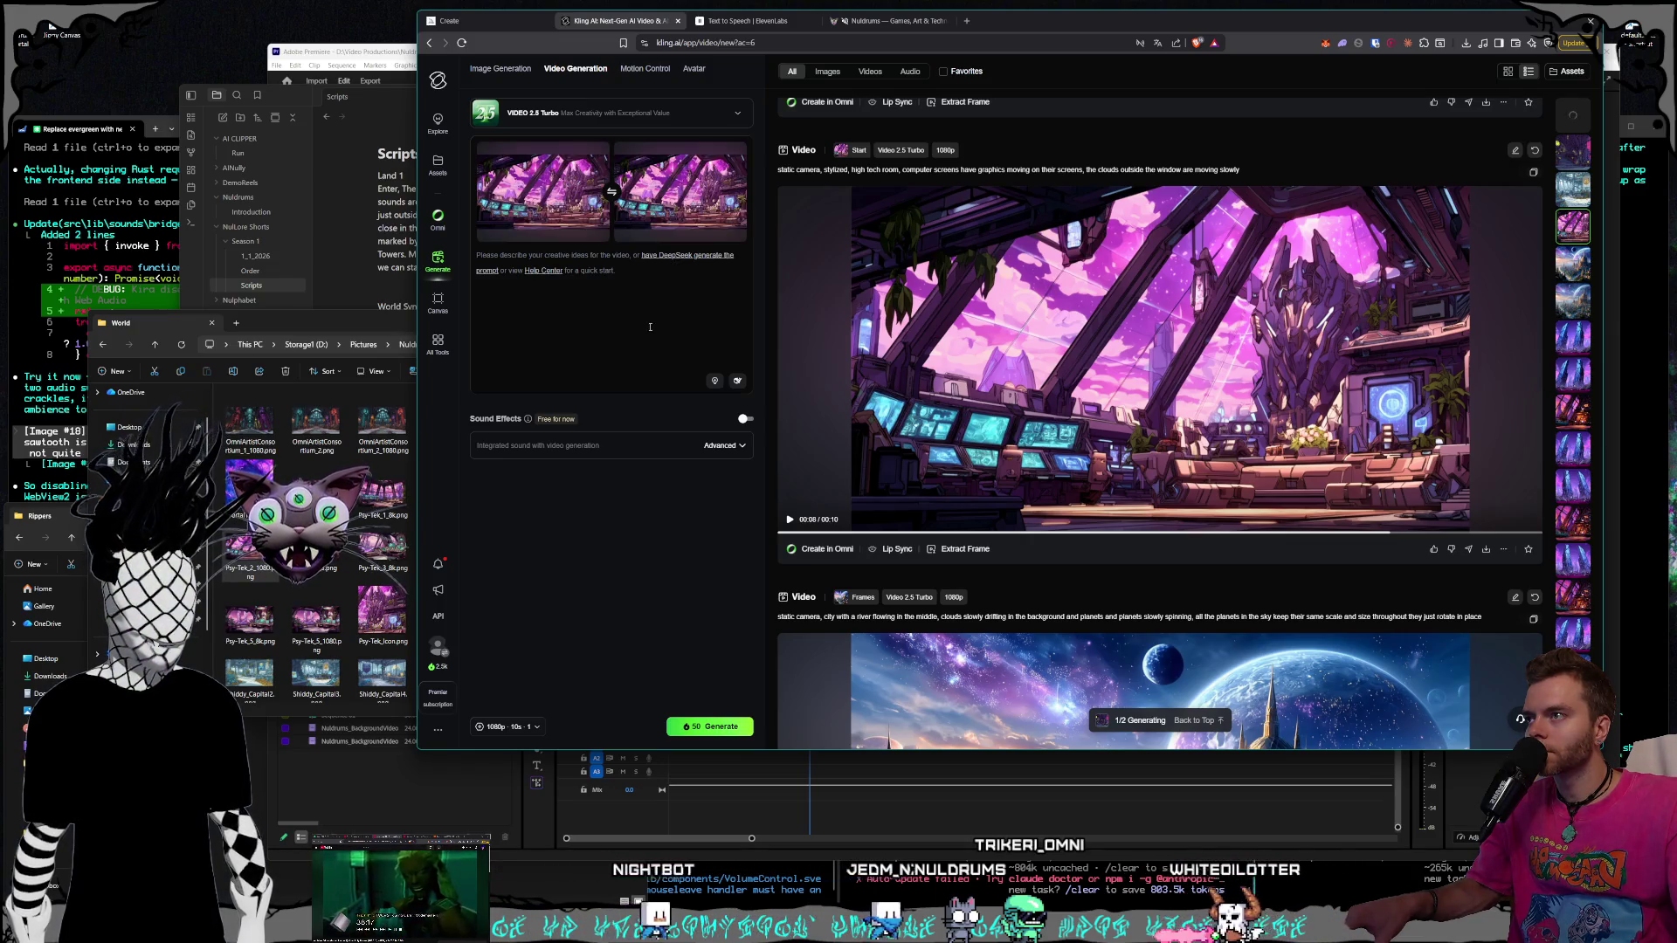
Remove both the end-frame and start-frame images
mouse_move(734, 158)
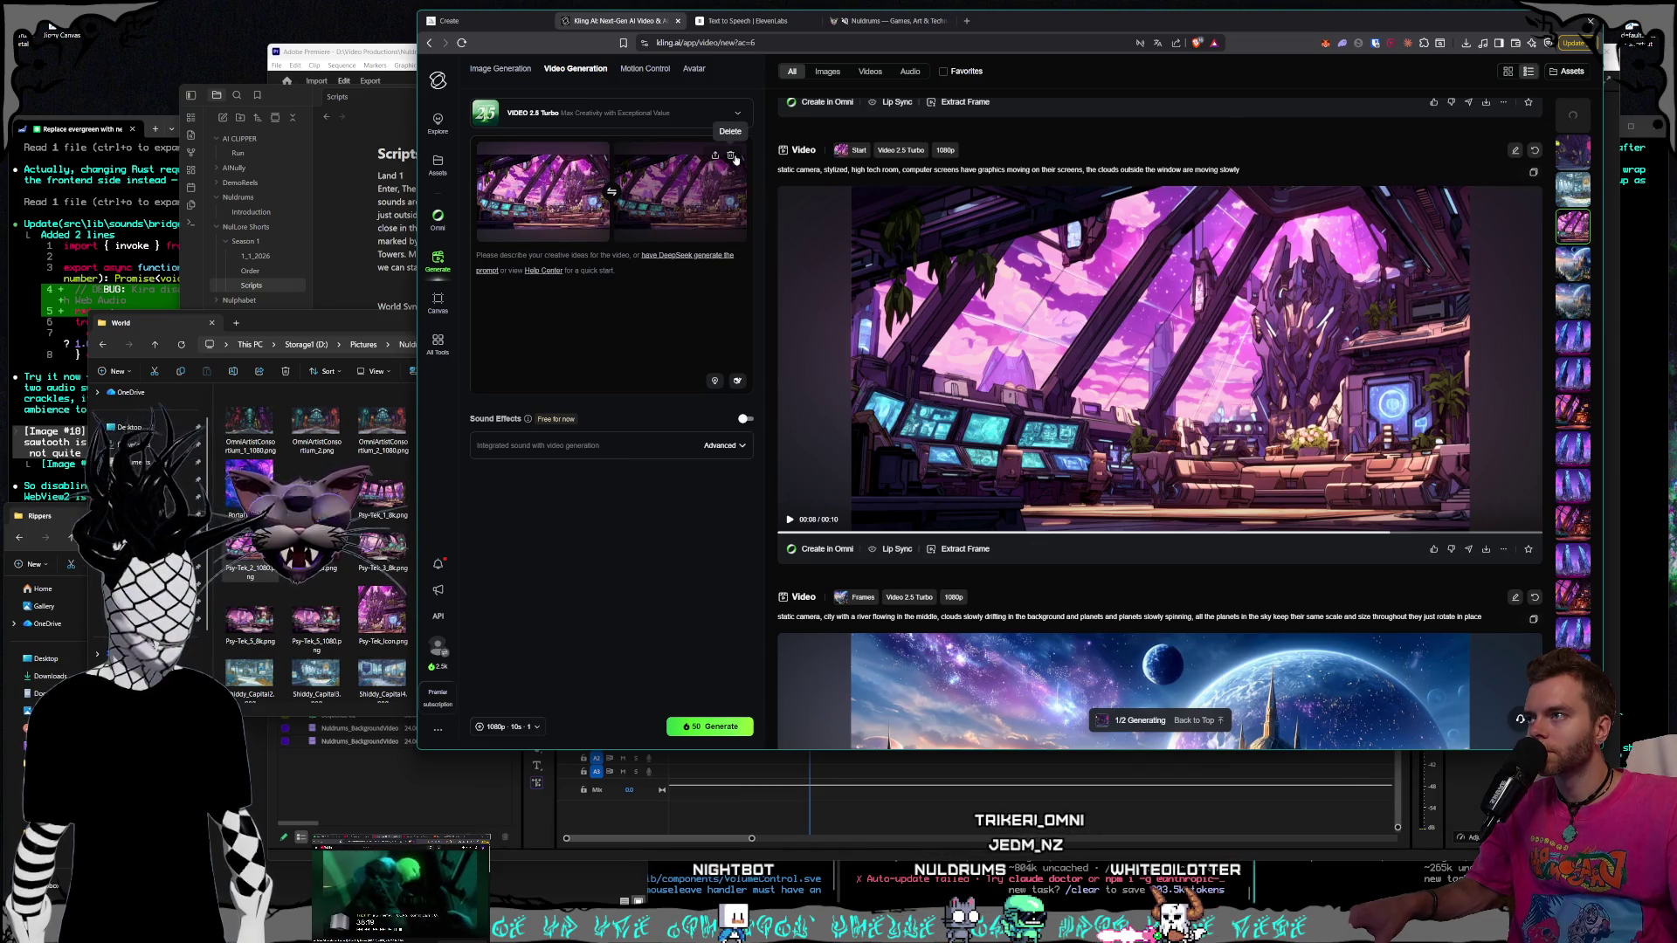
left_click(732, 157)
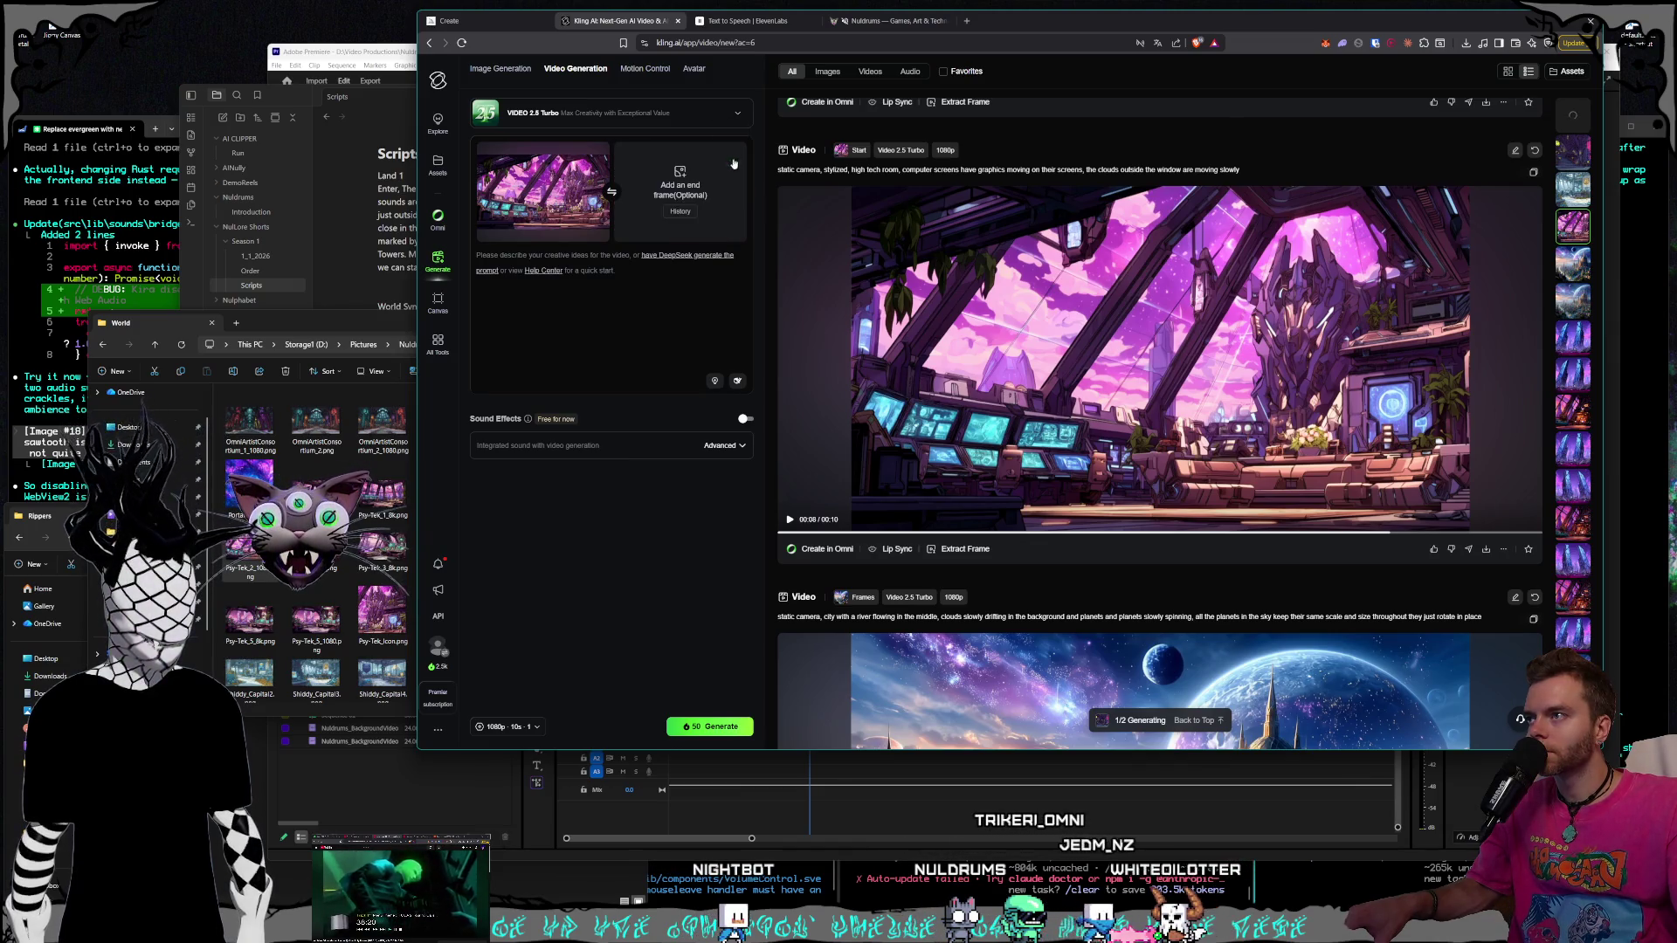
left_click(328, 330)
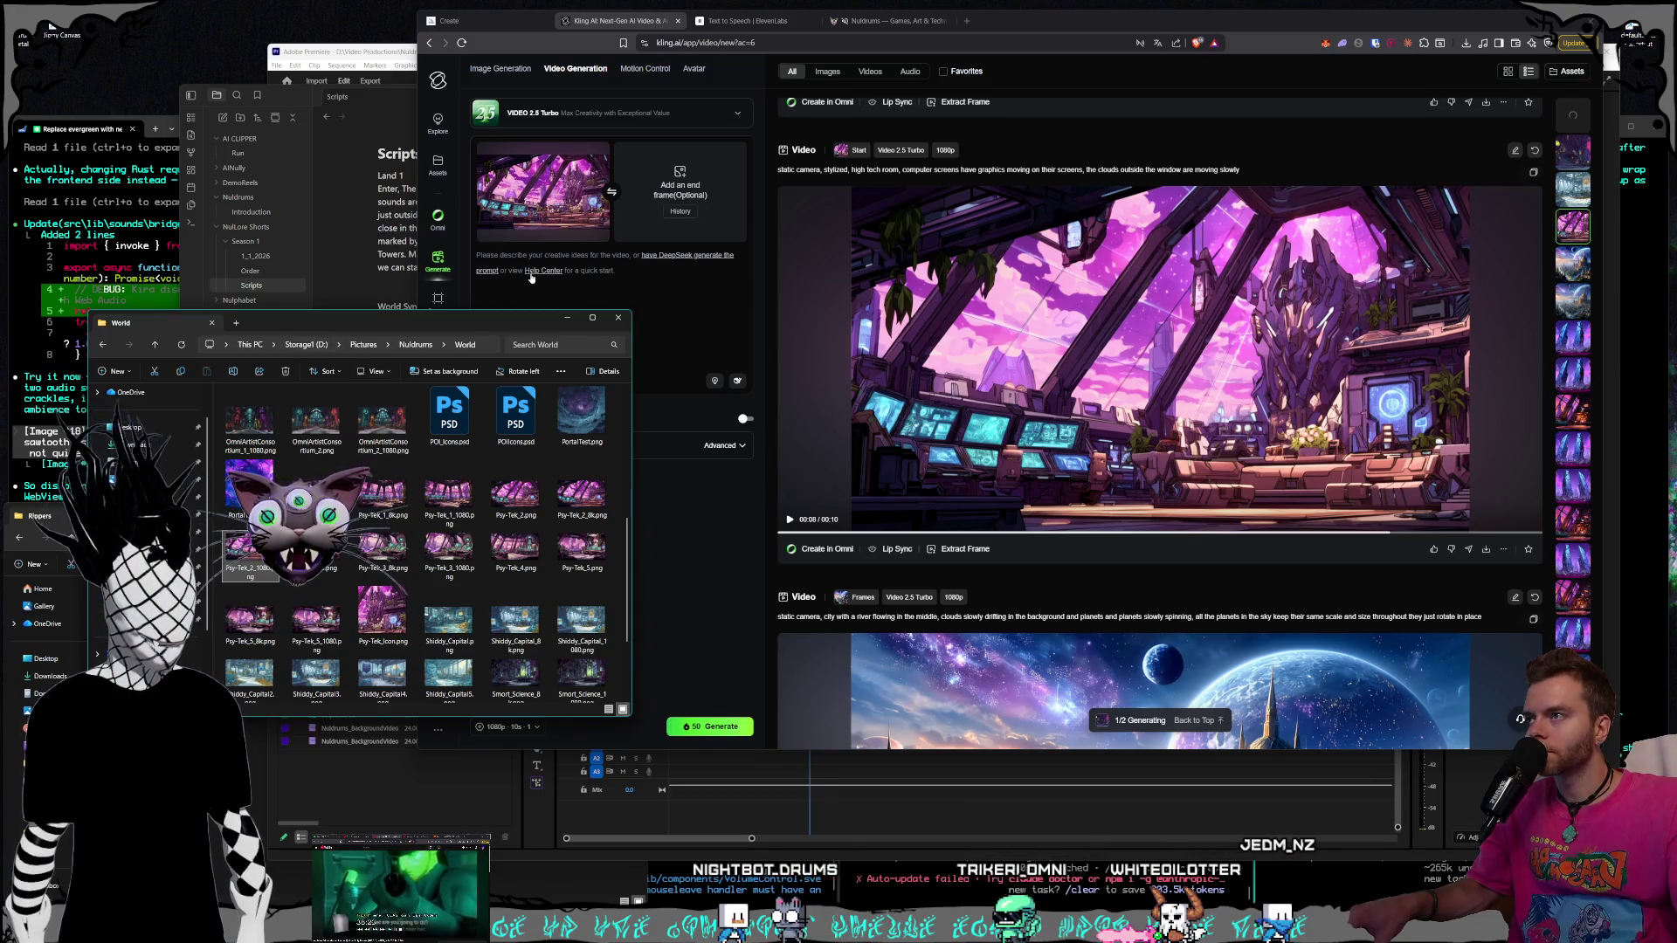
left_click(594, 156)
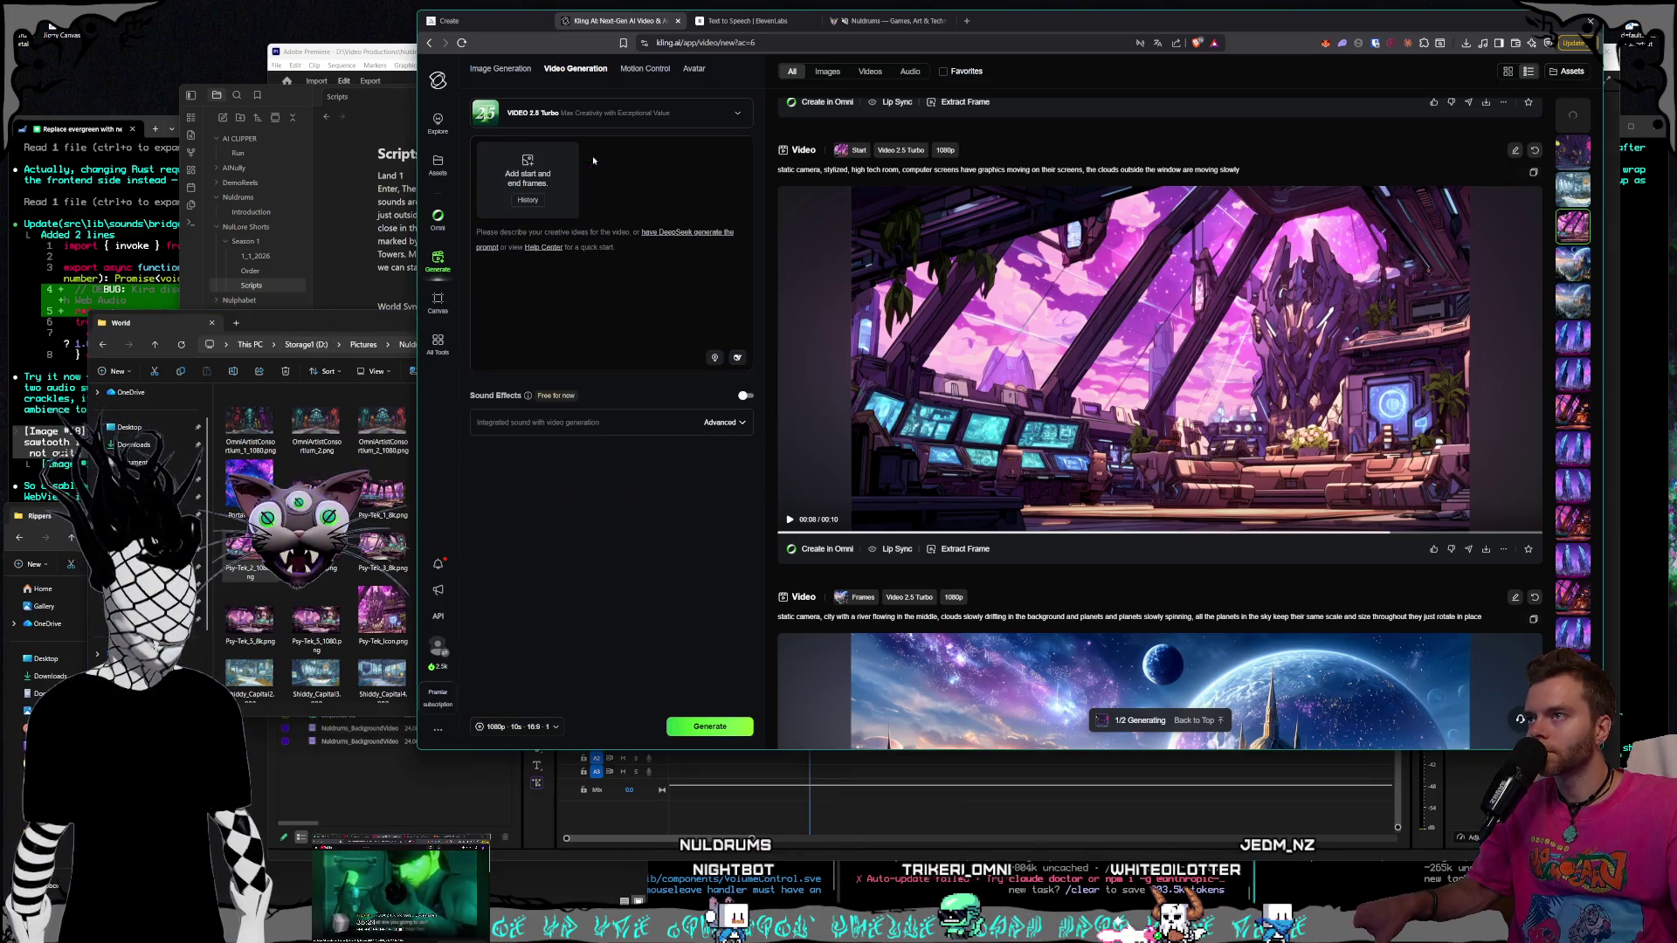
Capture the tech-room video's final frame as start frame and set Psy-Tek_2_1080.png as end frame
left_click(970, 550)
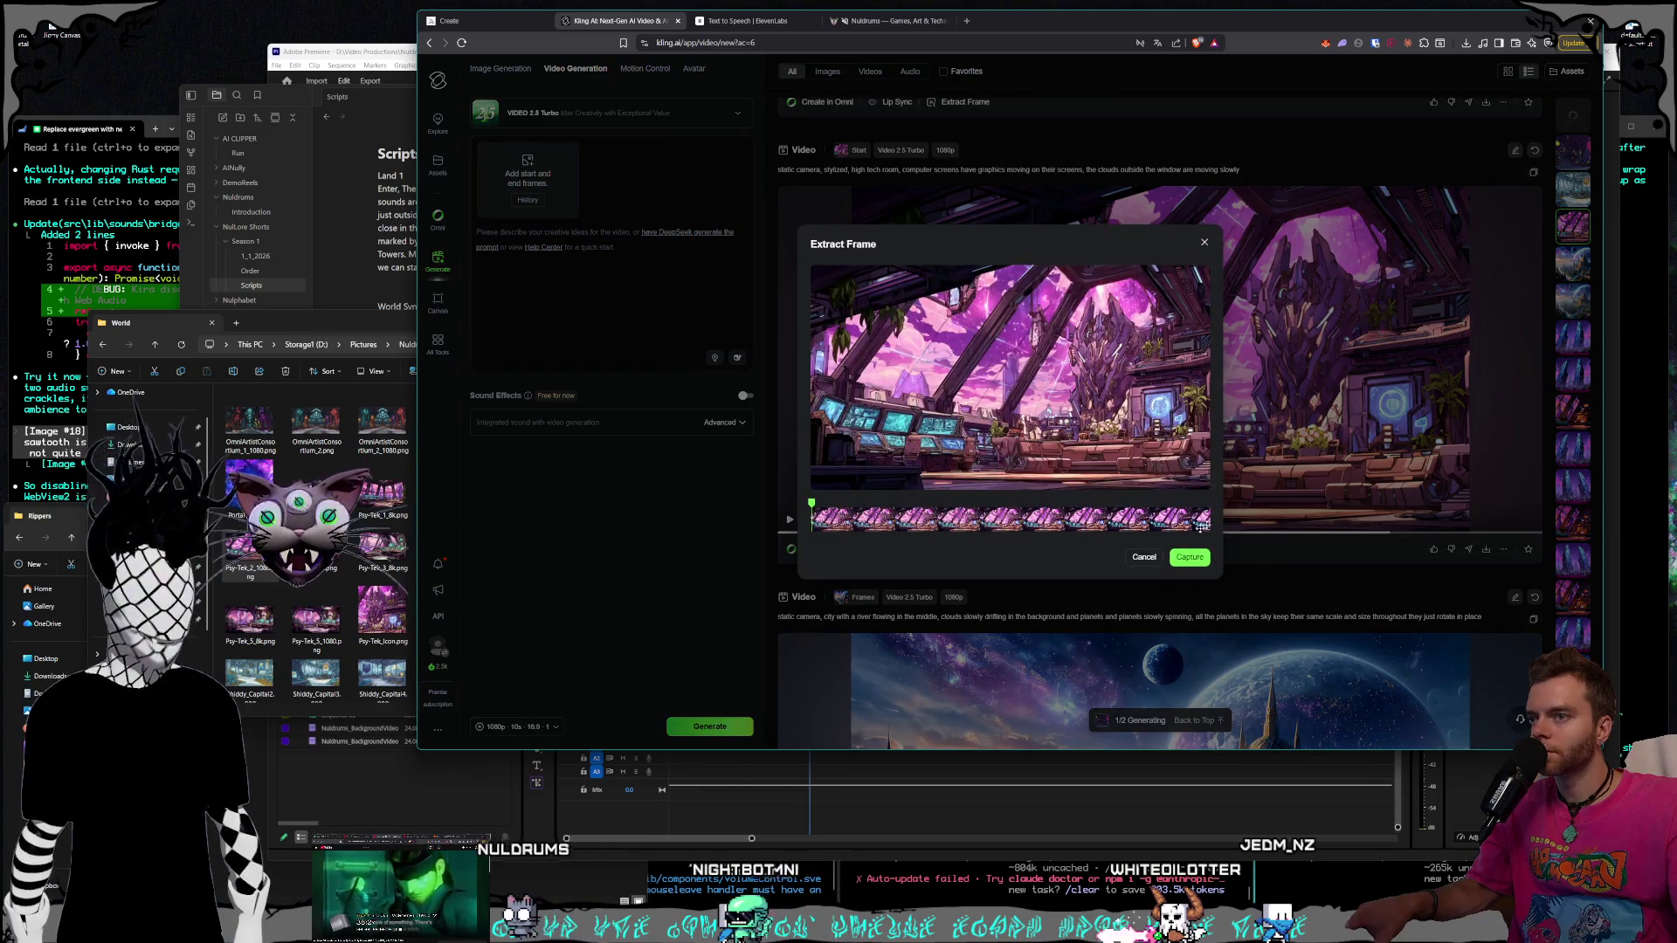
left_click(1202, 521)
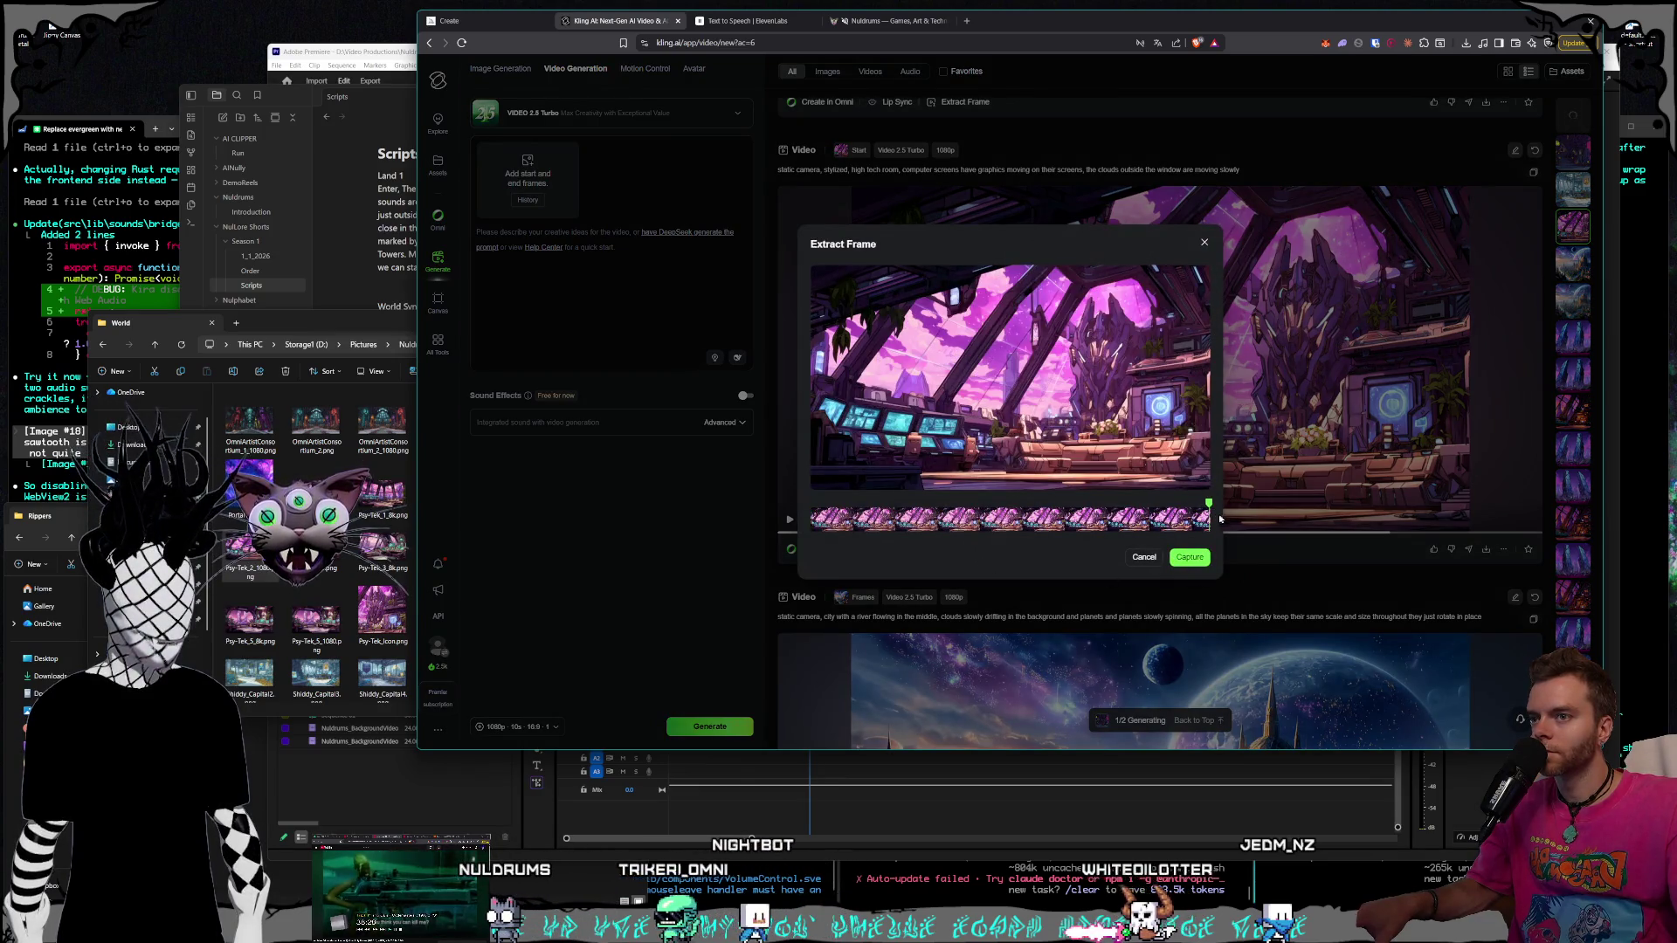
left_click(1193, 557)
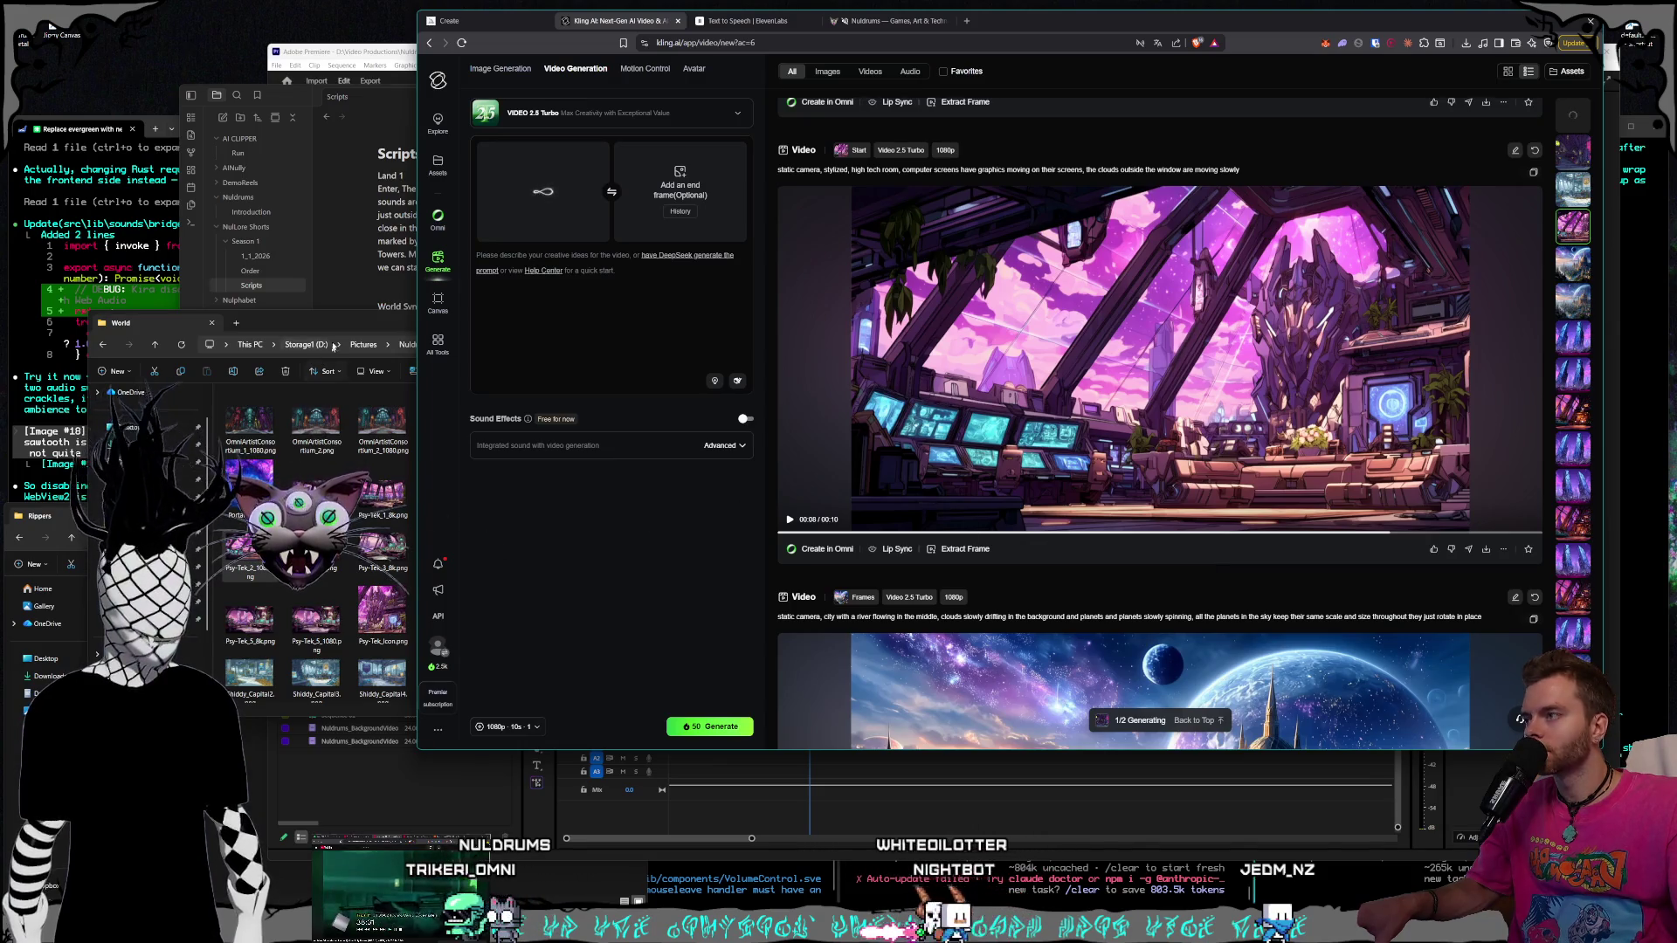
left_click(333, 346)
left_click_drag(249, 550, 679, 193)
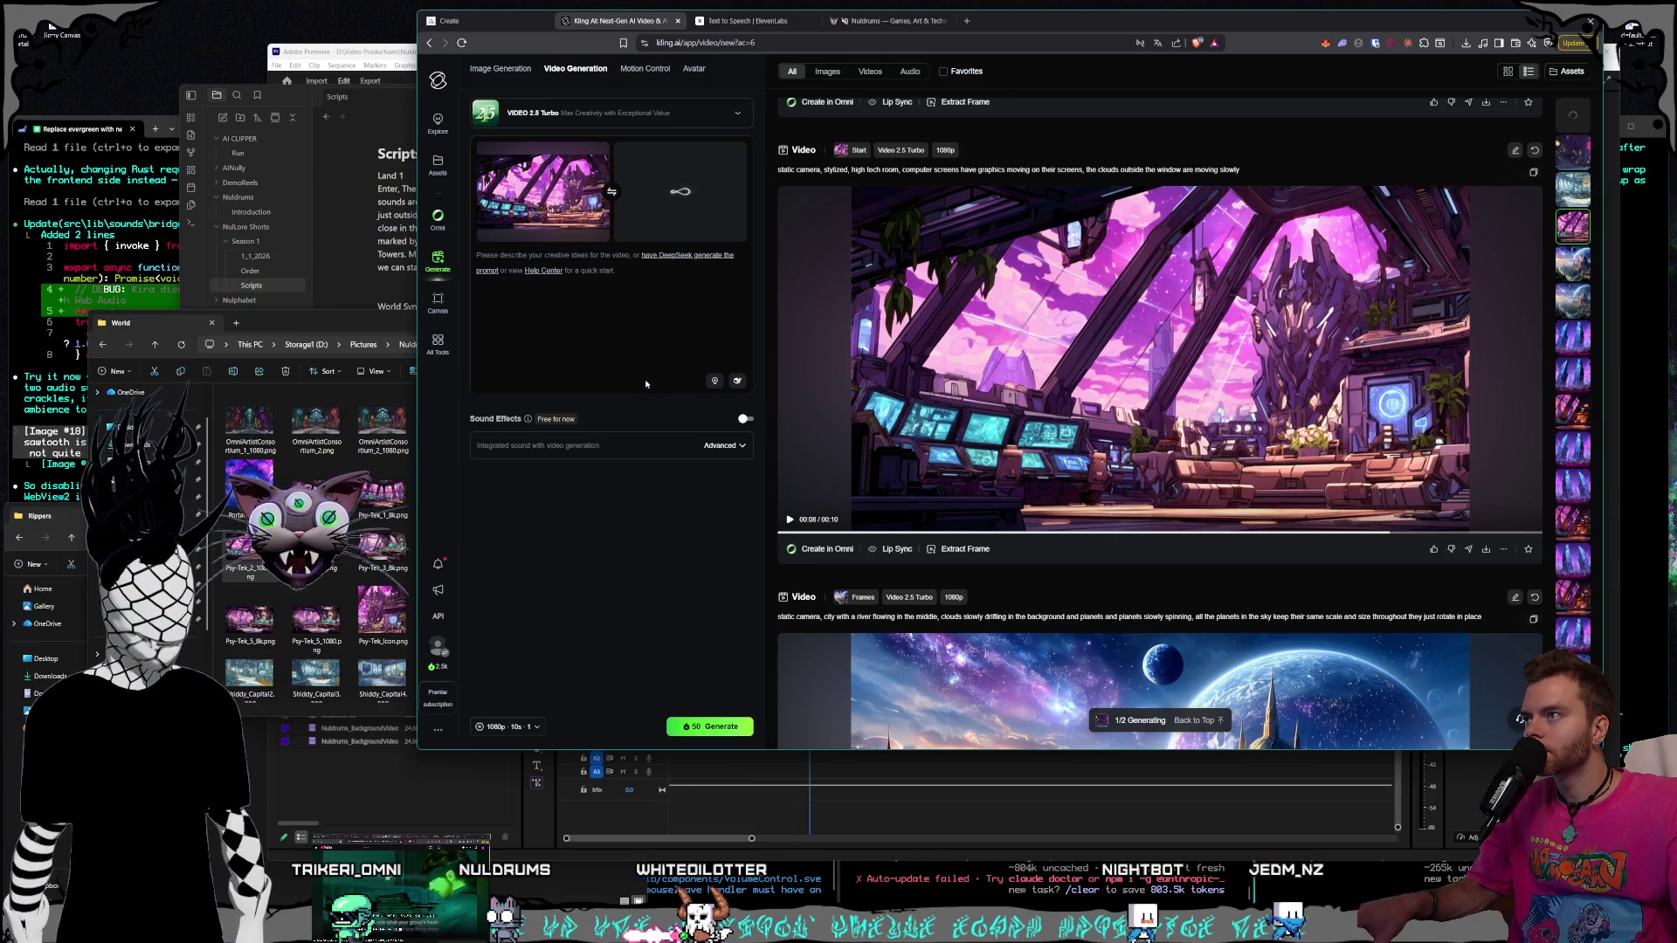